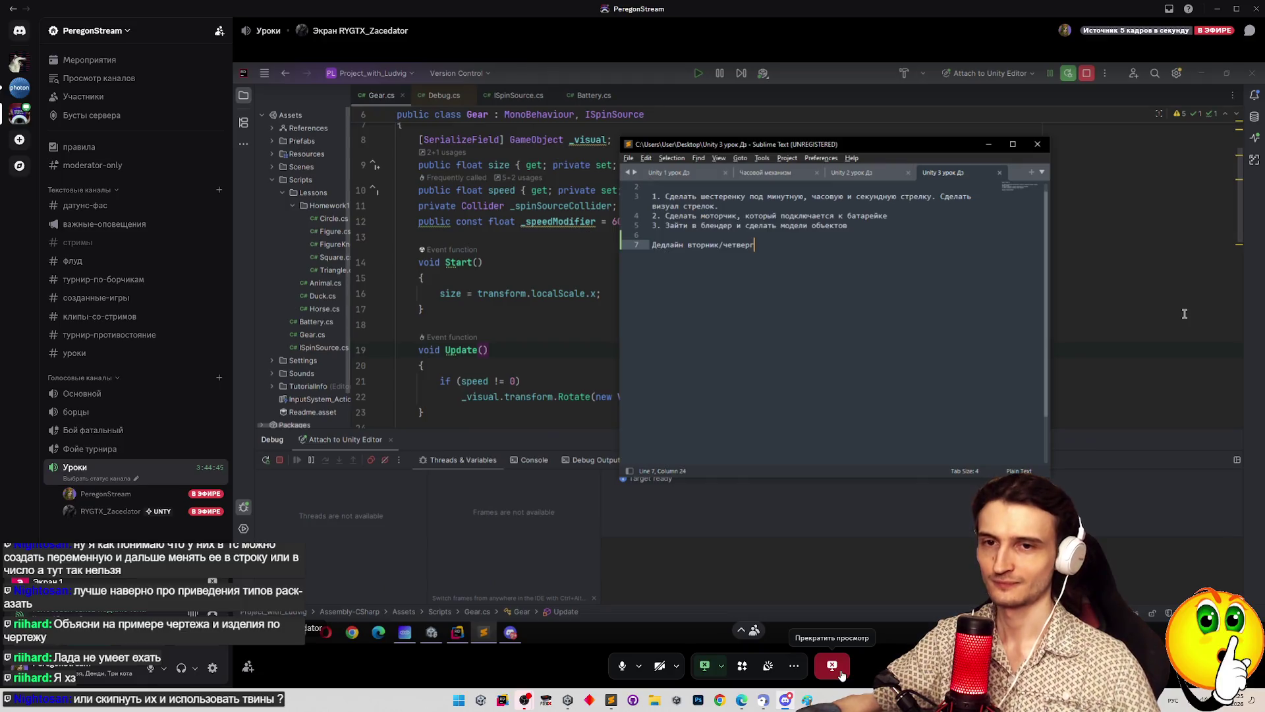
Step: Stop watching the stream, leave the Уроки voice channel and close Discord
{"action": "left_click", "coordinate": [841, 674]}
{"action": "left_click", "coordinate": [842, 674]}
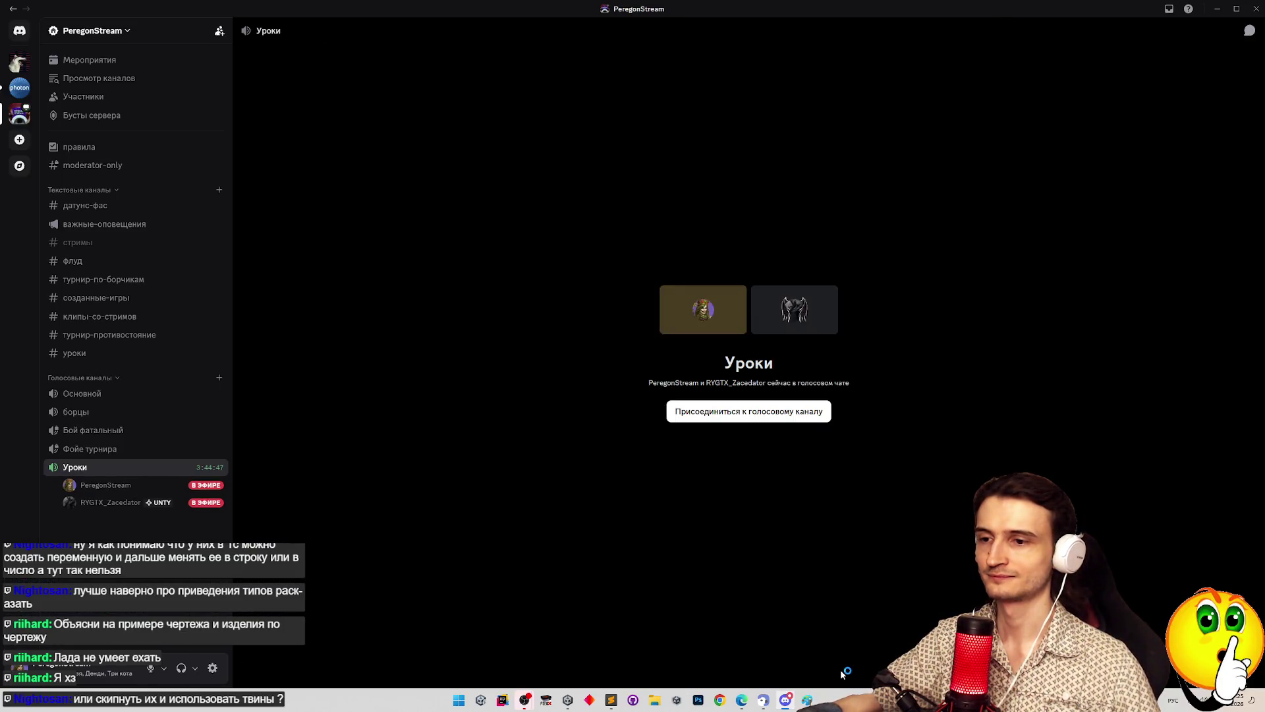
{"action": "left_click", "coordinate": [1252, 7]}
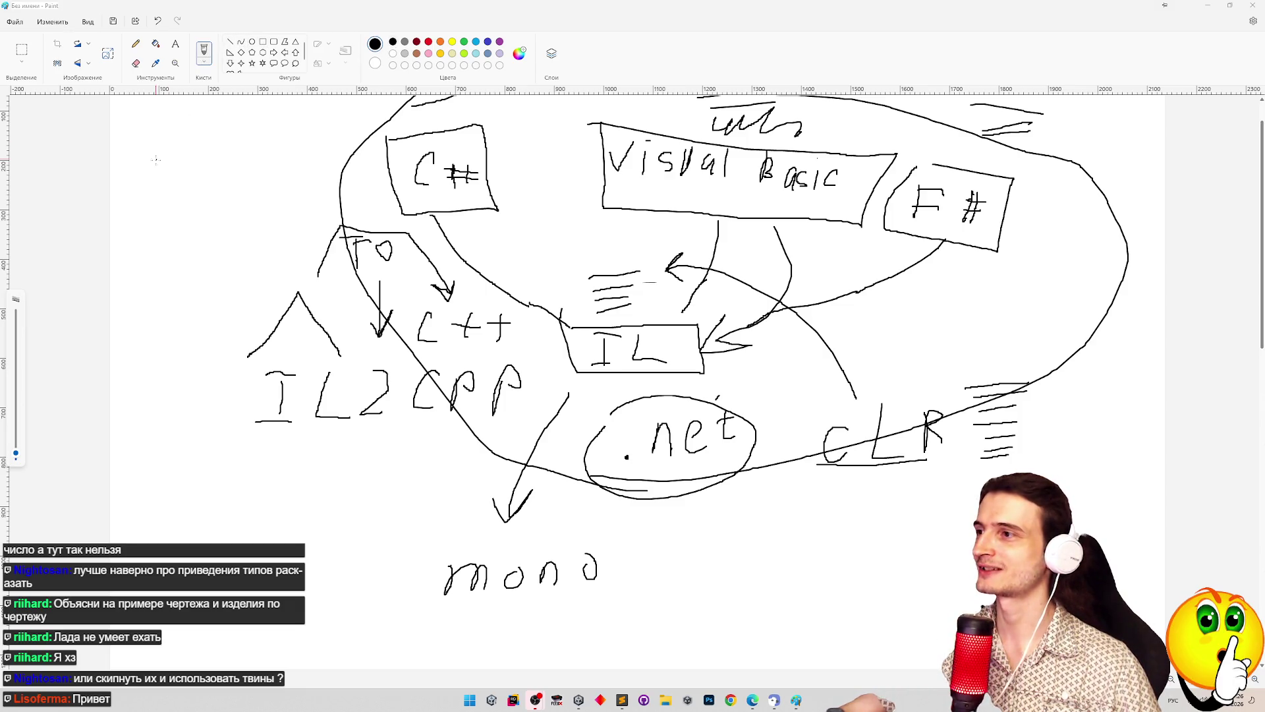
Step: Hand-write УРОК [^1] in the top-left blank area and undo a stray vertical line
{"action": "mouse_move", "coordinate": [155, 153]}
{"action": "left_mouse_down"}
{"action": "mouse_move", "coordinate": [190, 151]}
{"action": "mouse_move", "coordinate": [158, 220]}
{"action": "left_mouse_up"}
{"action": "left_click_drag", "start_coordinate": [198, 155], "coordinate": [198, 208]}
{"action": "mouse_move", "coordinate": [198, 155]}
{"action": "left_mouse_down"}
{"action": "mouse_move", "coordinate": [198, 172]}
{"action": "mouse_move", "coordinate": [222, 154]}
{"action": "mouse_move", "coordinate": [268, 179]}
{"action": "left_mouse_up"}
{"action": "mouse_move", "coordinate": [275, 133]}
{"action": "left_mouse_down"}
{"action": "mouse_move", "coordinate": [287, 174]}
{"action": "mouse_move", "coordinate": [284, 129]}
{"action": "mouse_move", "coordinate": [333, 129]}
{"action": "mouse_move", "coordinate": [336, 164]}
{"action": "mouse_move", "coordinate": [352, 165]}
{"action": "mouse_move", "coordinate": [340, 171]}
{"action": "left_mouse_up"}
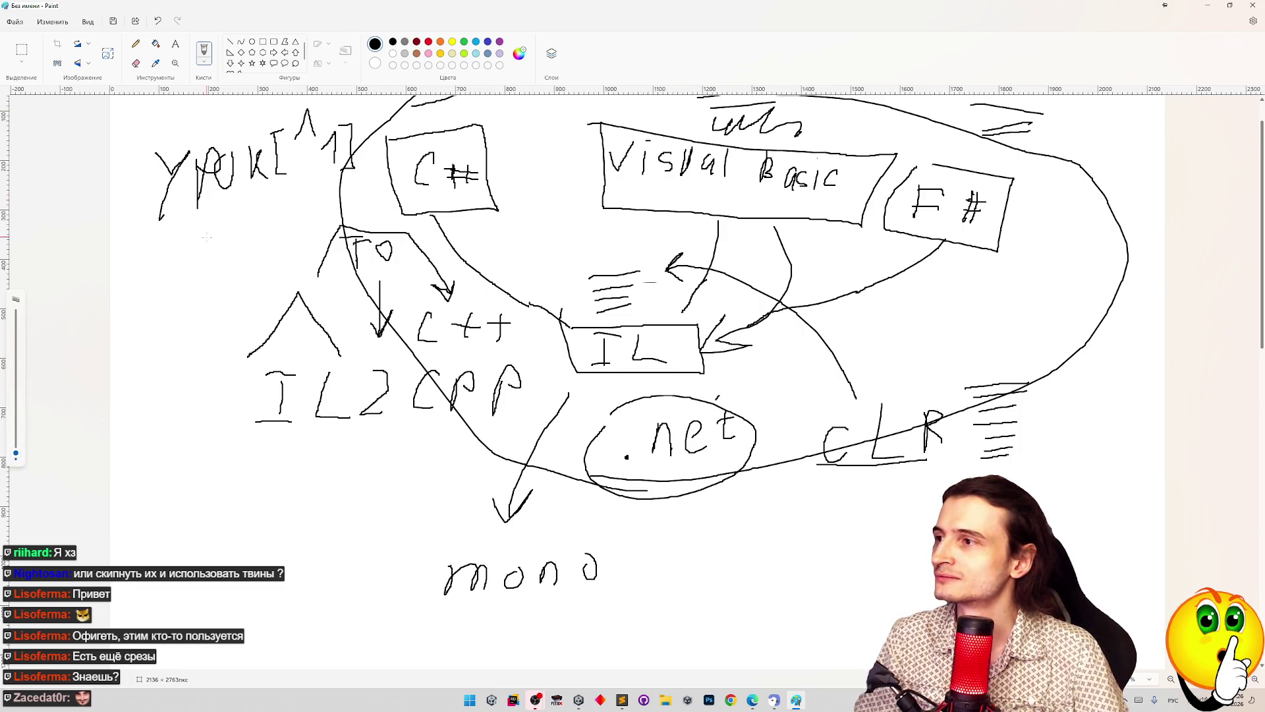
{"action": "mouse_move", "coordinate": [207, 236]}
{"action": "left_mouse_down"}
{"action": "mouse_move", "coordinate": [210, 279]}
{"action": "mouse_move", "coordinate": [222, 278]}
{"action": "mouse_move", "coordinate": [220, 249]}
{"action": "mouse_move", "coordinate": [233, 246]}
{"action": "mouse_move", "coordinate": [249, 313]}
{"action": "mouse_move", "coordinate": [230, 330]}
{"action": "mouse_move", "coordinate": [243, 334]}
{"action": "mouse_move", "coordinate": [227, 359]}
{"action": "mouse_move", "coordinate": [245, 357]}
{"action": "mouse_move", "coordinate": [230, 376]}
{"action": "left_mouse_up"}
{"action": "key", "text": "ctrl+z"}
Step: Draw the tall ladder-like line with rungs left of IL2CPP, then close Paint
{"action": "mouse_move", "coordinate": [230, 377]}
{"action": "left_mouse_down"}
{"action": "mouse_move", "coordinate": [245, 377]}
{"action": "mouse_move", "coordinate": [228, 395]}
{"action": "mouse_move", "coordinate": [246, 399]}
{"action": "mouse_move", "coordinate": [228, 428]}
{"action": "left_mouse_up"}
{"action": "mouse_move", "coordinate": [228, 428]}
{"action": "left_mouse_down"}
{"action": "mouse_move", "coordinate": [248, 425]}
{"action": "mouse_move", "coordinate": [230, 455]}
{"action": "mouse_move", "coordinate": [232, 473]}
{"action": "mouse_move", "coordinate": [253, 471]}
{"action": "mouse_move", "coordinate": [235, 473]}
{"action": "mouse_move", "coordinate": [230, 507]}
{"action": "mouse_move", "coordinate": [257, 507]}
{"action": "mouse_move", "coordinate": [257, 489]}
{"action": "mouse_move", "coordinate": [239, 511]}
{"action": "mouse_move", "coordinate": [231, 504]}
{"action": "mouse_move", "coordinate": [231, 530]}
{"action": "mouse_move", "coordinate": [252, 539]}
{"action": "mouse_move", "coordinate": [231, 558]}
{"action": "left_mouse_up"}
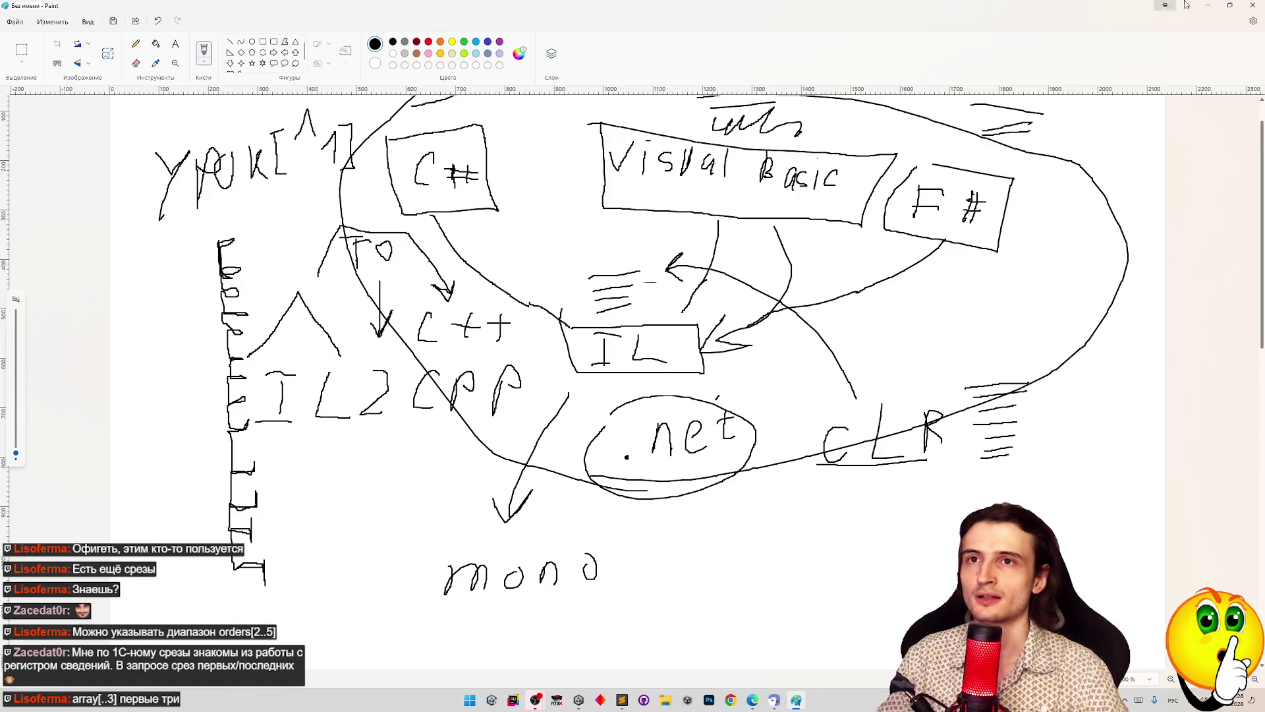
{"action": "left_click", "coordinate": [1253, 5]}
Step: Discard the Paint drawing, open and close a Chrome window, then bring Discord back from the tray
{"action": "left_click", "coordinate": [651, 377]}
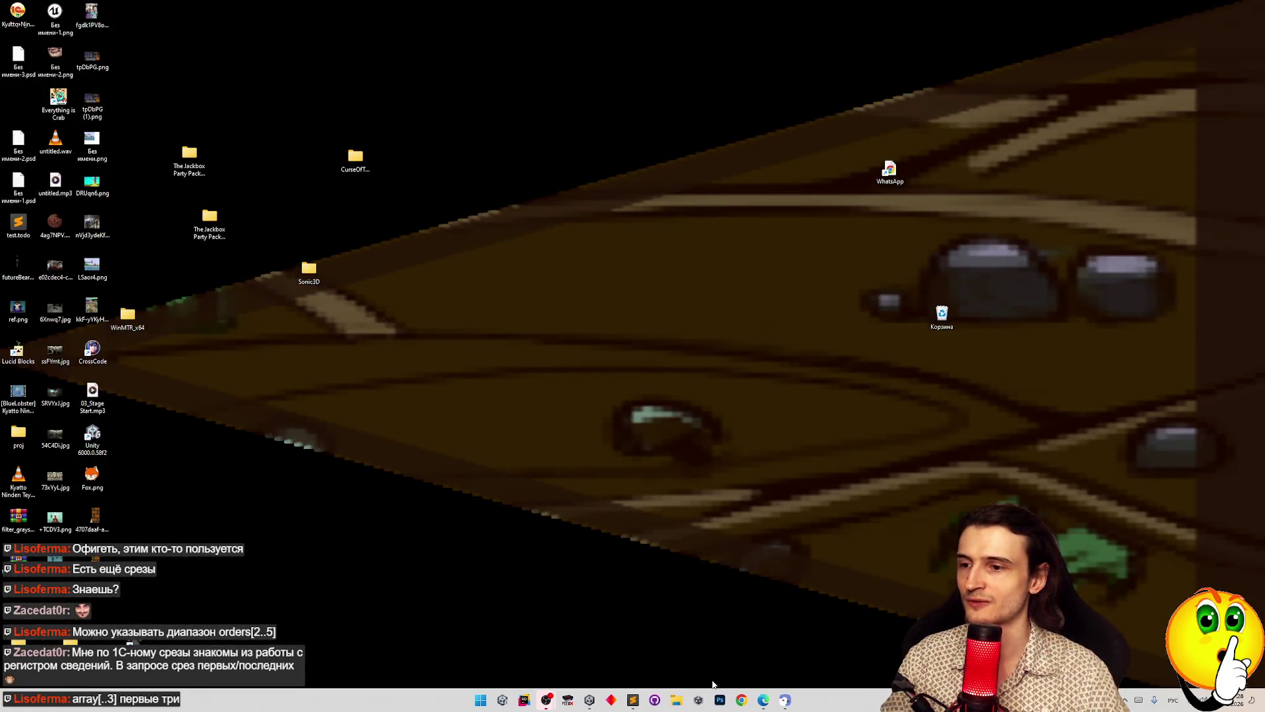
{"action": "left_click", "coordinate": [742, 699]}
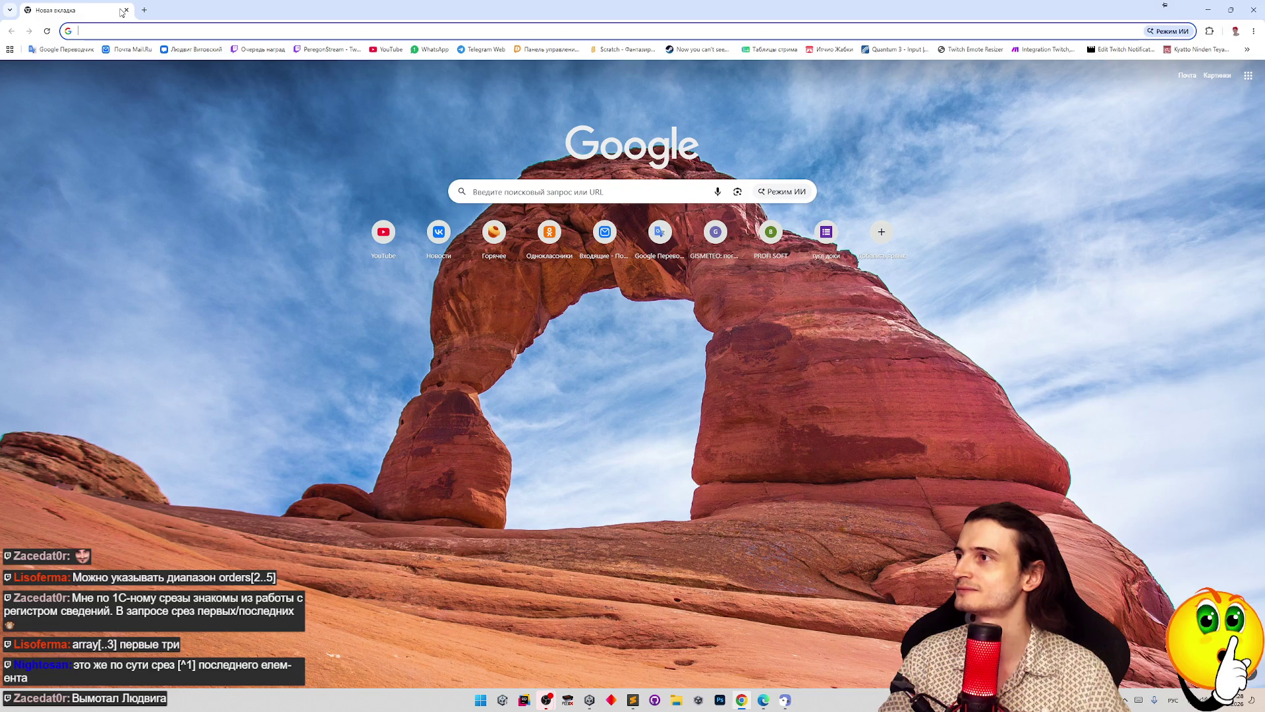
{"action": "left_click", "coordinate": [126, 10]}
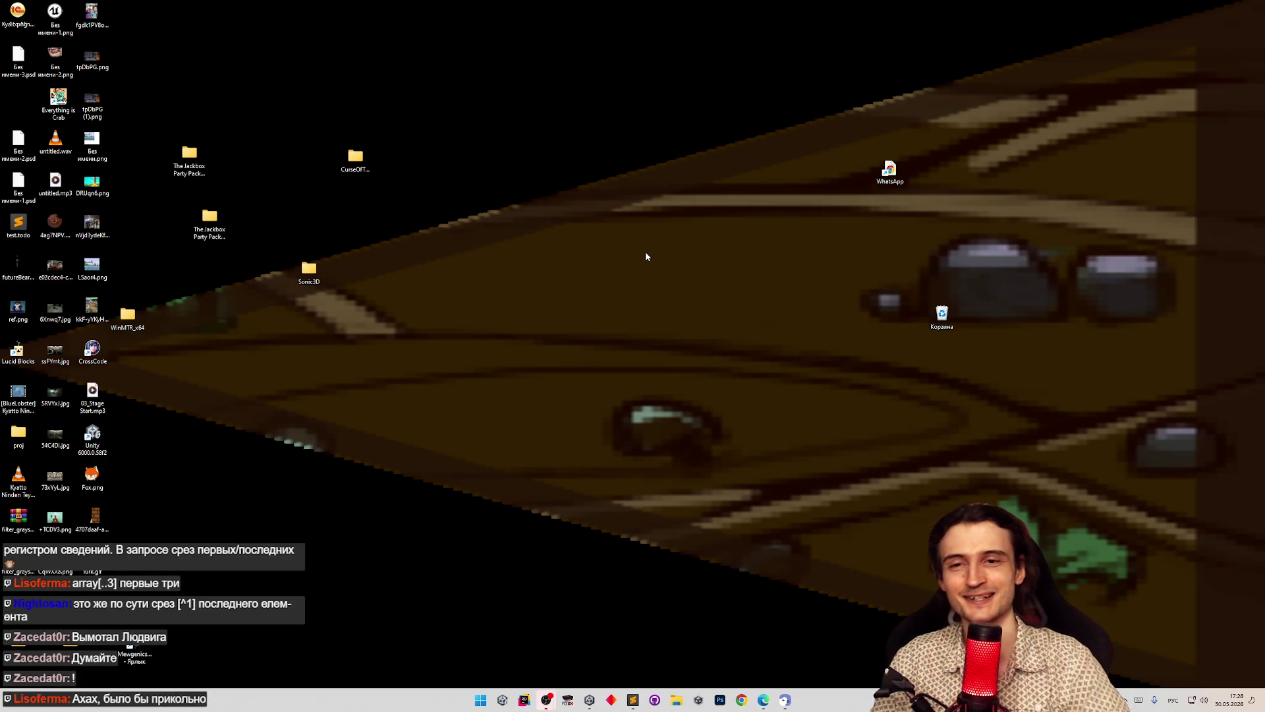
{"action": "left_click", "coordinate": [1124, 700]}
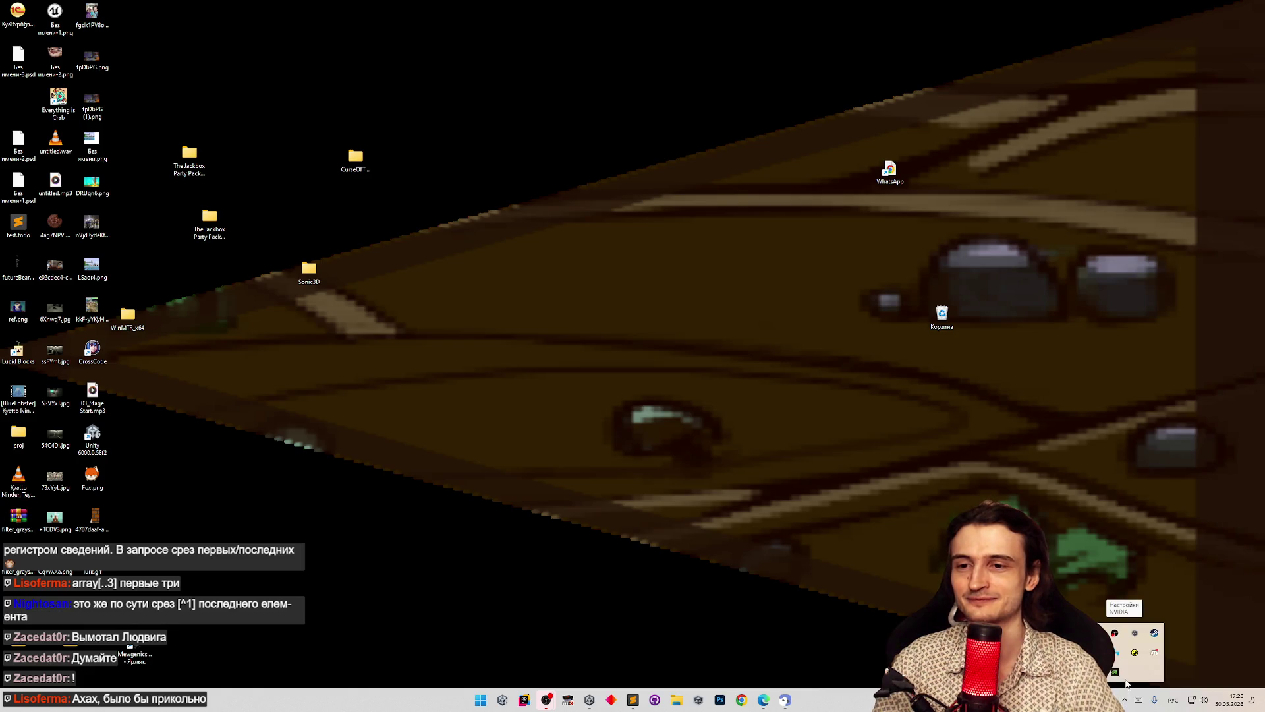
{"action": "left_click", "coordinate": [1115, 633]}
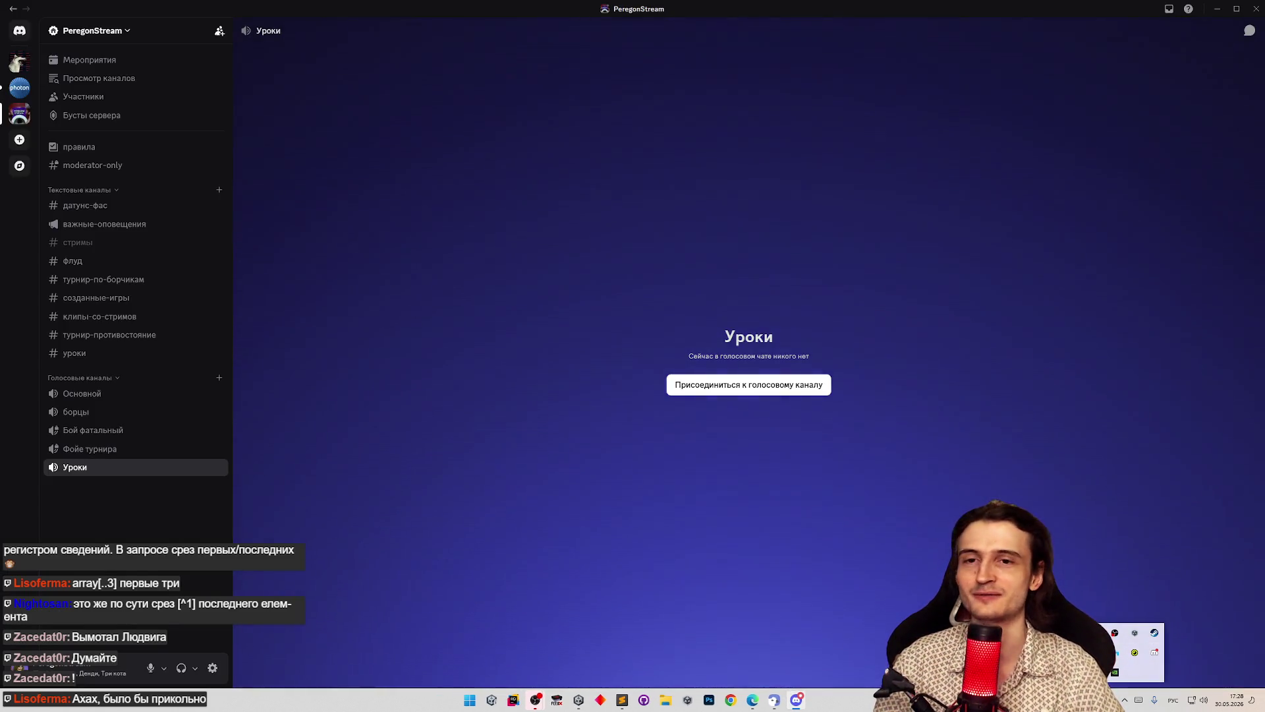
Step: Join the Основной voice channel and open YouTube in a new Chrome window
{"action": "left_click", "coordinate": [132, 396]}
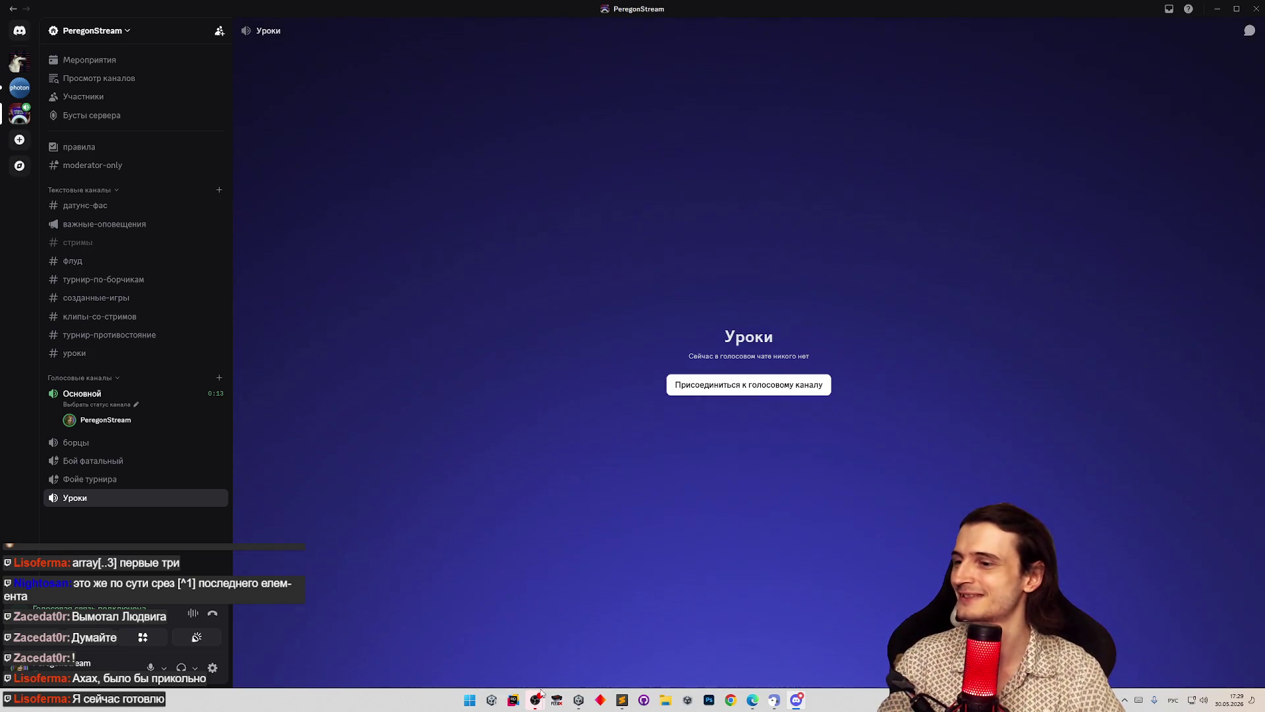
{"action": "left_click", "coordinate": [729, 700]}
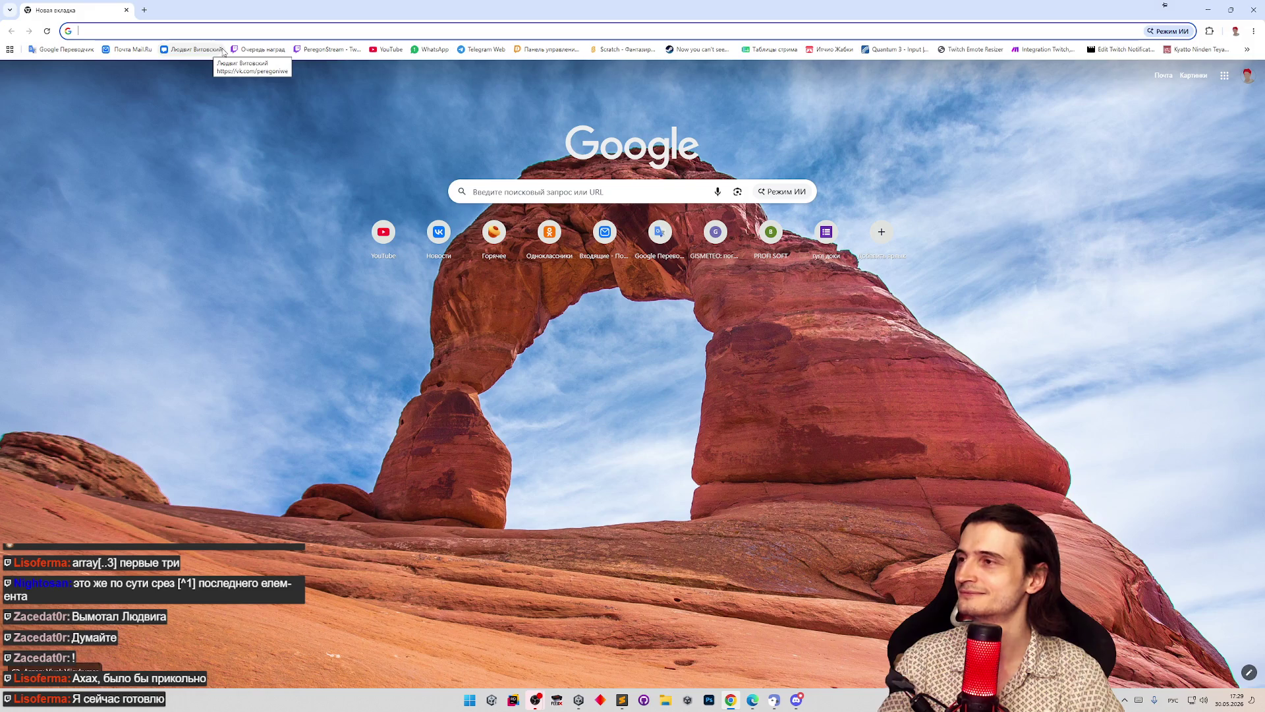
{"action": "left_click", "coordinate": [387, 50]}
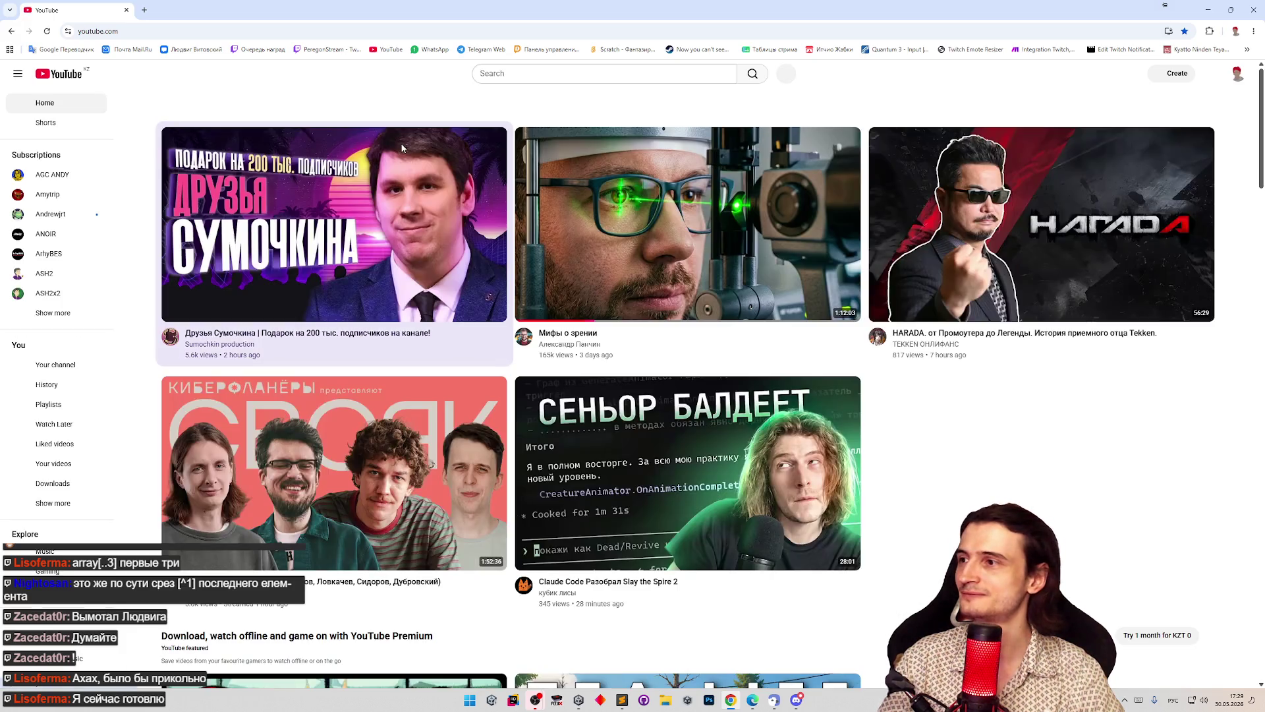
Step: Open another Chrome window at youtube.com and bring Sublime Text forward
{"action": "key", "text": "alt+Tab"}
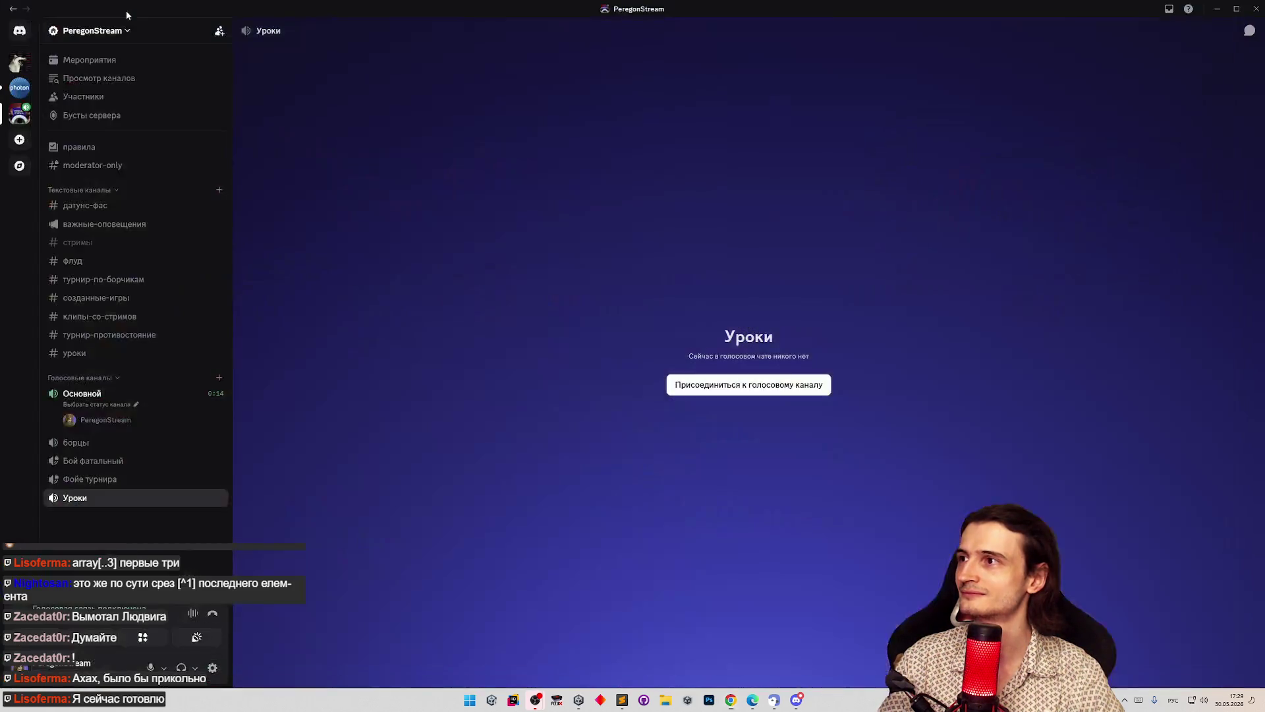
{"action": "middle_click", "coordinate": [730, 699]}
{"action": "type", "text": "youtube.com"}
{"action": "key", "text": "Return"}
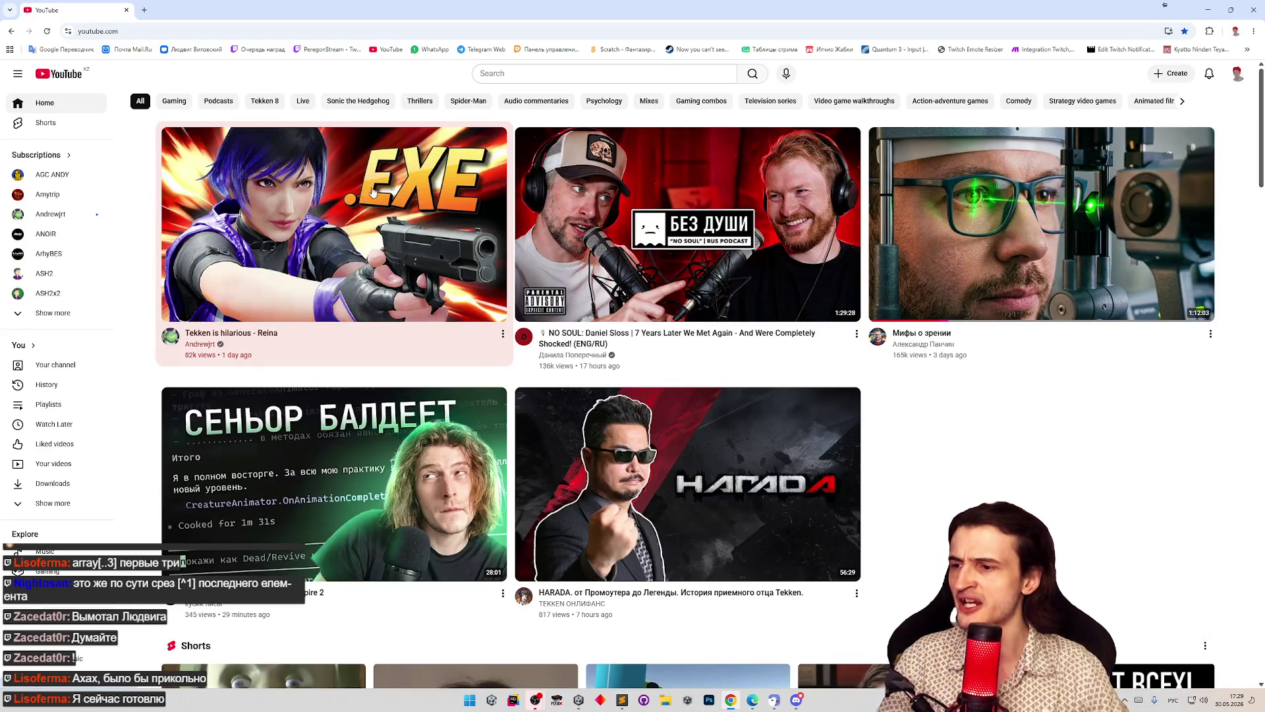
{"action": "left_click", "coordinate": [622, 699]}
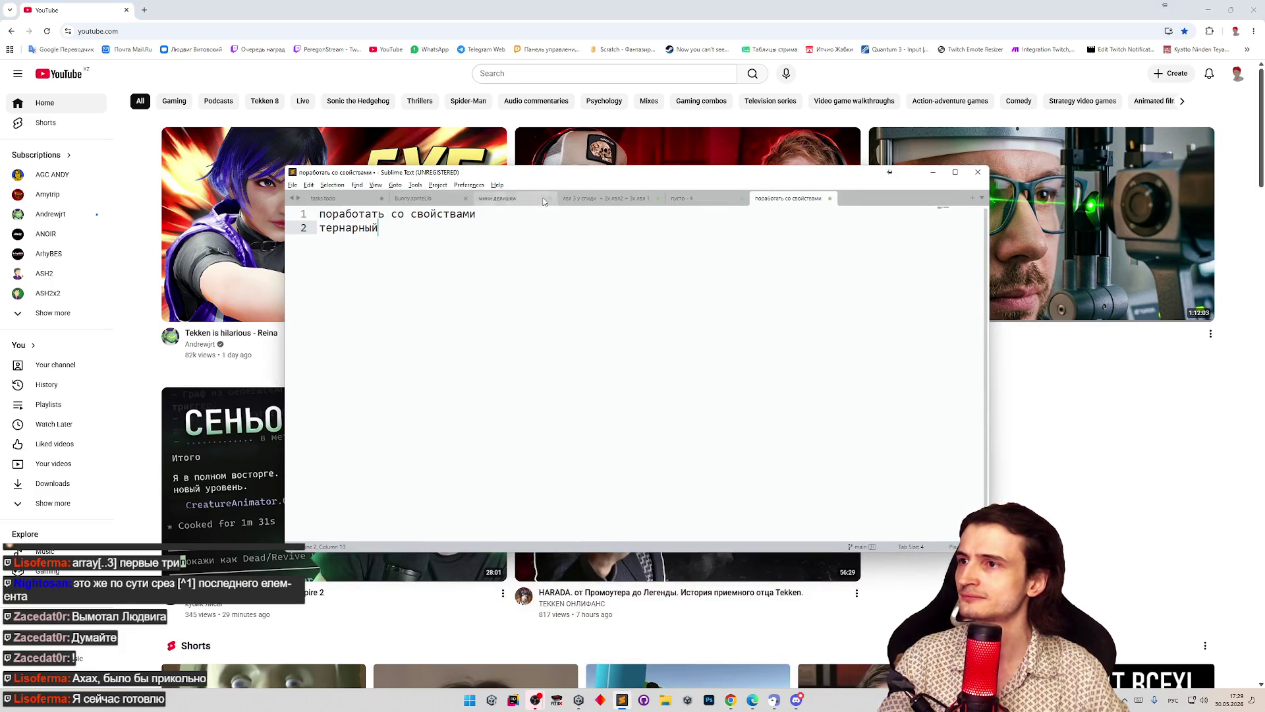
Step: Close the Bunny.spriteLib tab, minimize Sublime Text and start the СЕНЬОР БАЛДЕЕТ video
{"action": "left_click", "coordinate": [429, 199]}
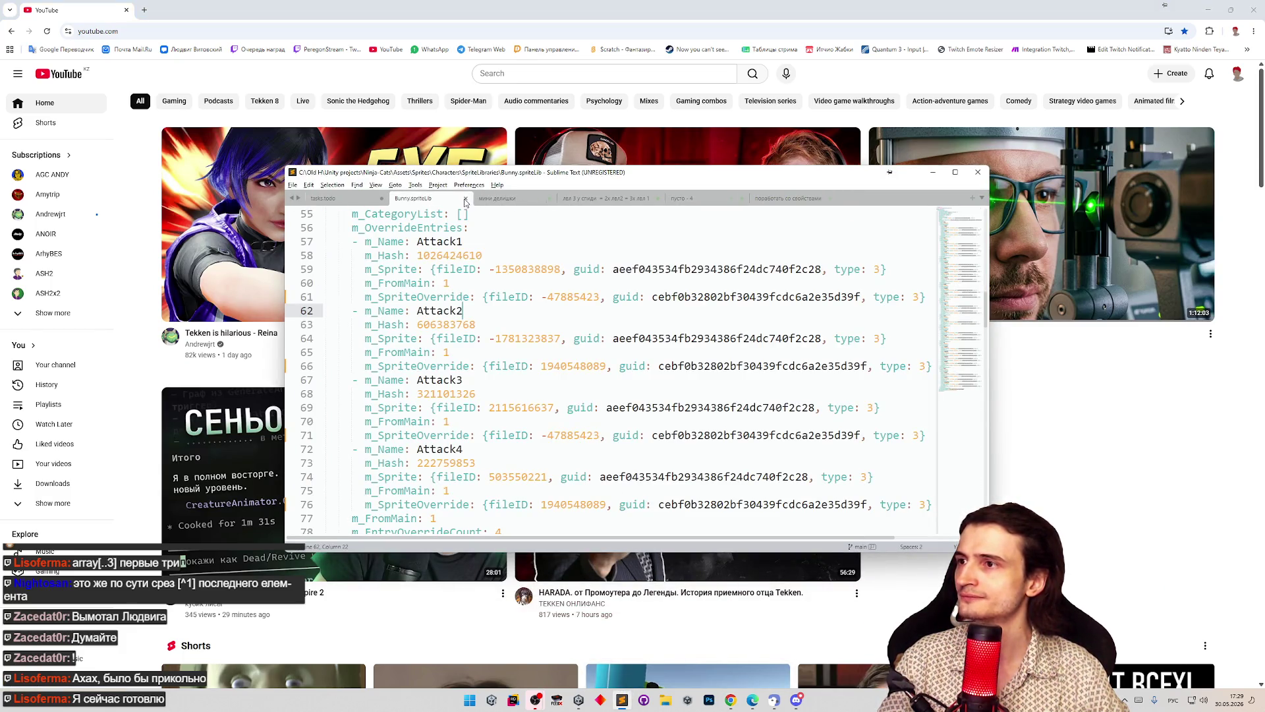
{"action": "left_click", "coordinate": [465, 199]}
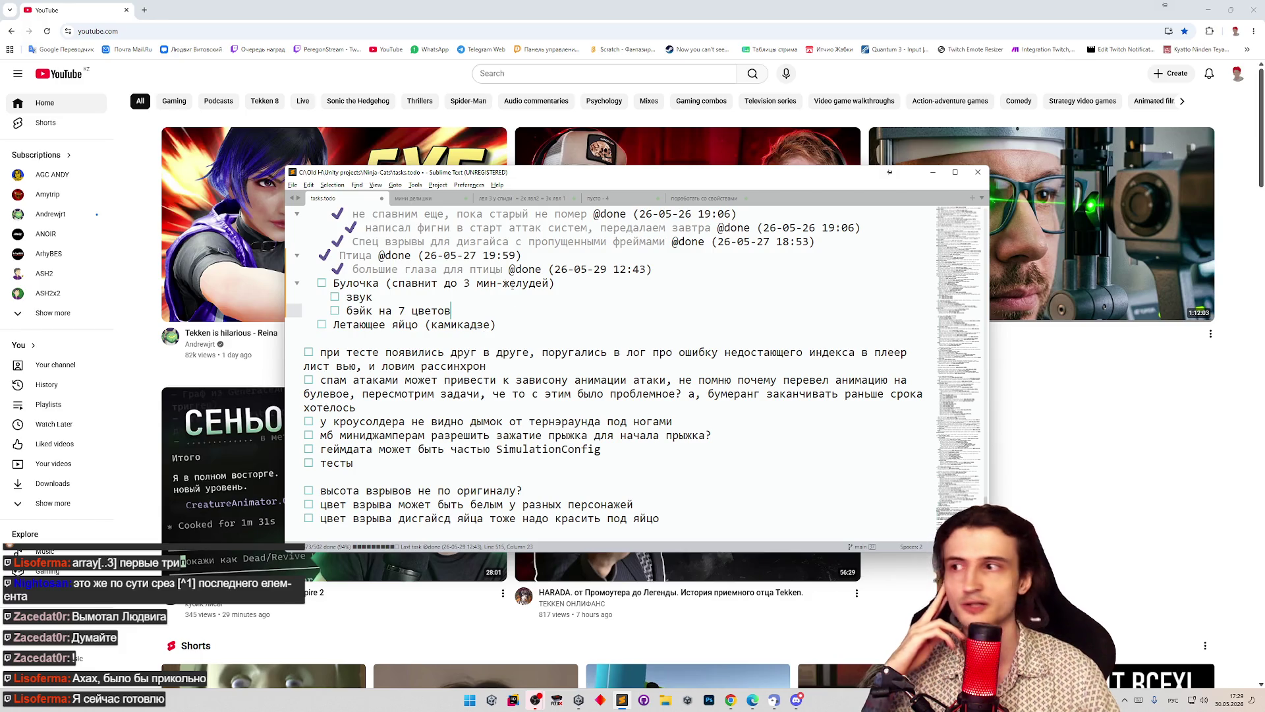
{"action": "left_click", "coordinate": [212, 381]}
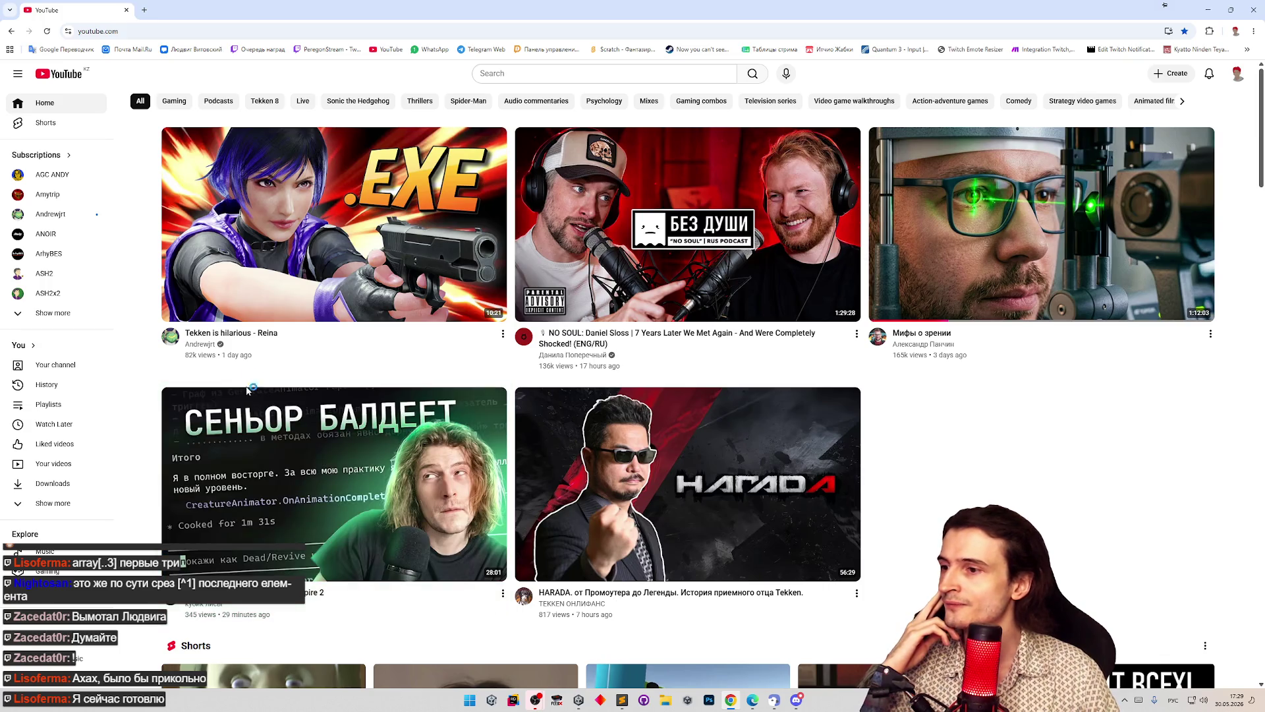
{"action": "left_click", "coordinate": [248, 390]}
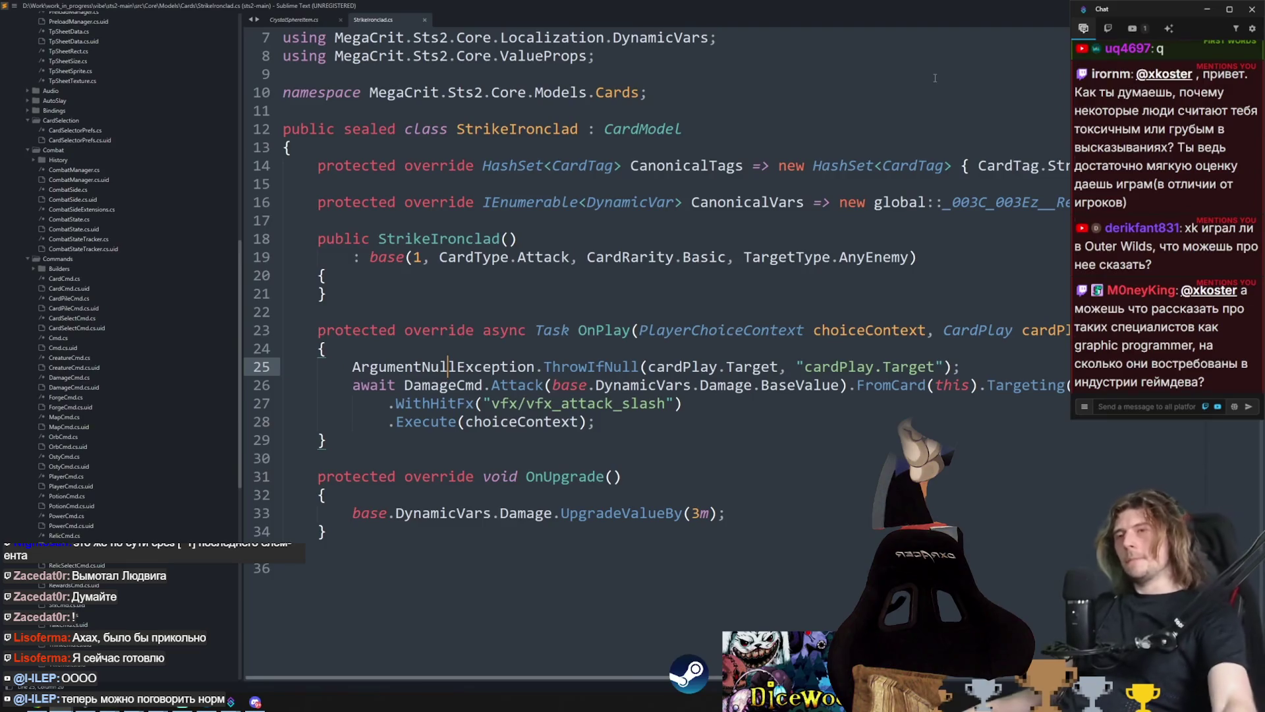
Step: Jump to a definition with F12 and read through the surrounding card code
{"action": "left_click", "coordinate": [646, 141]}
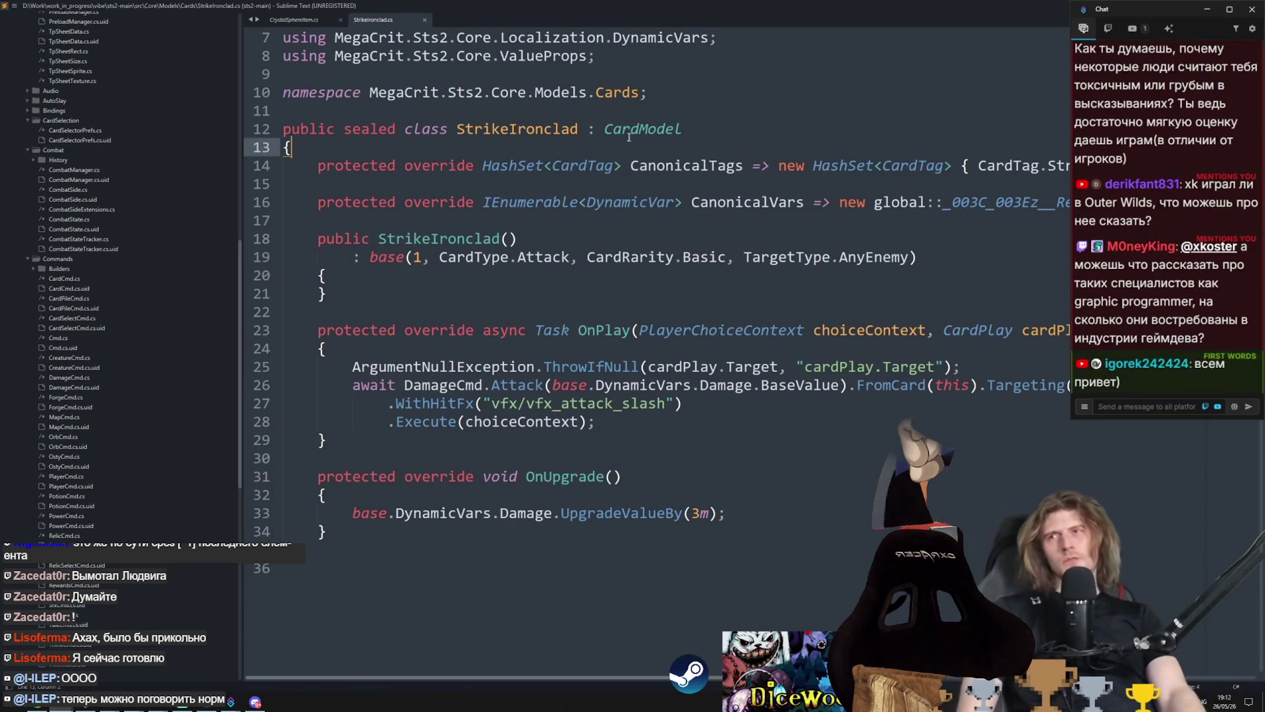
{"action": "left_click", "coordinate": [628, 129]}
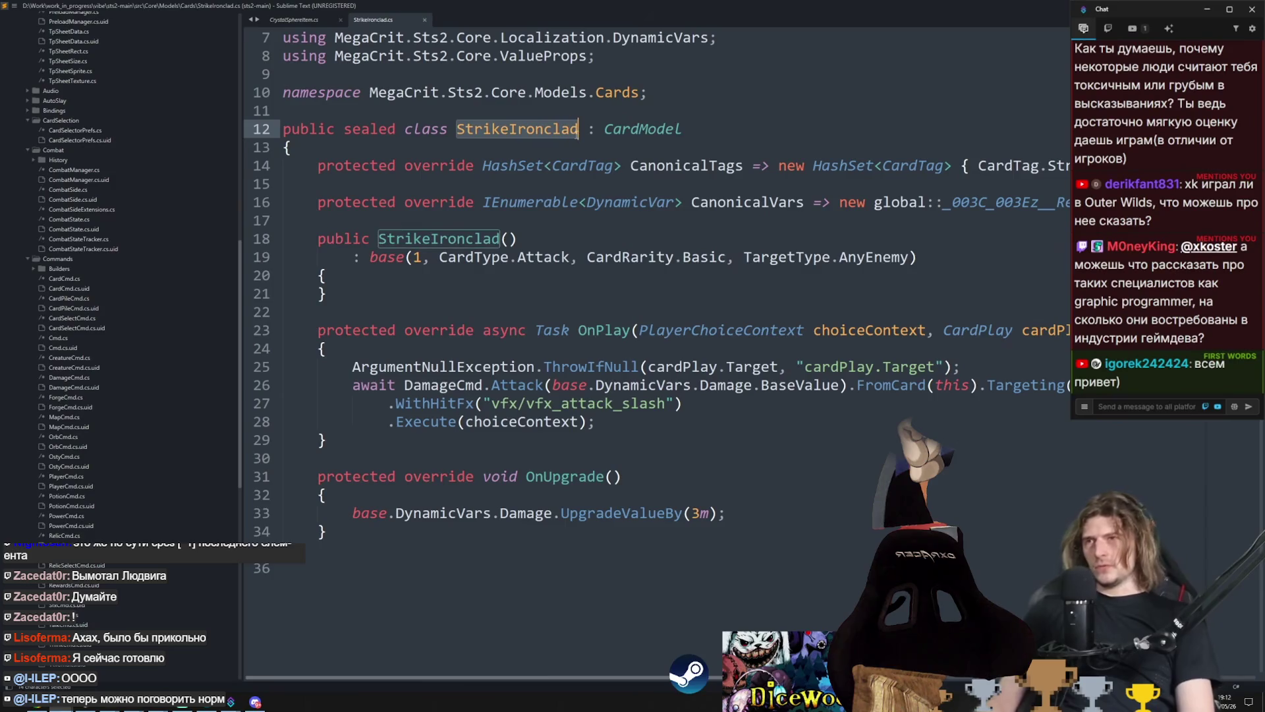
{"action": "left_click", "coordinate": [605, 129]}
{"action": "key", "text": "F12"}
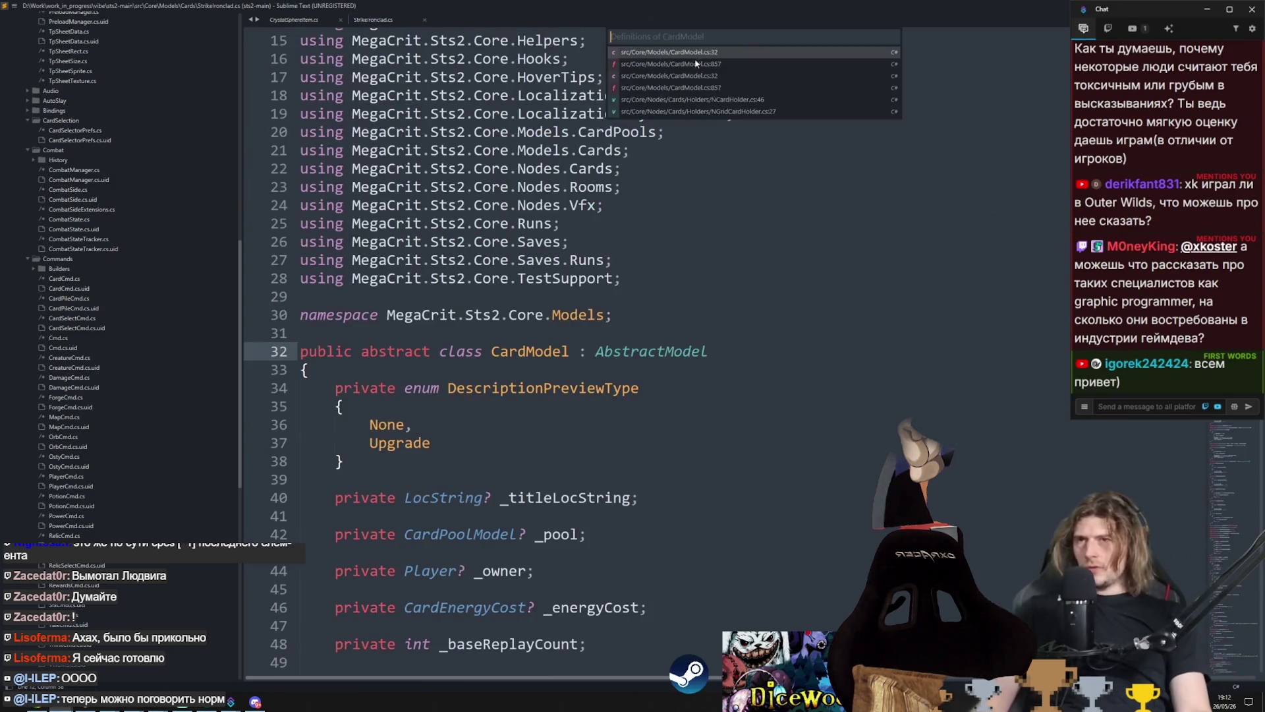
{"action": "scroll", "coordinate": [646, 395], "scroll_direction": "down", "scroll_amount": 20}
{"action": "left_click", "coordinate": [645, 509]}
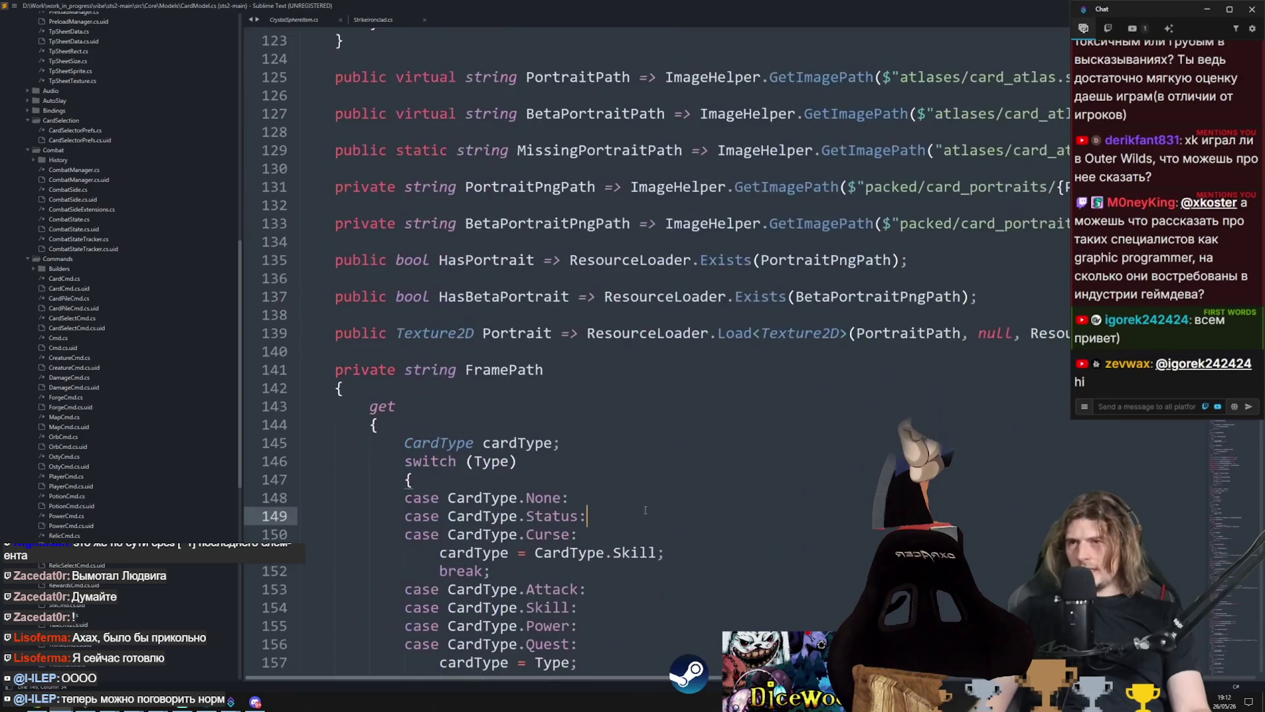
{"action": "scroll", "coordinate": [642, 520], "scroll_direction": "down", "scroll_amount": 20}
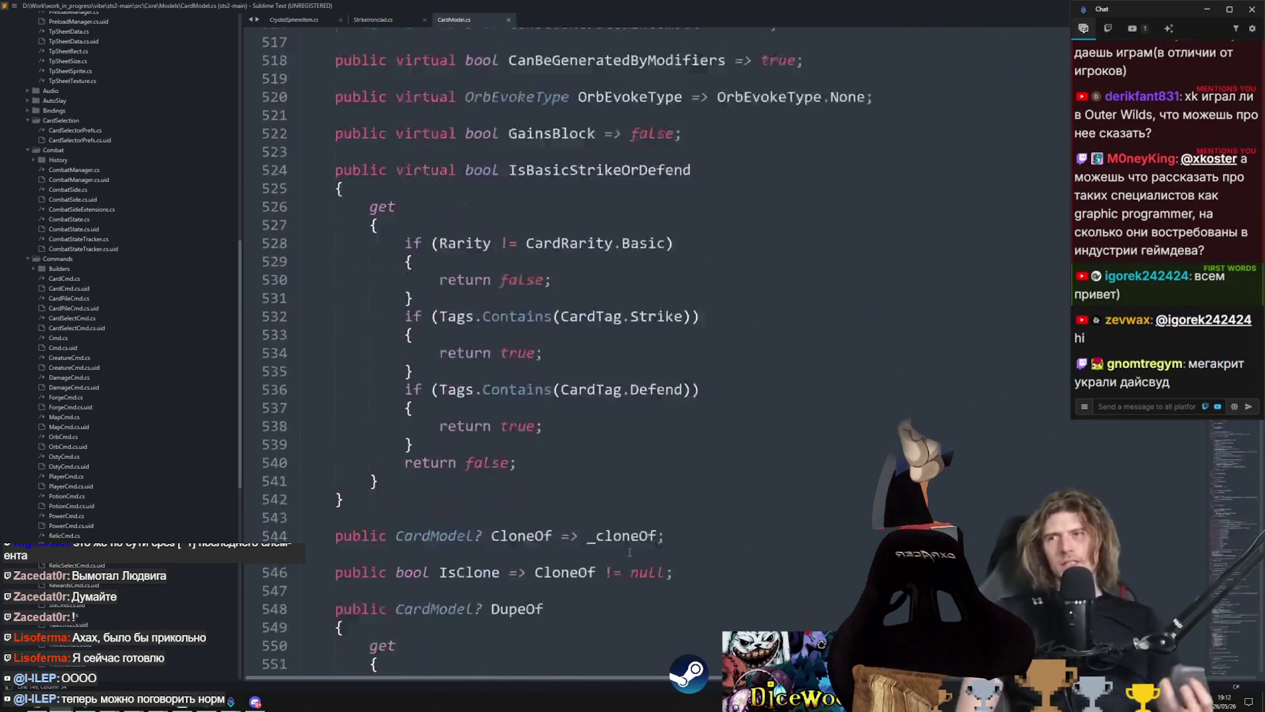
{"action": "scroll", "coordinate": [629, 552], "scroll_direction": "down", "scroll_amount": 20}
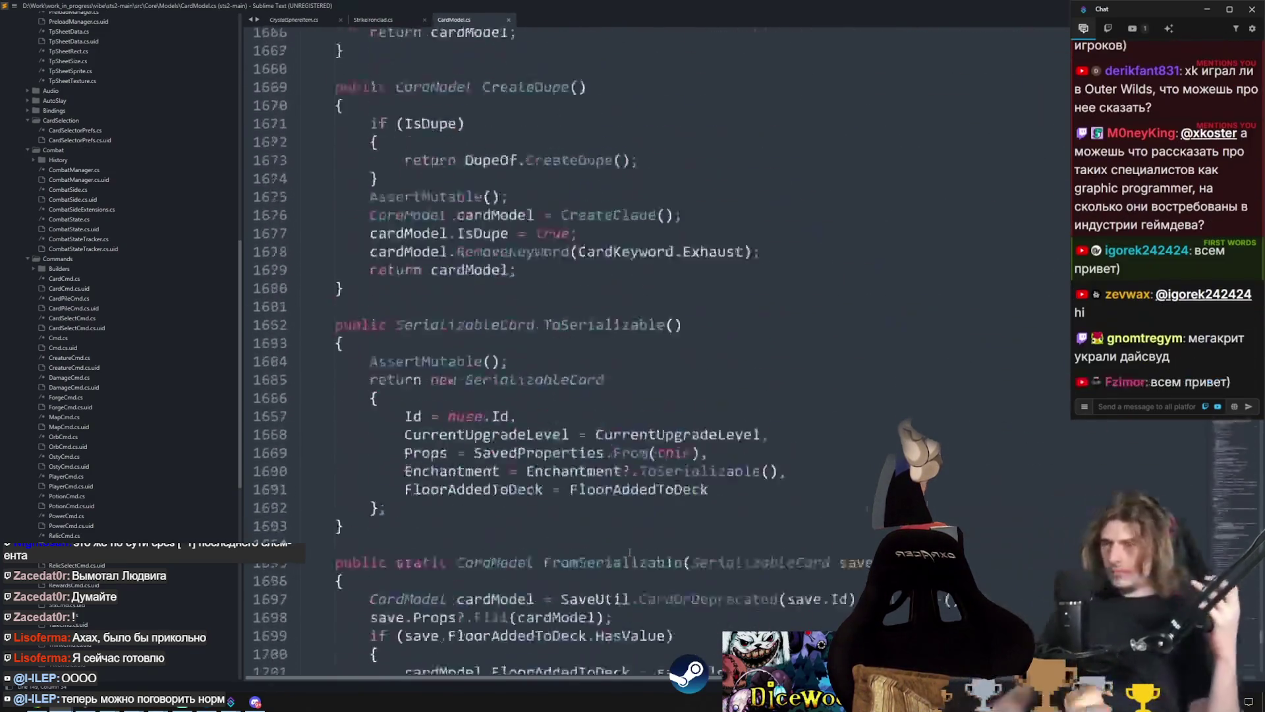
{"action": "scroll", "coordinate": [629, 552], "scroll_direction": "down", "scroll_amount": 13}
{"action": "scroll", "coordinate": [629, 552], "scroll_direction": "up", "scroll_amount": 20}
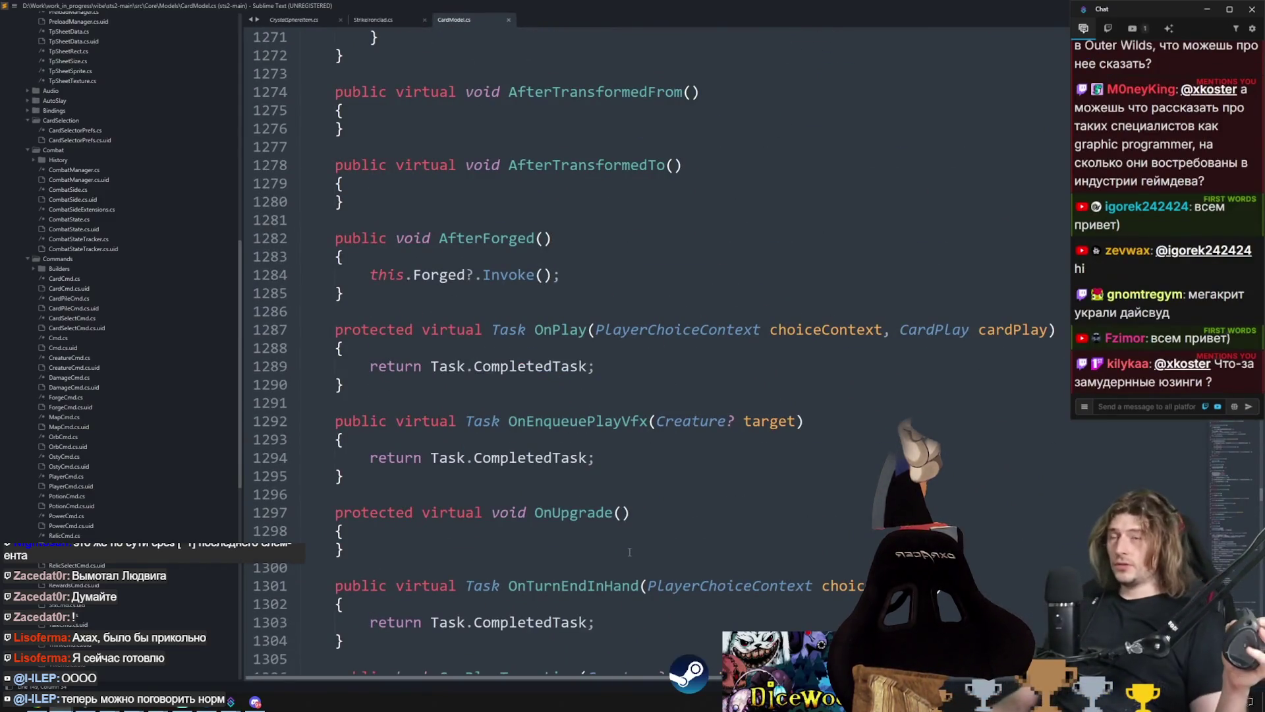
{"action": "scroll", "coordinate": [630, 552], "scroll_direction": "up", "scroll_amount": 20}
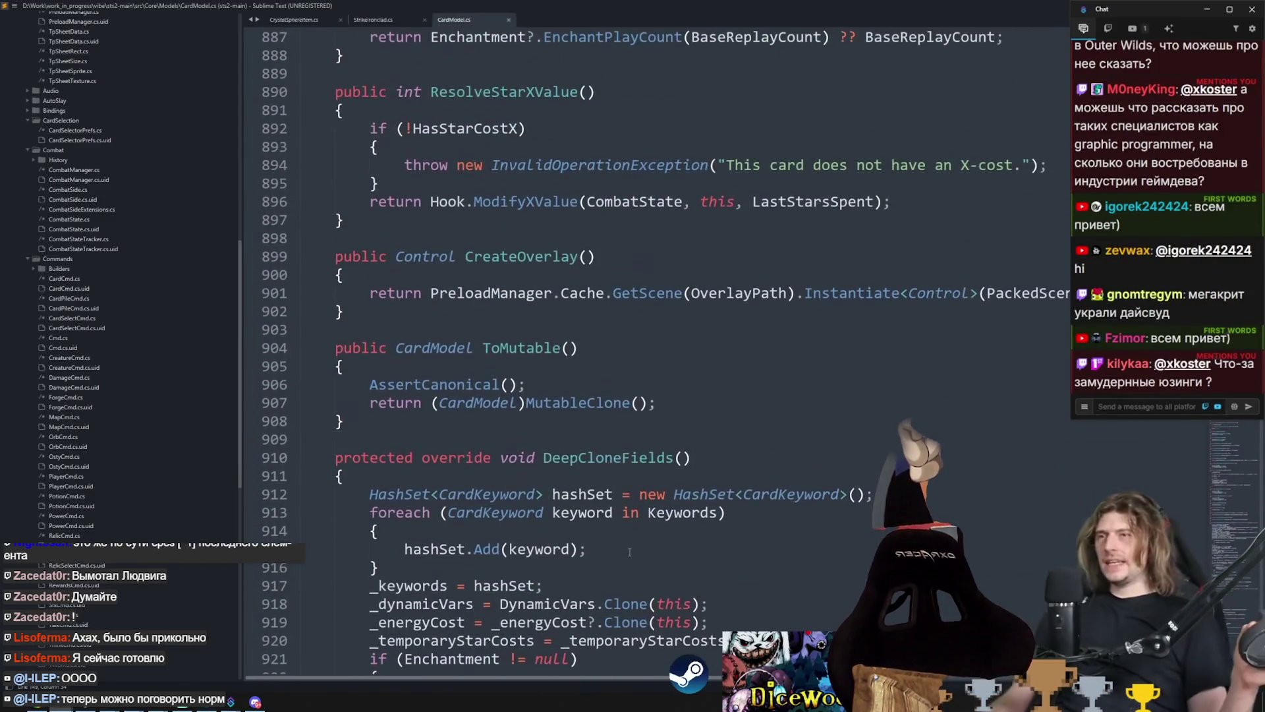
{"action": "scroll", "coordinate": [629, 552], "scroll_direction": "up", "scroll_amount": 20}
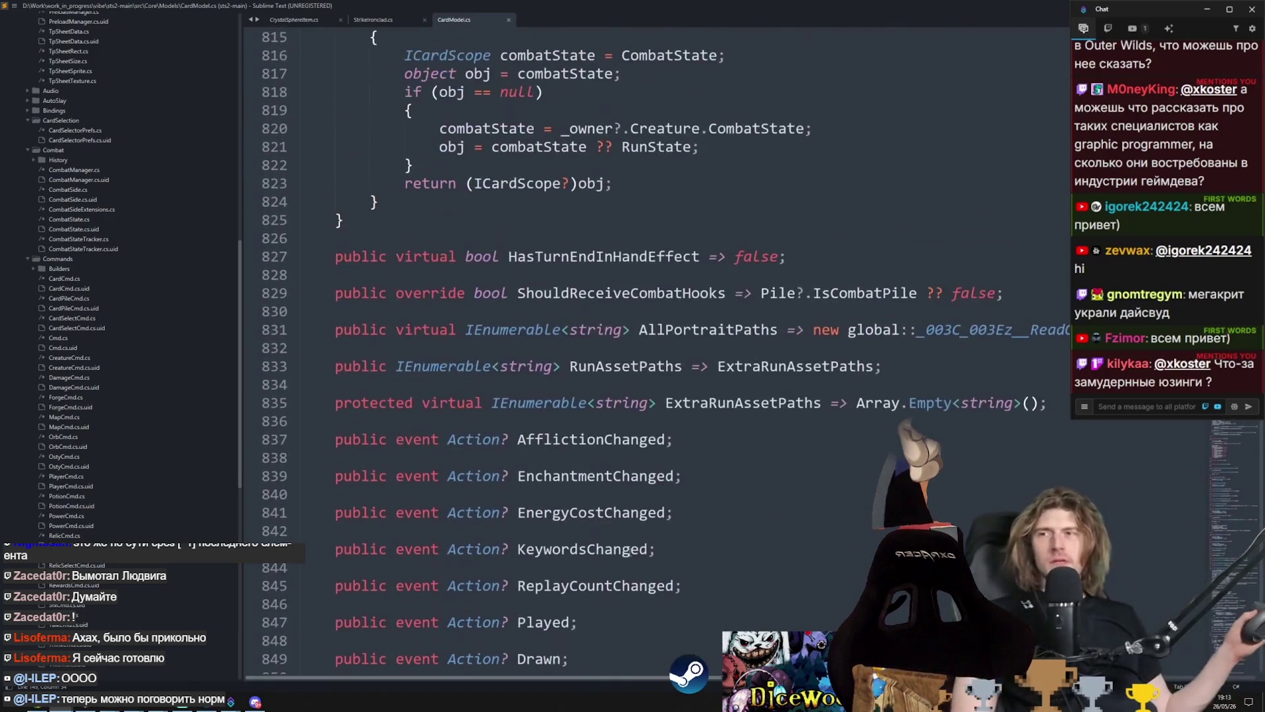
{"action": "scroll", "coordinate": [629, 552], "scroll_direction": "down", "scroll_amount": 2}
{"action": "scroll", "coordinate": [630, 552], "scroll_direction": "down", "scroll_amount": 4}
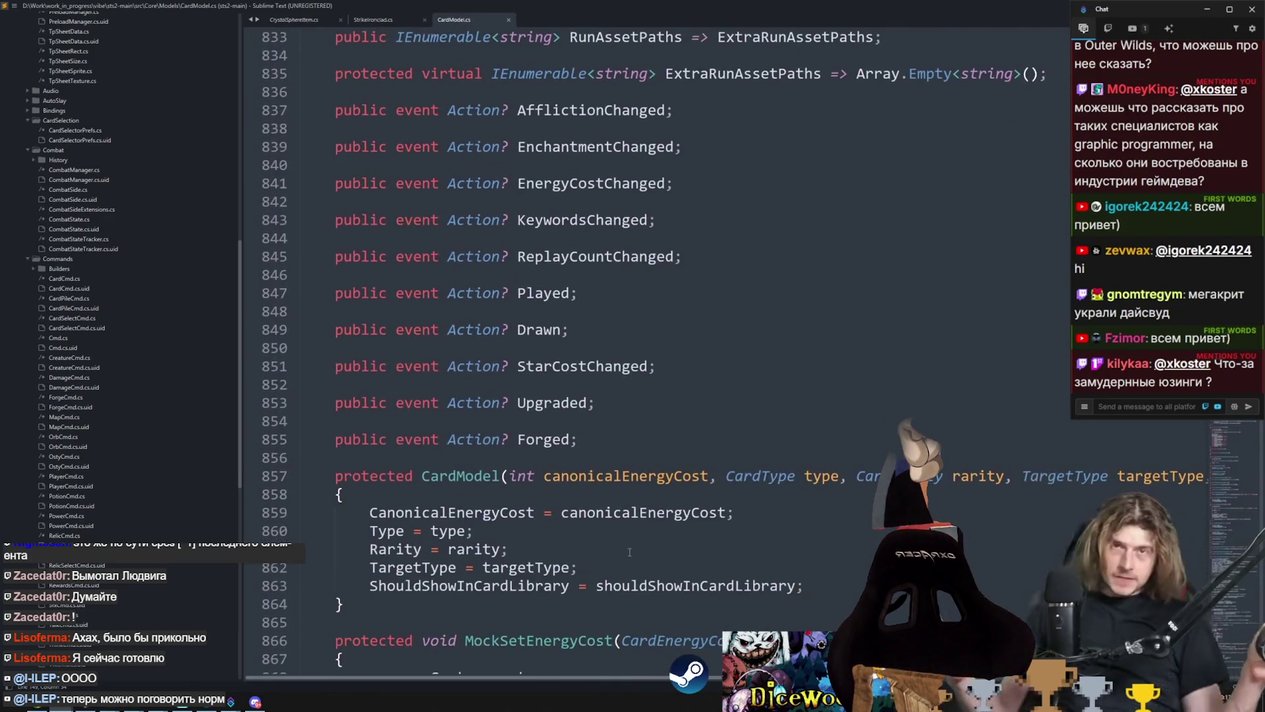
{"action": "scroll", "coordinate": [629, 552], "scroll_direction": "up", "scroll_amount": 20}
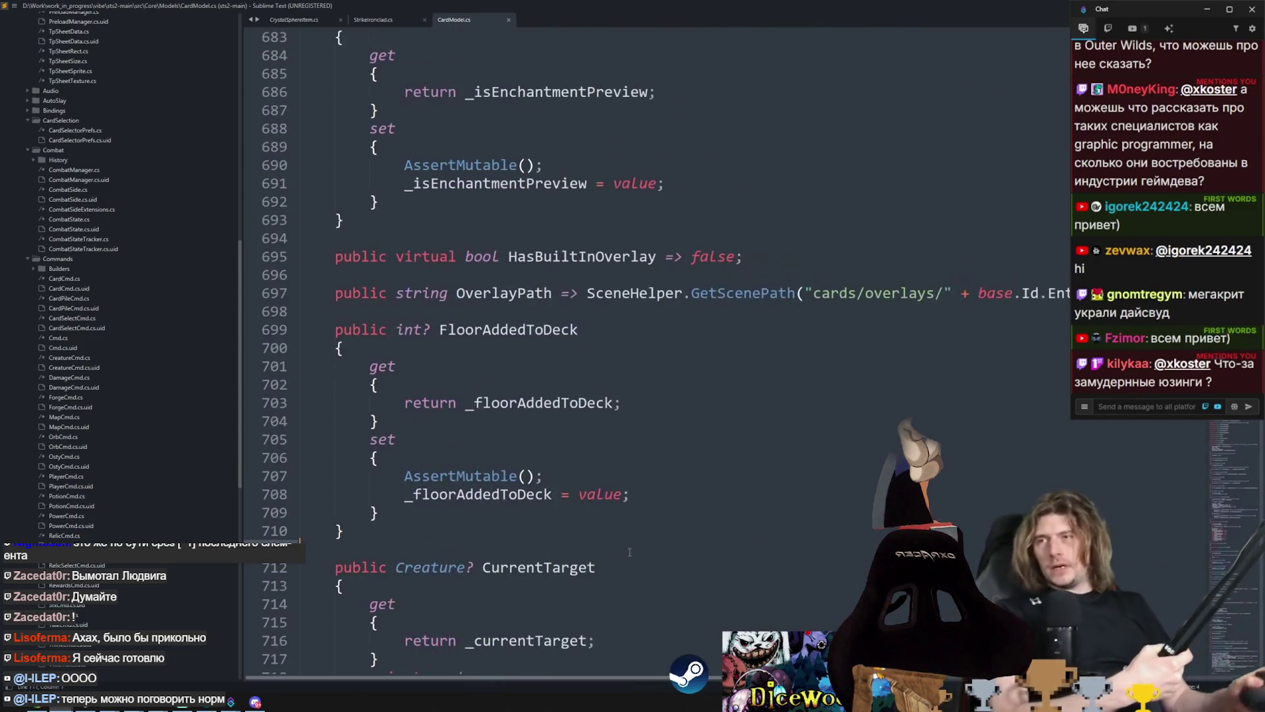
Step: Find OnPlay in CardModel and look up the definitions of CardPlay
{"action": "key", "text": "F3"}
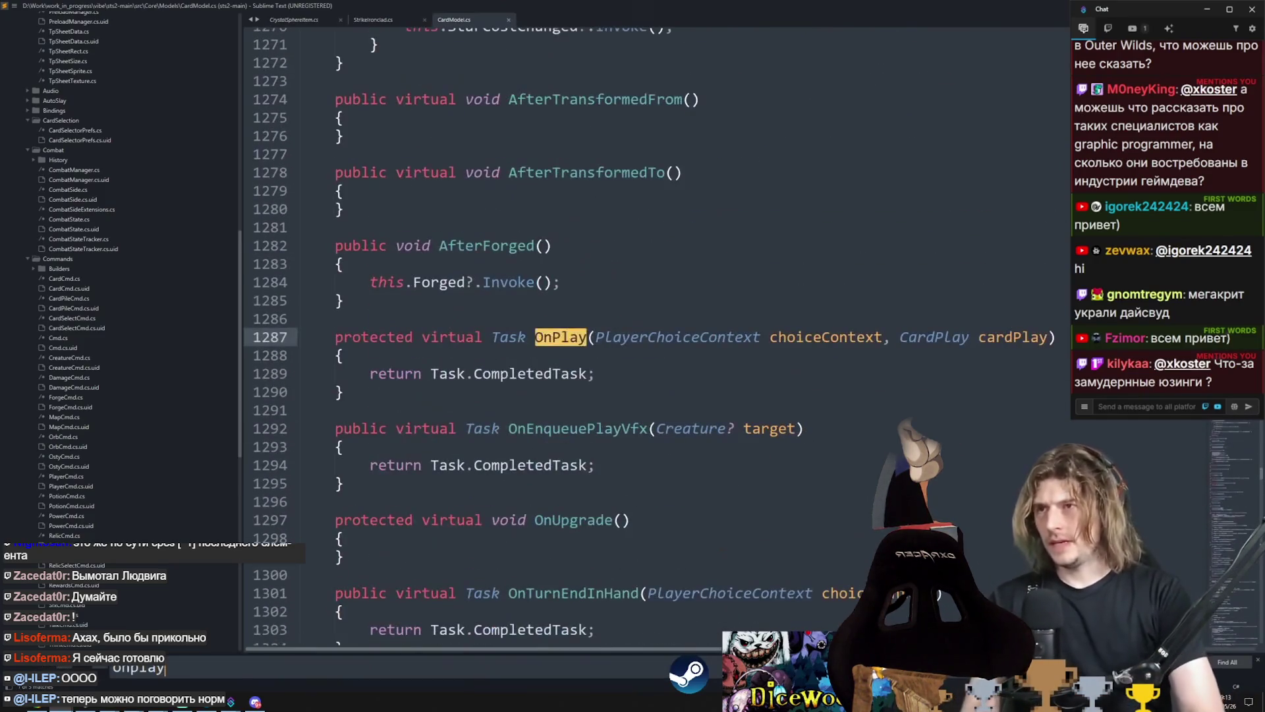
{"action": "right_click", "coordinate": [698, 338]}
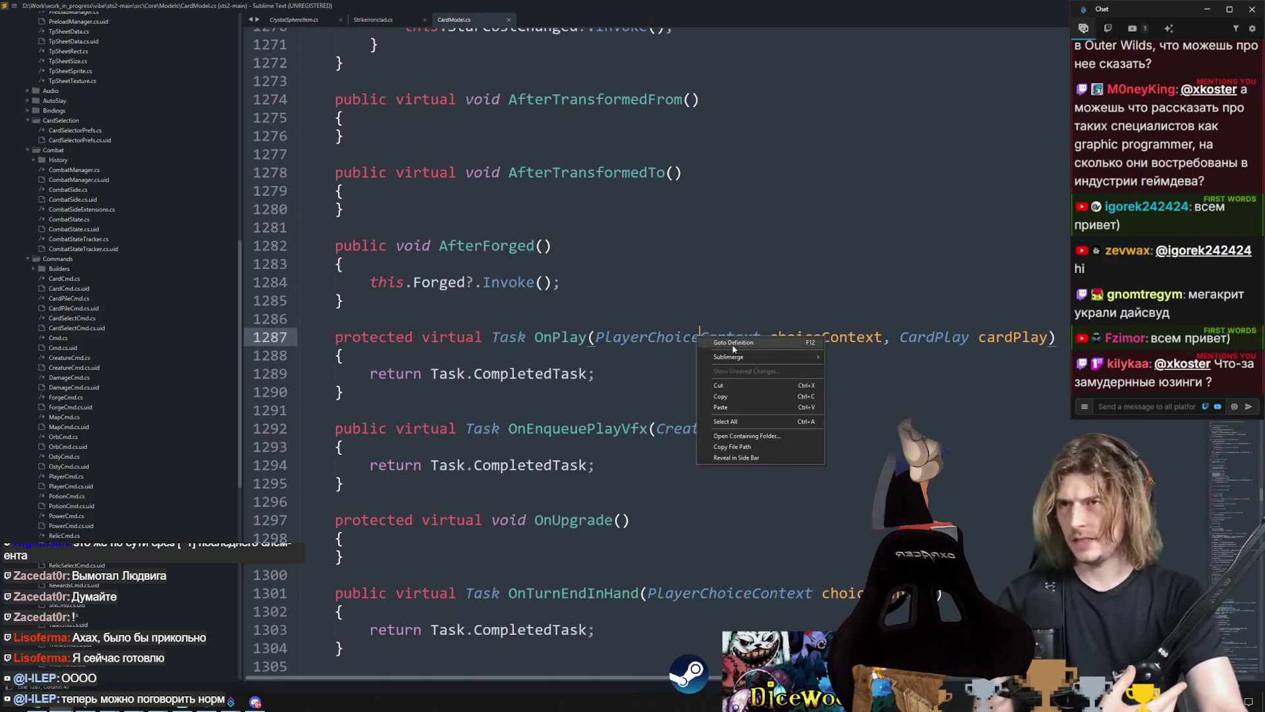
{"action": "left_click", "coordinate": [919, 337]}
{"action": "right_click", "coordinate": [920, 338]}
{"action": "left_click", "coordinate": [922, 339]}
{"action": "key", "text": "Escape"}
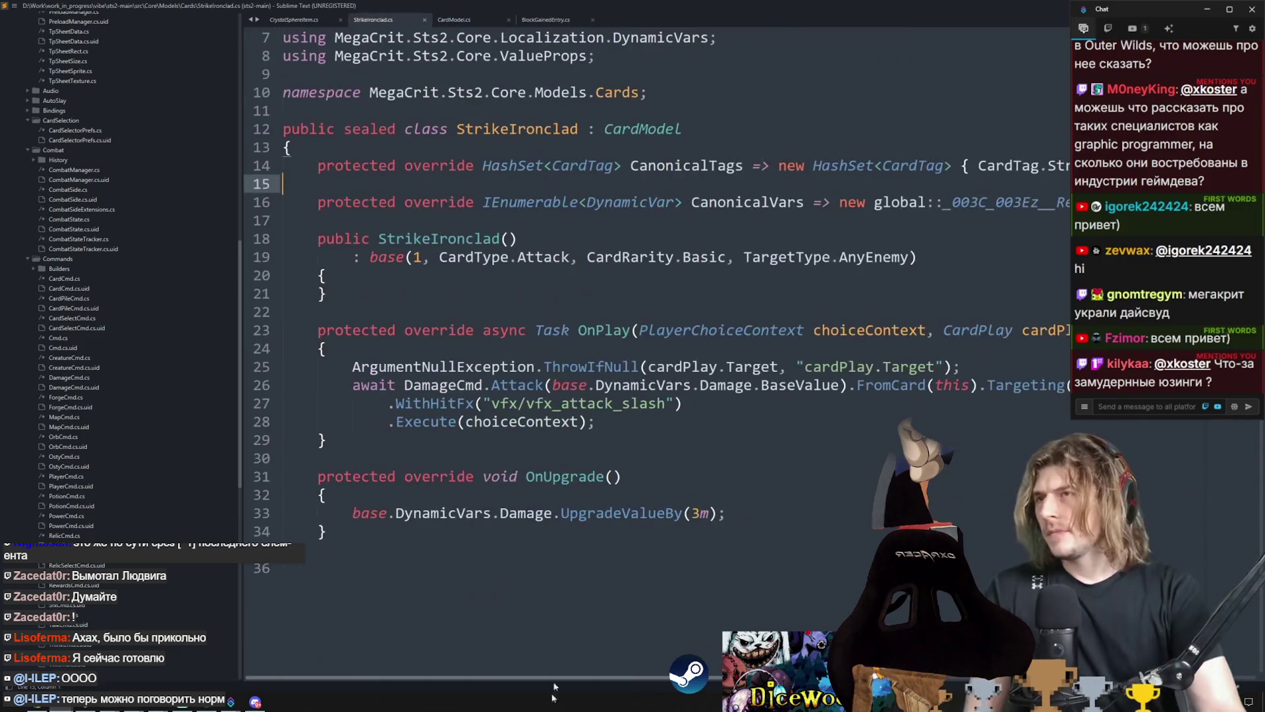
{"action": "scroll", "coordinate": [531, 483], "scroll_direction": "up", "scroll_amount": 2}
{"action": "left_click", "coordinate": [739, 416]}
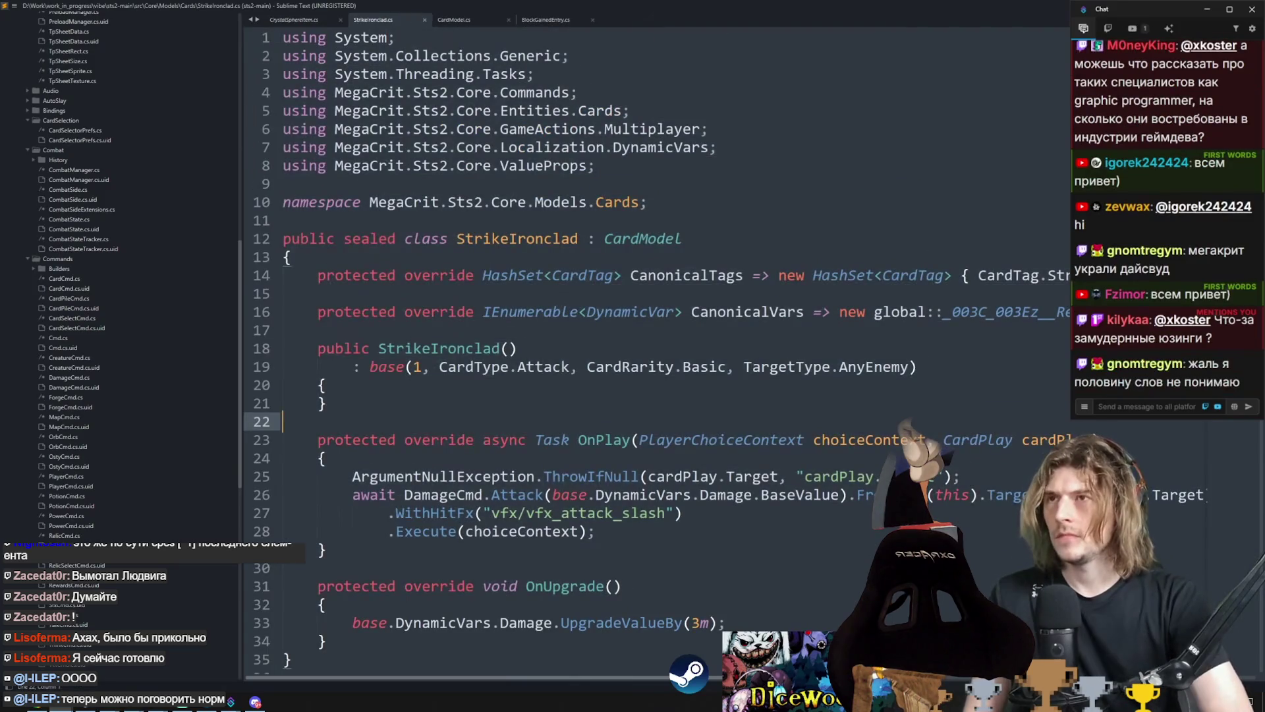
Step: Open RelicModel.cs with Goto Anything and scroll through it
{"action": "key", "text": "ctrl+p"}
{"action": "type", "text": "relicmodel"}
{"action": "key", "text": "Return"}
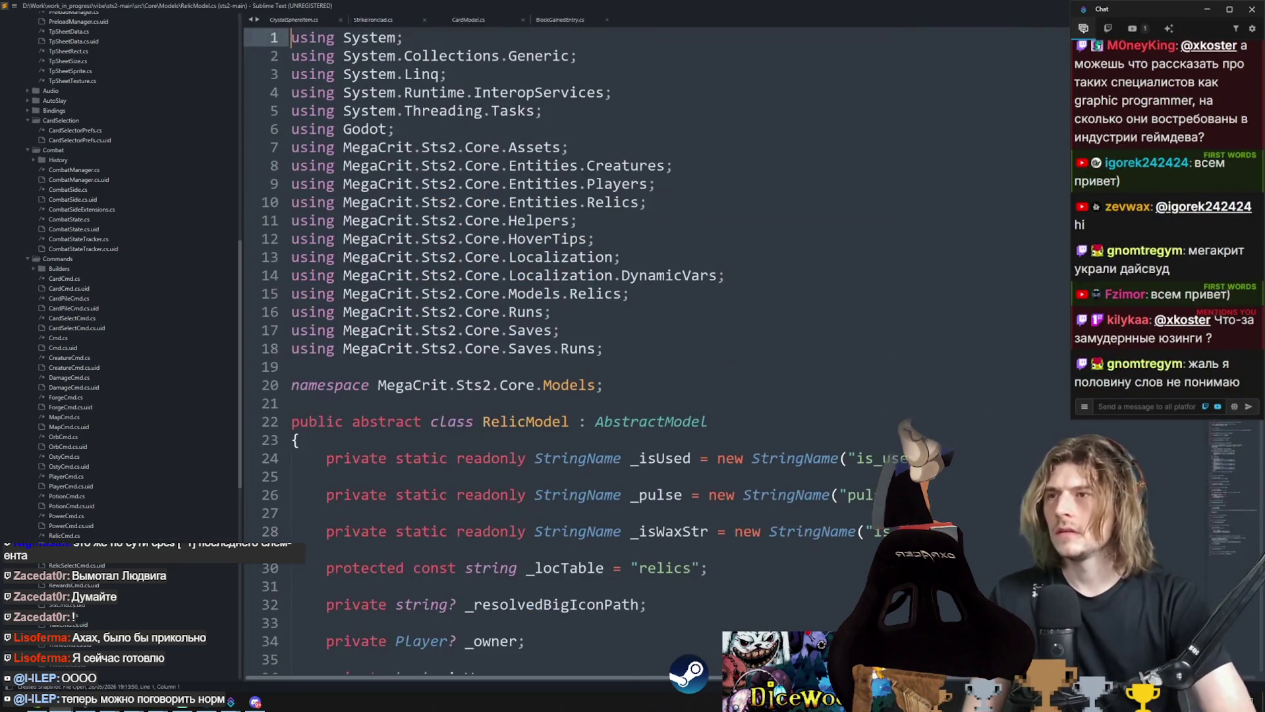
{"action": "scroll", "coordinate": [695, 282], "scroll_direction": "down", "scroll_amount": 20}
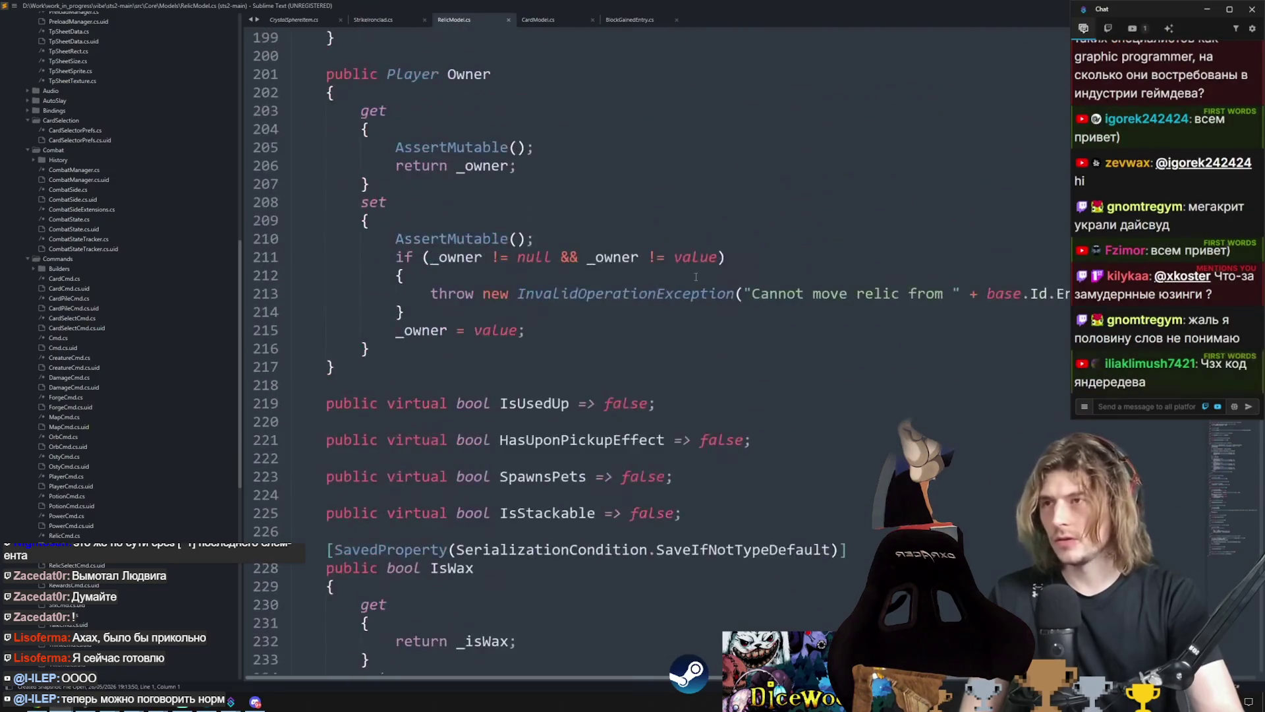
{"action": "scroll", "coordinate": [695, 281], "scroll_direction": "down", "scroll_amount": 20}
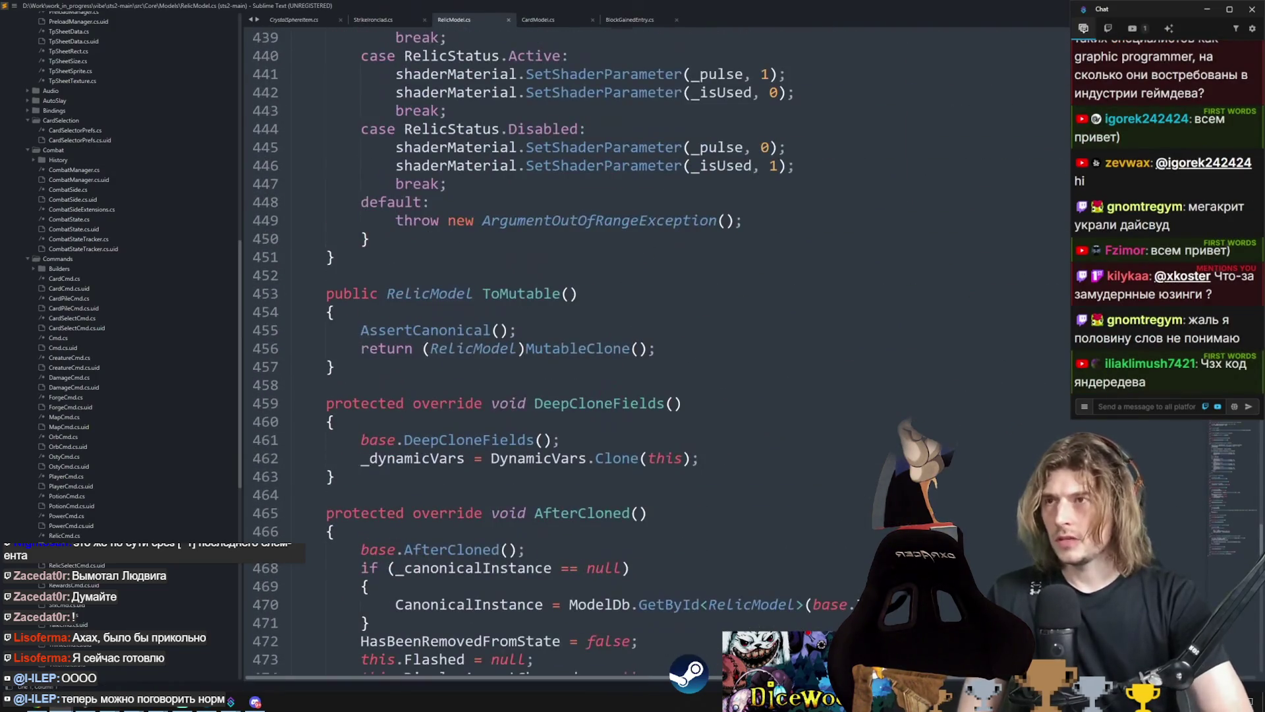
Step: Open Hook.cs with Goto Anything, select AfterCardDiscarded and read through the hooks
{"action": "key", "text": "ctrl+p"}
{"action": "type", "text": "hooks"}
{"action": "key", "text": "Return"}
{"action": "scroll", "coordinate": [717, 191], "scroll_direction": "down", "scroll_amount": 20}
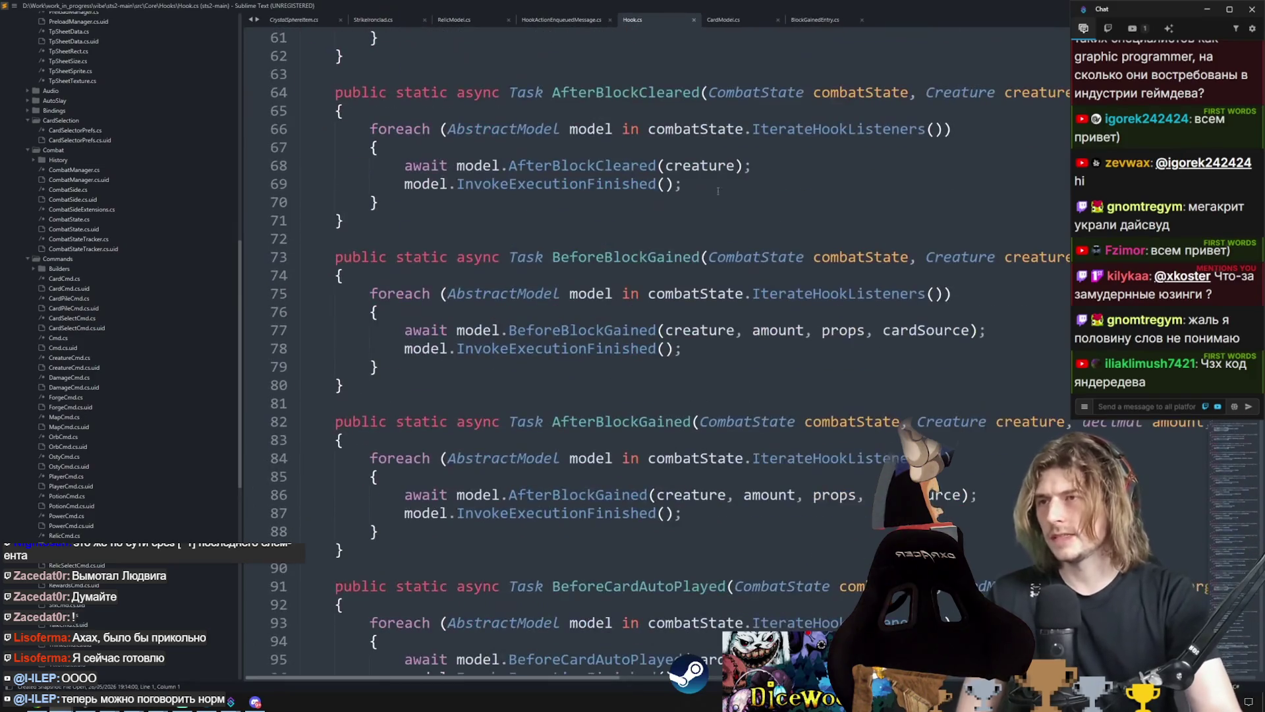
{"action": "scroll", "coordinate": [717, 191], "scroll_direction": "down", "scroll_amount": 16}
{"action": "left_click_drag", "start_coordinate": [356, 294], "coordinate": [147, 114]}
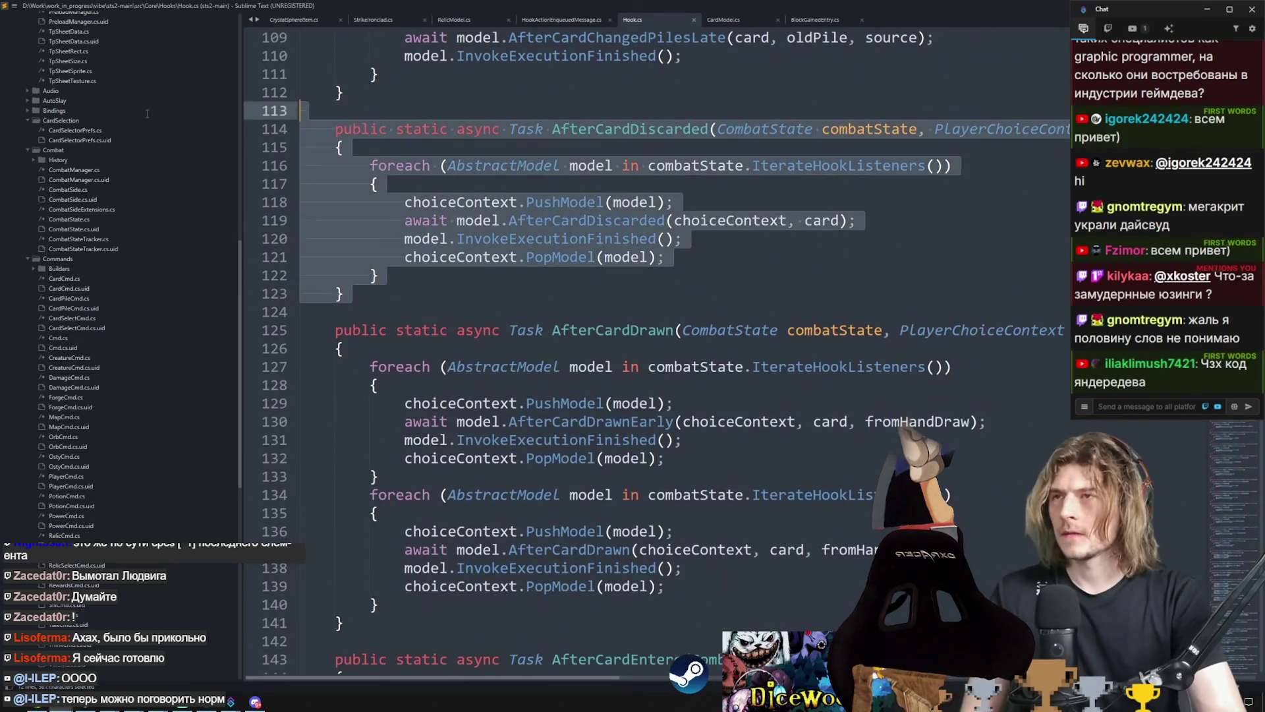
{"action": "scroll", "coordinate": [634, 441], "scroll_direction": "down", "scroll_amount": 20}
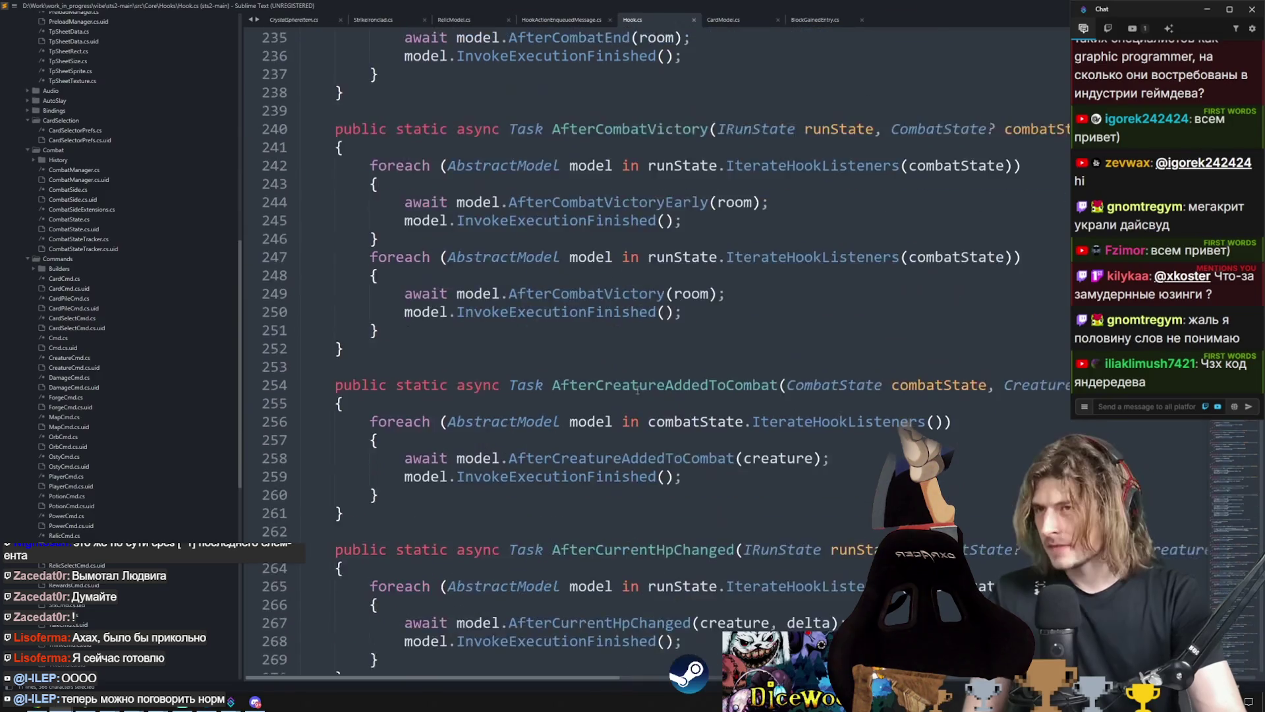
{"action": "scroll", "coordinate": [630, 387], "scroll_direction": "down", "scroll_amount": 20}
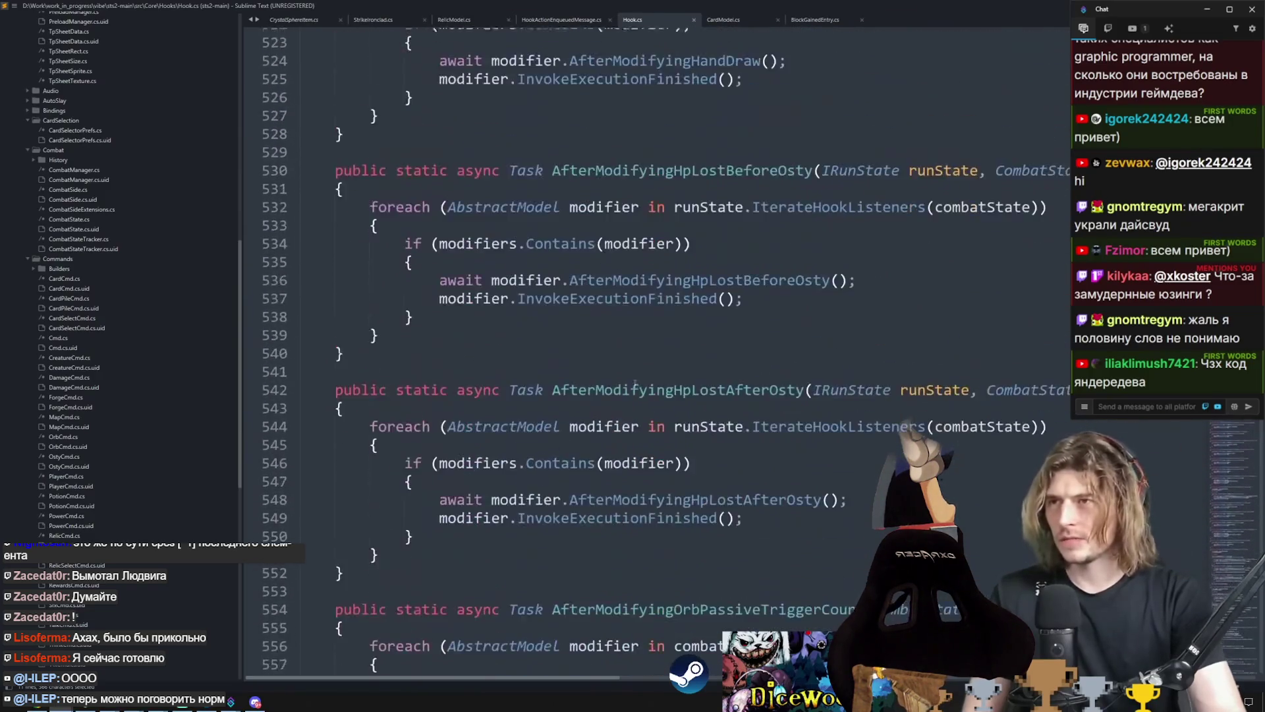
{"action": "scroll", "coordinate": [644, 374], "scroll_direction": "down", "scroll_amount": 20}
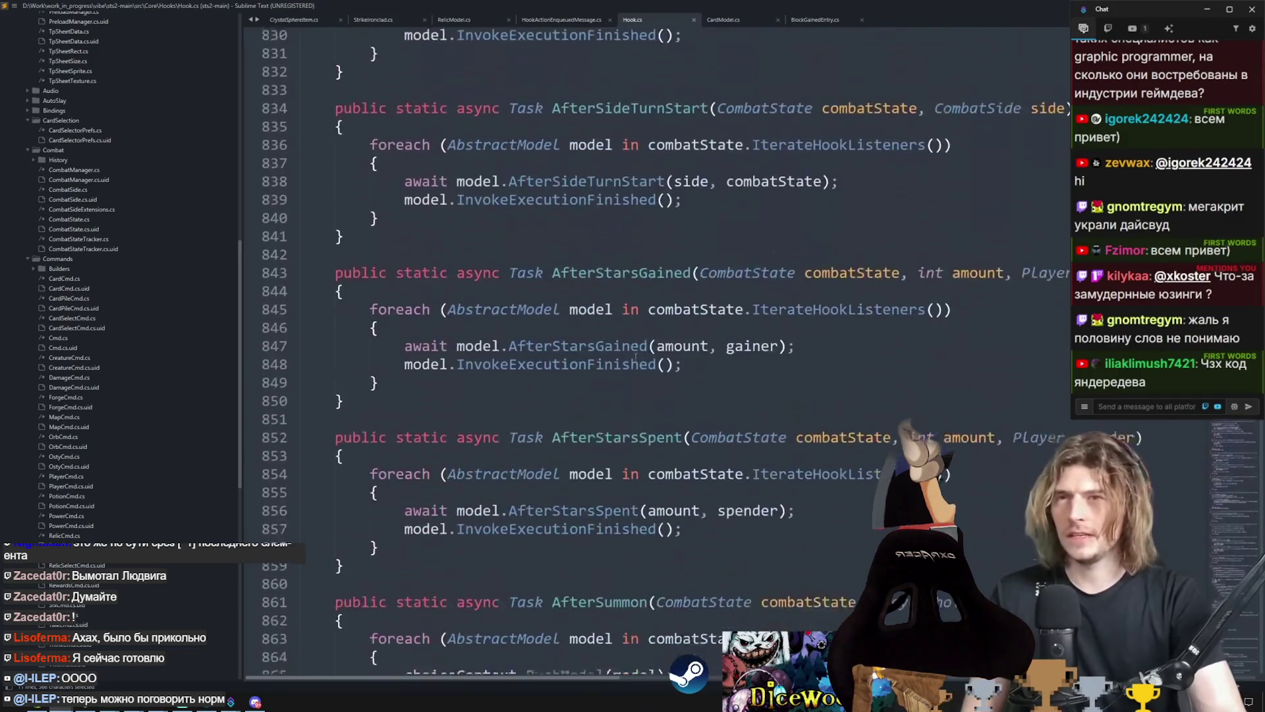
{"action": "scroll", "coordinate": [627, 408], "scroll_direction": "down", "scroll_amount": 20}
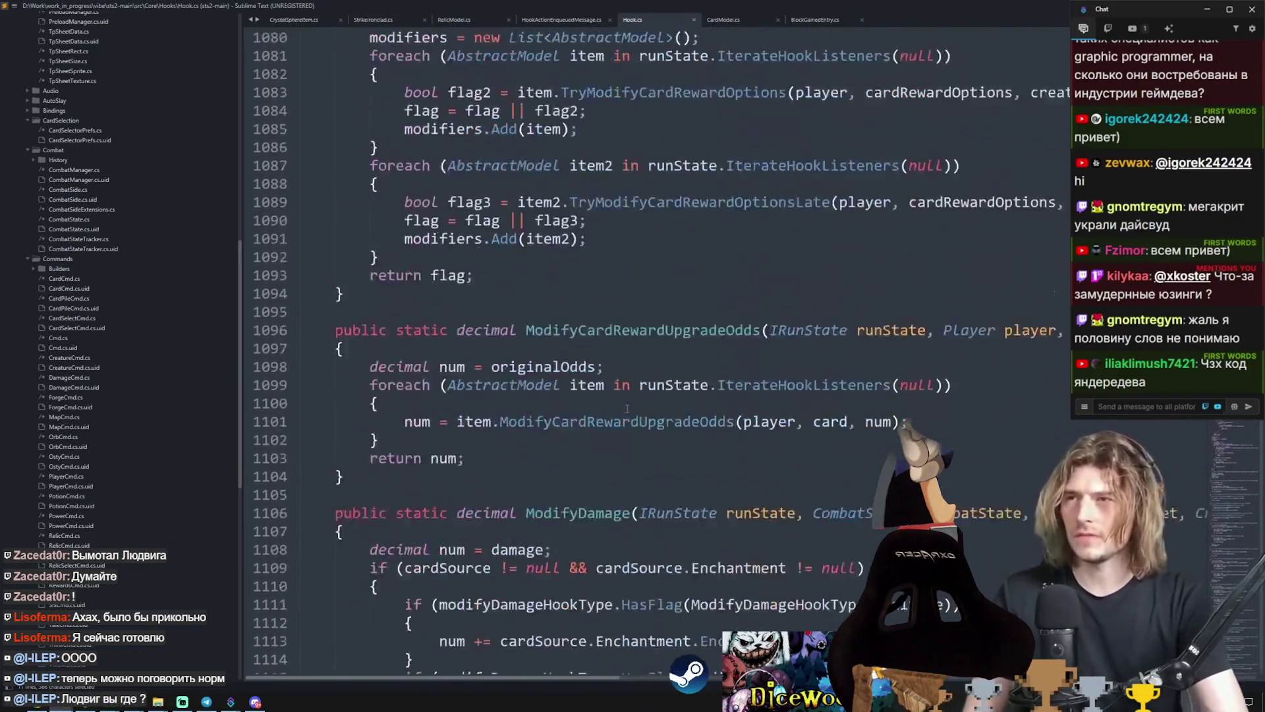
{"action": "scroll", "coordinate": [627, 409], "scroll_direction": "down", "scroll_amount": 20}
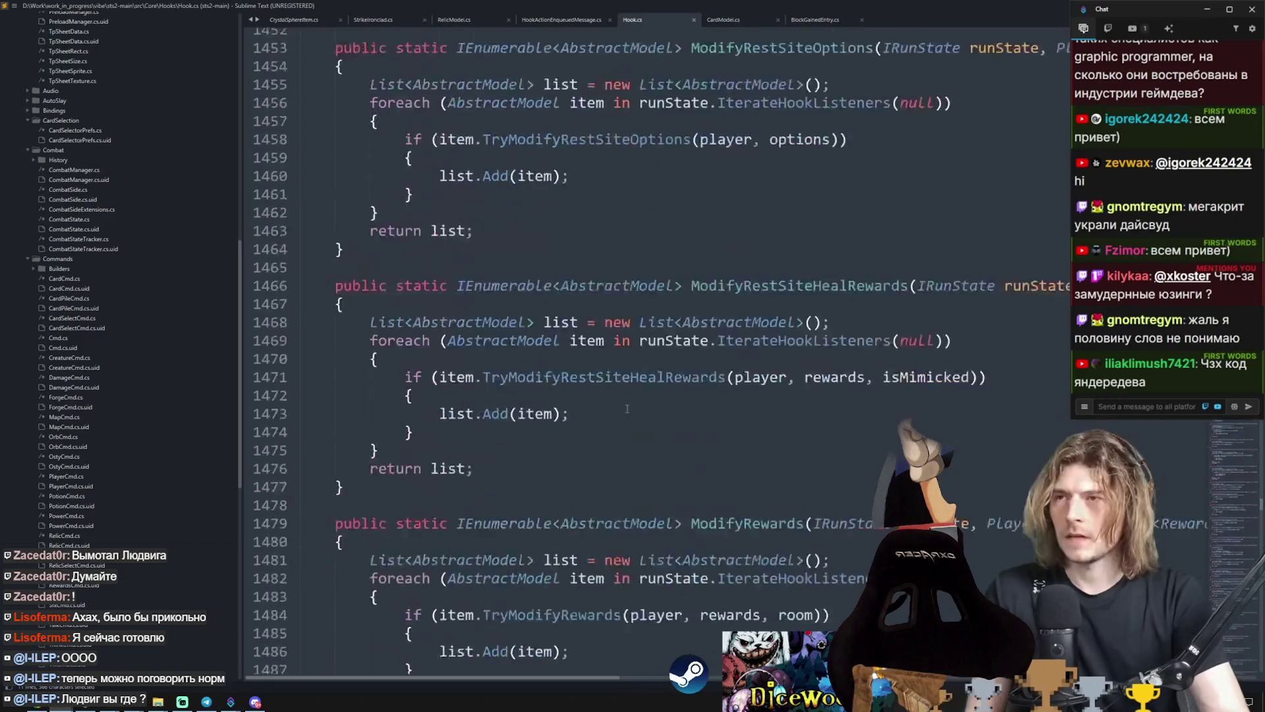
{"action": "scroll", "coordinate": [627, 408], "scroll_direction": "up", "scroll_amount": 20}
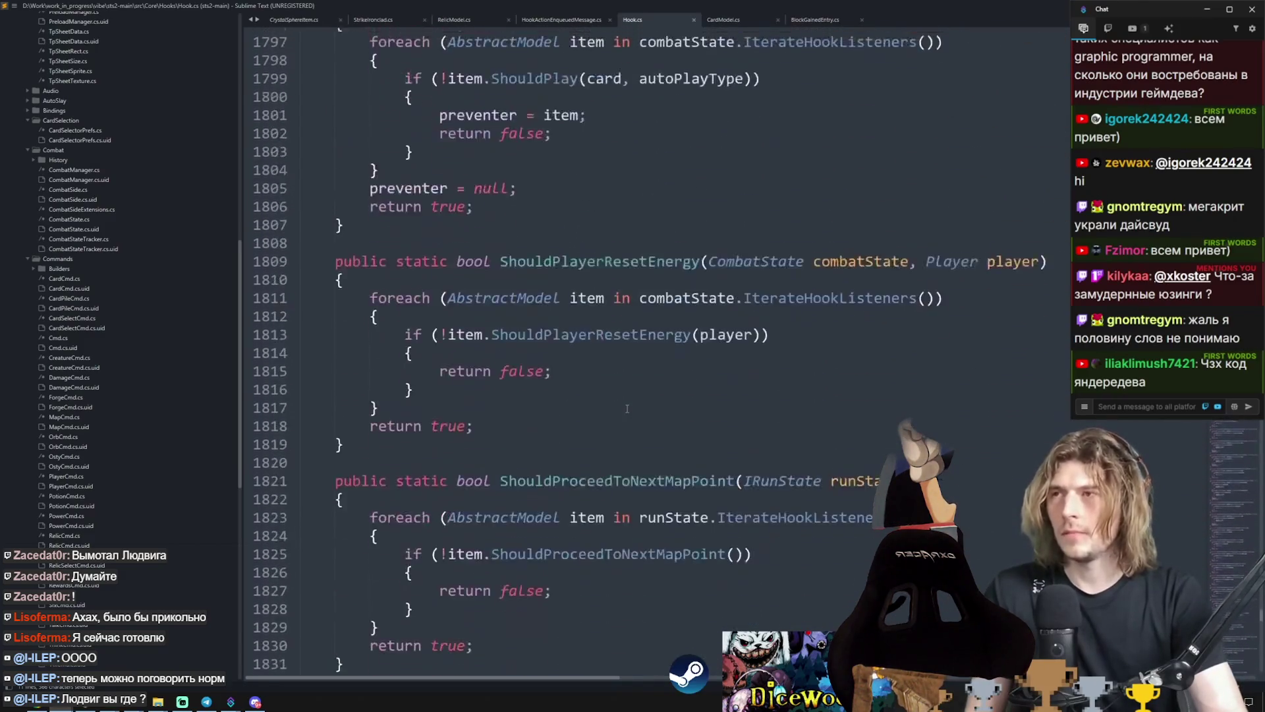
{"action": "scroll", "coordinate": [627, 409], "scroll_direction": "up", "scroll_amount": 20}
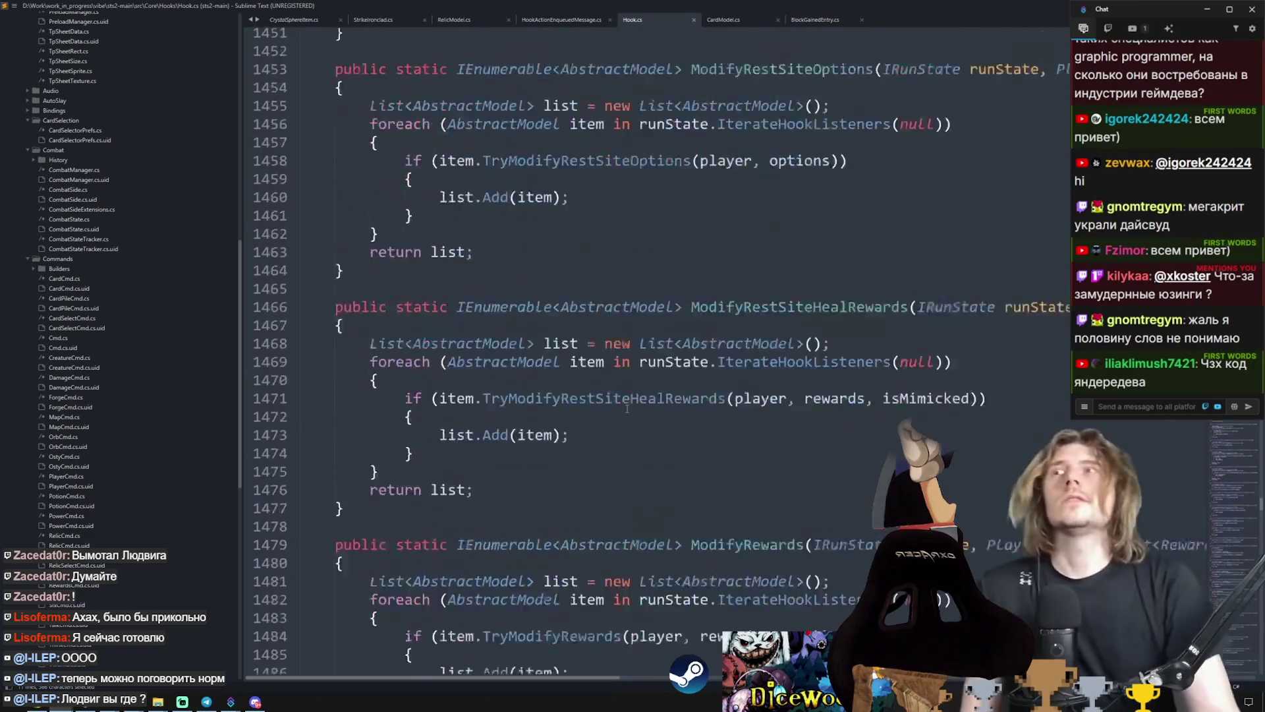
Step: Review the DamageCmd attack statement in StrikeIronclad's OnPlay body
{"action": "left_click", "coordinate": [718, 19]}
{"action": "right_click", "coordinate": [544, 343]}
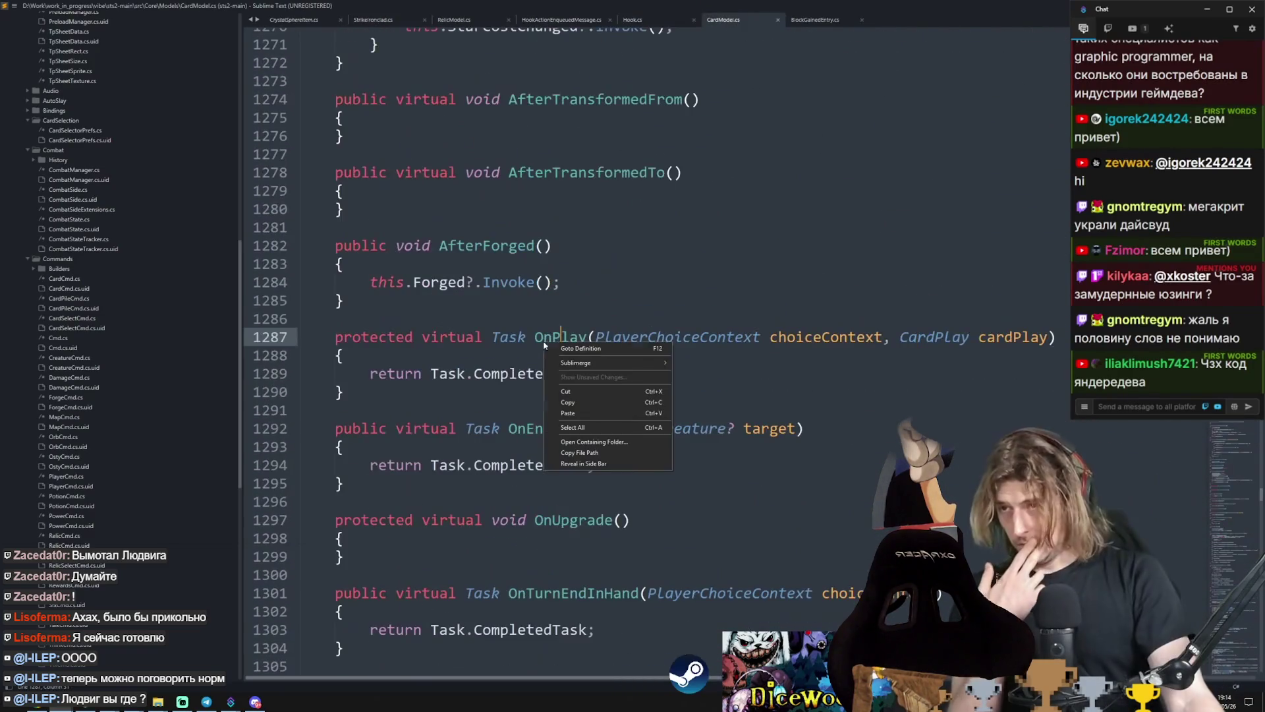
{"action": "left_click", "coordinate": [369, 20]}
{"action": "mouse_move", "coordinate": [359, 385]}
{"action": "left_mouse_down"}
{"action": "mouse_move", "coordinate": [665, 444]}
{"action": "mouse_move", "coordinate": [622, 449]}
{"action": "left_mouse_up"}
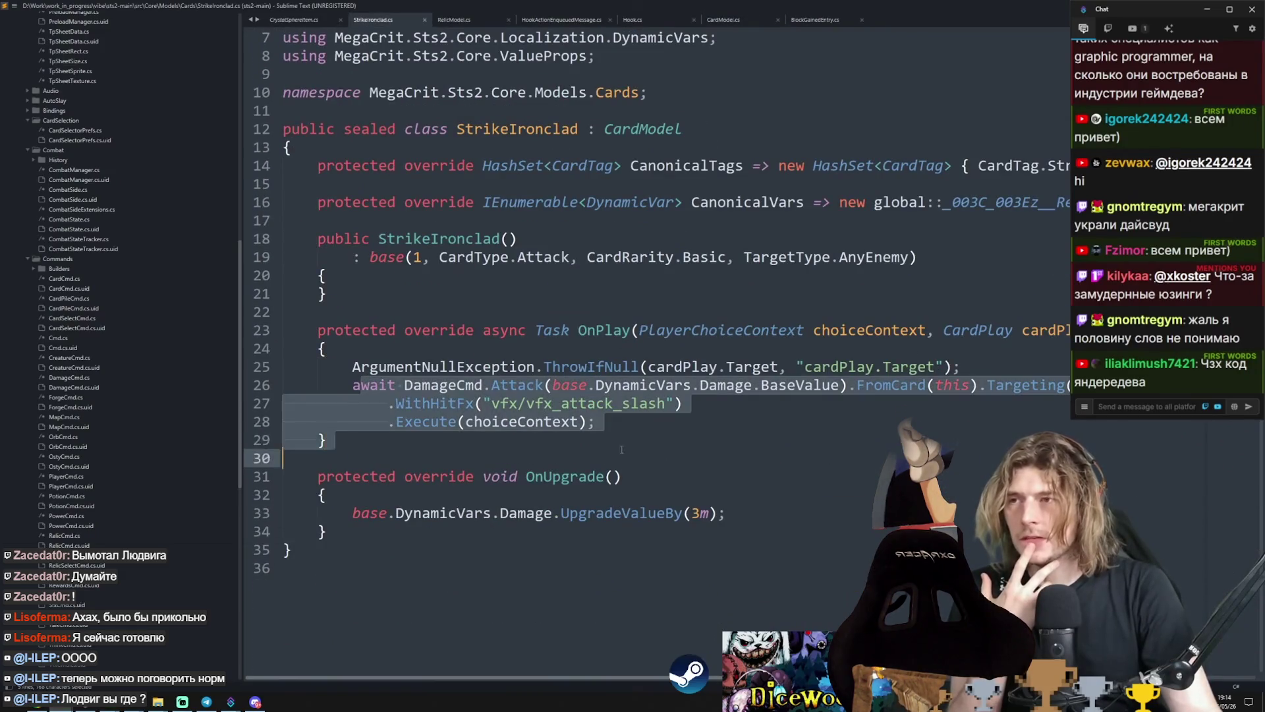
{"action": "left_click_drag", "start_coordinate": [329, 349], "coordinate": [463, 438]}
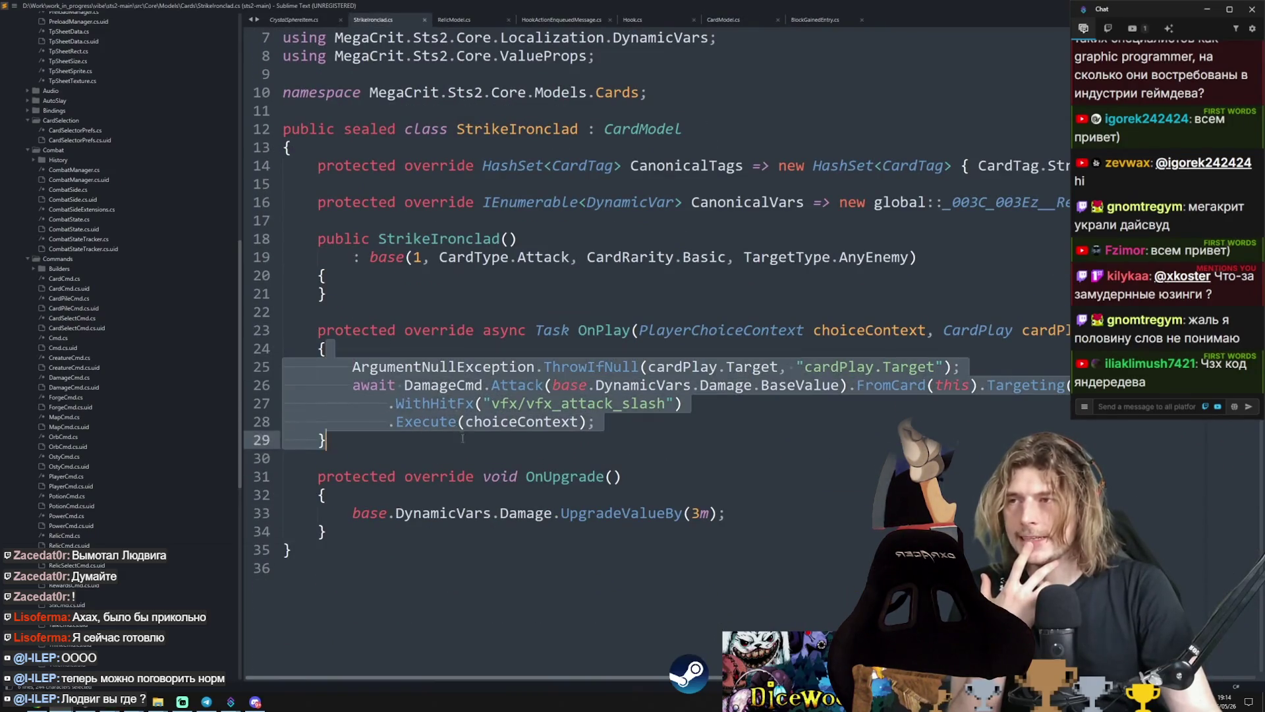
{"action": "left_click", "coordinate": [408, 313]}
{"action": "left_click_drag", "start_coordinate": [353, 392], "coordinate": [606, 422]}
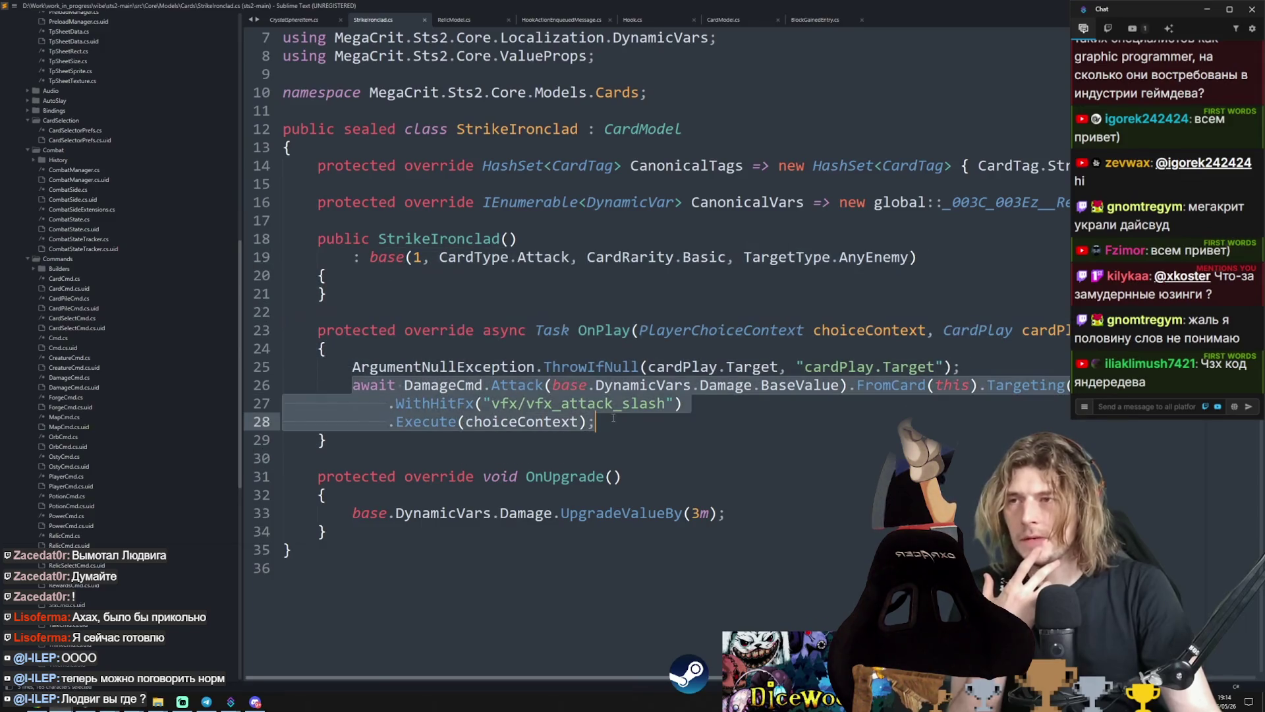
{"action": "left_click", "coordinate": [611, 424]}
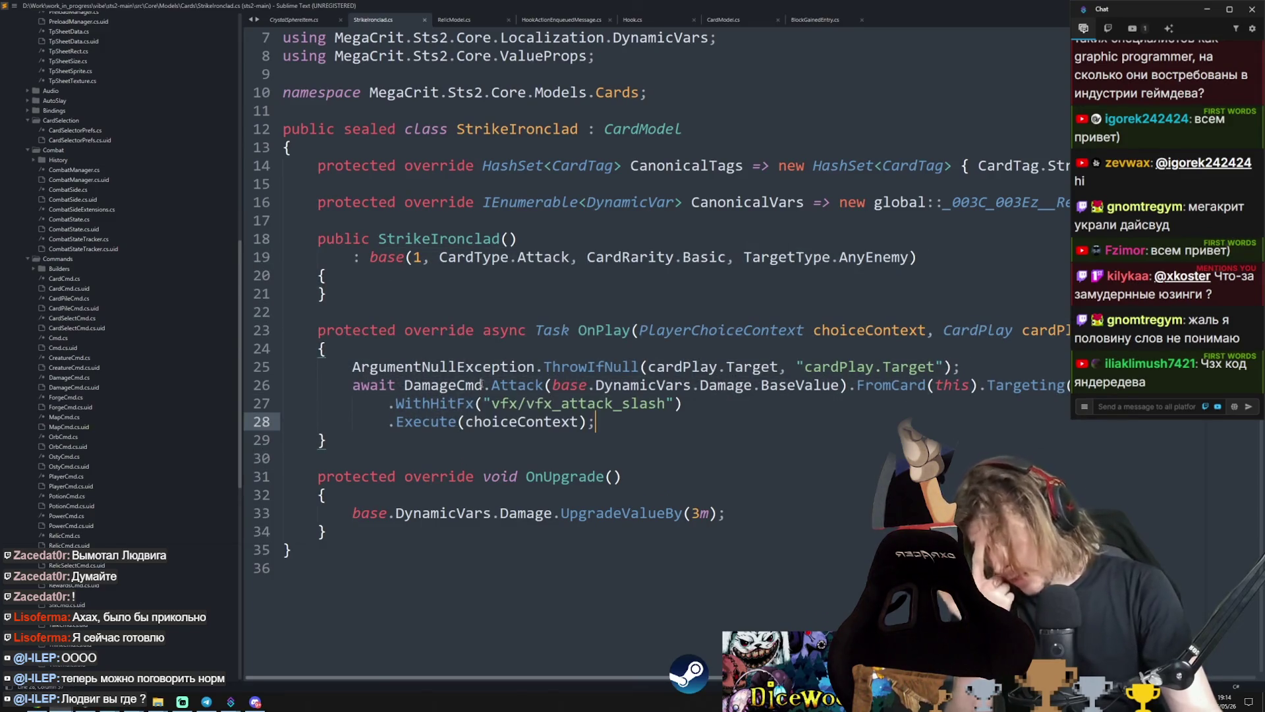
{"action": "mouse_move", "coordinate": [485, 386]}
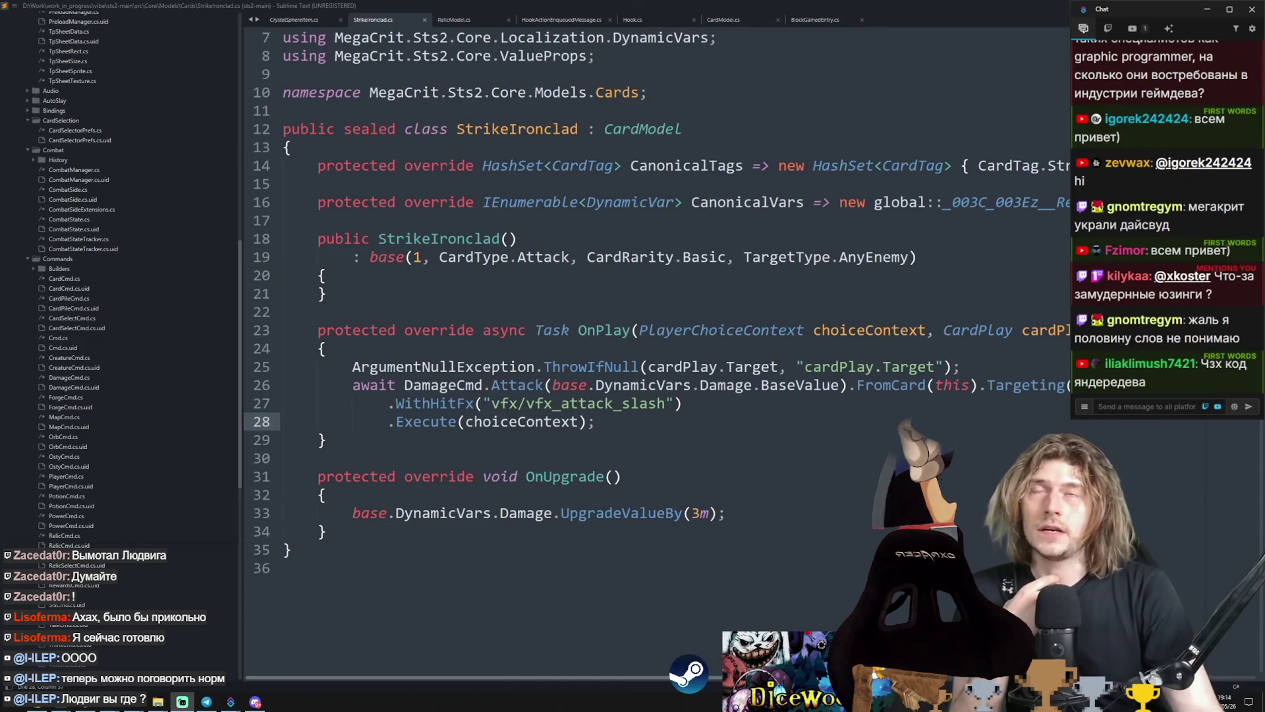
Step: Go to the DamageCmd definition, then open ForgeCmd.cs from the sidebar
{"action": "scroll", "coordinate": [912, 315], "scroll_direction": "up", "scroll_amount": 2}
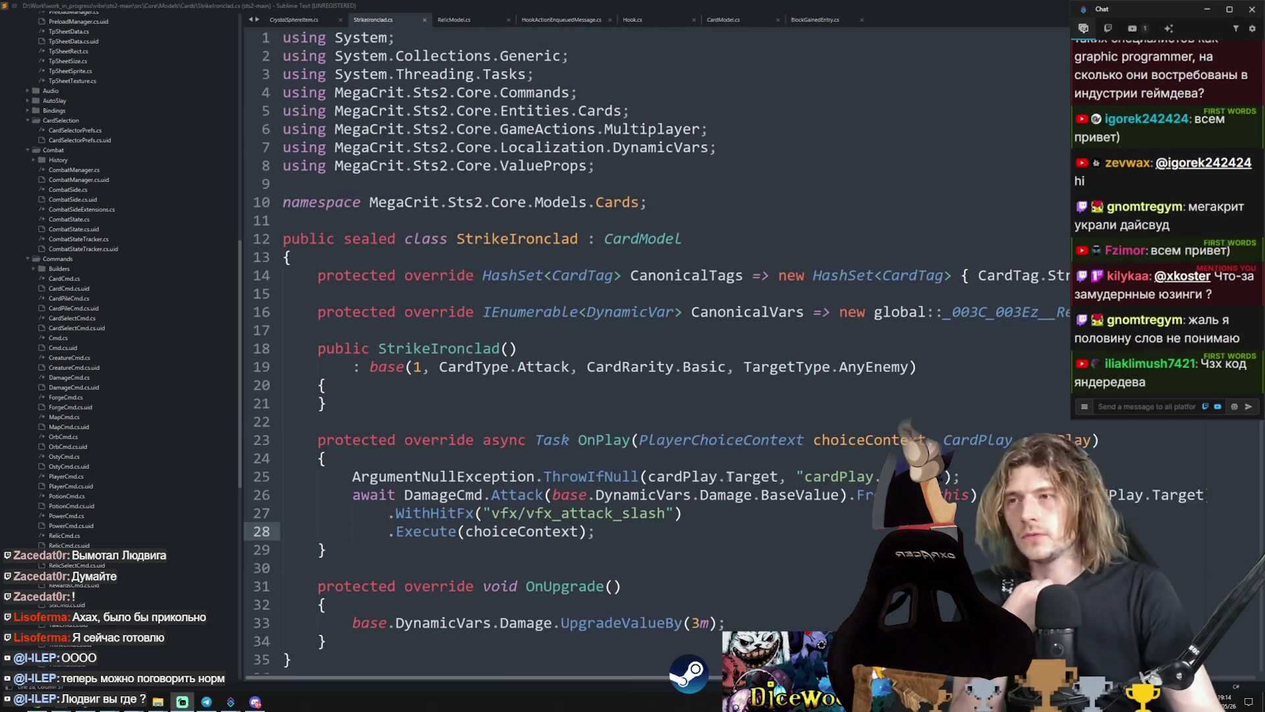
{"action": "scroll", "coordinate": [719, 463], "scroll_direction": "down", "scroll_amount": 2}
{"action": "left_click", "coordinate": [448, 385]}
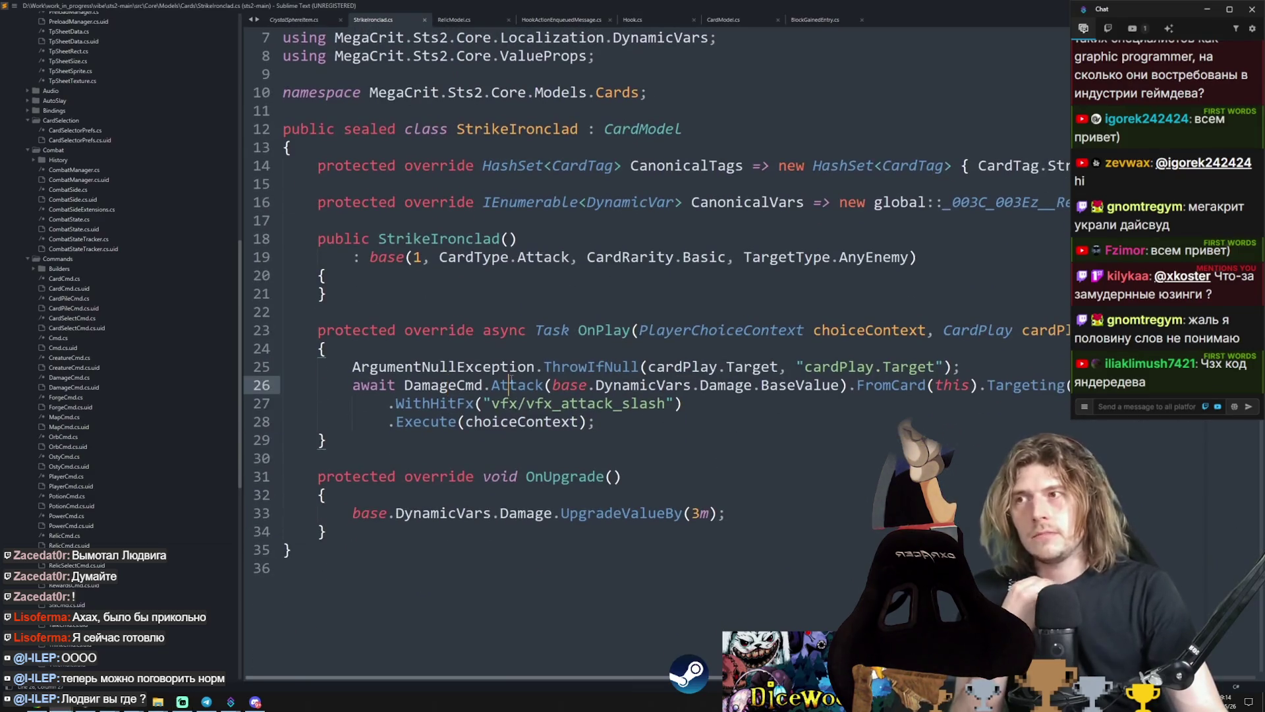
{"action": "key", "text": "ctrl+d"}
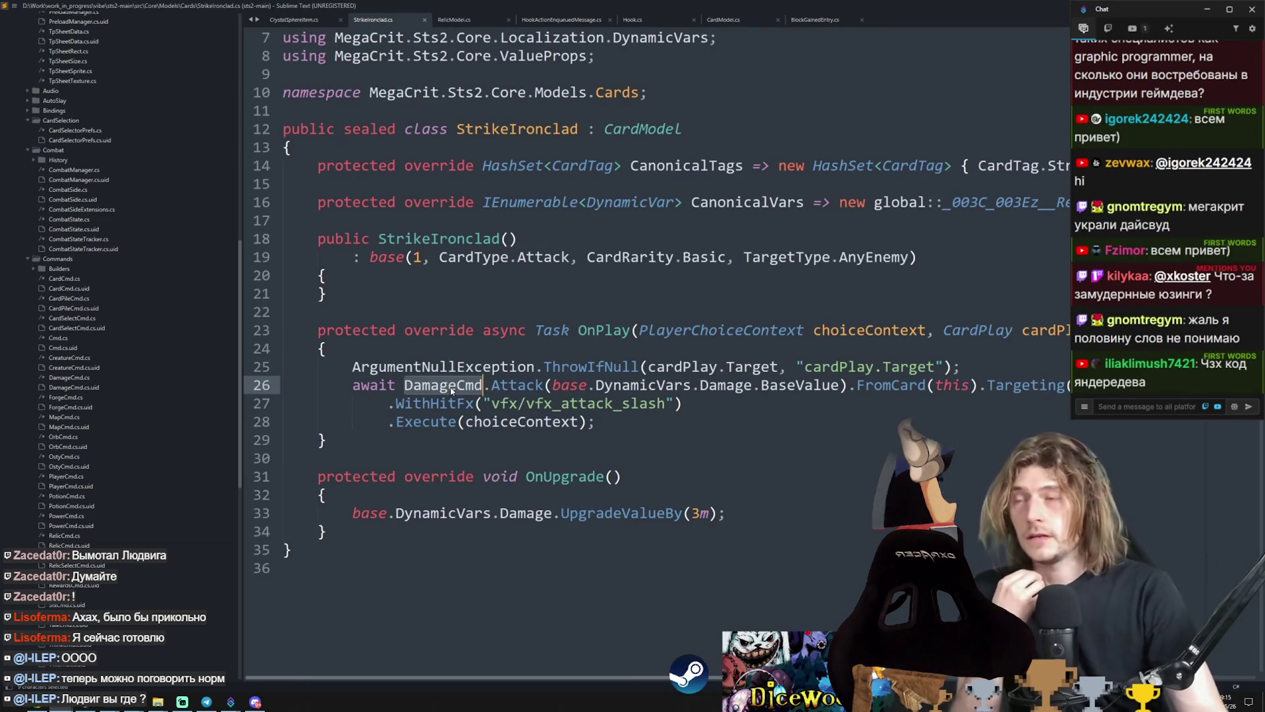
{"action": "right_click", "coordinate": [451, 390]}
{"action": "left_click", "coordinate": [474, 395]}
{"action": "left_click", "coordinate": [66, 397]}
{"action": "scroll", "coordinate": [386, 425], "scroll_direction": "down", "scroll_amount": 10}
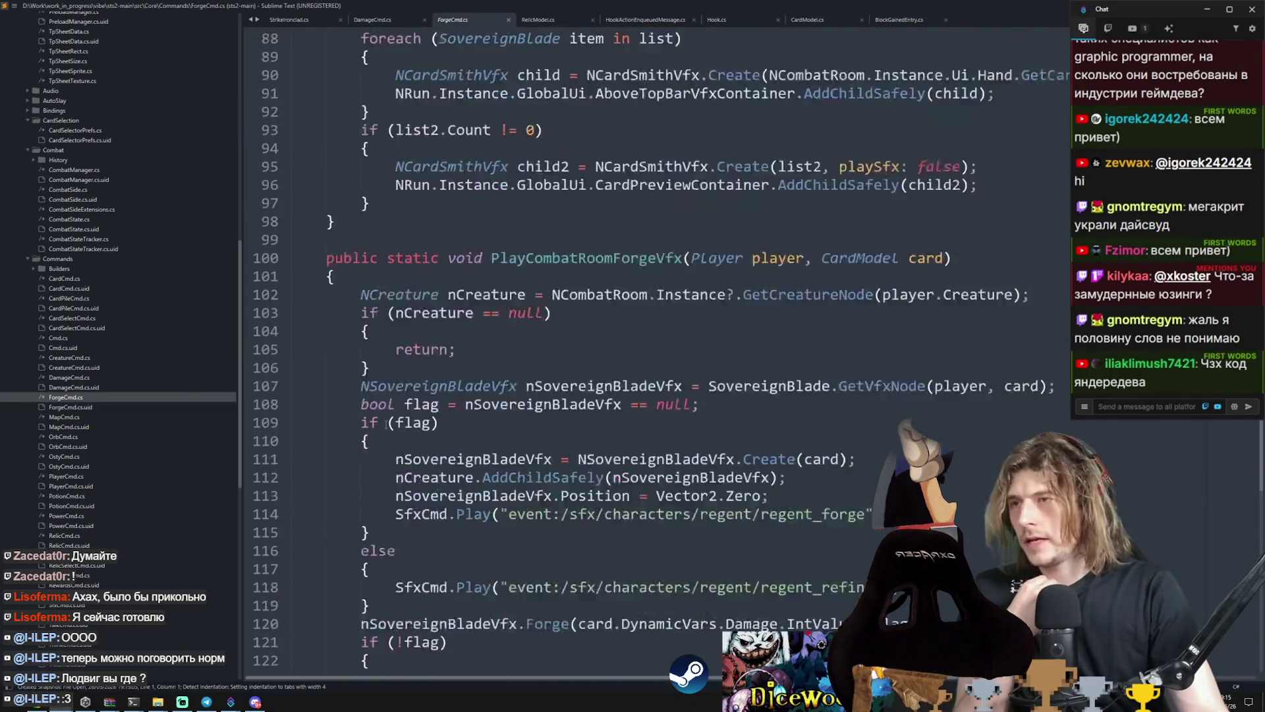
Step: Open PotionCmd.cs, PowerCmd.cs, then RelicCmd.cs and jump to Obtain's definition
{"action": "scroll", "coordinate": [387, 425], "scroll_direction": "down", "scroll_amount": 10}
{"action": "left_click", "coordinate": [72, 495]}
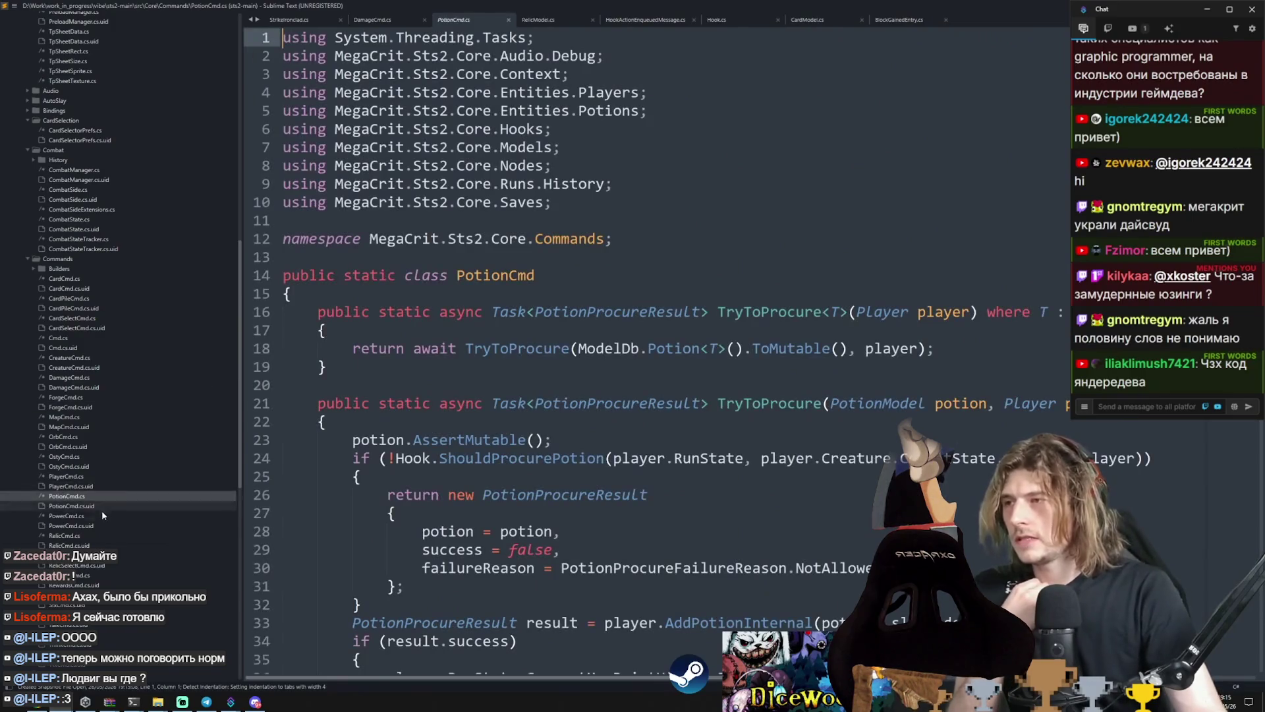
{"action": "left_click", "coordinate": [100, 516]}
{"action": "left_click", "coordinate": [99, 535]}
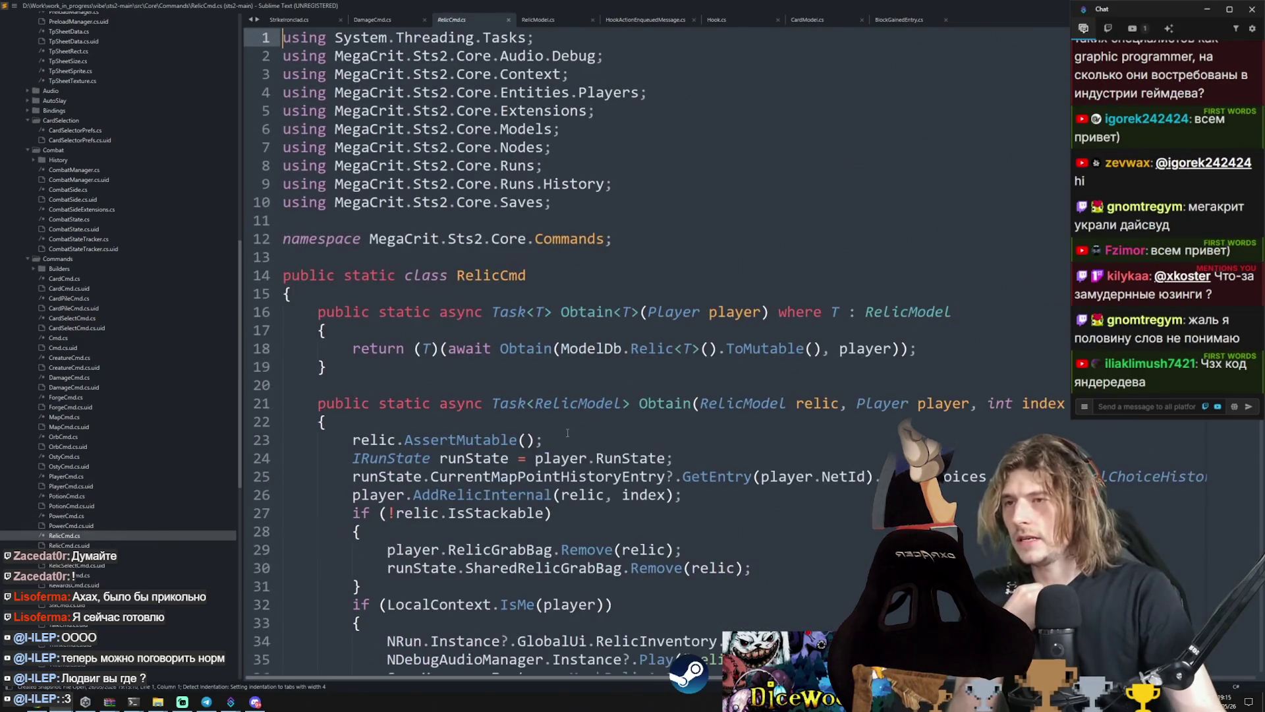
{"action": "scroll", "coordinate": [568, 432], "scroll_direction": "down", "scroll_amount": 10}
{"action": "scroll", "coordinate": [626, 421], "scroll_direction": "up", "scroll_amount": 10}
{"action": "right_click", "coordinate": [669, 414]}
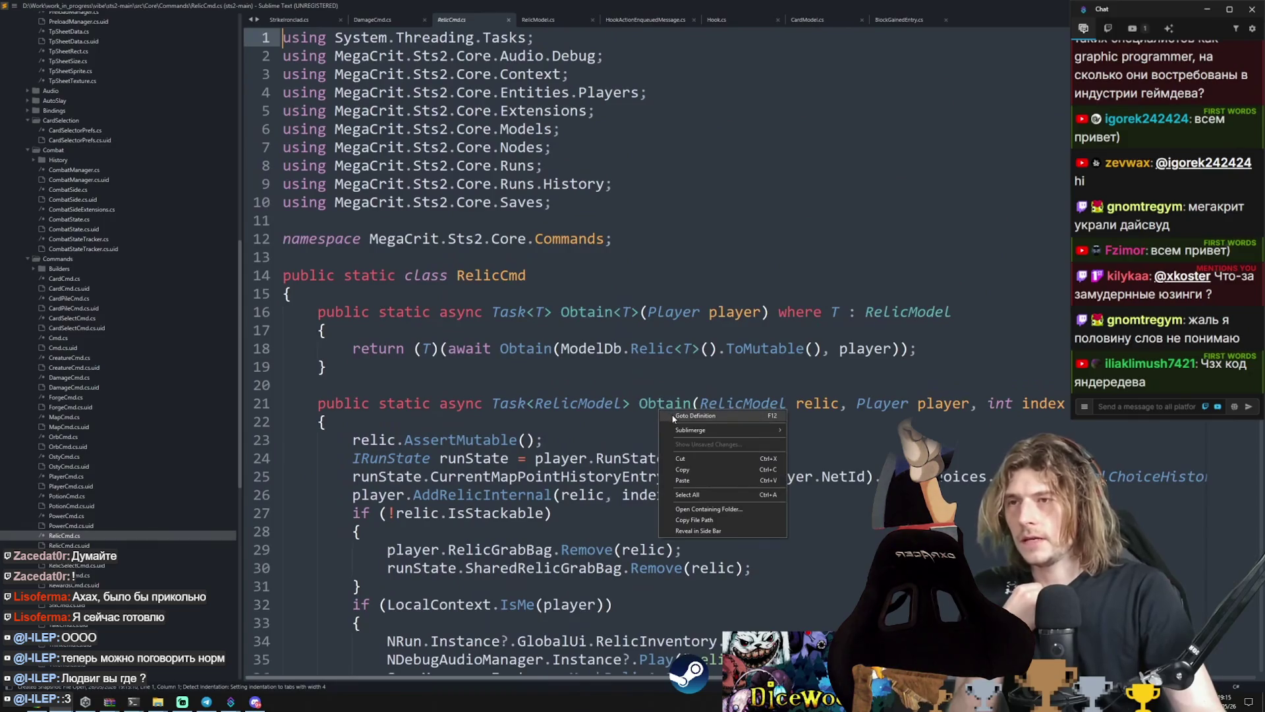
{"action": "left_click", "coordinate": [695, 416]}
{"action": "left_click", "coordinate": [634, 149]}
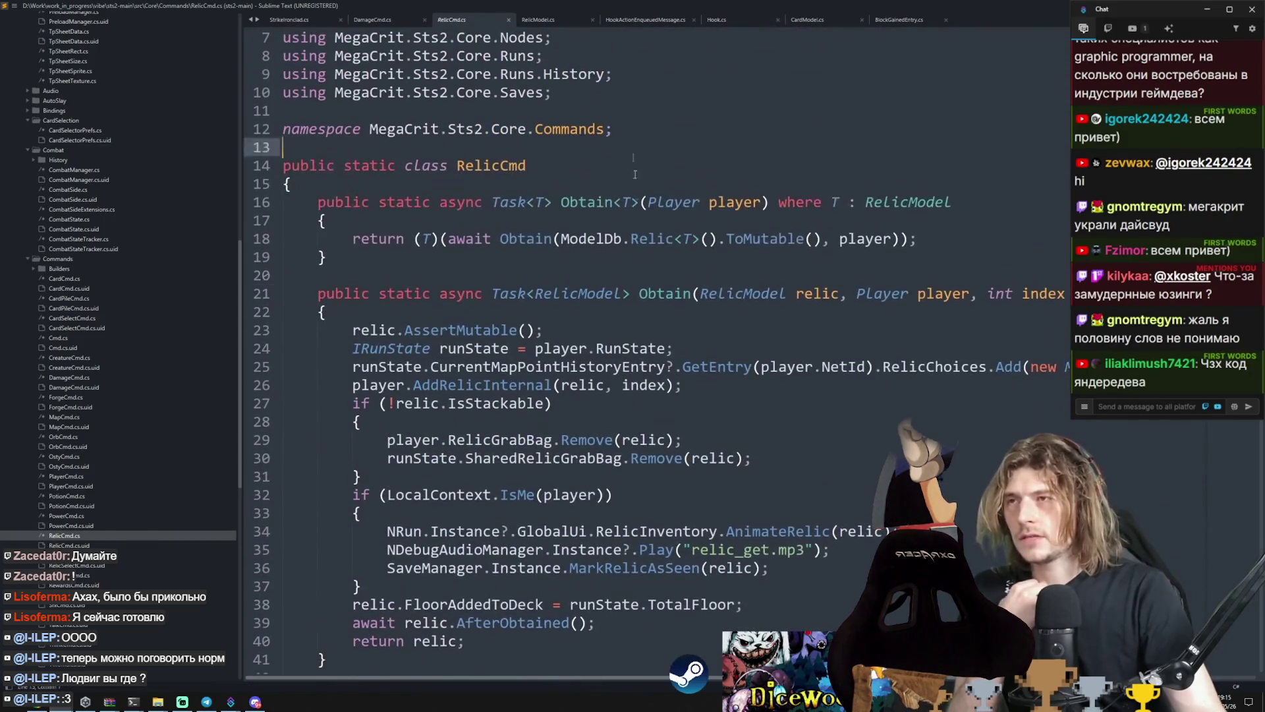
Step: Select and read through the RelicCmd class and its Obtain methods to the file end
{"action": "mouse_move", "coordinate": [635, 175]}
{"action": "left_mouse_down"}
{"action": "mouse_move", "coordinate": [623, 669]}
{"action": "mouse_move", "coordinate": [621, 521]}
{"action": "left_mouse_up"}
{"action": "scroll", "coordinate": [466, 575], "scroll_direction": "up", "scroll_amount": 8}
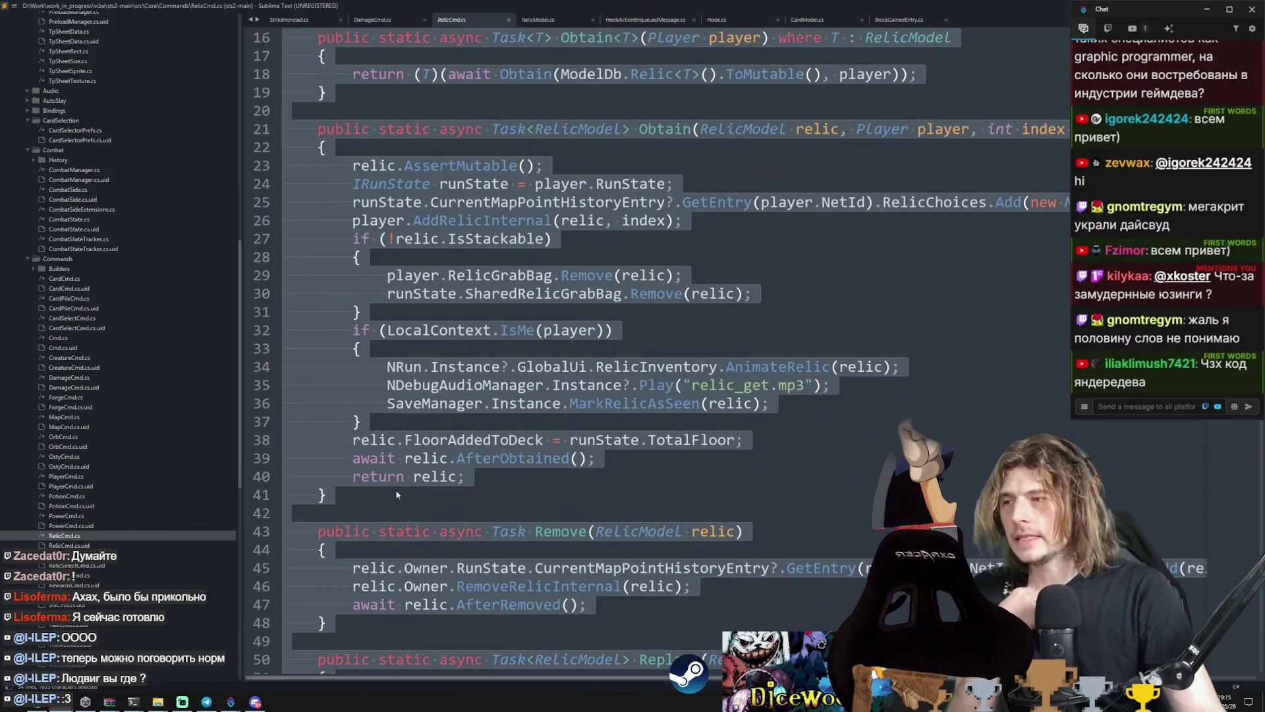
{"action": "left_click", "coordinate": [578, 275]}
{"action": "scroll", "coordinate": [587, 289], "scroll_direction": "up", "scroll_amount": 4}
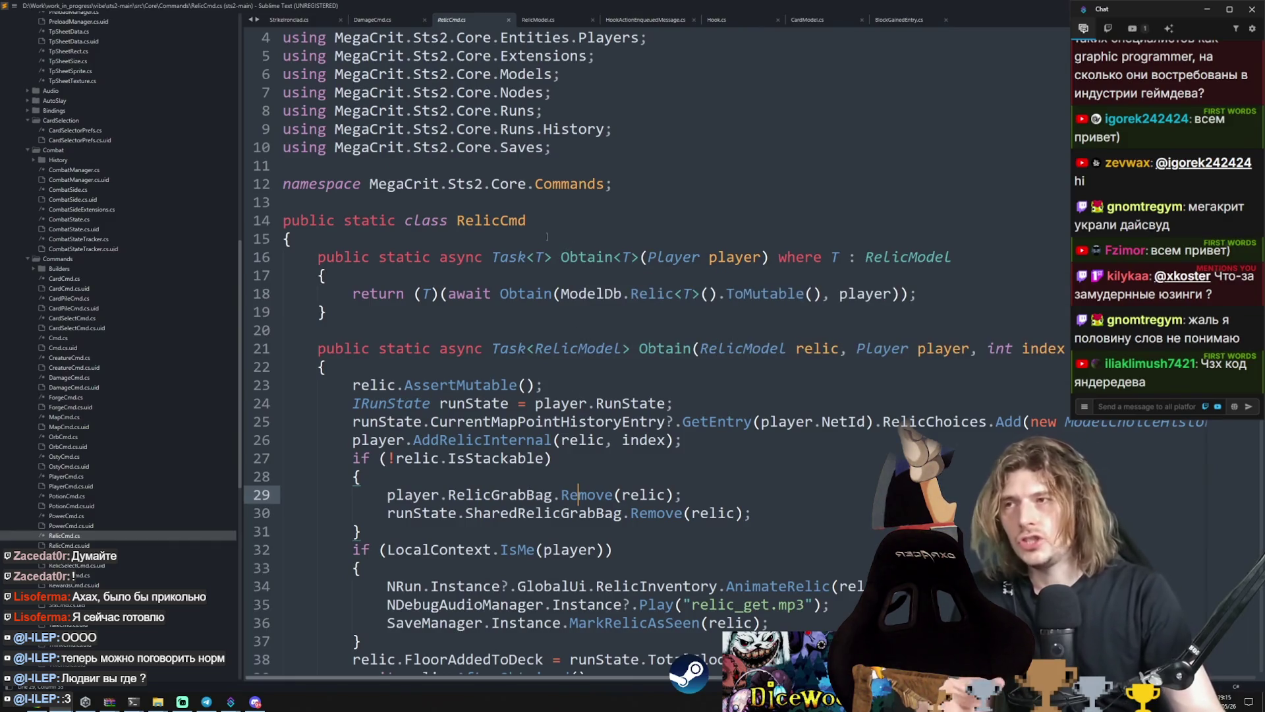
{"action": "left_click_drag", "start_coordinate": [546, 235], "coordinate": [547, 313]}
{"action": "double_click", "coordinate": [516, 224]}
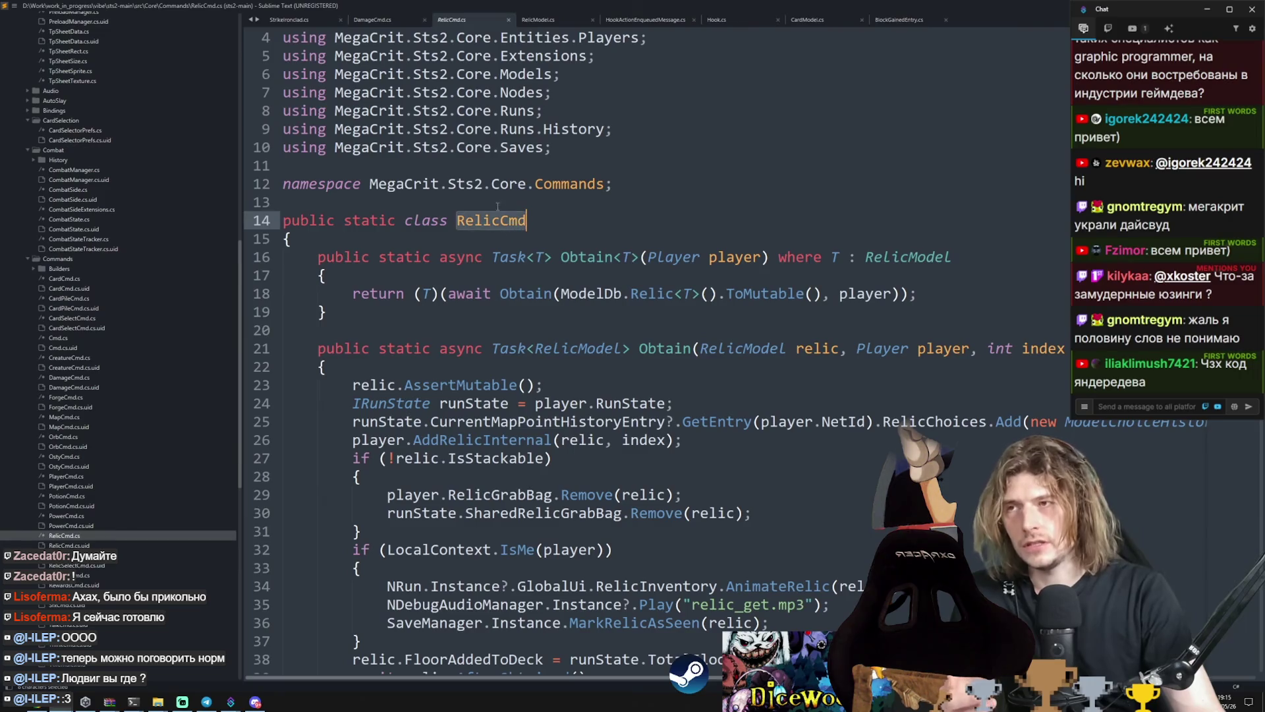
{"action": "mouse_move", "coordinate": [498, 207]}
{"action": "left_mouse_down"}
{"action": "mouse_move", "coordinate": [553, 458]}
{"action": "mouse_move", "coordinate": [589, 707]}
{"action": "left_mouse_up"}
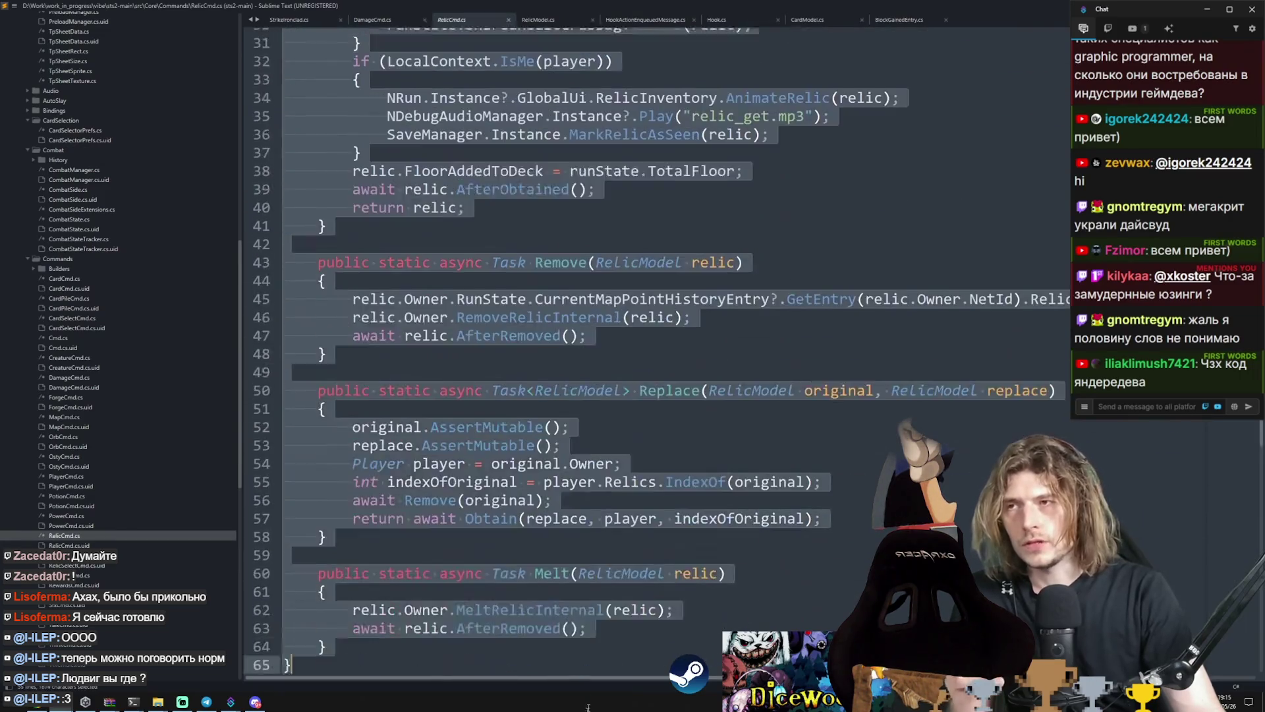
{"action": "scroll", "coordinate": [661, 607], "scroll_direction": "up", "scroll_amount": 10}
{"action": "mouse_move", "coordinate": [662, 607]}
{"action": "left_mouse_down"}
{"action": "mouse_move", "coordinate": [659, 247]}
{"action": "mouse_move", "coordinate": [665, 297]}
{"action": "left_mouse_up"}
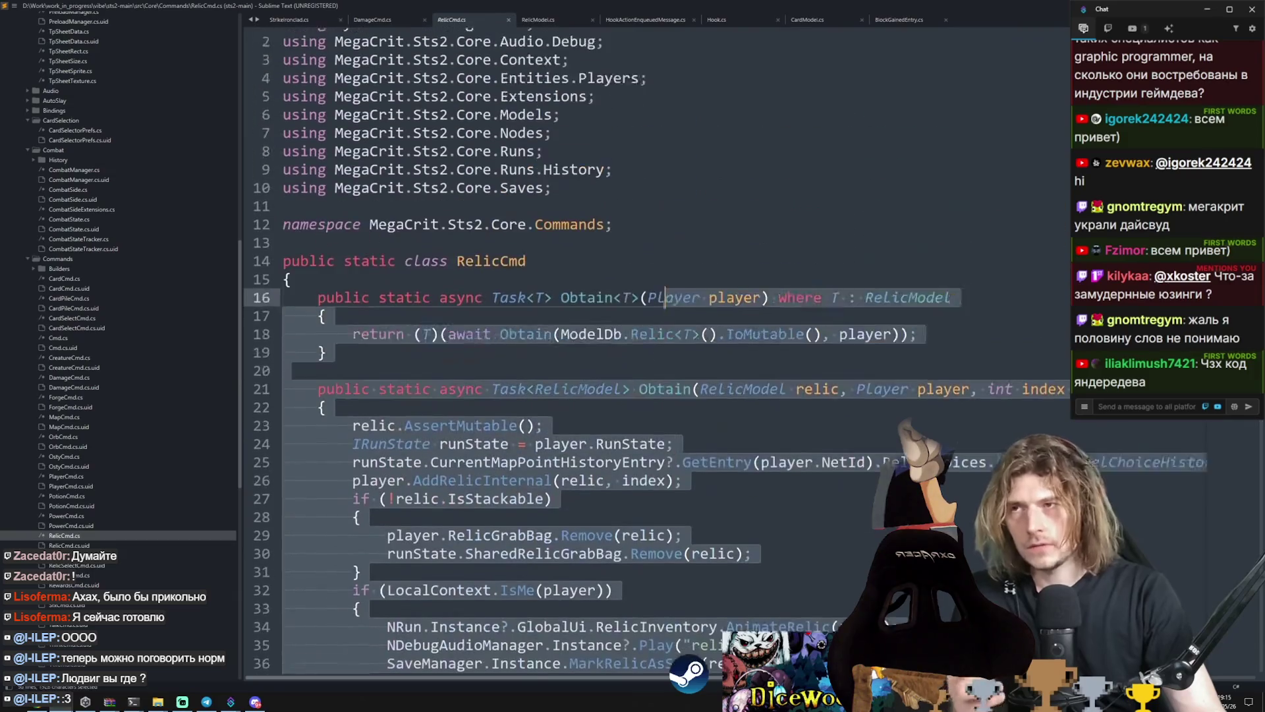
{"action": "scroll", "coordinate": [666, 297], "scroll_direction": "up", "scroll_amount": 1}
{"action": "left_click", "coordinate": [725, 367]}
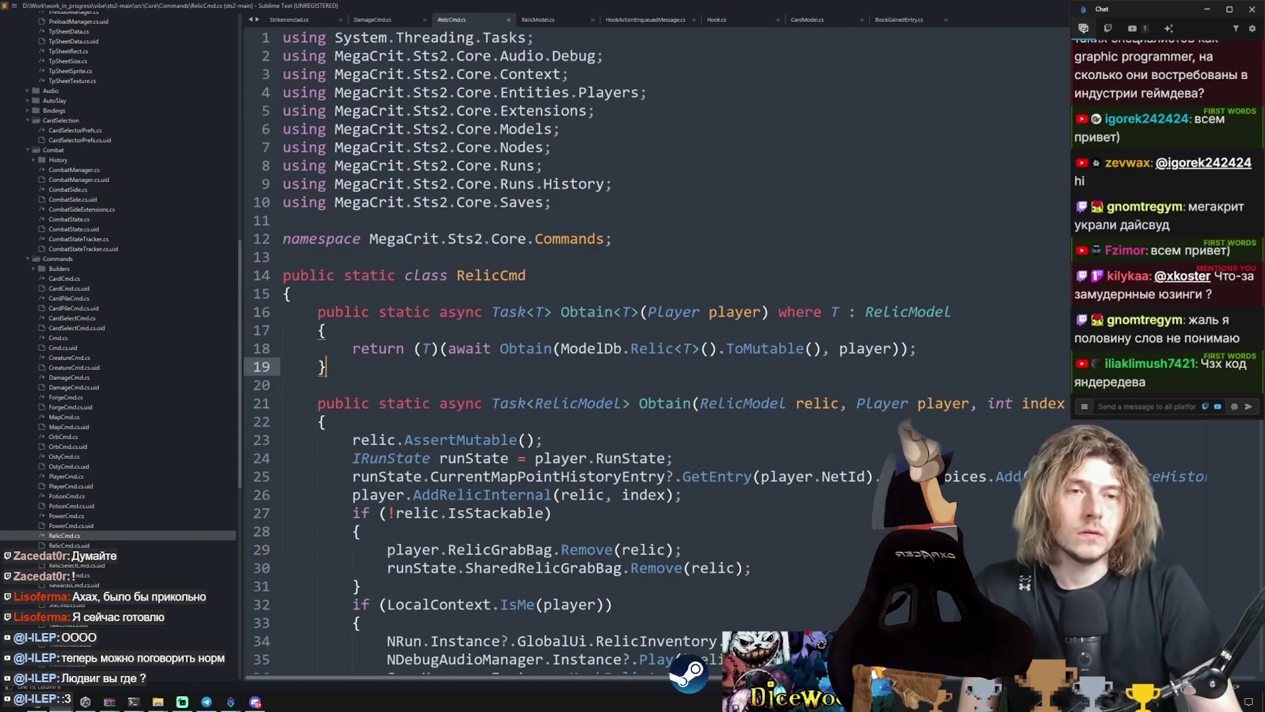
{"action": "mouse_move", "coordinate": [108, 700]}
{"action": "mouse_move", "coordinate": [227, 679]}
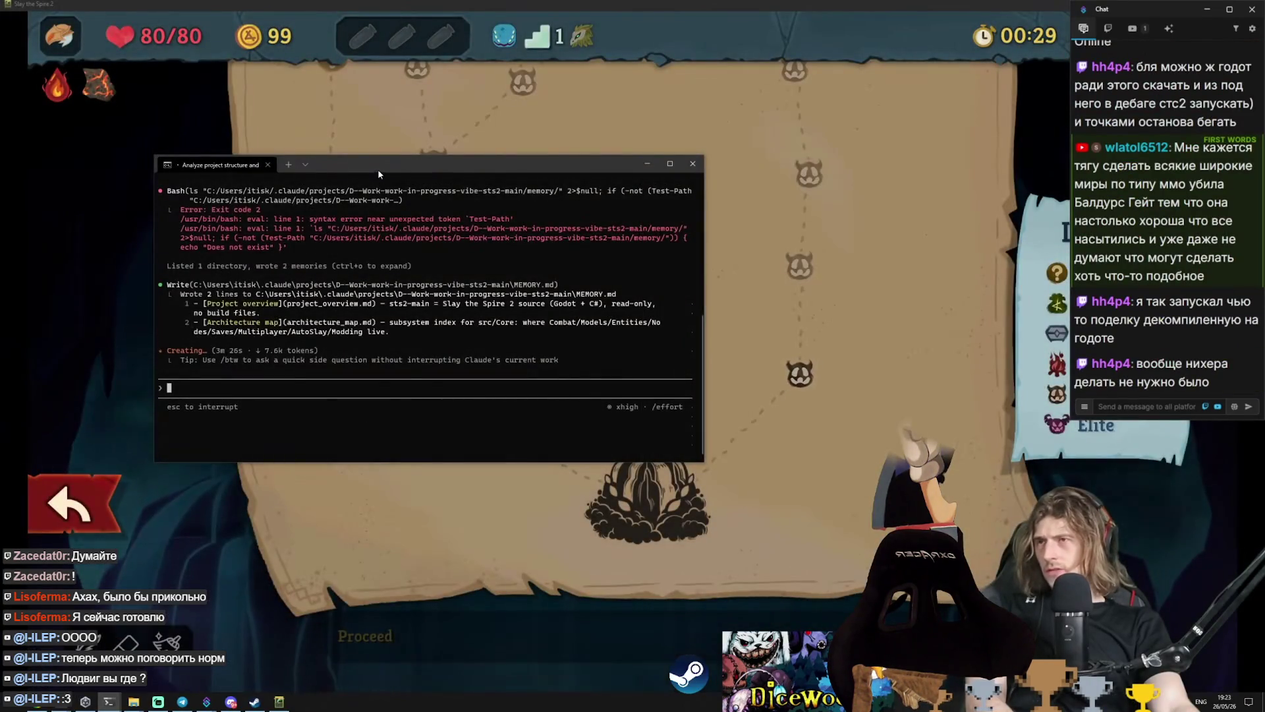
Step: Move the Claude Code terminal to the right, then return to StandardActMap.cs in Sublime Text
{"action": "mouse_move", "coordinate": [379, 173]}
{"action": "left_mouse_down"}
{"action": "mouse_move", "coordinate": [850, 150]}
{"action": "mouse_move", "coordinate": [876, 129]}
{"action": "mouse_move", "coordinate": [873, 250]}
{"action": "left_mouse_up"}
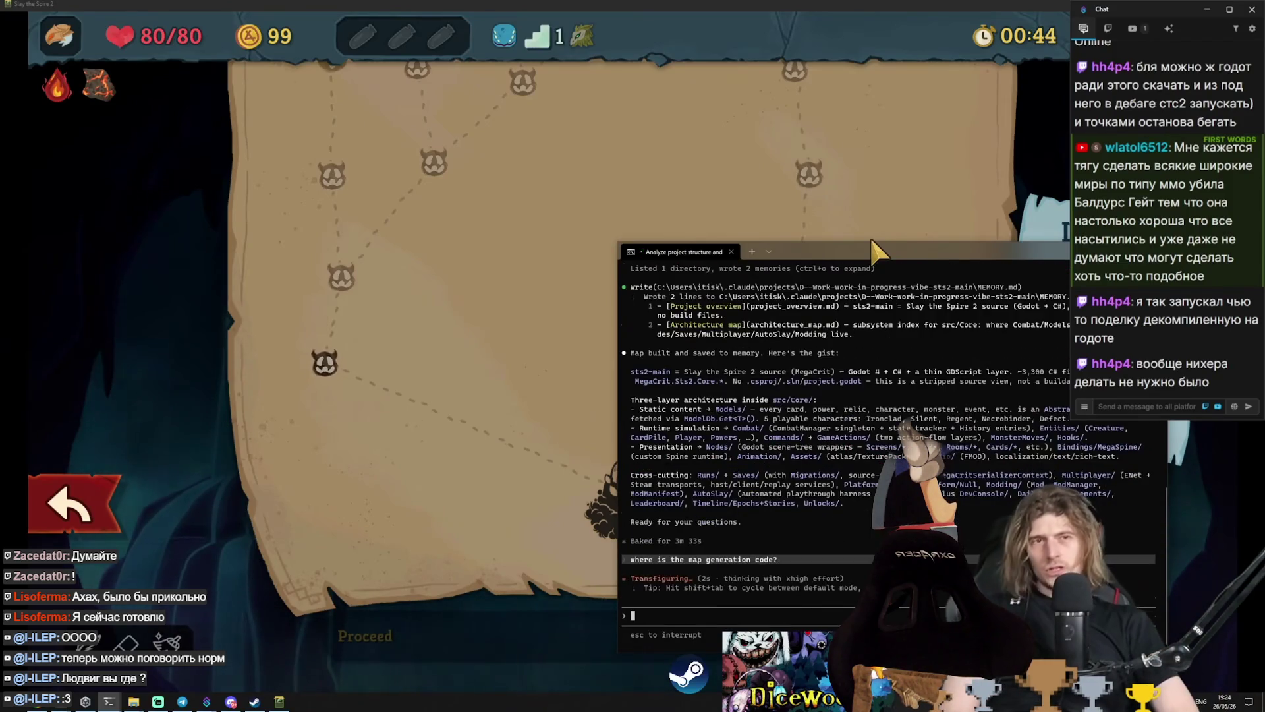
{"action": "key", "text": "alt+Tab"}
{"action": "scroll", "coordinate": [701, 400], "scroll_direction": "down", "scroll_amount": 10}
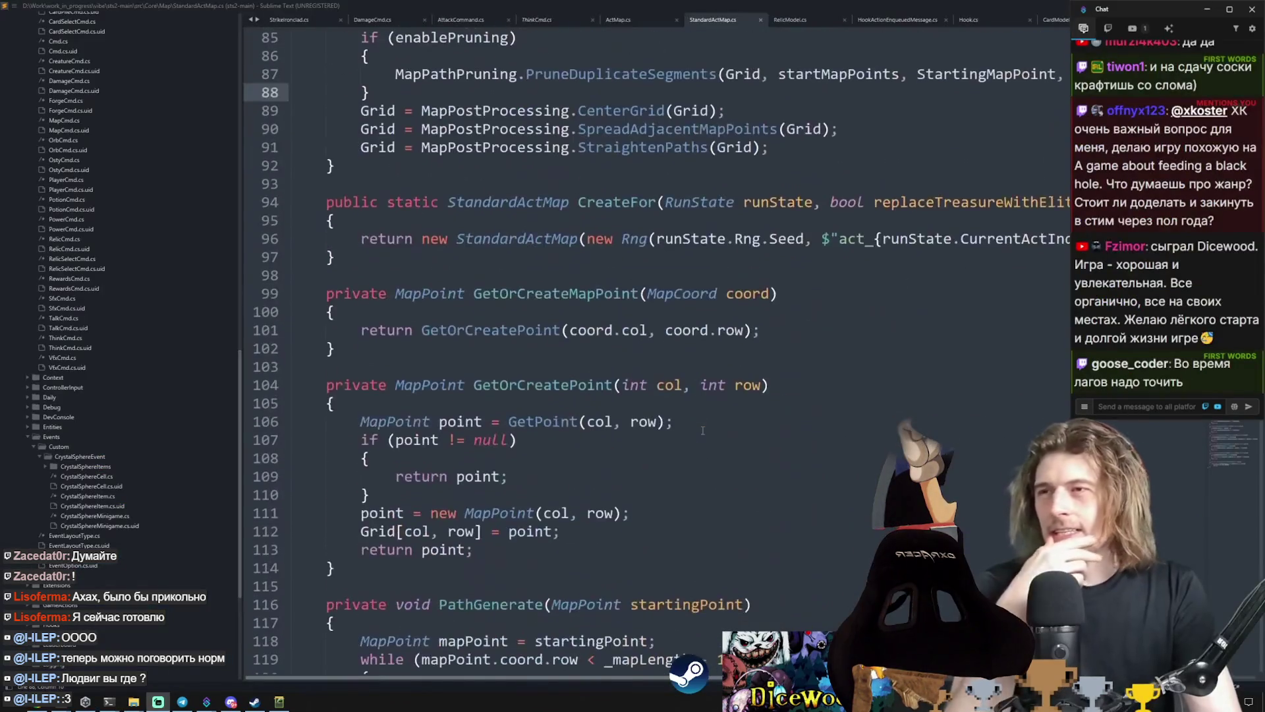
Step: Inspect the StandardActMap constructor and jump from _mapLength to the room-count definition in ActModel.cs
{"action": "scroll", "coordinate": [593, 382], "scroll_direction": "up", "scroll_amount": 8}
{"action": "scroll", "coordinate": [519, 370], "scroll_direction": "down", "scroll_amount": 2}
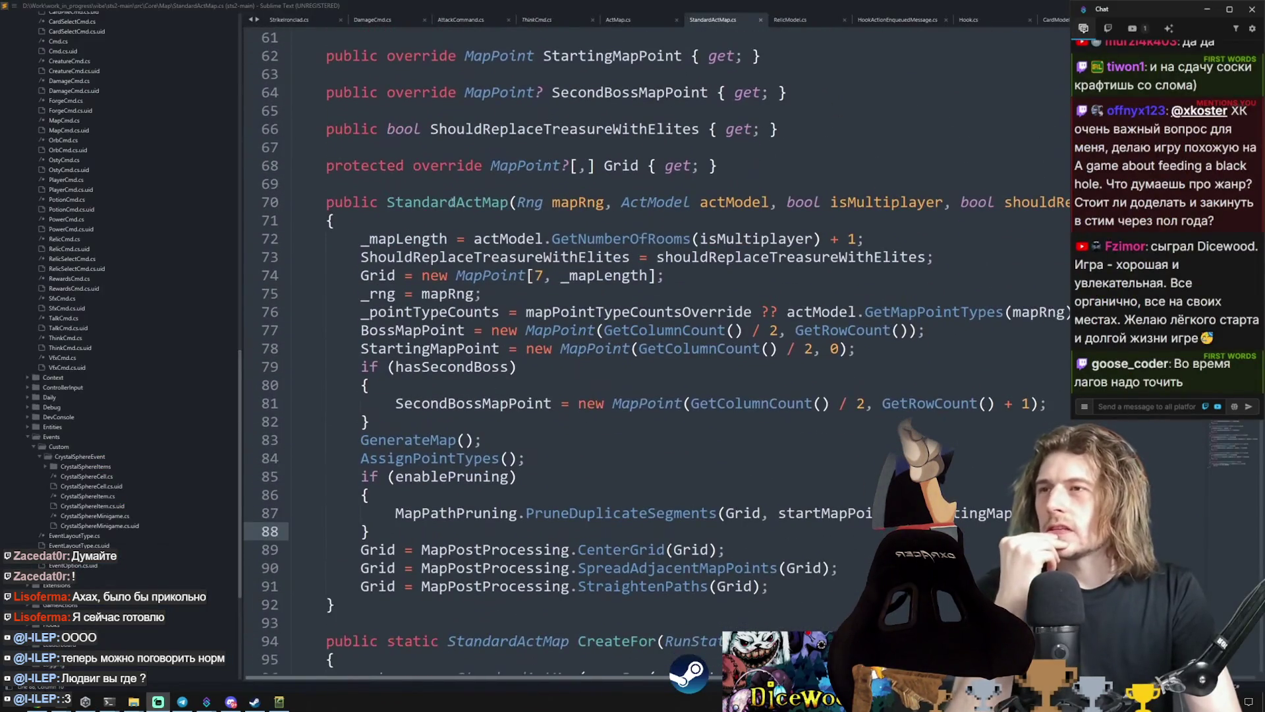
{"action": "double_click", "coordinate": [451, 202]}
{"action": "mouse_move", "coordinate": [294, 234]}
{"action": "left_mouse_down"}
{"action": "mouse_move", "coordinate": [665, 276]}
{"action": "mouse_move", "coordinate": [712, 641]}
{"action": "mouse_move", "coordinate": [1048, 403]}
{"action": "mouse_move", "coordinate": [561, 262]}
{"action": "mouse_move", "coordinate": [616, 234]}
{"action": "left_mouse_up"}
{"action": "scroll", "coordinate": [616, 264], "scroll_direction": "up", "scroll_amount": 5}
{"action": "double_click", "coordinate": [606, 312]}
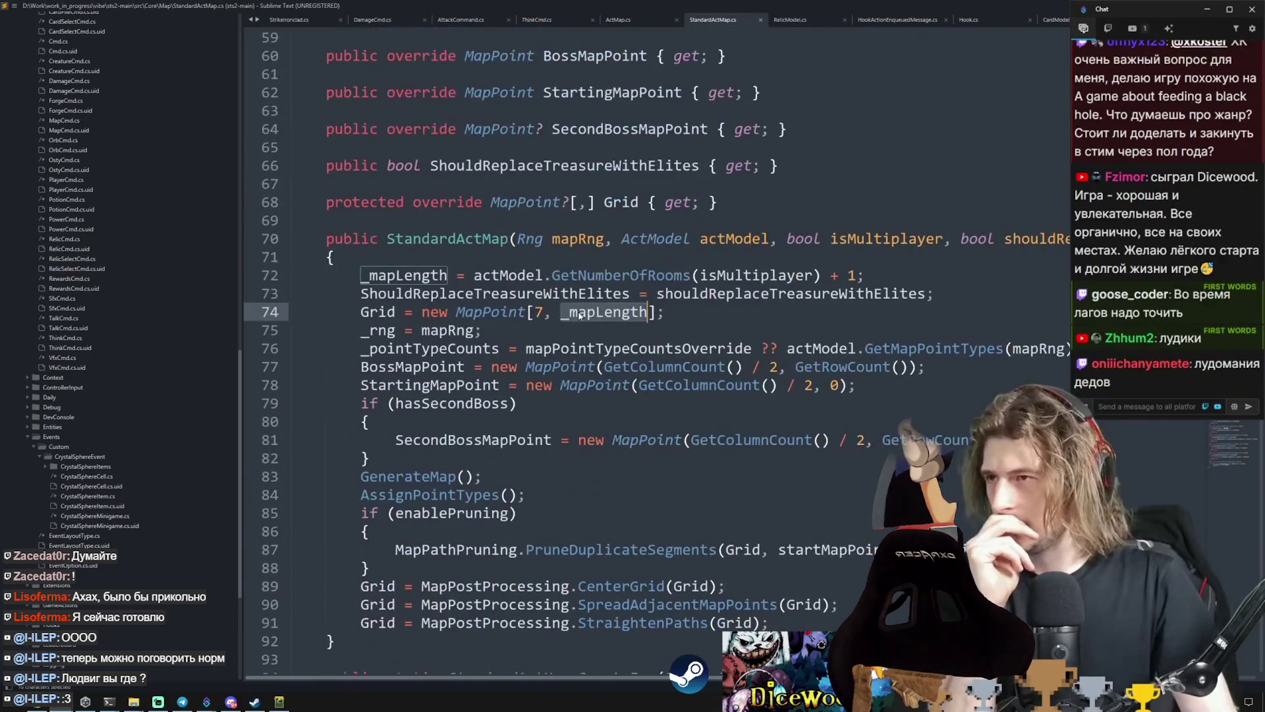
{"action": "key", "text": "F12"}
{"action": "scroll", "coordinate": [679, 395], "scroll_direction": "up", "scroll_amount": 12}
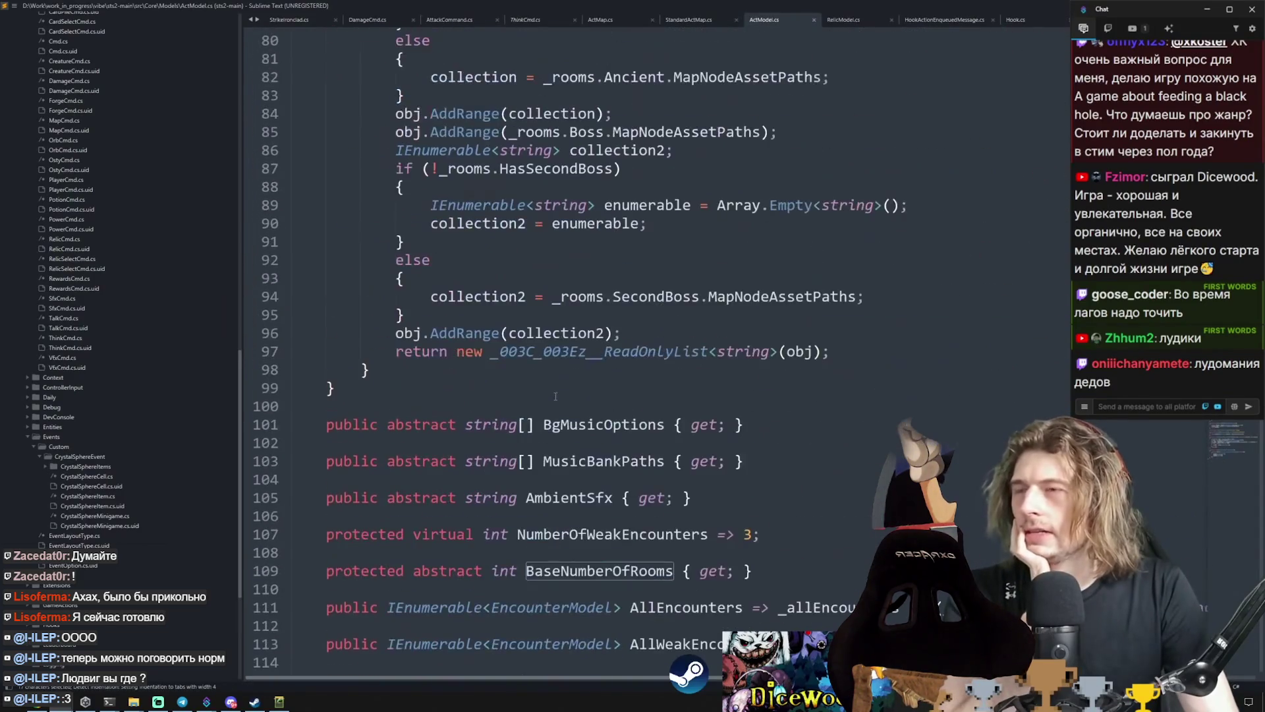
{"action": "scroll", "coordinate": [678, 440], "scroll_direction": "down", "scroll_amount": 5}
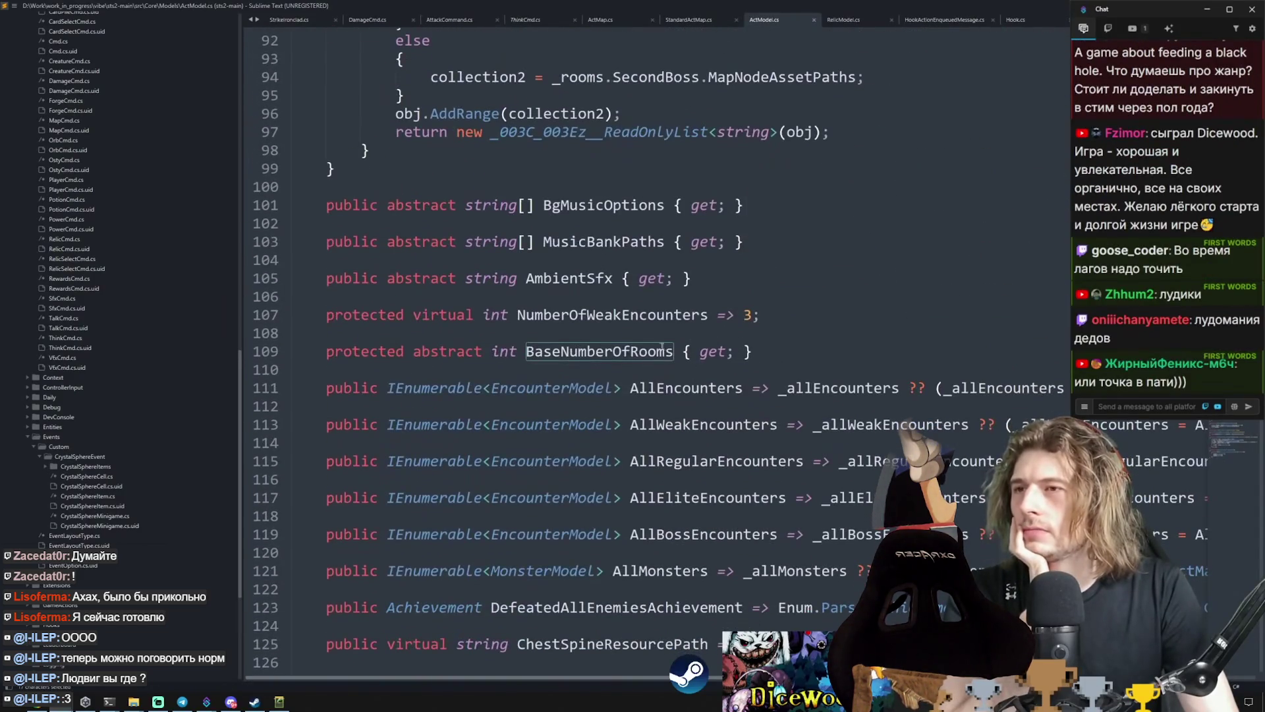
Step: List every BaseNumberOfRooms definition and open Overgrowth.cs, where it is set to 15
{"action": "right_click", "coordinate": [639, 348]}
{"action": "left_click", "coordinate": [649, 356]}
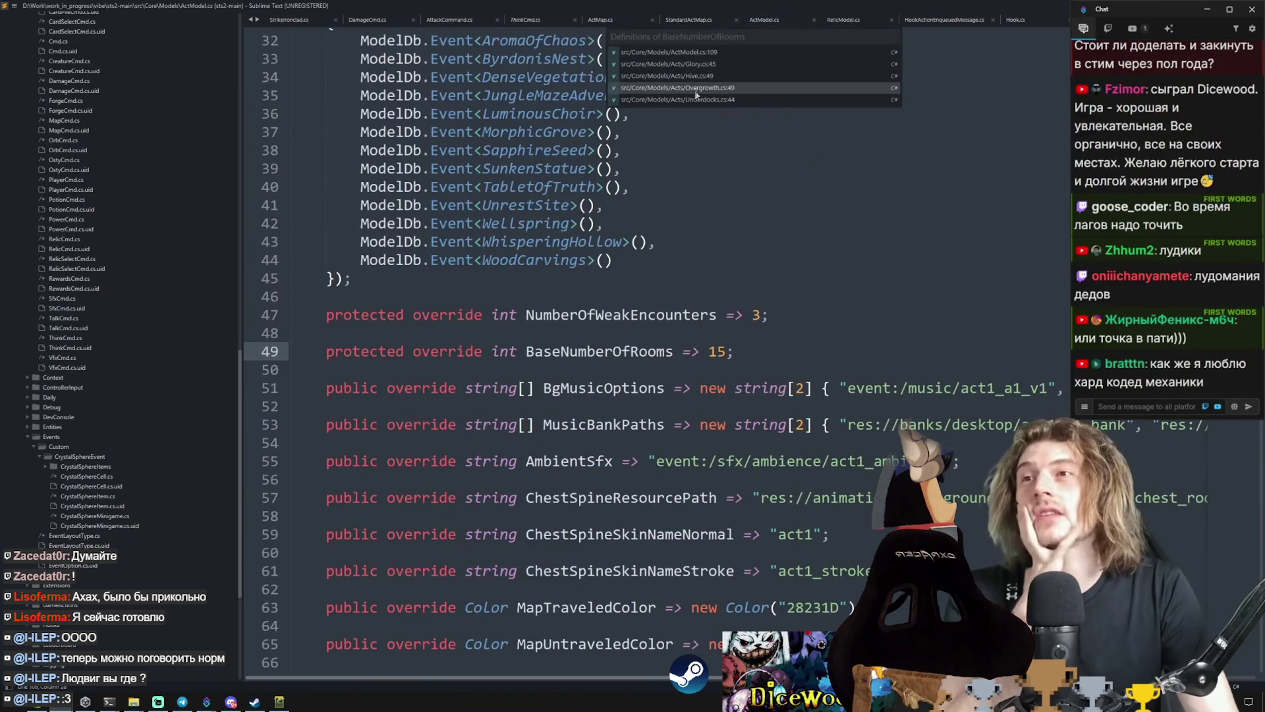
{"action": "left_click", "coordinate": [695, 94]}
{"action": "double_click", "coordinate": [656, 352]}
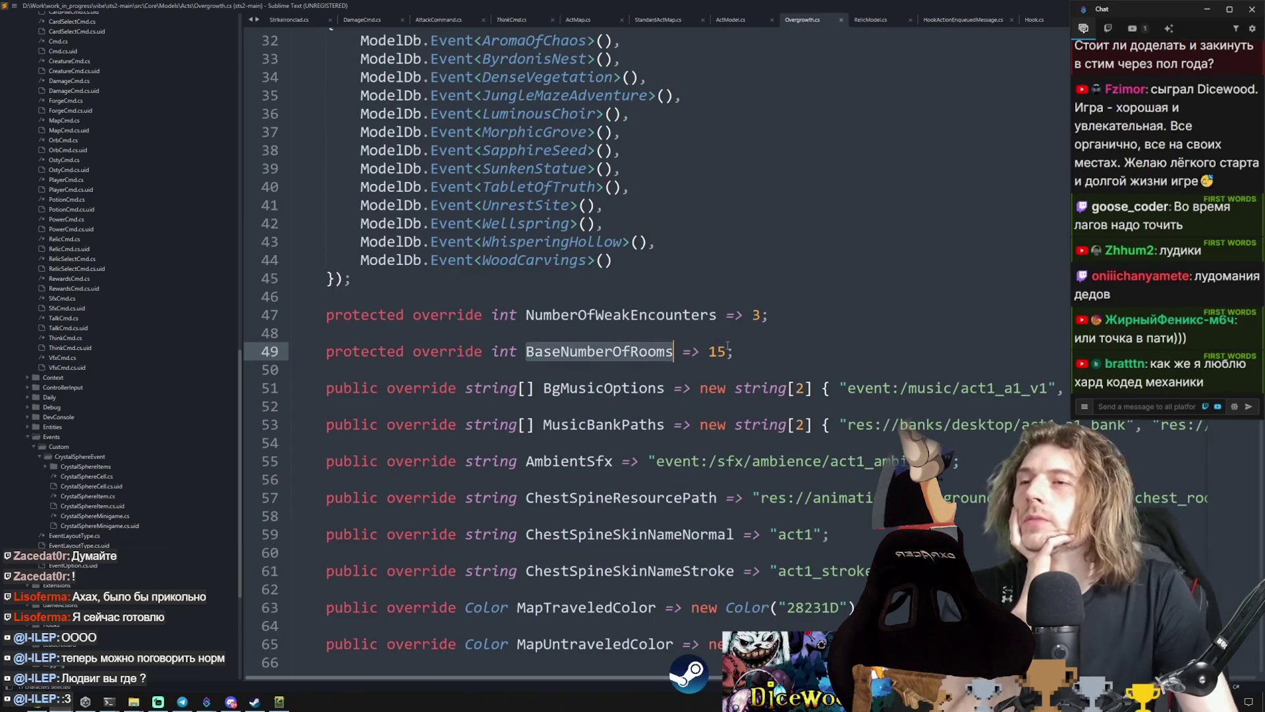
{"action": "left_click", "coordinate": [655, 351]}
{"action": "double_click", "coordinate": [655, 351]}
{"action": "double_click", "coordinate": [696, 316]}
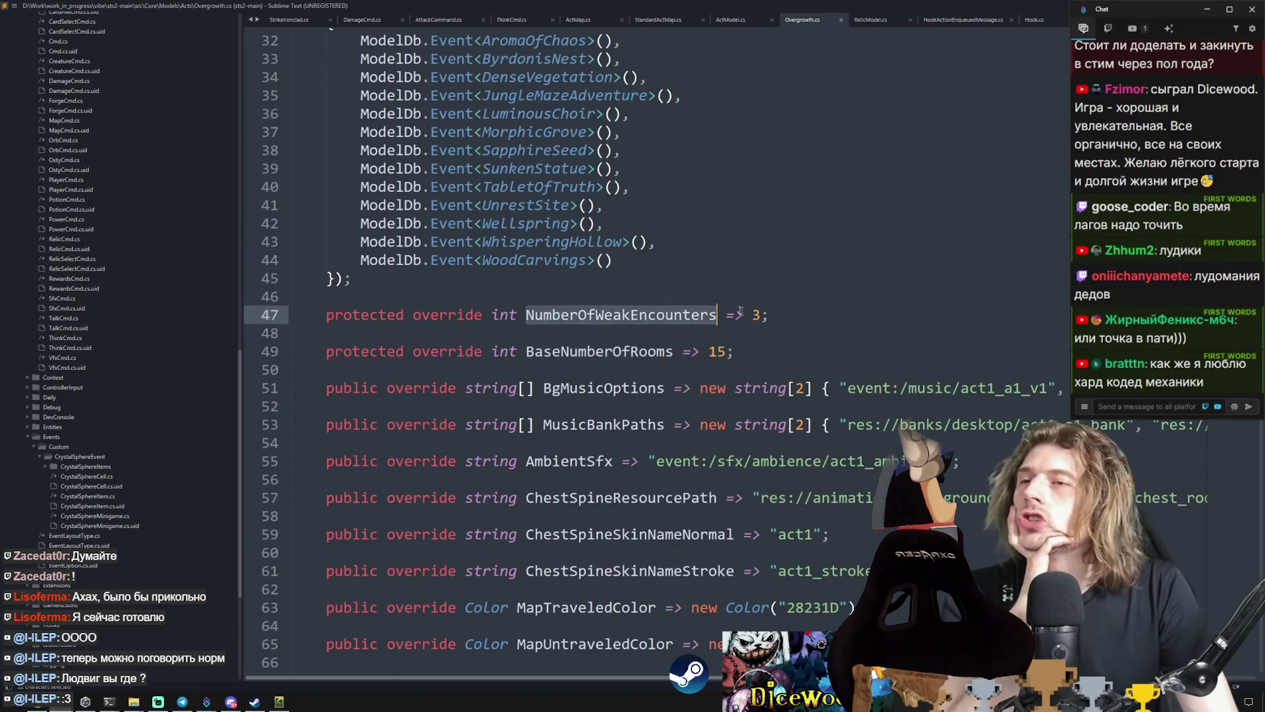
{"action": "left_click", "coordinate": [733, 351]}
Step: Review Overgrowth's music, ambience and map colour settings and its encounter list
{"action": "scroll", "coordinate": [710, 205], "scroll_direction": "down", "scroll_amount": 4}
{"action": "left_click", "coordinate": [710, 204]}
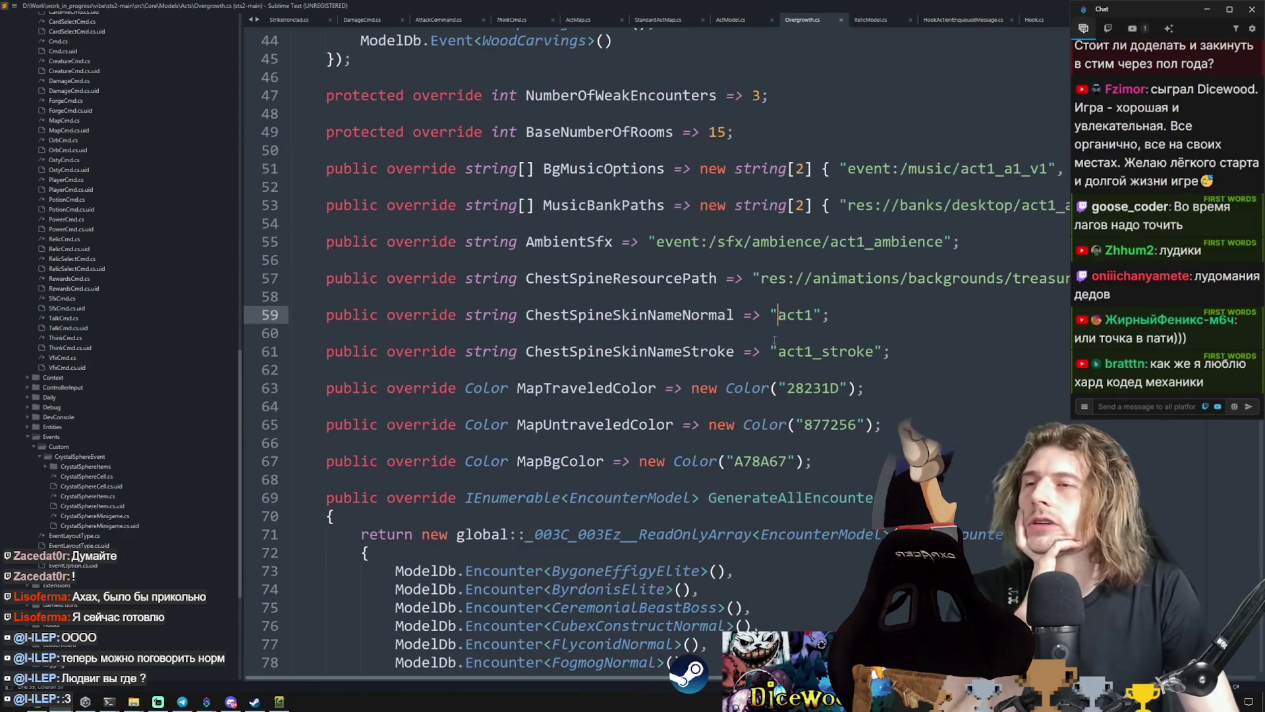
{"action": "mouse_move", "coordinate": [886, 424]}
{"action": "left_mouse_down"}
{"action": "mouse_move", "coordinate": [757, 316]}
{"action": "mouse_move", "coordinate": [748, 196]}
{"action": "left_mouse_up"}
{"action": "left_click", "coordinate": [749, 198]}
{"action": "scroll", "coordinate": [748, 198], "scroll_direction": "down", "scroll_amount": 4}
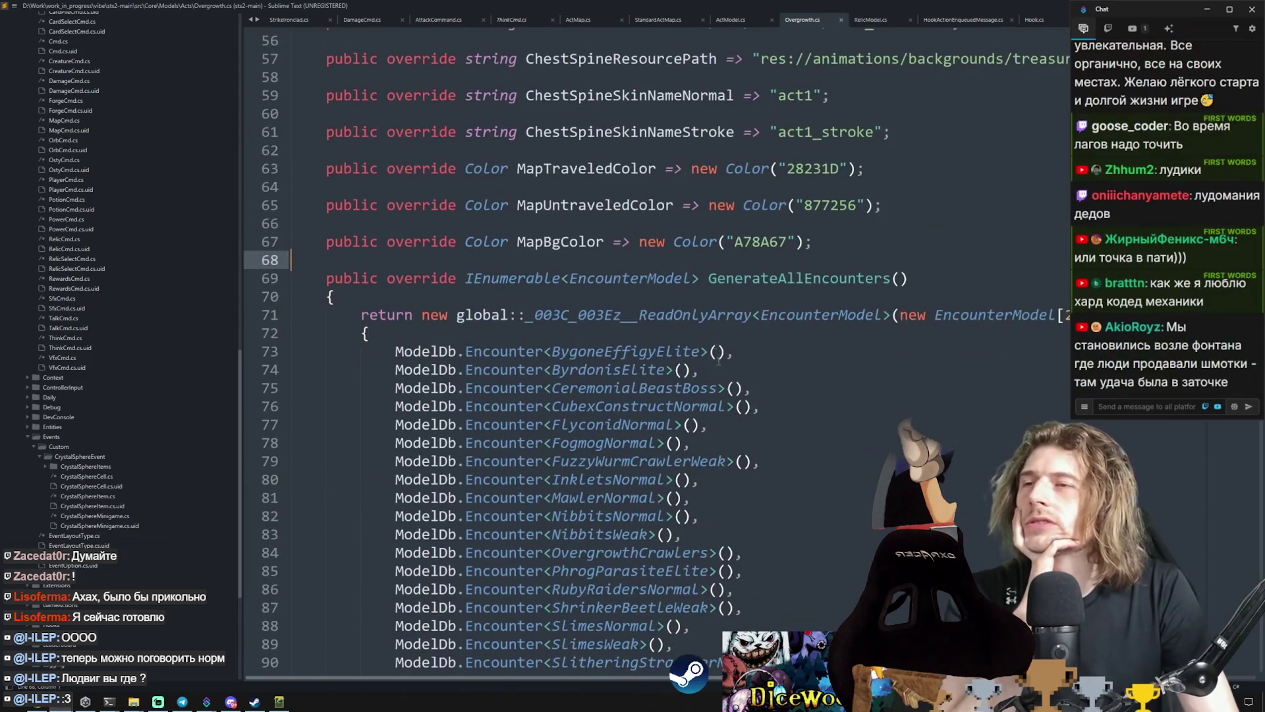
{"action": "mouse_move", "coordinate": [300, 293]}
{"action": "left_mouse_down"}
{"action": "mouse_move", "coordinate": [631, 666]}
{"action": "mouse_move", "coordinate": [631, 515]}
{"action": "left_mouse_up"}
{"action": "scroll", "coordinate": [683, 263], "scroll_direction": "up", "scroll_amount": 2}
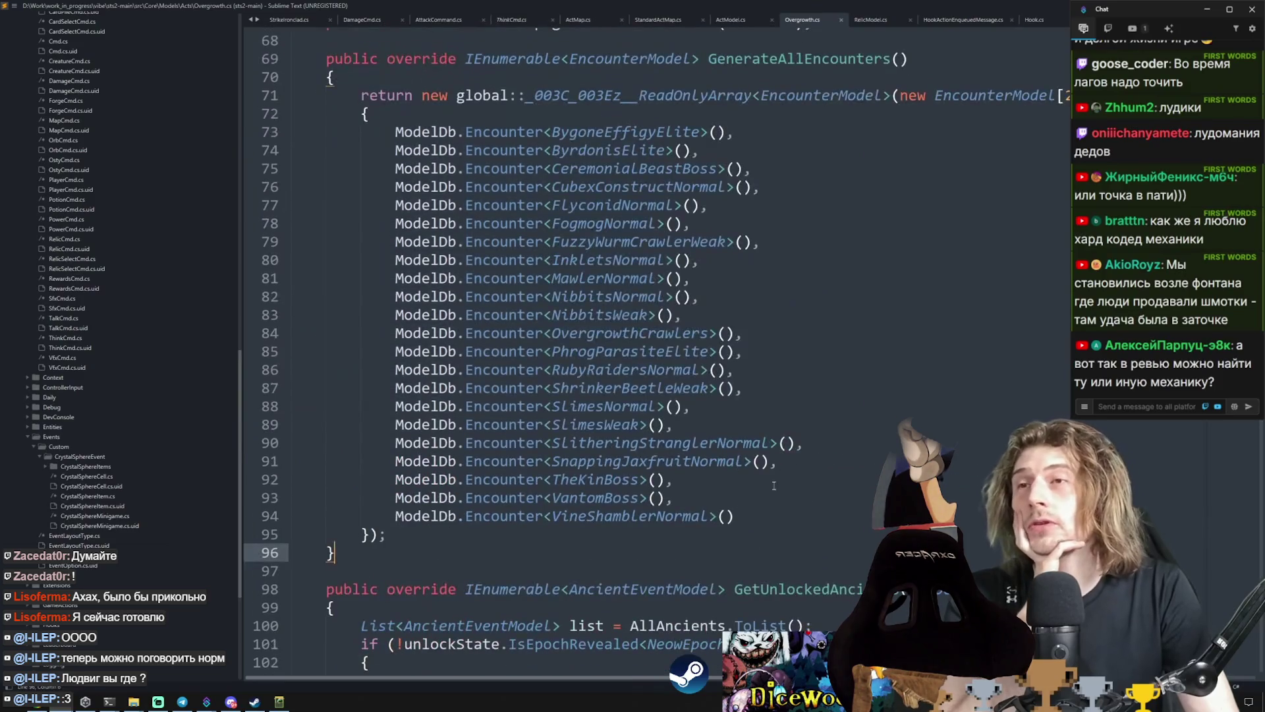
{"action": "left_click", "coordinate": [682, 124]}
{"action": "left_click_drag", "start_coordinate": [682, 124], "coordinate": [683, 516]}
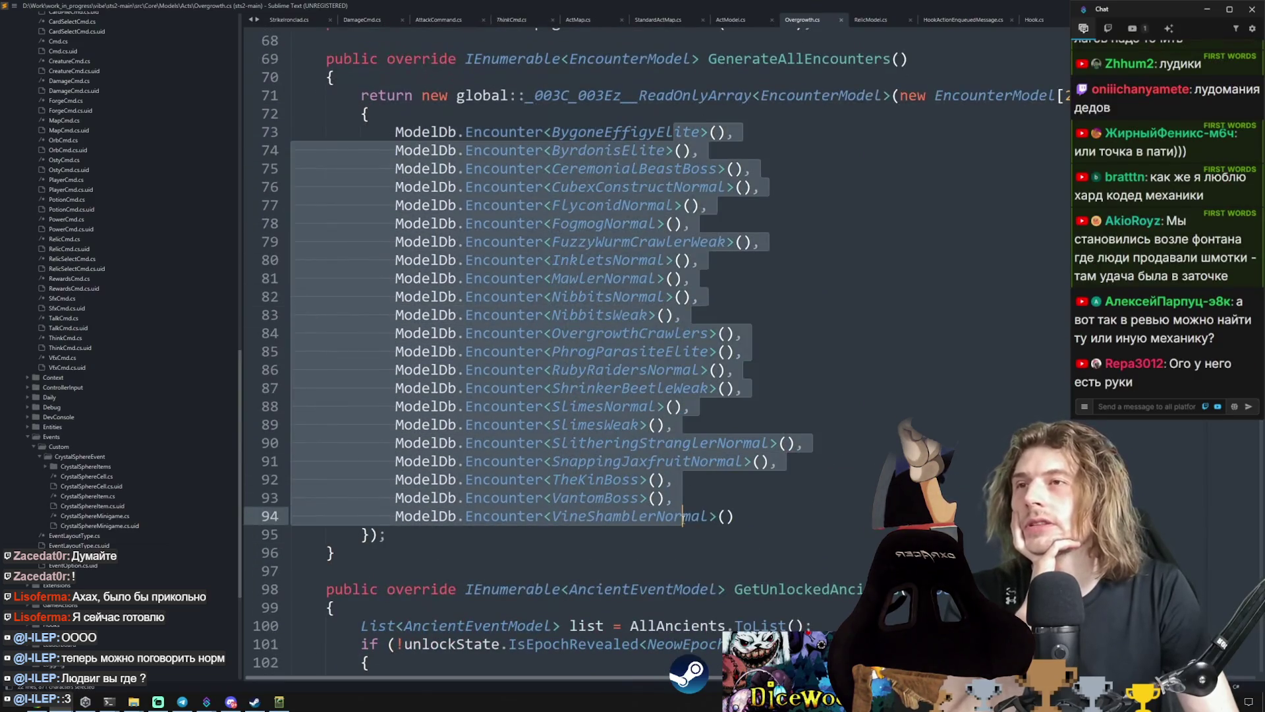
Step: Open the FuzzyWurmCrawlerWeak encounter class via Goto Definition and select its code
{"action": "right_click", "coordinate": [616, 242]}
{"action": "left_click", "coordinate": [652, 250]}
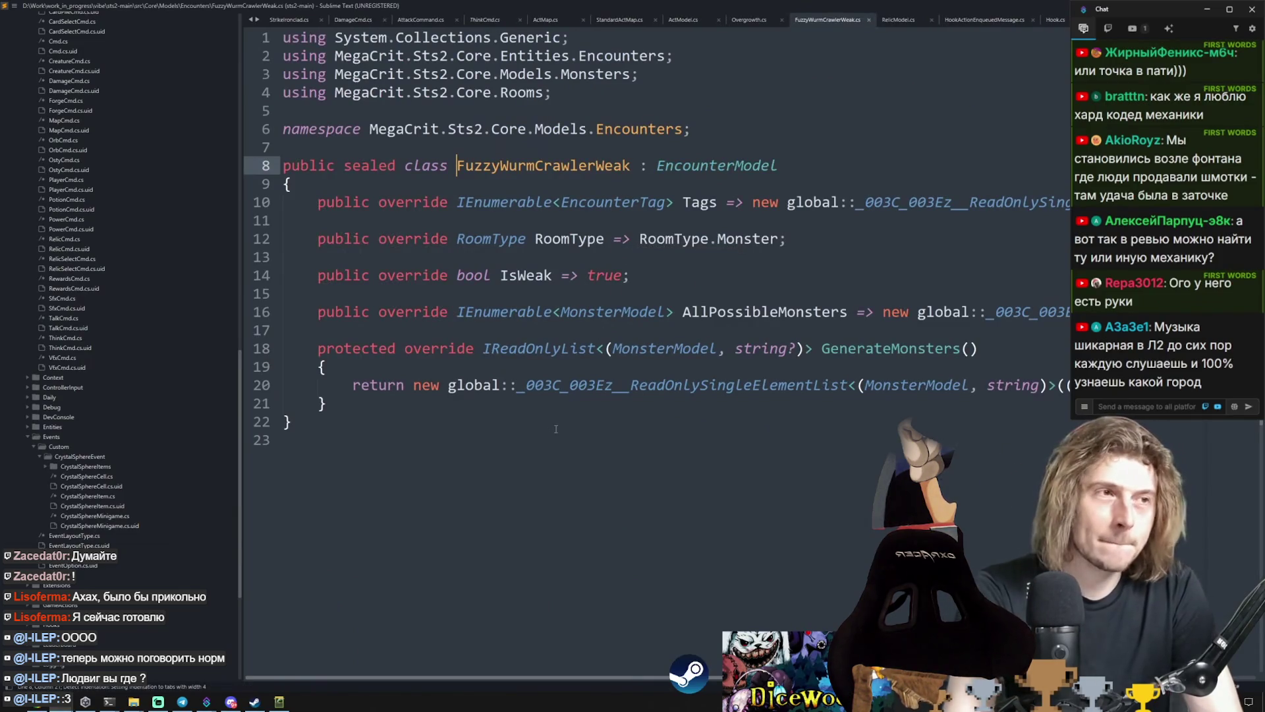
{"action": "left_click_drag", "start_coordinate": [555, 433], "coordinate": [395, 128]}
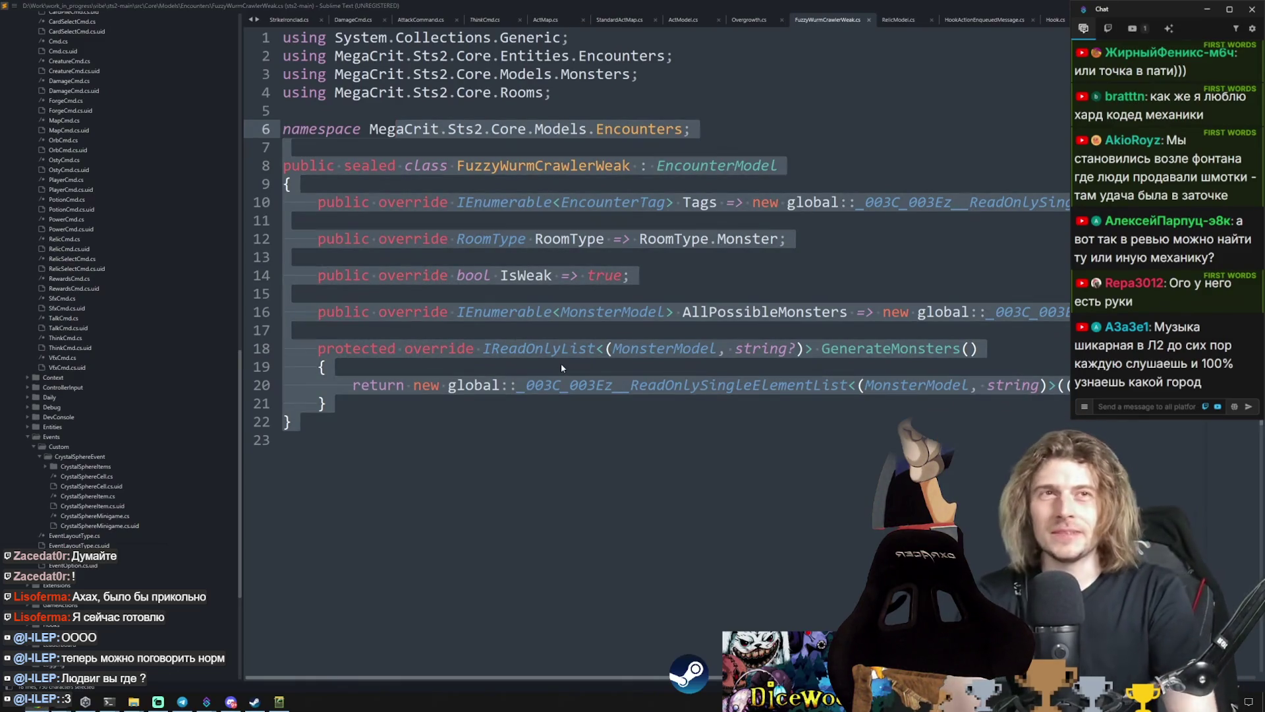
Step: Bring up the GitHub CMS repository page and maximize its browser window
{"action": "key", "text": "alt+Tab"}
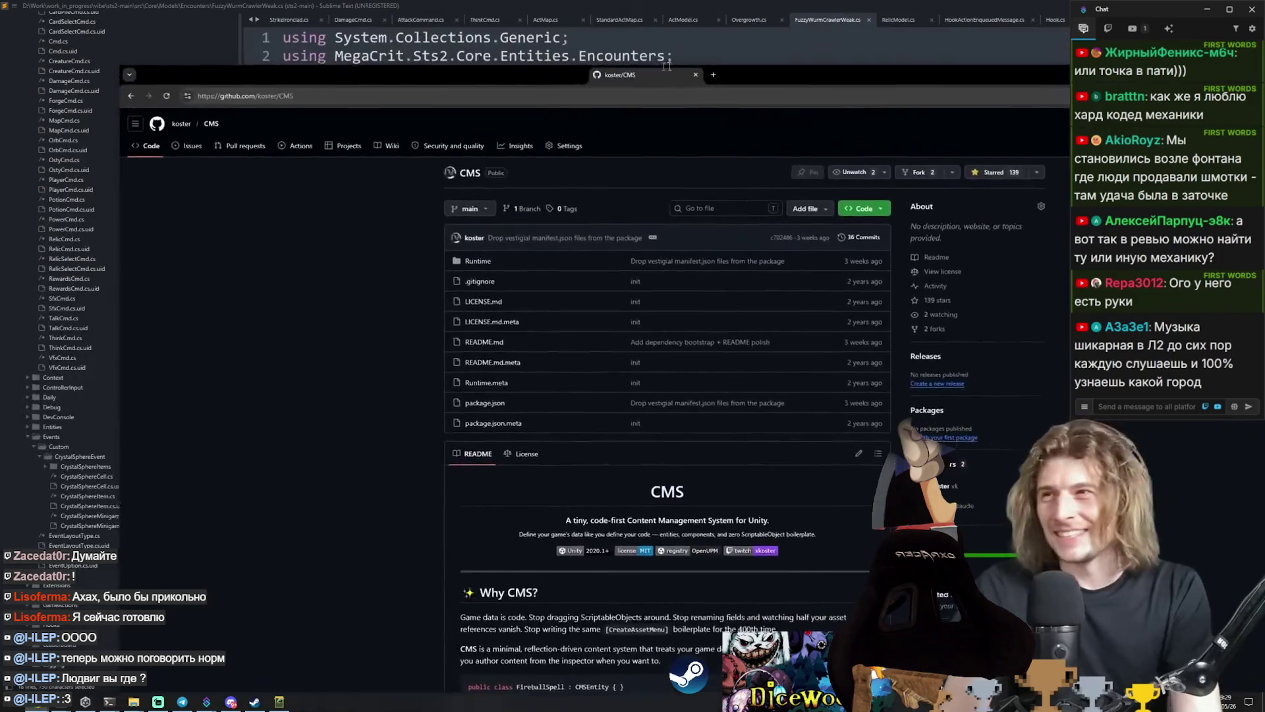
{"action": "double_click", "coordinate": [667, 66]}
{"action": "scroll", "coordinate": [339, 339], "scroll_direction": "down", "scroll_amount": 15}
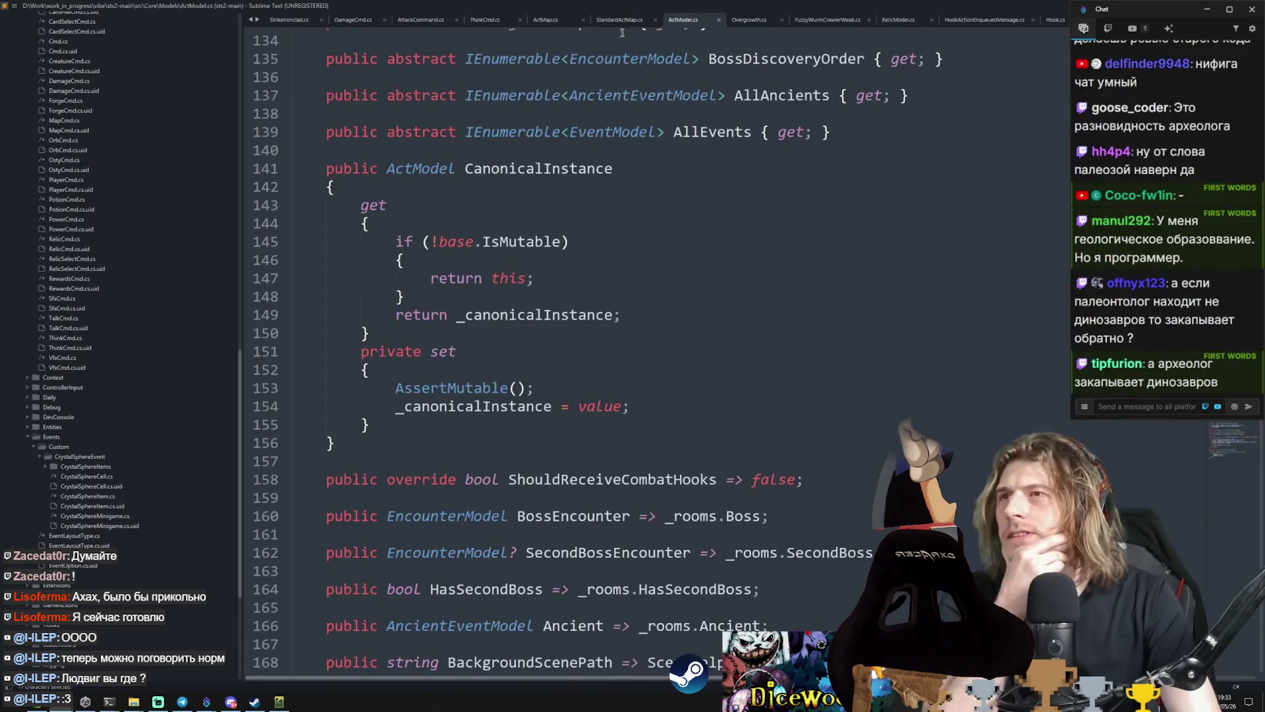
Step: In StandardActMap.cs, follow the GenerateMap call into the GetOrCreatePoint definition
{"action": "left_click", "coordinate": [619, 20]}
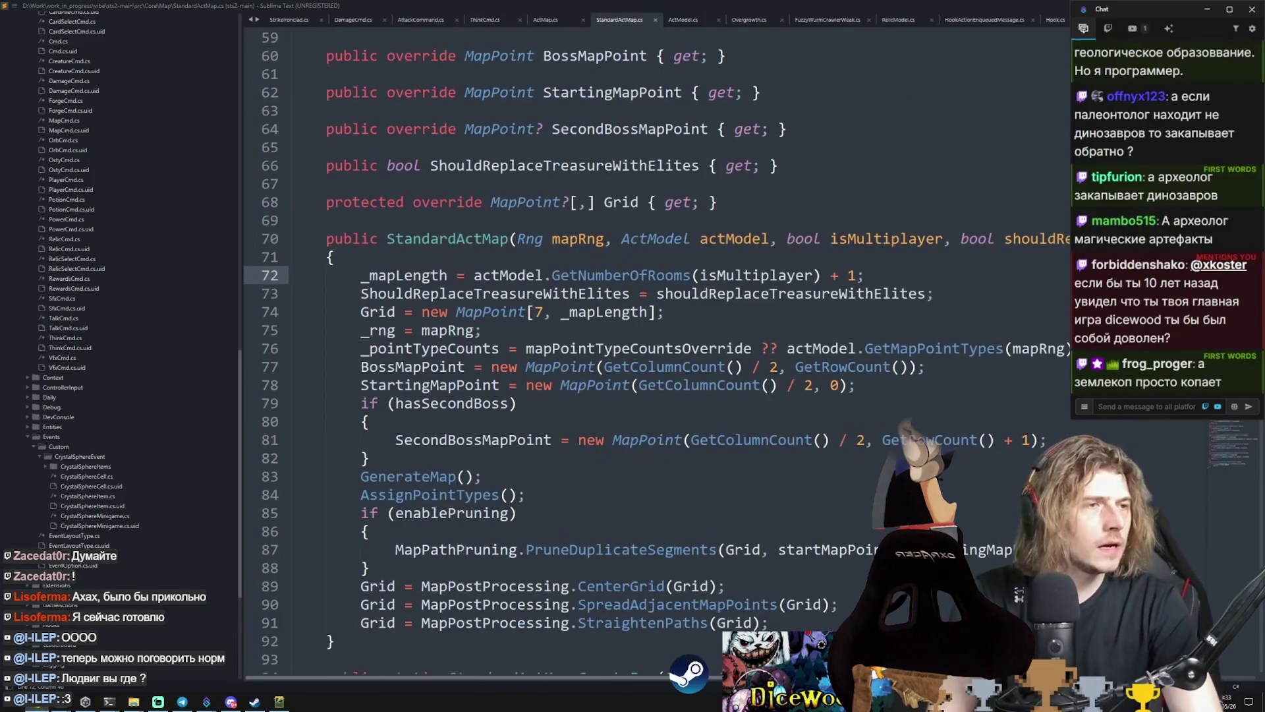
{"action": "scroll", "coordinate": [527, 428], "scroll_direction": "down", "scroll_amount": 2}
{"action": "left_click", "coordinate": [438, 366]}
{"action": "right_click", "coordinate": [439, 366]}
{"action": "left_click", "coordinate": [477, 367]}
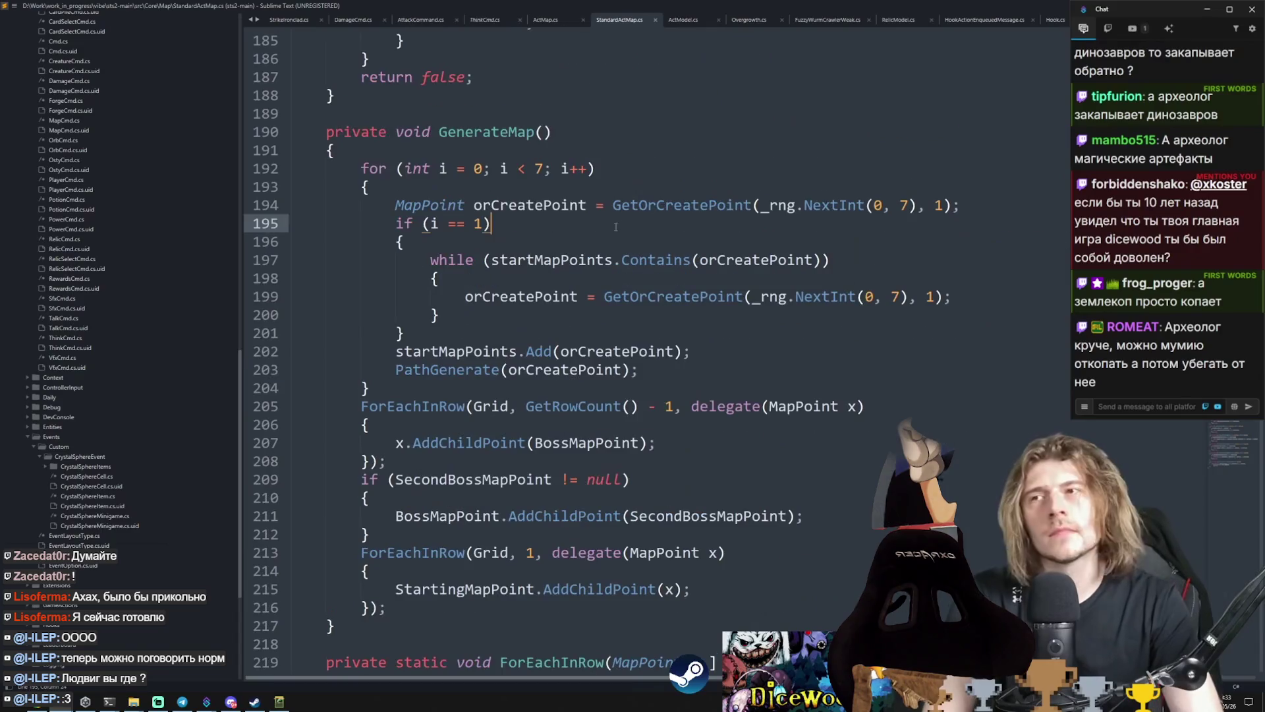
{"action": "double_click", "coordinate": [682, 205]}
{"action": "key", "text": "F12"}
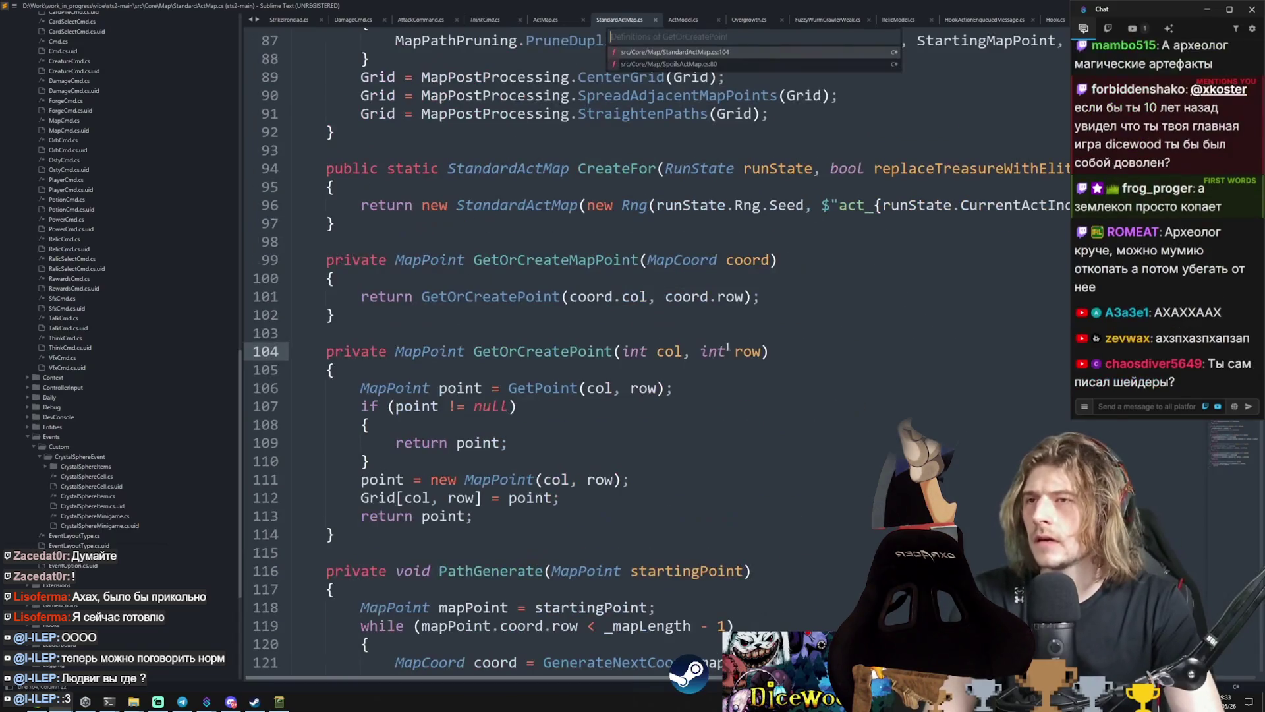
{"action": "key", "text": "alt+Tab"}
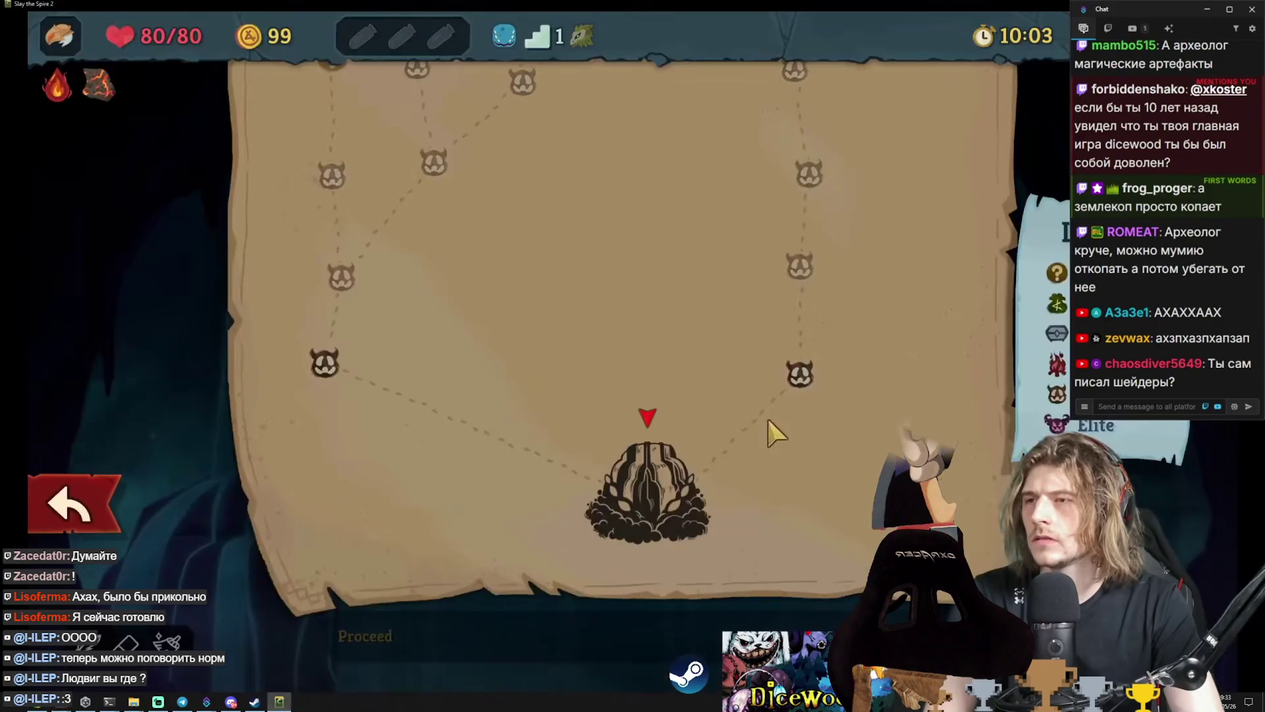
Step: Scroll the act map up to the boss and back down, then return to StandardActMap.cs
{"action": "scroll", "coordinate": [769, 428], "scroll_direction": "up", "scroll_amount": 3}
{"action": "scroll", "coordinate": [685, 363], "scroll_direction": "up", "scroll_amount": 5}
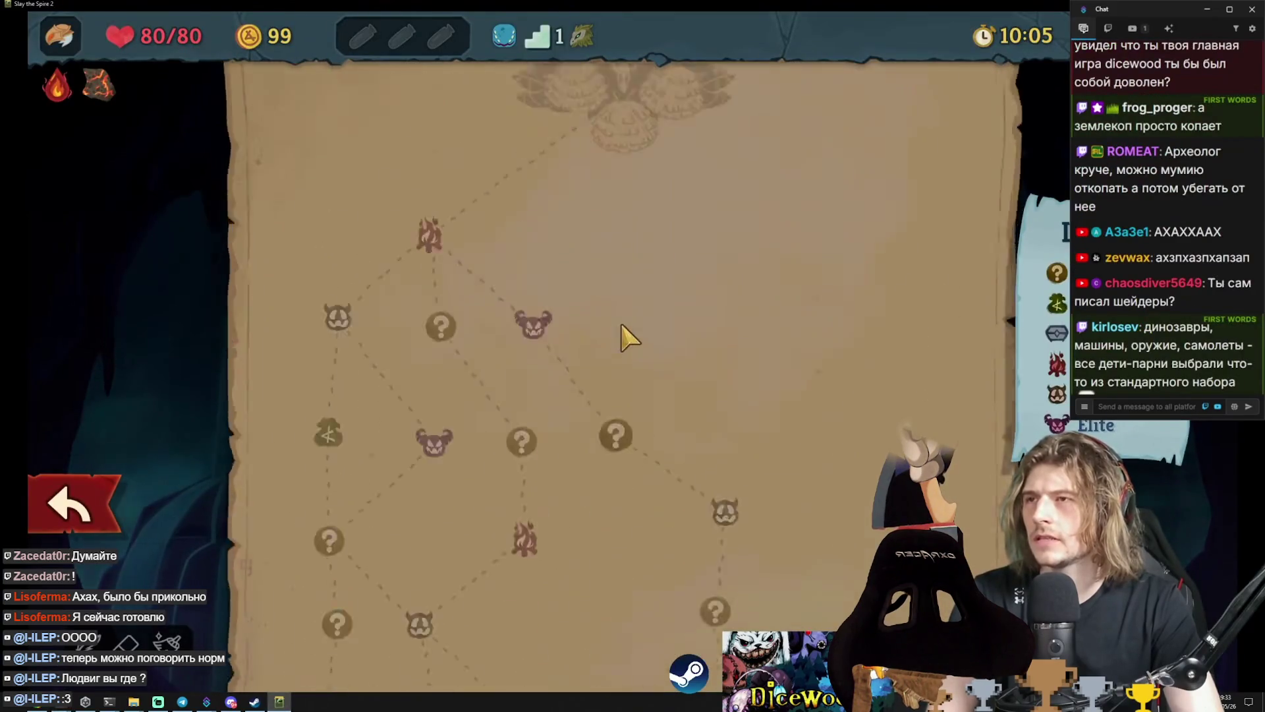
{"action": "left_click_drag", "start_coordinate": [525, 503], "coordinate": [570, 99]}
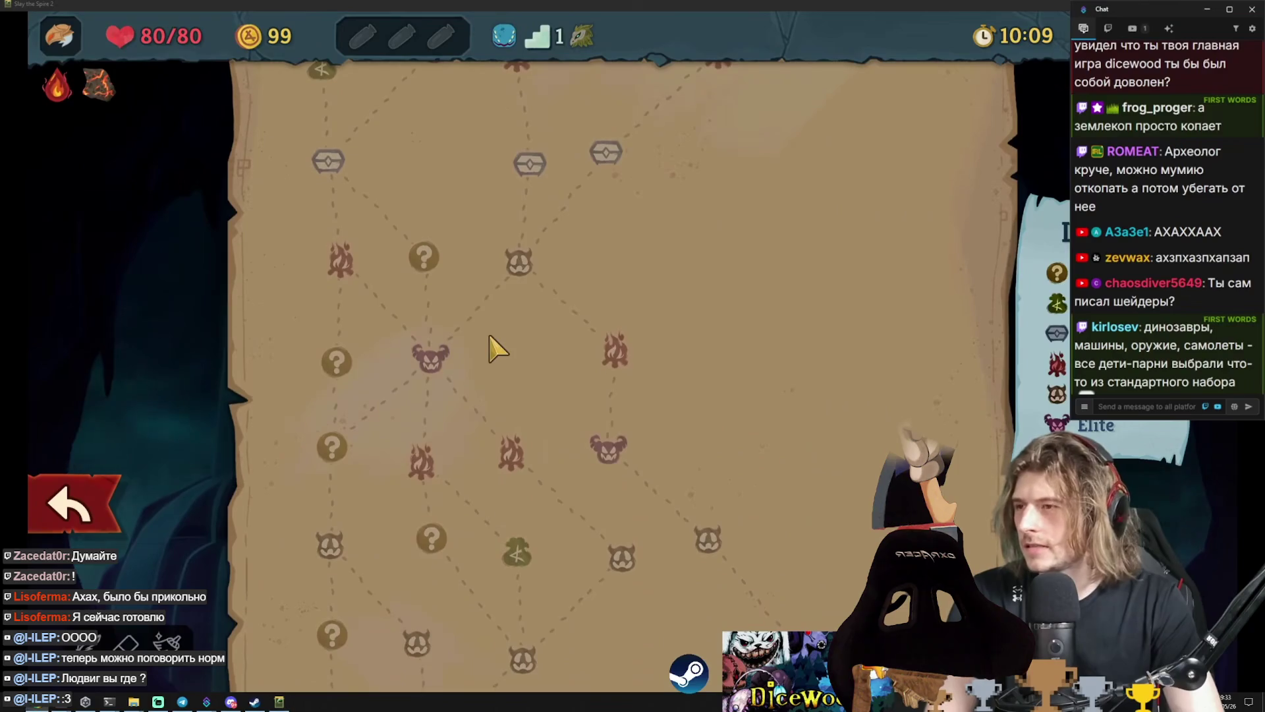
{"action": "key", "text": "alt+Tab"}
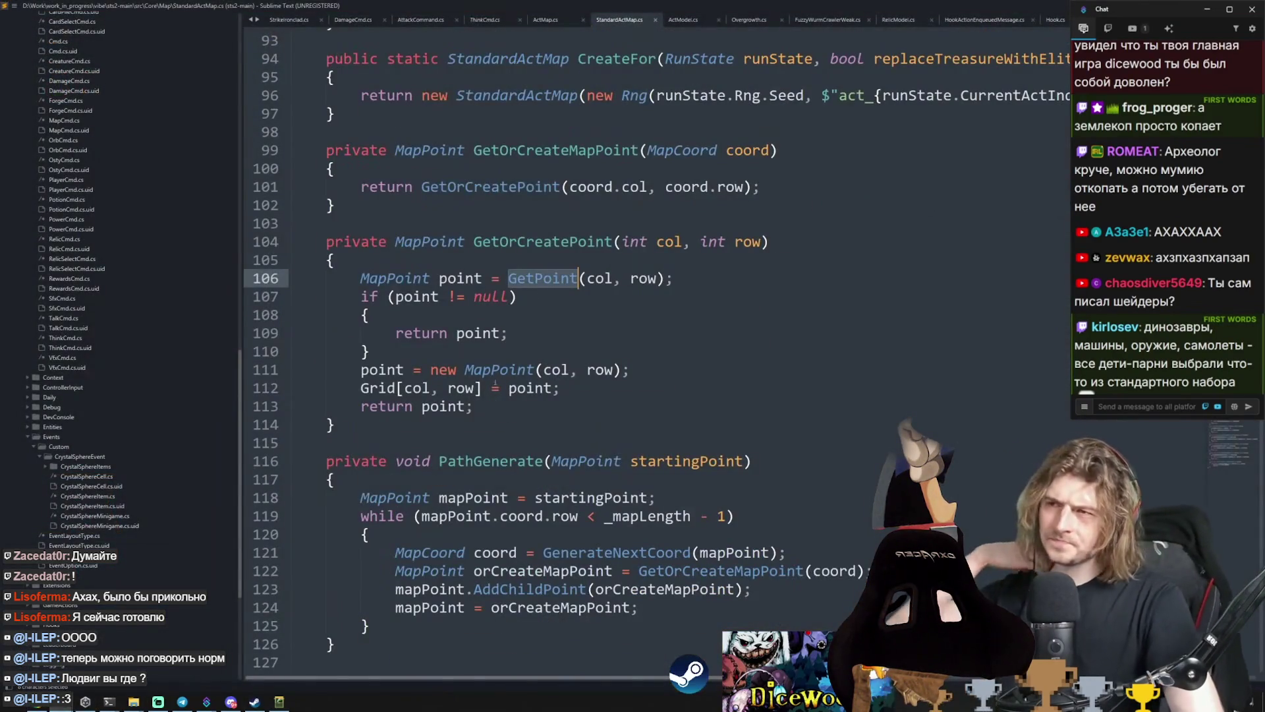
Step: Jump into ActMap.cs and back, selecting GenerateMap's 7-iteration for loop and its while loop
{"action": "left_click", "coordinate": [534, 387]}
{"action": "right_click", "coordinate": [530, 249]}
{"action": "left_click", "coordinate": [525, 273]}
{"action": "key", "text": "F12"}
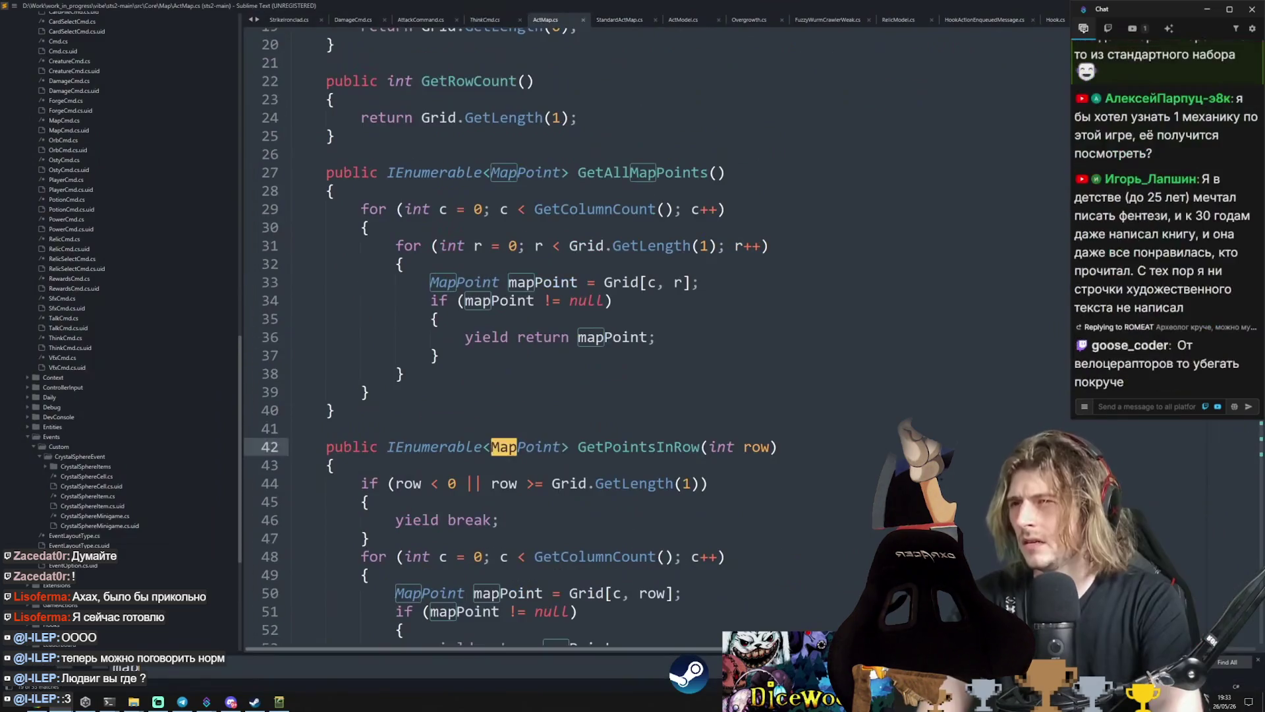
{"action": "left_click", "coordinate": [606, 26]}
{"action": "mouse_move", "coordinate": [361, 264]}
{"action": "left_mouse_down"}
{"action": "mouse_move", "coordinate": [461, 395]}
{"action": "mouse_move", "coordinate": [488, 483]}
{"action": "left_mouse_up"}
{"action": "left_click", "coordinate": [488, 484]}
{"action": "left_click", "coordinate": [552, 264]}
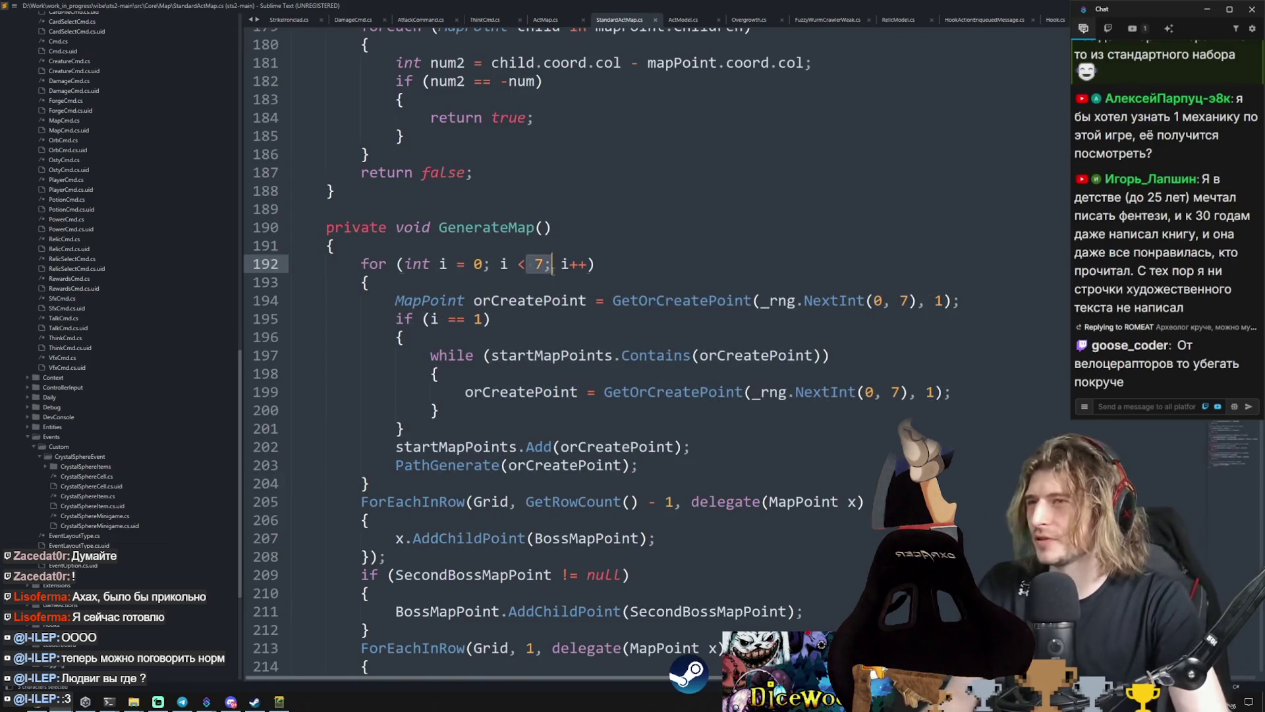
{"action": "left_click_drag", "start_coordinate": [474, 361], "coordinate": [438, 410]}
Step: Compare against ActMap.cs, then reselect the for loop (limit 7) and while loop, lines 197–200
{"action": "key", "text": "ctrl+Page_Up"}
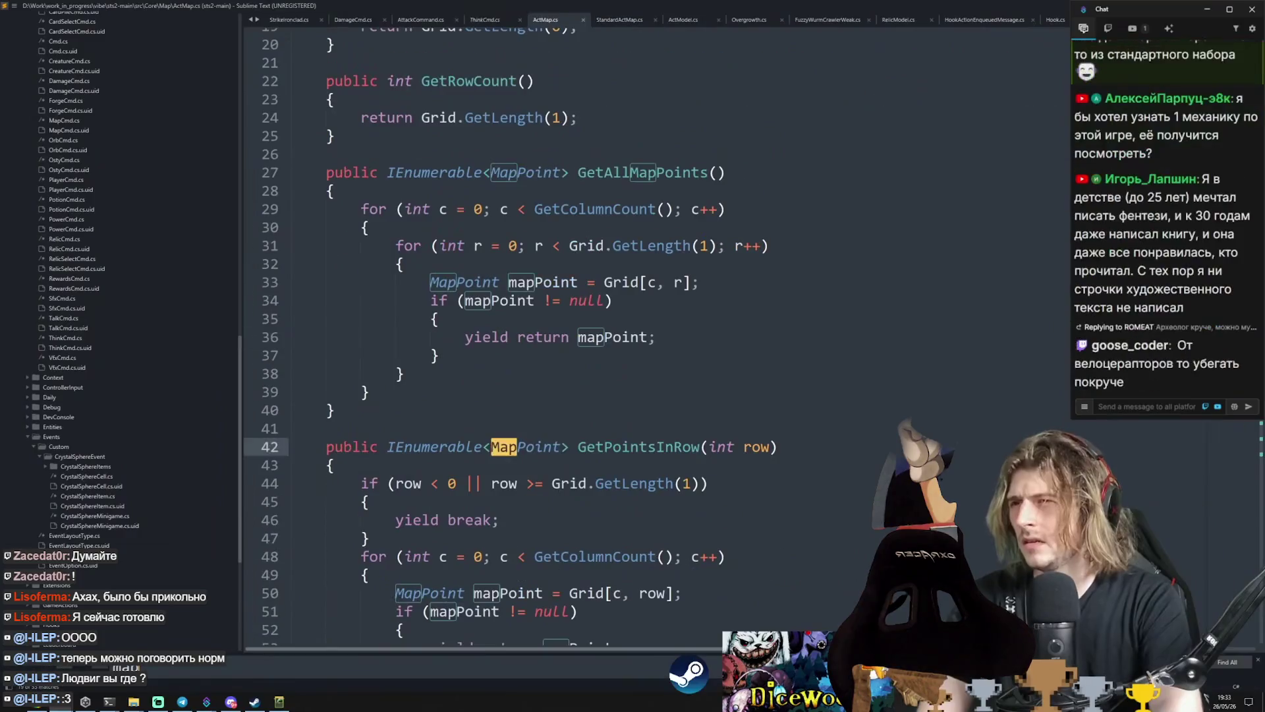
{"action": "left_click", "coordinate": [606, 22]}
{"action": "left_click_drag", "start_coordinate": [361, 264], "coordinate": [488, 484]}
{"action": "left_click", "coordinate": [488, 484]}
{"action": "left_click", "coordinate": [552, 264]}
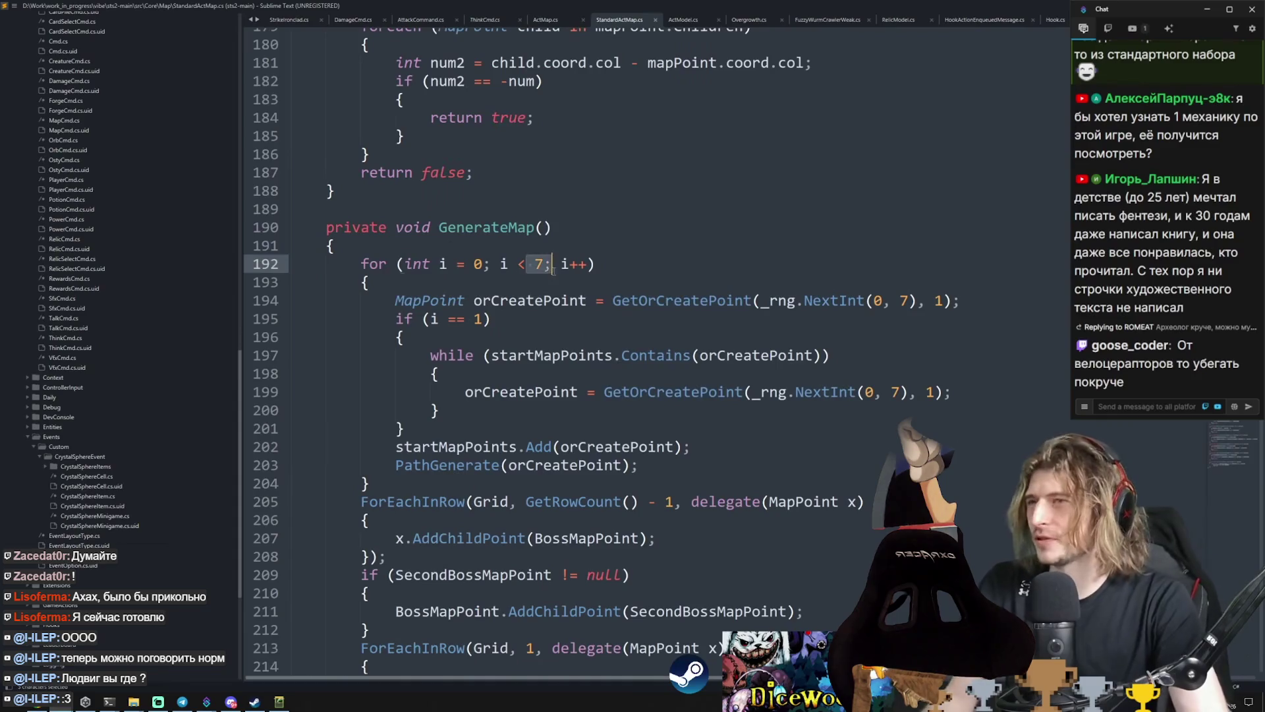
{"action": "left_click_drag", "start_coordinate": [474, 361], "coordinate": [438, 409]}
{"action": "left_click", "coordinate": [513, 408]}
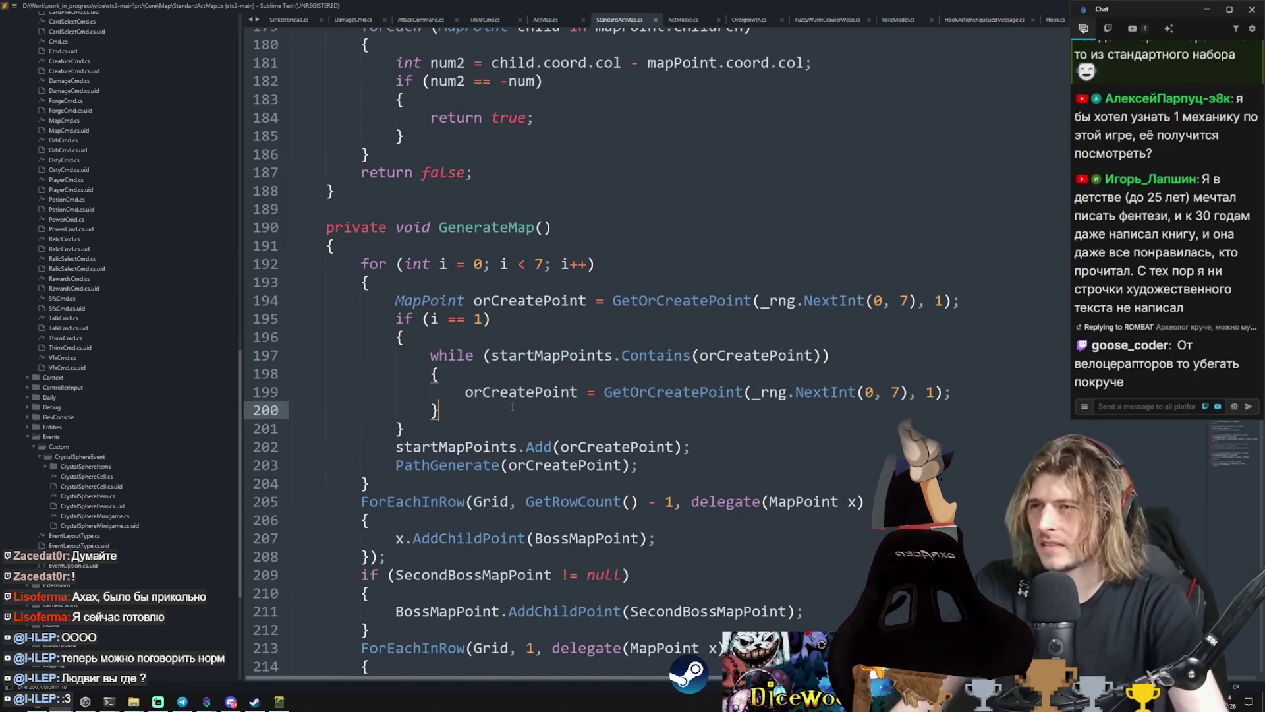
Step: Highlight every use of orCreatePoint and the PathGenerate call on line 203
{"action": "left_click", "coordinate": [477, 319]}
{"action": "key", "text": "Up"}
{"action": "key", "text": "ctrl+d"}
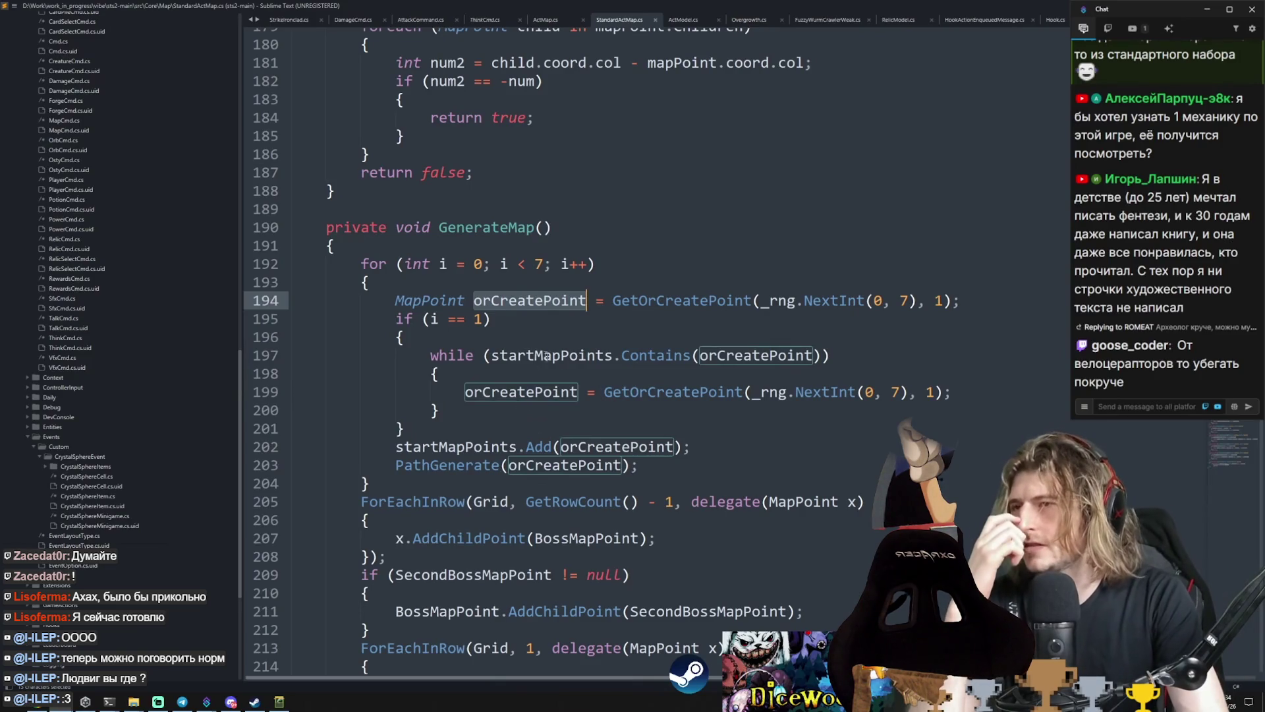
{"action": "left_click_drag", "start_coordinate": [546, 356], "coordinate": [823, 393]}
{"action": "double_click", "coordinate": [546, 356]}
{"action": "scroll", "coordinate": [546, 356], "scroll_direction": "down", "scroll_amount": 2}
{"action": "double_click", "coordinate": [448, 356]}
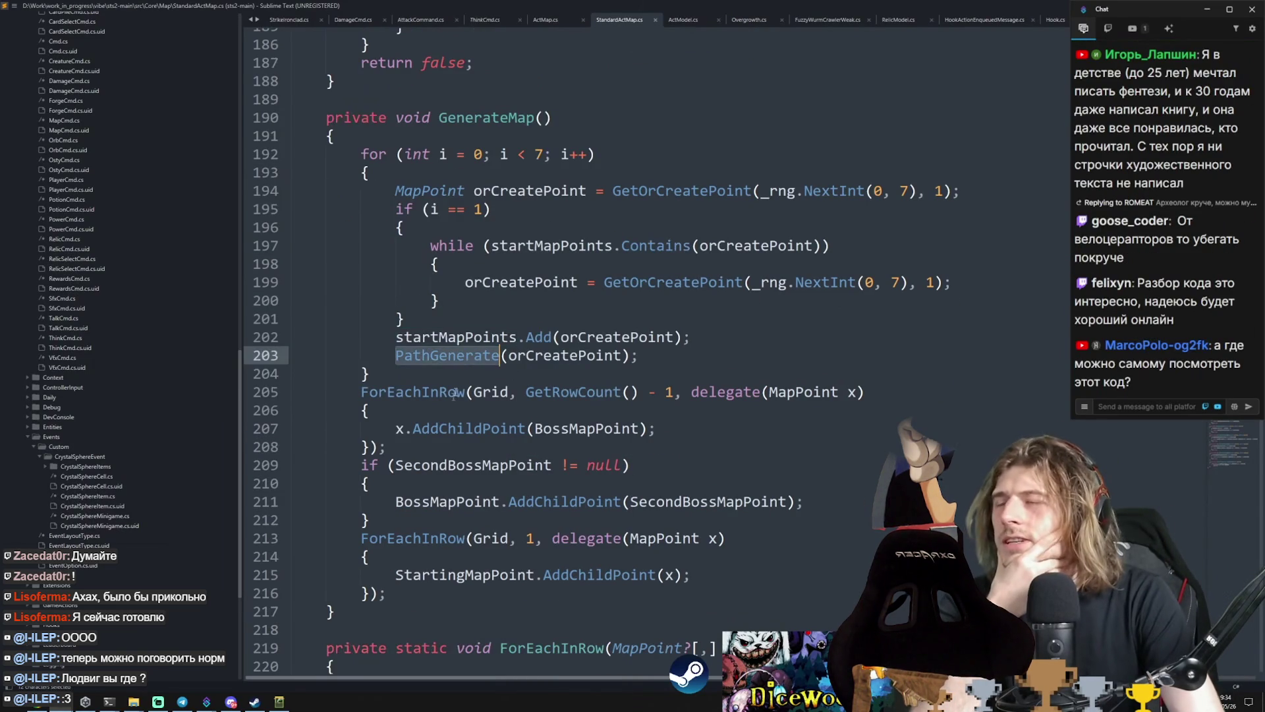
{"action": "left_click", "coordinate": [525, 338]}
{"action": "double_click", "coordinate": [564, 356]}
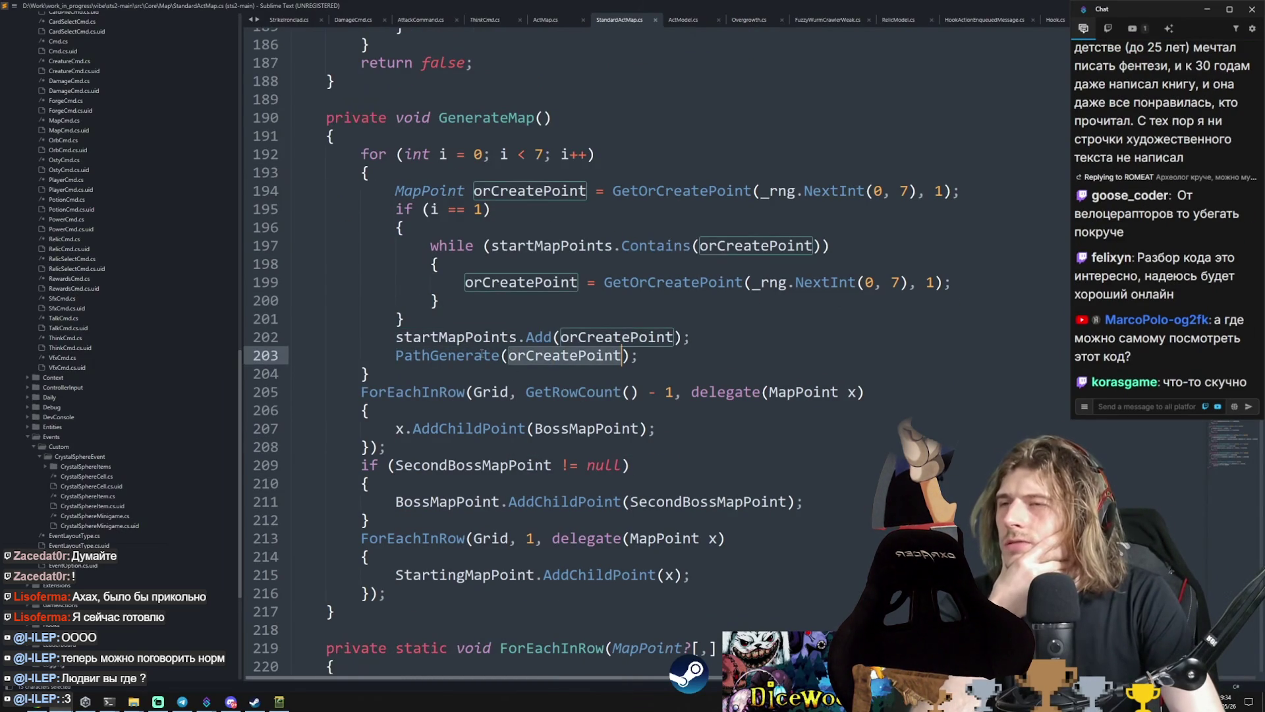
Step: Jump to GetOrCreatePoint's definition and back, then select the GenerateMap method from line 190
{"action": "left_click", "coordinate": [689, 283]}
{"action": "key", "text": "F12"}
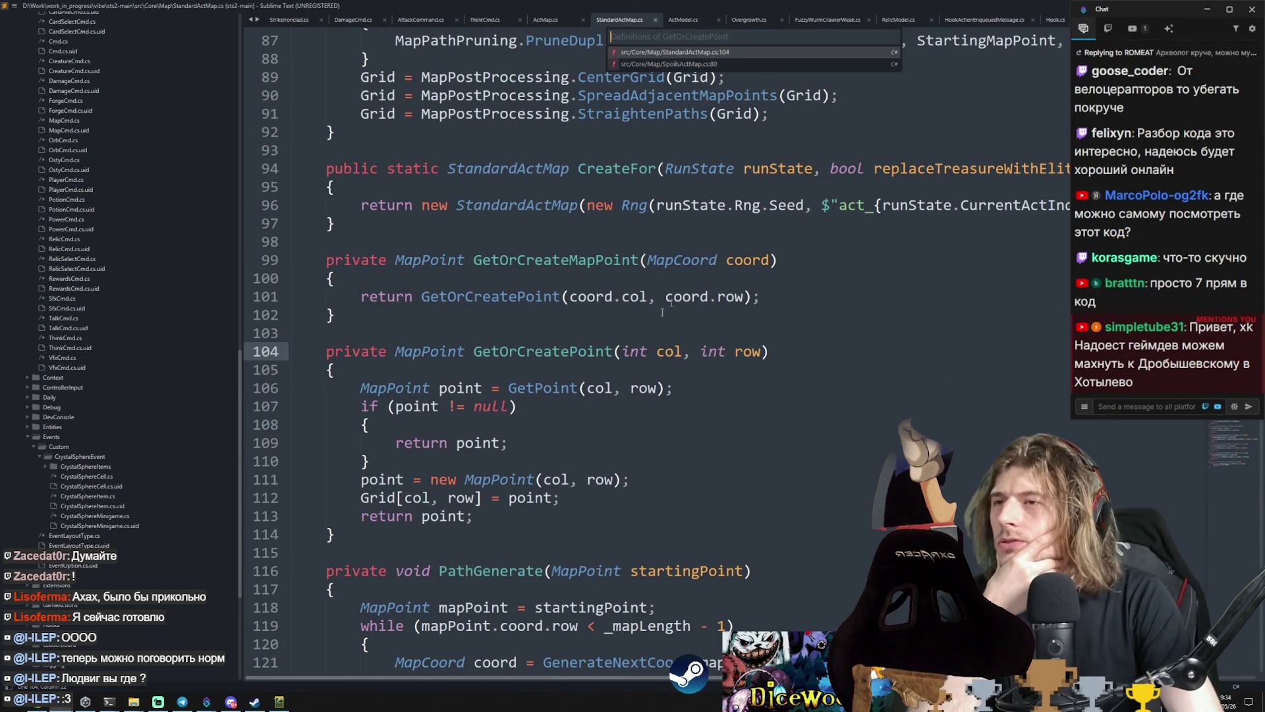
{"action": "scroll", "coordinate": [643, 363], "scroll_direction": "down", "scroll_amount": 2}
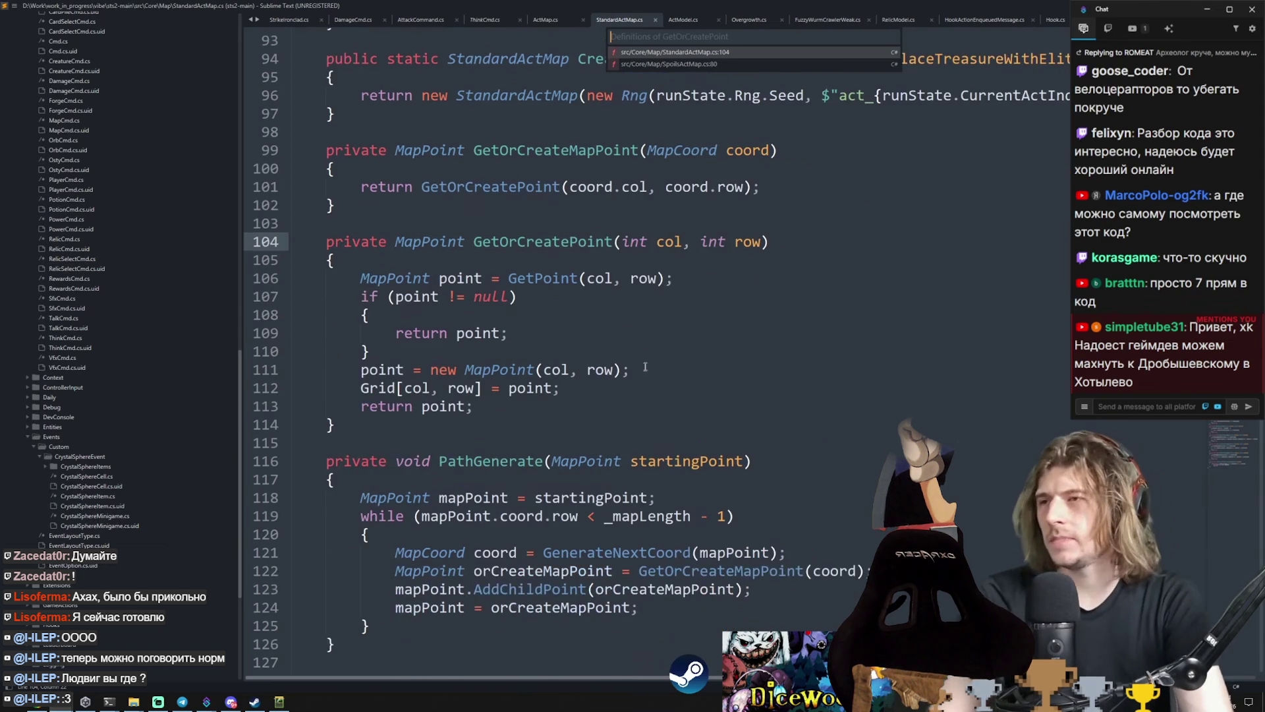
{"action": "key", "text": "alt+minus"}
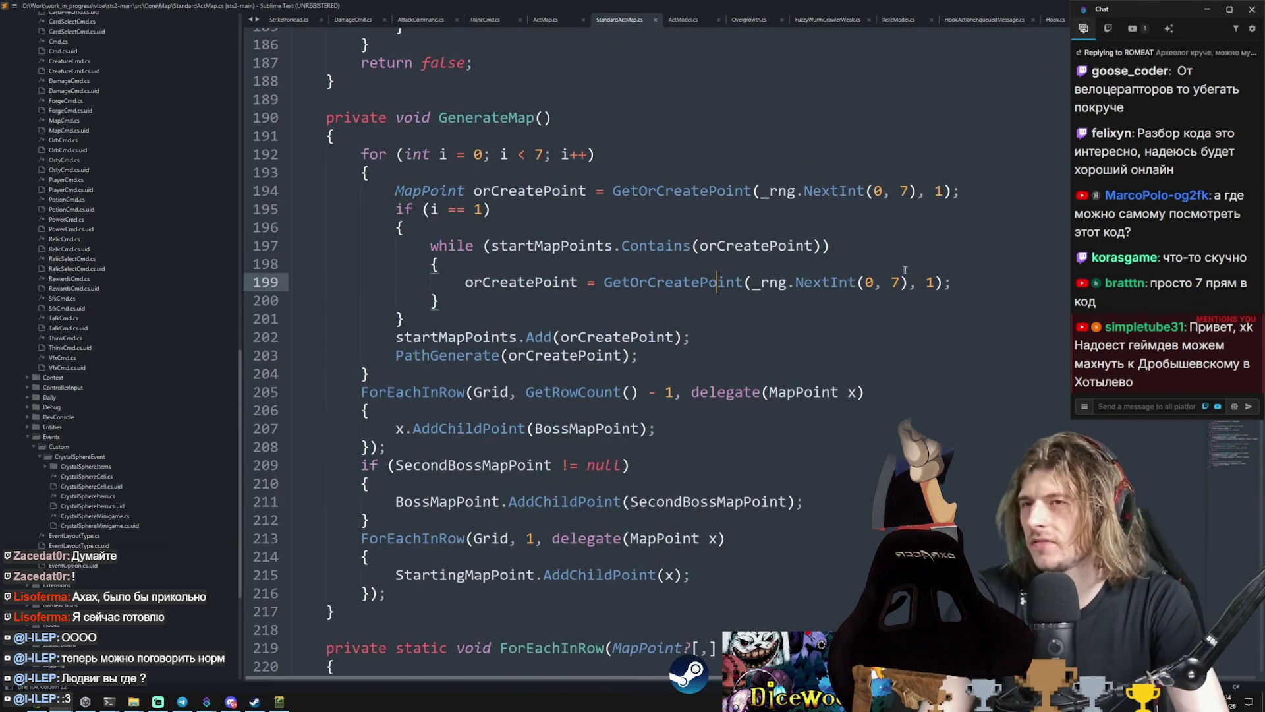
{"action": "double_click", "coordinate": [930, 282]}
{"action": "mouse_move", "coordinate": [396, 374]}
{"action": "left_mouse_down"}
{"action": "mouse_move", "coordinate": [297, 319]}
{"action": "mouse_move", "coordinate": [242, 148]}
{"action": "left_mouse_up"}
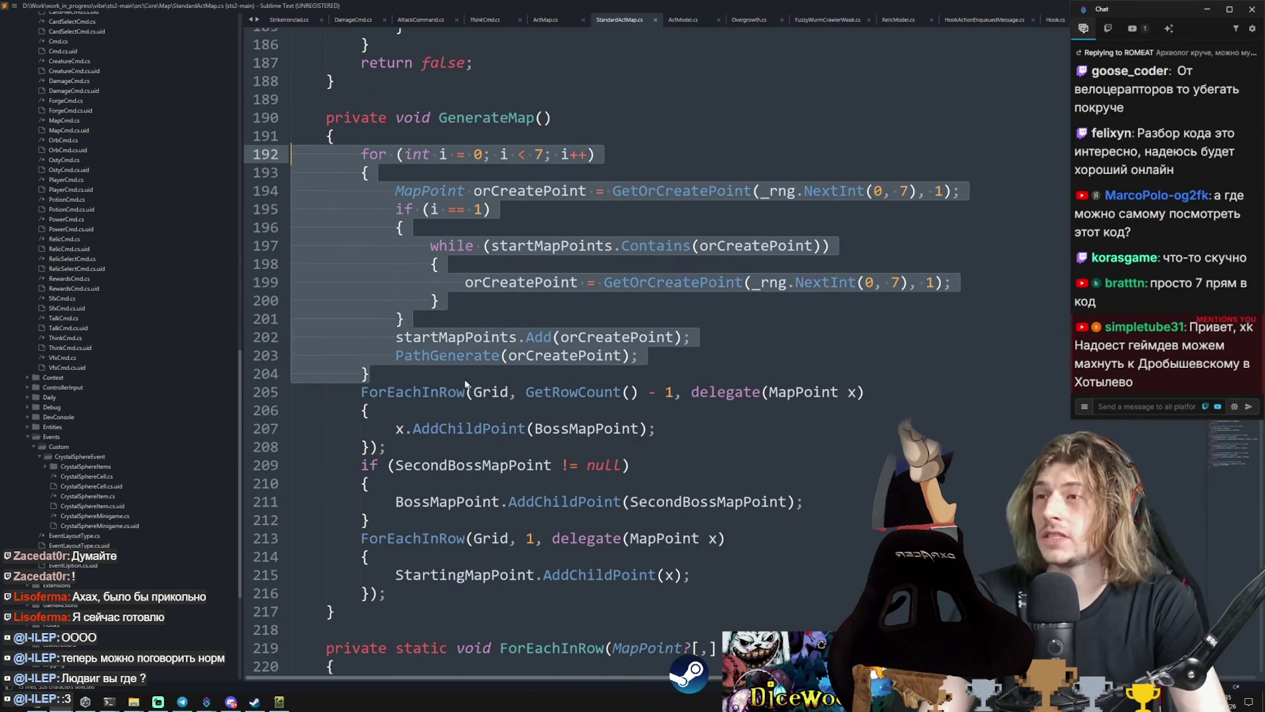
{"action": "left_click", "coordinate": [465, 384]}
{"action": "left_click_drag", "start_coordinate": [456, 117], "coordinate": [483, 373]}
{"action": "left_click", "coordinate": [483, 372]}
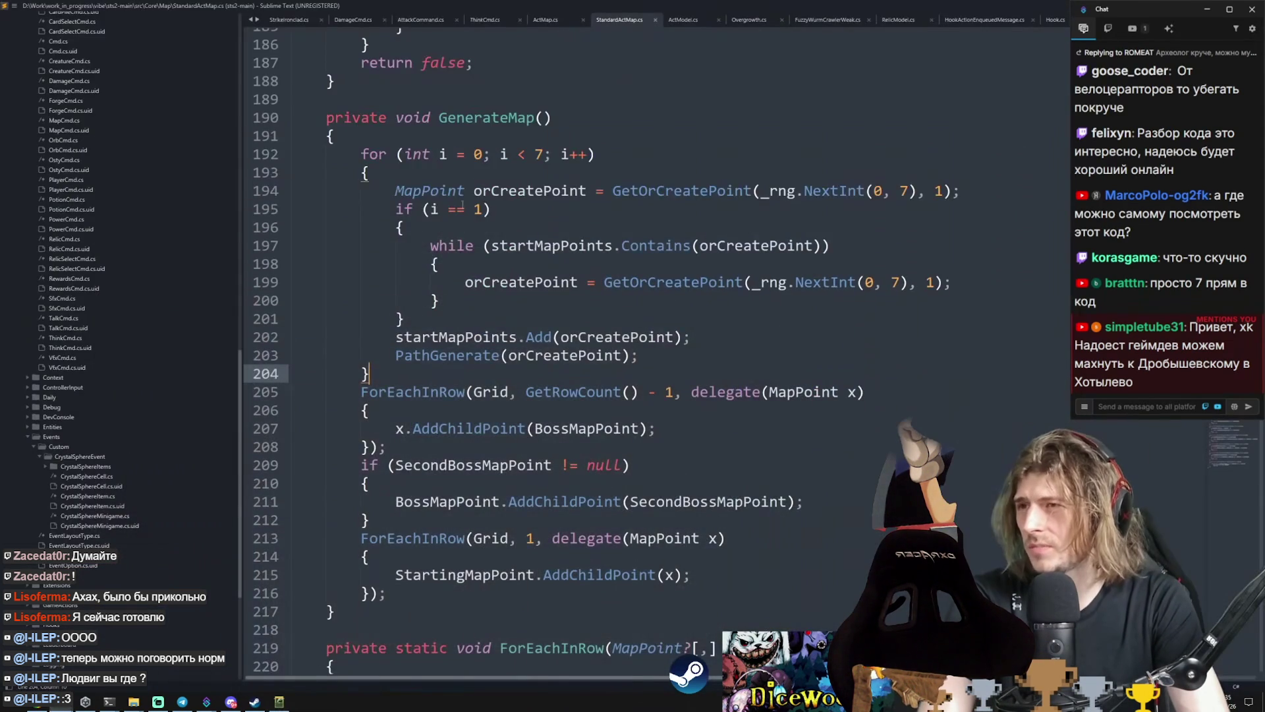
{"action": "double_click", "coordinate": [461, 118]}
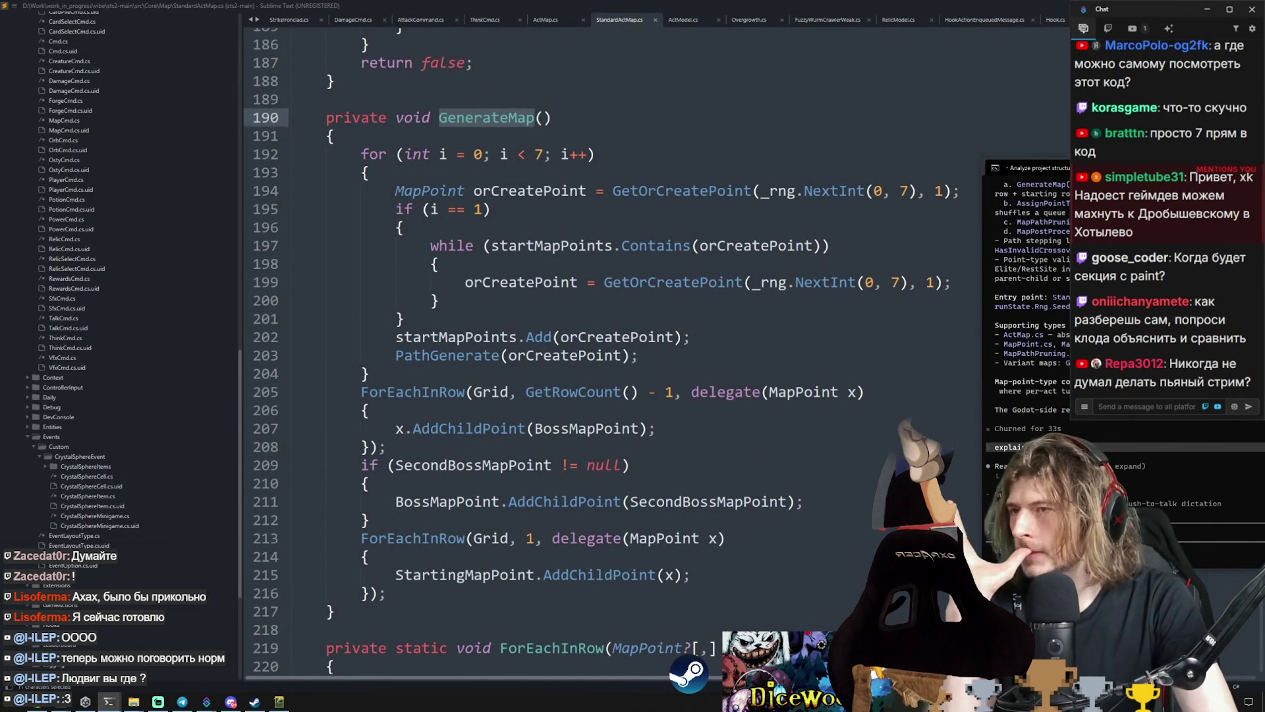
{"action": "mouse_move", "coordinate": [418, 359]}
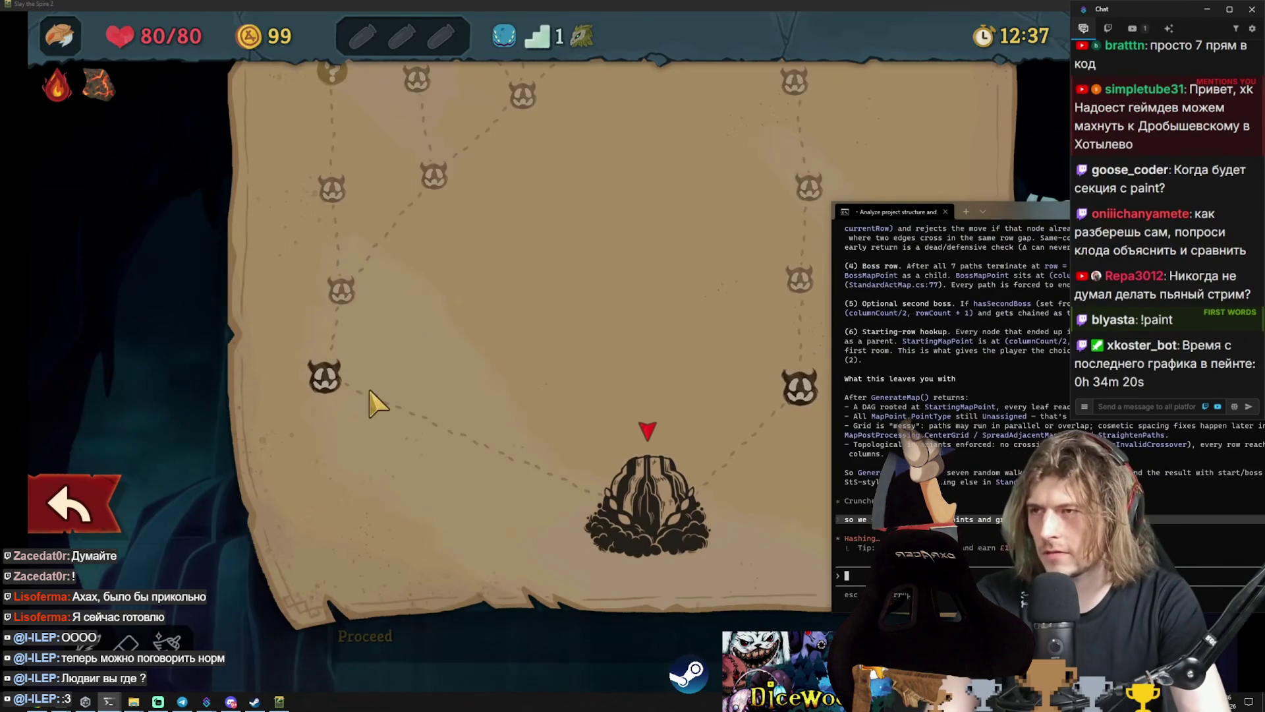
{"action": "scroll", "coordinate": [322, 375], "scroll_direction": "up", "scroll_amount": 10}
{"action": "scroll", "coordinate": [593, 212], "scroll_direction": "down", "scroll_amount": 6}
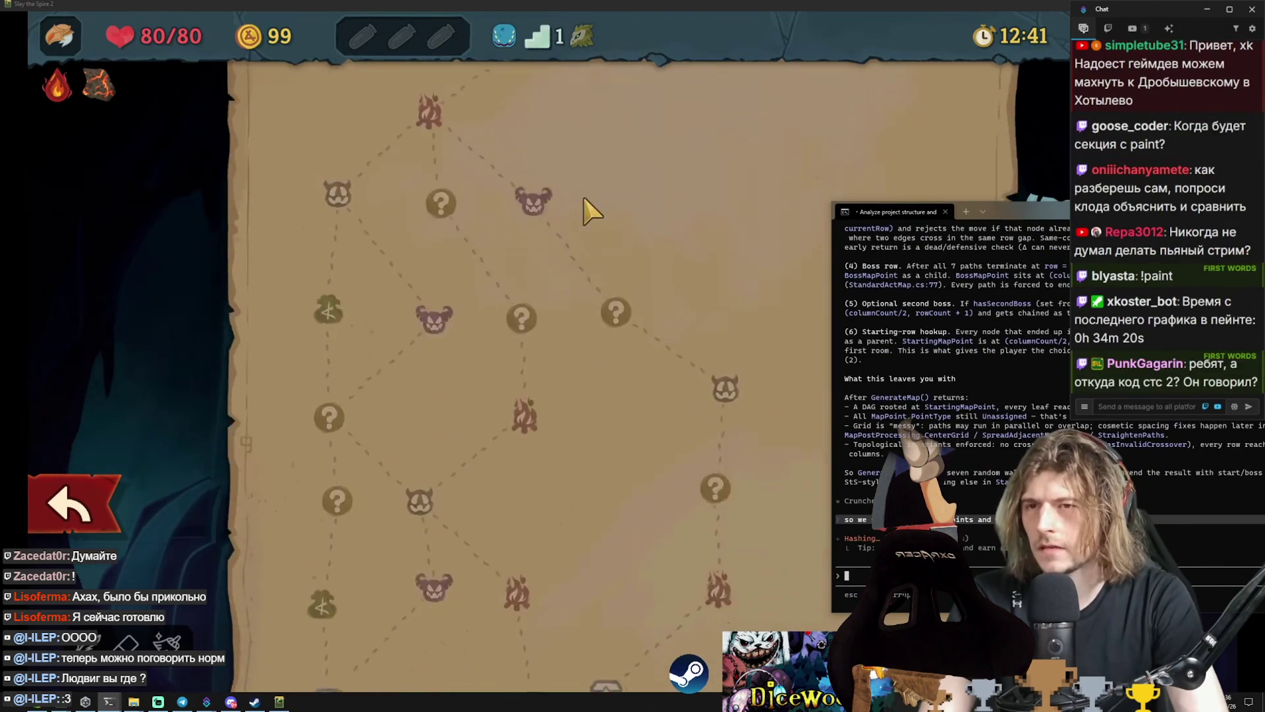
{"action": "scroll", "coordinate": [464, 488], "scroll_direction": "down", "scroll_amount": 5}
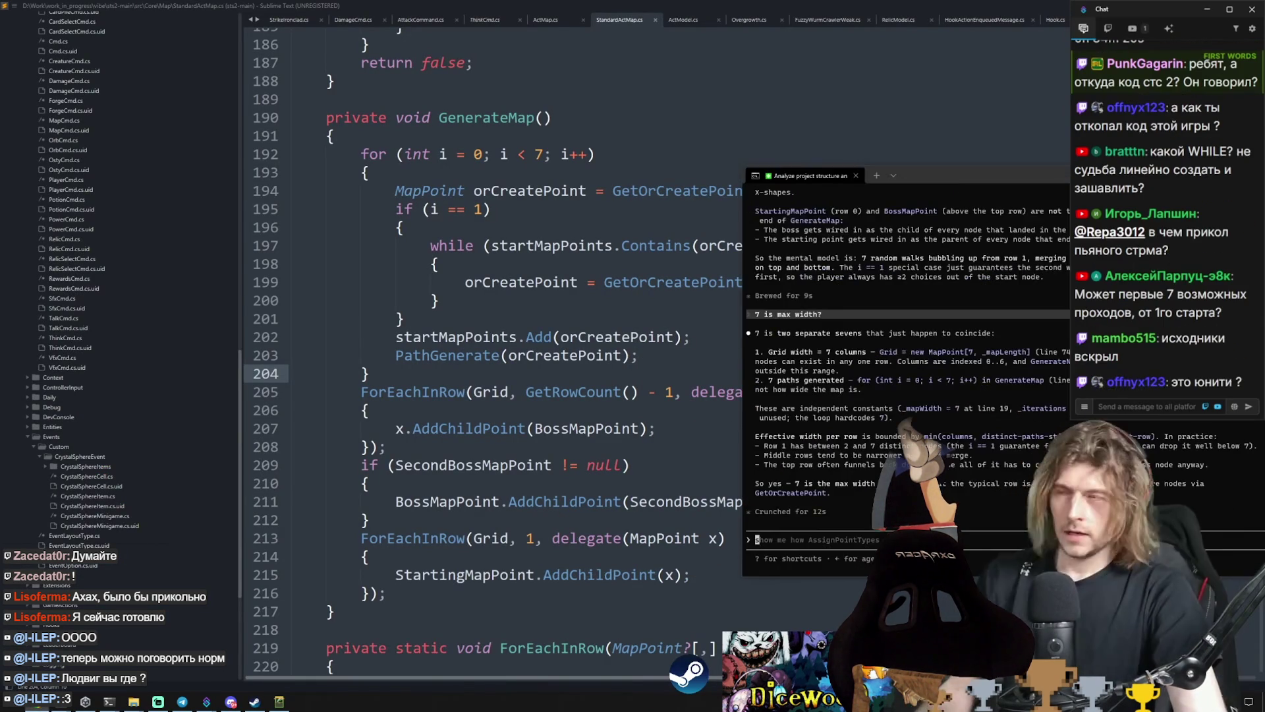
Step: Study the GenerateMap body, lines 191–204, including the random column expression on line 194
{"action": "left_click", "coordinate": [498, 282]}
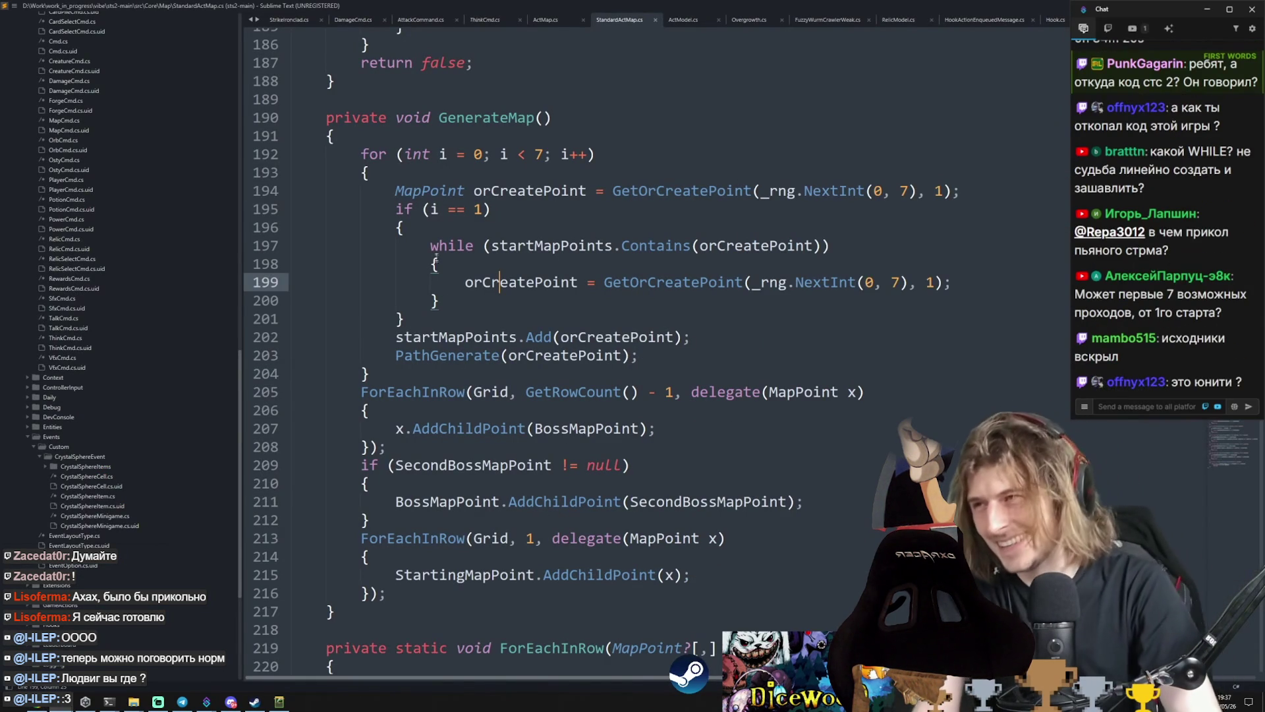
{"action": "mouse_move", "coordinate": [293, 136]}
{"action": "left_mouse_down"}
{"action": "mouse_move", "coordinate": [658, 340]}
{"action": "mouse_move", "coordinate": [395, 374]}
{"action": "left_mouse_up"}
{"action": "left_click", "coordinate": [749, 216]}
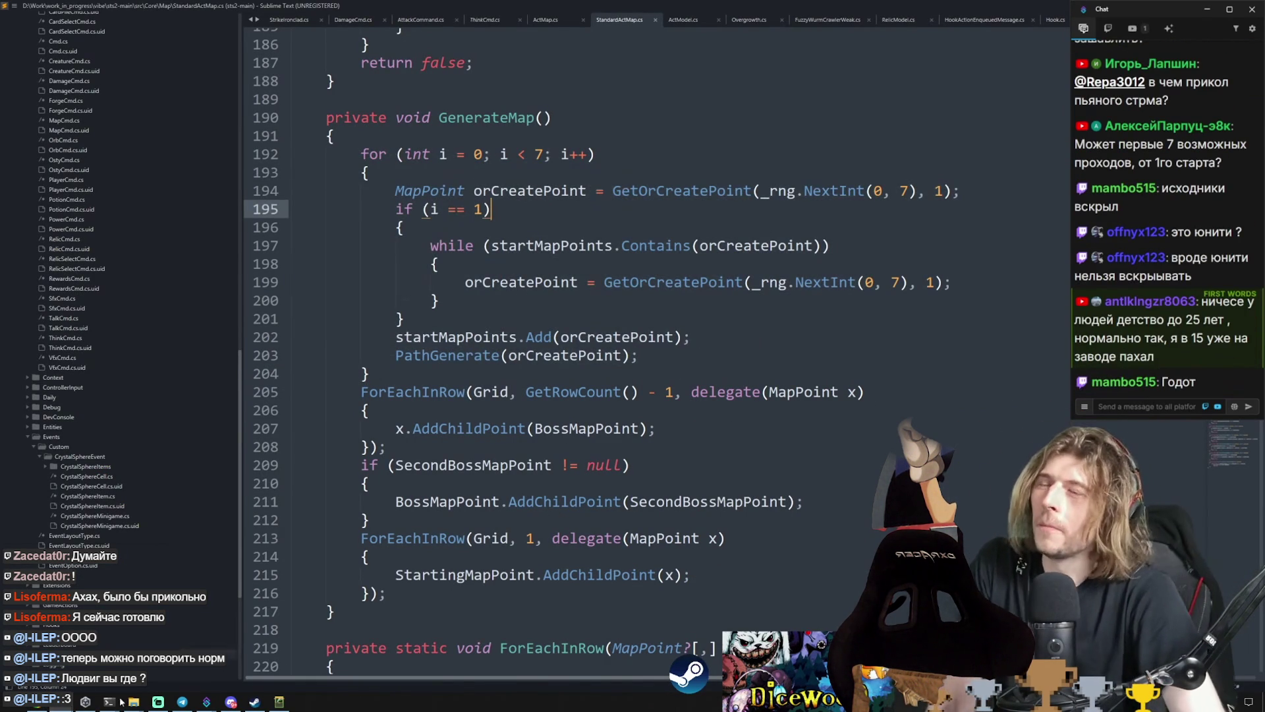
{"action": "left_click_drag", "start_coordinate": [761, 191], "coordinate": [901, 190]}
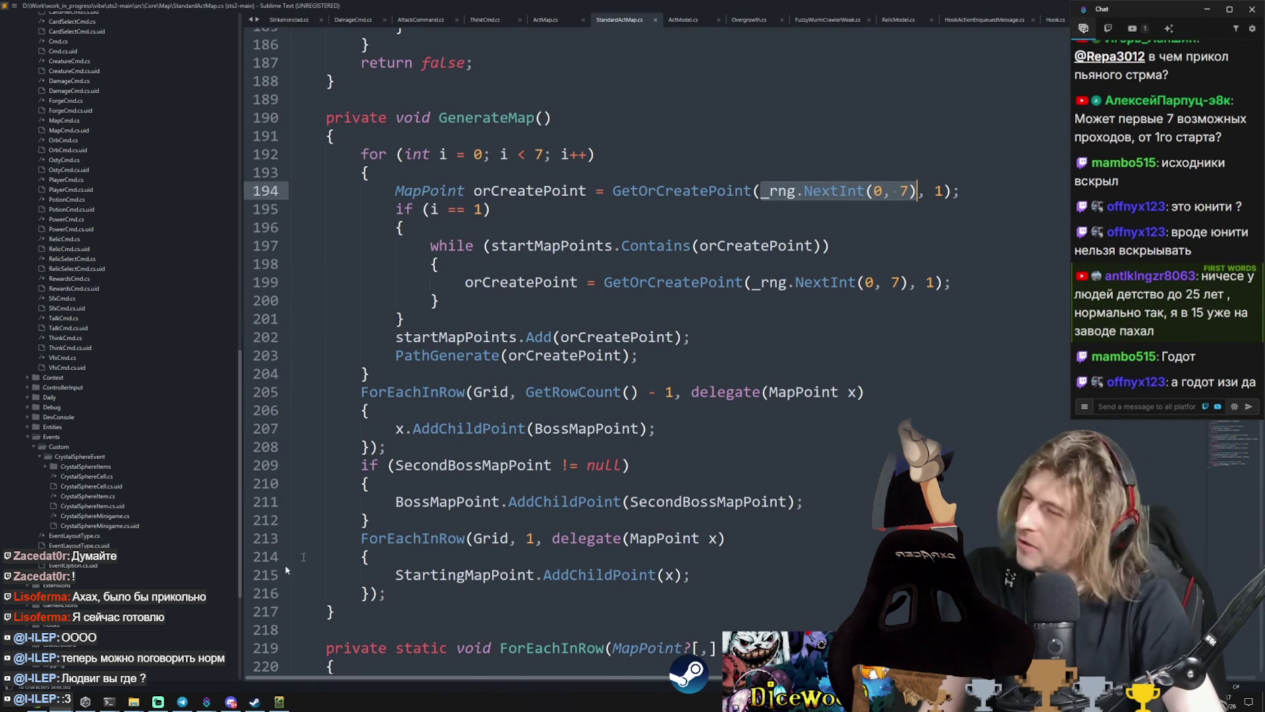
{"action": "left_click", "coordinate": [208, 700]}
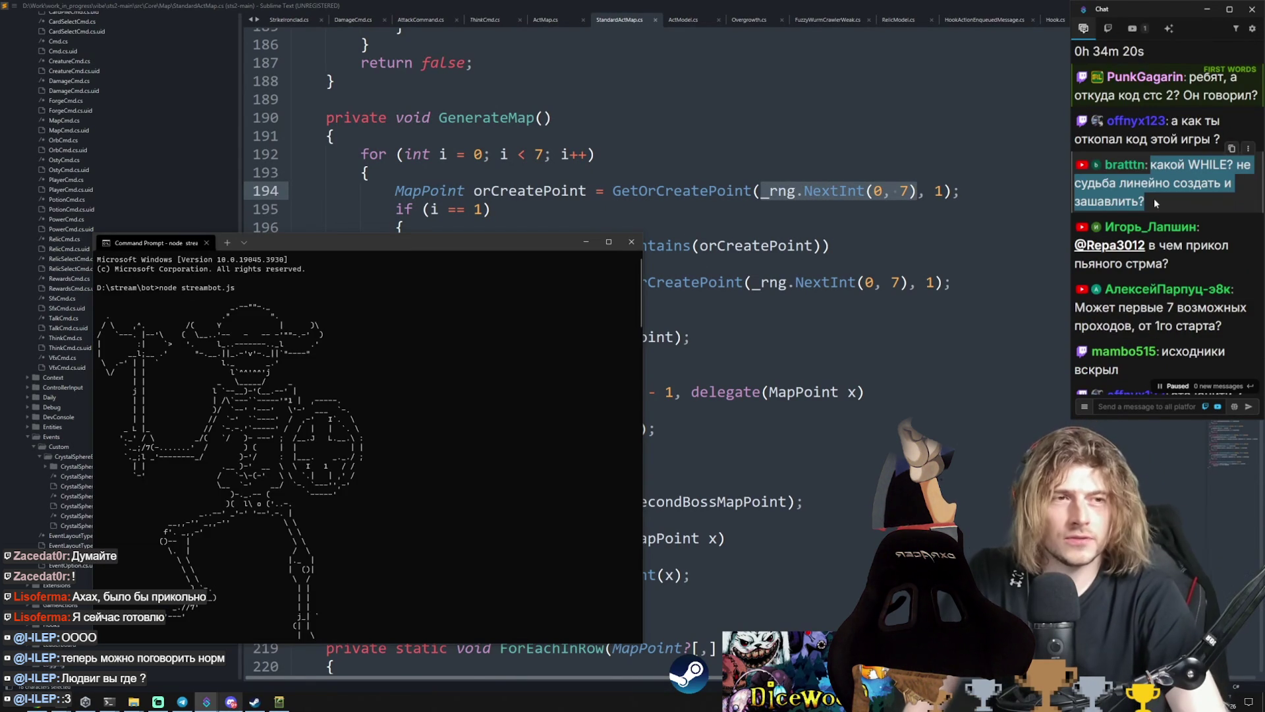
{"action": "left_click", "coordinate": [736, 318]}
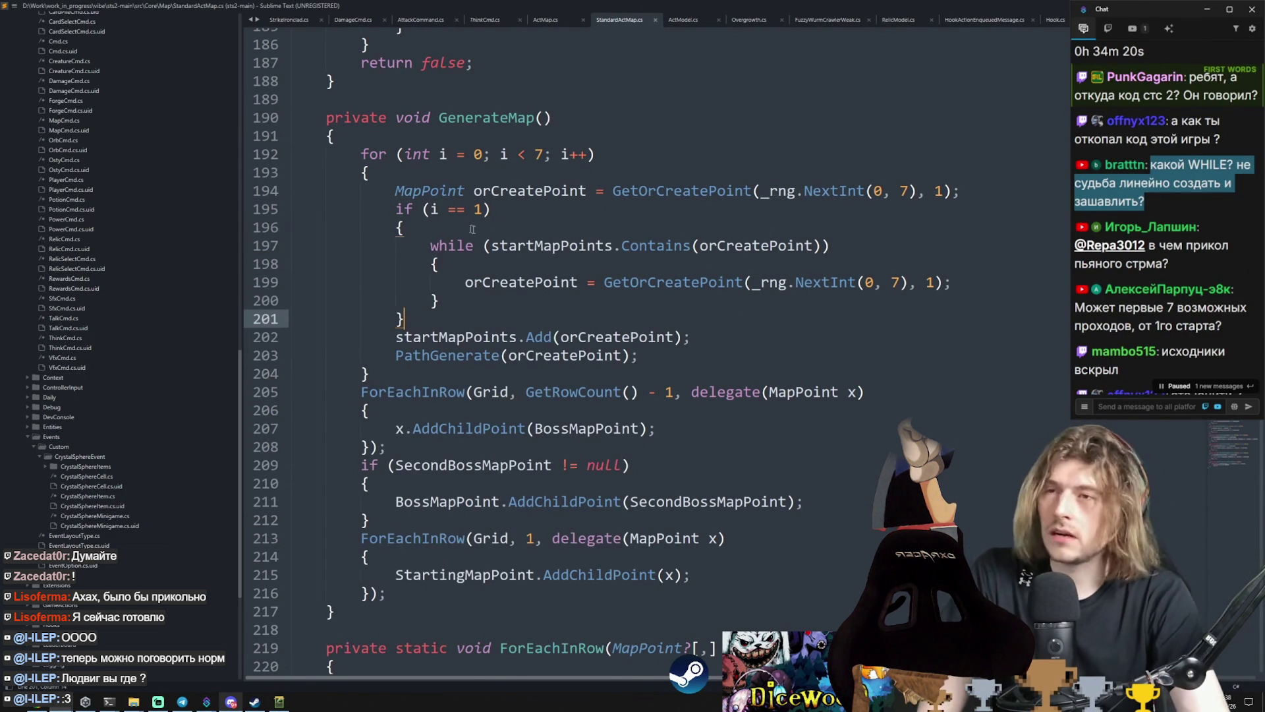
Step: Select the i == 1 block with its while loop and insert a blank line after it
{"action": "double_click", "coordinate": [528, 246]}
{"action": "mouse_move", "coordinate": [430, 209]}
{"action": "left_mouse_down"}
{"action": "mouse_move", "coordinate": [491, 209]}
{"action": "mouse_move", "coordinate": [461, 303]}
{"action": "left_mouse_up"}
{"action": "left_click", "coordinate": [435, 245]}
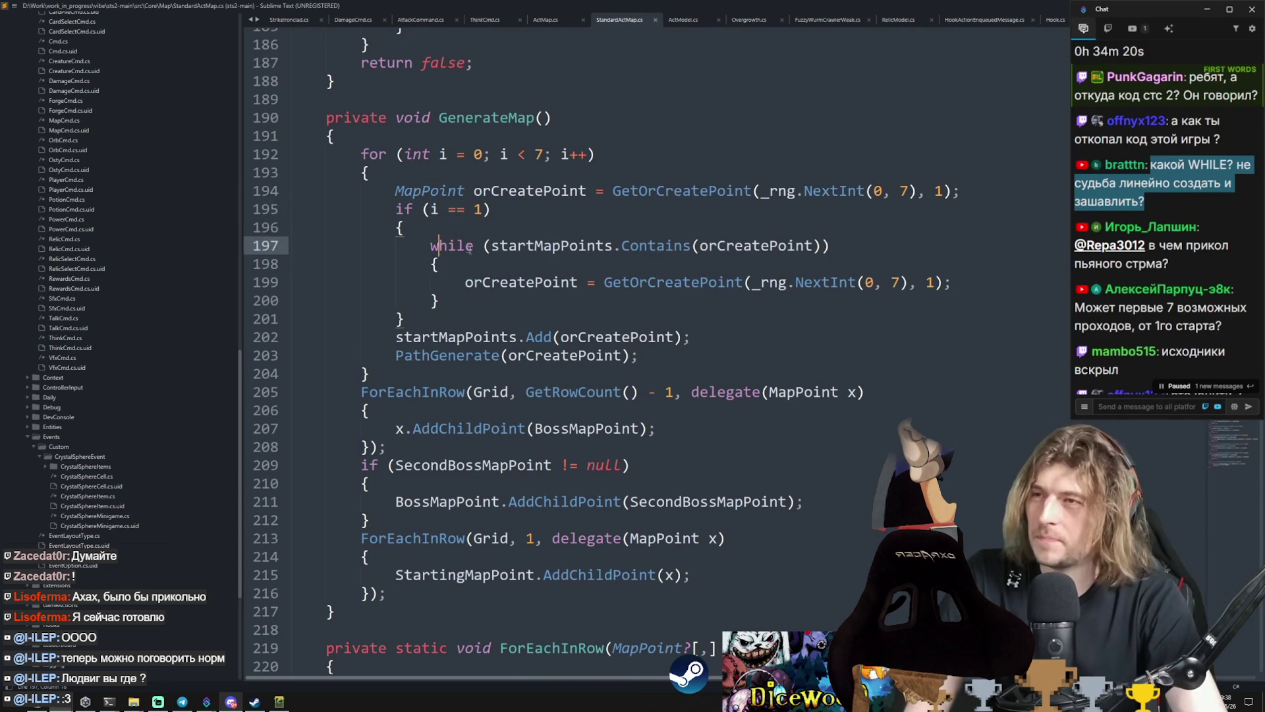
{"action": "double_click", "coordinate": [531, 282]}
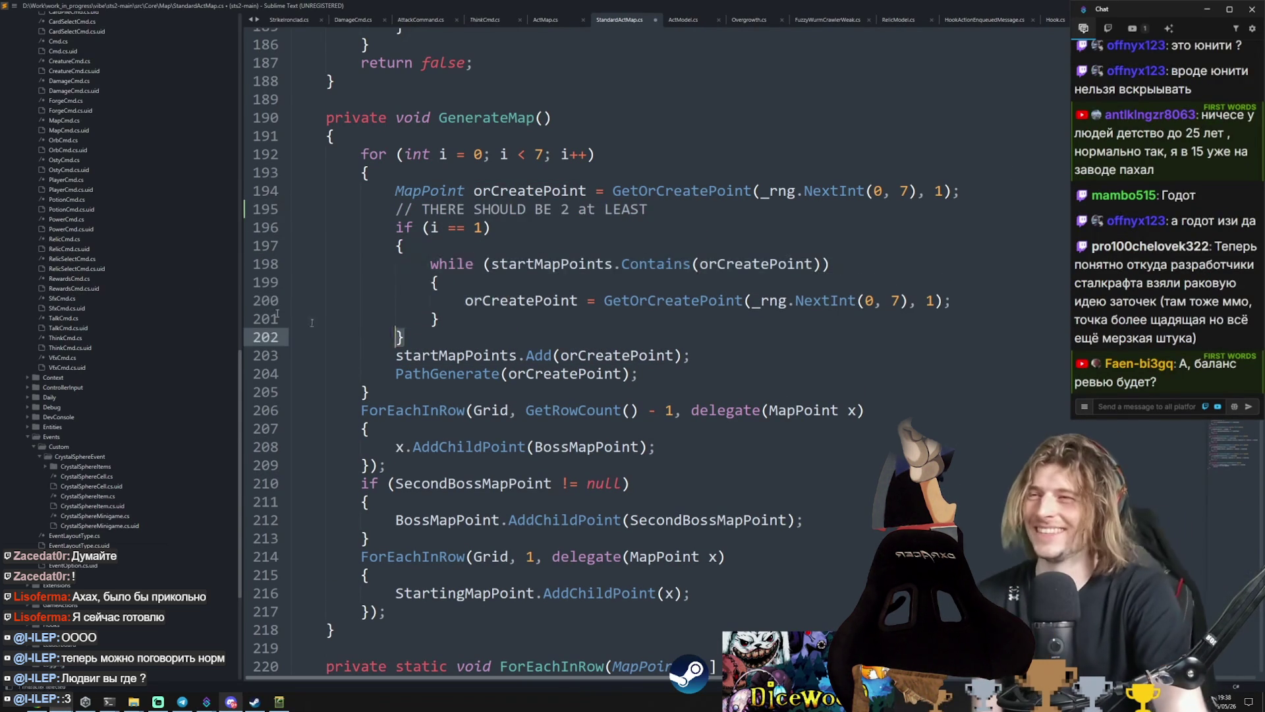
{"action": "left_click_drag", "start_coordinate": [404, 337], "coordinate": [152, 228]}
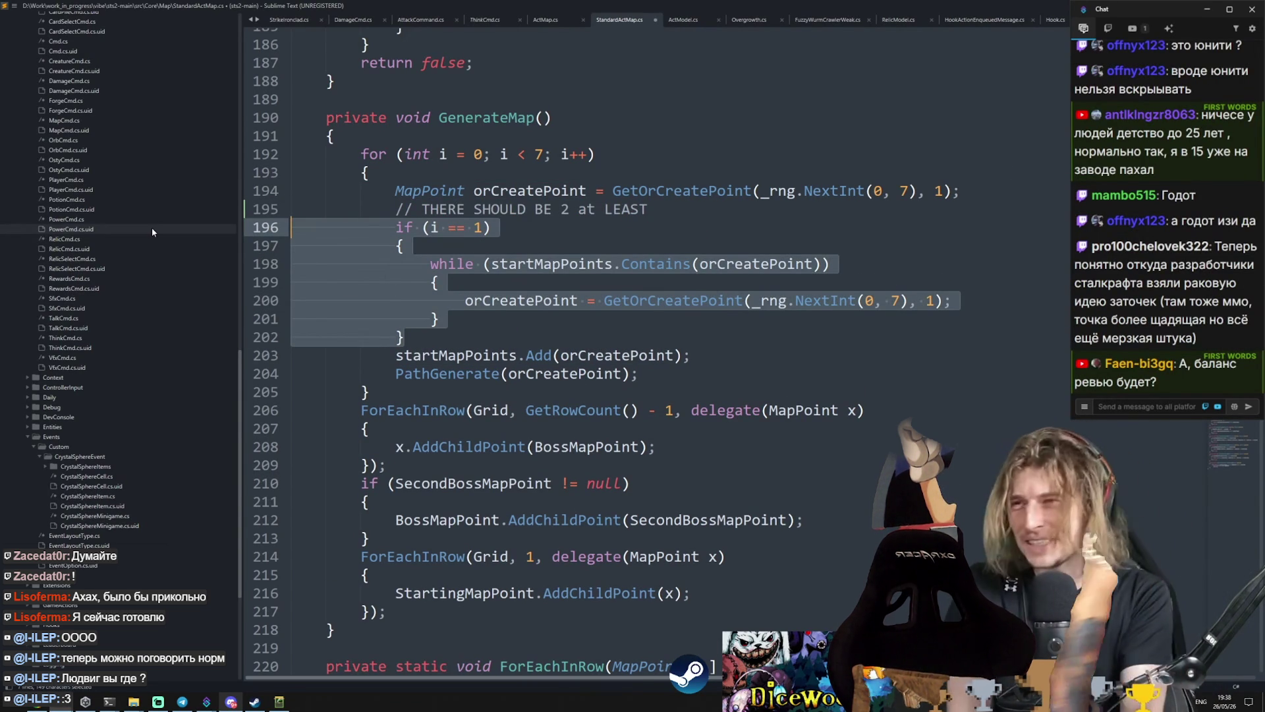
{"action": "mouse_move", "coordinate": [403, 337]}
{"action": "left_mouse_down"}
{"action": "mouse_move", "coordinate": [395, 211]}
{"action": "mouse_move", "coordinate": [283, 234]}
{"action": "left_mouse_up"}
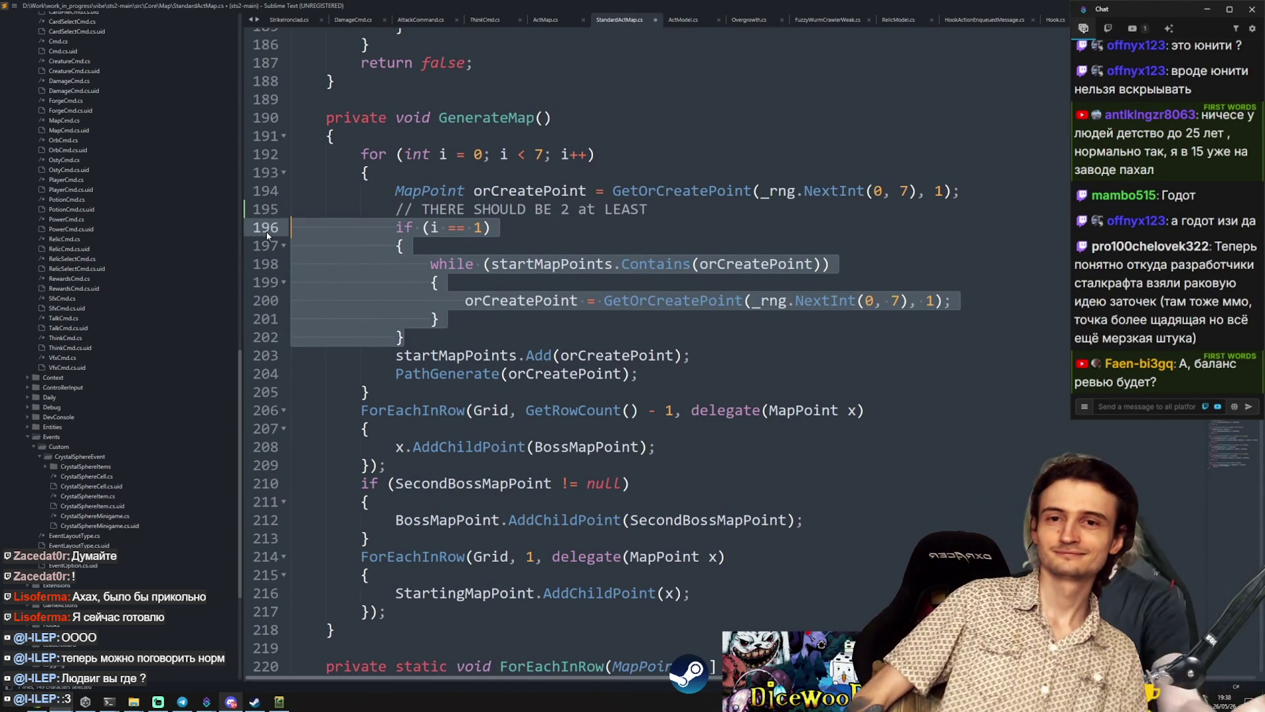
{"action": "key", "text": "Right"}
{"action": "key", "text": "Return"}
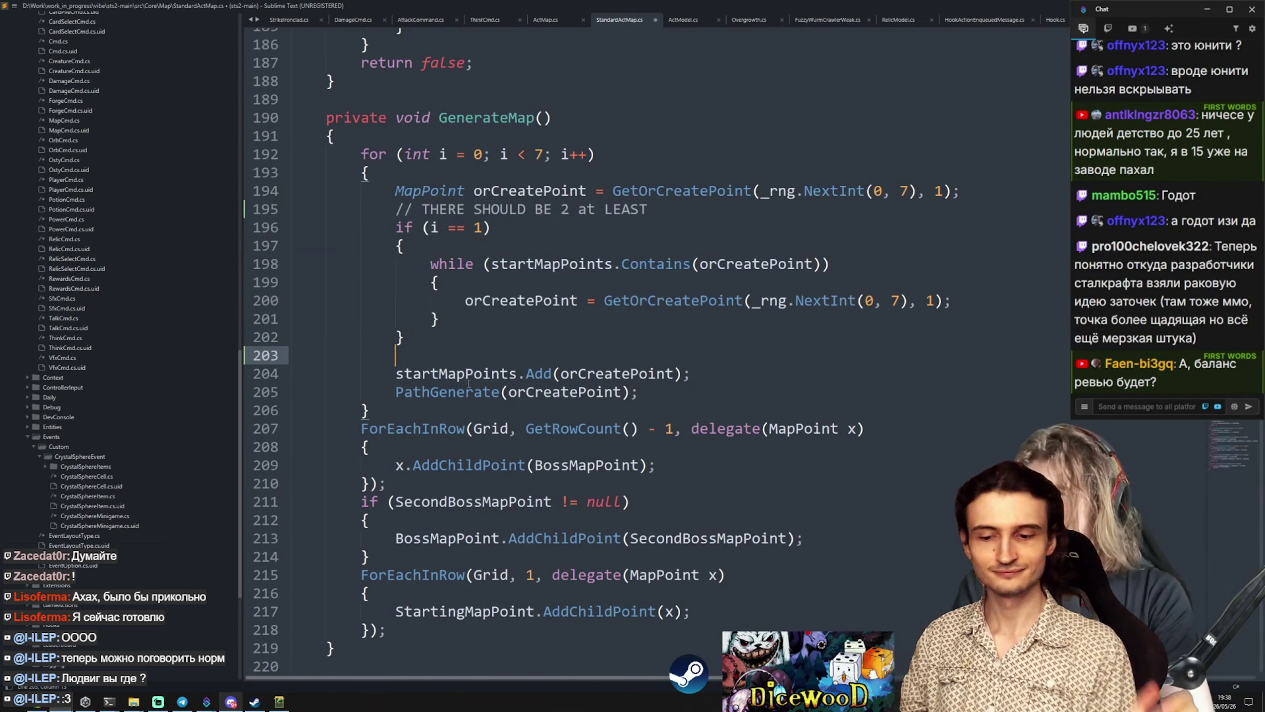
Step: Highlight startMapPoints' other use and jump from line 205 to the PathGenerate definition
{"action": "key", "text": "Down"}
{"action": "key", "text": "ctrl+d"}
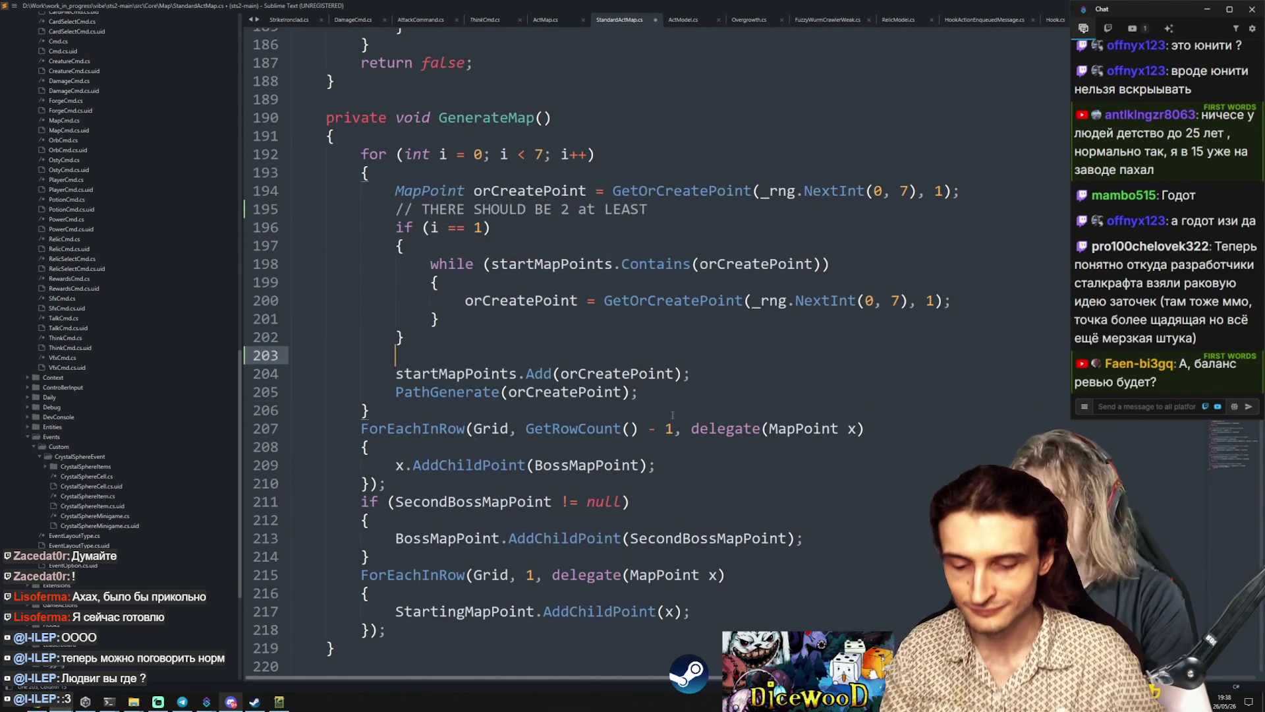
{"action": "double_click", "coordinate": [485, 392]}
{"action": "right_click", "coordinate": [485, 393]}
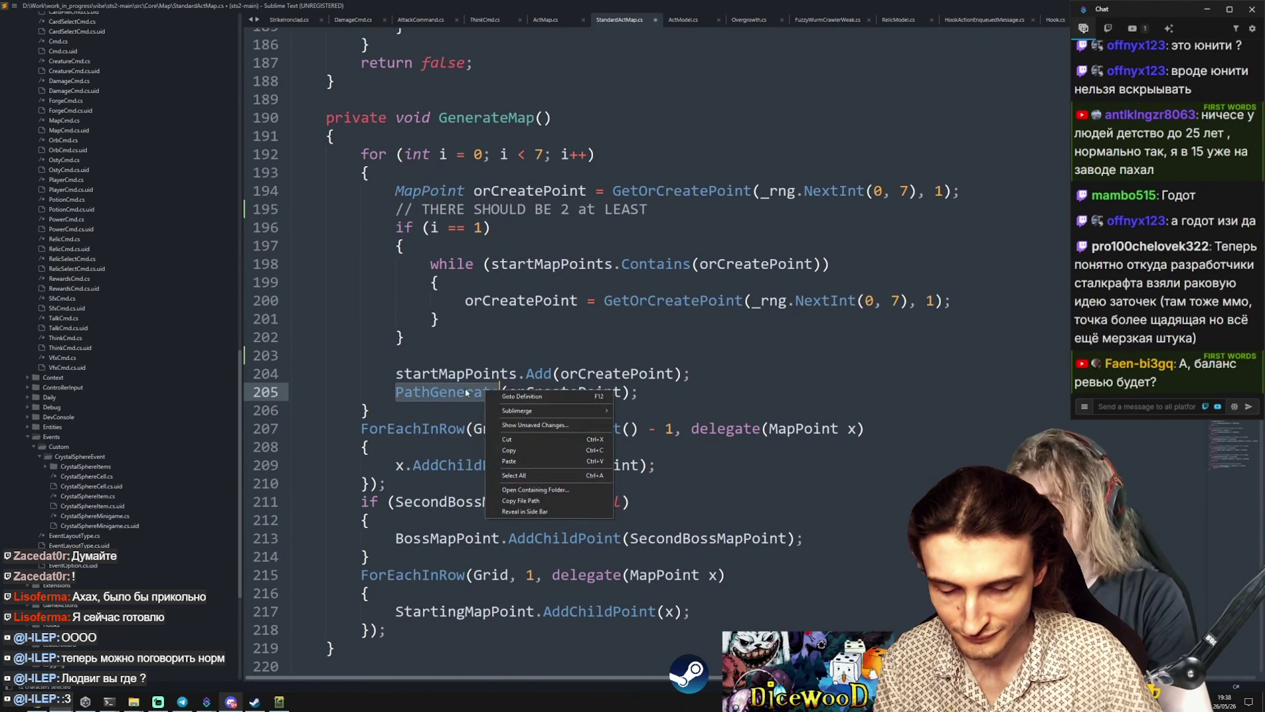
{"action": "left_click", "coordinate": [465, 392]}
{"action": "right_click", "coordinate": [477, 394]}
{"action": "left_click", "coordinate": [488, 399]}
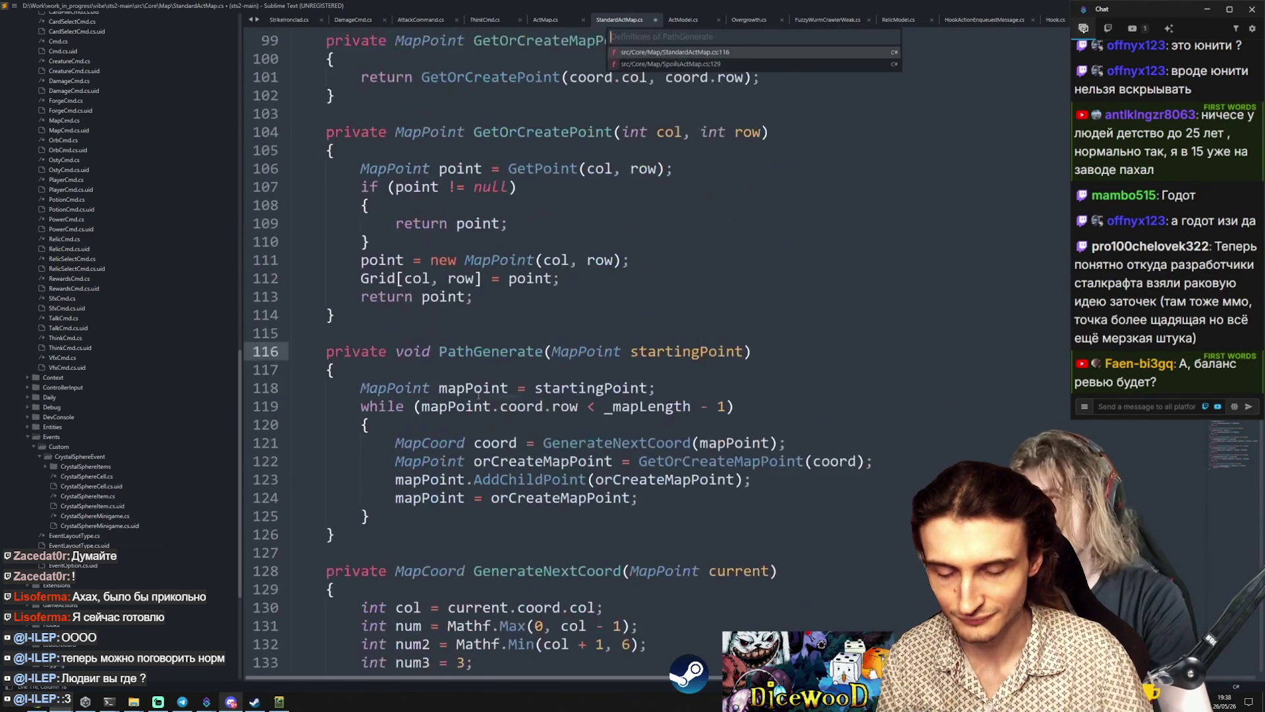
Step: Inspect PathGenerate's GenerateNextCoord call and _mapLength while condition, then bring up the game map
{"action": "scroll", "coordinate": [544, 479], "scroll_direction": "down", "scroll_amount": 3}
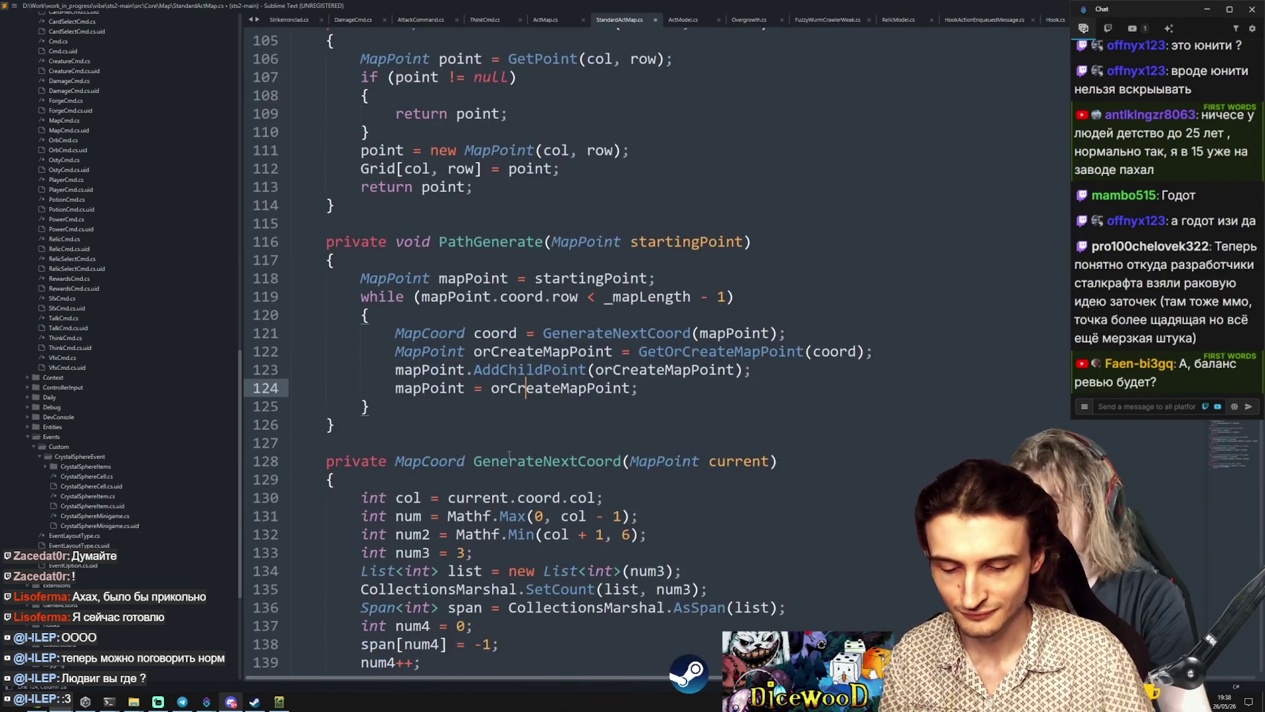
{"action": "left_click", "coordinate": [586, 333]}
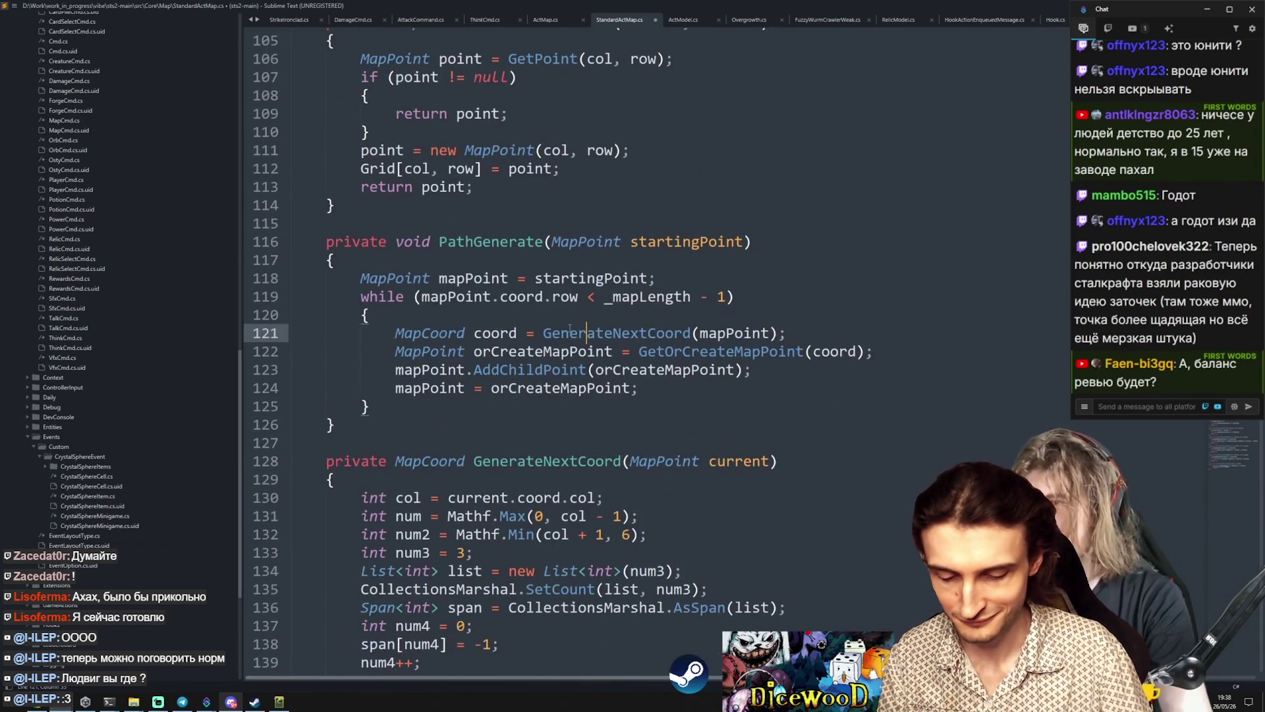
{"action": "double_click", "coordinate": [649, 297]}
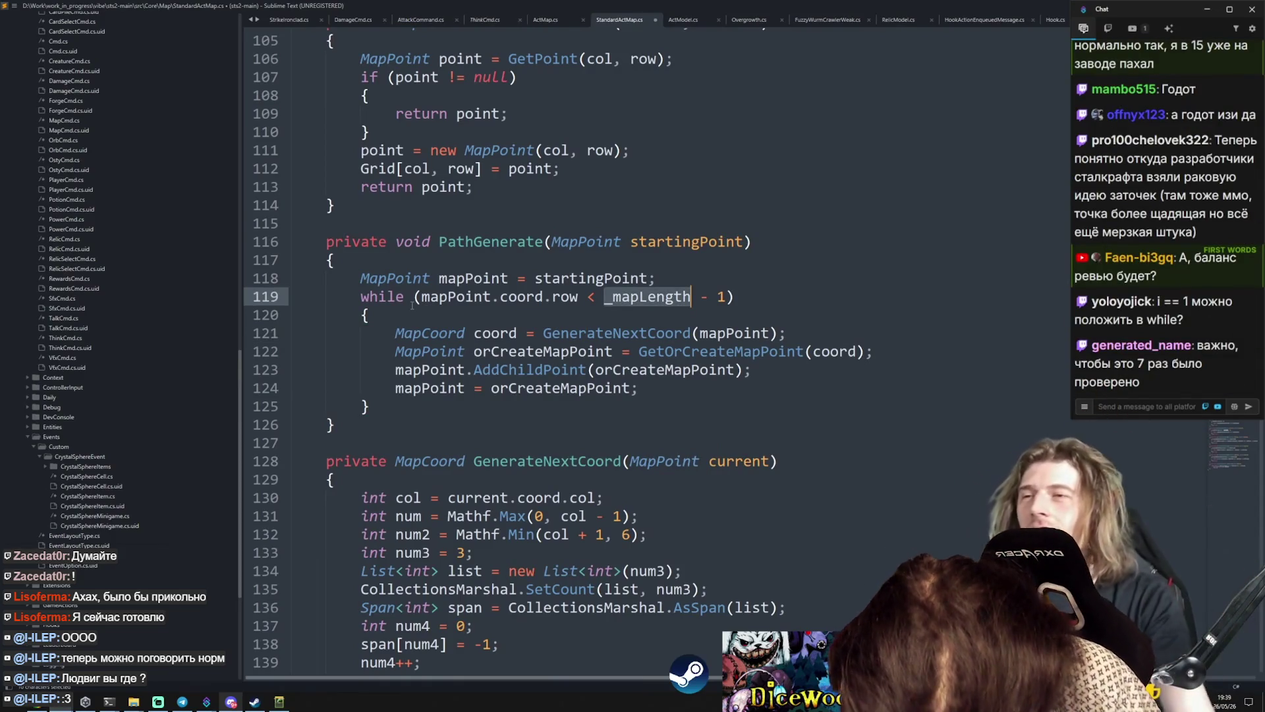
{"action": "scroll", "coordinate": [664, 292], "scroll_direction": "up", "scroll_amount": 10}
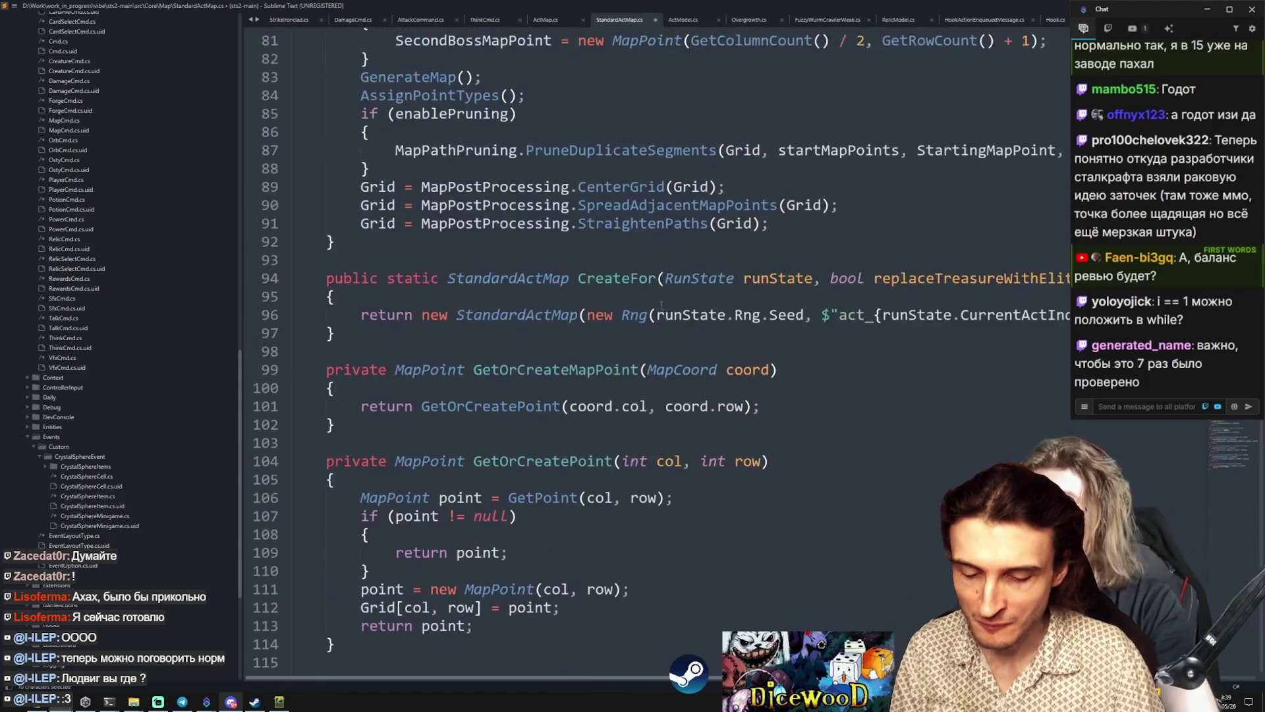
{"action": "scroll", "coordinate": [649, 400], "scroll_direction": "down", "scroll_amount": 15}
{"action": "scroll", "coordinate": [649, 401], "scroll_direction": "down", "scroll_amount": 7}
{"action": "scroll", "coordinate": [649, 401], "scroll_direction": "up", "scroll_amount": 13}
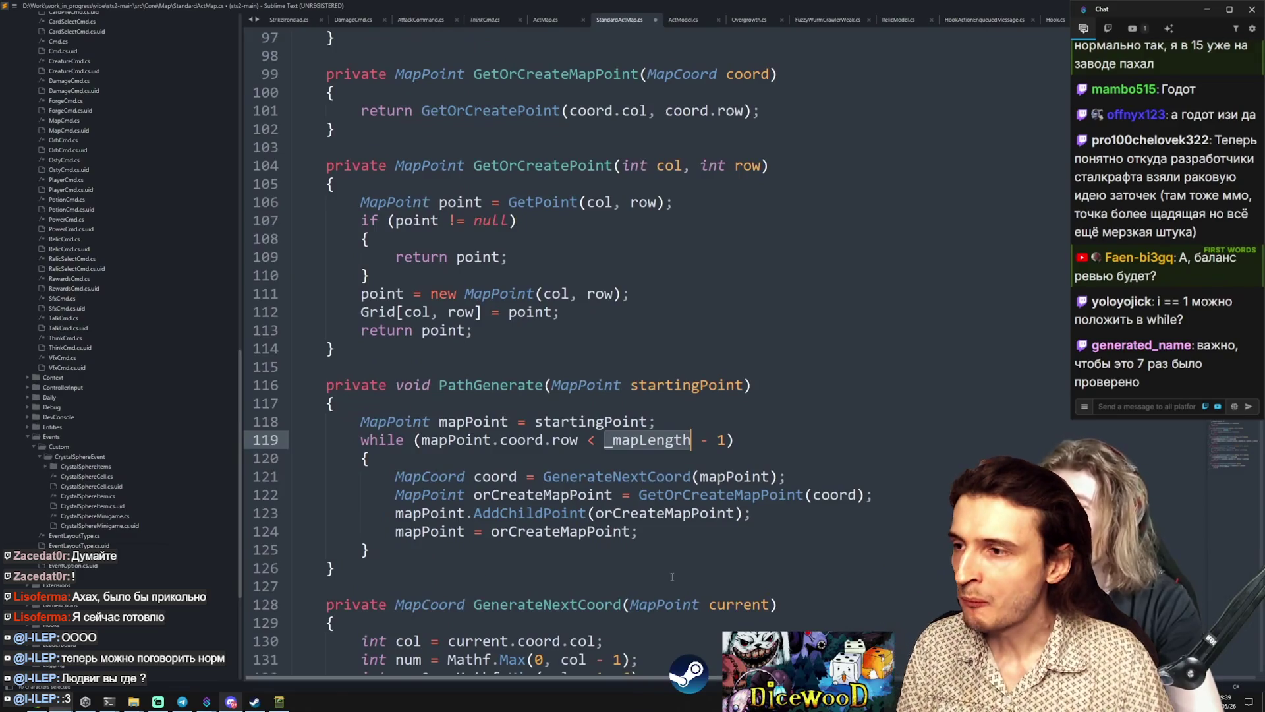
{"action": "left_click", "coordinate": [280, 701]}
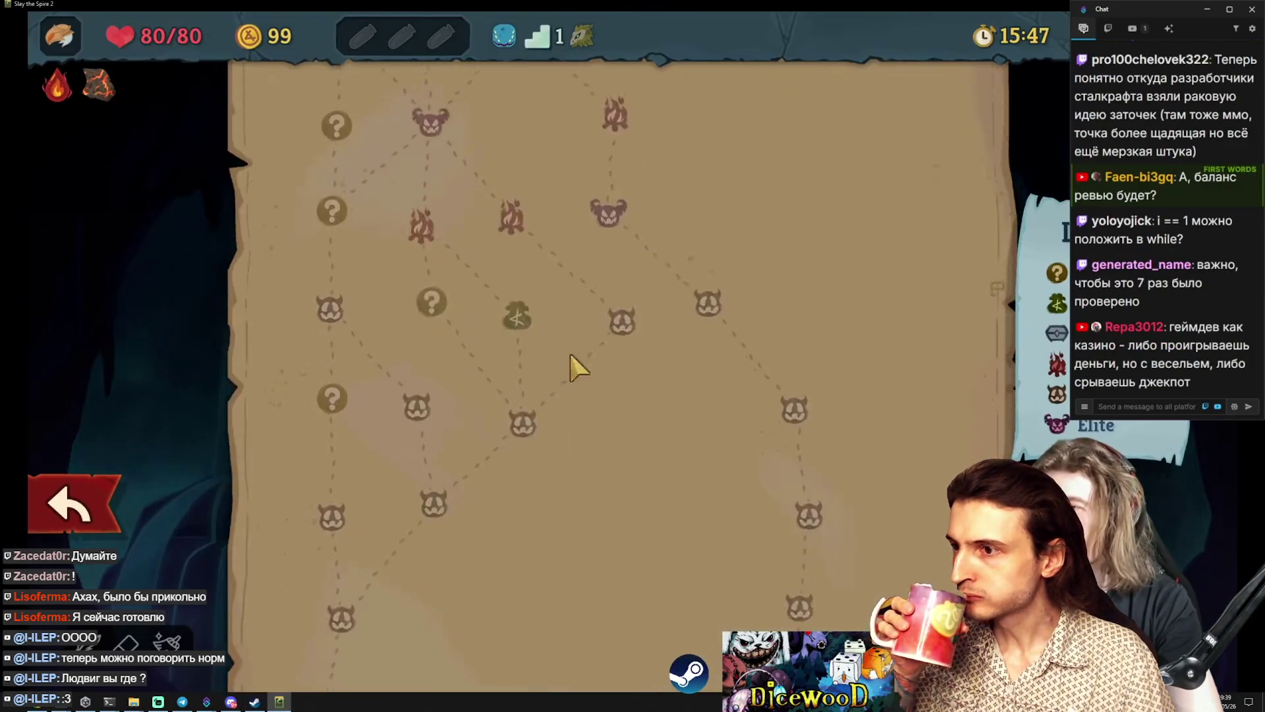
Step: Ask Claude Code 'PathGenerate генерит получается до конца карты?' and enlarge the terminal to read the answer
{"action": "key", "text": "alt+Tab"}
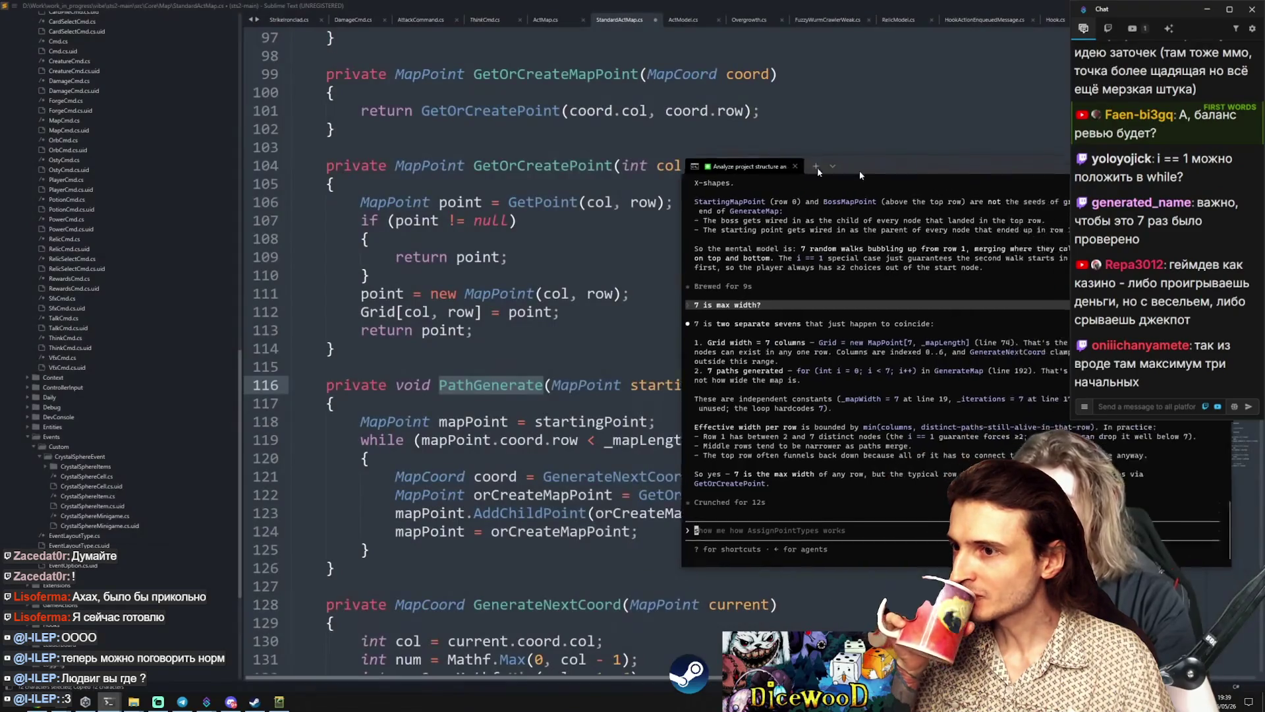
{"action": "left_click_drag", "start_coordinate": [860, 174], "coordinate": [721, 165]}
{"action": "type", "text": "PathGenerate генерит получается до конца карты?"}
{"action": "key", "text": "Return"}
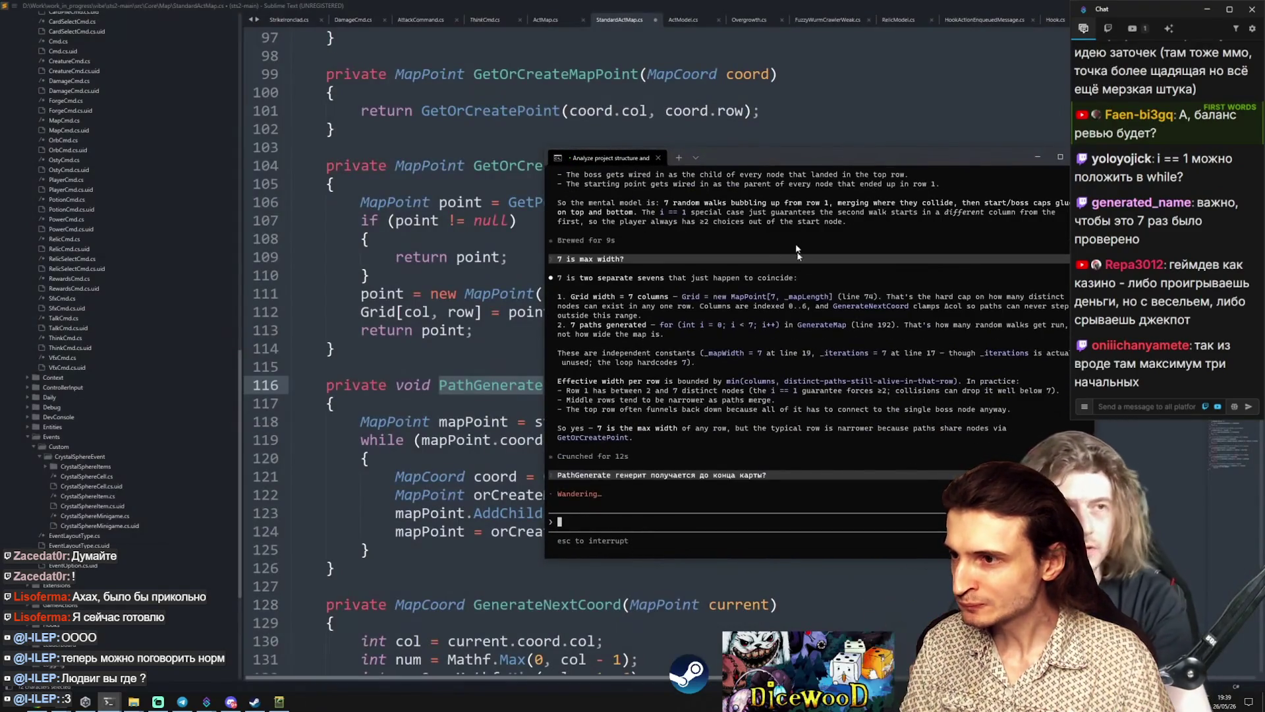
{"action": "key", "text": "super+Up"}
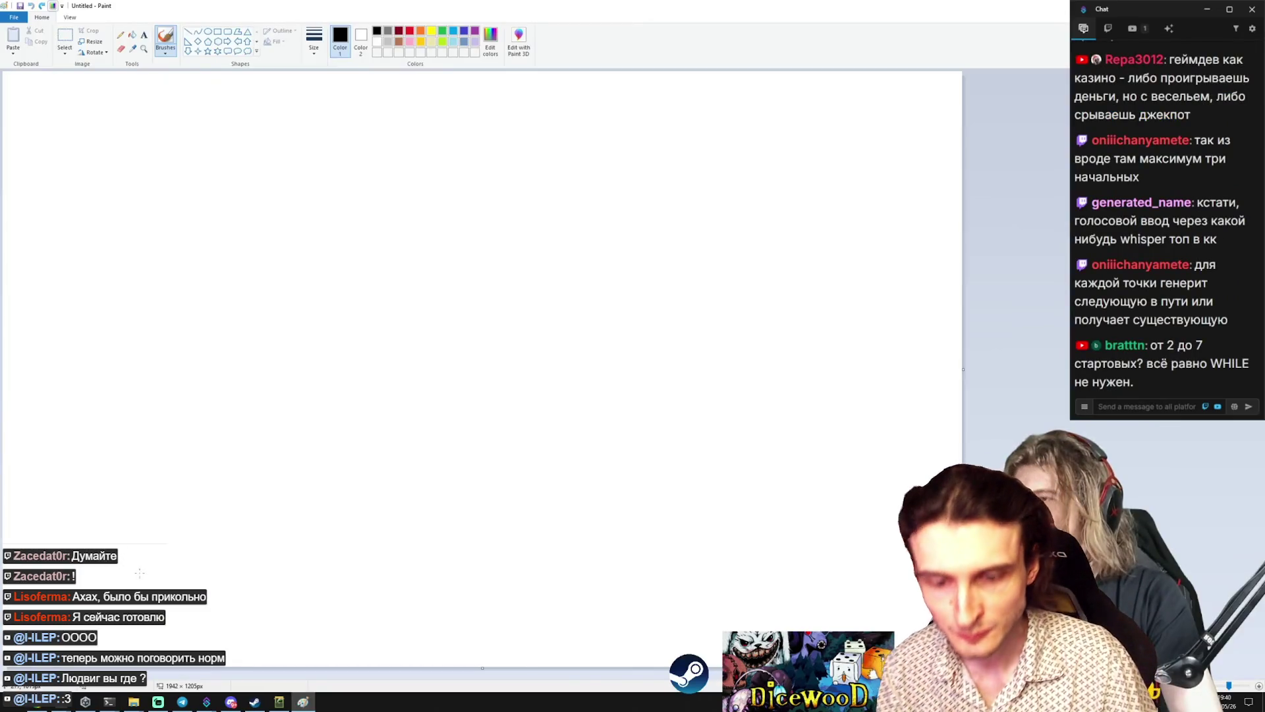
Step: Sketch four vertical map paths crossed by four horizontal lines in Paint
{"action": "left_click_drag", "start_coordinate": [140, 573], "coordinate": [176, 224]}
{"action": "left_click_drag", "start_coordinate": [261, 576], "coordinate": [295, 127]}
{"action": "left_click_drag", "start_coordinate": [328, 601], "coordinate": [387, 140]}
{"action": "key", "text": "ctrl+z"}
{"action": "left_click_drag", "start_coordinate": [373, 562], "coordinate": [404, 127]}
{"action": "left_click_drag", "start_coordinate": [511, 602], "coordinate": [509, 90]}
{"action": "left_click", "coordinate": [188, 31]}
{"action": "left_click_drag", "start_coordinate": [66, 125], "coordinate": [481, 125]}
{"action": "left_click_drag", "start_coordinate": [88, 283], "coordinate": [625, 283]}
{"action": "left_click_drag", "start_coordinate": [61, 437], "coordinate": [638, 437]}
{"action": "left_click_drag", "start_coordinate": [118, 555], "coordinate": [518, 554]}
Step: Request a step-by-step web page visualising the map algorithm, then return to StandardActMap.cs
{"action": "key", "text": "alt+Tab"}
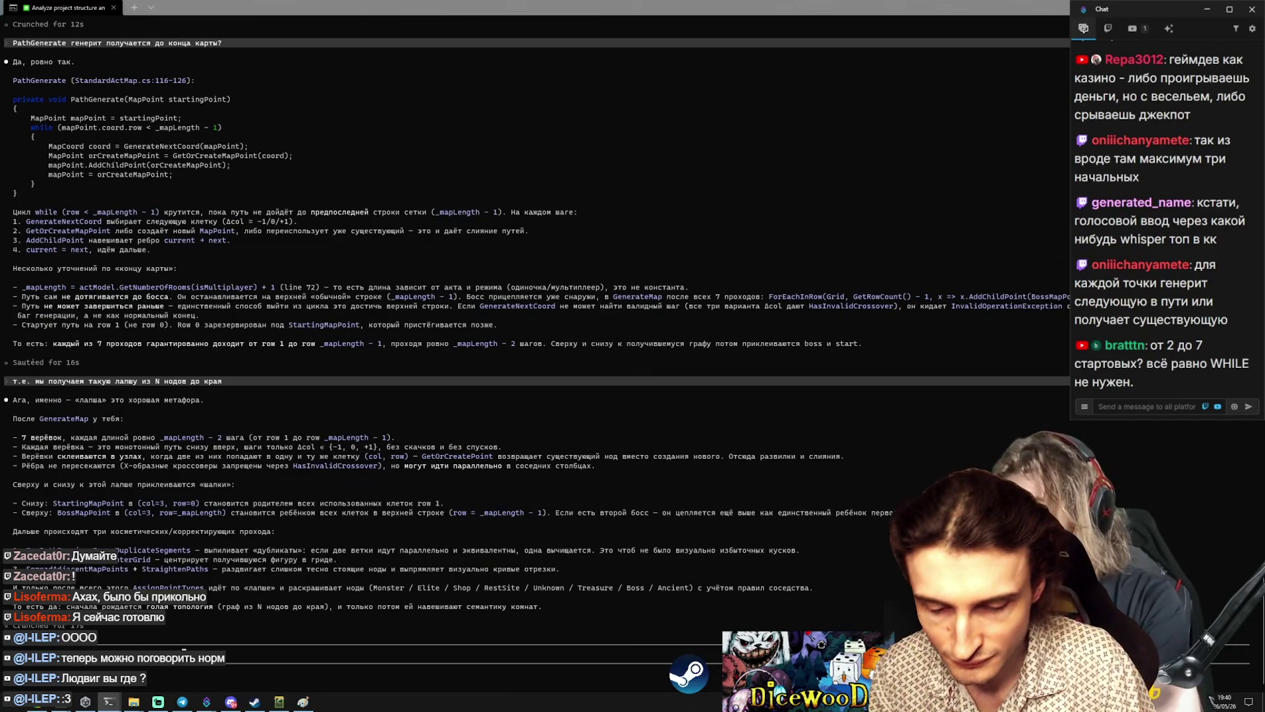
{"action": "type", "text": "ицу с шагами, и "}
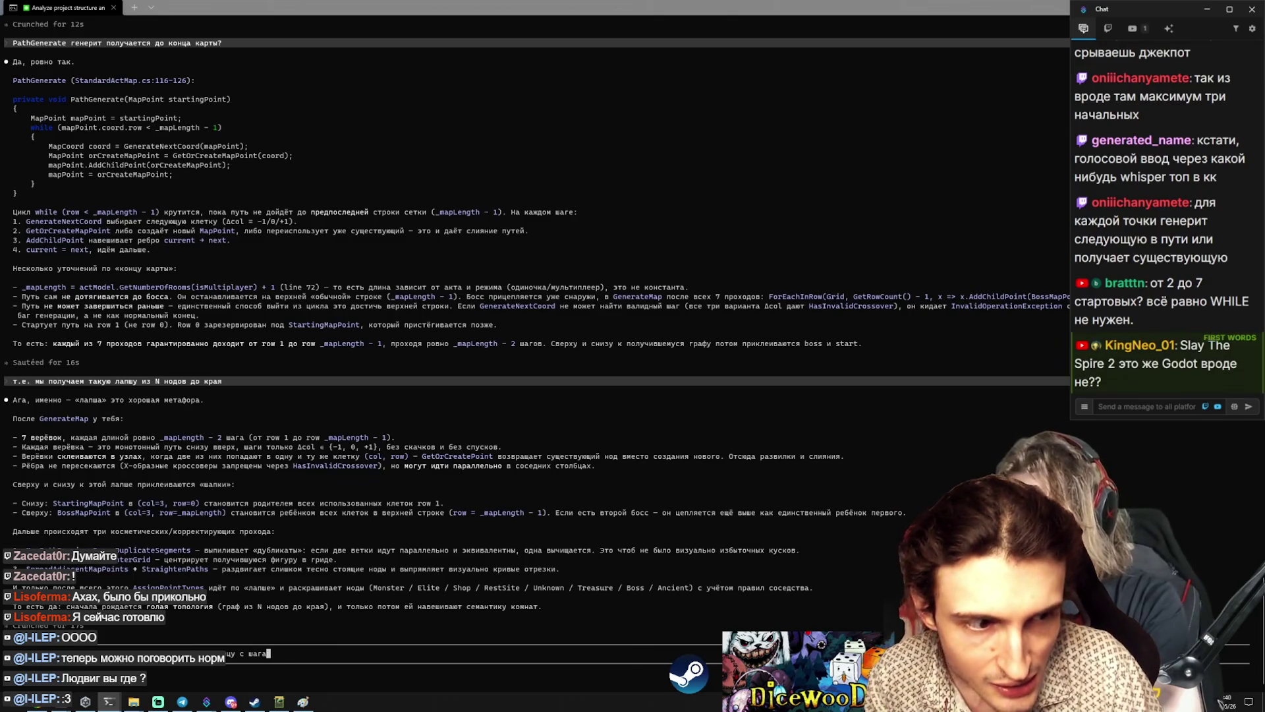
{"action": "type", "text": "экспортируй туда все а"}
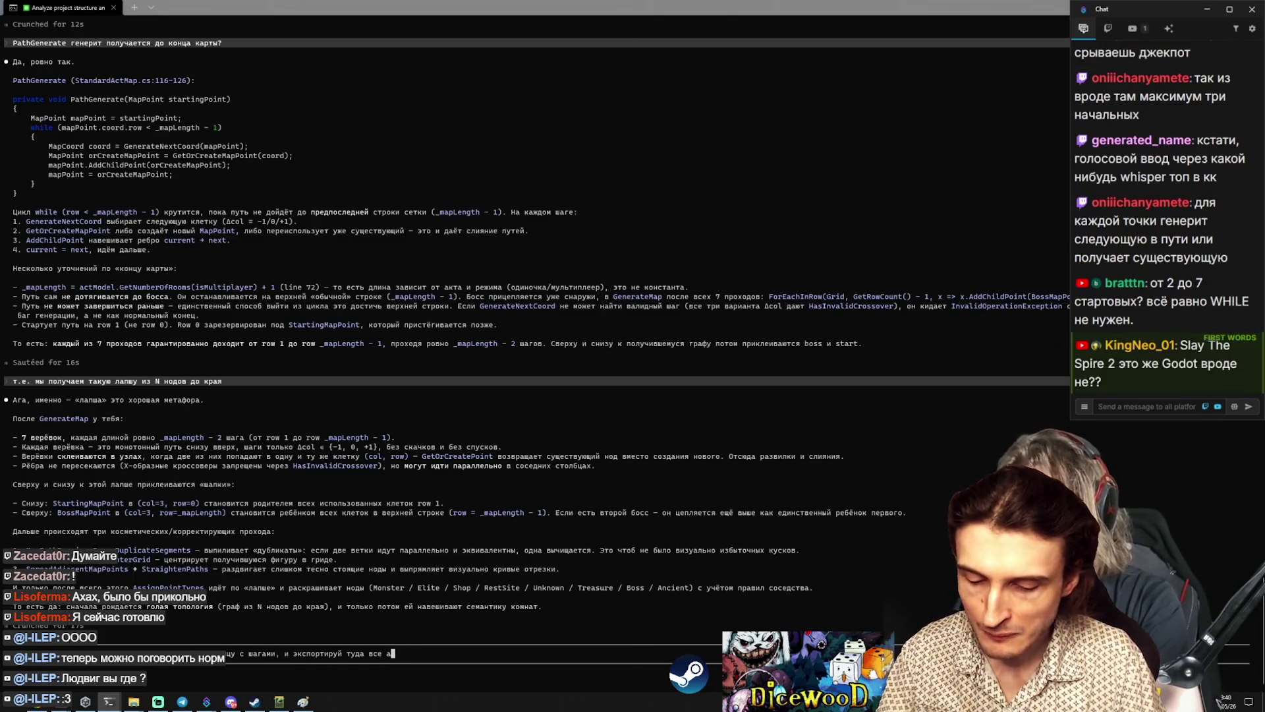
{"action": "mouse_move", "coordinate": [259, 234]}
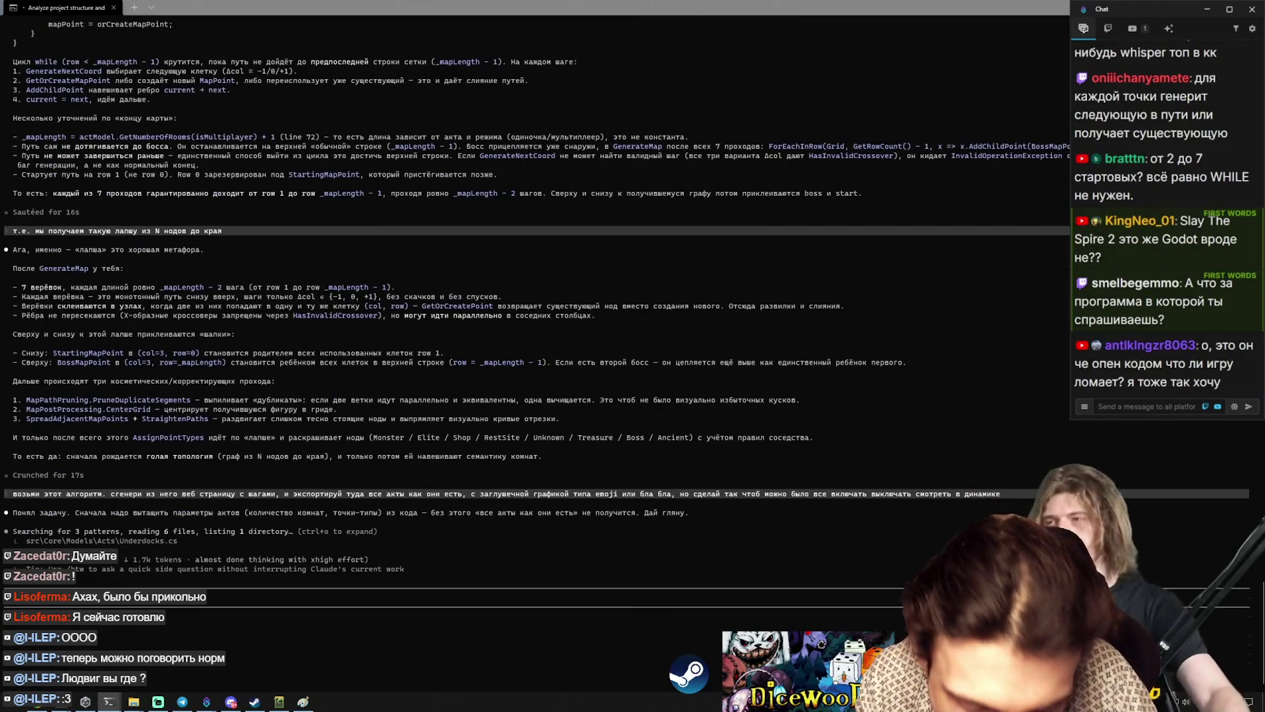
{"action": "mouse_move", "coordinate": [109, 701]}
{"action": "left_click", "coordinate": [161, 652]}
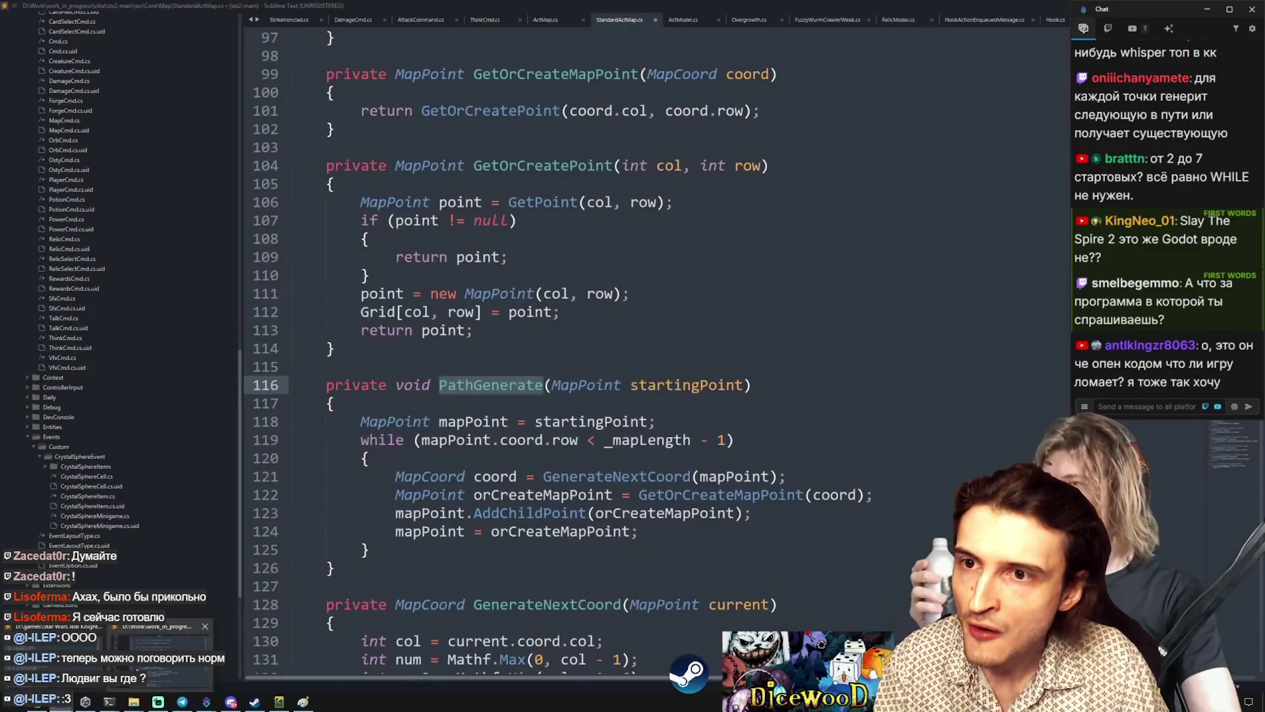
Step: Review GenerateMap's random start-point roll on line 194 and the i == 1 duplicate-start block
{"action": "scroll", "coordinate": [798, 434], "scroll_direction": "up", "scroll_amount": 5}
{"action": "scroll", "coordinate": [797, 433], "scroll_direction": "down", "scroll_amount": 20}
{"action": "scroll", "coordinate": [798, 433], "scroll_direction": "up", "scroll_amount": 8}
{"action": "scroll", "coordinate": [791, 461], "scroll_direction": "down", "scroll_amount": 4}
{"action": "scroll", "coordinate": [778, 501], "scroll_direction": "up", "scroll_amount": 16}
{"action": "scroll", "coordinate": [772, 518], "scroll_direction": "up", "scroll_amount": 8}
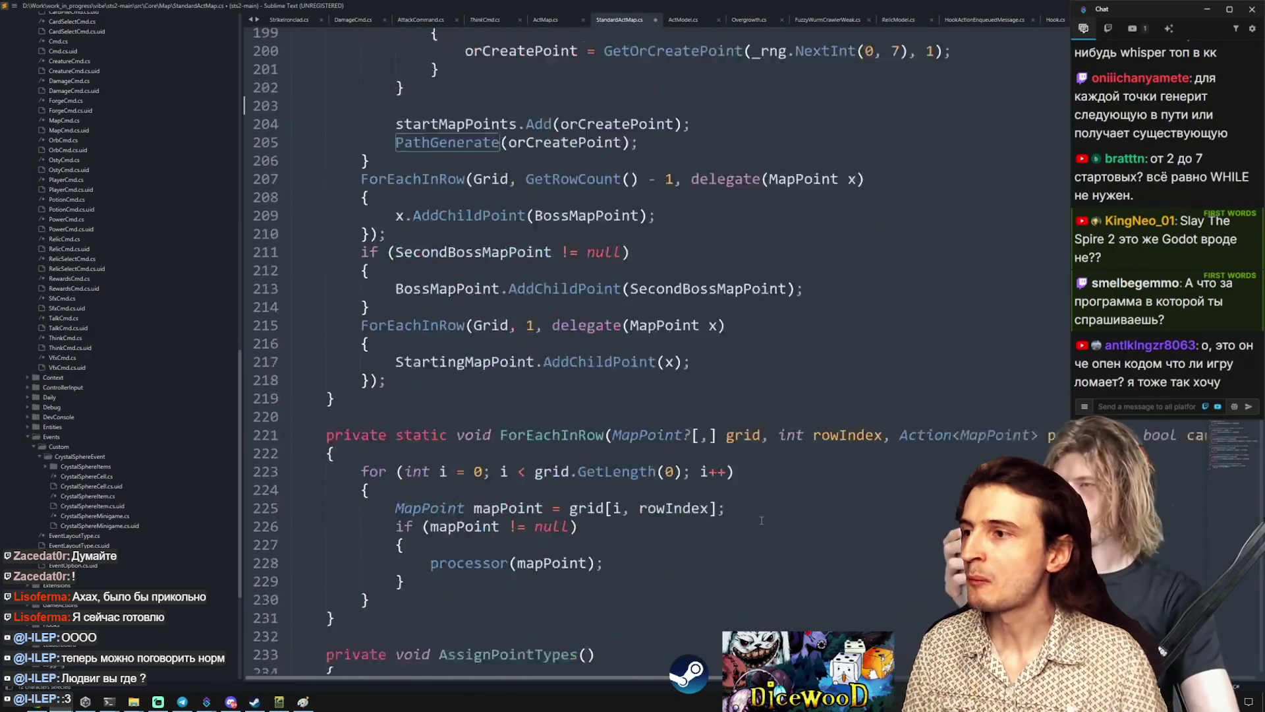
{"action": "left_click_drag", "start_coordinate": [756, 275], "coordinate": [911, 275]}
{"action": "left_click", "coordinate": [926, 275]}
{"action": "left_click_drag", "start_coordinate": [395, 312], "coordinate": [452, 414]}
{"action": "left_click", "coordinate": [504, 369]}
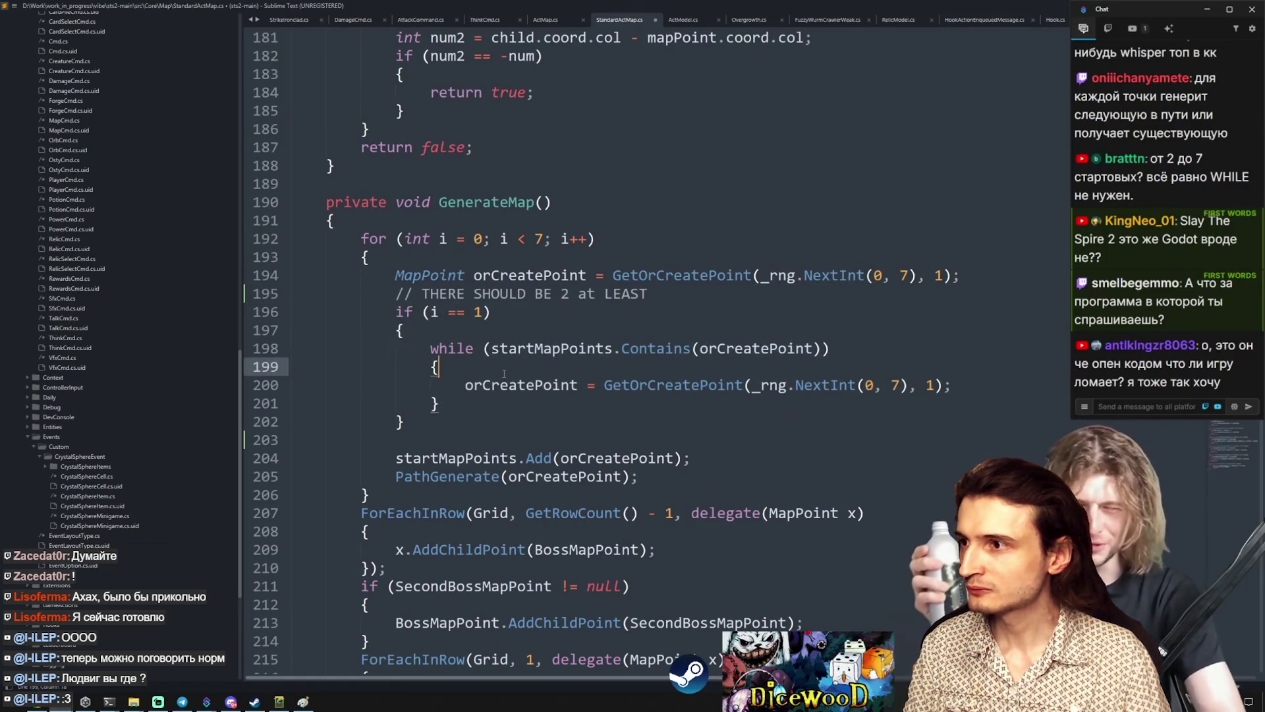
Step: Ask a second Claude Code session where the game's turn flow logic lives
{"action": "key", "text": "alt+Tab"}
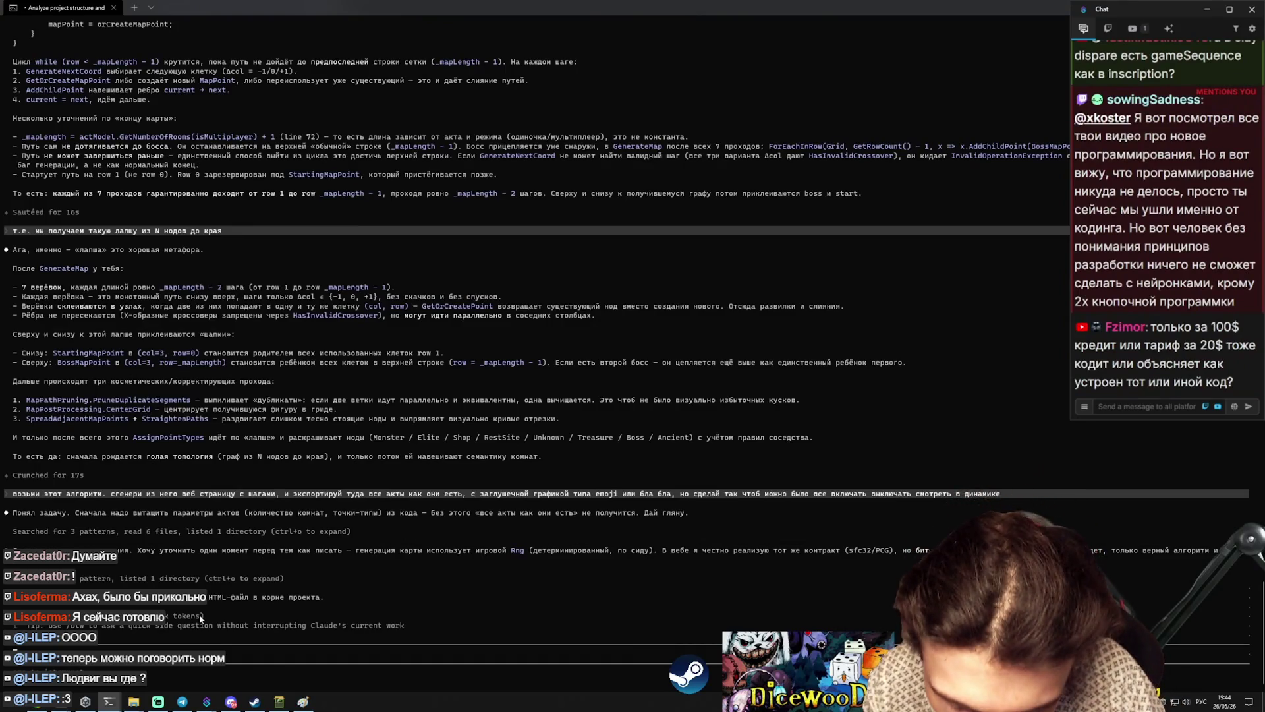
{"action": "key", "text": "alt+Tab"}
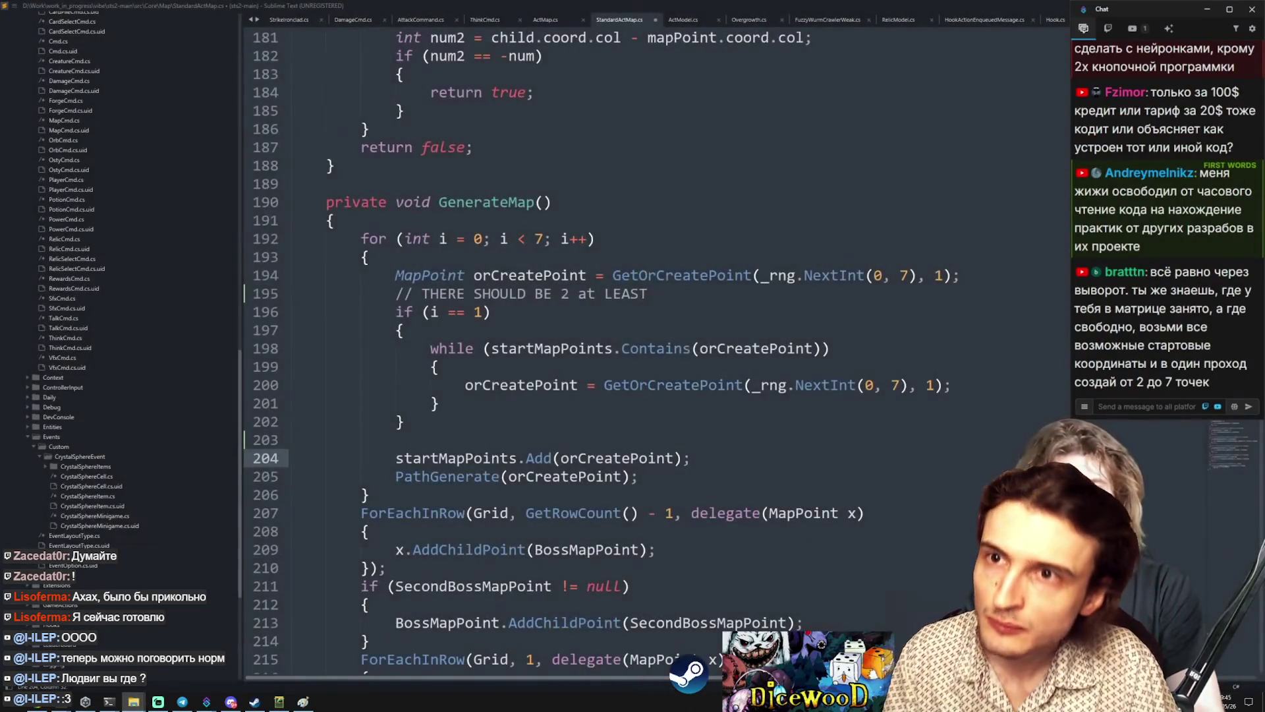
{"action": "key", "text": "alt+Tab"}
{"action": "type", "text": "gic"}
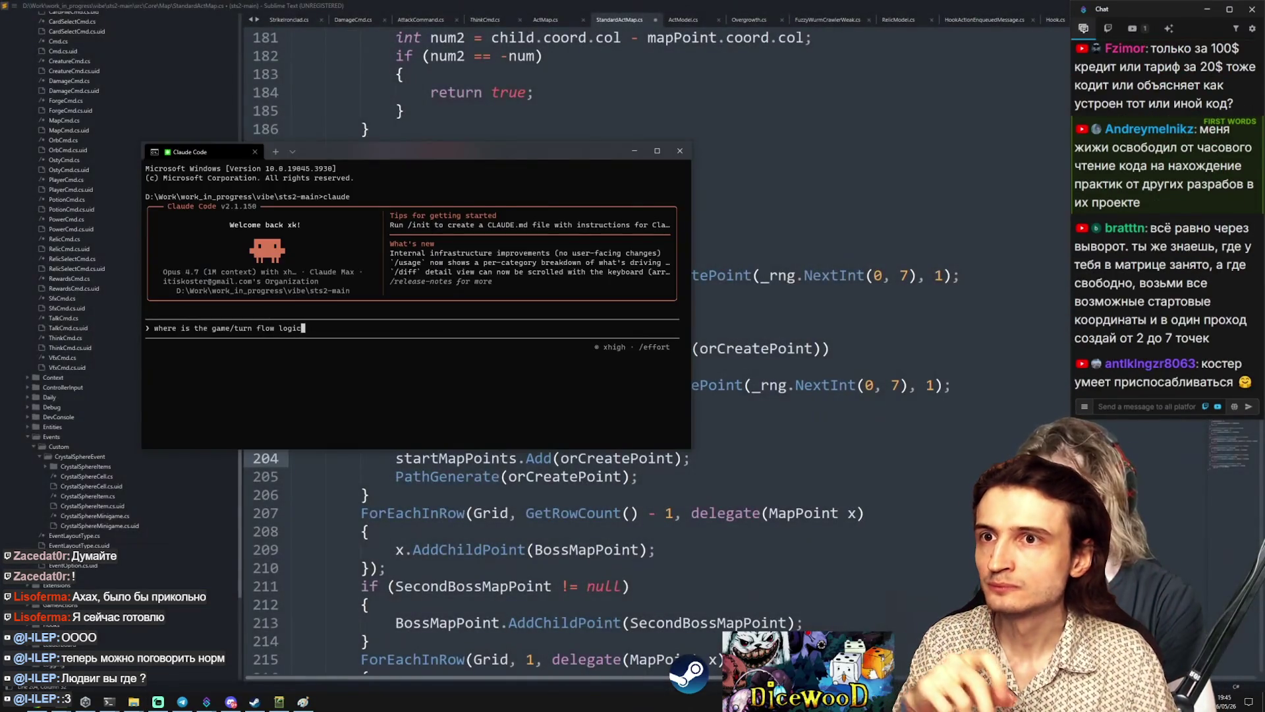
{"action": "key", "text": "Return"}
{"action": "key", "text": "alt+Tab"}
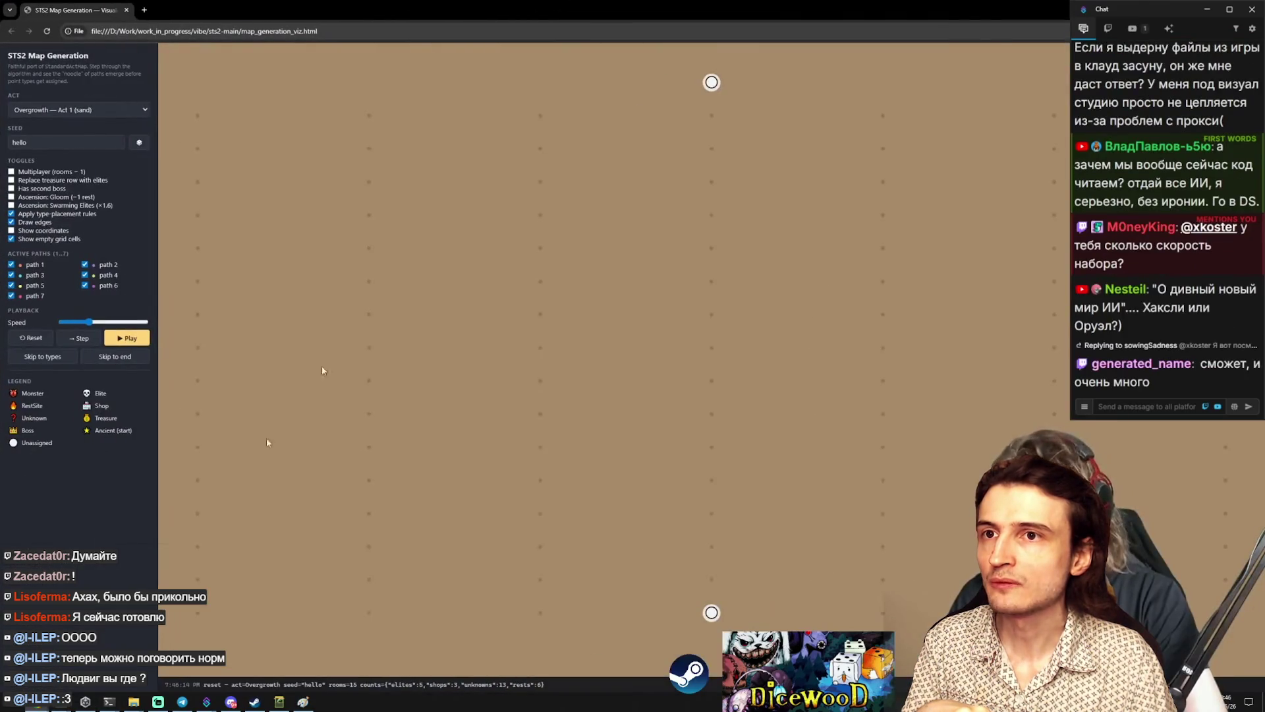
Step: Play seed hello's map generation at minimum speed and compare it with the in-game Slay the Spire 2 map
{"action": "left_click", "coordinate": [109, 338]}
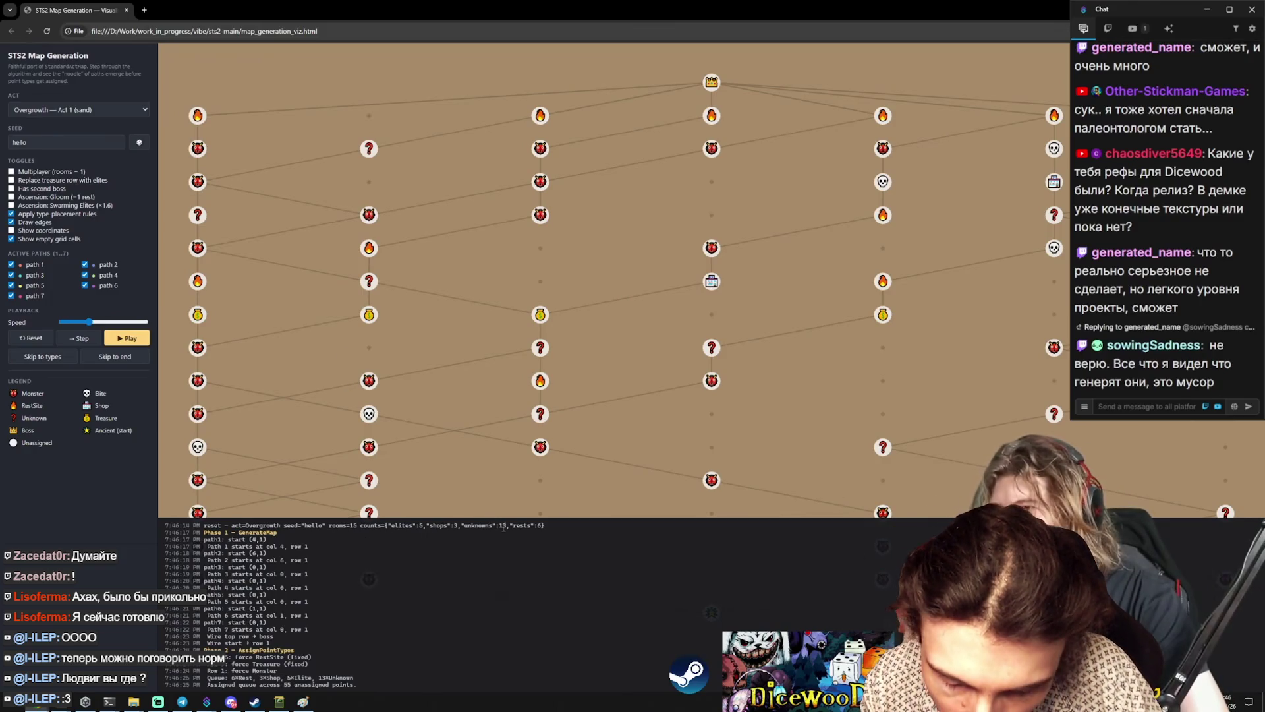
{"action": "mouse_move", "coordinate": [89, 322]}
{"action": "left_mouse_down"}
{"action": "mouse_move", "coordinate": [46, 325]}
{"action": "mouse_move", "coordinate": [103, 322]}
{"action": "left_mouse_up"}
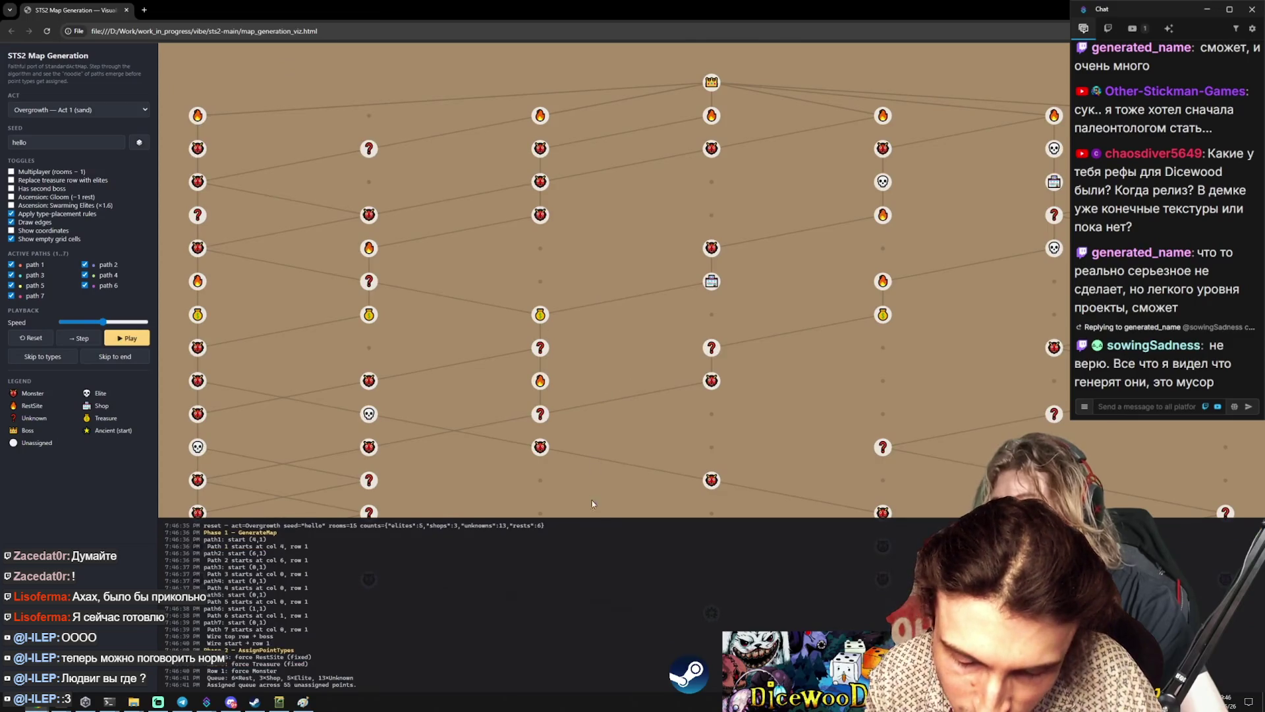
{"action": "key", "text": "alt+Tab"}
{"action": "key", "text": "alt+Tab"}
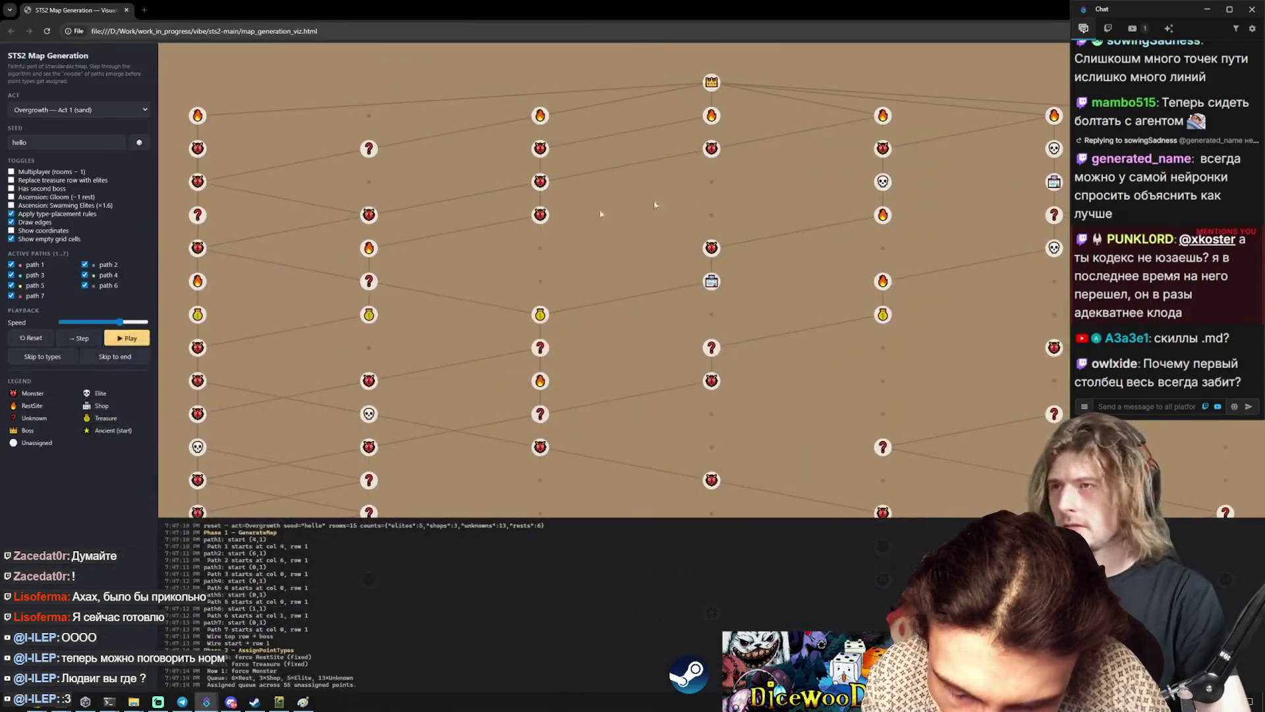
{"action": "key", "text": "alt+Tab"}
{"action": "scroll", "coordinate": [362, 218], "scroll_direction": "up", "scroll_amount": 5}
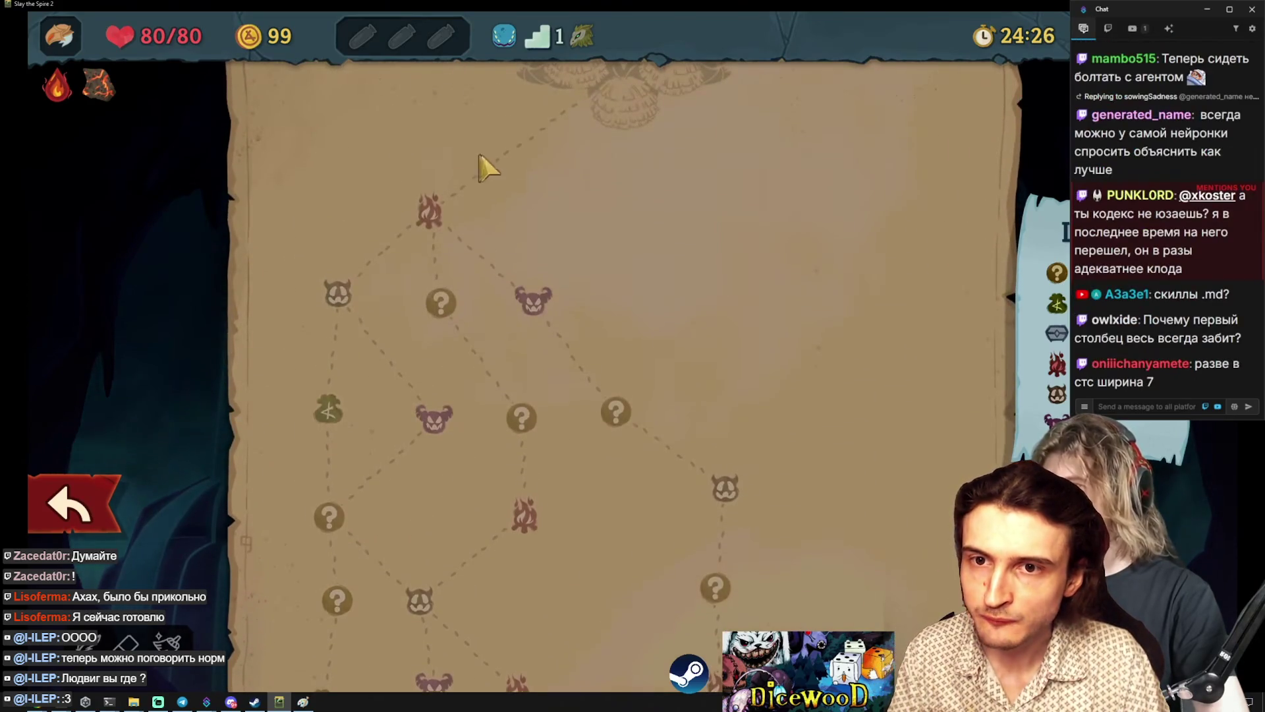
{"action": "scroll", "coordinate": [472, 187], "scroll_direction": "down", "scroll_amount": 5}
{"action": "scroll", "coordinate": [366, 187], "scroll_direction": "down", "scroll_amount": 5}
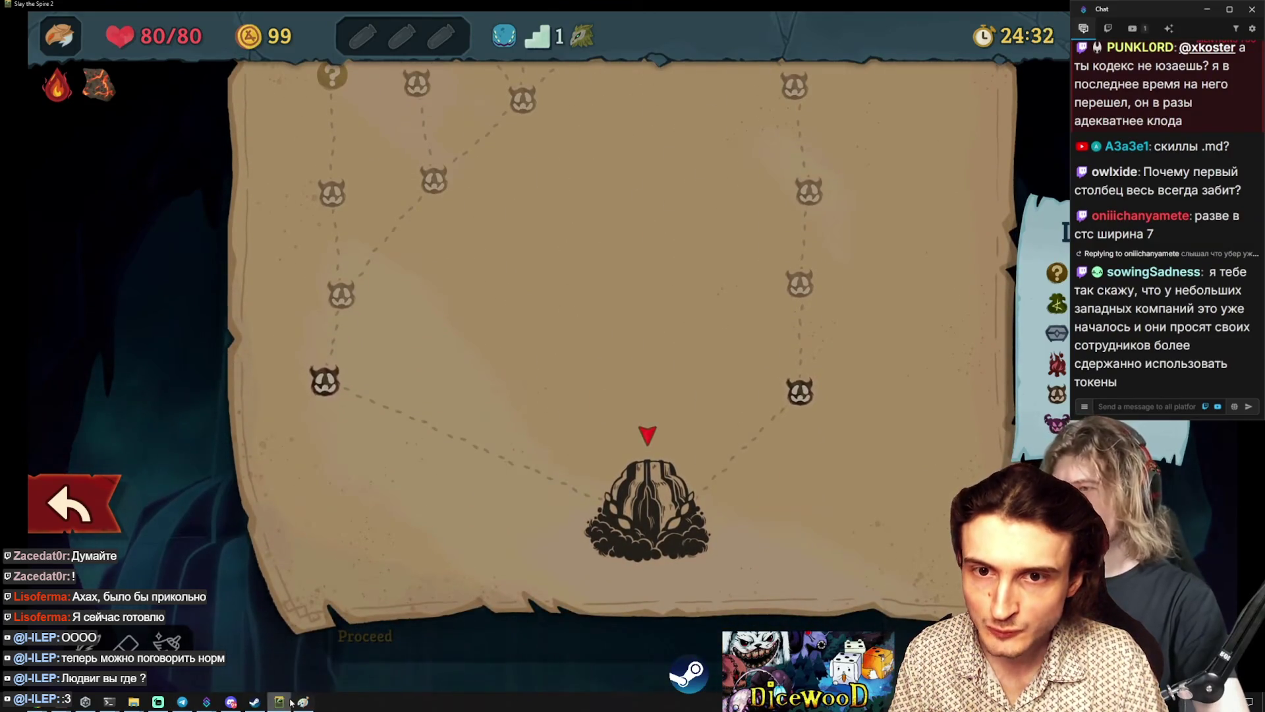
{"action": "key", "text": "alt+Tab"}
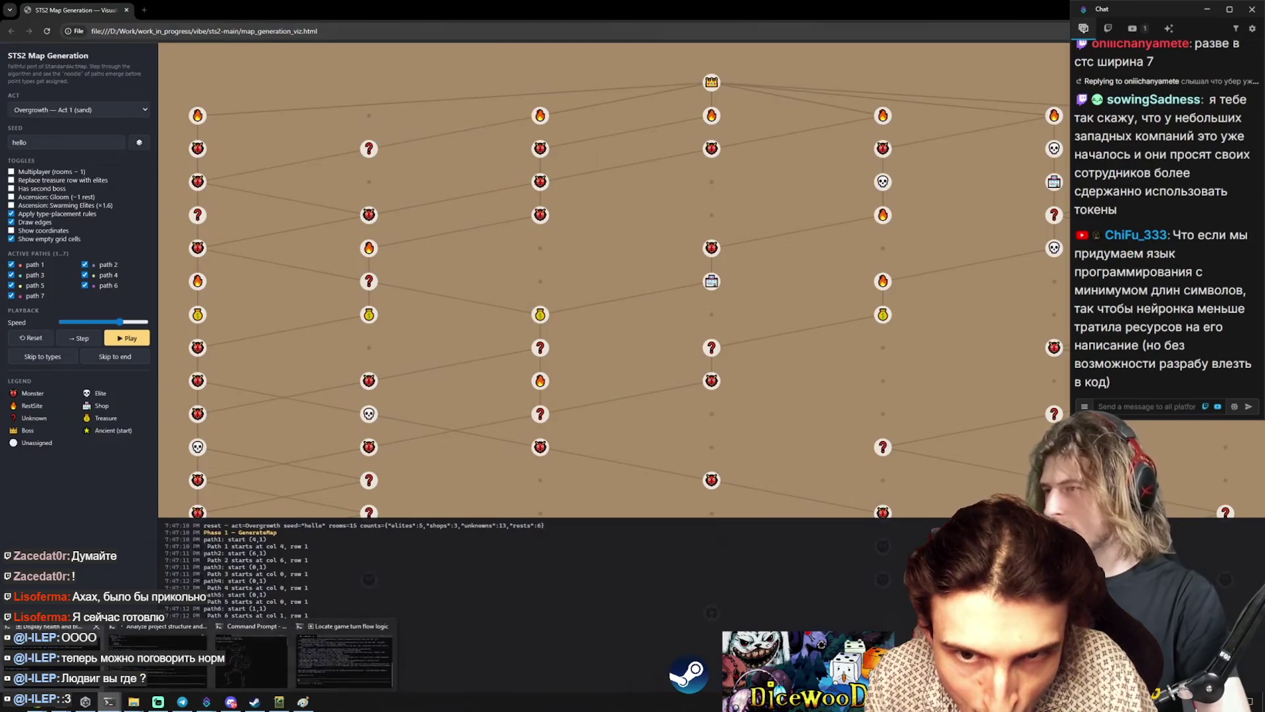
Step: Bring up the 'Locate game turn flow logic' answer, then select StartCombatInternal in CombatManager.cs
{"action": "left_click", "coordinate": [109, 701]}
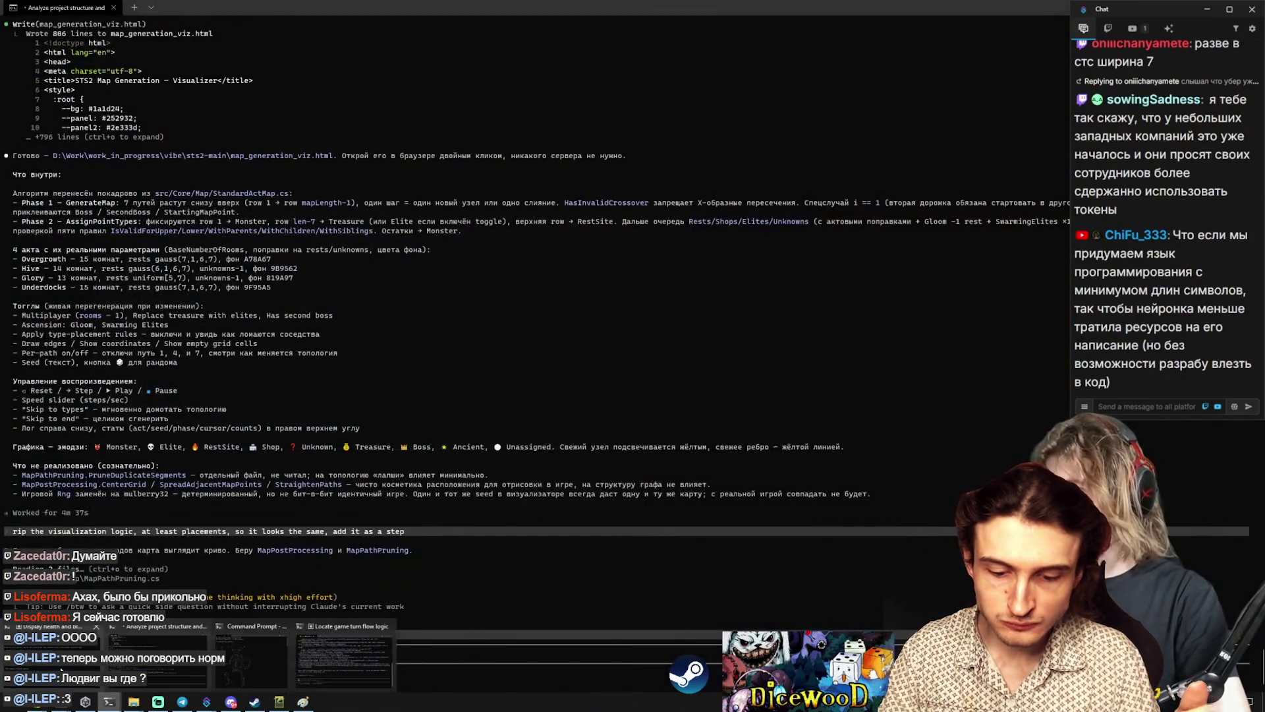
{"action": "mouse_move", "coordinate": [109, 701]}
{"action": "left_click", "coordinate": [321, 653]}
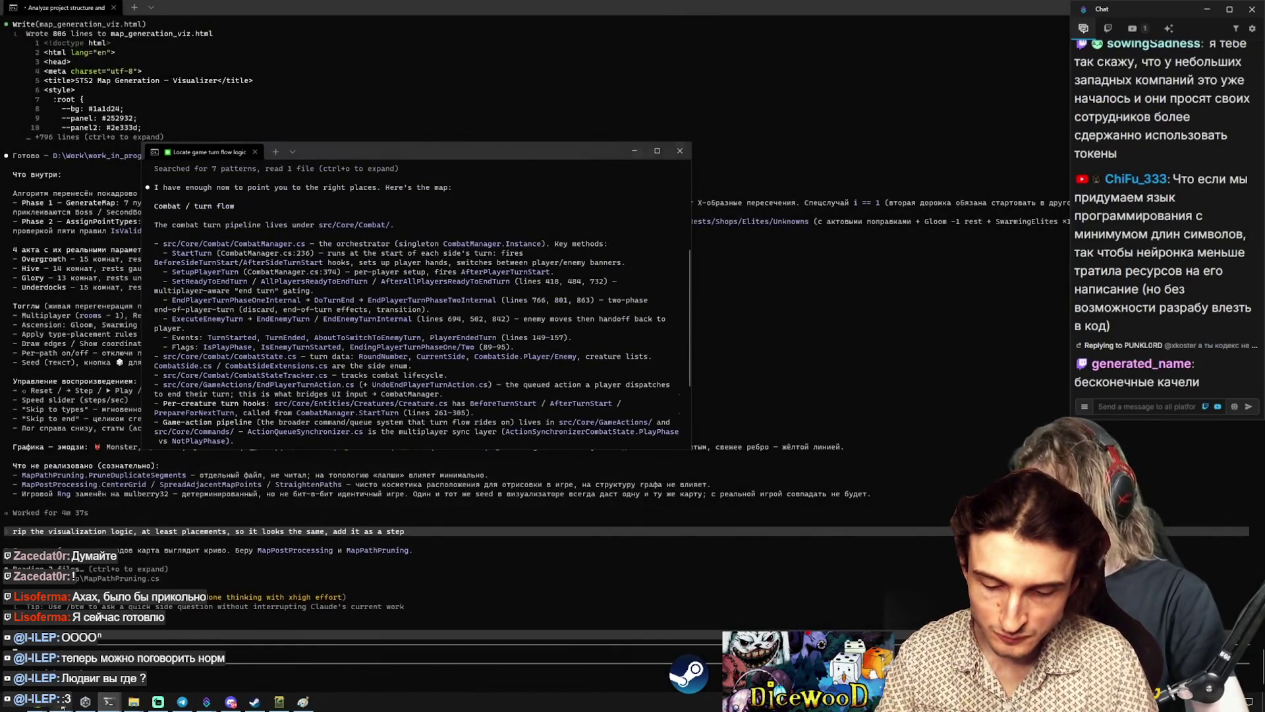
{"action": "key", "text": "alt+Tab"}
{"action": "double_click", "coordinate": [485, 277]}
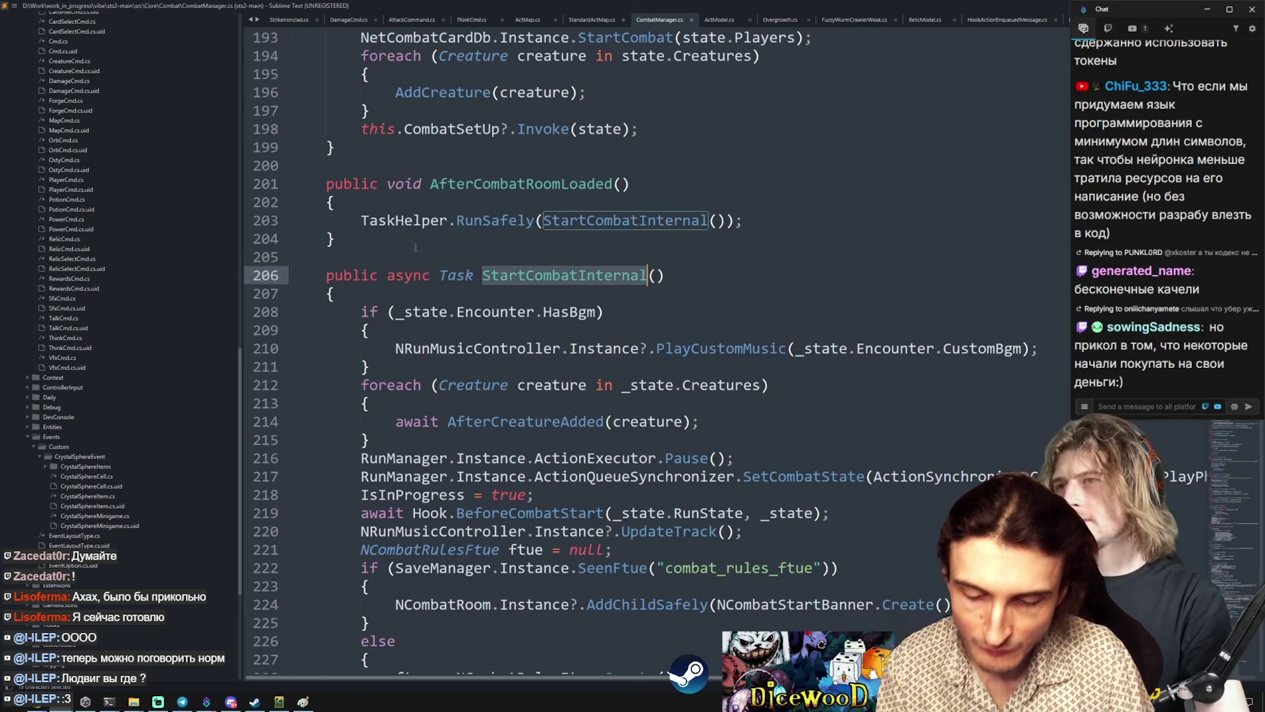
{"action": "scroll", "coordinate": [475, 317], "scroll_direction": "down", "scroll_amount": 10}
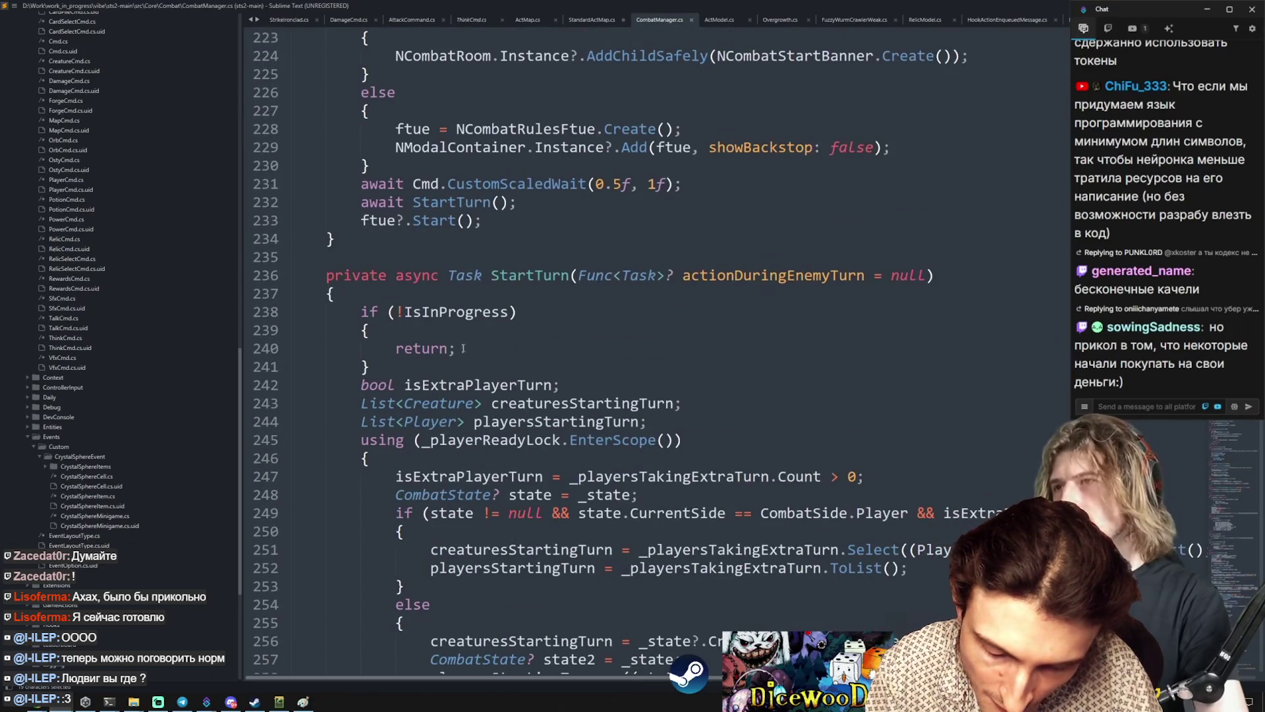
{"action": "scroll", "coordinate": [463, 348], "scroll_direction": "up", "scroll_amount": 20}
{"action": "scroll", "coordinate": [524, 466], "scroll_direction": "down", "scroll_amount": 4}
{"action": "left_click", "coordinate": [525, 494]}
{"action": "double_click", "coordinate": [493, 458]}
{"action": "scroll", "coordinate": [508, 446], "scroll_direction": "down", "scroll_amount": 20}
{"action": "scroll", "coordinate": [508, 446], "scroll_direction": "down", "scroll_amount": 20}
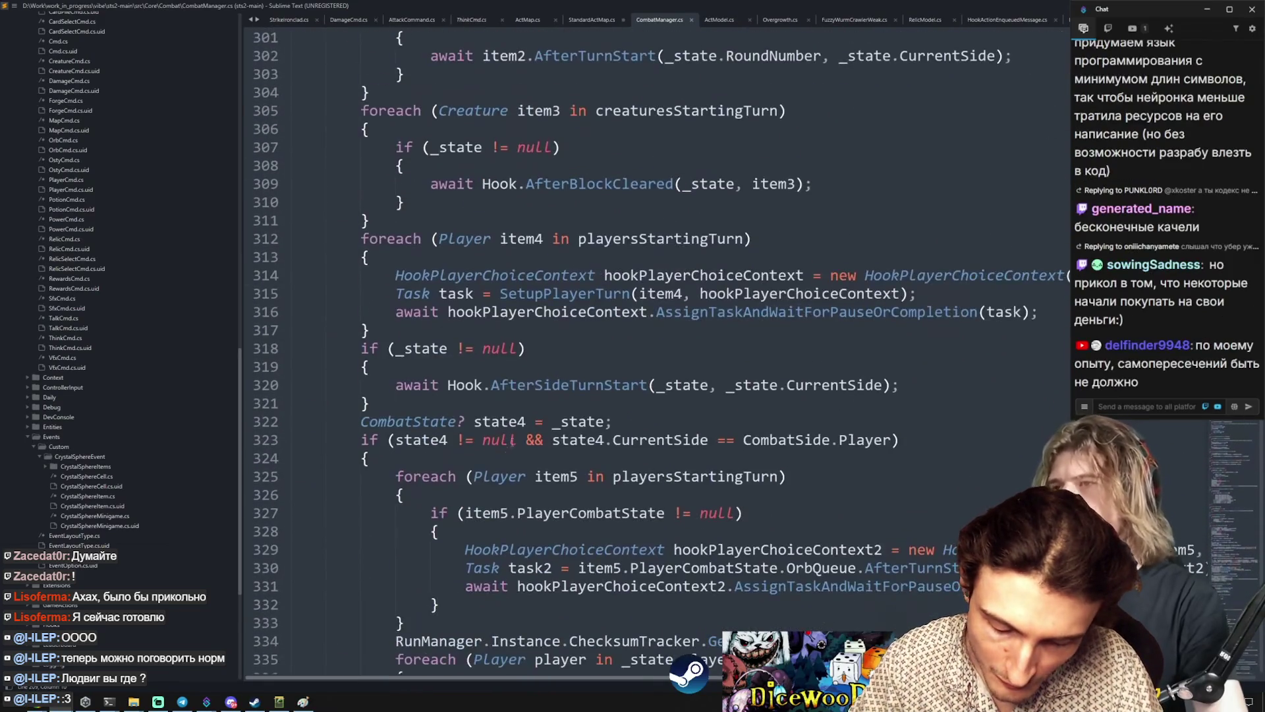
{"action": "scroll", "coordinate": [512, 441], "scroll_direction": "down", "scroll_amount": 20}
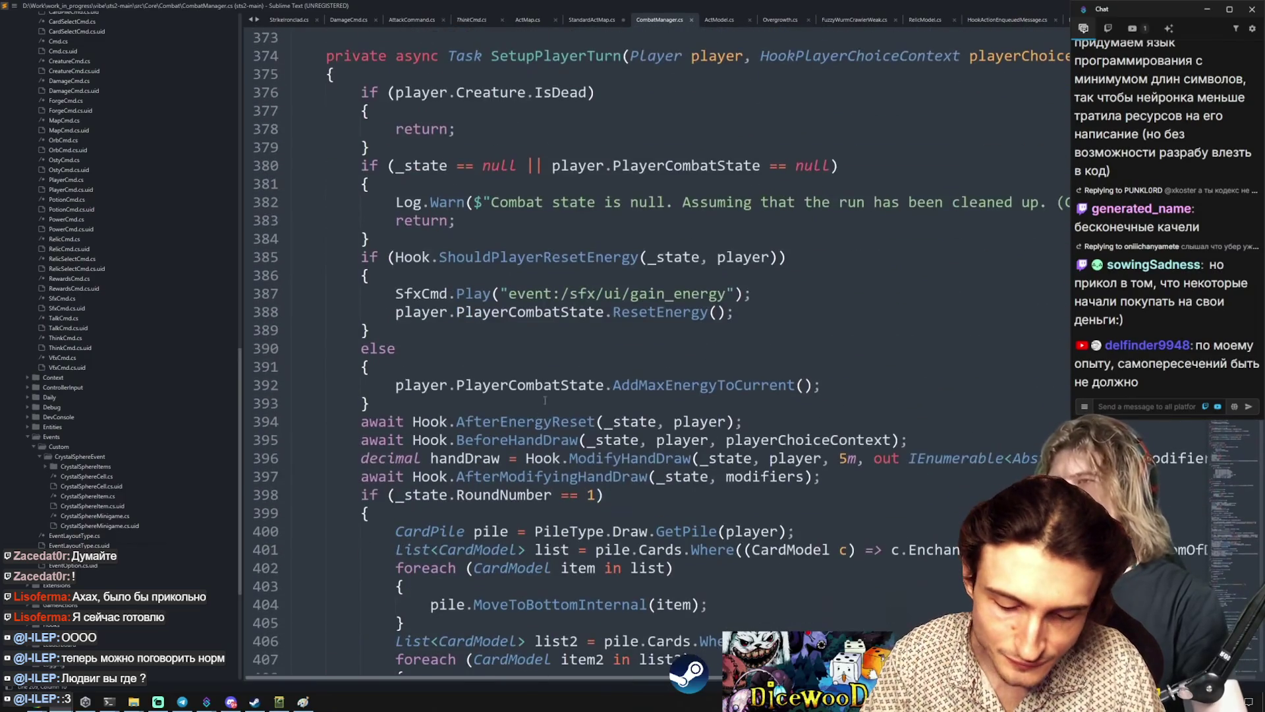
{"action": "scroll", "coordinate": [545, 400], "scroll_direction": "down", "scroll_amount": 12}
{"action": "left_click_drag", "start_coordinate": [304, 184], "coordinate": [593, 471]}
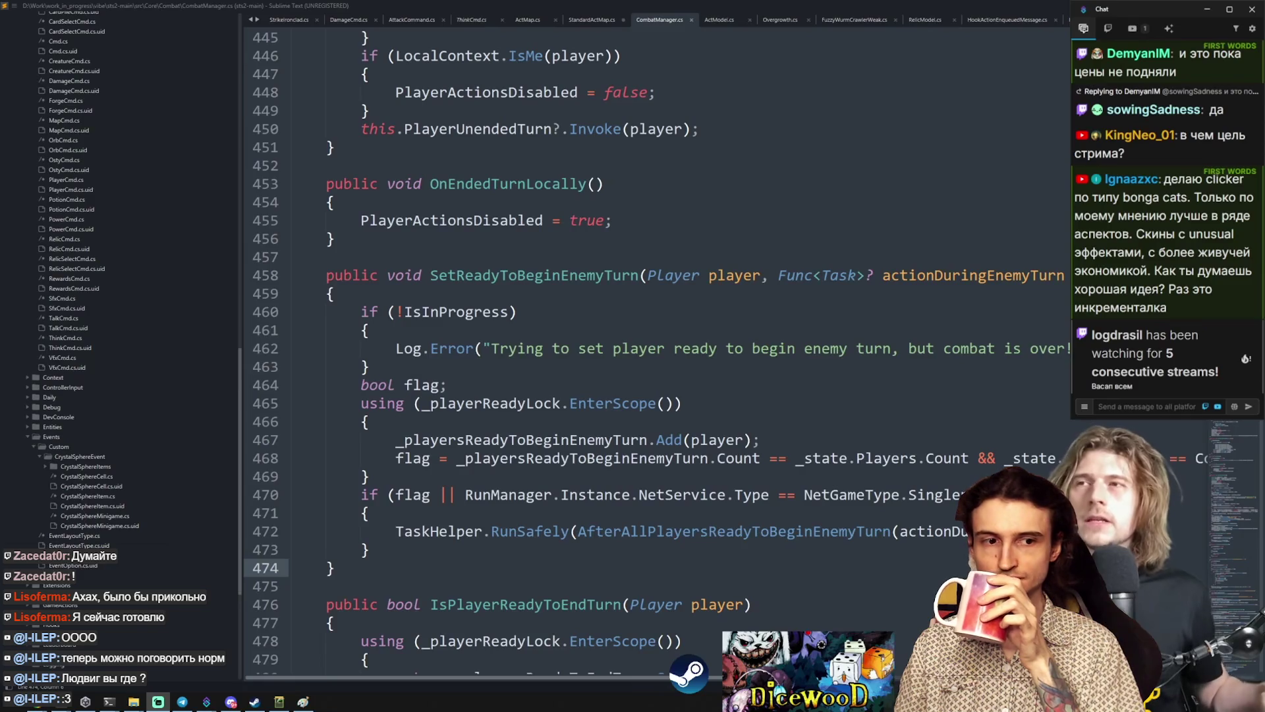
{"action": "scroll", "coordinate": [651, 410], "scroll_direction": "up", "scroll_amount": 20}
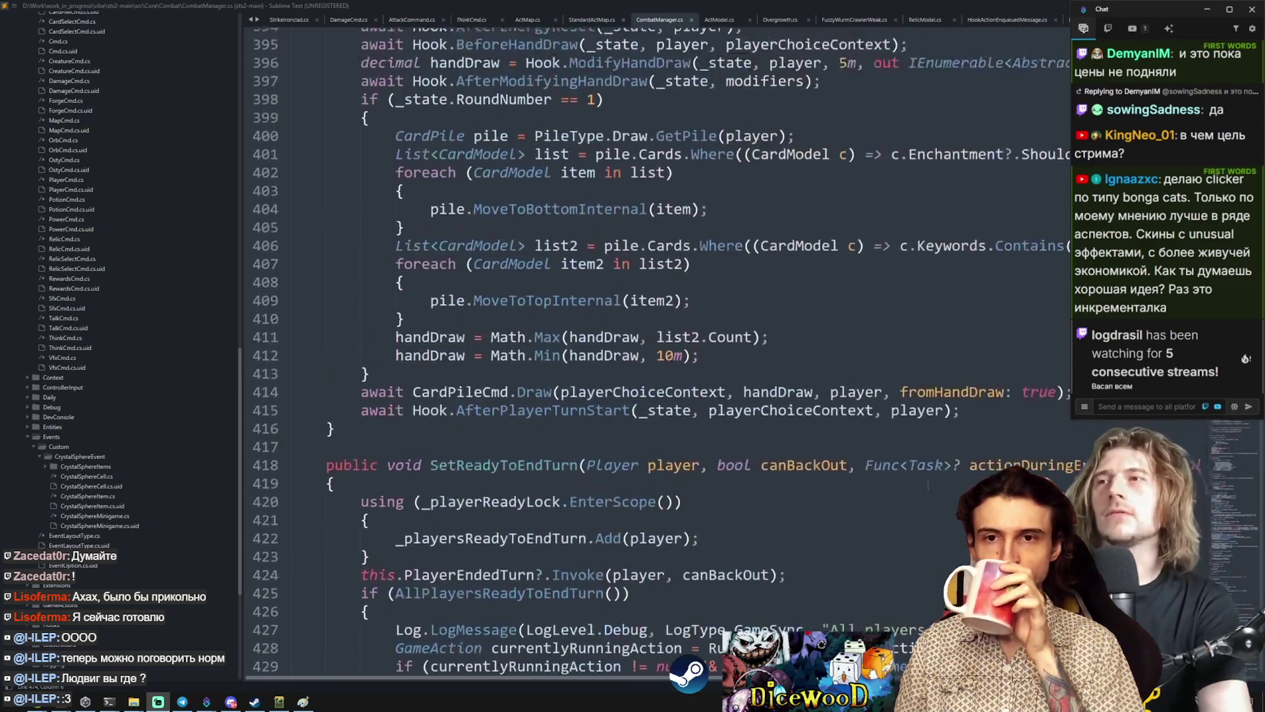
{"action": "left_click", "coordinate": [651, 410]}
{"action": "double_click", "coordinate": [556, 384]}
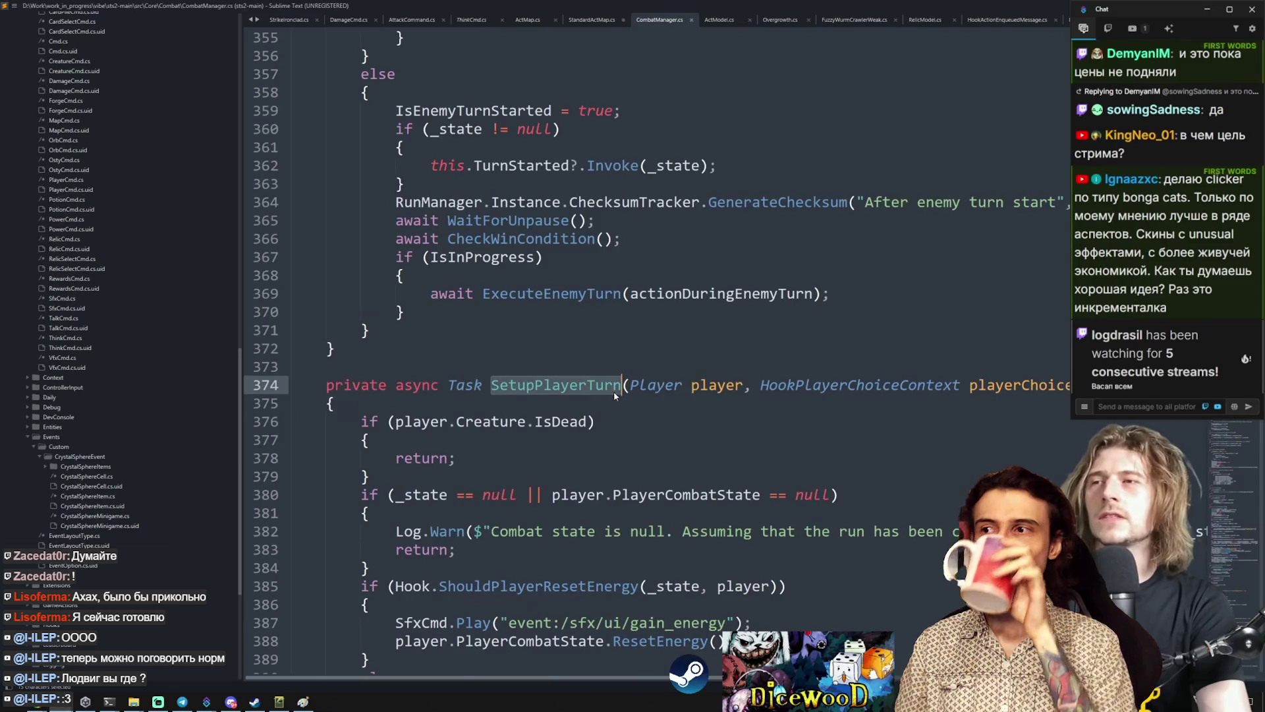
{"action": "left_click_drag", "start_coordinate": [297, 366], "coordinate": [473, 559]}
{"action": "scroll", "coordinate": [473, 560], "scroll_direction": "up", "scroll_amount": 20}
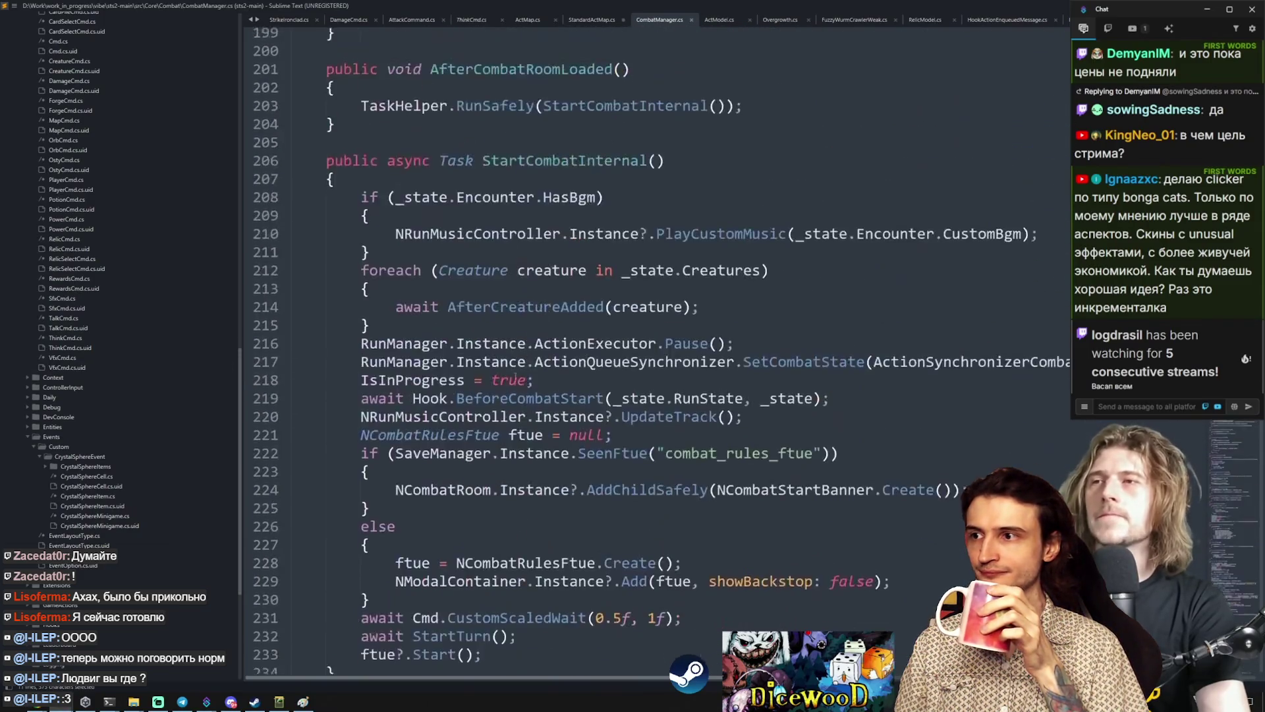
{"action": "left_click", "coordinate": [556, 427]}
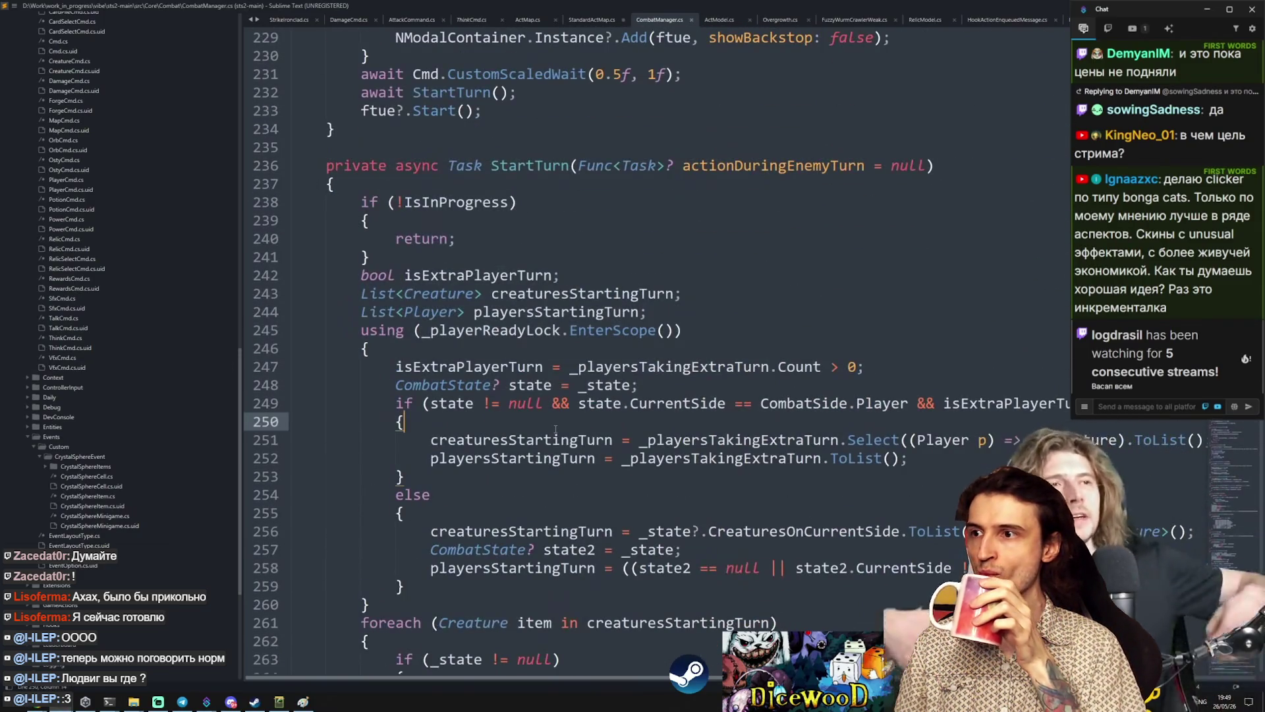
{"action": "left_click", "coordinate": [657, 293]}
{"action": "scroll", "coordinate": [657, 272], "scroll_direction": "down", "scroll_amount": 6}
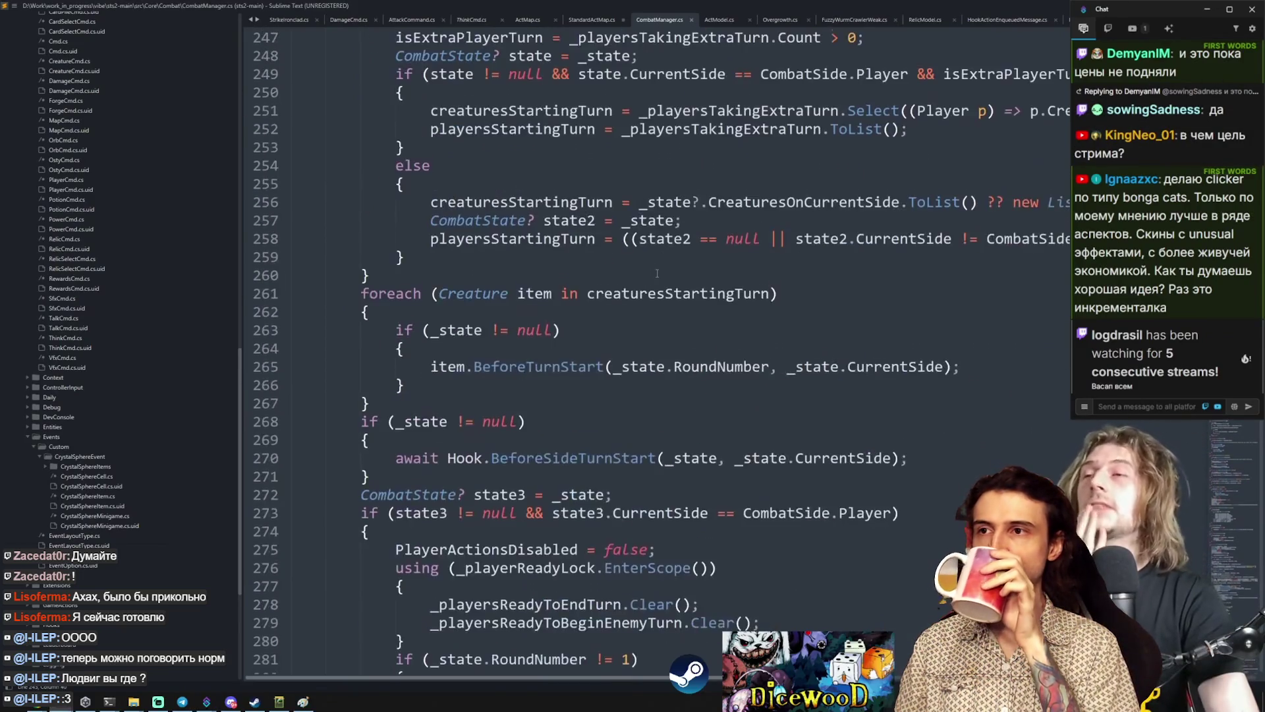
{"action": "scroll", "coordinate": [657, 273], "scroll_direction": "down", "scroll_amount": 8}
{"action": "scroll", "coordinate": [588, 369], "scroll_direction": "down", "scroll_amount": 8}
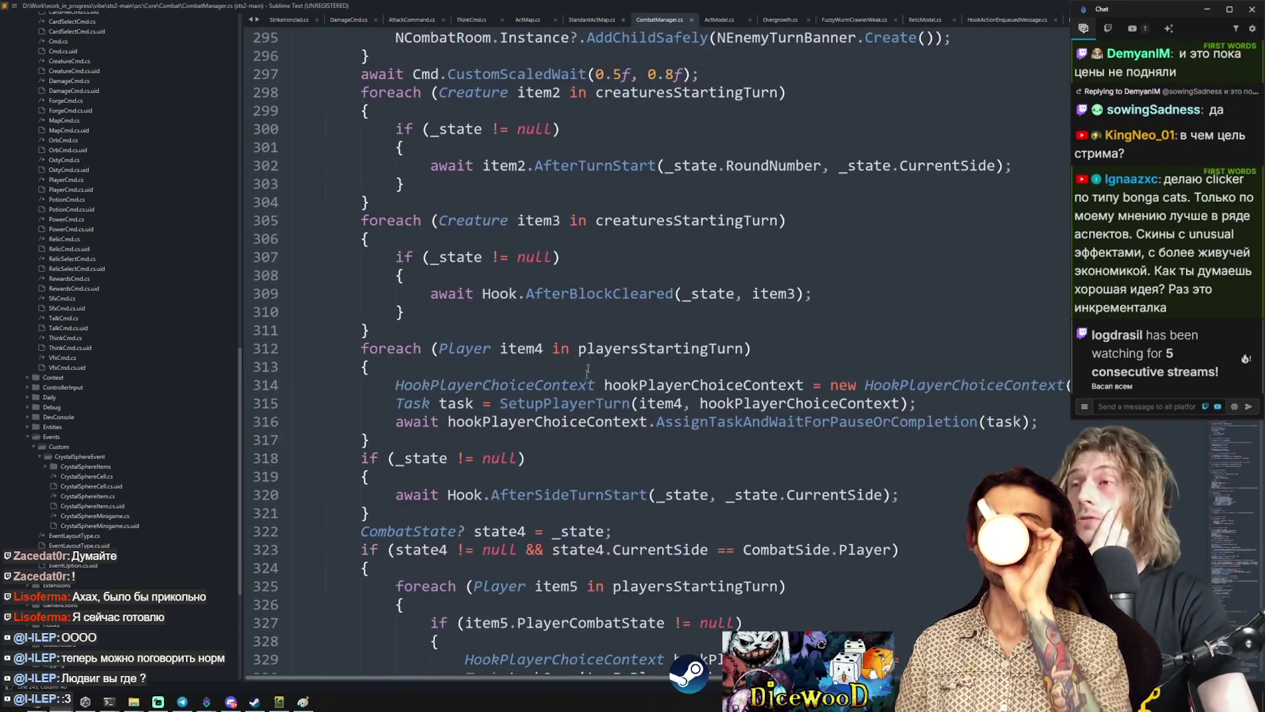
{"action": "scroll", "coordinate": [588, 369], "scroll_direction": "down", "scroll_amount": 4}
{"action": "scroll", "coordinate": [604, 271], "scroll_direction": "down", "scroll_amount": 10}
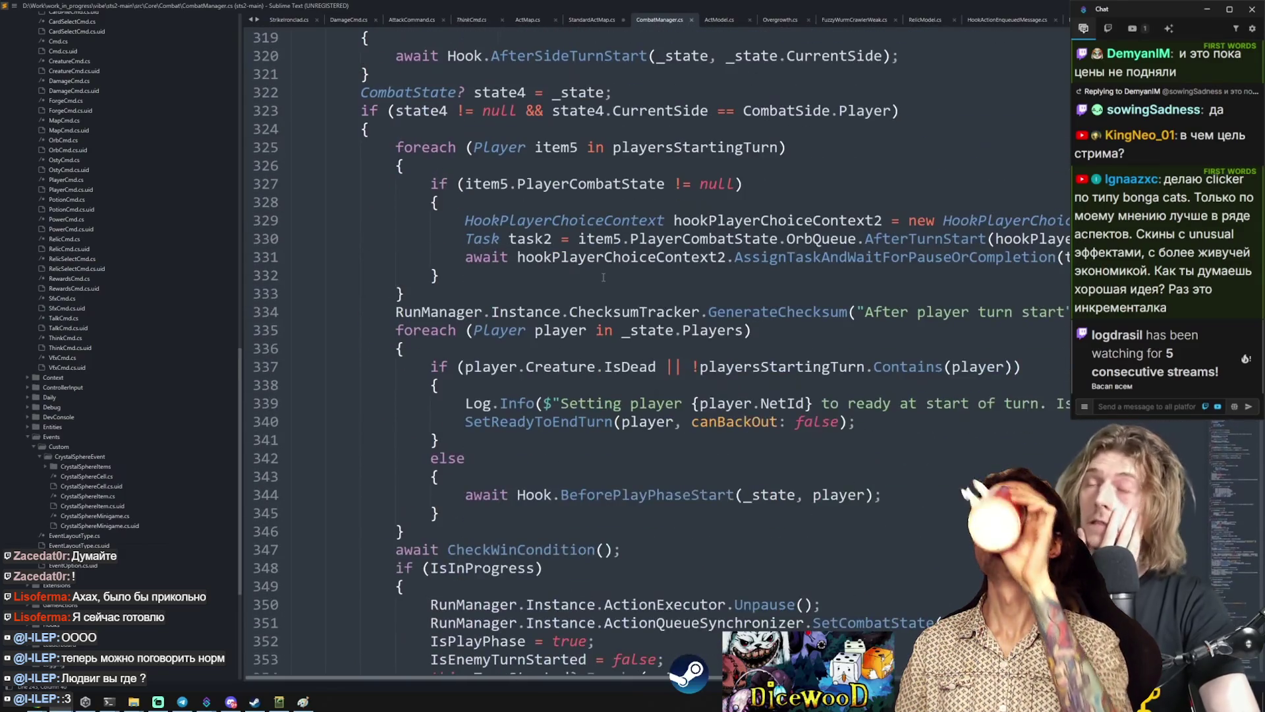
{"action": "scroll", "coordinate": [604, 272], "scroll_direction": "down", "scroll_amount": 18}
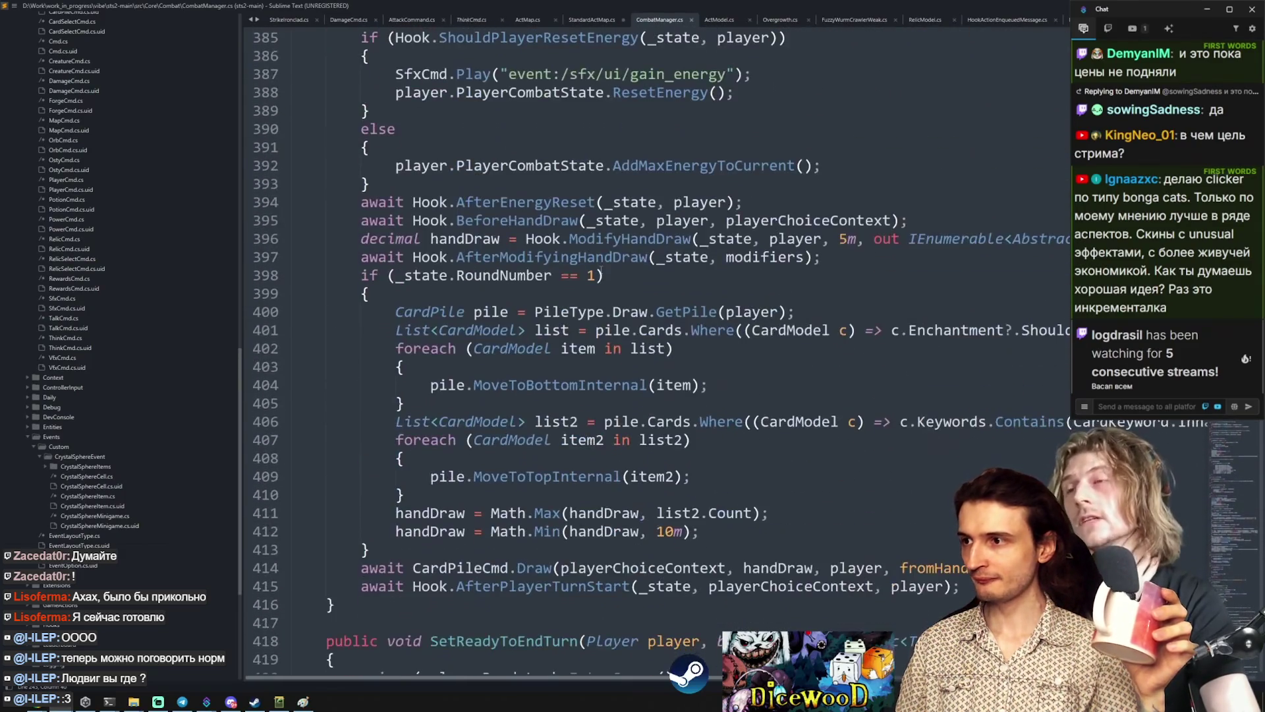
{"action": "left_click", "coordinate": [1135, 135]}
{"action": "left_click", "coordinate": [1241, 115]}
{"action": "key", "text": "alt+Tab"}
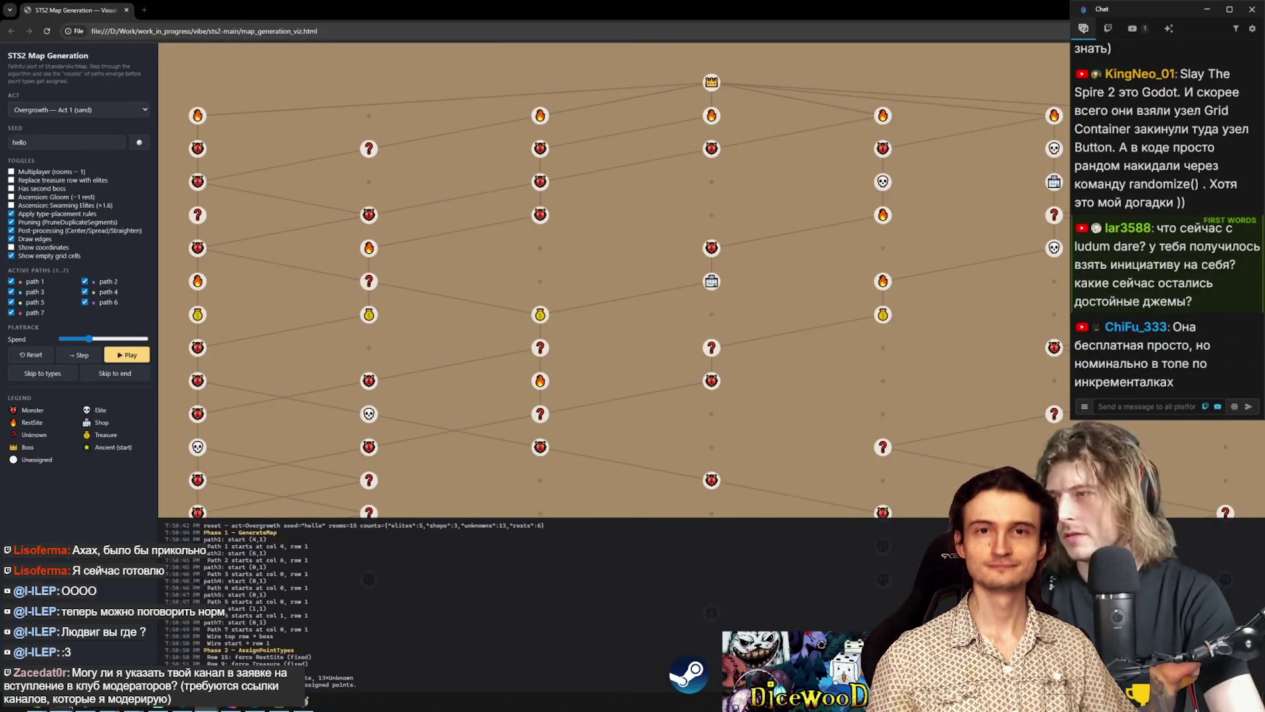
{"action": "mouse_move", "coordinate": [158, 708]}
{"action": "left_click", "coordinate": [139, 655]}
{"action": "scroll", "coordinate": [657, 355], "scroll_direction": "up", "scroll_amount": 20}
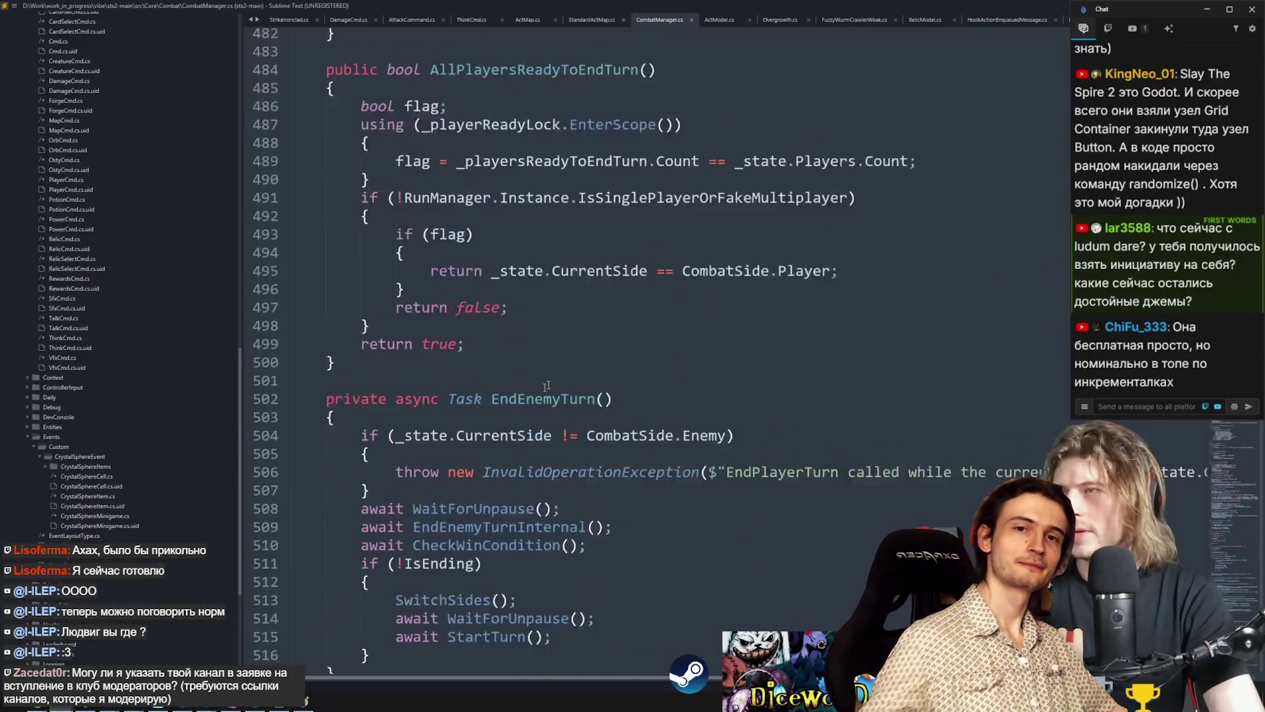
{"action": "scroll", "coordinate": [656, 355], "scroll_direction": "up", "scroll_amount": 20}
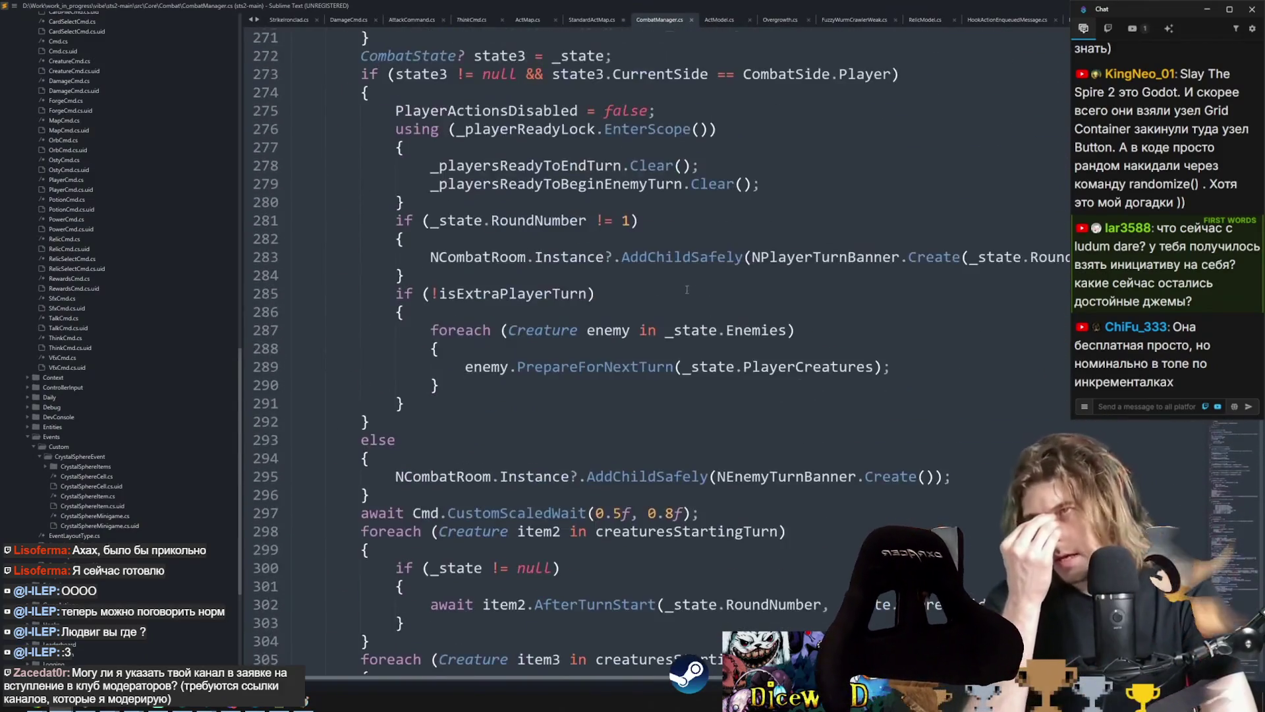
{"action": "scroll", "coordinate": [588, 228], "scroll_direction": "down", "scroll_amount": 20}
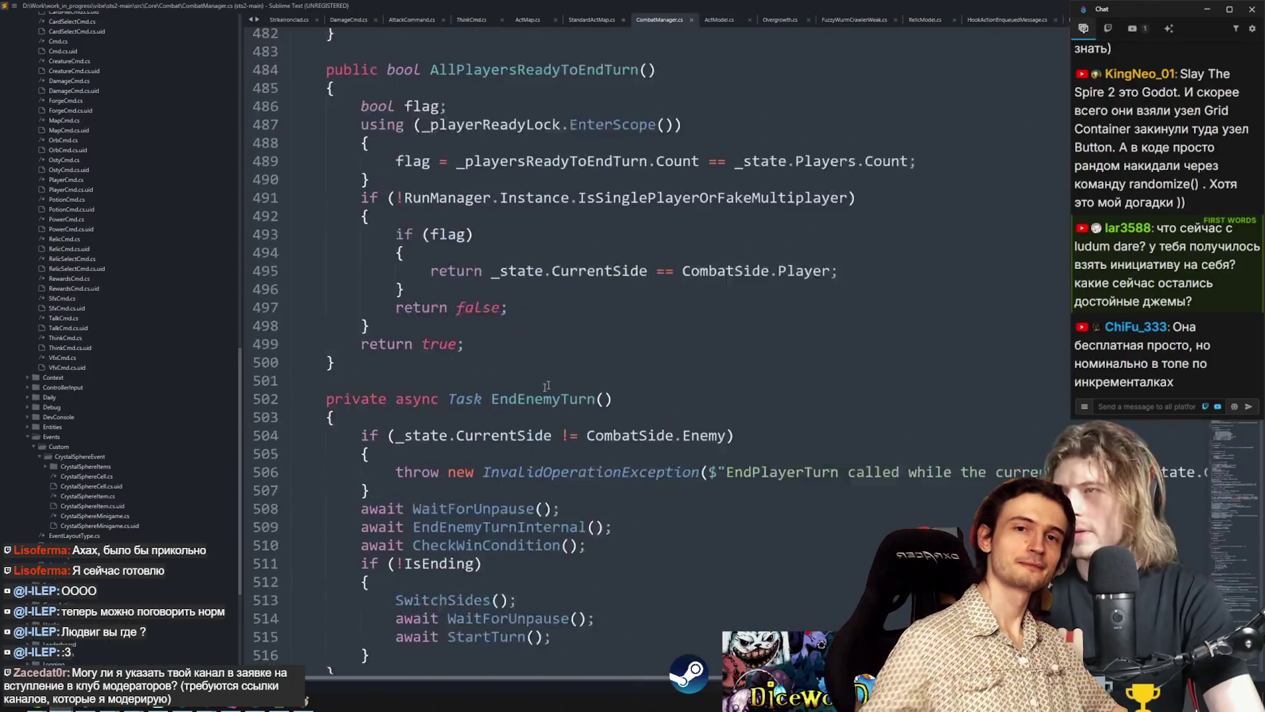
{"action": "scroll", "coordinate": [657, 356], "scroll_direction": "up", "scroll_amount": 20}
{"action": "scroll", "coordinate": [657, 355], "scroll_direction": "up", "scroll_amount": 20}
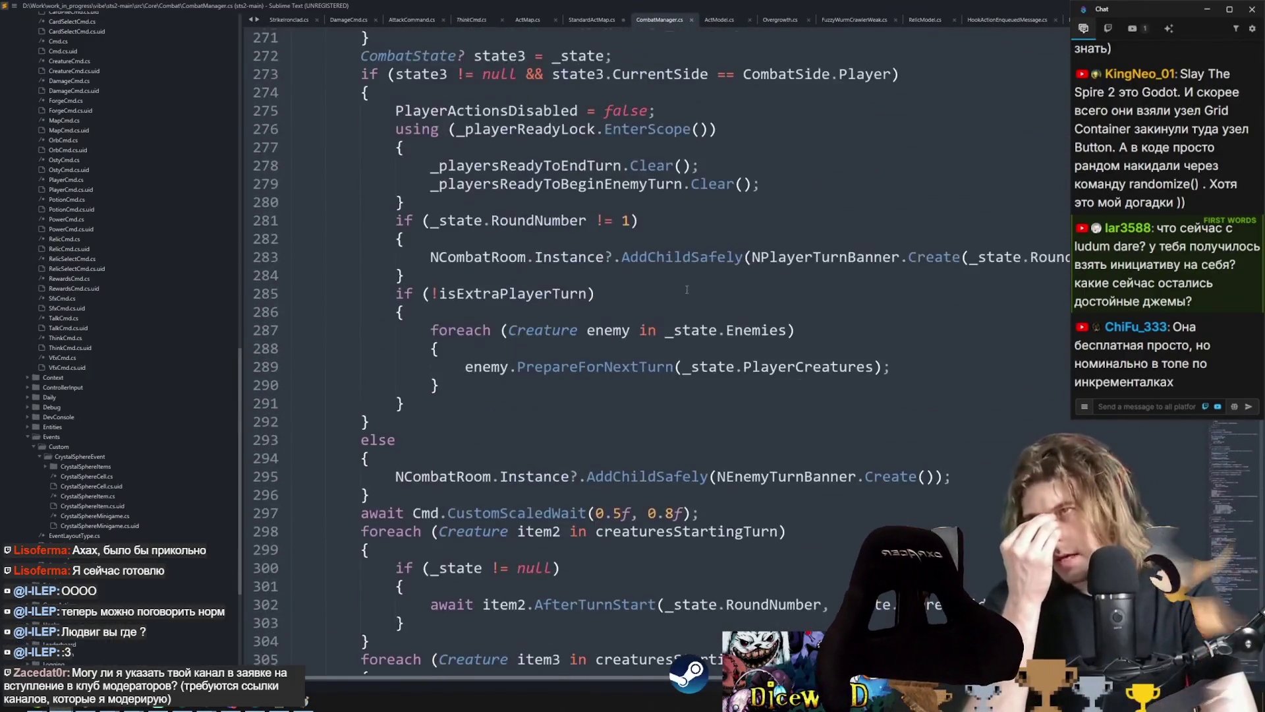
{"action": "scroll", "coordinate": [588, 228], "scroll_direction": "up", "scroll_amount": 4}
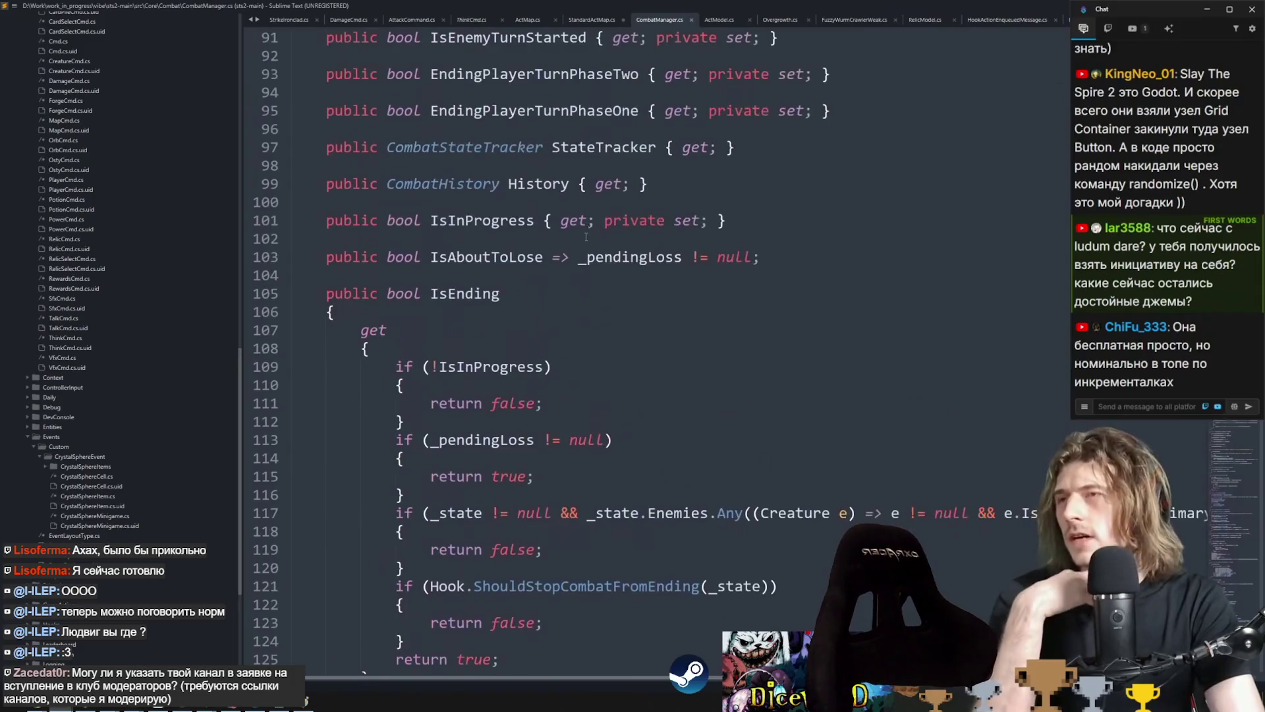
{"action": "scroll", "coordinate": [524, 373], "scroll_direction": "down", "scroll_amount": 20}
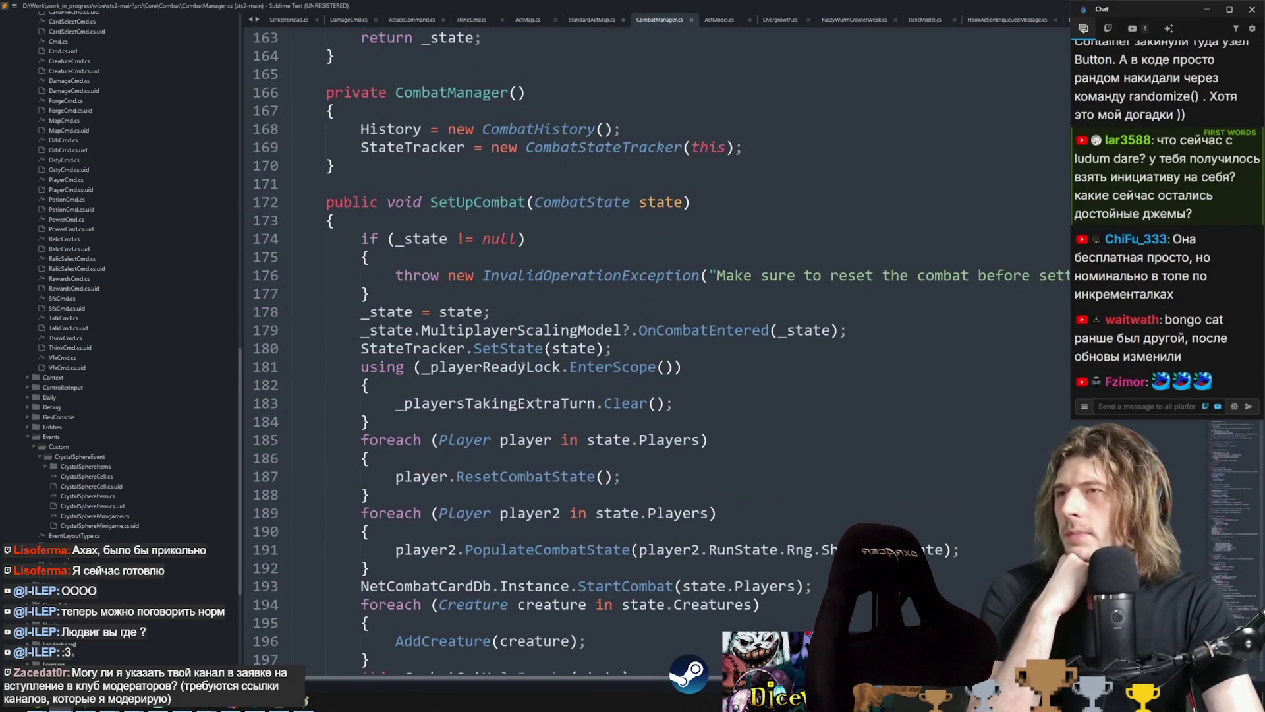
{"action": "scroll", "coordinate": [524, 372], "scroll_direction": "down", "scroll_amount": 7}
{"action": "scroll", "coordinate": [504, 323], "scroll_direction": "up", "scroll_amount": 1}
{"action": "scroll", "coordinate": [504, 323], "scroll_direction": "down", "scroll_amount": 4}
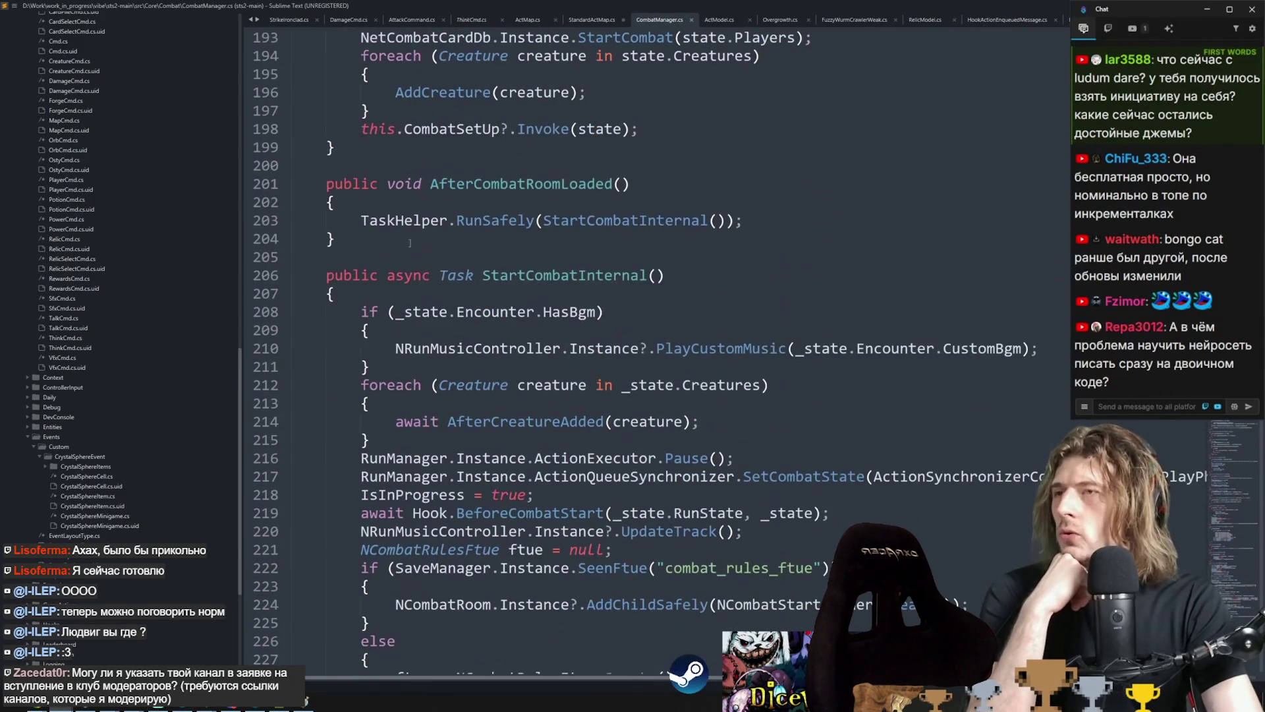
{"action": "mouse_move", "coordinate": [443, 318]}
{"action": "left_mouse_down"}
{"action": "mouse_move", "coordinate": [461, 329]}
{"action": "mouse_move", "coordinate": [486, 401]}
{"action": "left_mouse_up"}
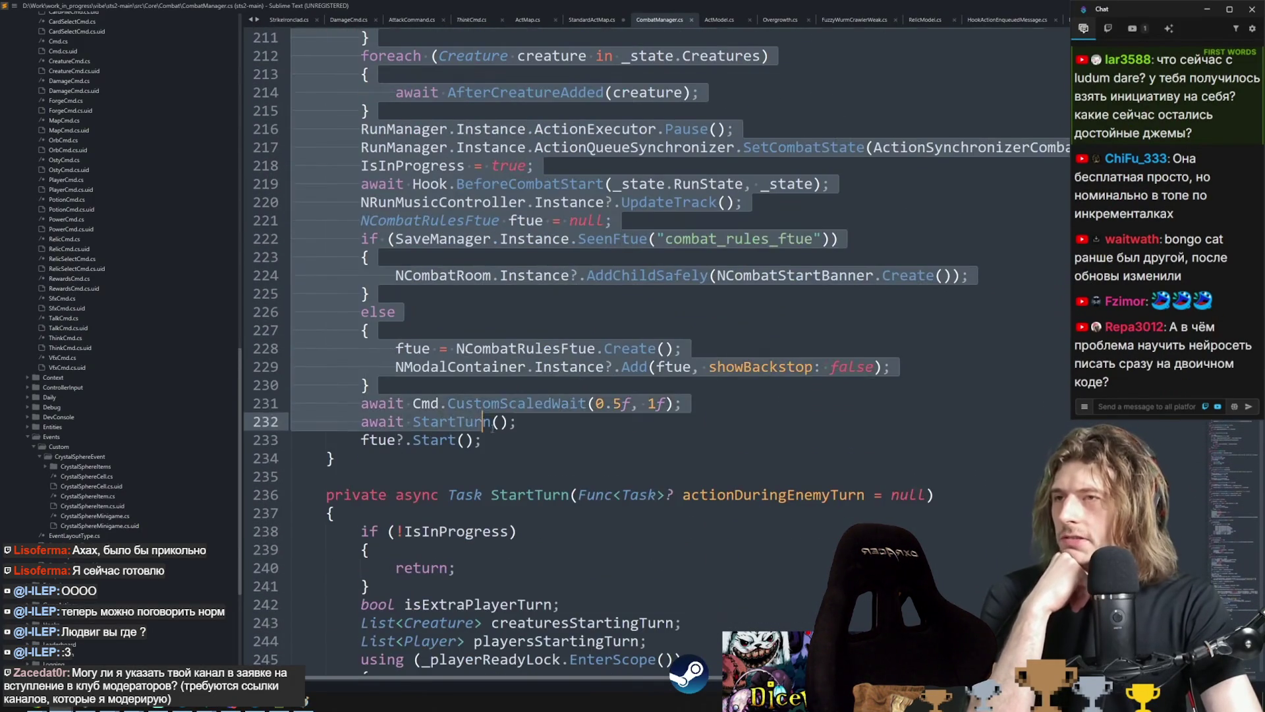
{"action": "scroll", "coordinate": [494, 330], "scroll_direction": "up", "scroll_amount": 6}
{"action": "left_click", "coordinate": [494, 244]}
{"action": "scroll", "coordinate": [468, 270], "scroll_direction": "down", "scroll_amount": 4}
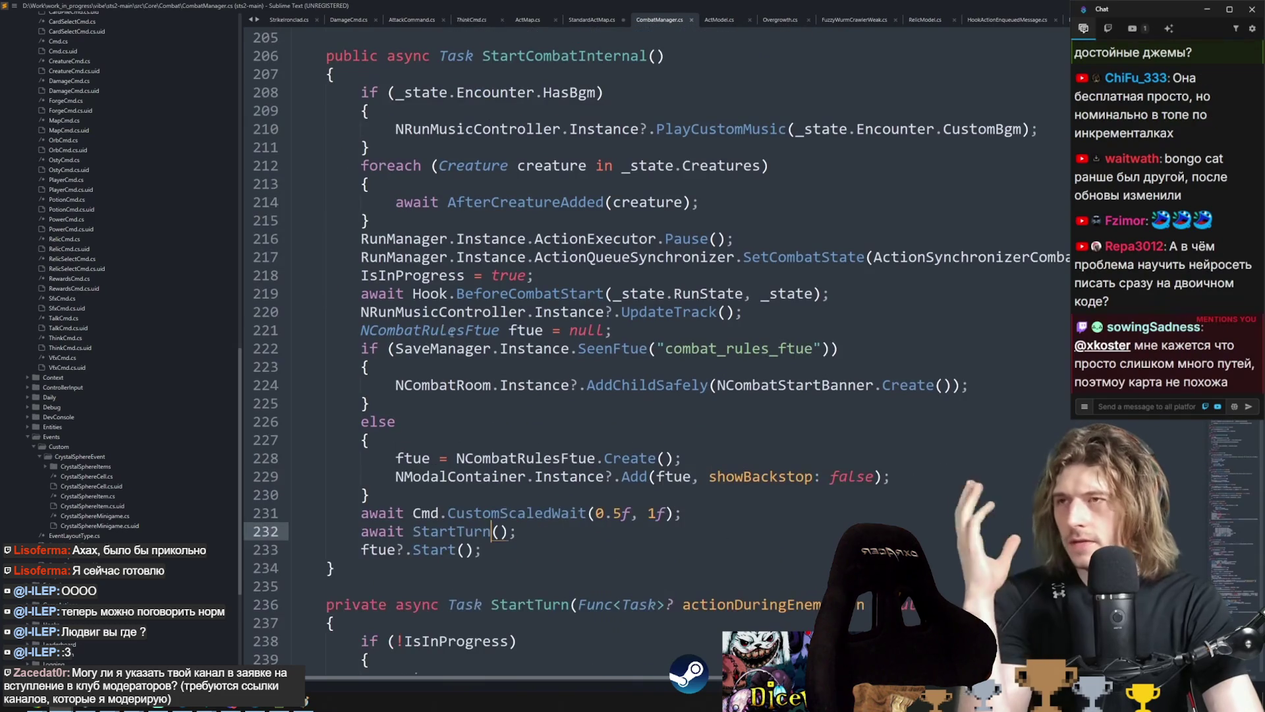
{"action": "scroll", "coordinate": [471, 290], "scroll_direction": "down", "scroll_amount": 4}
{"action": "scroll", "coordinate": [474, 310], "scroll_direction": "up", "scroll_amount": 4}
{"action": "scroll", "coordinate": [513, 311], "scroll_direction": "down", "scroll_amount": 5}
{"action": "scroll", "coordinate": [500, 323], "scroll_direction": "up", "scroll_amount": 3}
{"action": "scroll", "coordinate": [487, 329], "scroll_direction": "up", "scroll_amount": 5}
{"action": "scroll", "coordinate": [473, 339], "scroll_direction": "down", "scroll_amount": 5}
{"action": "scroll", "coordinate": [474, 338], "scroll_direction": "up", "scroll_amount": 4}
{"action": "mouse_move", "coordinate": [296, 162]}
{"action": "left_mouse_down"}
{"action": "mouse_move", "coordinate": [396, 349]}
{"action": "mouse_move", "coordinate": [462, 422]}
{"action": "mouse_move", "coordinate": [507, 353]}
{"action": "left_mouse_up"}
{"action": "scroll", "coordinate": [507, 350], "scroll_direction": "up", "scroll_amount": 6}
{"action": "left_click", "coordinate": [518, 347]}
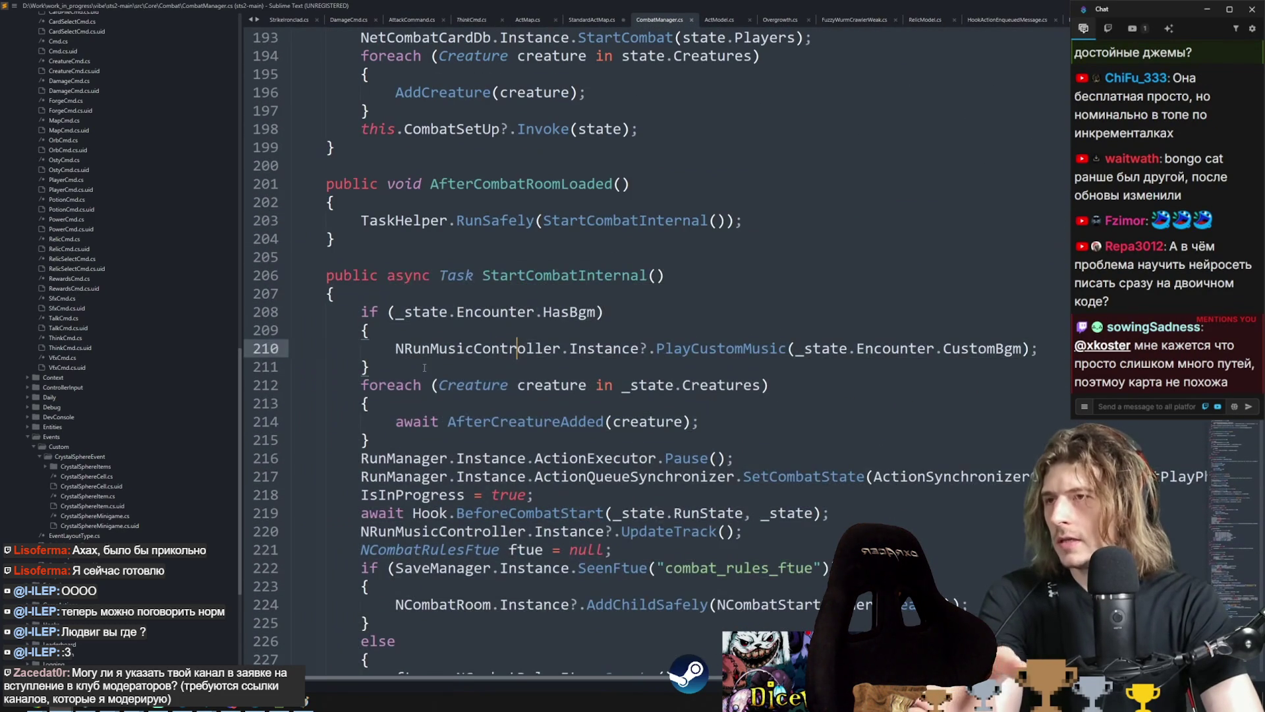
{"action": "left_click_drag", "start_coordinate": [293, 376], "coordinate": [418, 436]}
{"action": "left_click", "coordinate": [419, 435]}
{"action": "scroll", "coordinate": [419, 435], "scroll_direction": "down", "scroll_amount": 4}
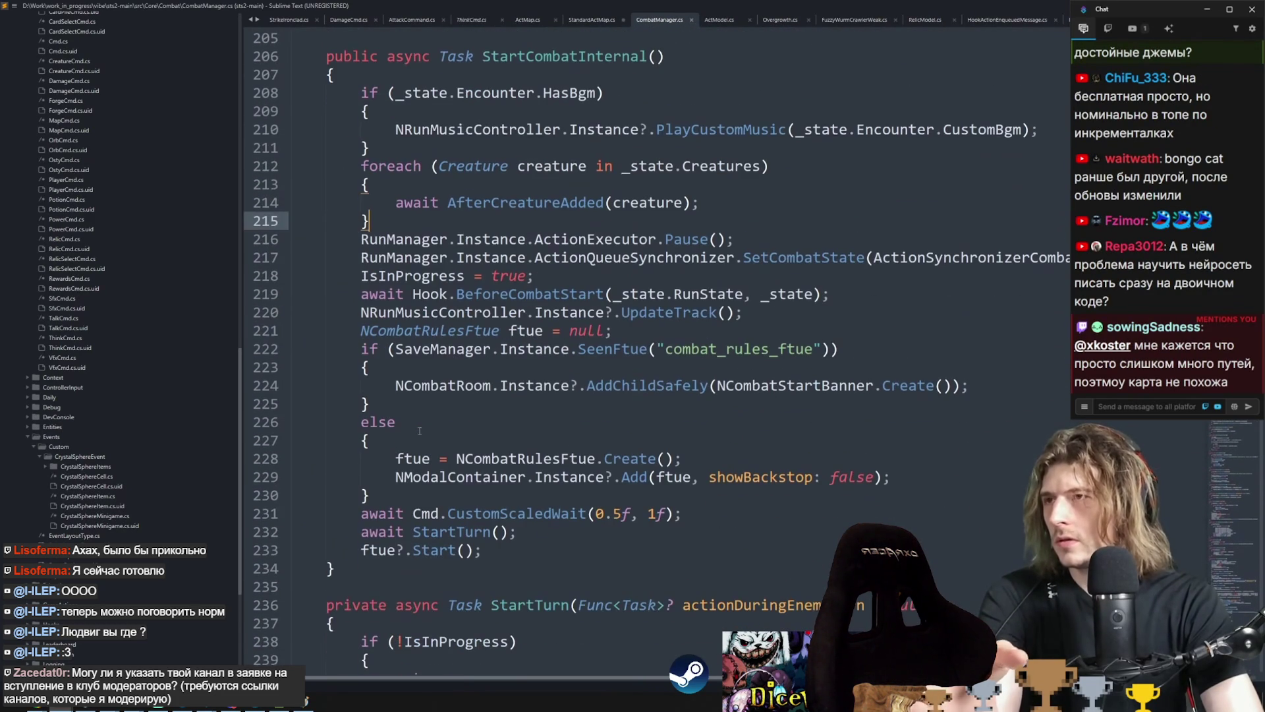
{"action": "left_click_drag", "start_coordinate": [361, 293], "coordinate": [821, 293]}
{"action": "scroll", "coordinate": [329, 282], "scroll_direction": "down", "scroll_amount": 2}
{"action": "scroll", "coordinate": [328, 282], "scroll_direction": "down", "scroll_amount": 9}
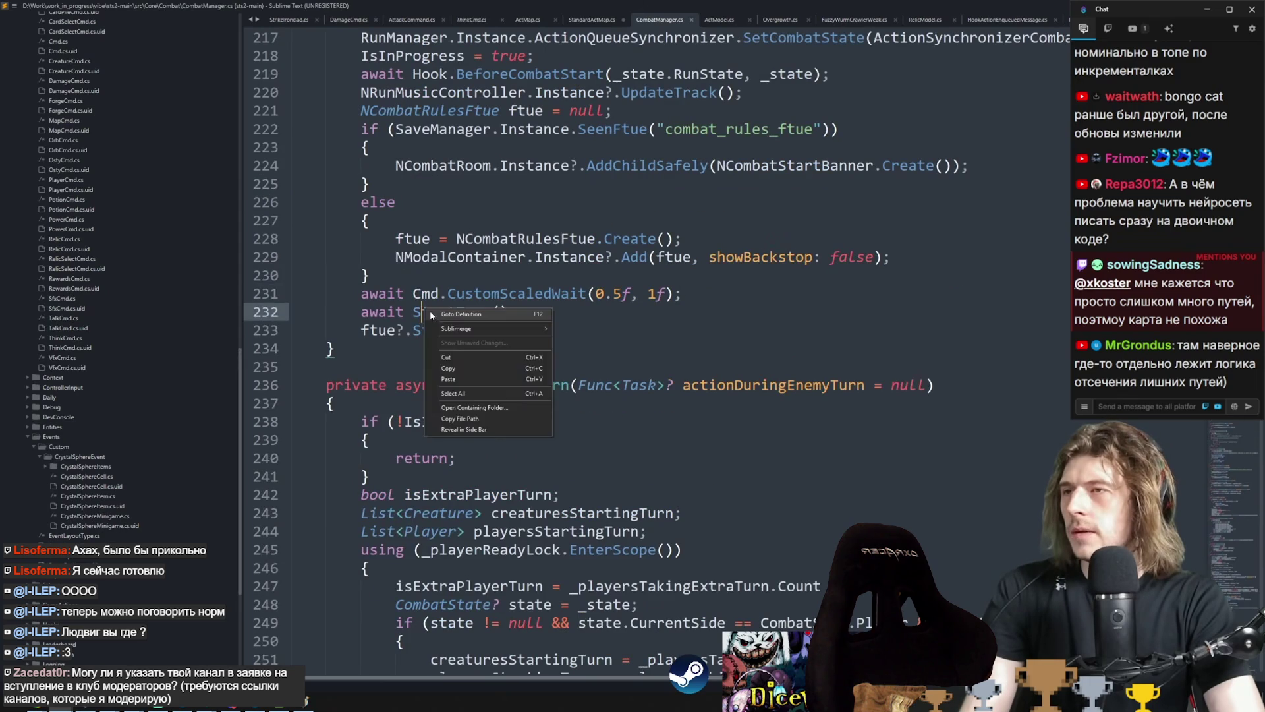
Step: Inspect the uses of _playerReadyLock, _playersTakingExtraTurn and playersStartingTurn in StartTurn
{"action": "left_click", "coordinate": [560, 187]}
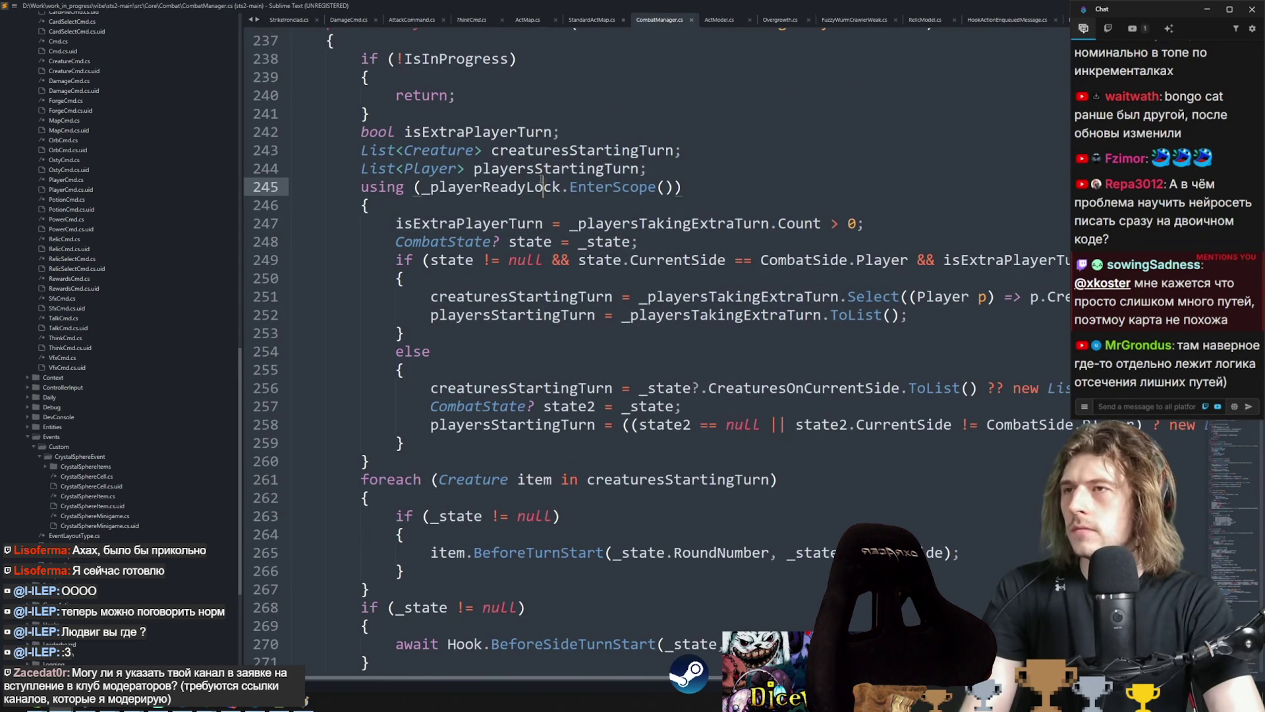
{"action": "double_click", "coordinate": [542, 187]}
{"action": "left_click_drag", "start_coordinate": [330, 218], "coordinate": [461, 521]}
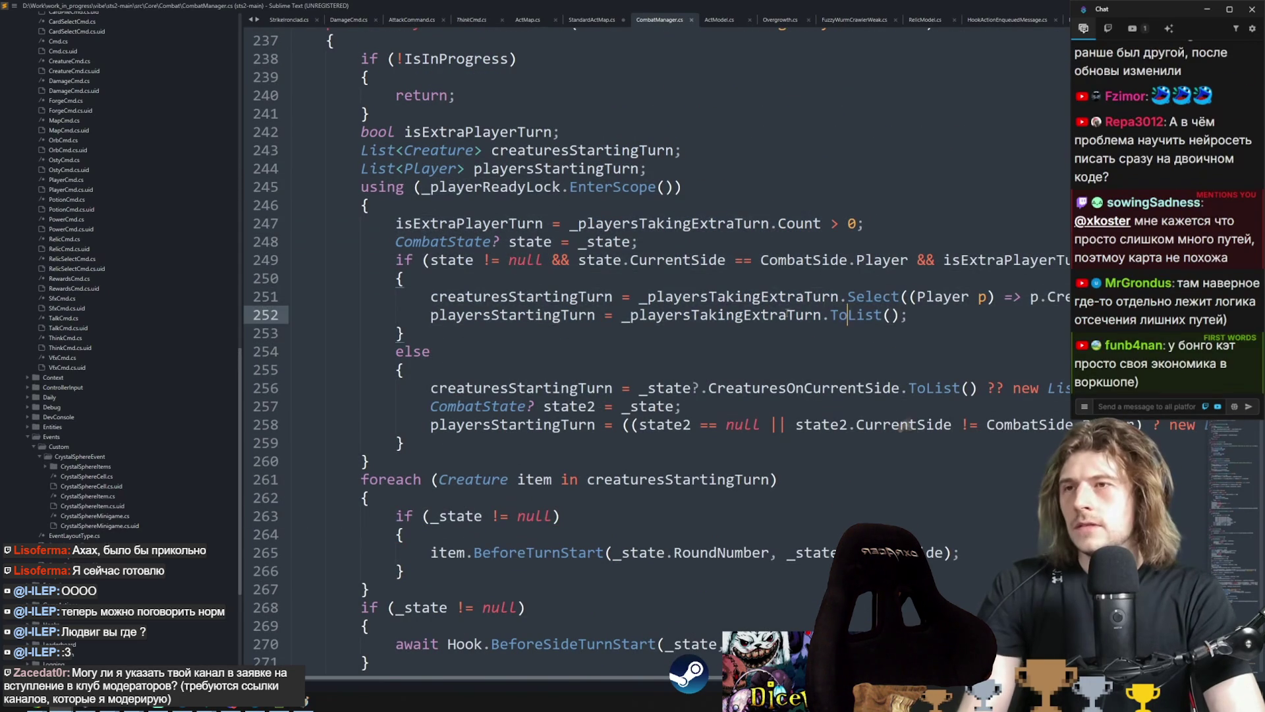
{"action": "double_click", "coordinate": [806, 296]}
{"action": "left_click", "coordinate": [883, 297]}
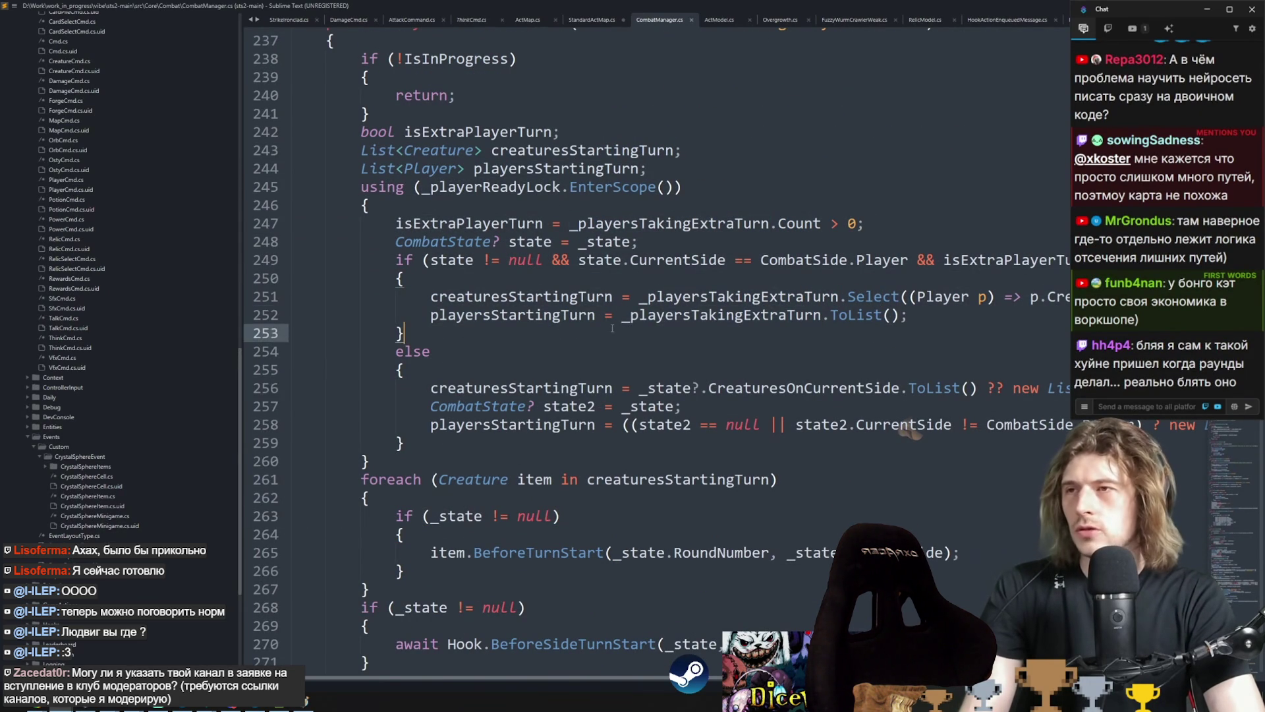
{"action": "left_click", "coordinate": [596, 315]}
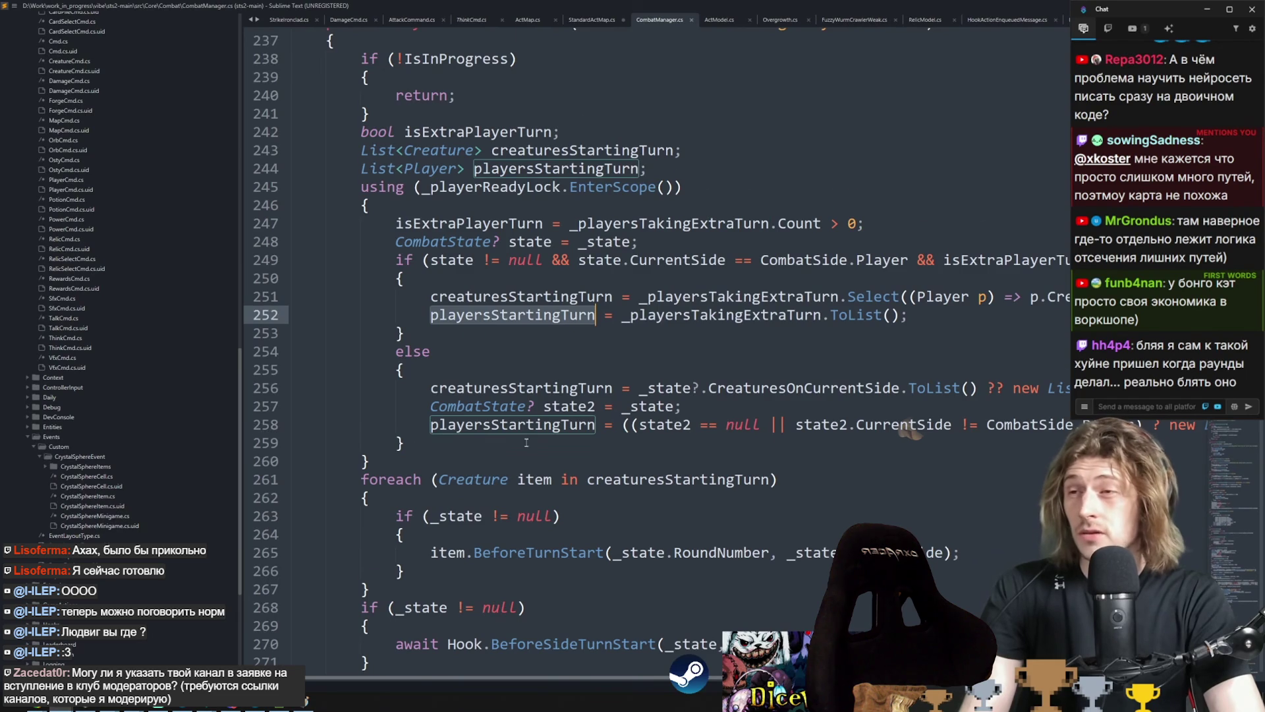
Step: Go over the turn-start block from lines 270–292 down through the creature loop to line 305
{"action": "scroll", "coordinate": [526, 442], "scroll_direction": "down", "scroll_amount": 10}
{"action": "mouse_move", "coordinate": [437, 95]}
{"action": "left_mouse_down"}
{"action": "mouse_move", "coordinate": [501, 141]}
{"action": "mouse_move", "coordinate": [502, 496]}
{"action": "left_mouse_up"}
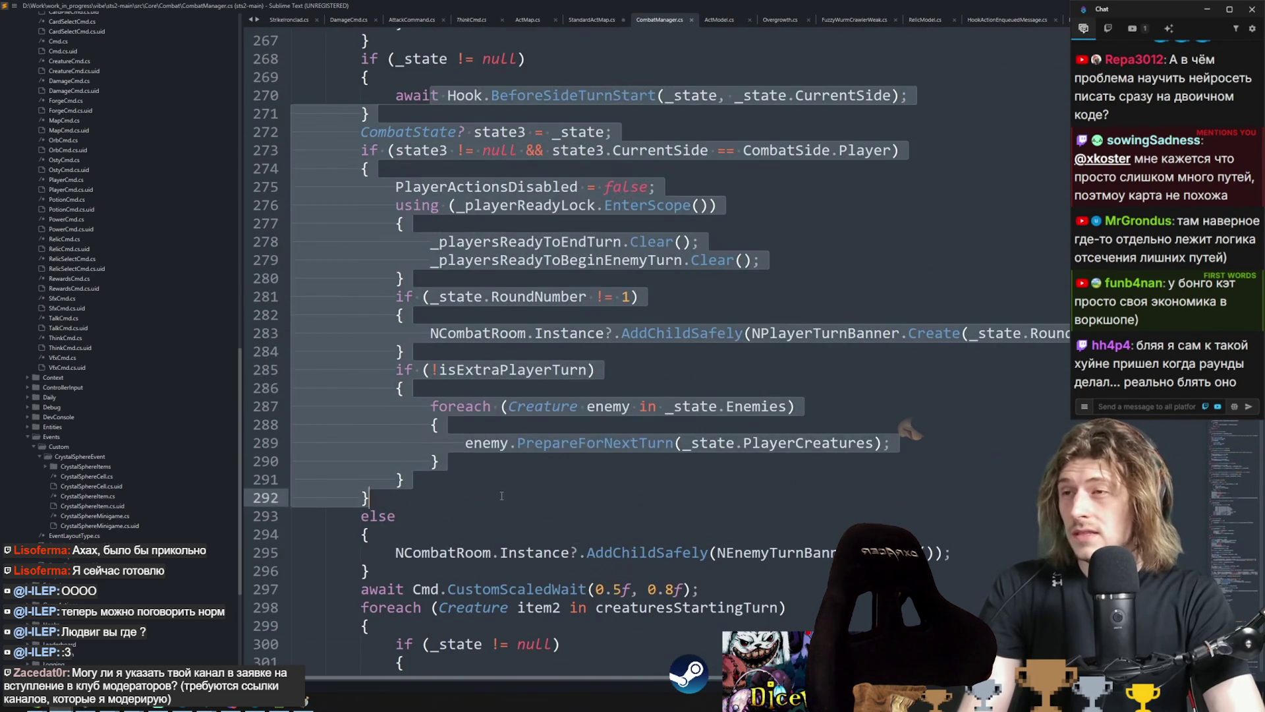
{"action": "left_click", "coordinate": [502, 495]}
{"action": "scroll", "coordinate": [501, 496], "scroll_direction": "down", "scroll_amount": 8}
{"action": "scroll", "coordinate": [501, 496], "scroll_direction": "up", "scroll_amount": 10}
{"action": "left_click", "coordinate": [527, 259]}
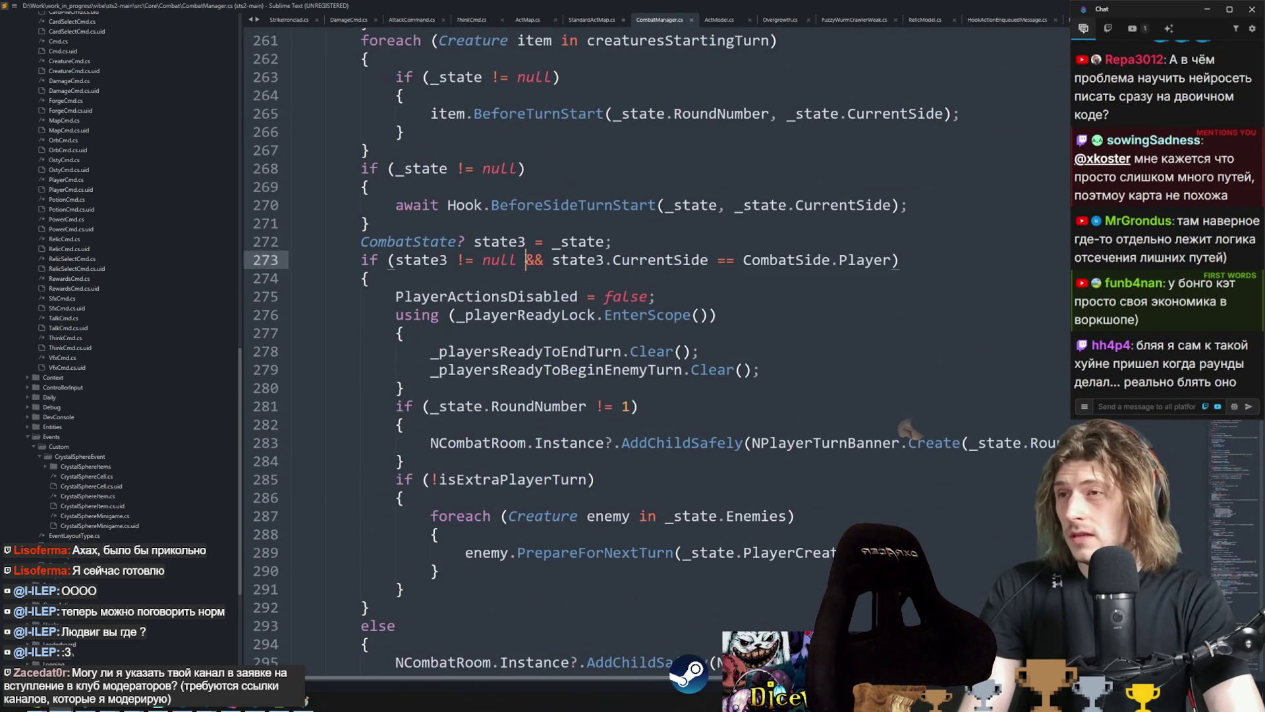
{"action": "scroll", "coordinate": [577, 263], "scroll_direction": "down", "scroll_amount": 10}
{"action": "left_click", "coordinate": [582, 169]}
{"action": "left_click", "coordinate": [579, 297]}
{"action": "key", "text": "alt+Tab"}
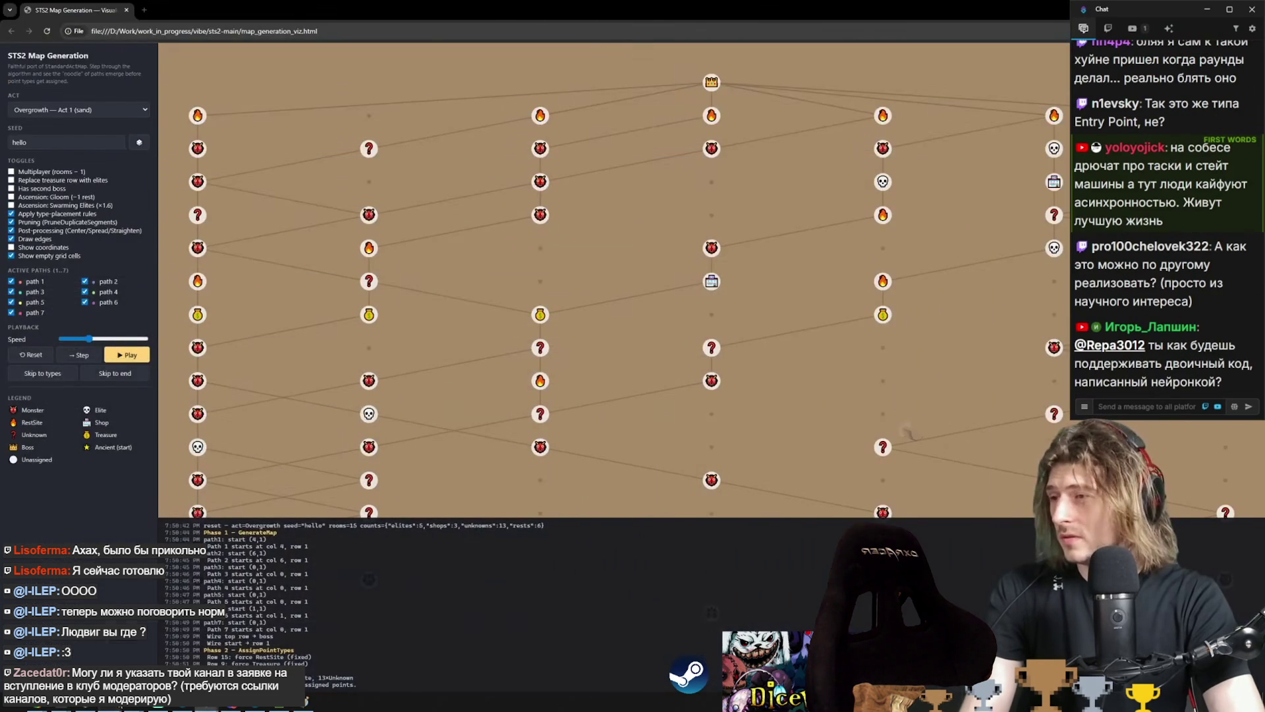
Step: Switch from the generated seed hello map to the terminal showing the map_generation_viz.html diffs
{"action": "key", "text": "alt+Tab"}
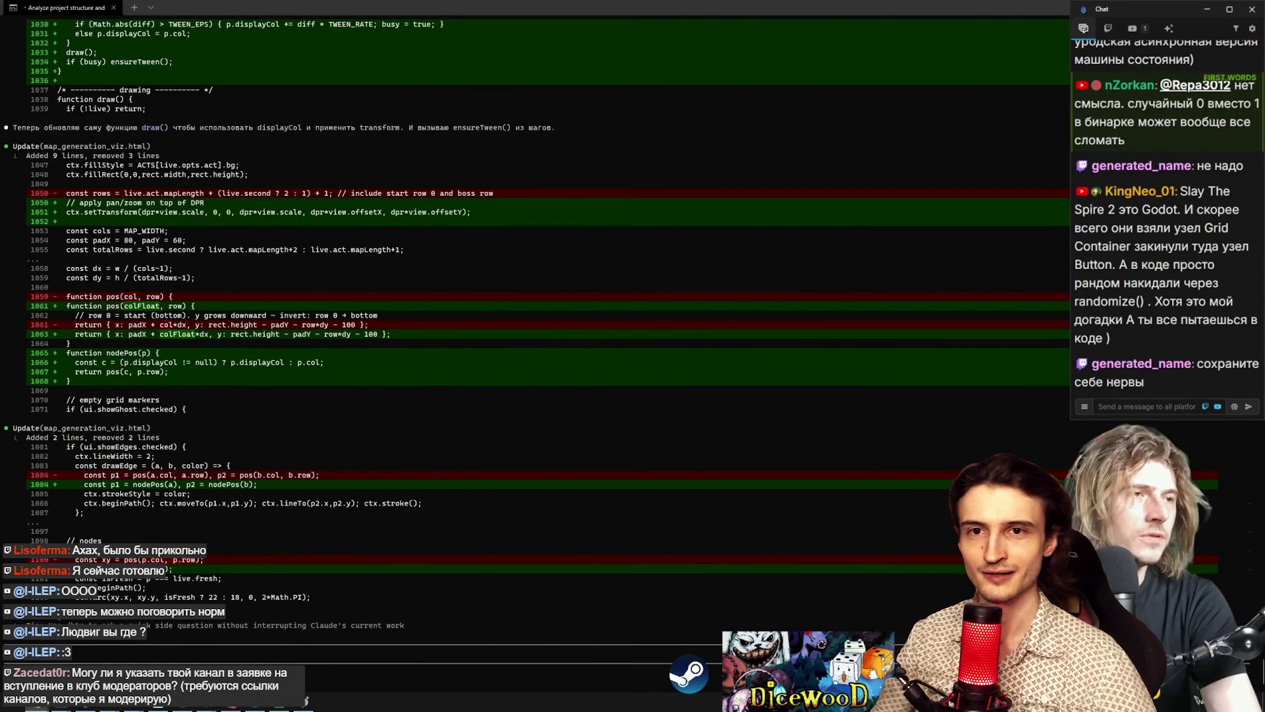
Step: Pause and resume the stream, then exit the fullscreen video view
{"action": "left_click", "coordinate": [342, 210]}
{"action": "left_click", "coordinate": [801, 244]}
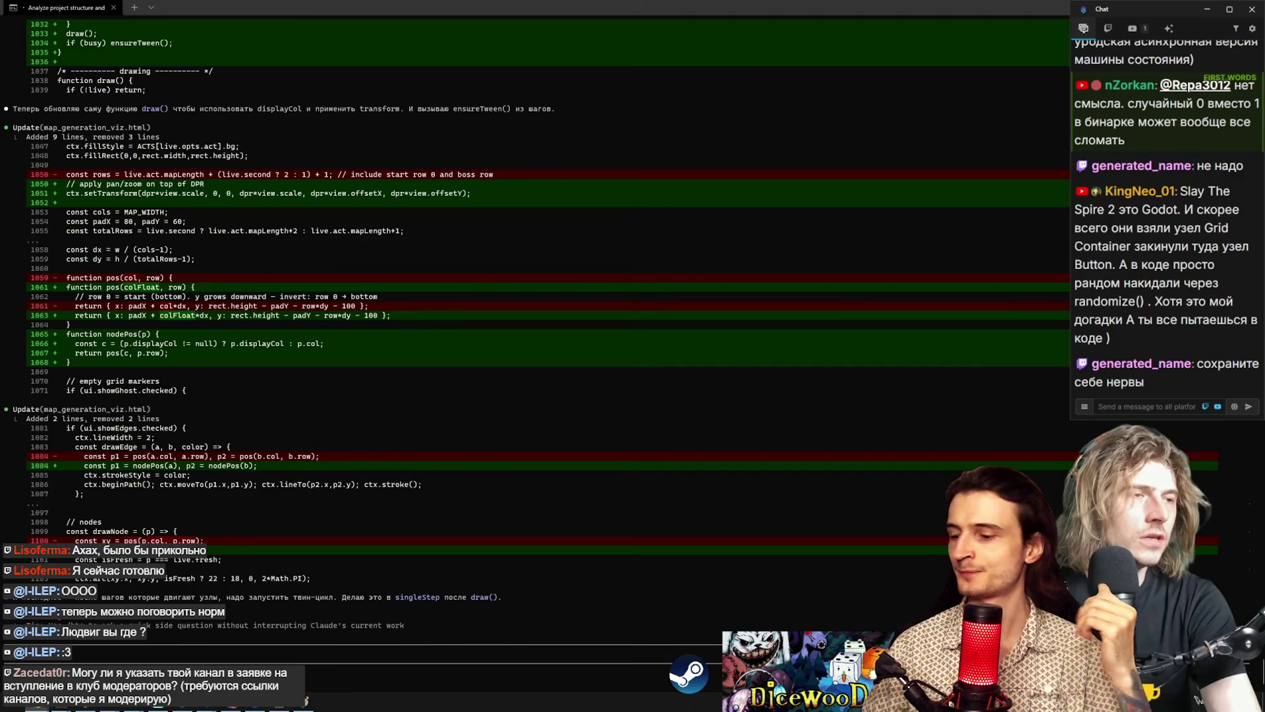
{"action": "key", "text": "Escape"}
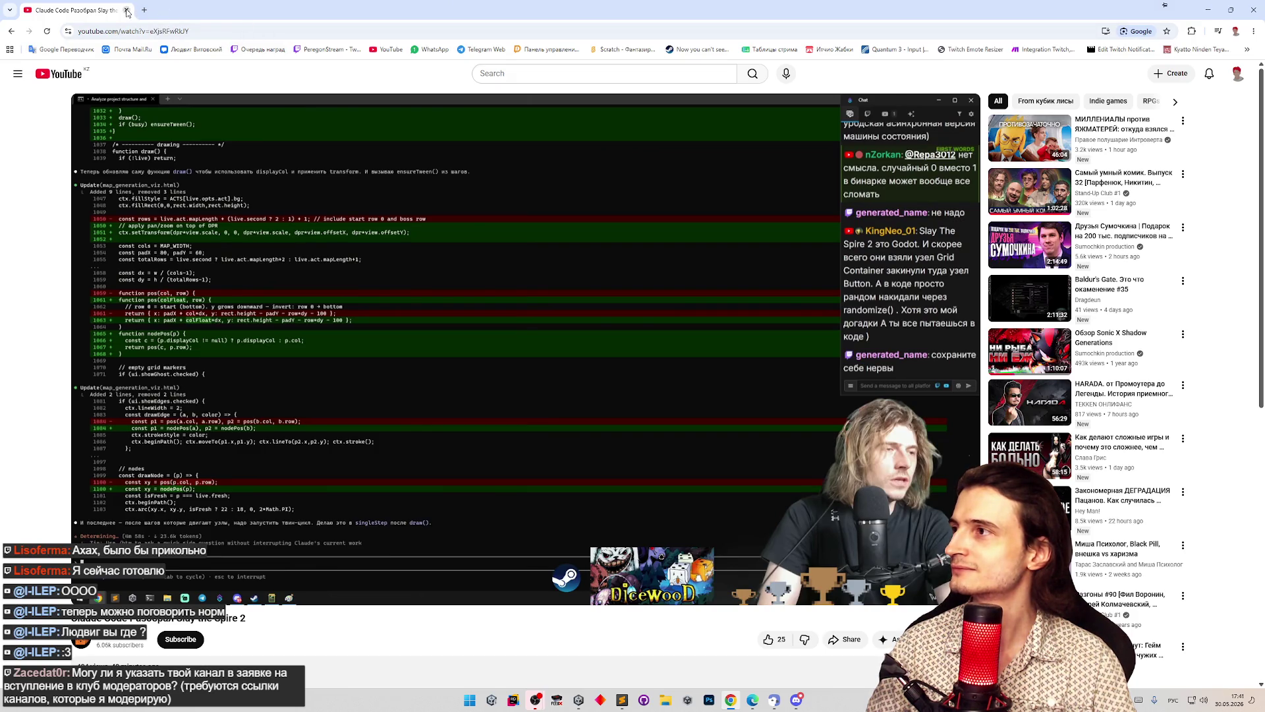
{"action": "key", "text": "alt+Tab"}
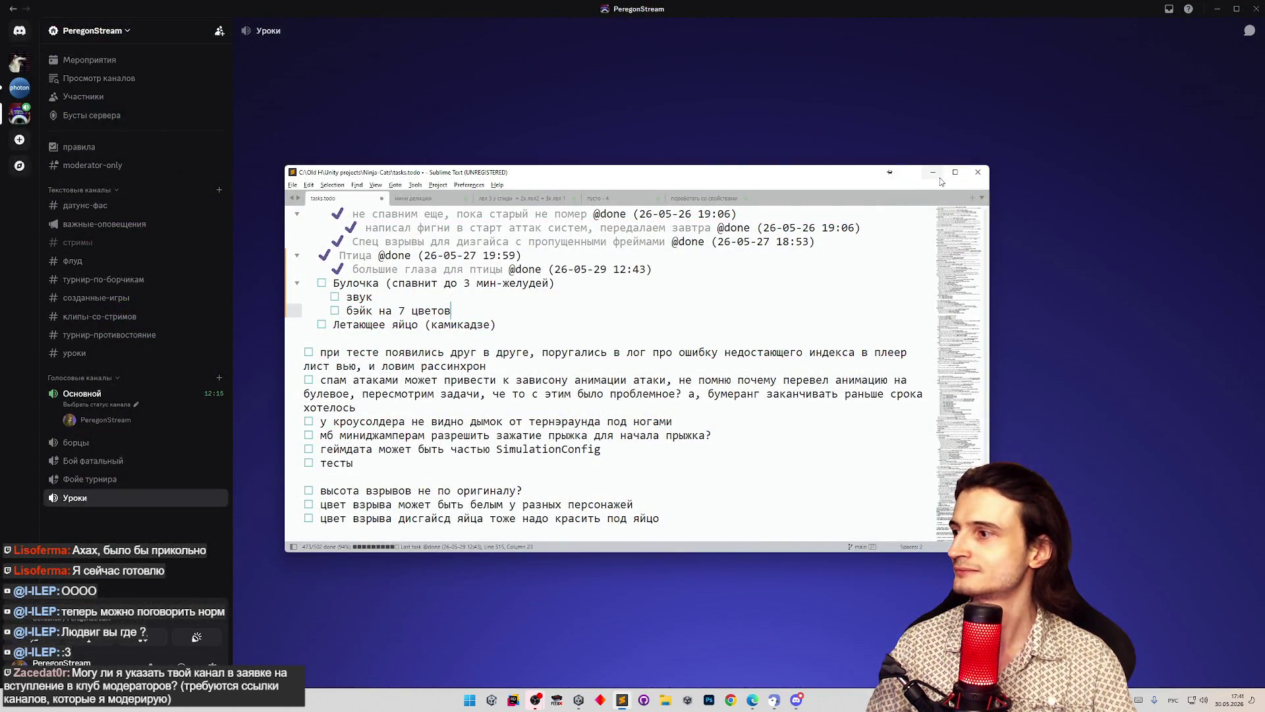
{"action": "left_click", "coordinate": [263, 586]}
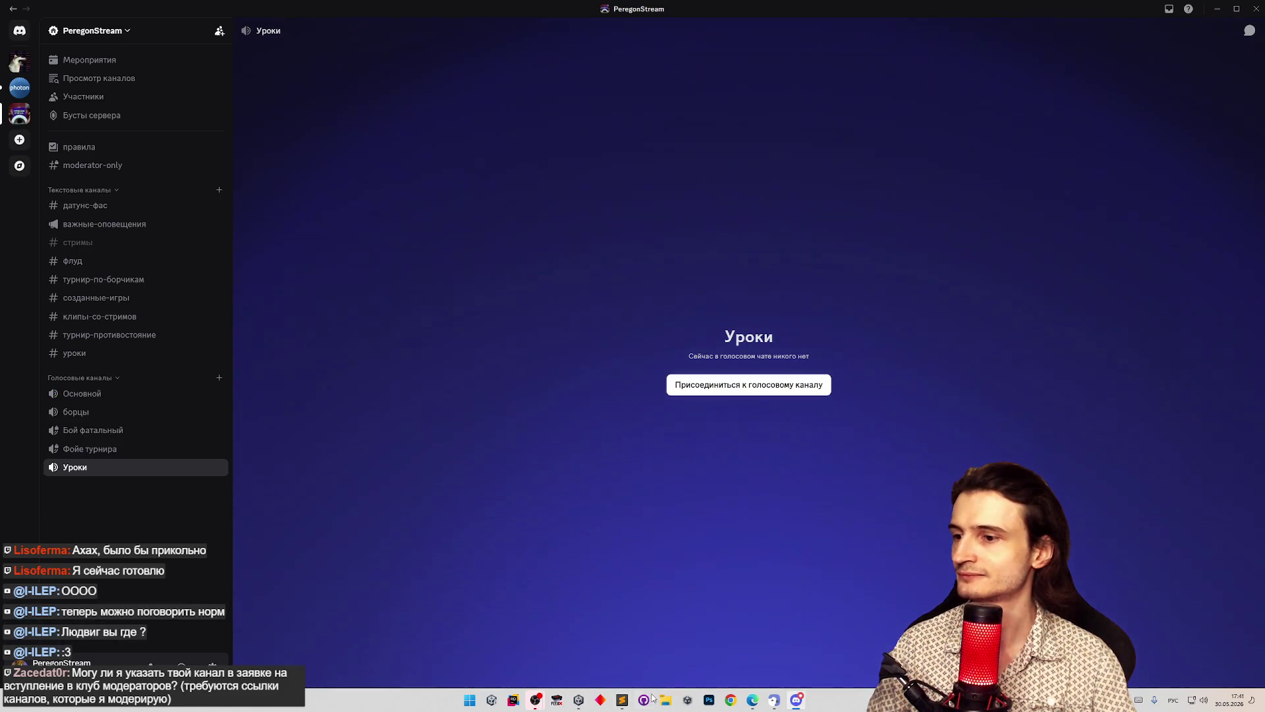
{"action": "left_click", "coordinate": [627, 703]}
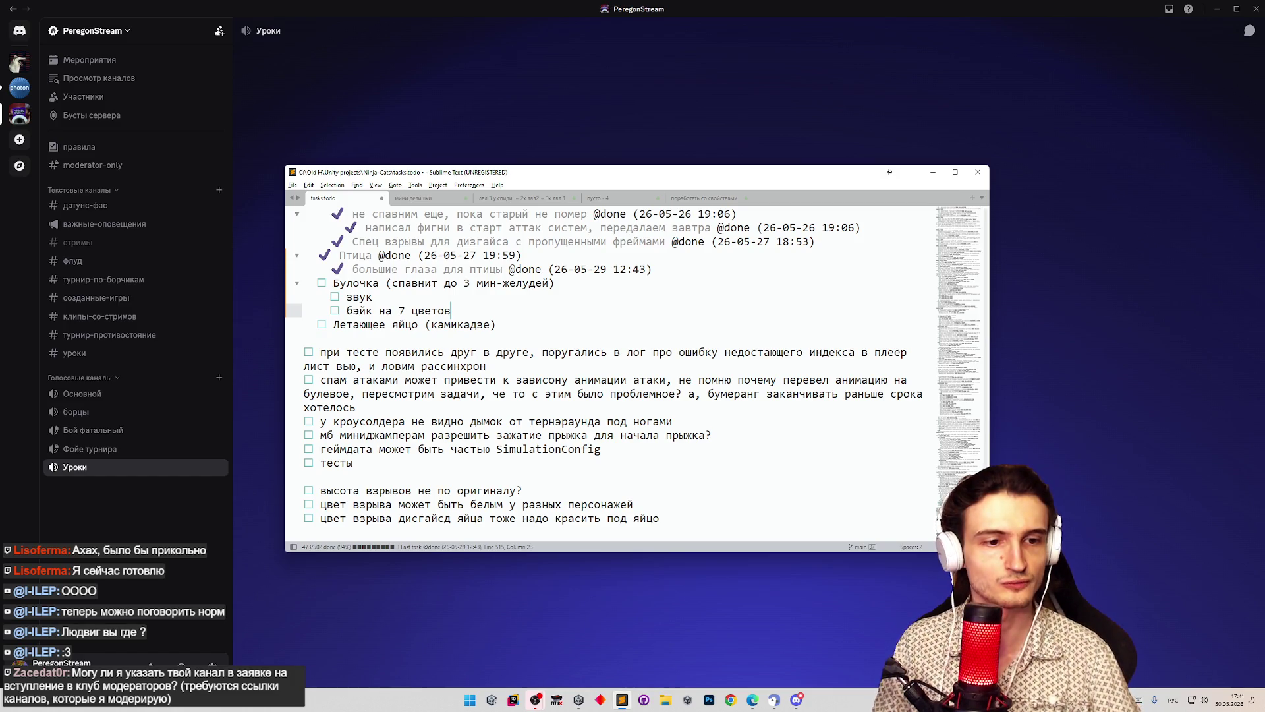
Step: Minimize the Sublime Text task list window and launch Unity from the taskbar
{"action": "key", "text": "alt+Tab"}
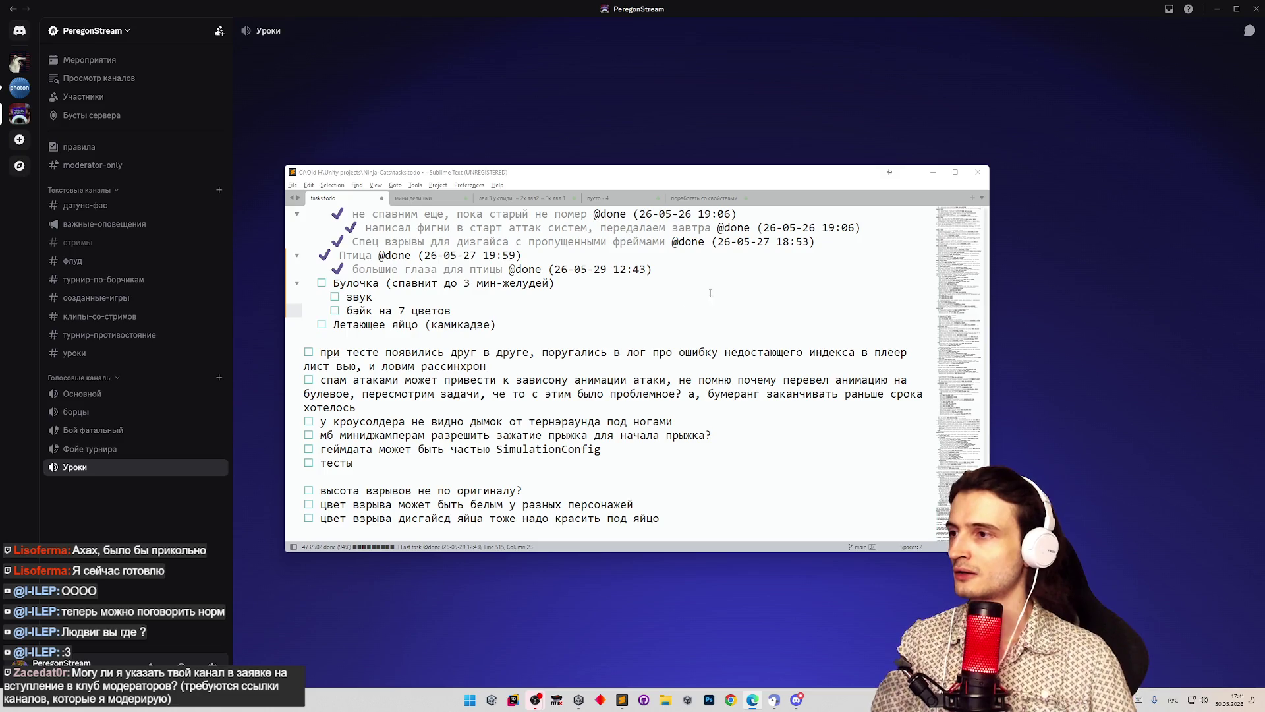
{"action": "left_click", "coordinate": [933, 173]}
{"action": "left_click", "coordinate": [499, 698]}
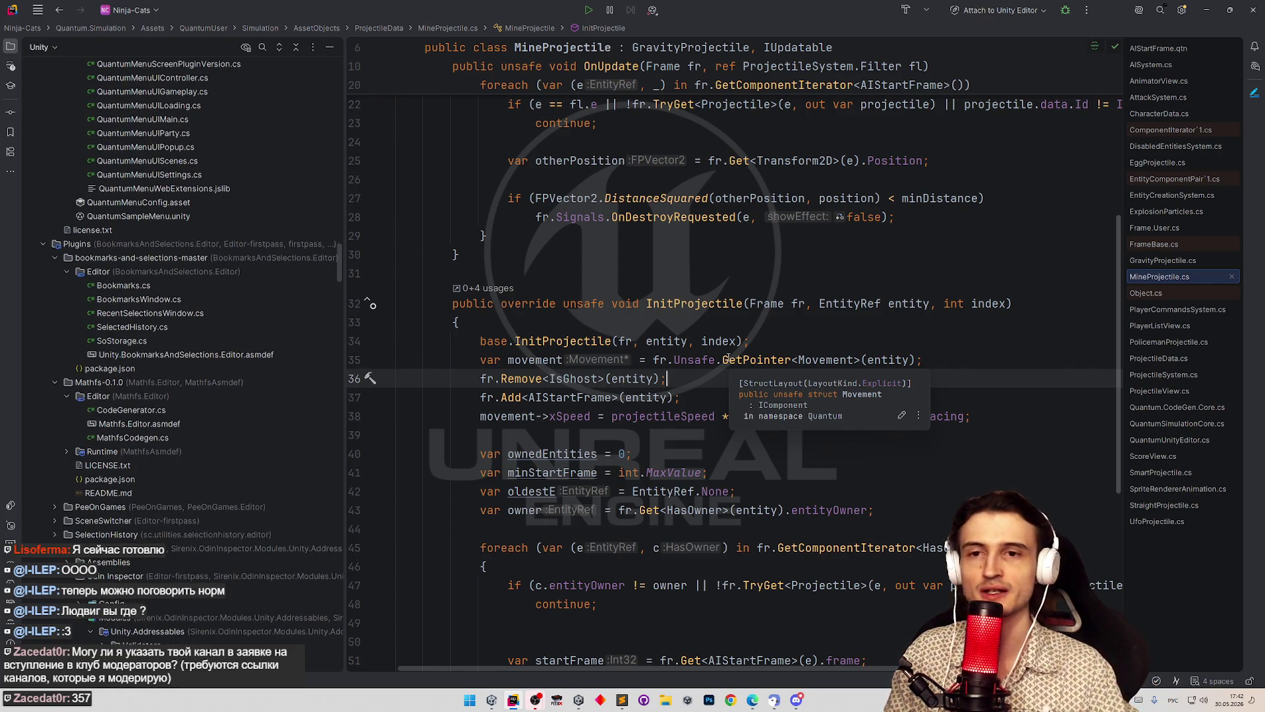
Step: Step through MineProjectile.cs InitProjectile lines 34–38, from the base call to the xSpeed assignment
{"action": "left_click", "coordinate": [889, 337]}
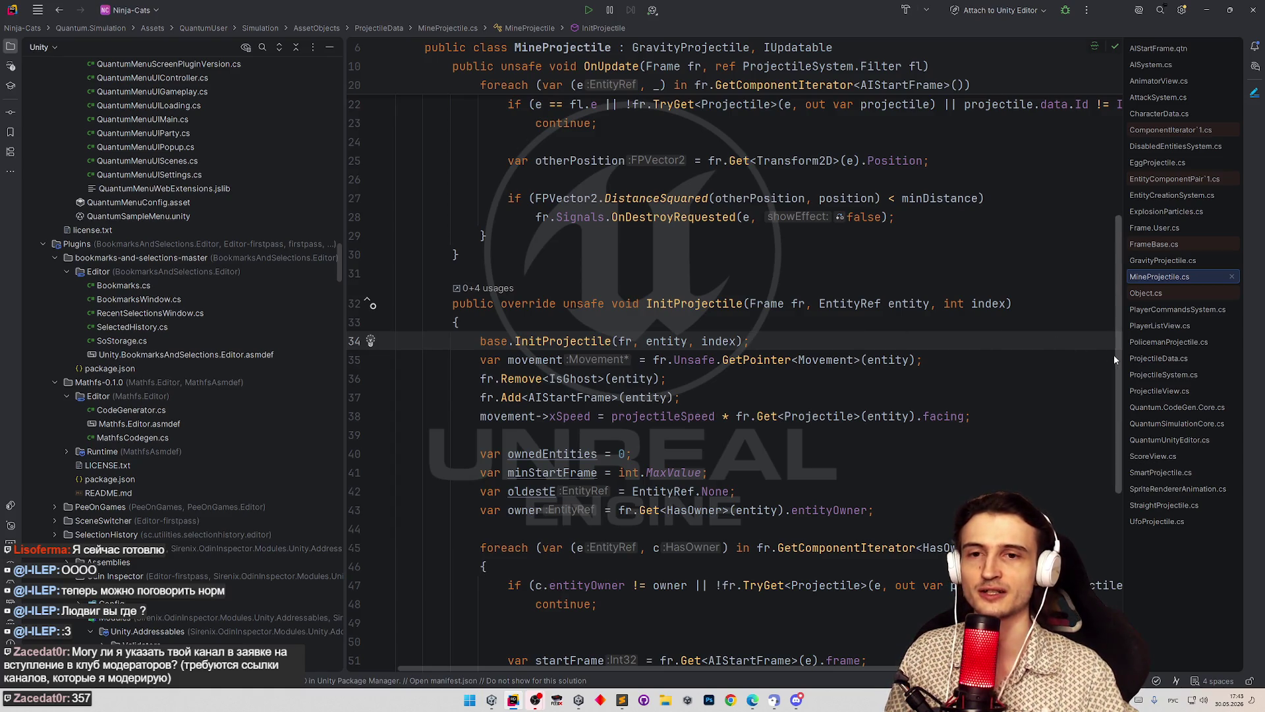
{"action": "scroll", "coordinate": [1111, 369], "scroll_direction": "down", "scroll_amount": 1}
{"action": "scroll", "coordinate": [1107, 386], "scroll_direction": "down", "scroll_amount": 1}
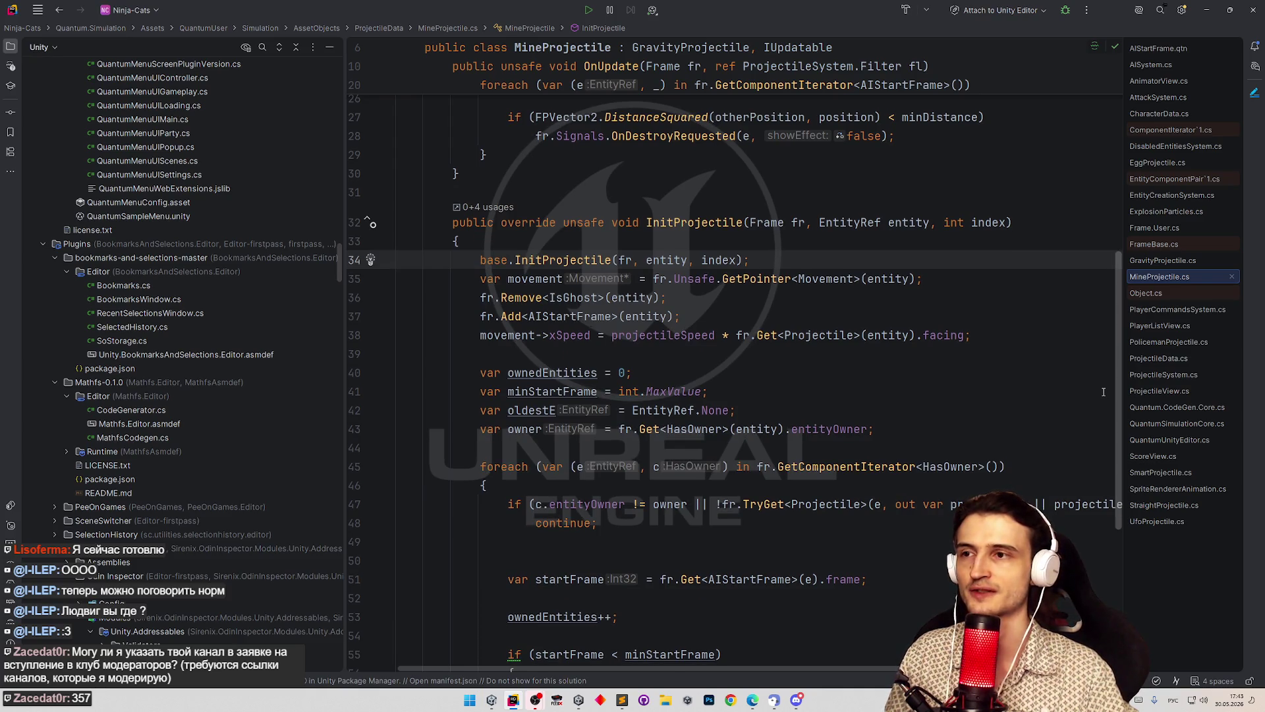
{"action": "left_click", "coordinate": [976, 279]}
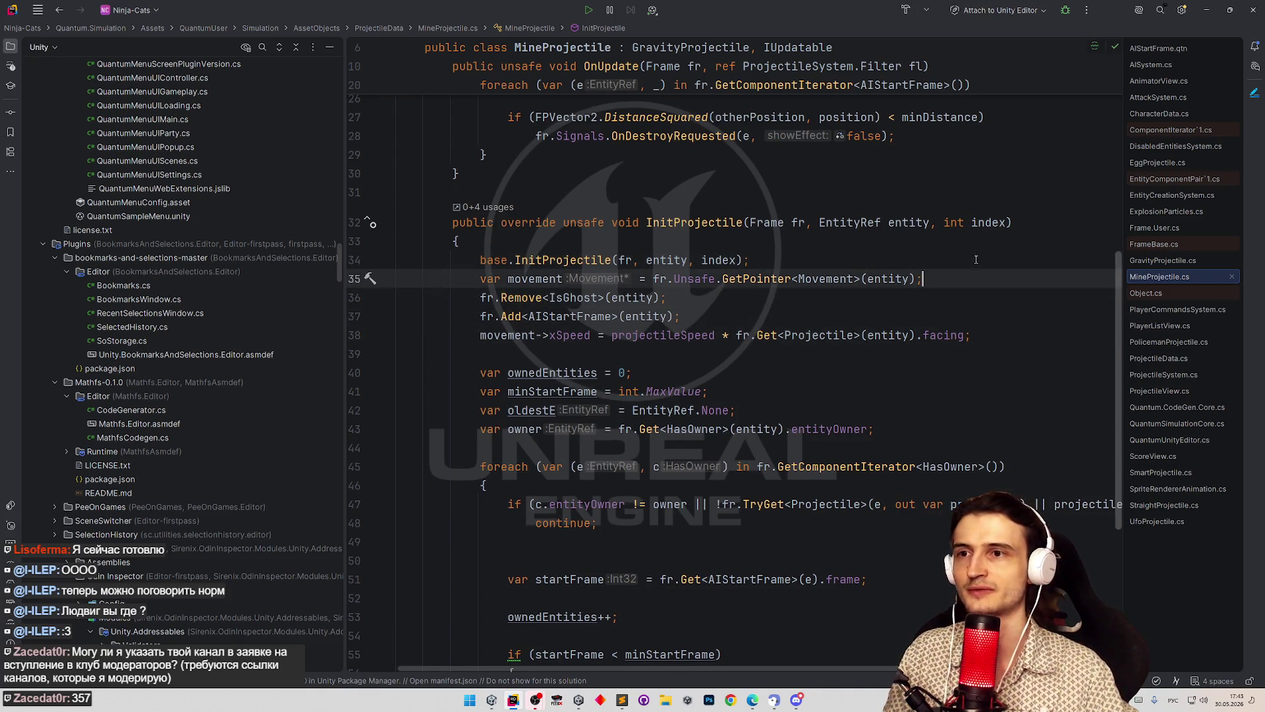
{"action": "left_click", "coordinate": [975, 260]}
{"action": "left_click", "coordinate": [922, 316]}
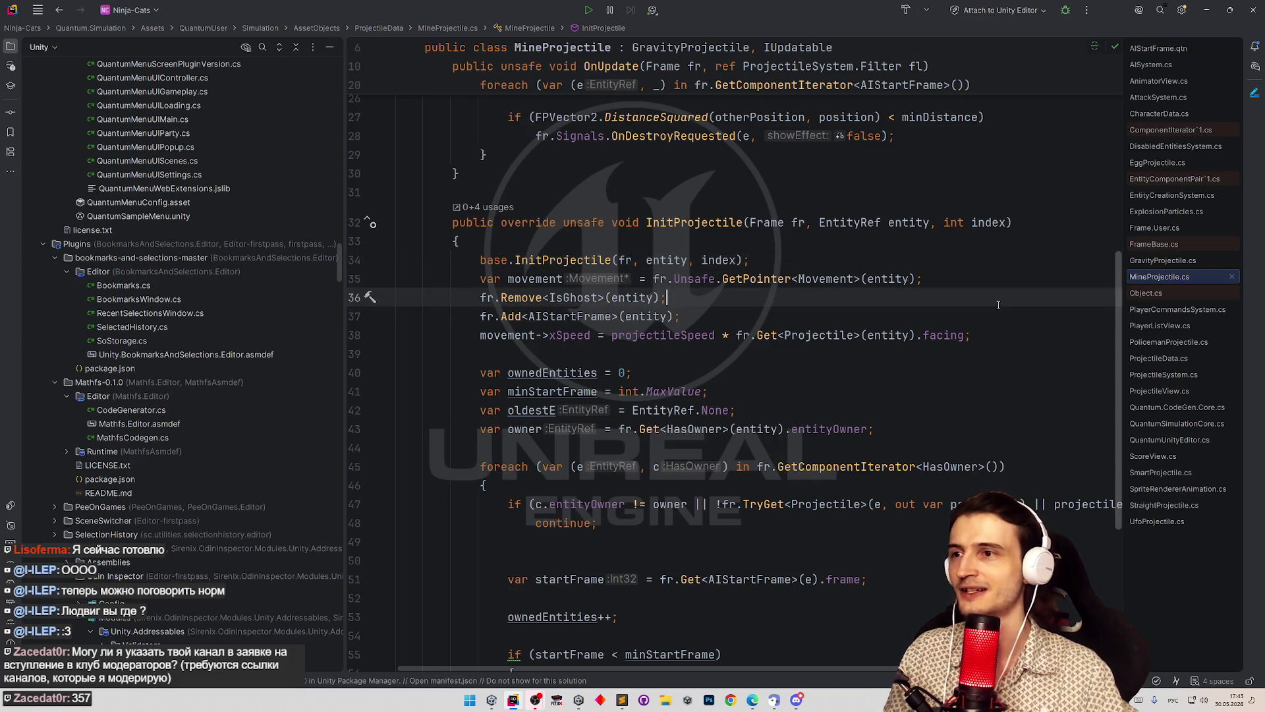
{"action": "left_click", "coordinate": [890, 336]}
{"action": "scroll", "coordinate": [1112, 417], "scroll_direction": "down", "scroll_amount": 2}
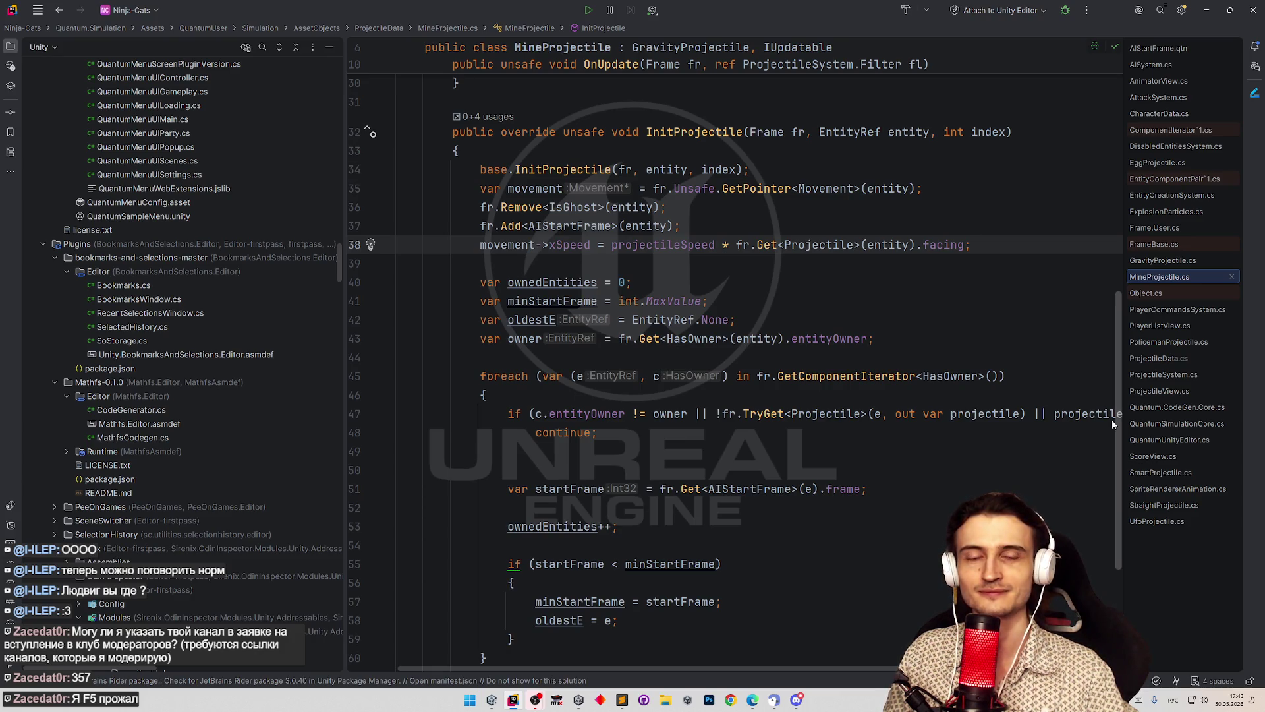
Step: Read InitProjectile's owned-mine counting, picking out the owner lookup and oldestE initialization lines
{"action": "scroll", "coordinate": [1112, 419], "scroll_direction": "up", "scroll_amount": 1}
{"action": "scroll", "coordinate": [1104, 422], "scroll_direction": "down", "scroll_amount": 1}
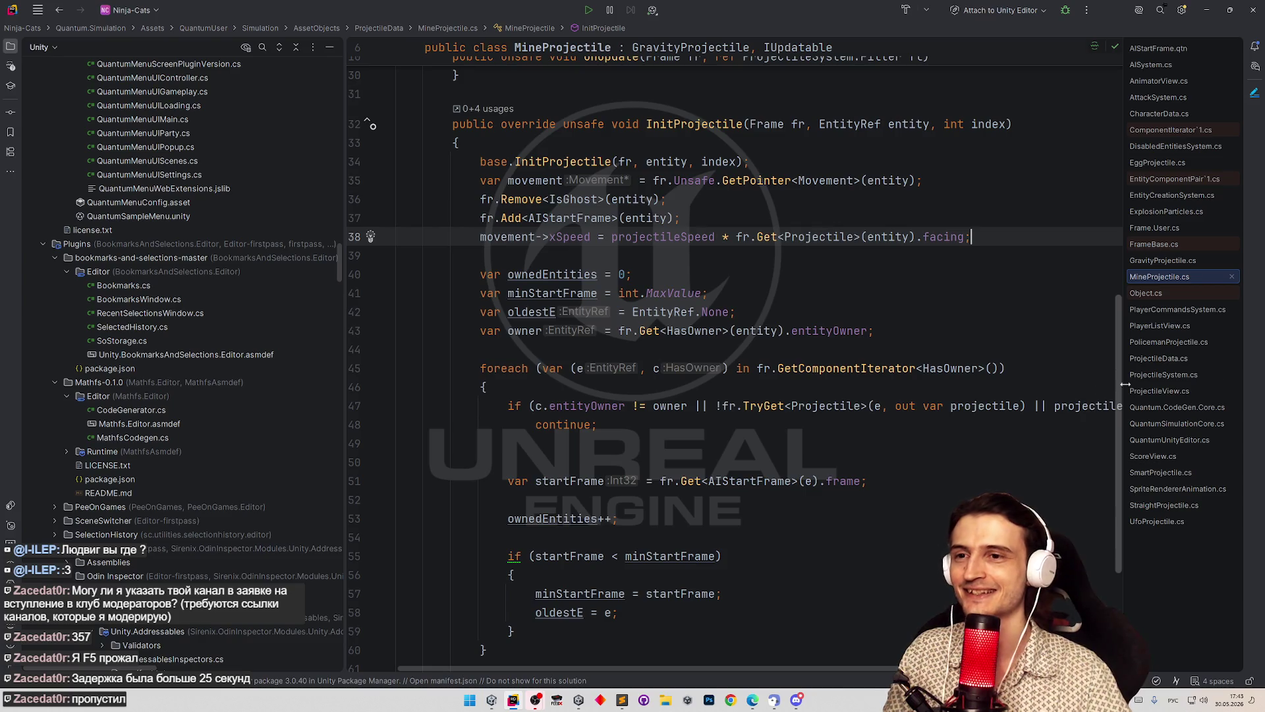
{"action": "scroll", "coordinate": [1115, 389], "scroll_direction": "down", "scroll_amount": 1}
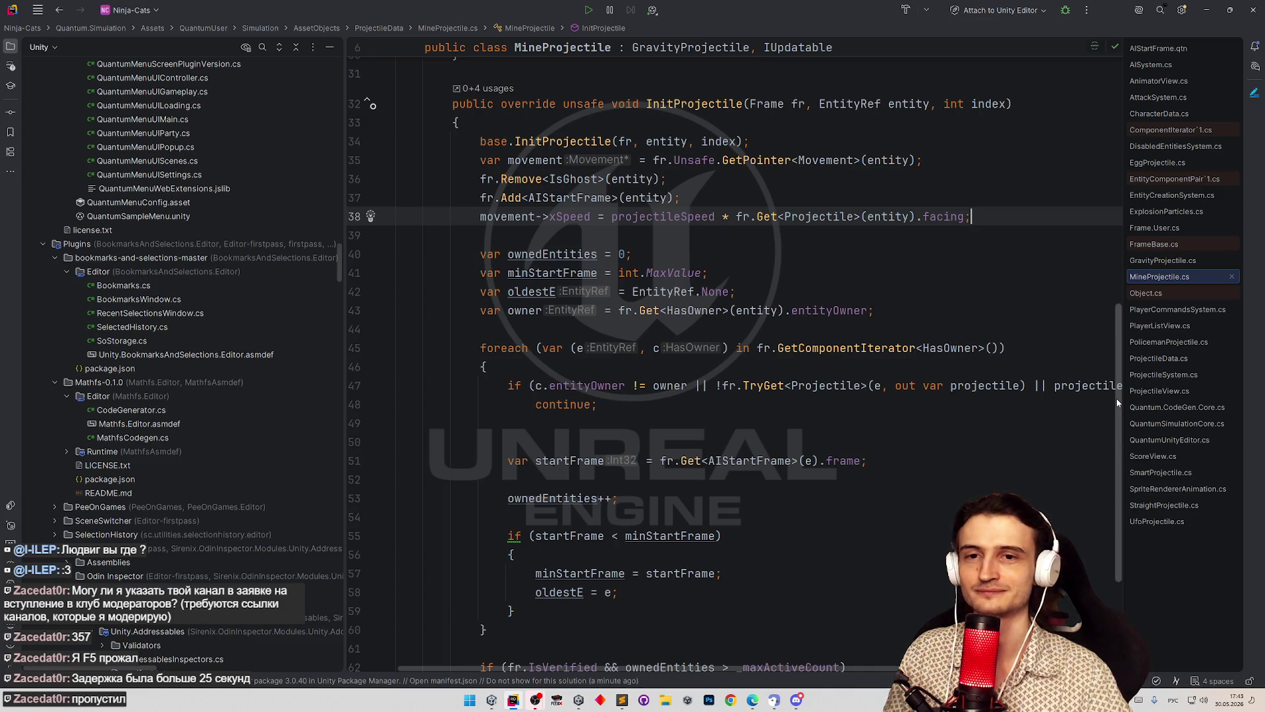
{"action": "left_click_drag", "start_coordinate": [1116, 398], "coordinate": [1111, 440]}
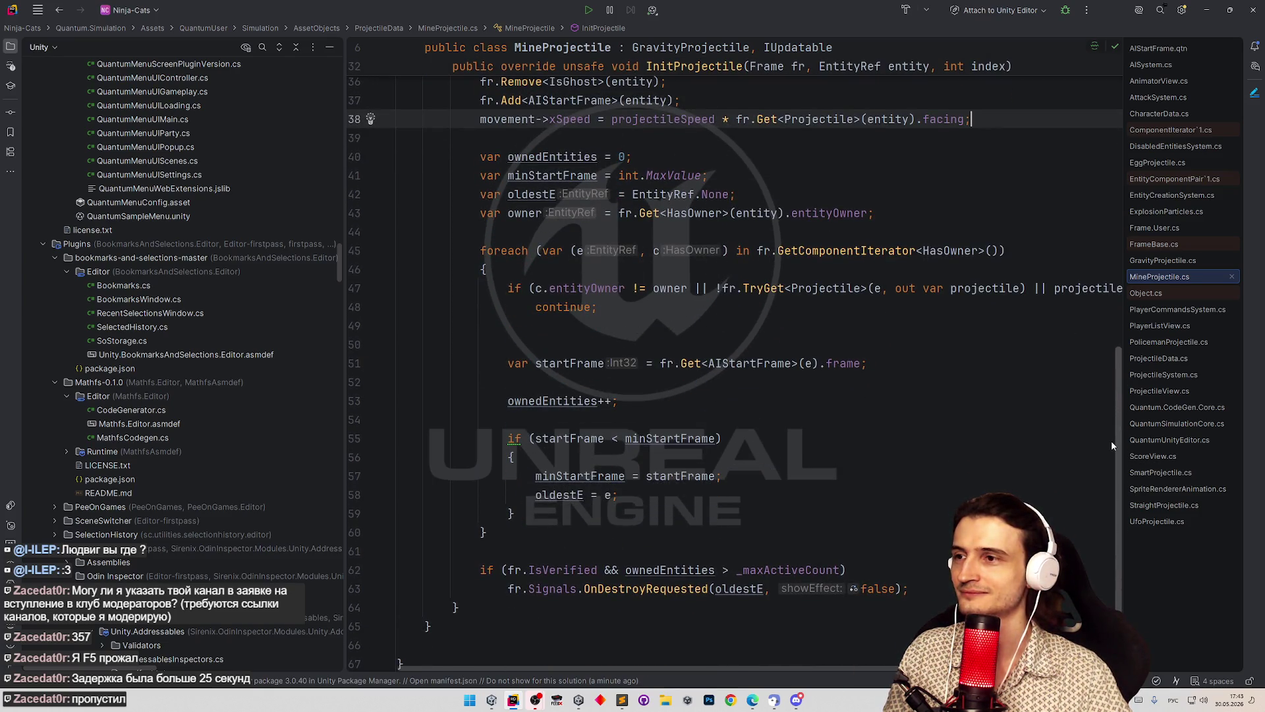
{"action": "left_click_drag", "start_coordinate": [1111, 440], "coordinate": [1096, 405]}
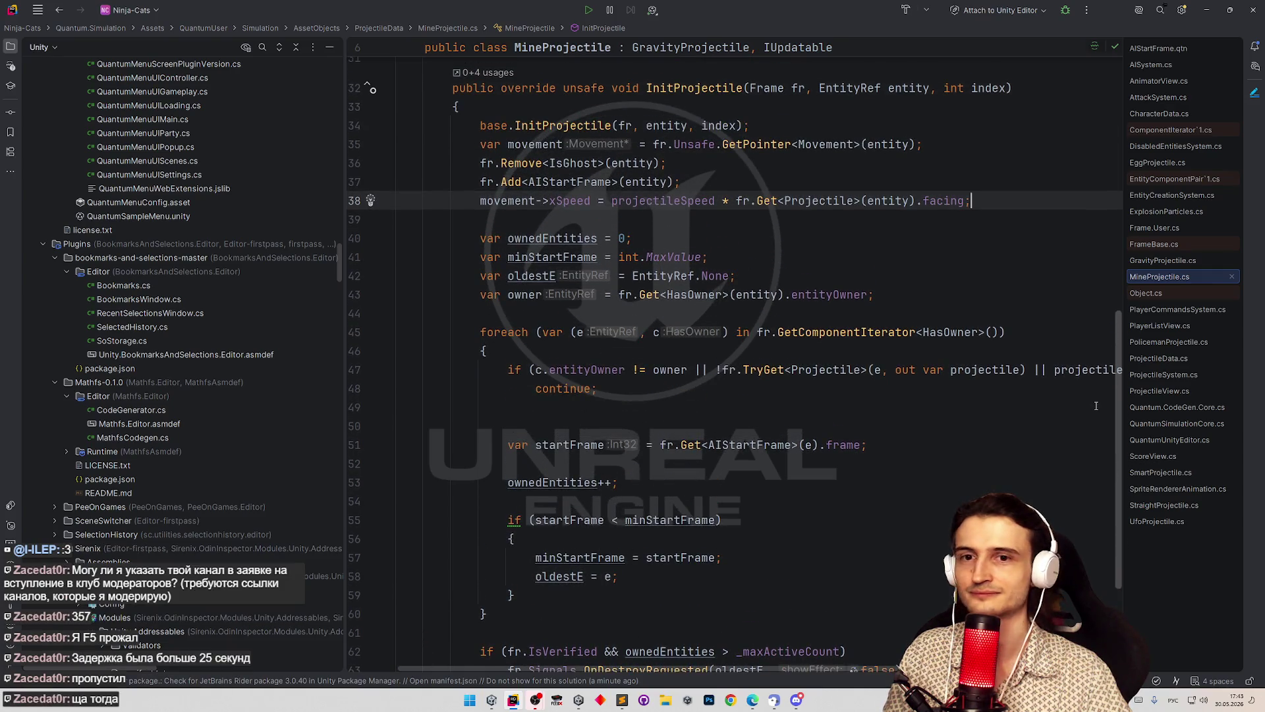
{"action": "scroll", "coordinate": [1096, 405], "scroll_direction": "up", "scroll_amount": 3}
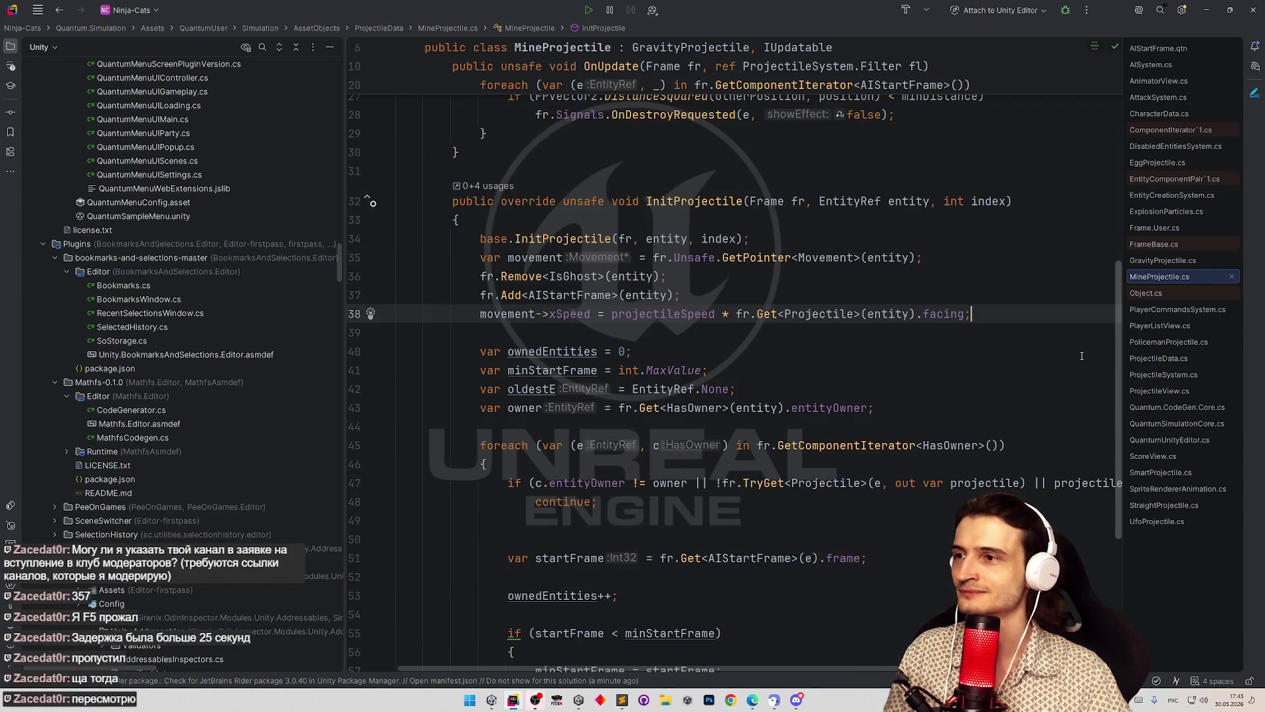
{"action": "scroll", "coordinate": [1067, 337], "scroll_direction": "up", "scroll_amount": 2}
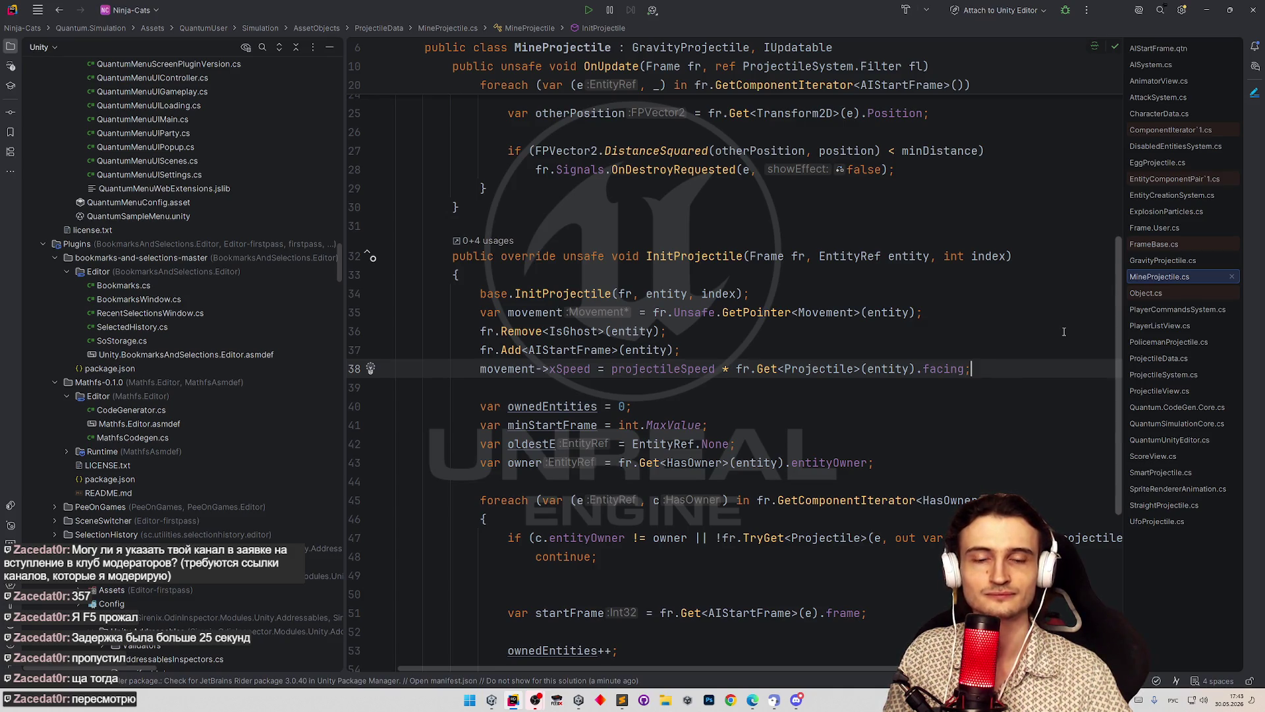
{"action": "scroll", "coordinate": [1061, 334], "scroll_direction": "down", "scroll_amount": 1}
{"action": "scroll", "coordinate": [1057, 338], "scroll_direction": "down", "scroll_amount": 3}
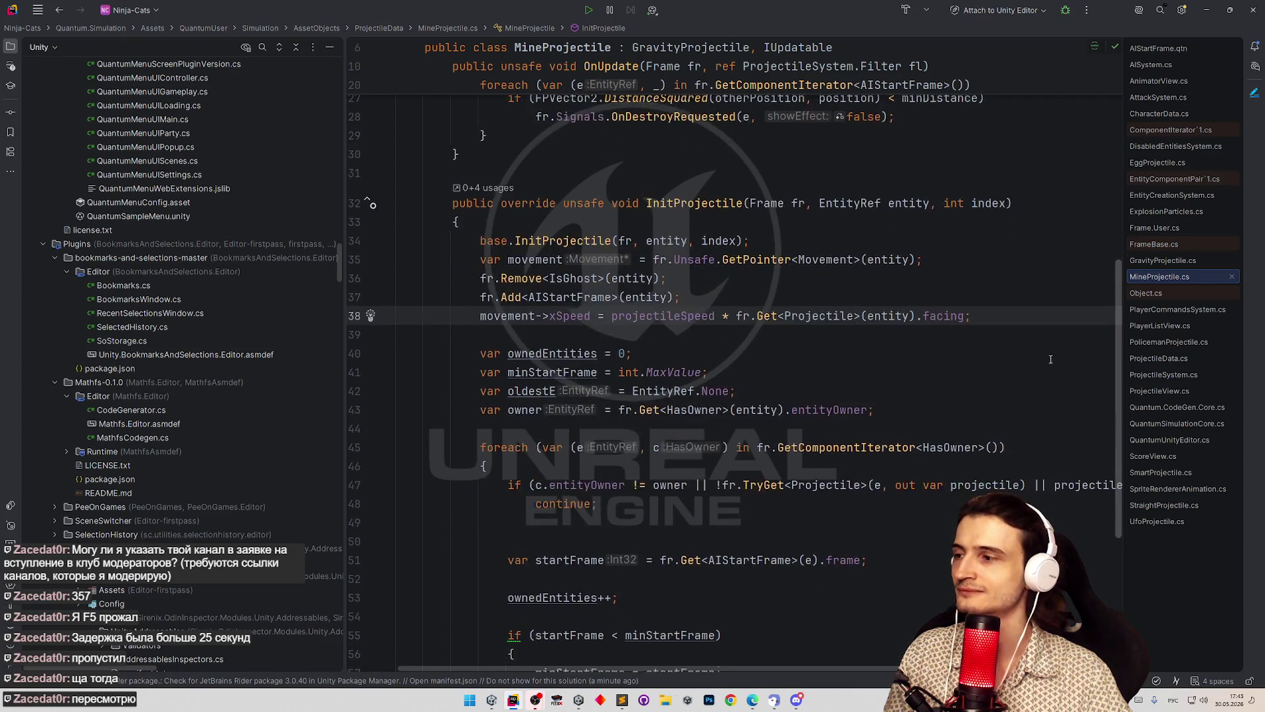
{"action": "left_click", "coordinate": [1031, 359]}
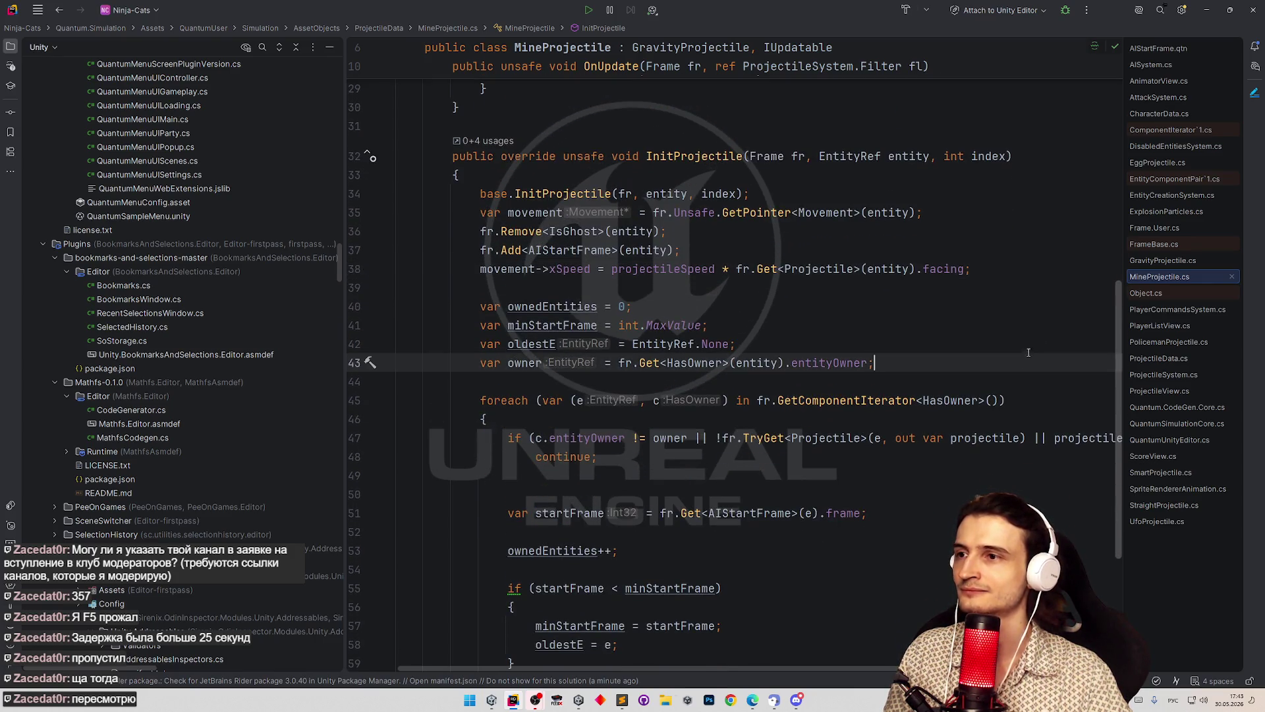
{"action": "left_click", "coordinate": [1028, 345]}
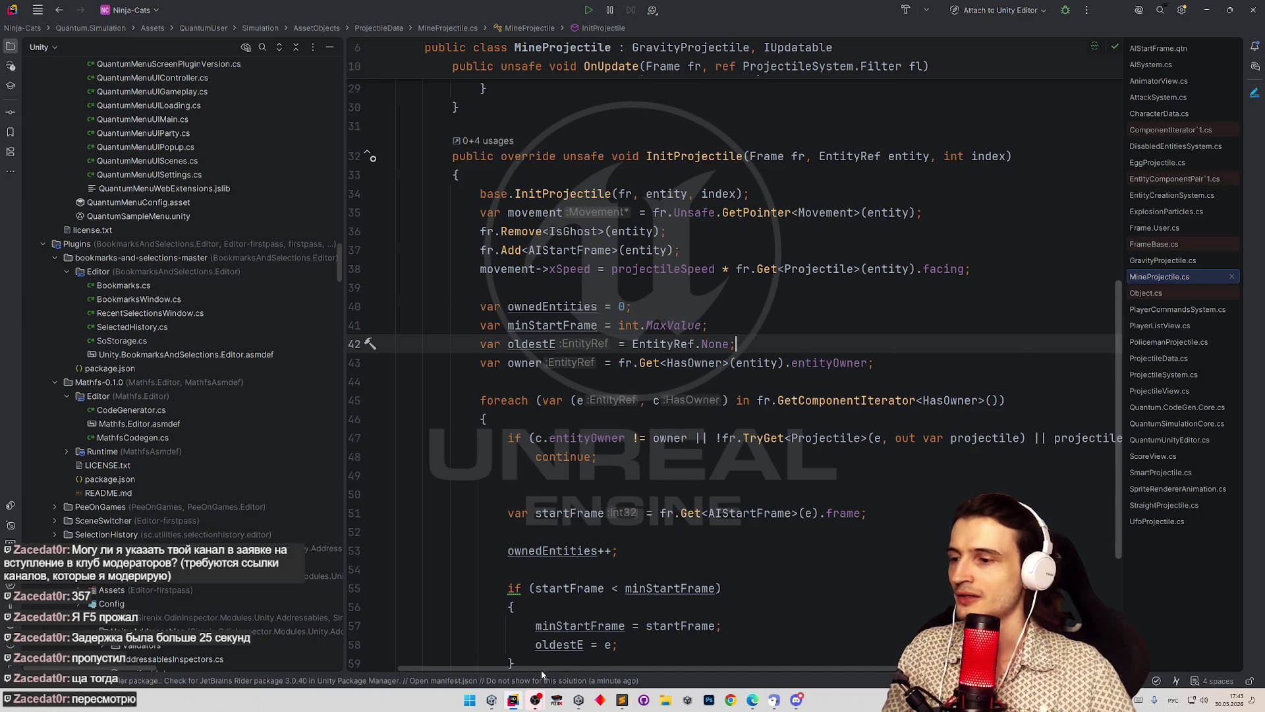
{"action": "left_click", "coordinate": [491, 700]}
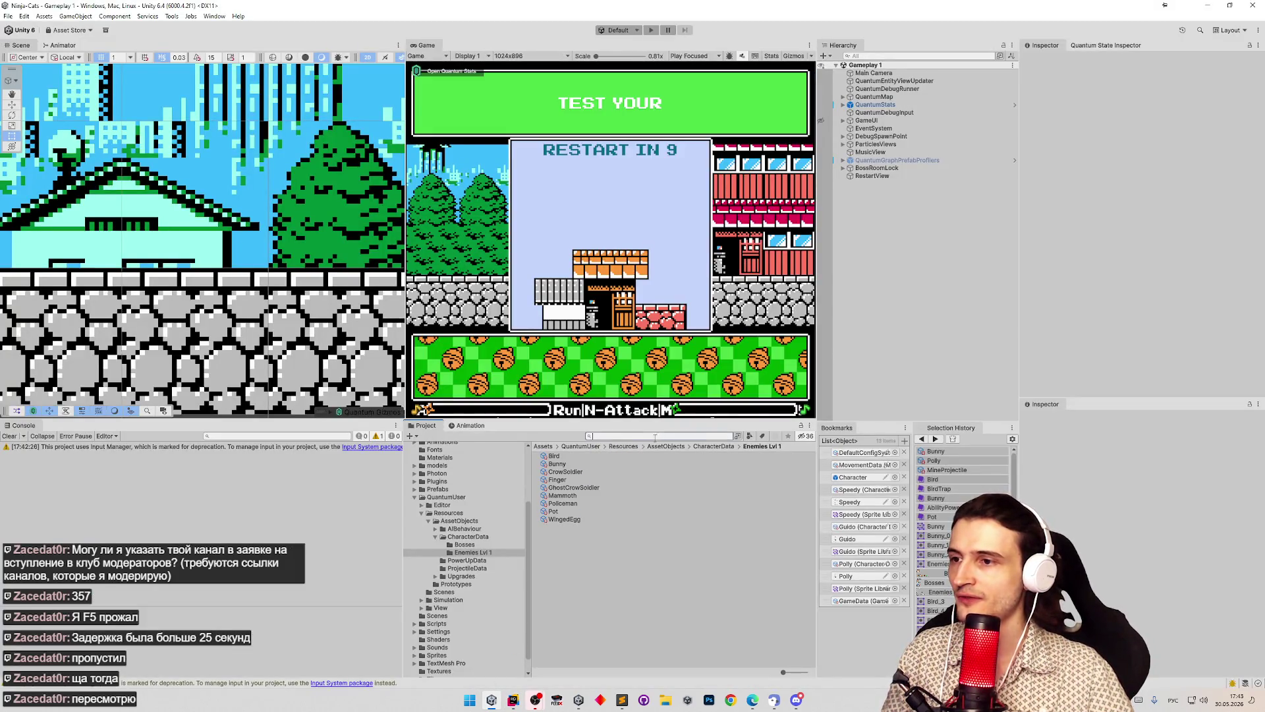
Step: Browse the Assets Sprites/Characters folder, then open the Sounds folder
{"action": "left_click", "coordinate": [544, 446]}
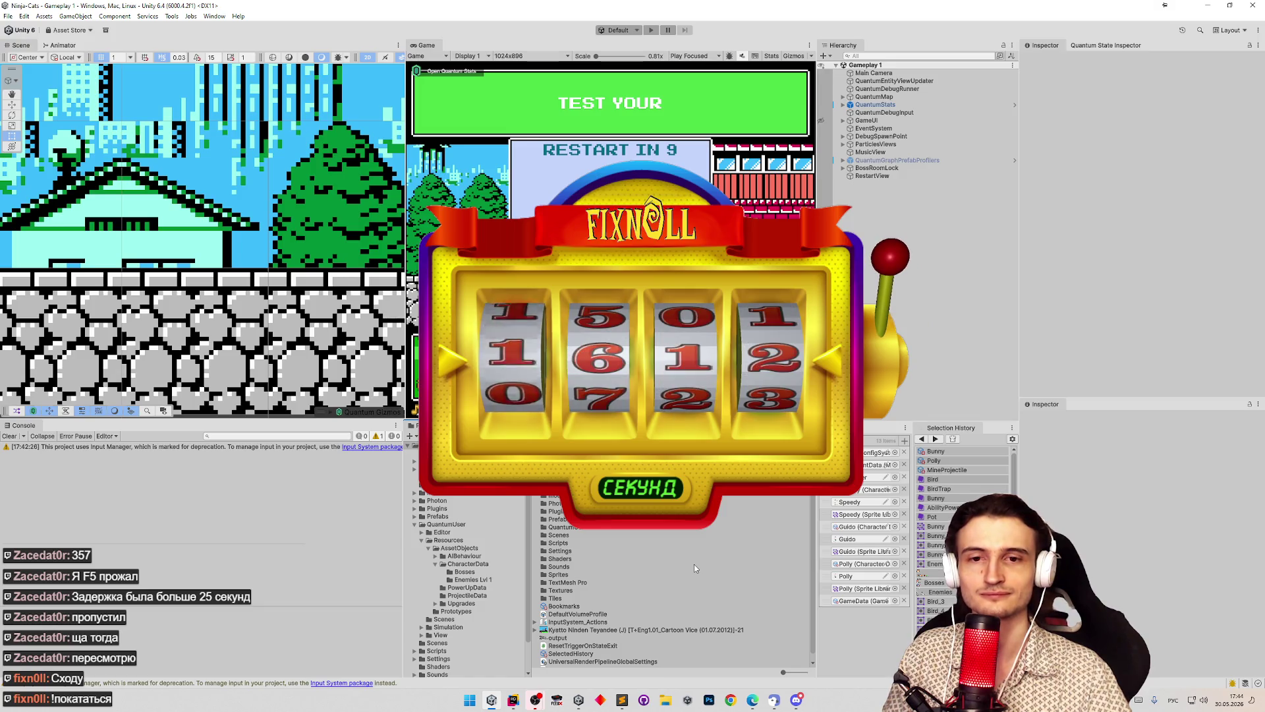
{"action": "double_click", "coordinate": [558, 574]}
{"action": "double_click", "coordinate": [571, 456]}
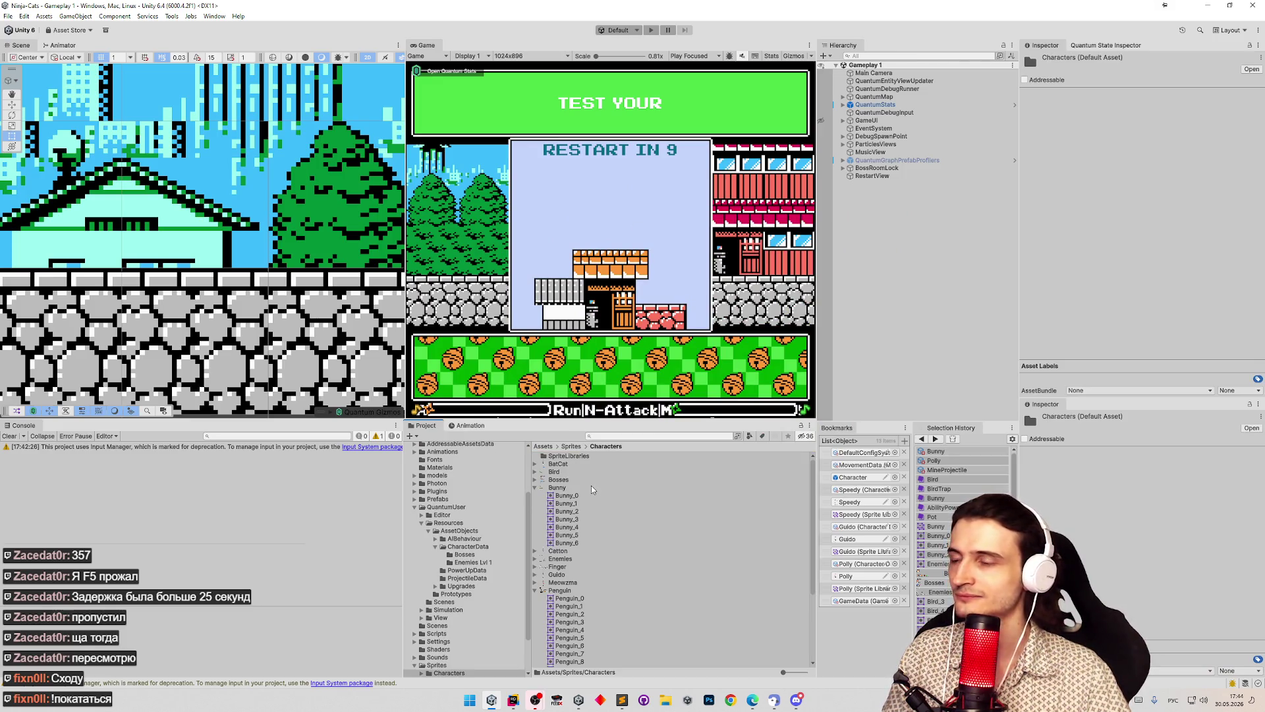
{"action": "left_click", "coordinate": [543, 447]}
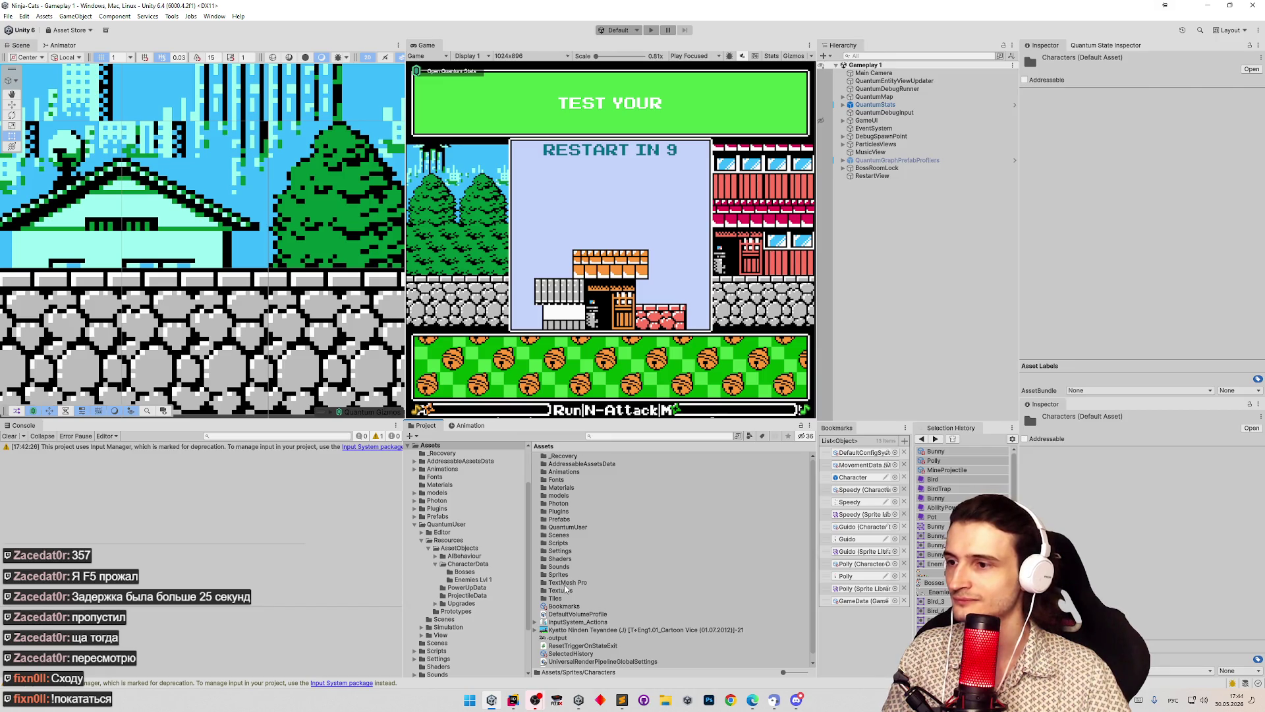
{"action": "double_click", "coordinate": [560, 566]}
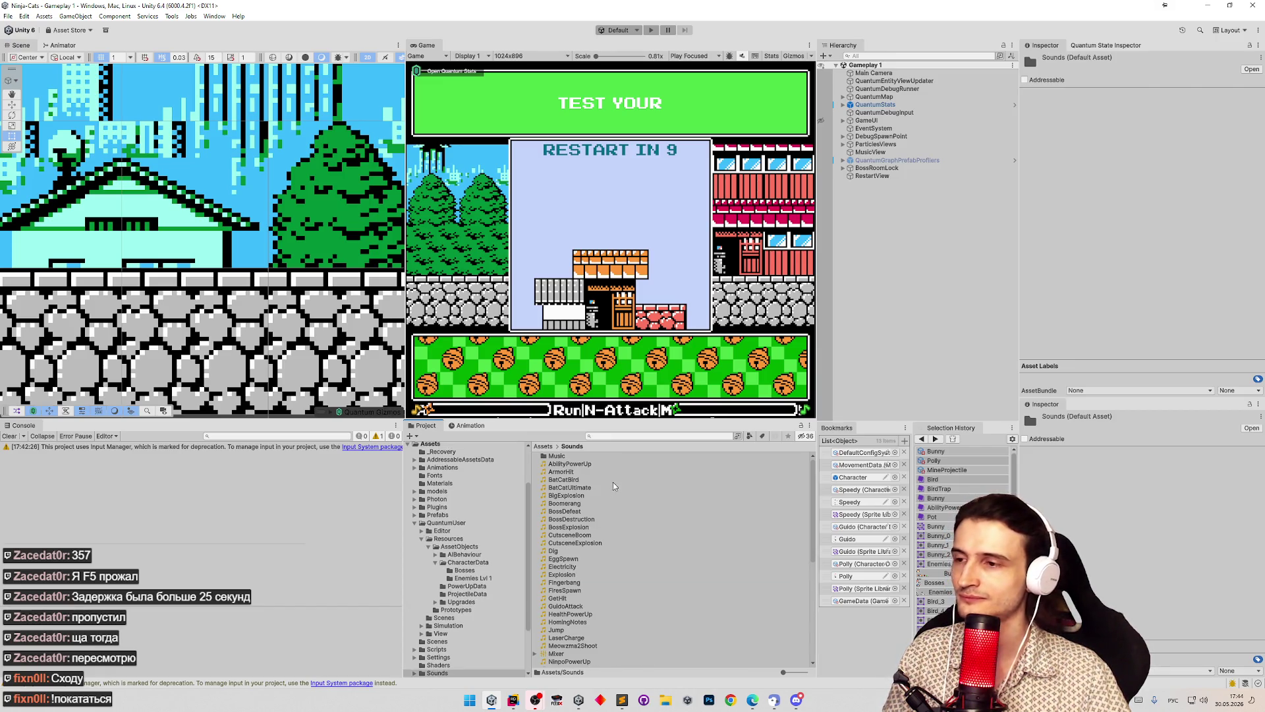
{"action": "left_click_drag", "start_coordinate": [810, 507], "coordinate": [812, 516]}
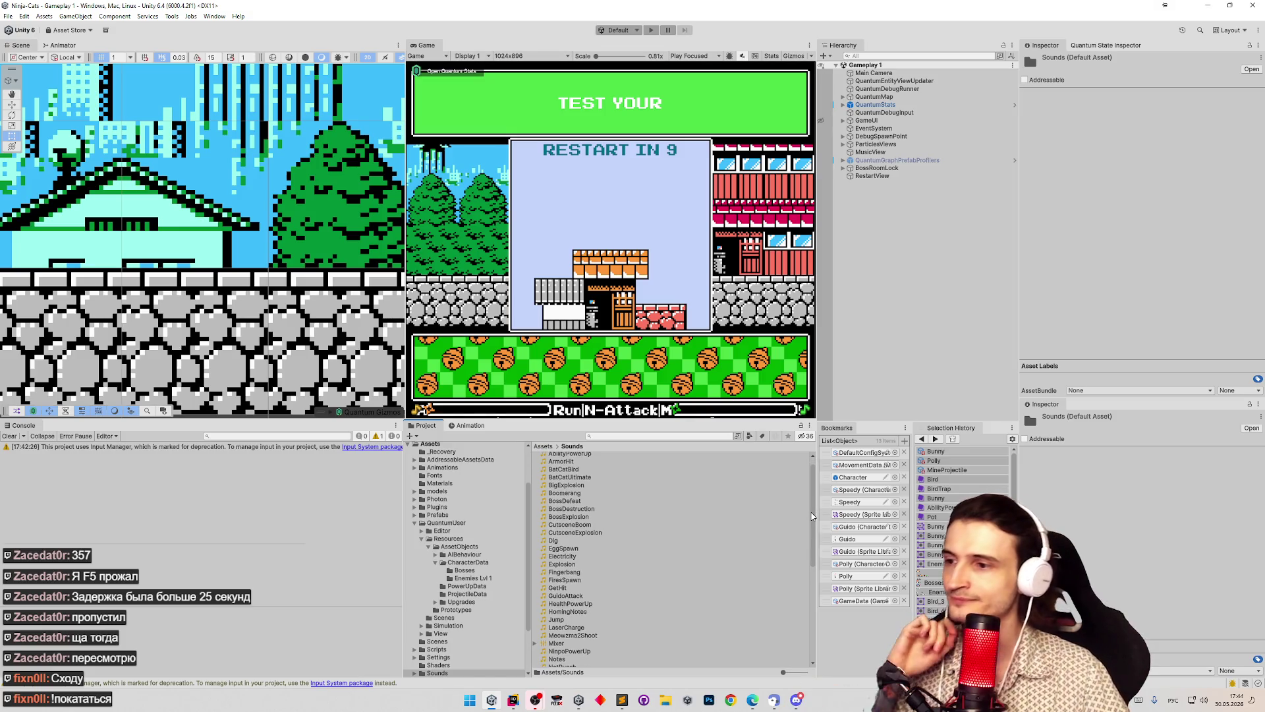
{"action": "scroll", "coordinate": [757, 533], "scroll_direction": "down", "scroll_amount": 1}
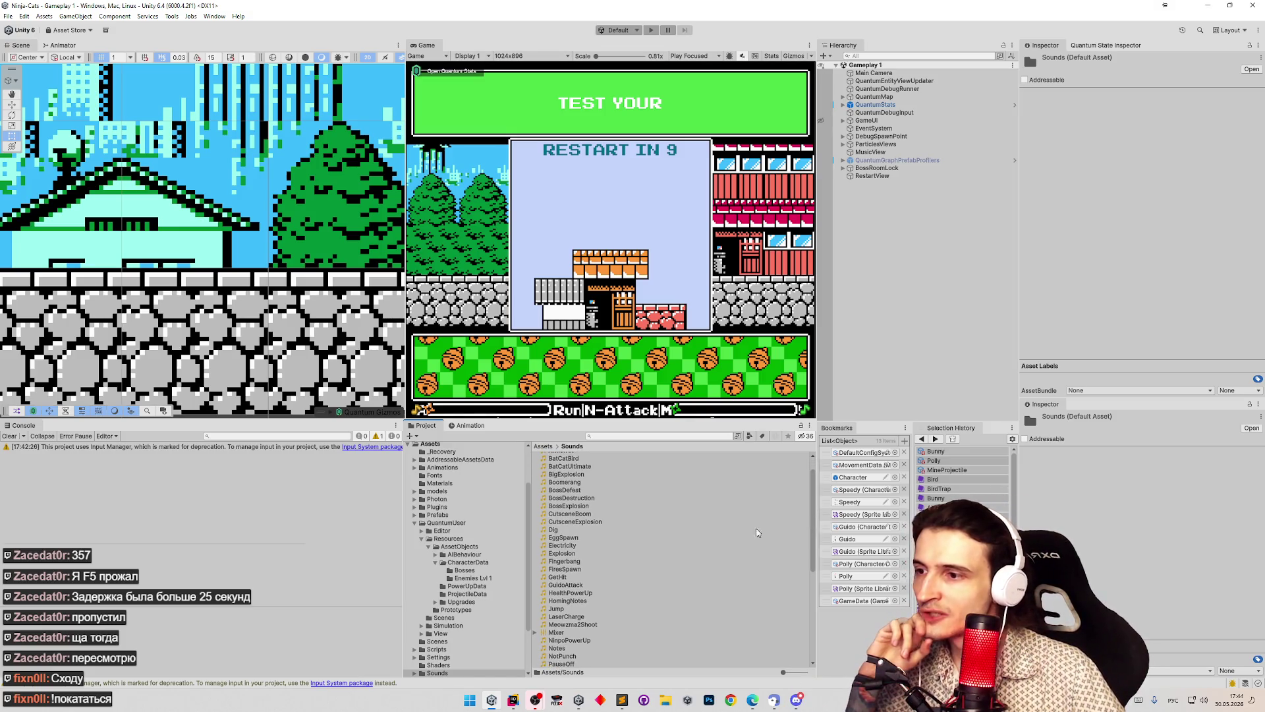
Step: Play the Electricity, Explosion, Fingerbang and FiresSpawn clips in turn, ending on FiresSpawn
{"action": "double_click", "coordinate": [615, 544]}
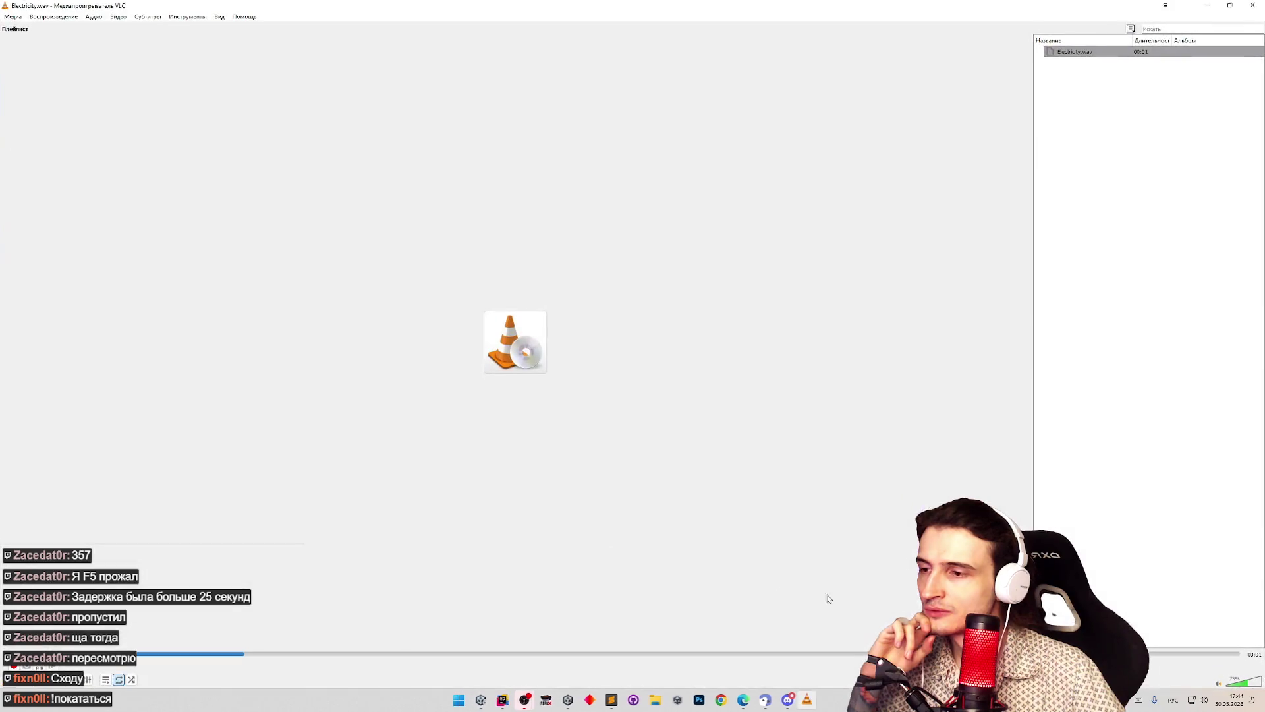
{"action": "left_click", "coordinate": [1250, 5]}
{"action": "left_click", "coordinate": [560, 553]}
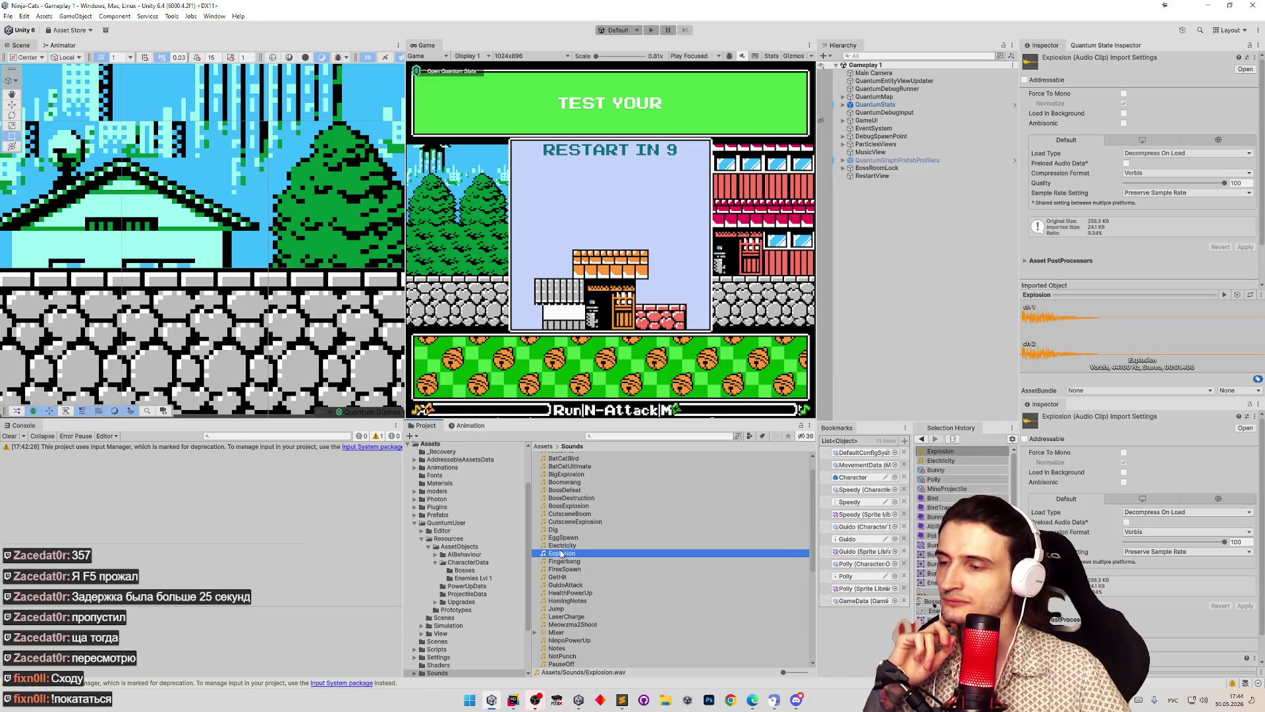
{"action": "double_click", "coordinate": [561, 553]}
{"action": "left_click", "coordinate": [1250, 5]}
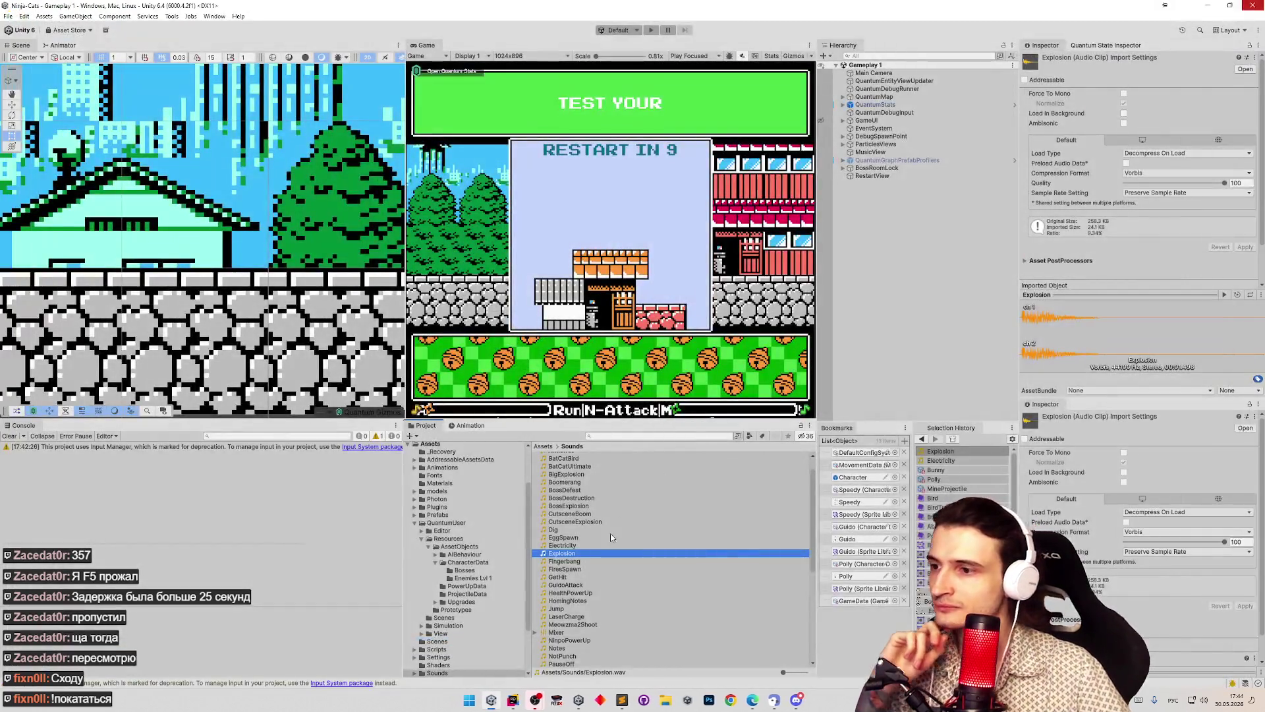
{"action": "double_click", "coordinate": [619, 569]}
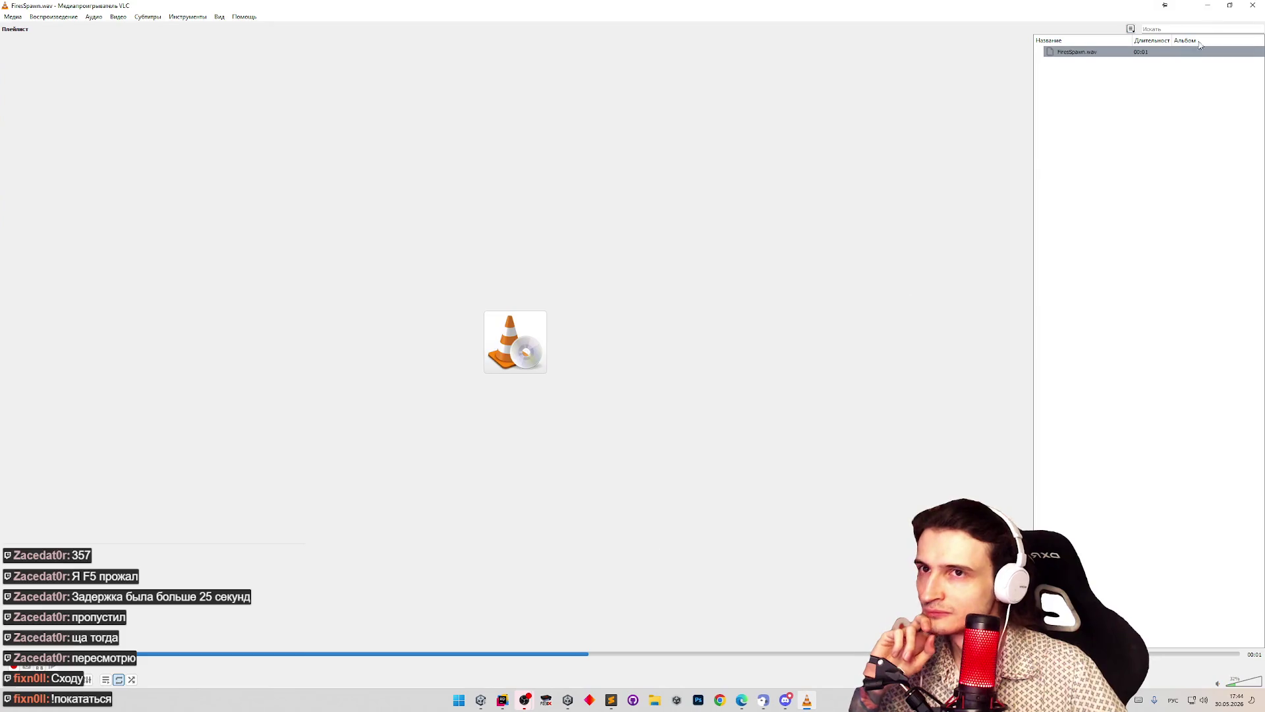
{"action": "left_click", "coordinate": [1251, 5]}
{"action": "left_click", "coordinate": [564, 561]}
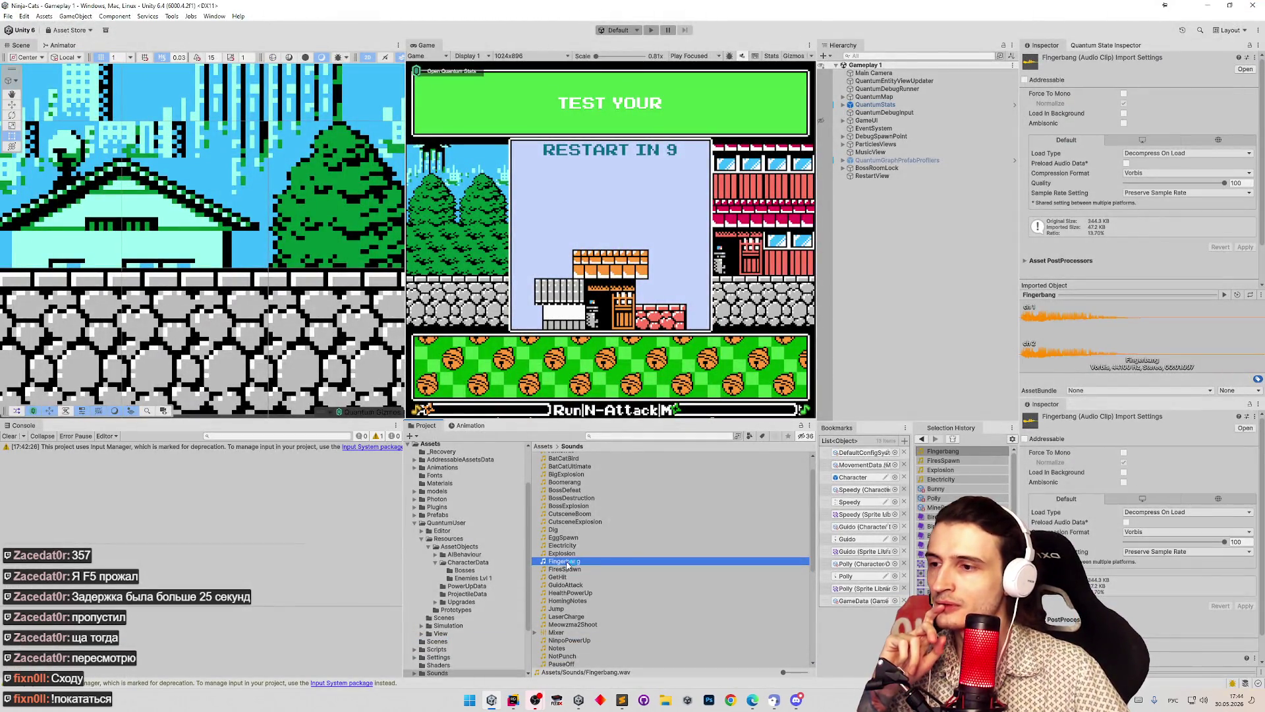
{"action": "double_click", "coordinate": [566, 561]}
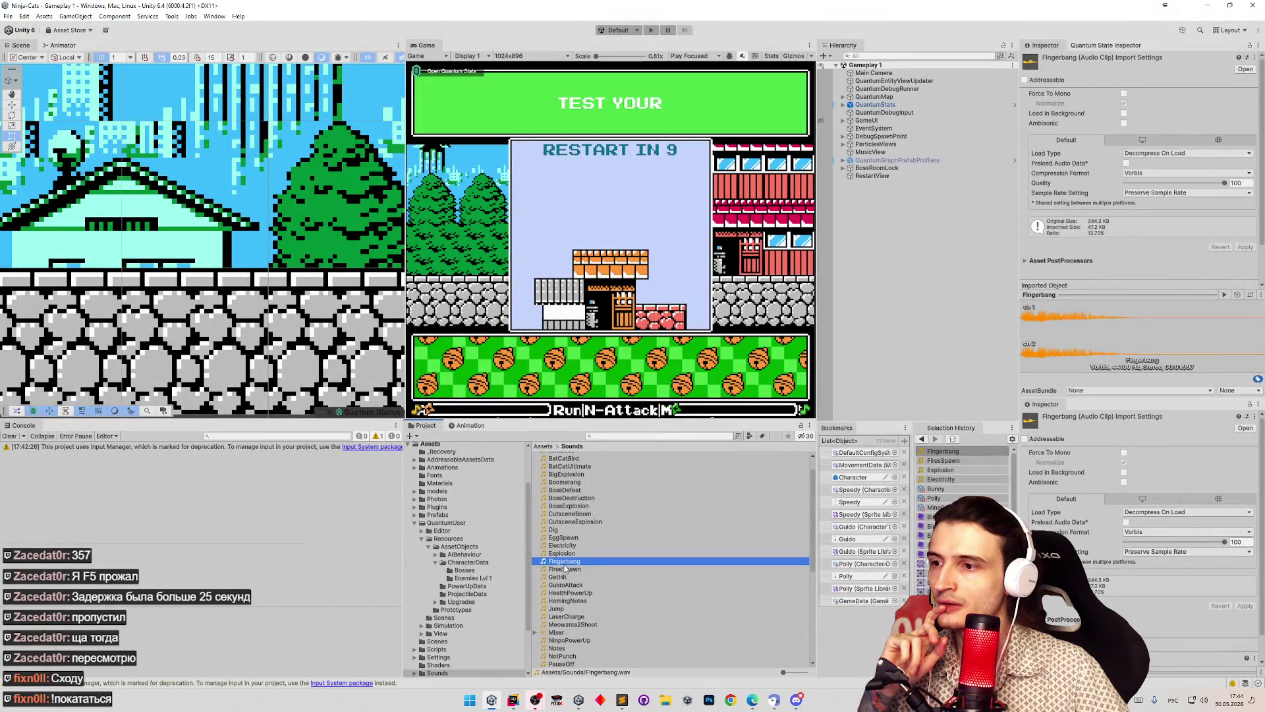
{"action": "double_click", "coordinate": [566, 569]}
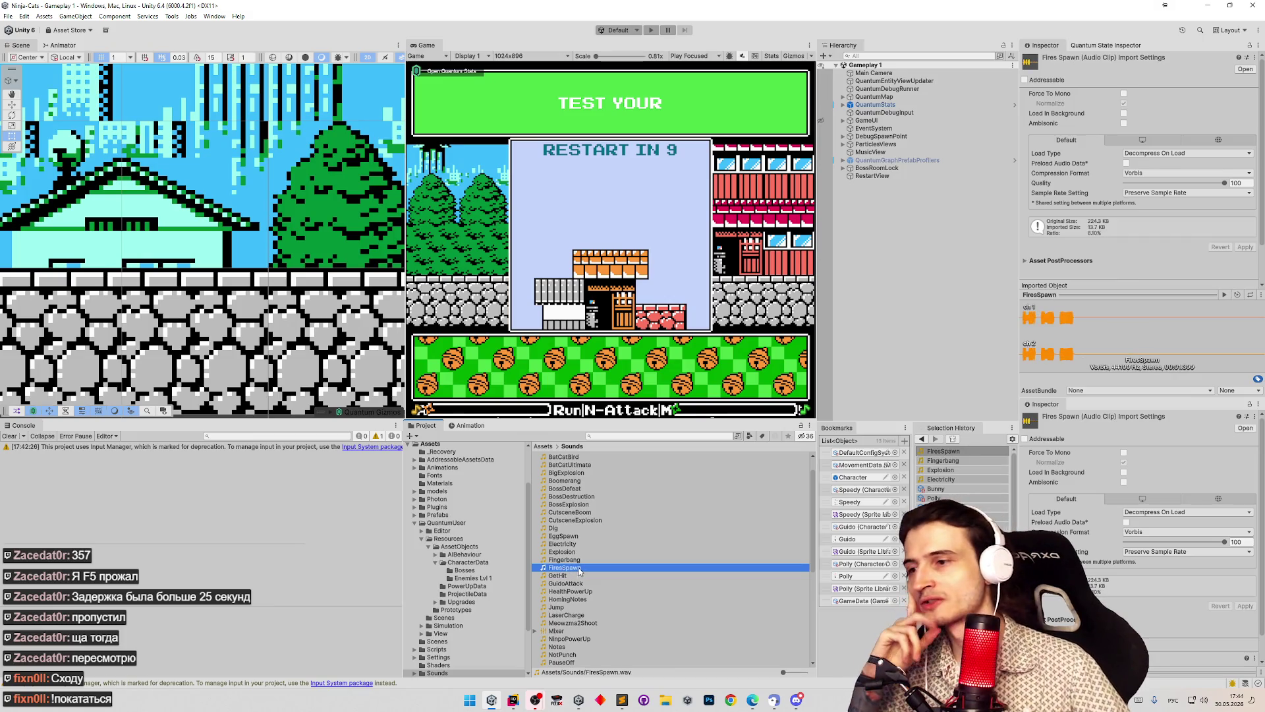
{"action": "left_click", "coordinate": [467, 700]}
Step: Search the Start menu for 'audacity' in English and launch Audacity
{"action": "type", "text": "фгв"}
{"action": "key", "text": "BackSpace"}
{"action": "key", "text": "BackSpace"}
{"action": "key", "text": "BackSpace"}
{"action": "key", "text": "alt+shift"}
{"action": "type", "text": "audio"}
{"action": "key", "text": "BackSpace"}
{"action": "key", "text": "BackSpace"}
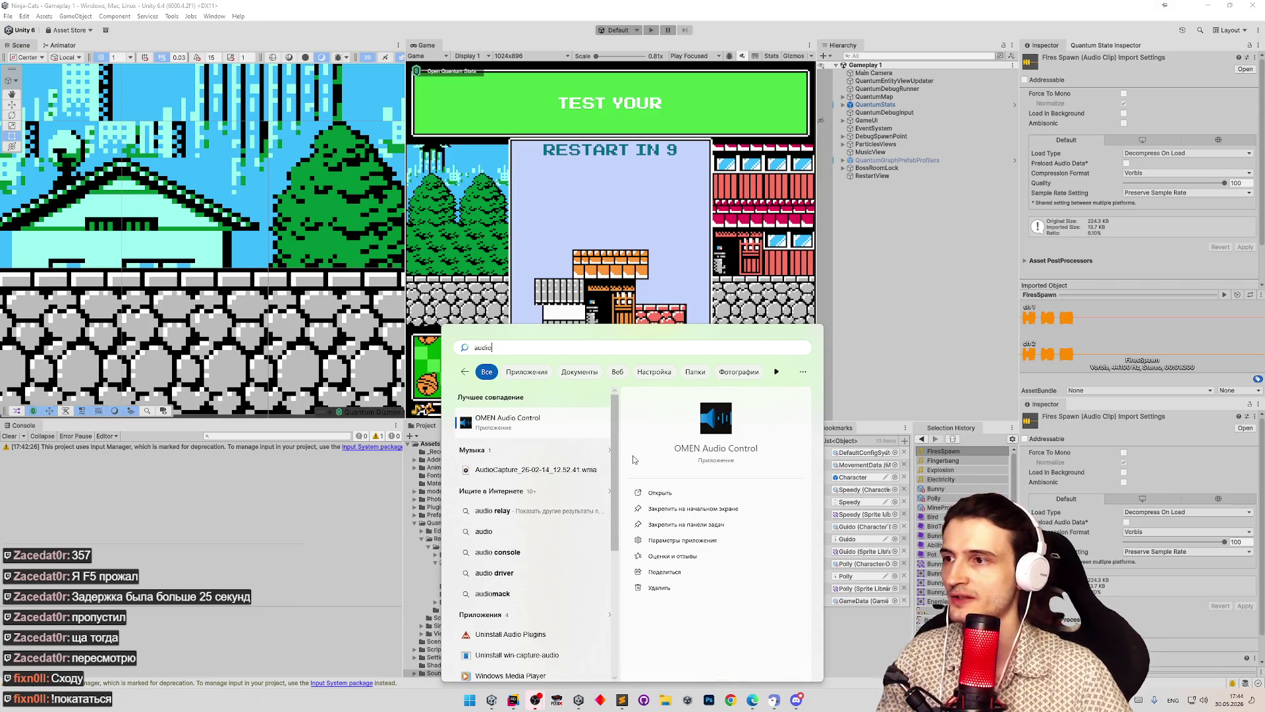
{"action": "type", "text": "acity"}
{"action": "left_click", "coordinate": [505, 424]}
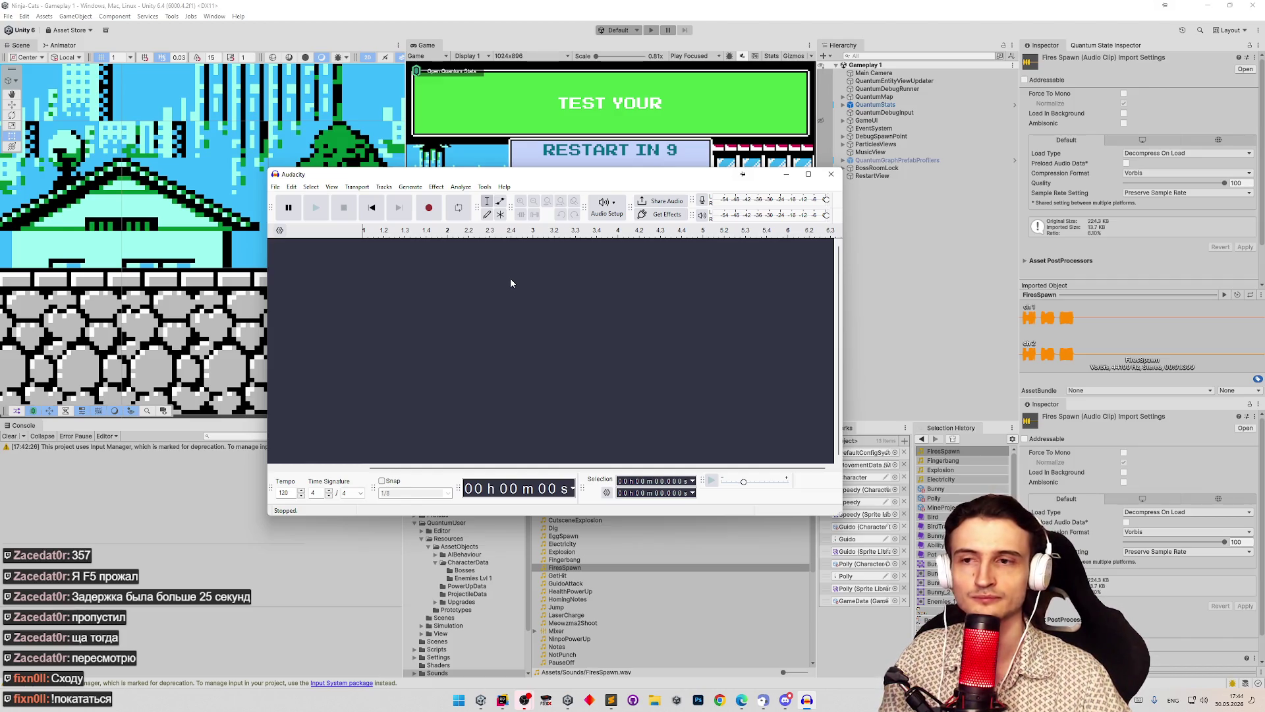
Step: Resize Unity beside Audacity and drag the FiresSpawn clip from its Sounds list into Audacity
{"action": "left_click", "coordinate": [567, 559]}
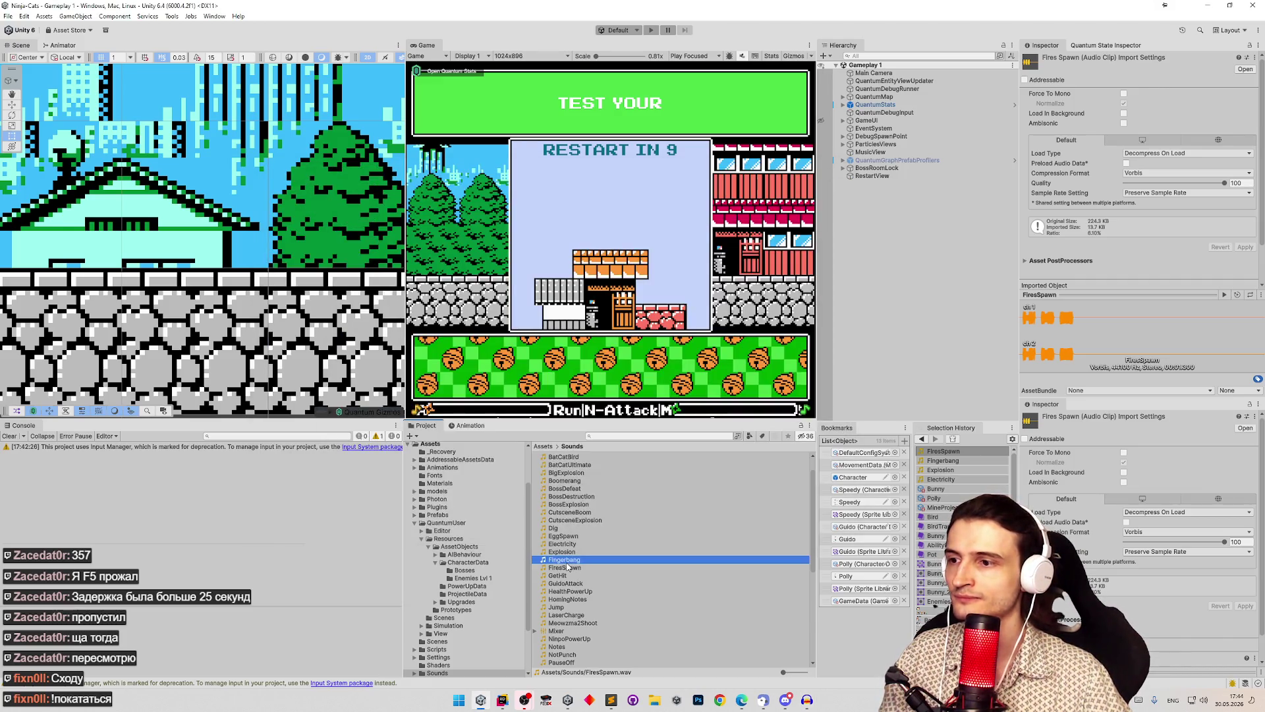
{"action": "left_click", "coordinate": [806, 700]}
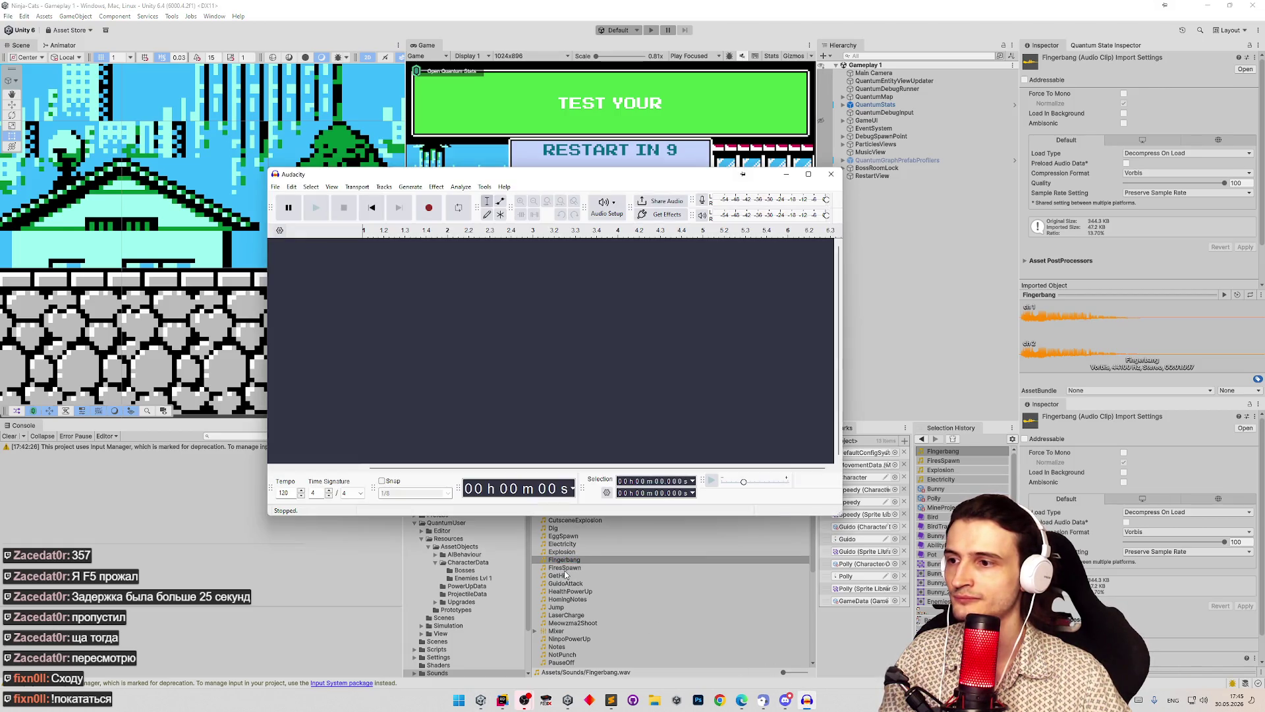
{"action": "left_click", "coordinate": [566, 568]}
{"action": "left_click", "coordinate": [566, 560]}
{"action": "mouse_move", "coordinate": [850, 5]}
{"action": "left_mouse_down"}
{"action": "mouse_move", "coordinate": [702, 31]}
{"action": "mouse_move", "coordinate": [902, 177]}
{"action": "mouse_move", "coordinate": [911, 208]}
{"action": "left_mouse_up"}
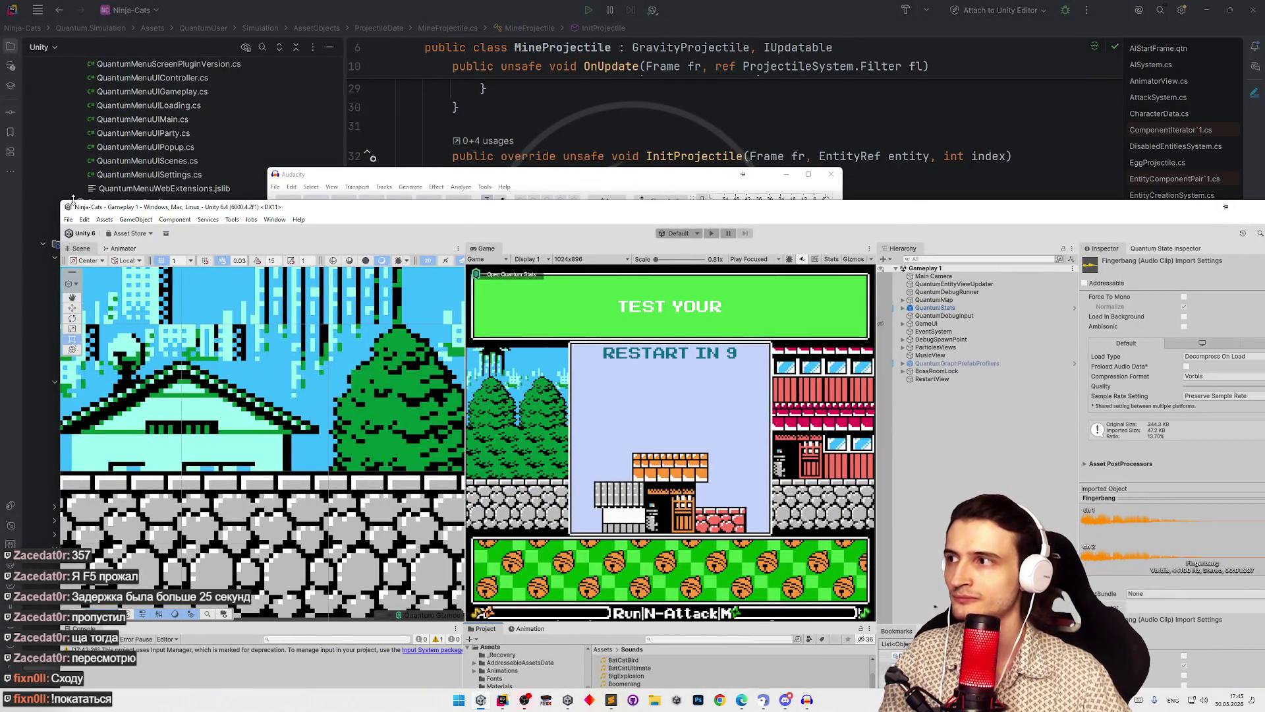
{"action": "left_click_drag", "start_coordinate": [62, 200], "coordinate": [514, 461]}
{"action": "mouse_move", "coordinate": [743, 468]}
{"action": "left_mouse_down"}
{"action": "mouse_move", "coordinate": [743, 78]}
{"action": "mouse_move", "coordinate": [739, 151]}
{"action": "left_mouse_up"}
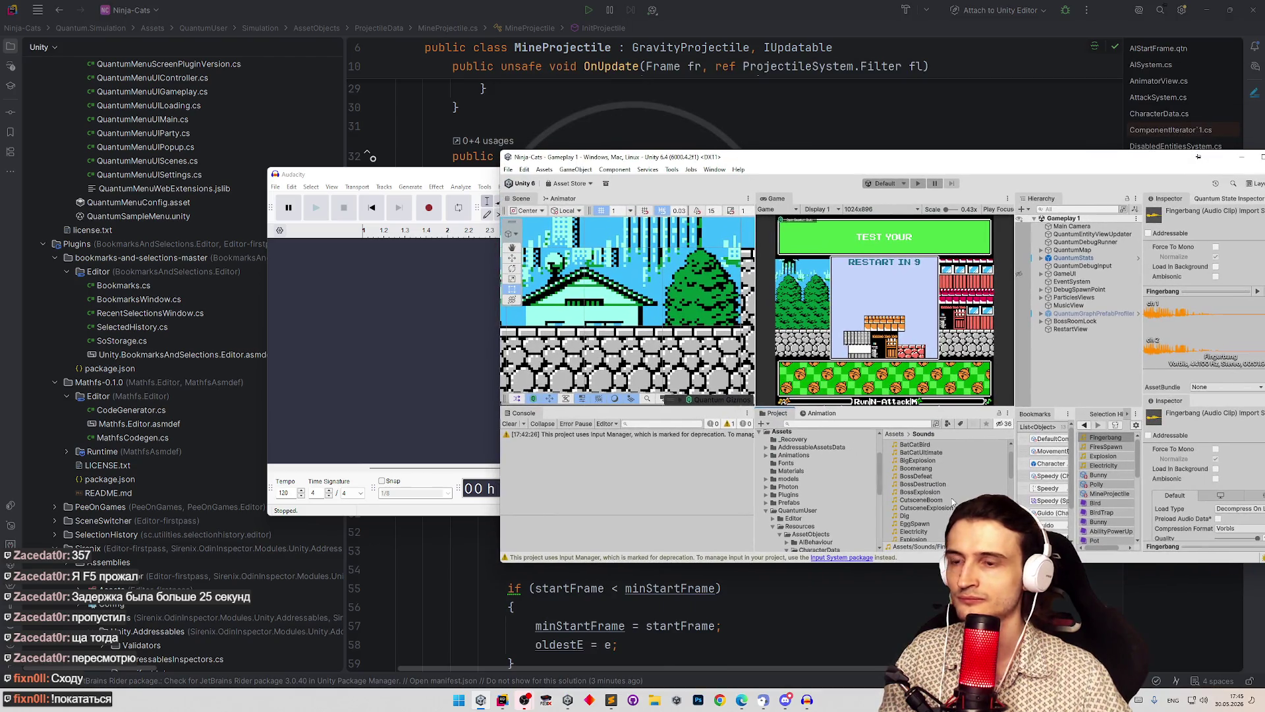
{"action": "scroll", "coordinate": [1005, 479], "scroll_direction": "down", "scroll_amount": 3}
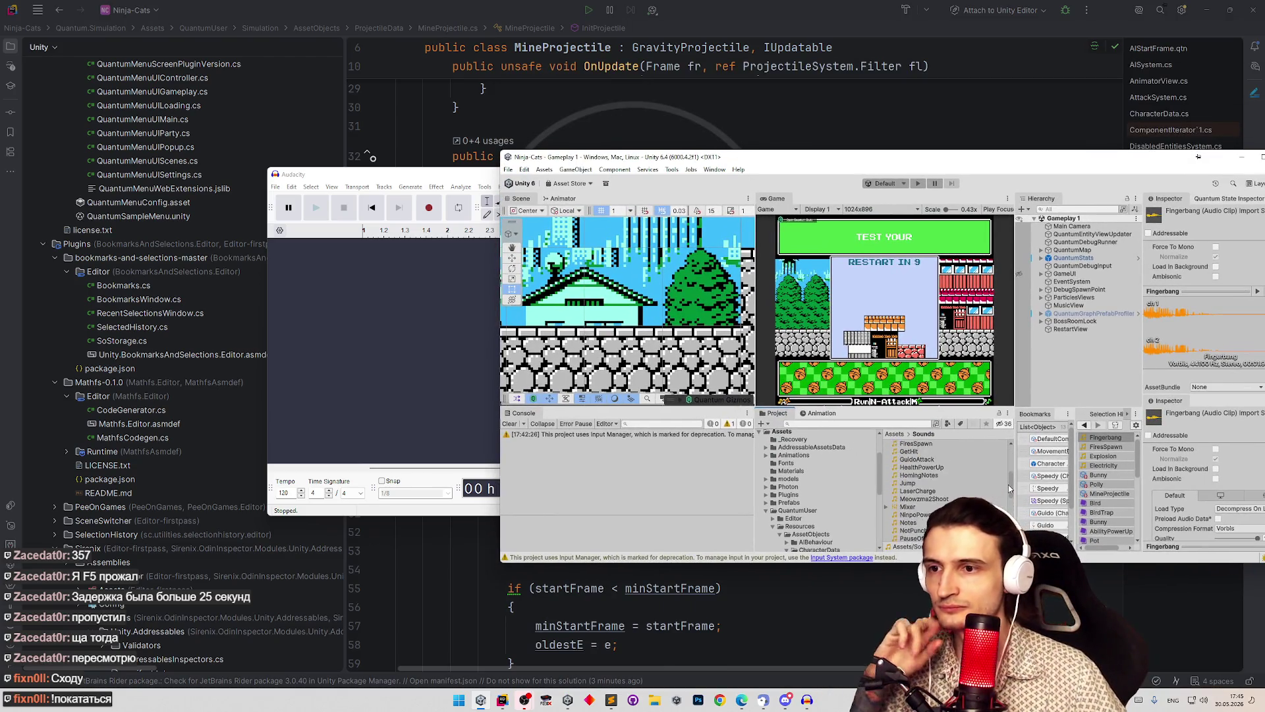
{"action": "mouse_move", "coordinate": [936, 501]}
{"action": "left_mouse_down"}
{"action": "mouse_move", "coordinate": [362, 376]}
{"action": "mouse_move", "coordinate": [376, 371]}
{"action": "left_mouse_up"}
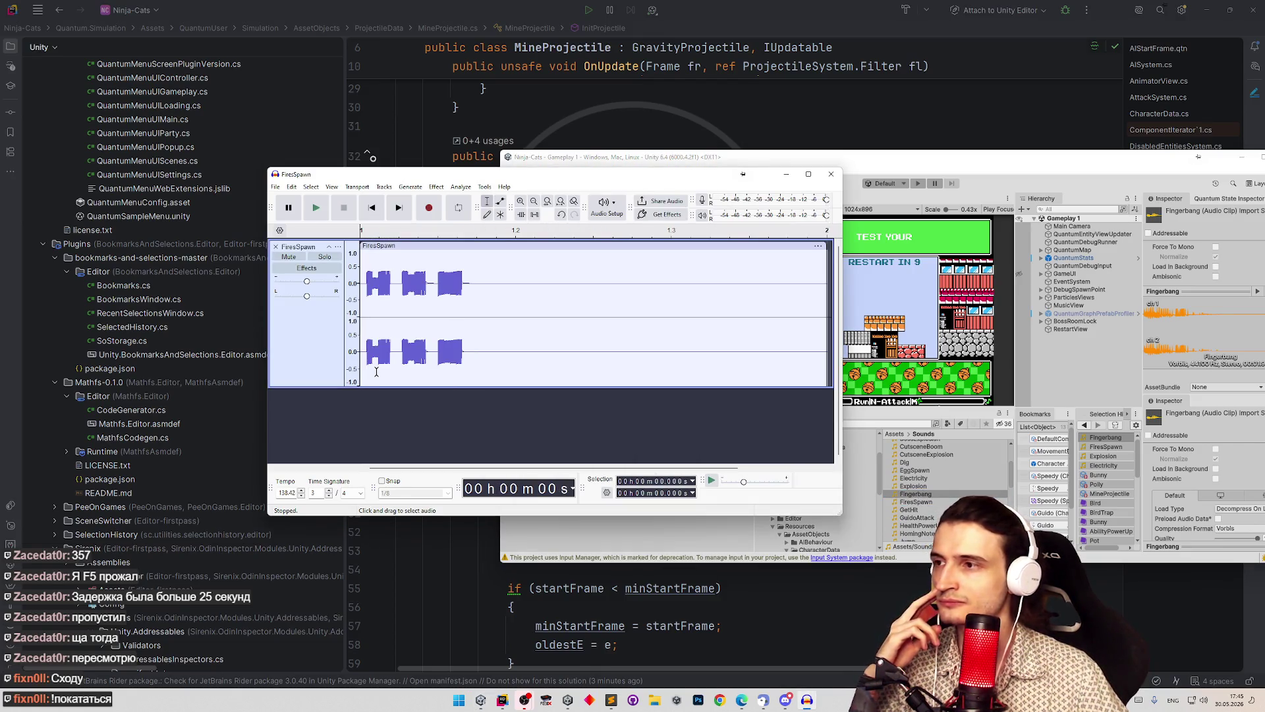
Step: Play the FiresSpawn clip, then select and replay its second burst
{"action": "key", "text": "space"}
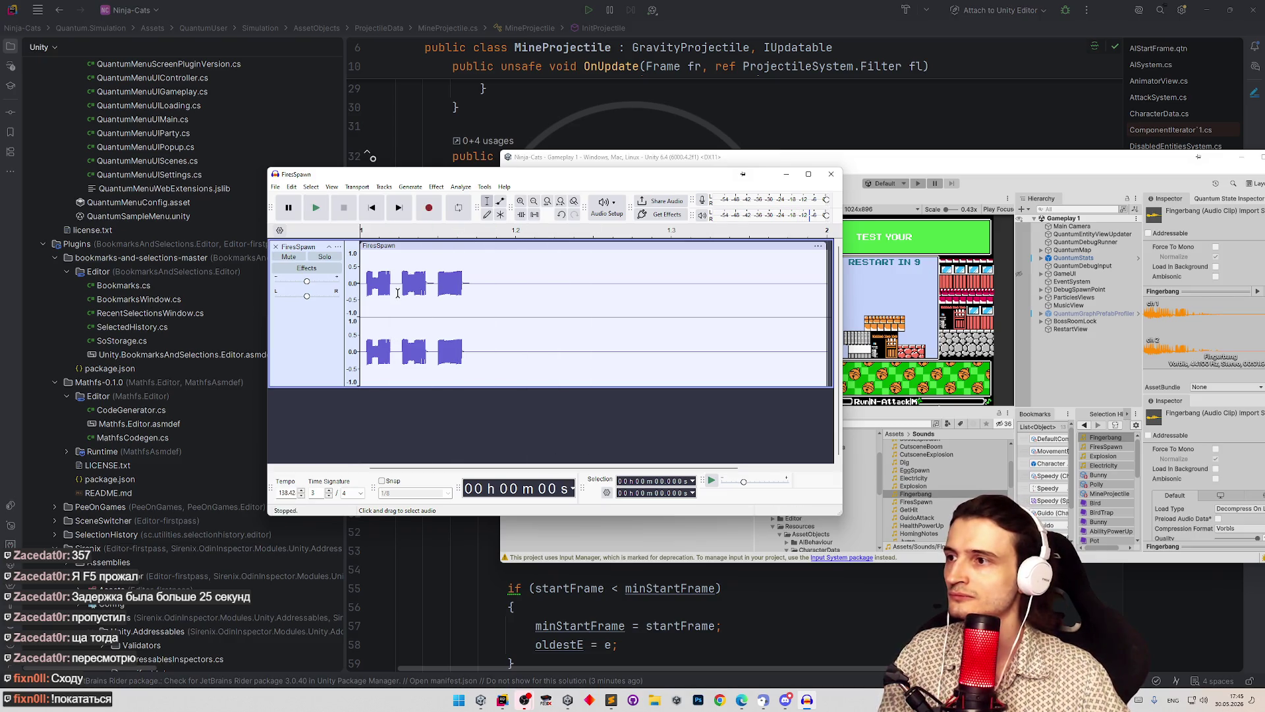
{"action": "key", "text": "space"}
{"action": "key", "text": "space"}
{"action": "key", "text": "space"}
{"action": "left_click", "coordinate": [398, 301]}
{"action": "key", "text": "space"}
{"action": "key", "text": "space"}
{"action": "key", "text": "space"}
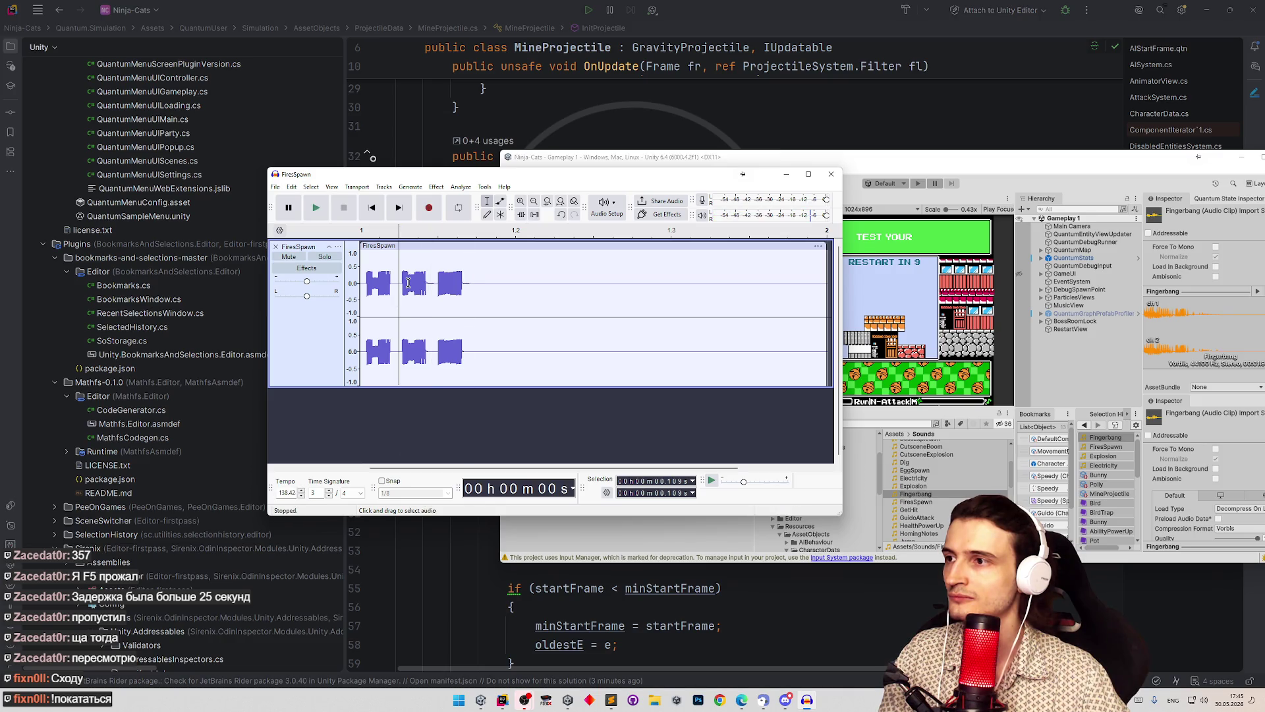
{"action": "left_click_drag", "start_coordinate": [400, 292], "coordinate": [432, 296]}
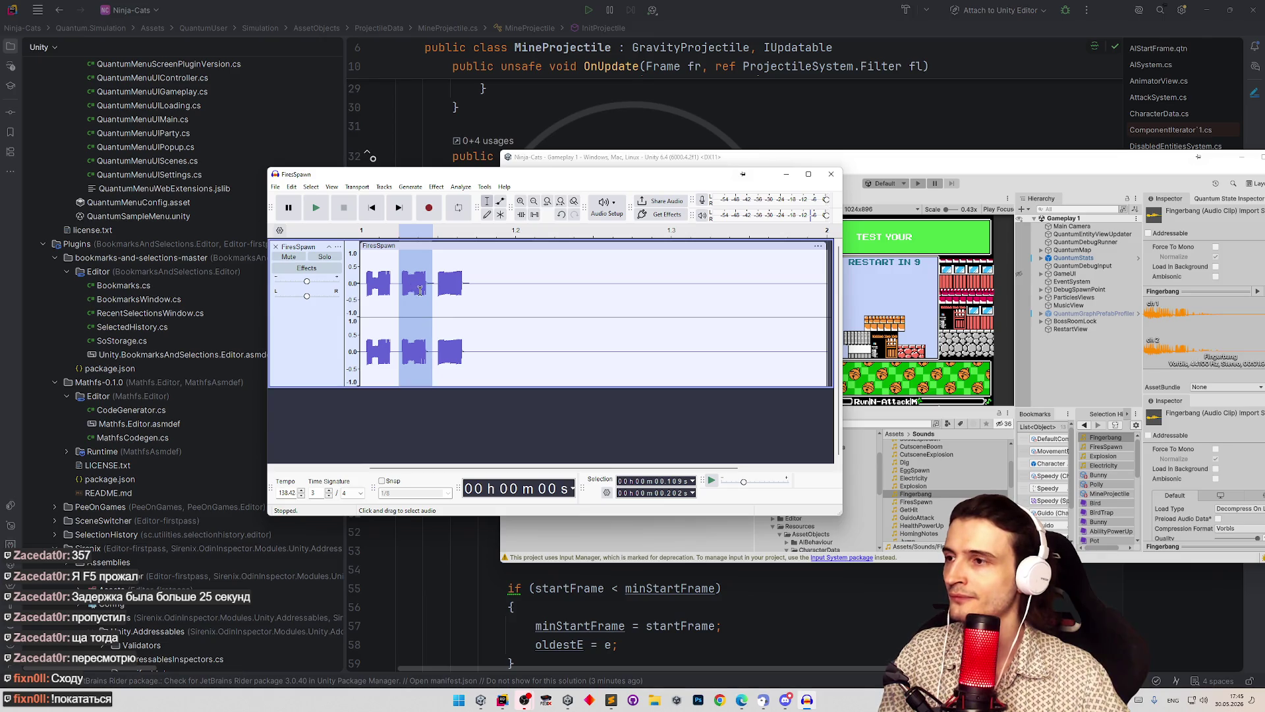
{"action": "key", "text": "space"}
{"action": "key", "text": "space"}
{"action": "key", "text": "Right"}
{"action": "key", "text": "space"}
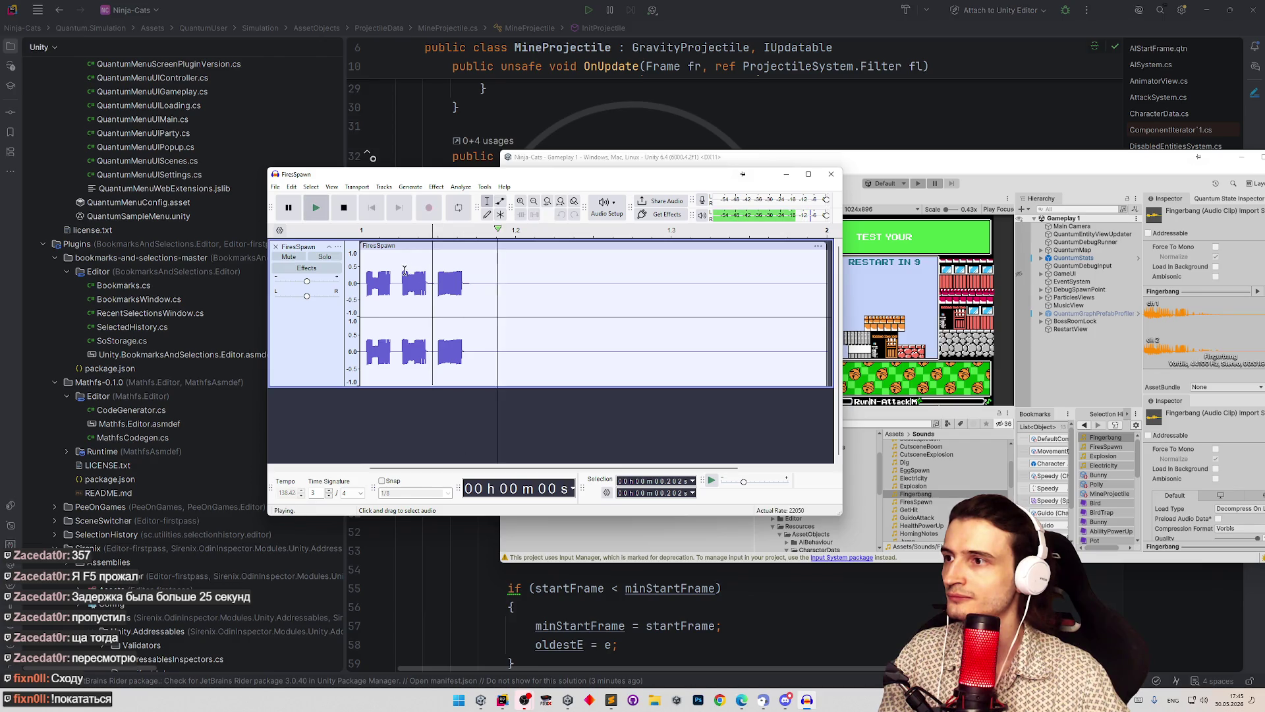
Step: Select and play the gap after the second burst, then the first burst
{"action": "key", "text": "space"}
{"action": "left_click_drag", "start_coordinate": [435, 288], "coordinate": [451, 288]}
{"action": "key", "text": "space"}
{"action": "left_click_drag", "start_coordinate": [365, 293], "coordinate": [395, 297]}
{"action": "key", "text": "space"}
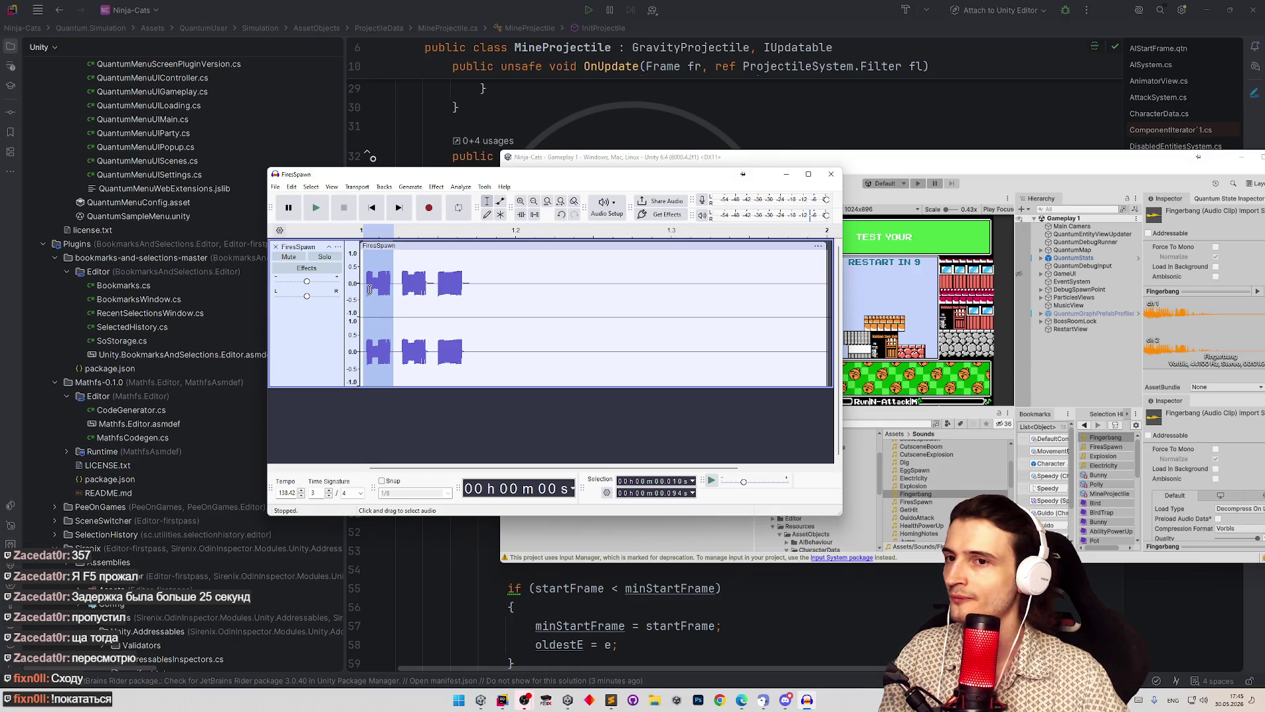
{"action": "key", "text": "space"}
{"action": "key", "text": "space"}
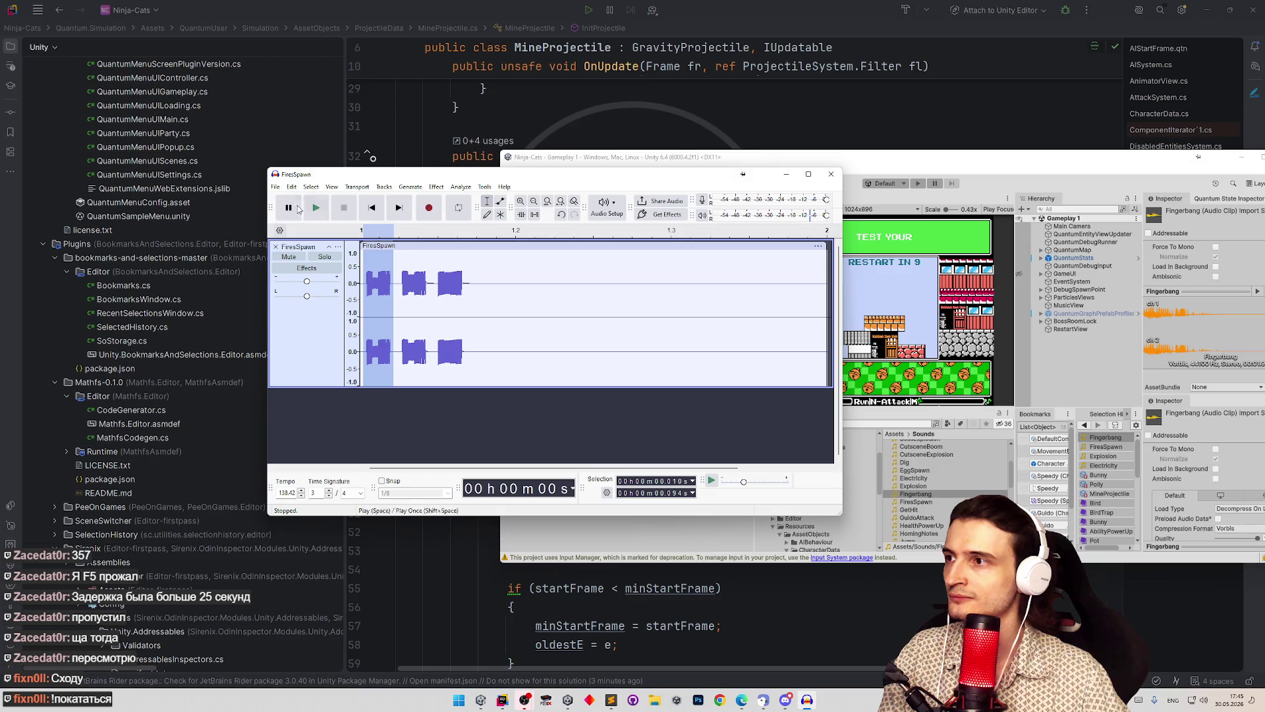
Step: Rearrange the Unity and Audacity windows and show File > Recent Files
{"action": "left_click", "coordinate": [275, 186]}
{"action": "mouse_move", "coordinate": [400, 233]}
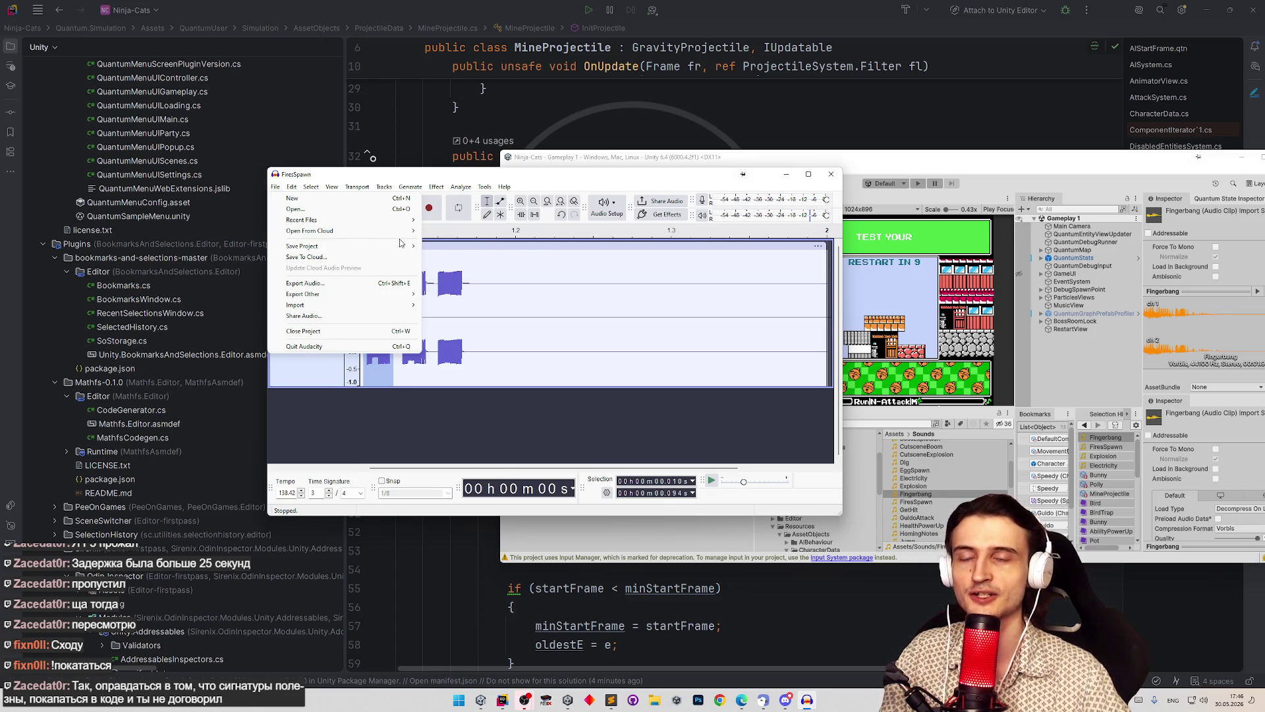
{"action": "left_click", "coordinate": [1021, 160]}
{"action": "mouse_move", "coordinate": [1021, 160]}
{"action": "left_mouse_down"}
{"action": "mouse_move", "coordinate": [889, 153]}
{"action": "mouse_move", "coordinate": [941, 104]}
{"action": "left_mouse_up"}
{"action": "left_click_drag", "start_coordinate": [370, 175], "coordinate": [570, 201]}
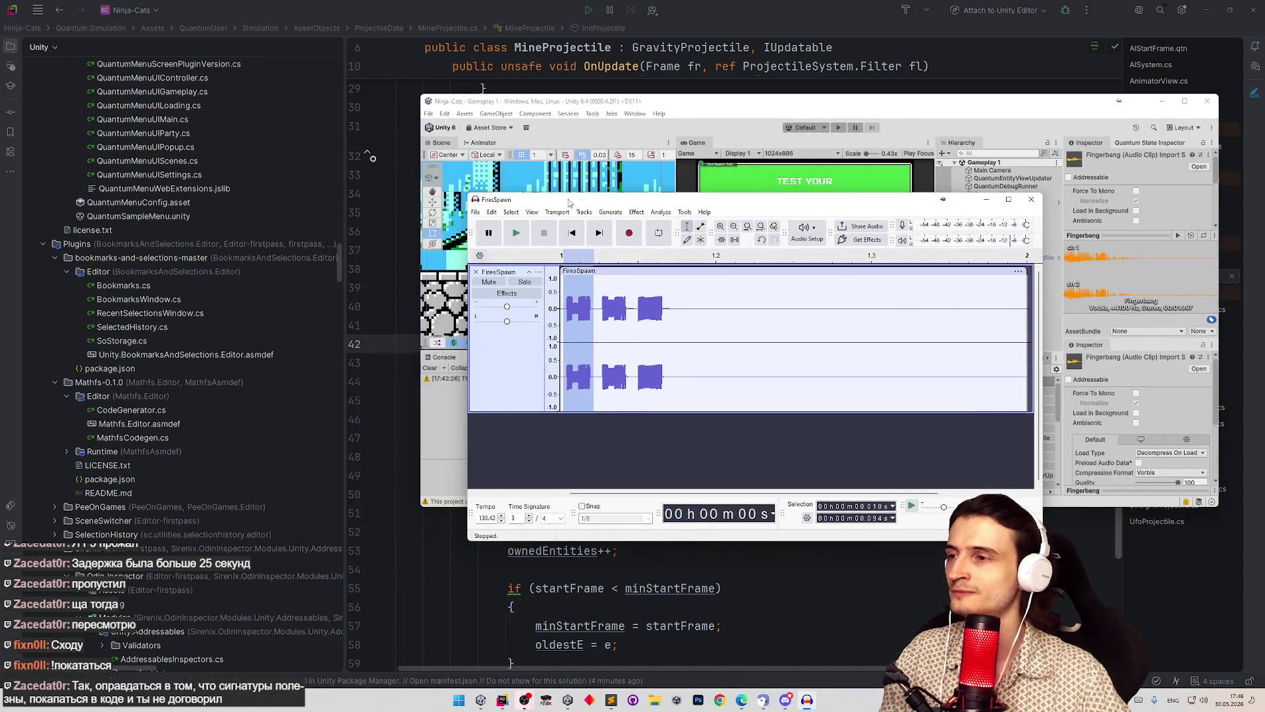
{"action": "left_click", "coordinate": [477, 212]}
{"action": "mouse_move", "coordinate": [581, 259]}
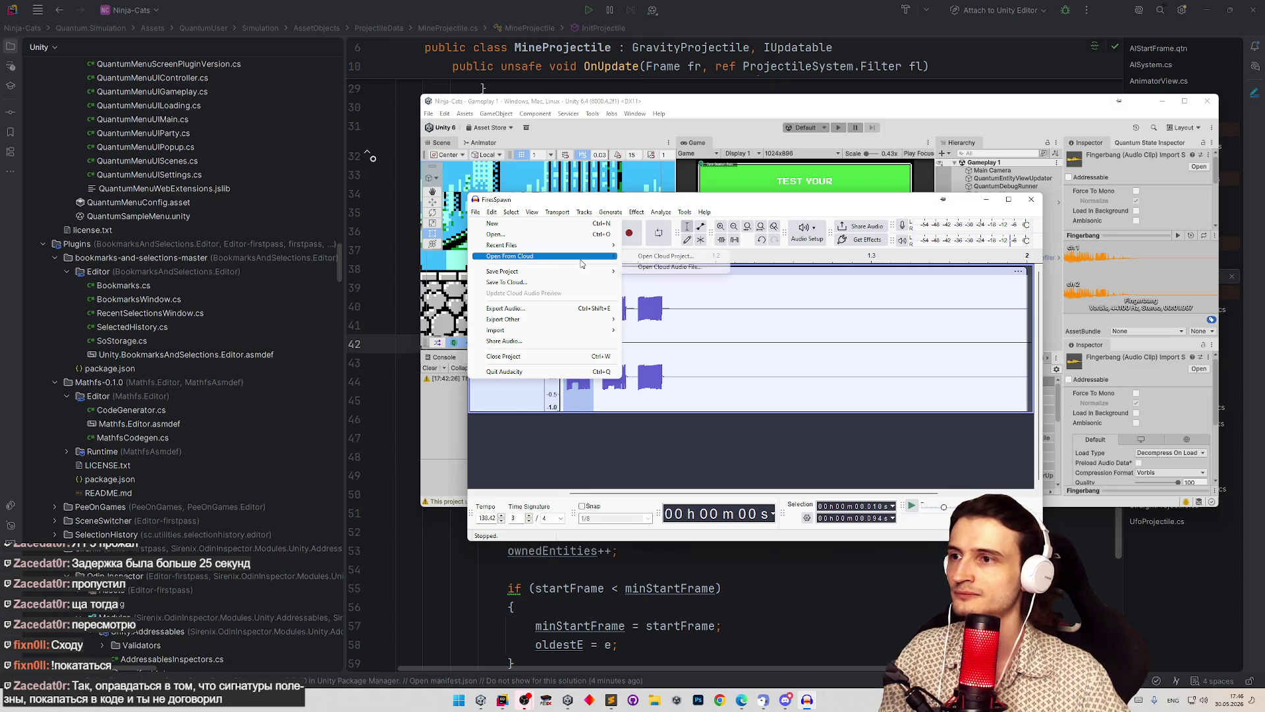
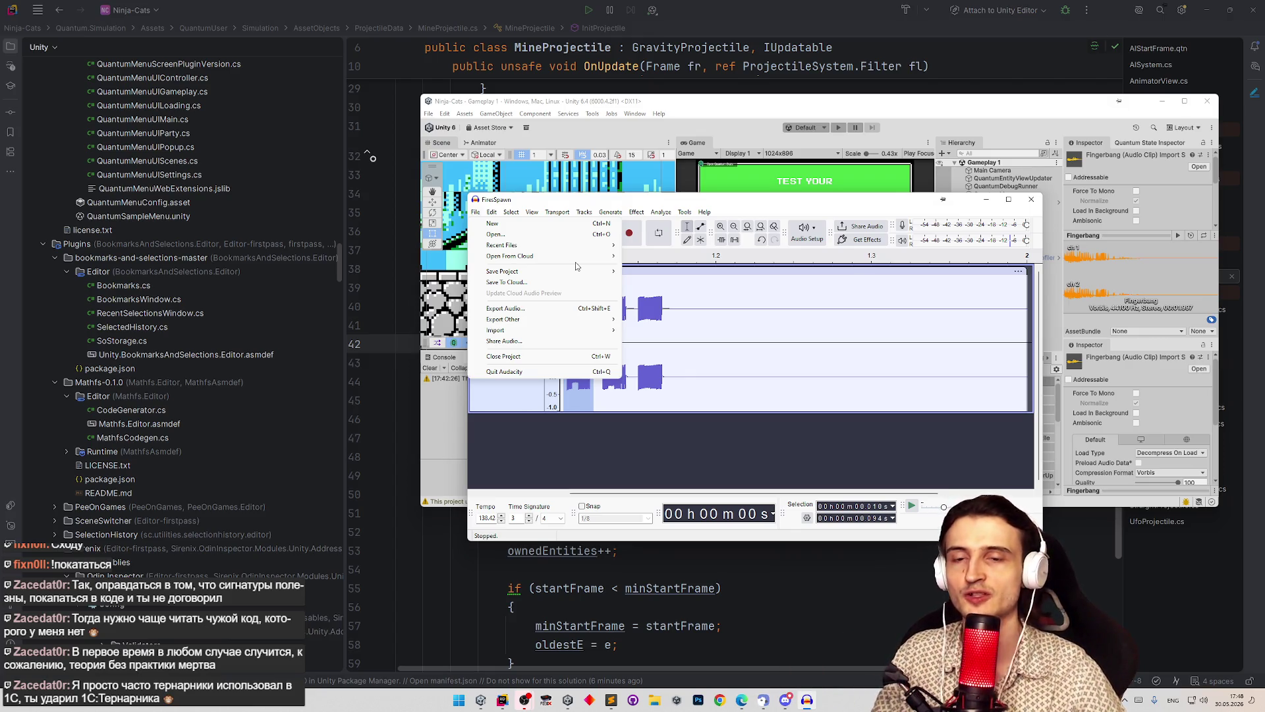
Step: Open the Export Audio dialog for FireSpawn.wav (WAV, 44100 Hz, Signed 16-bit PCM)
{"action": "mouse_move", "coordinate": [586, 244]}
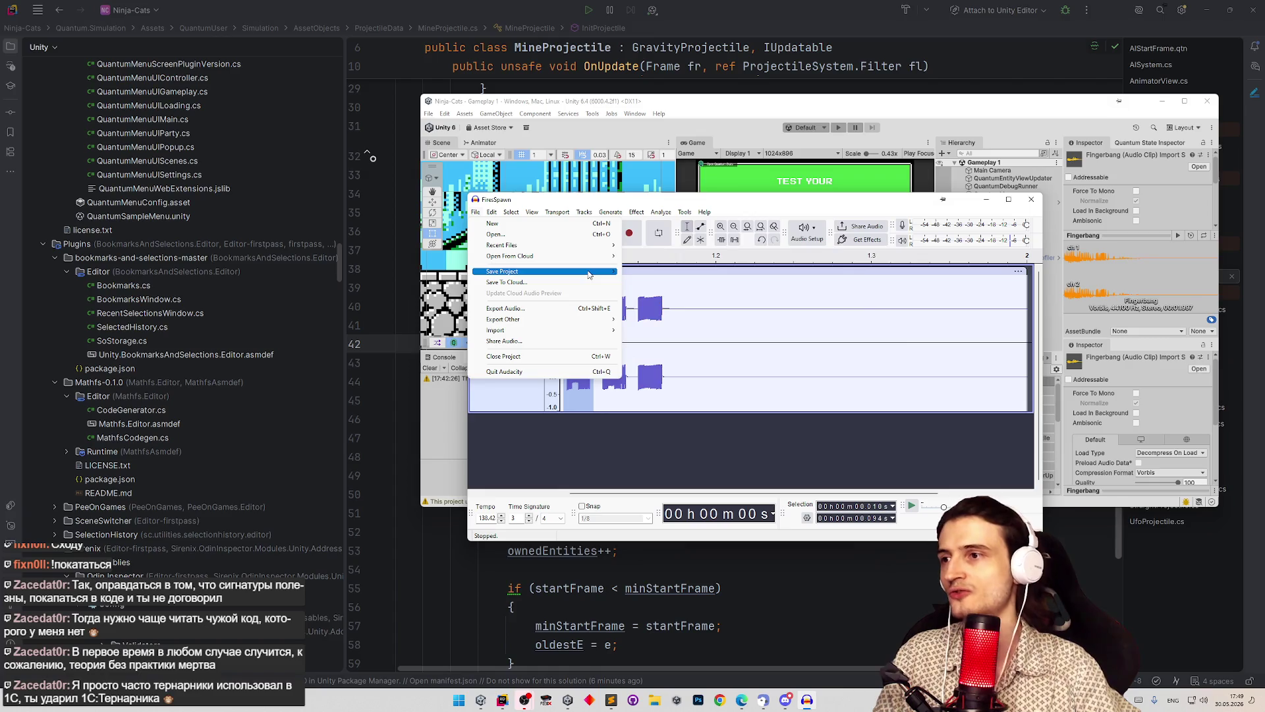
{"action": "left_click", "coordinate": [593, 309]}
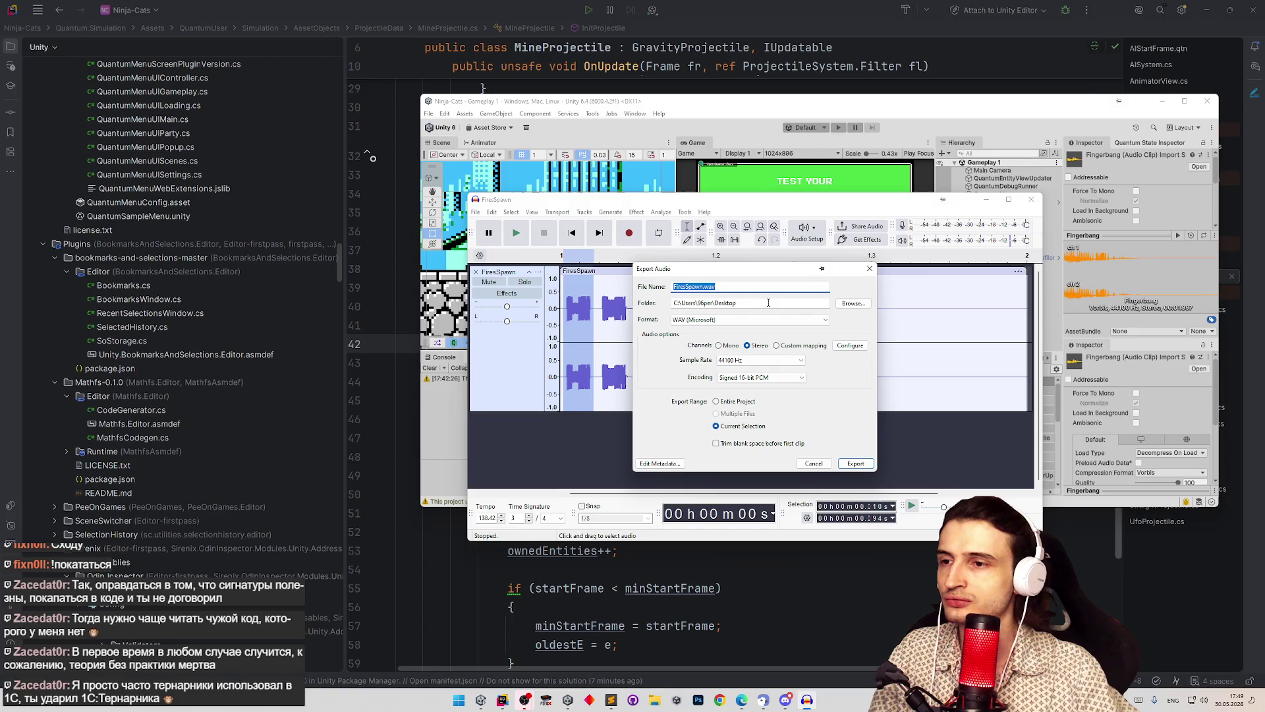
Step: Rename the export file to MineSpawn.wav and browse the project folders for a destination
{"action": "left_click", "coordinate": [690, 287]}
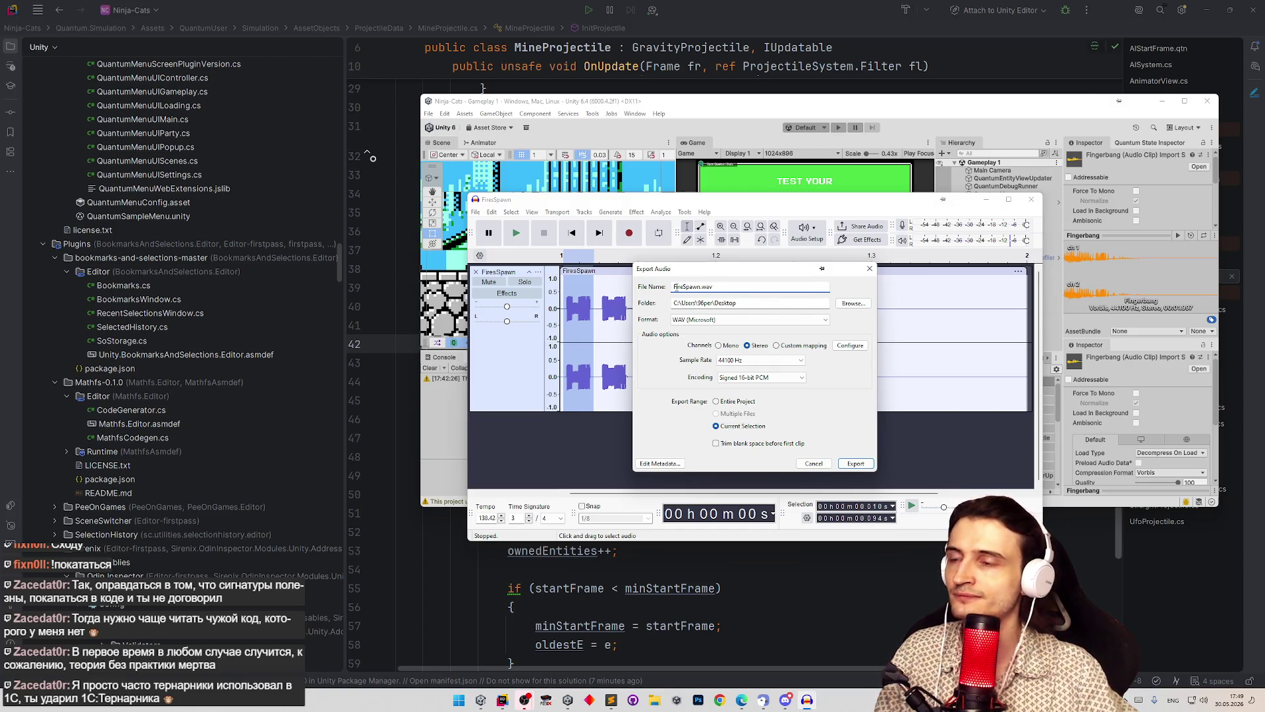
{"action": "type", "text": "Min"}
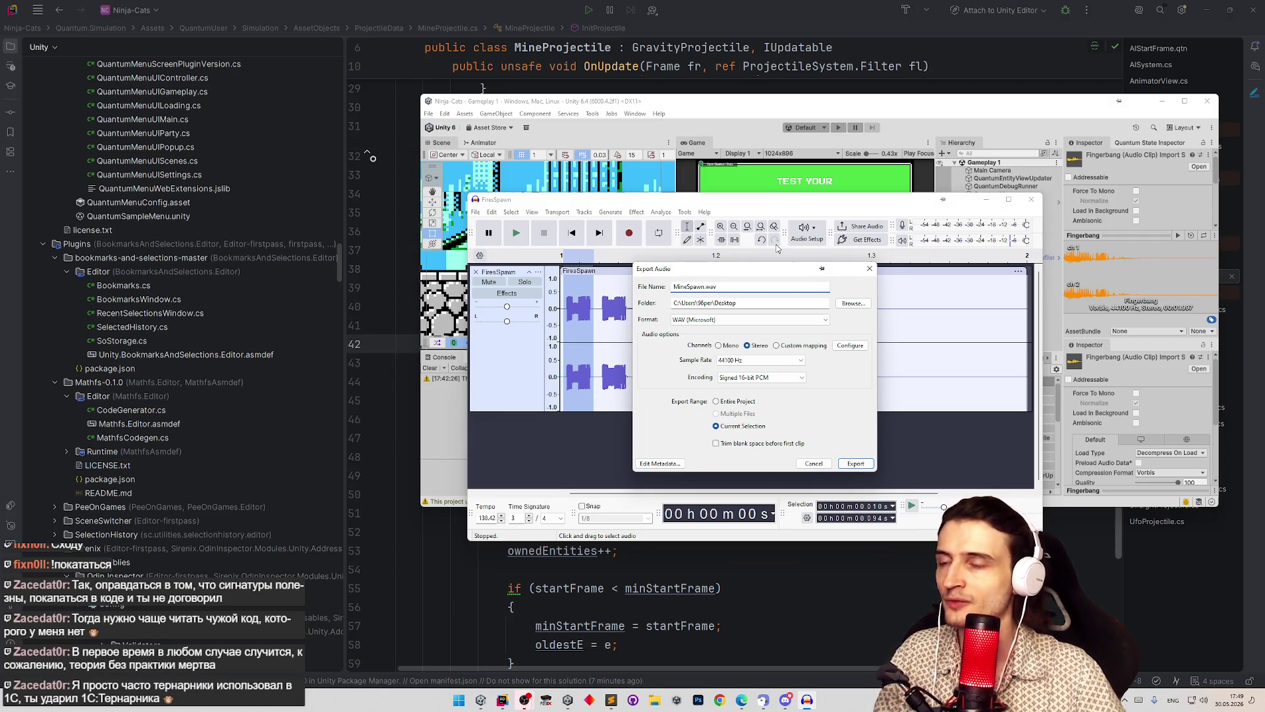
{"action": "left_click", "coordinate": [844, 303]}
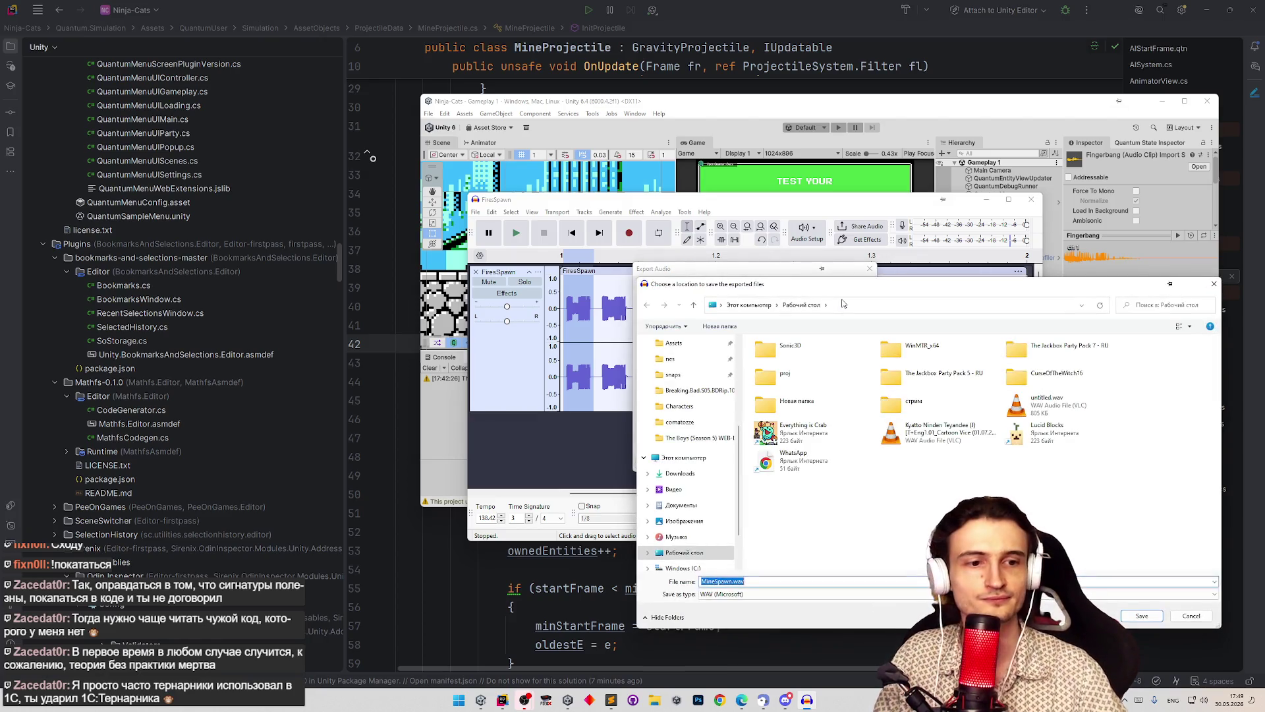
{"action": "left_click", "coordinate": [792, 520]}
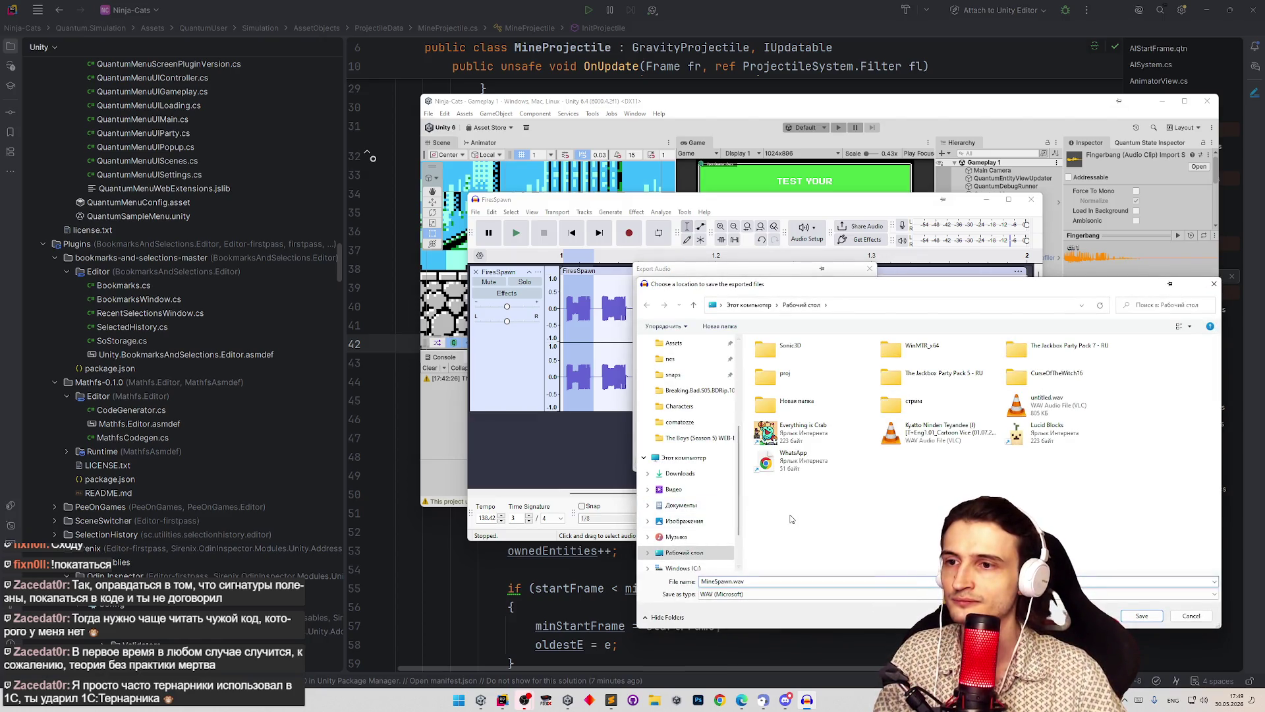
{"action": "left_click_drag", "start_coordinate": [738, 456], "coordinate": [738, 448]}
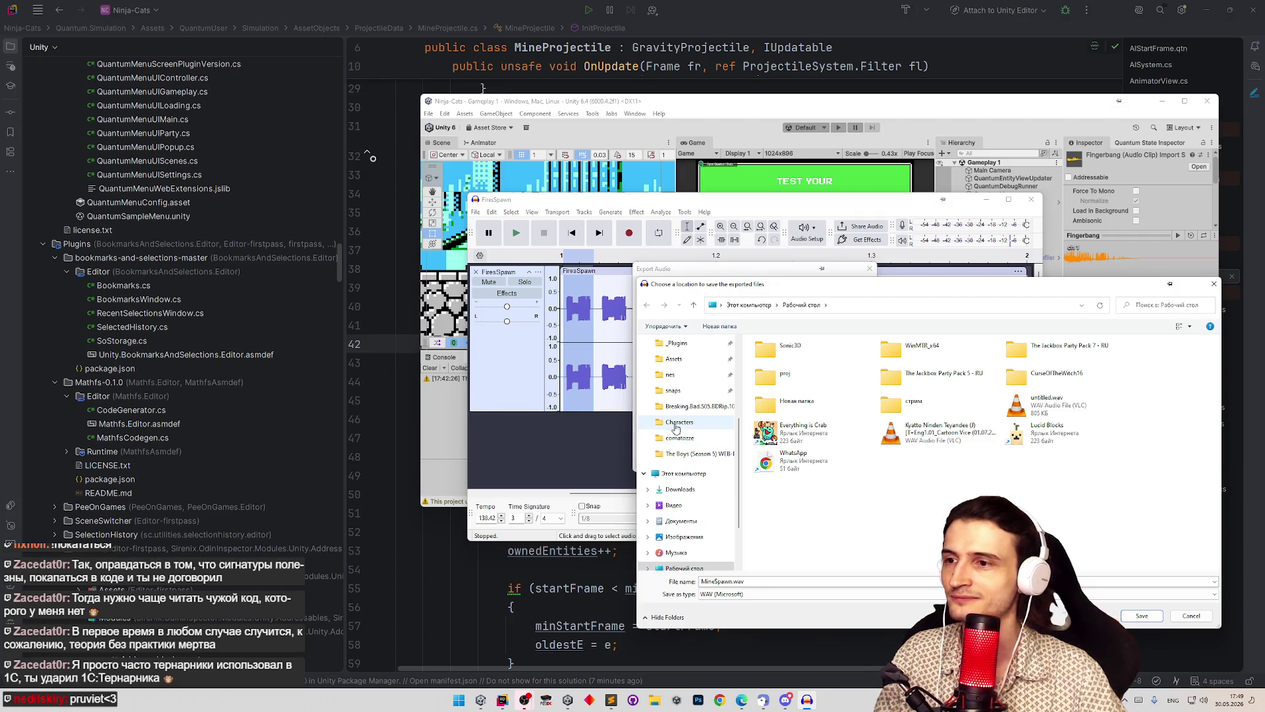
{"action": "left_click", "coordinate": [676, 423]}
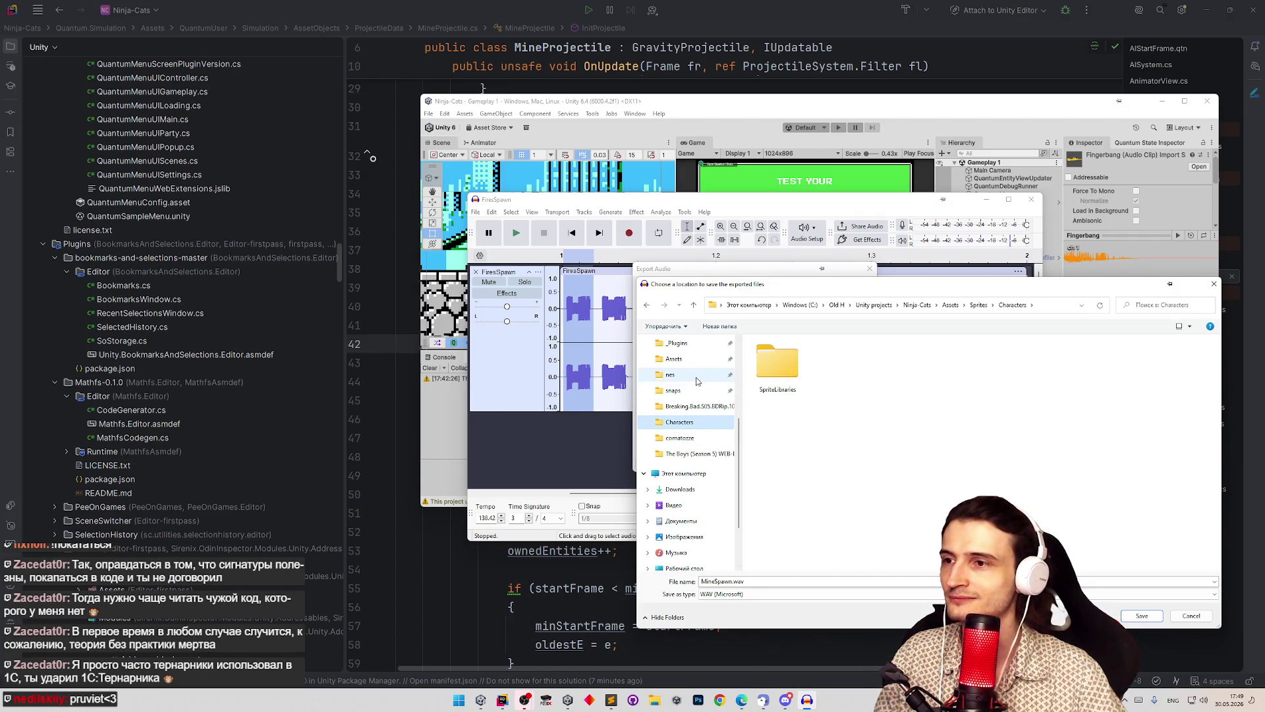
{"action": "left_click", "coordinate": [675, 360]}
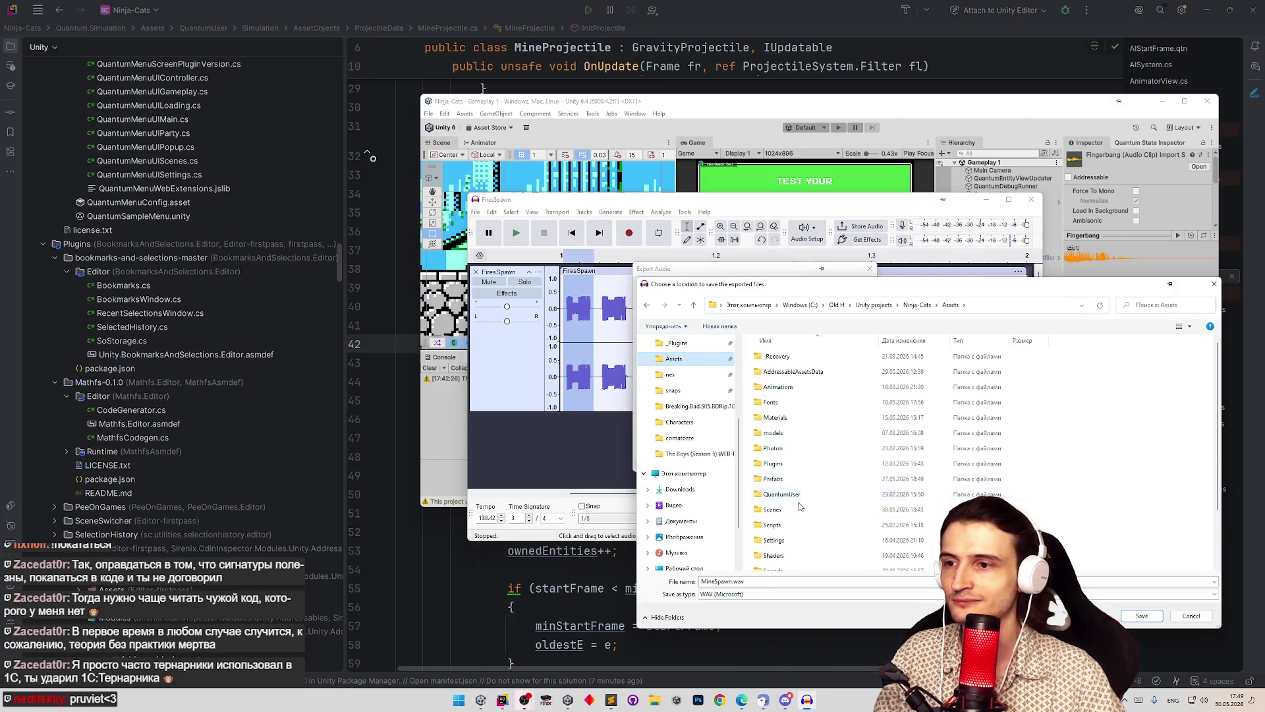
{"action": "key", "text": "alt+Left"}
{"action": "key", "text": "alt+Right"}
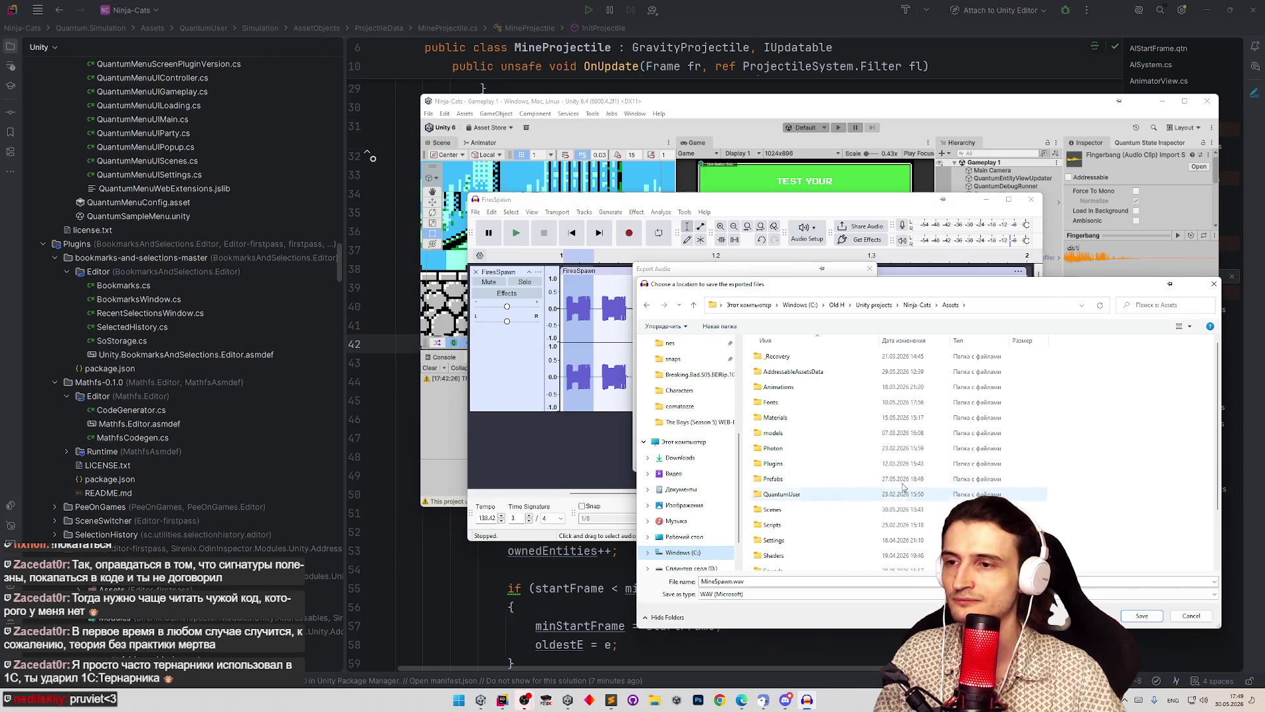
Step: Choose Ninja-Cats\Assets\Sounds as the save location and export MineSpawn.wav
{"action": "left_click", "coordinate": [917, 304]}
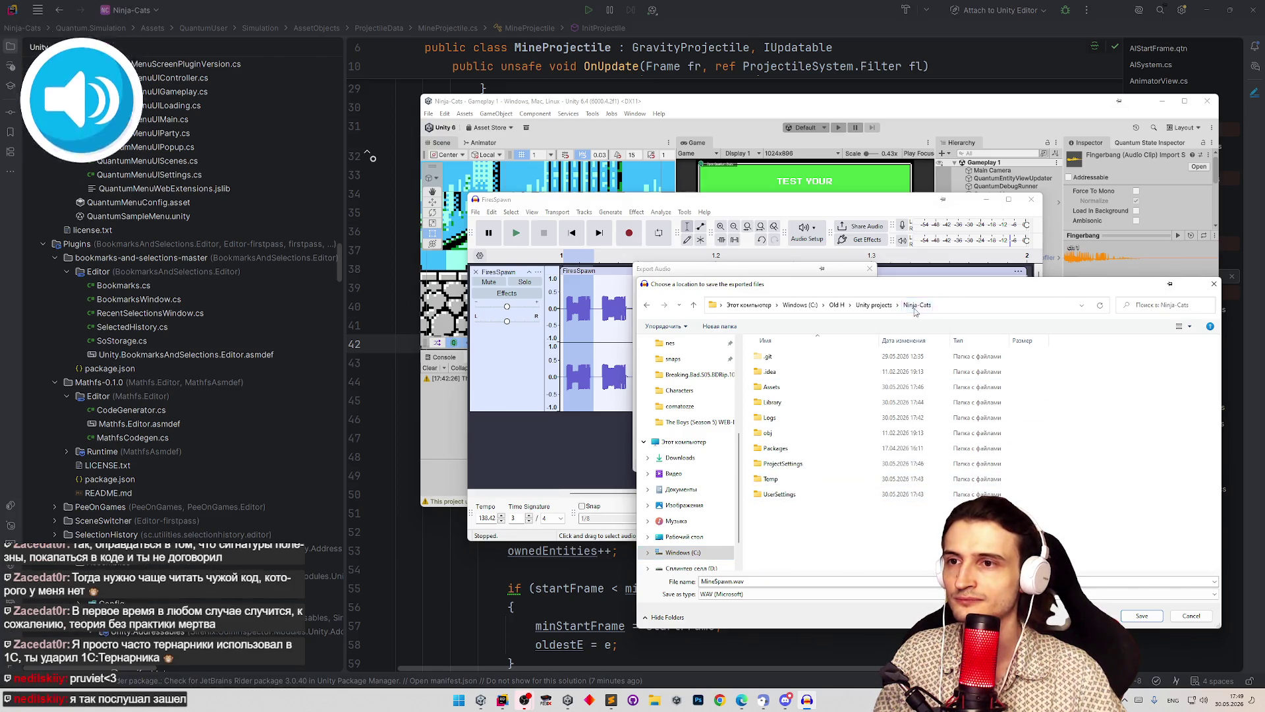
{"action": "double_click", "coordinate": [771, 387]}
{"action": "left_click_drag", "start_coordinate": [1055, 290], "coordinate": [964, 229]}
{"action": "scroll", "coordinate": [1125, 398], "scroll_direction": "down", "scroll_amount": 2}
{"action": "double_click", "coordinate": [682, 445]}
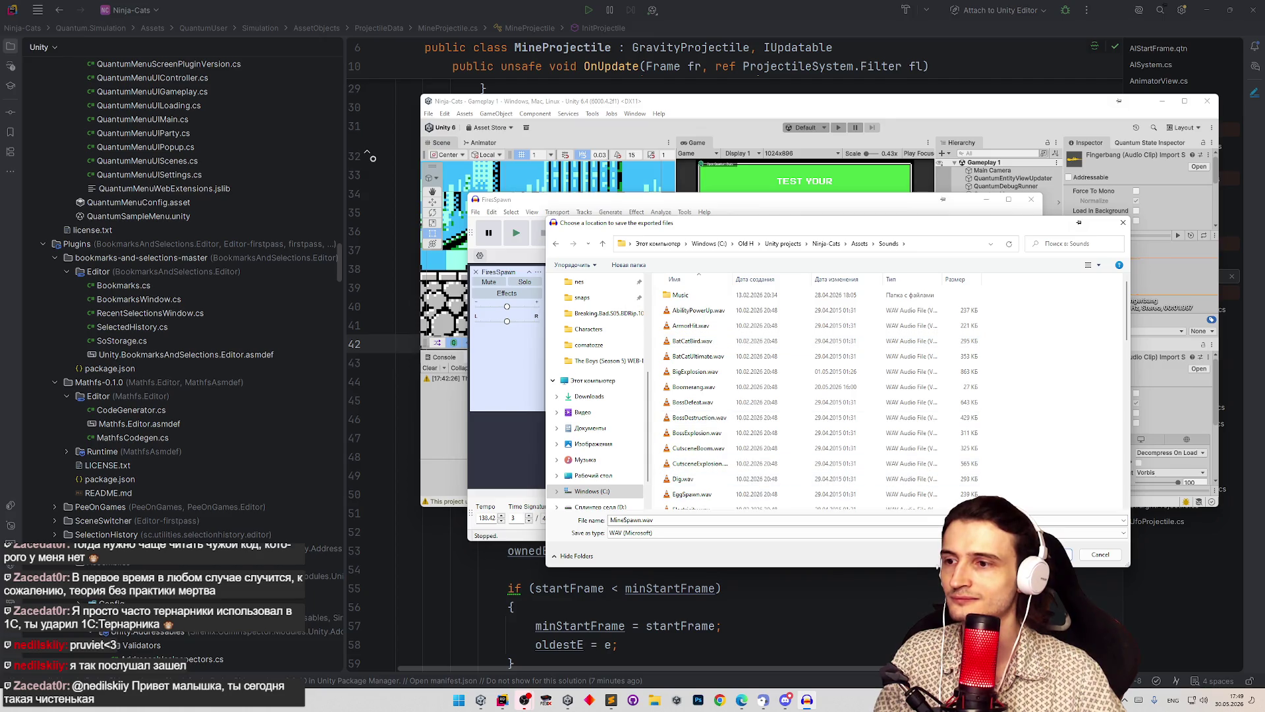
{"action": "key", "text": "Return"}
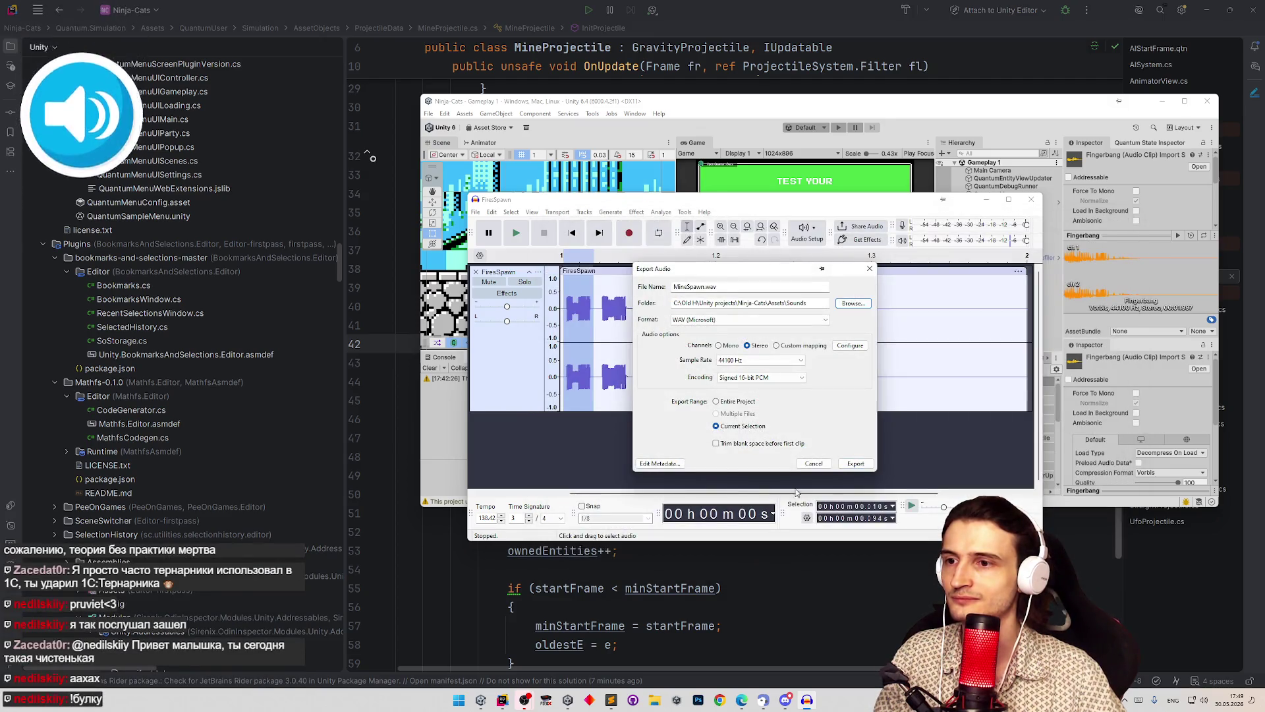
{"action": "left_click", "coordinate": [847, 466]}
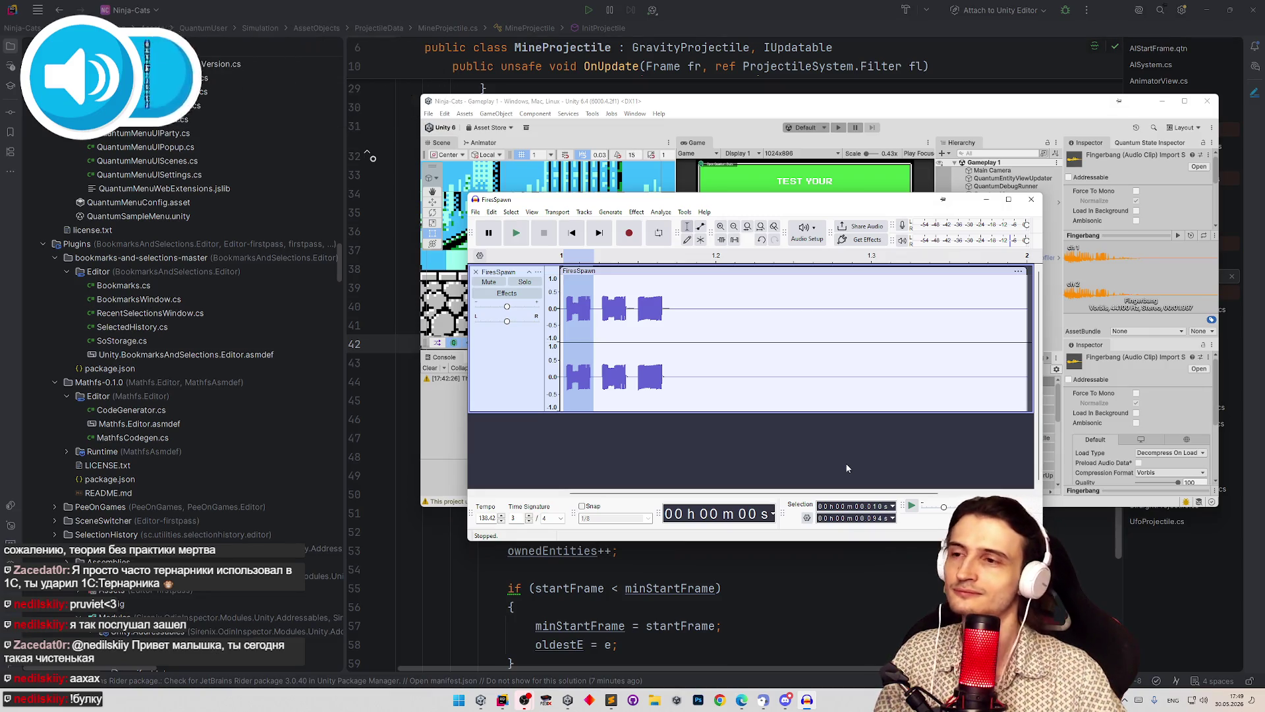
Step: Bring Unity forward, clear the console, maximize it, and select the Bunny character data asset
{"action": "left_click", "coordinate": [985, 199]}
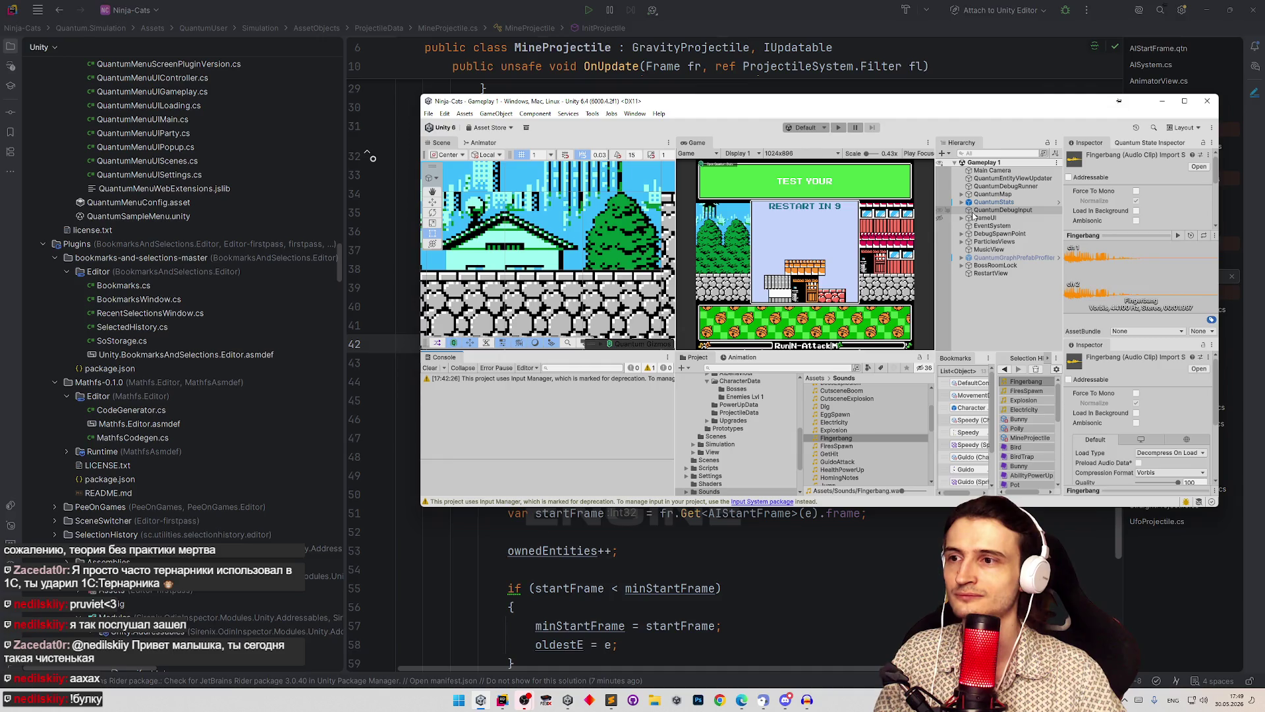
{"action": "left_click", "coordinate": [430, 367]}
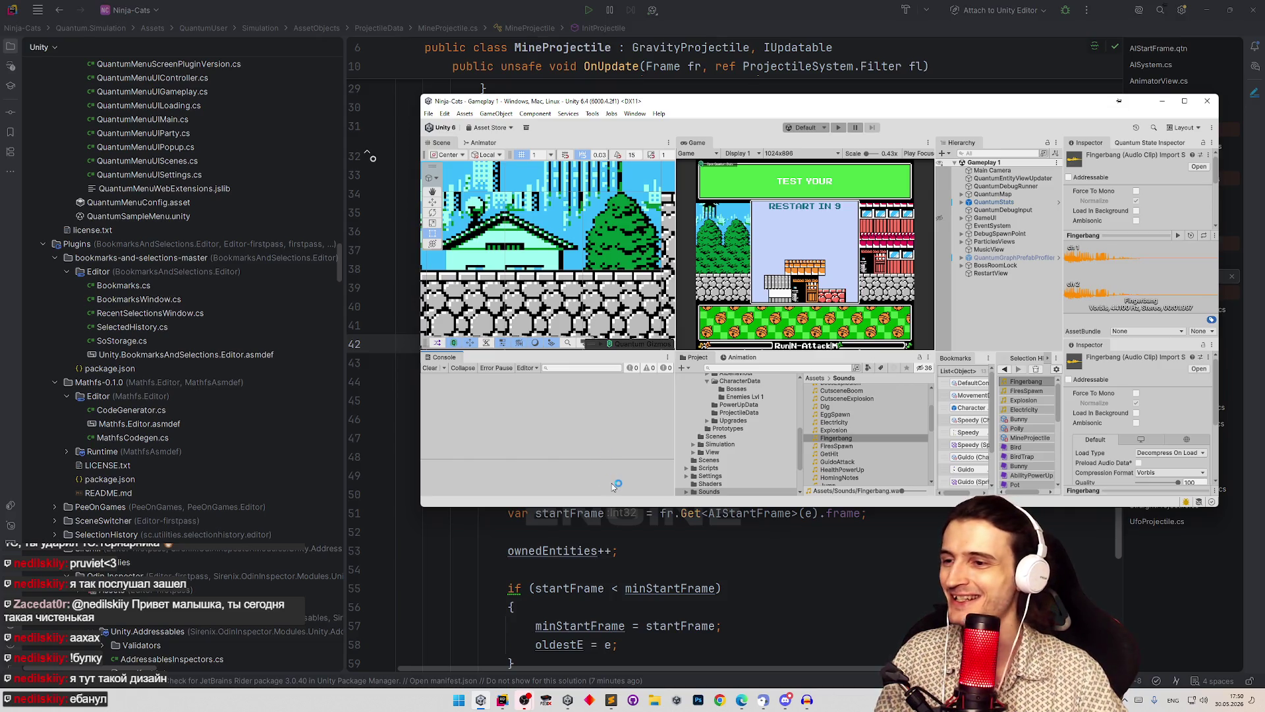
{"action": "left_click", "coordinate": [1184, 101]}
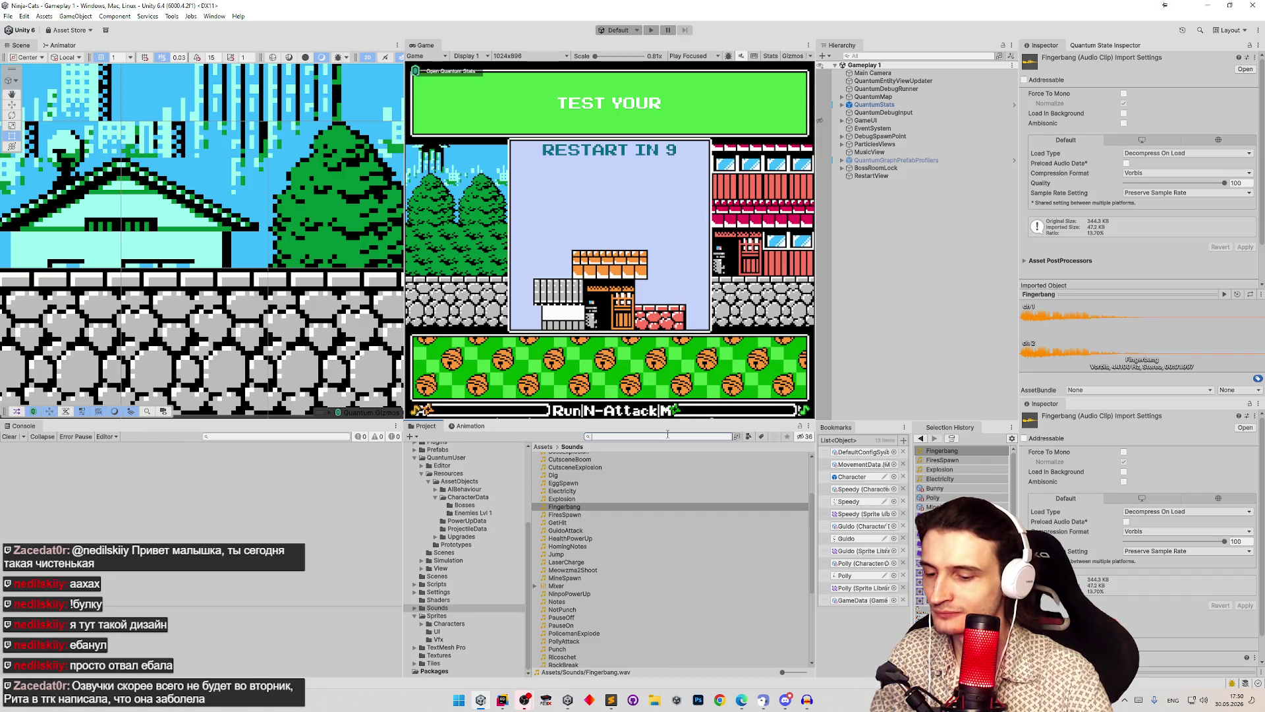
{"action": "type", "text": "burny"}
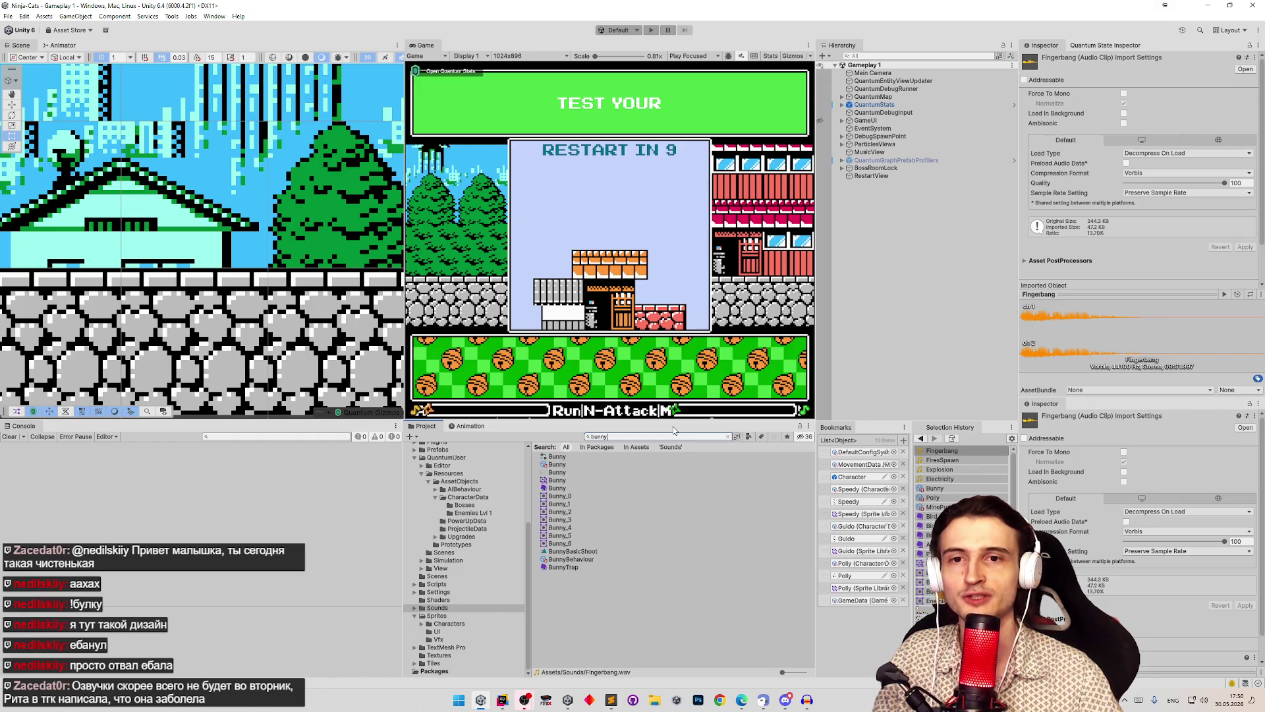
{"action": "left_click", "coordinate": [570, 472]}
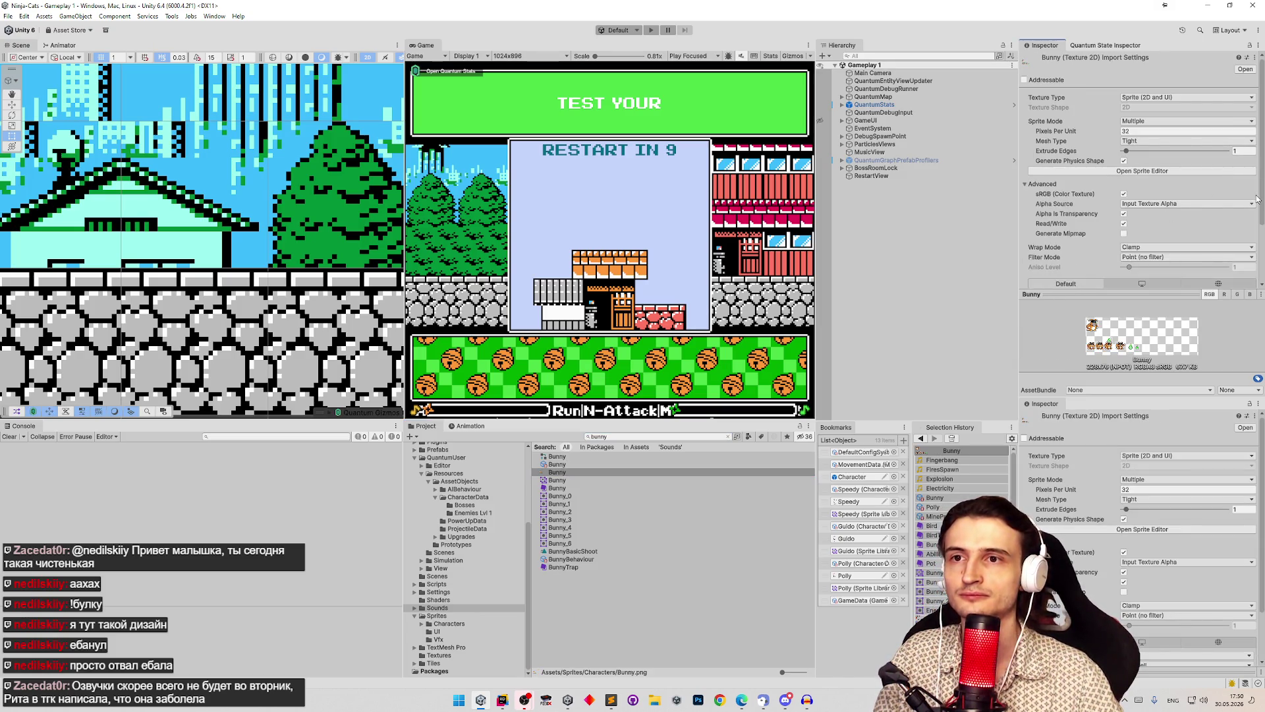
{"action": "scroll", "coordinate": [1255, 198], "scroll_direction": "down", "scroll_amount": 3}
{"action": "scroll", "coordinate": [1245, 243], "scroll_direction": "up", "scroll_amount": 3}
{"action": "scroll", "coordinate": [1219, 290], "scroll_direction": "down", "scroll_amount": 3}
{"action": "left_click", "coordinate": [558, 465]}
Step: Replace the Bunny's Shot attack sound with MineSpawn, found by filtering the picker for 'mines'
{"action": "left_click_drag", "start_coordinate": [1261, 145], "coordinate": [1246, 296]}
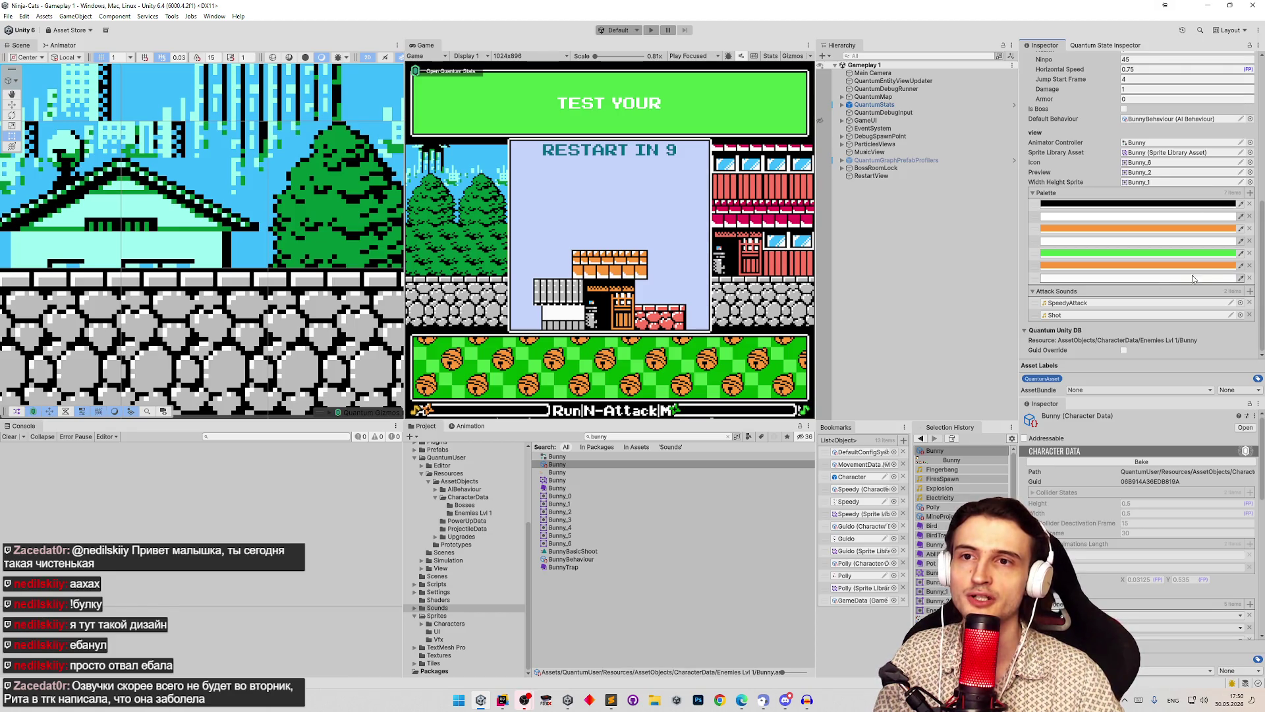
{"action": "left_click", "coordinate": [1240, 315]}
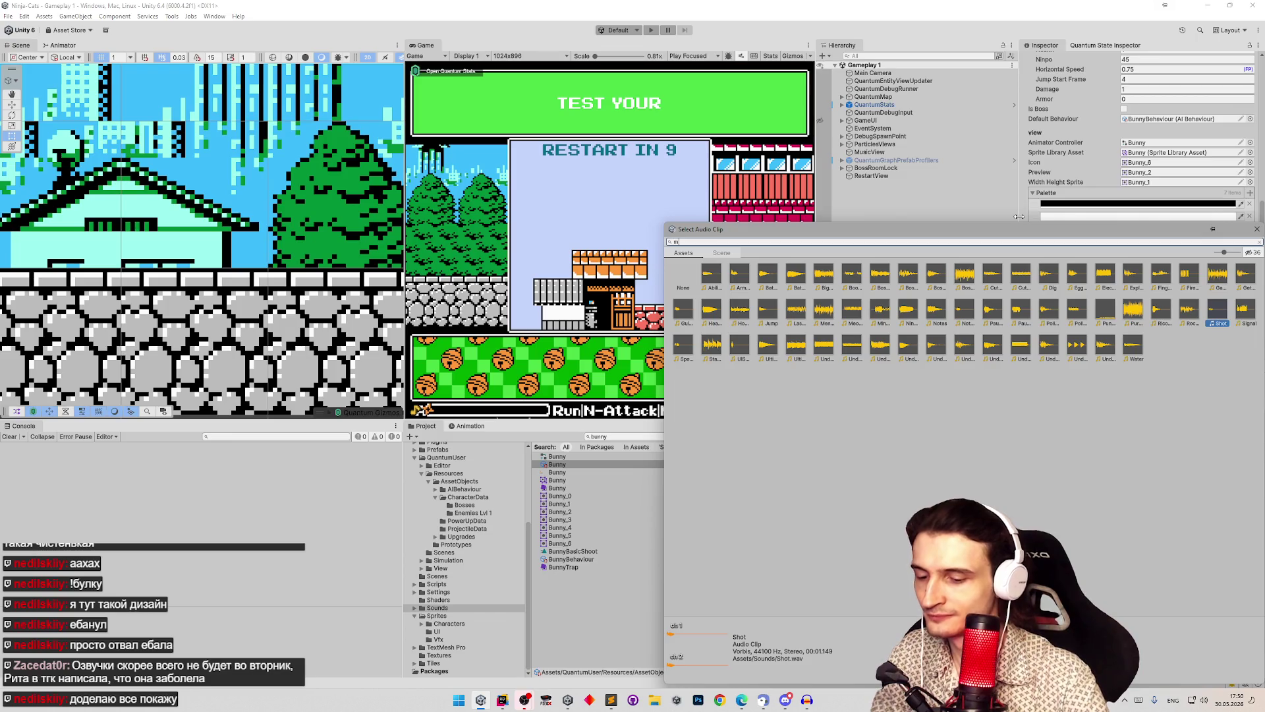
{"action": "type", "text": "mines"}
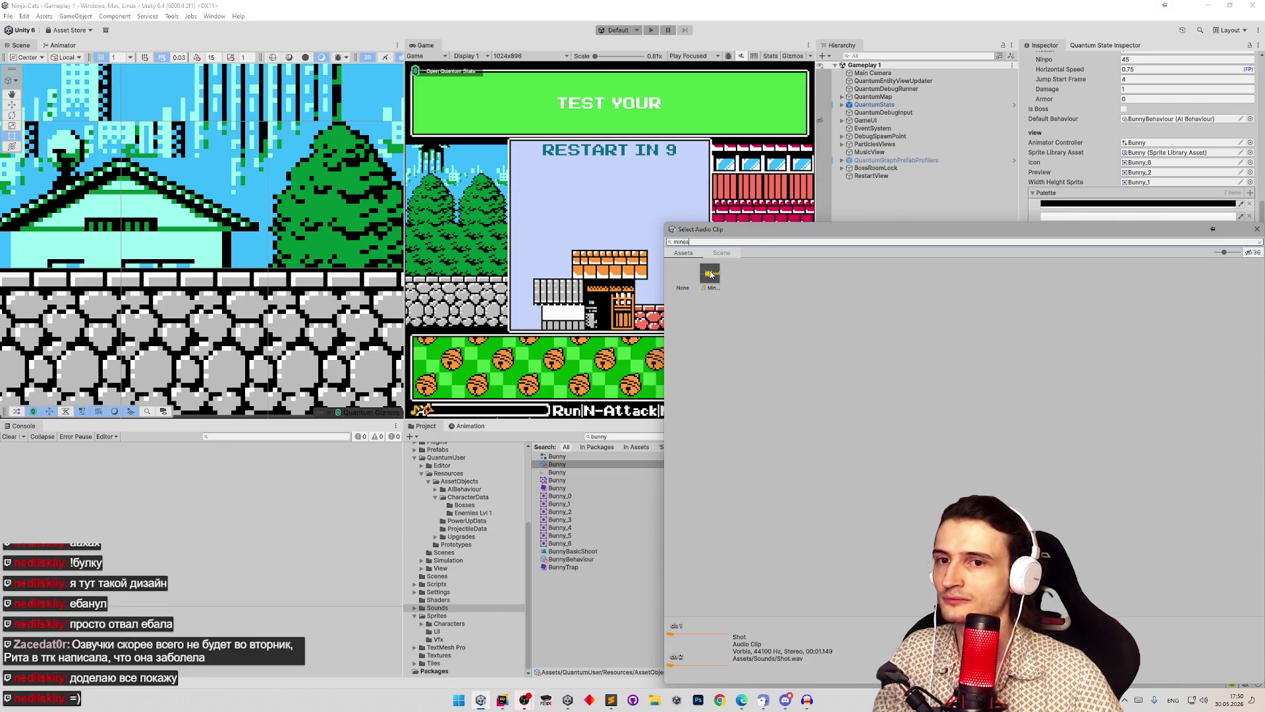
{"action": "double_click", "coordinate": [711, 274]}
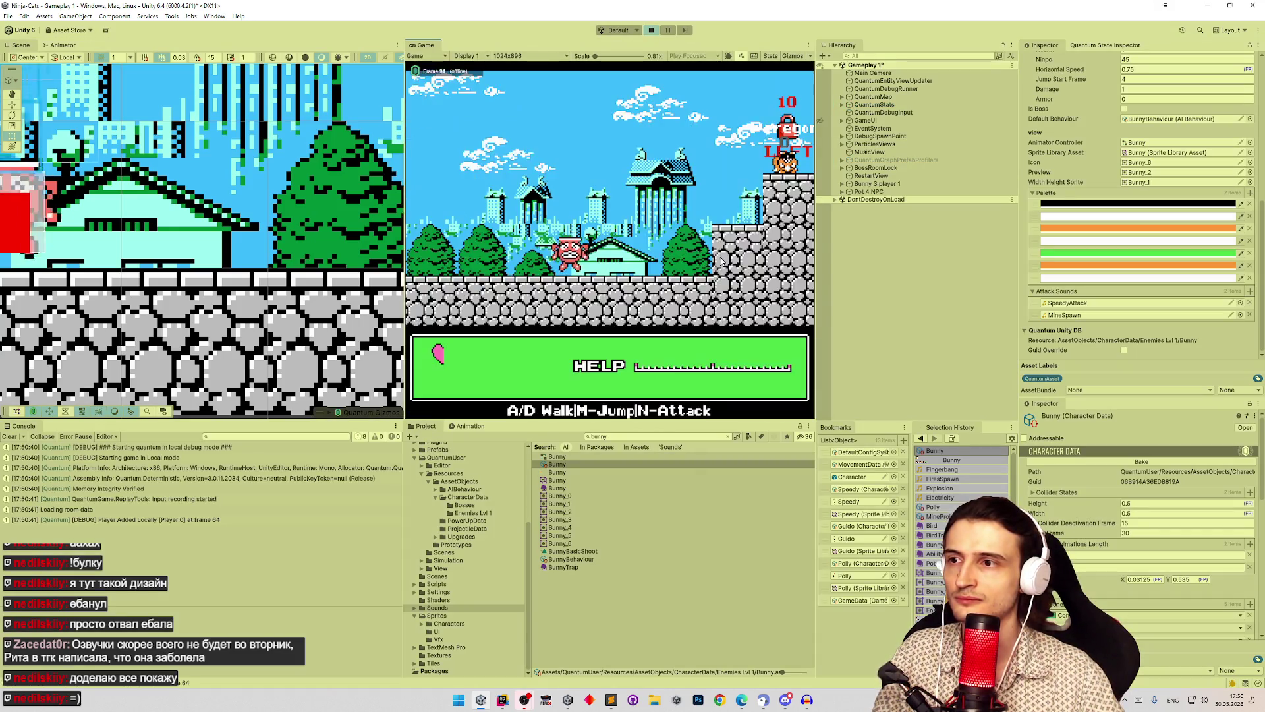
Step: Start Play mode and walk the cat left through the level, jumping up onto the wall
{"action": "key", "text": "shift+space"}
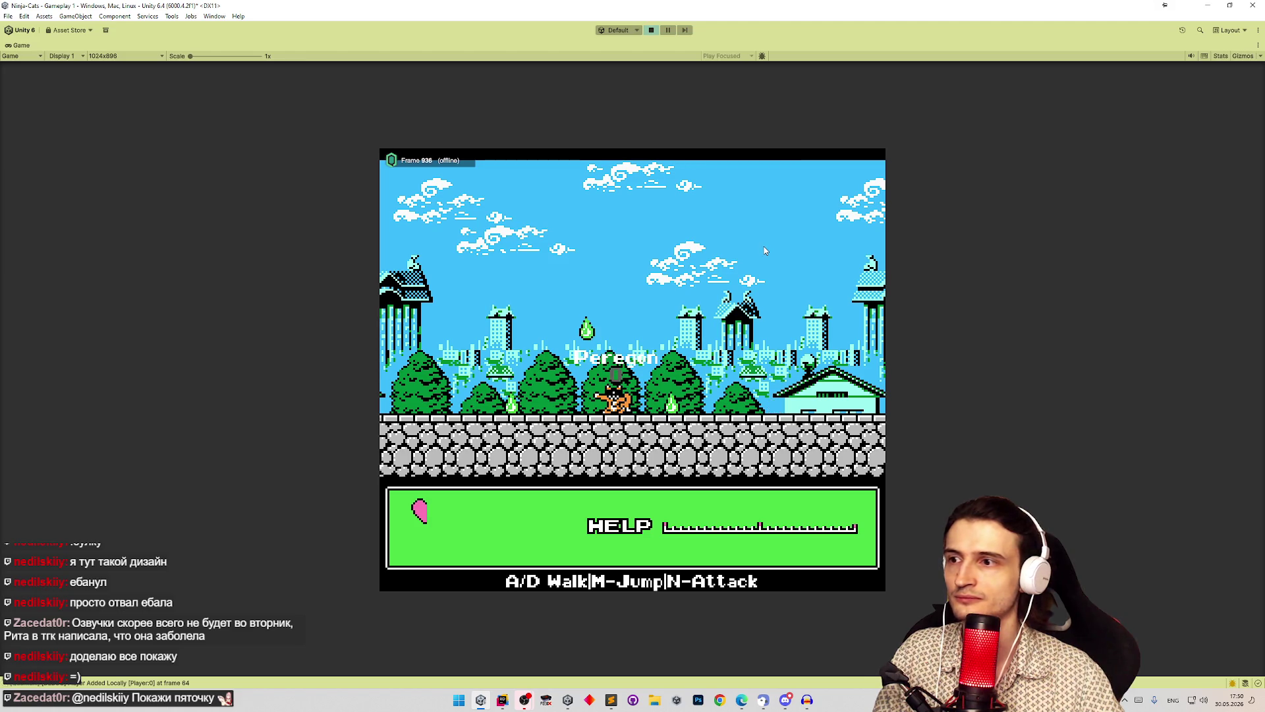
{"action": "key", "text": "a"}
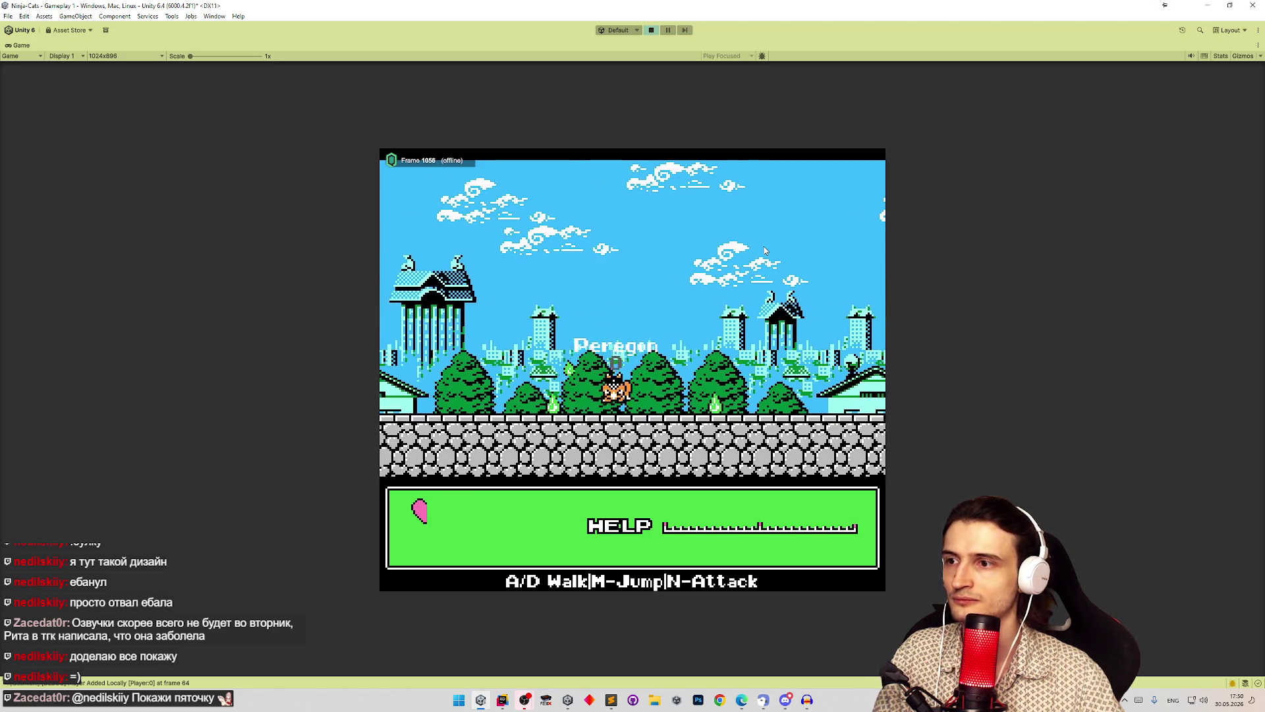
{"action": "key", "text": "a"}
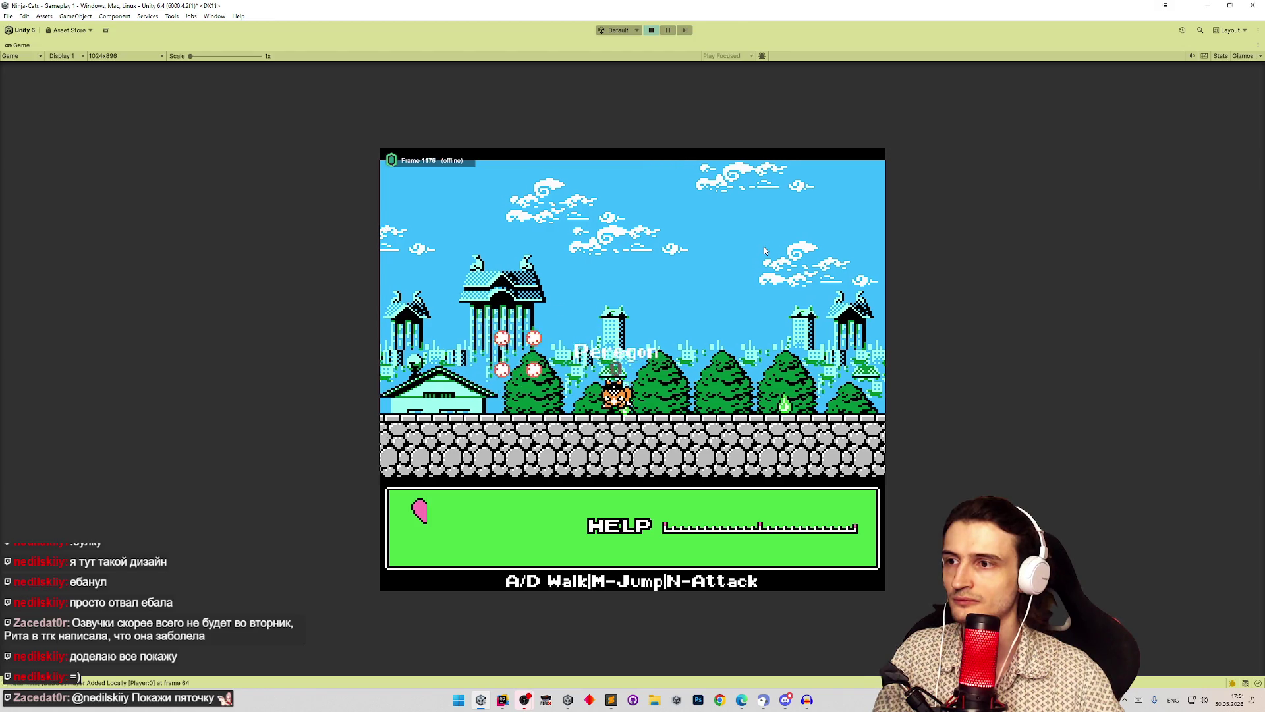
{"action": "key", "text": "a"}
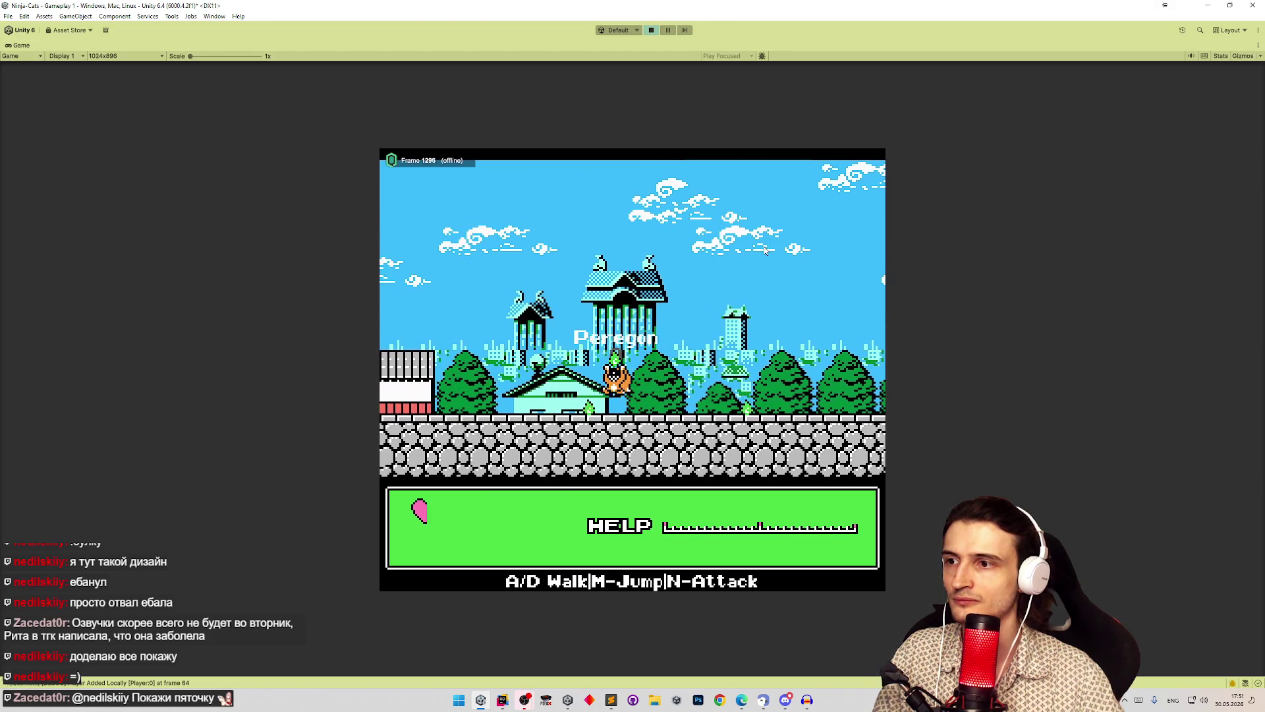
{"action": "key", "text": "a"}
{"action": "key", "text": "m"}
{"action": "key", "text": "a"}
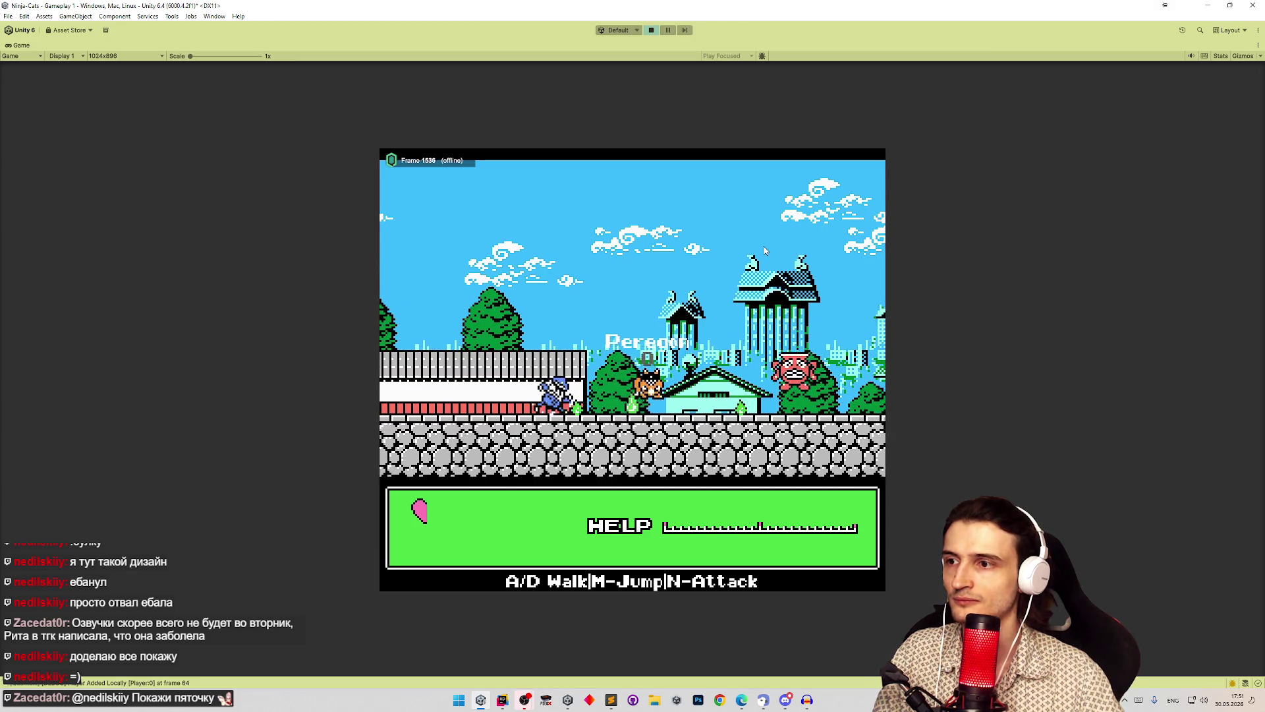
{"action": "key", "text": "a"}
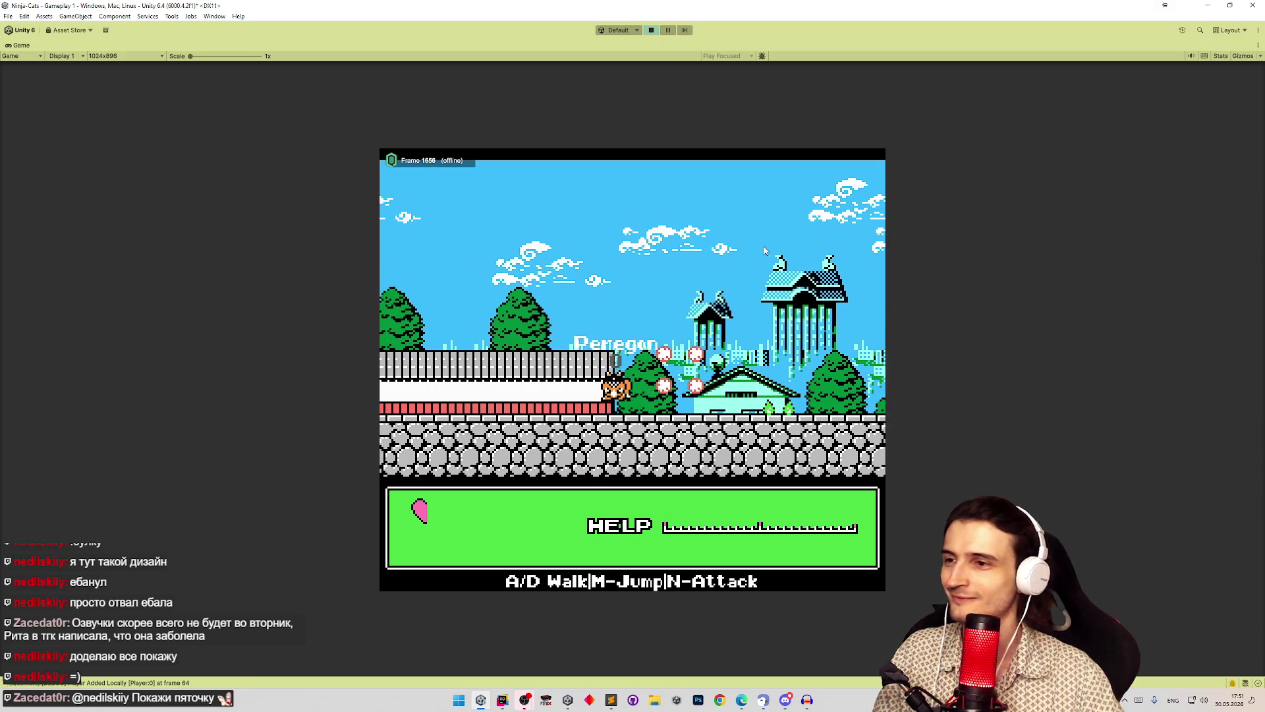
{"action": "key", "text": "a"}
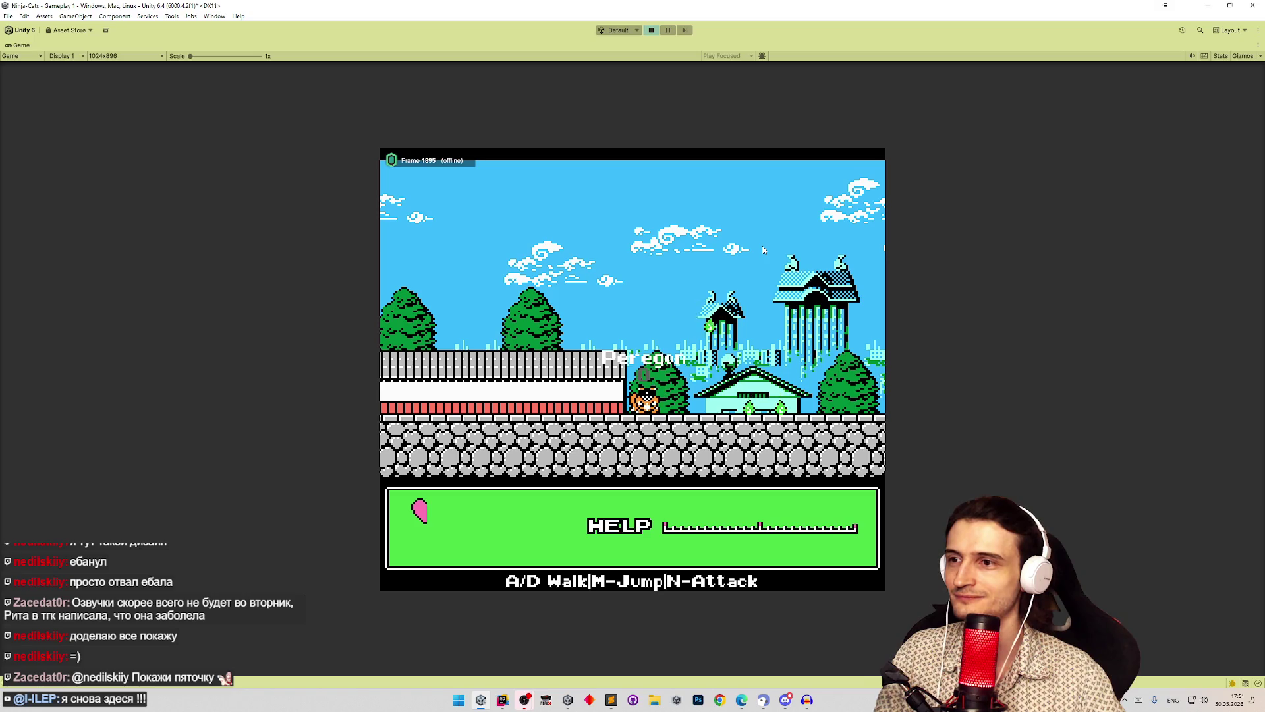
{"action": "key", "text": "a"}
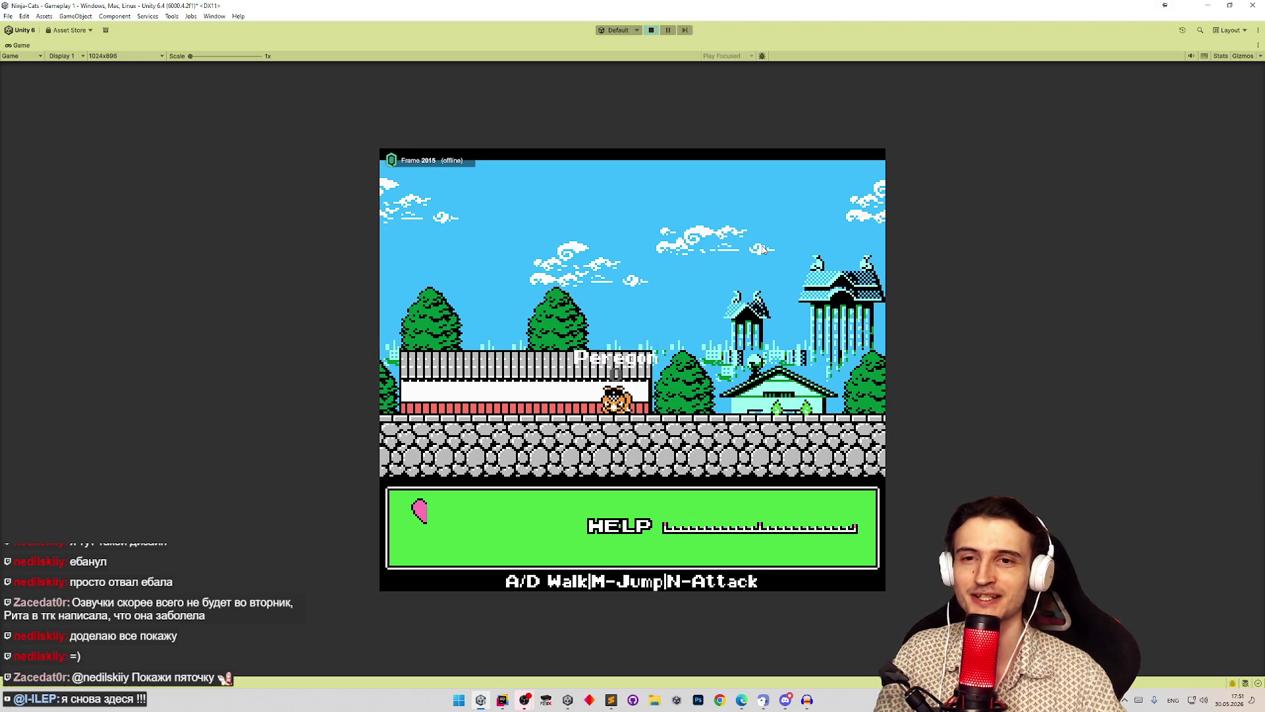
{"action": "key", "text": "m"}
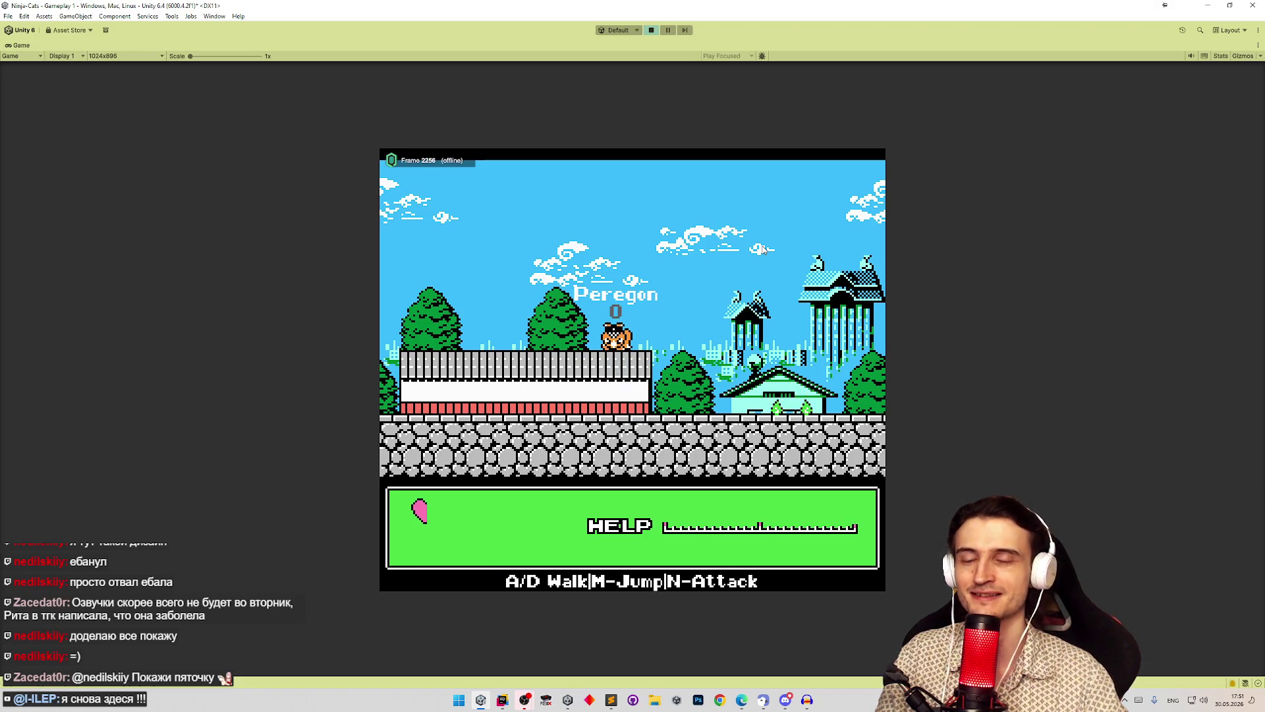
{"action": "key", "text": "a"}
{"action": "key", "text": "a"}
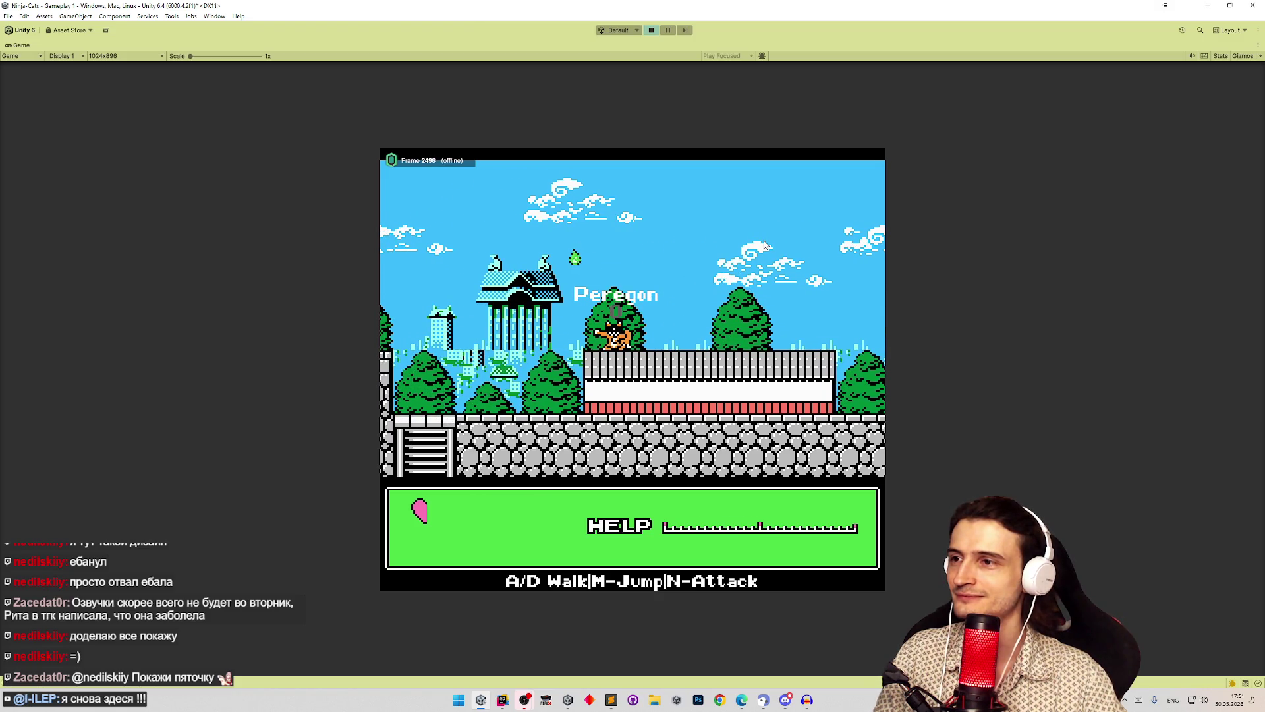
{"action": "key", "text": "a"}
{"action": "key", "text": "a"}
{"action": "key", "text": "a"}
Step: Jump the enemies, climb down the ladder into the blue underground cave, and stop the playtest
{"action": "key", "text": "s"}
{"action": "key", "text": "w"}
{"action": "key", "text": "d"}
{"action": "key", "text": "m"}
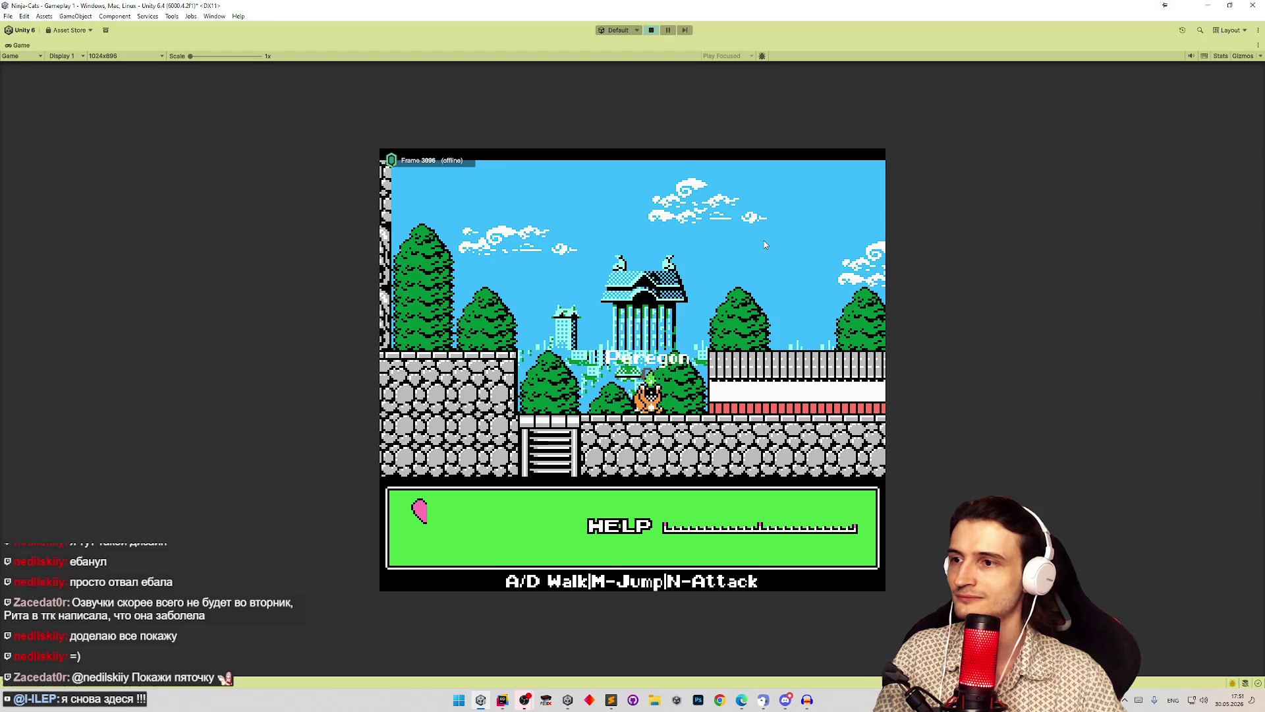
{"action": "key", "text": "a"}
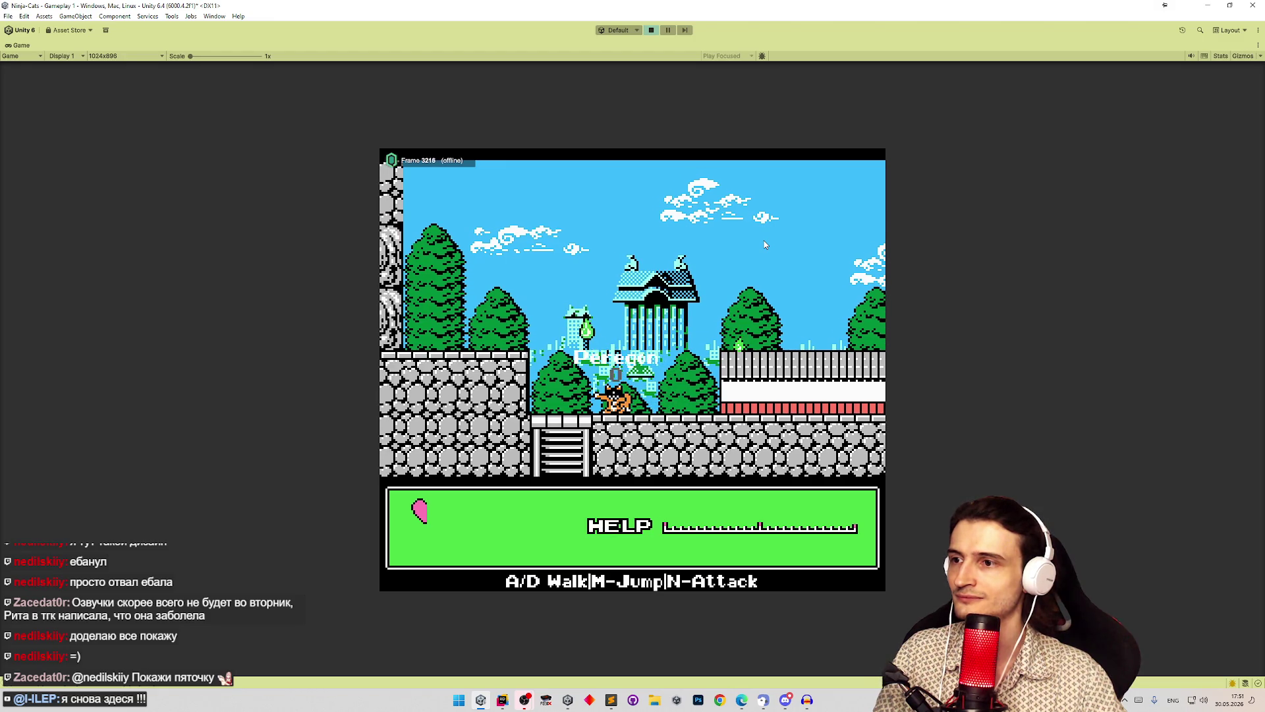
{"action": "key", "text": "a"}
{"action": "key", "text": "s"}
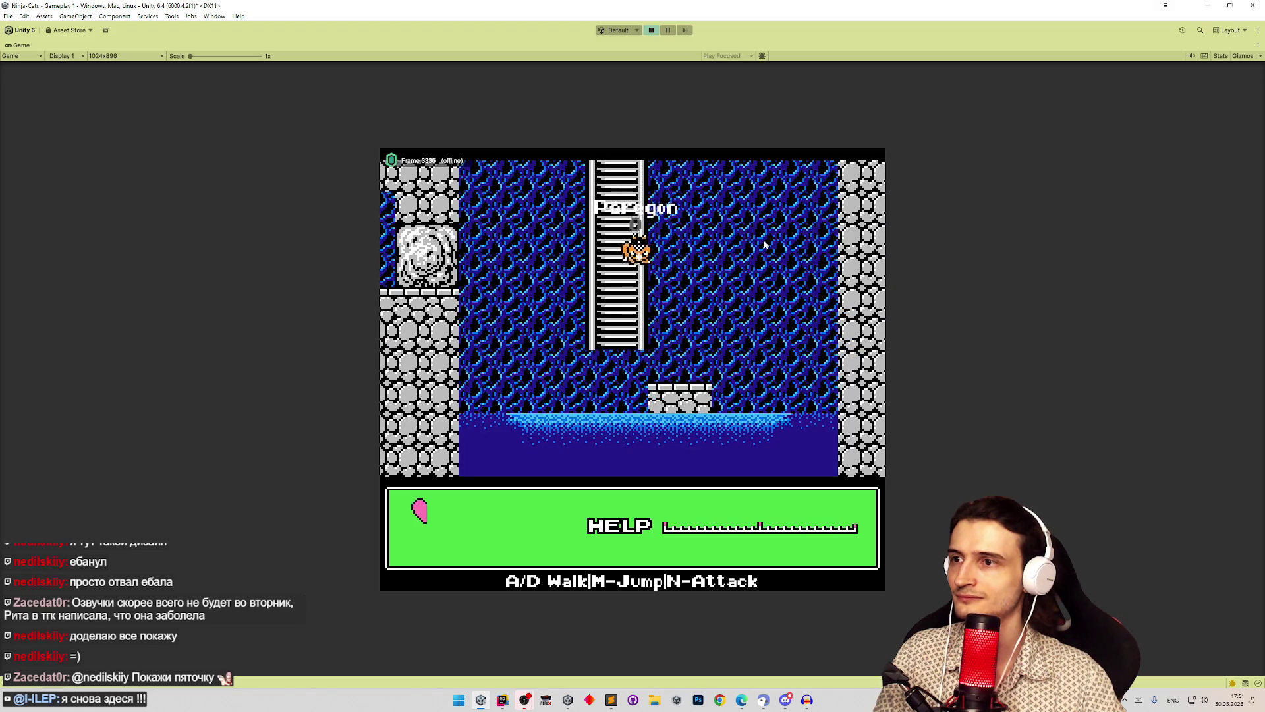
{"action": "key", "text": "d"}
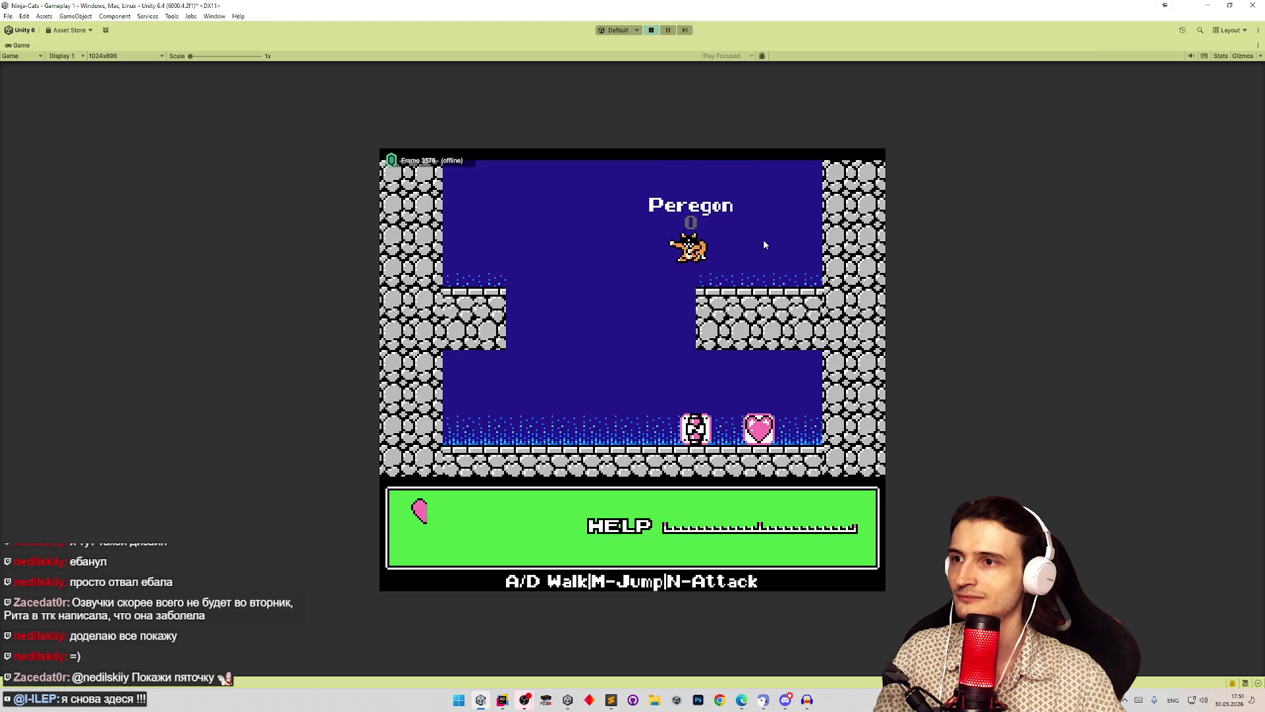
{"action": "key", "text": "ctrl+p"}
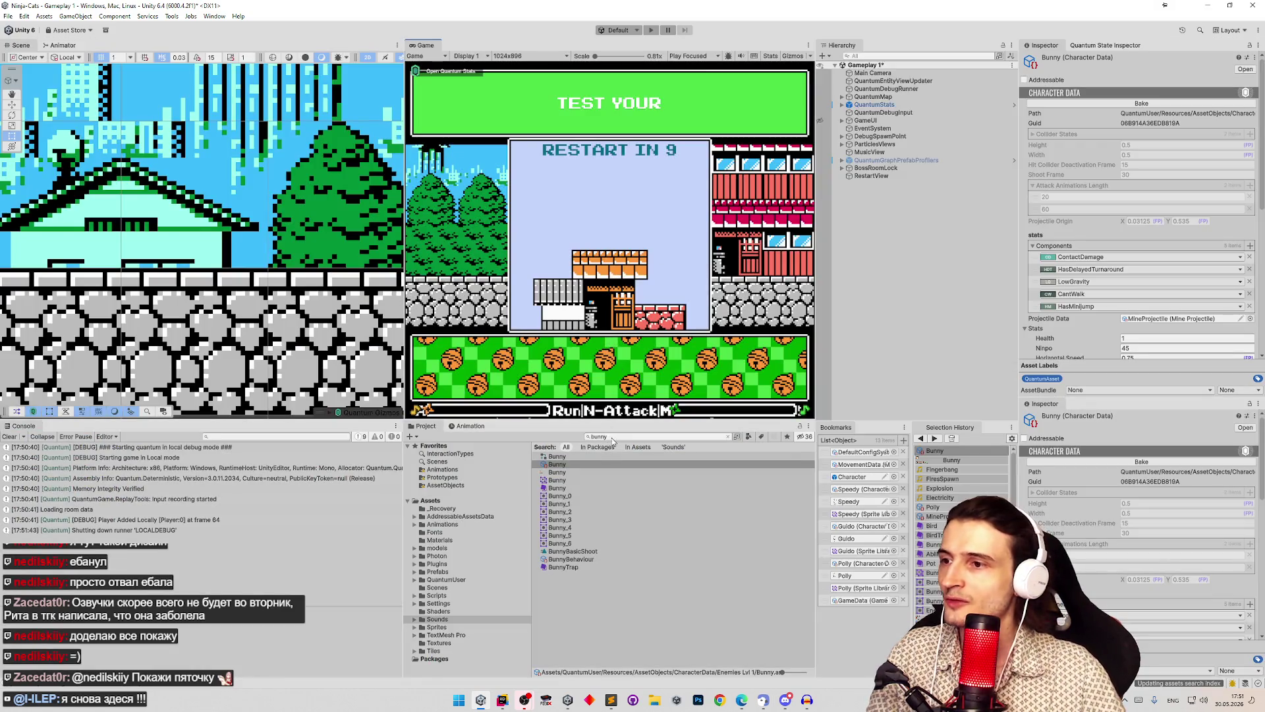
{"action": "left_click", "coordinate": [613, 436]}
Step: Search 'swim' to select Swim.anim, clear the search, then inspect the Bunny character data
{"action": "type", "text": "im"}
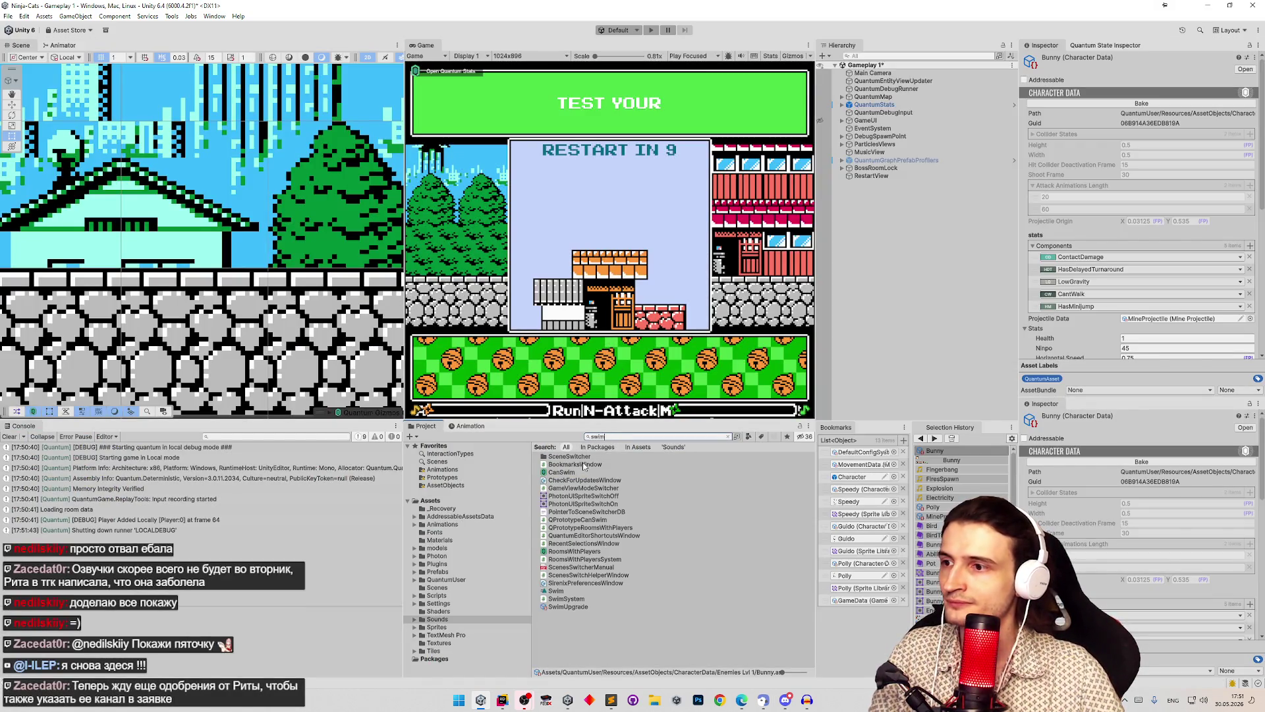
{"action": "left_click", "coordinate": [566, 471]}
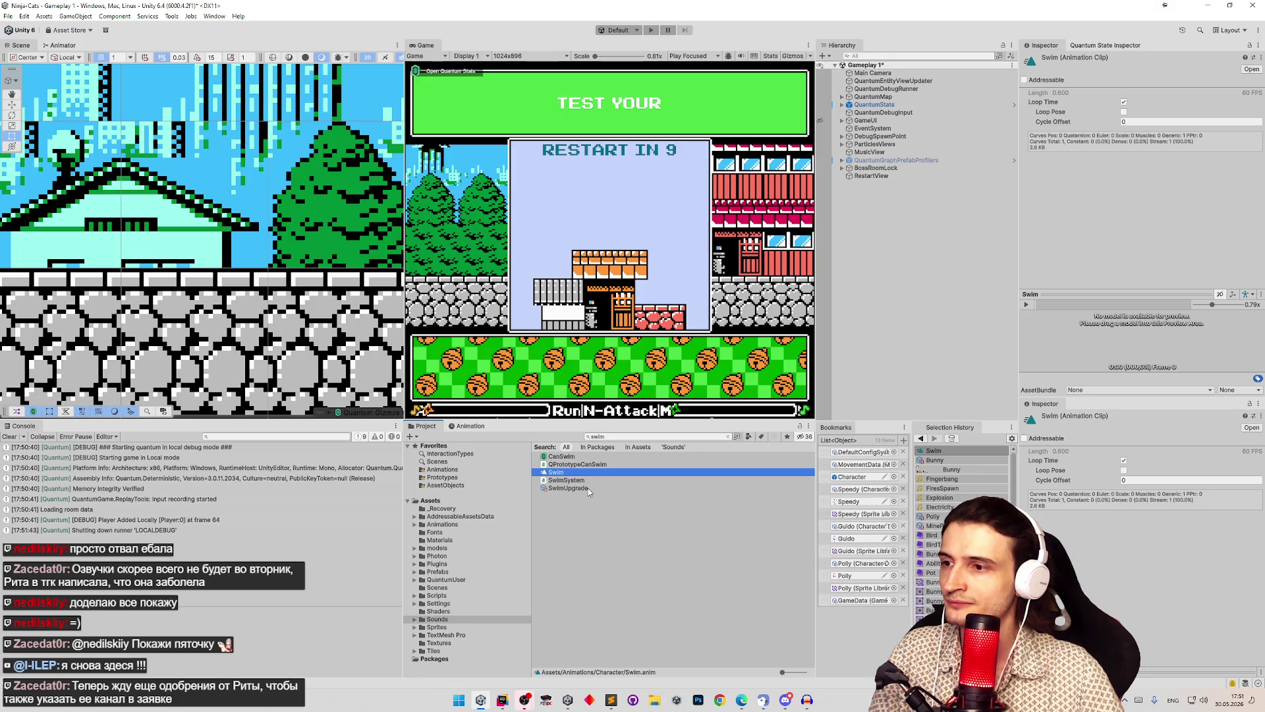
{"action": "left_click", "coordinate": [666, 437]}
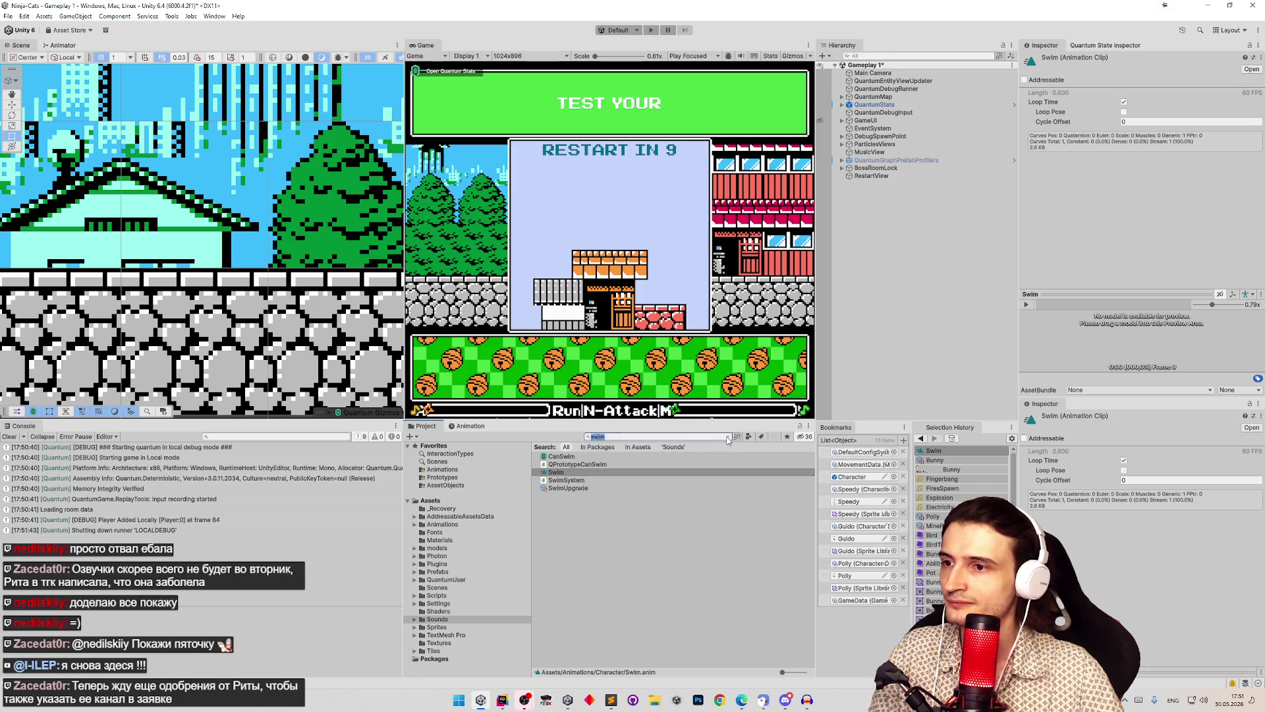
{"action": "key", "text": "BackSpace"}
{"action": "type", "text": "bunny"}
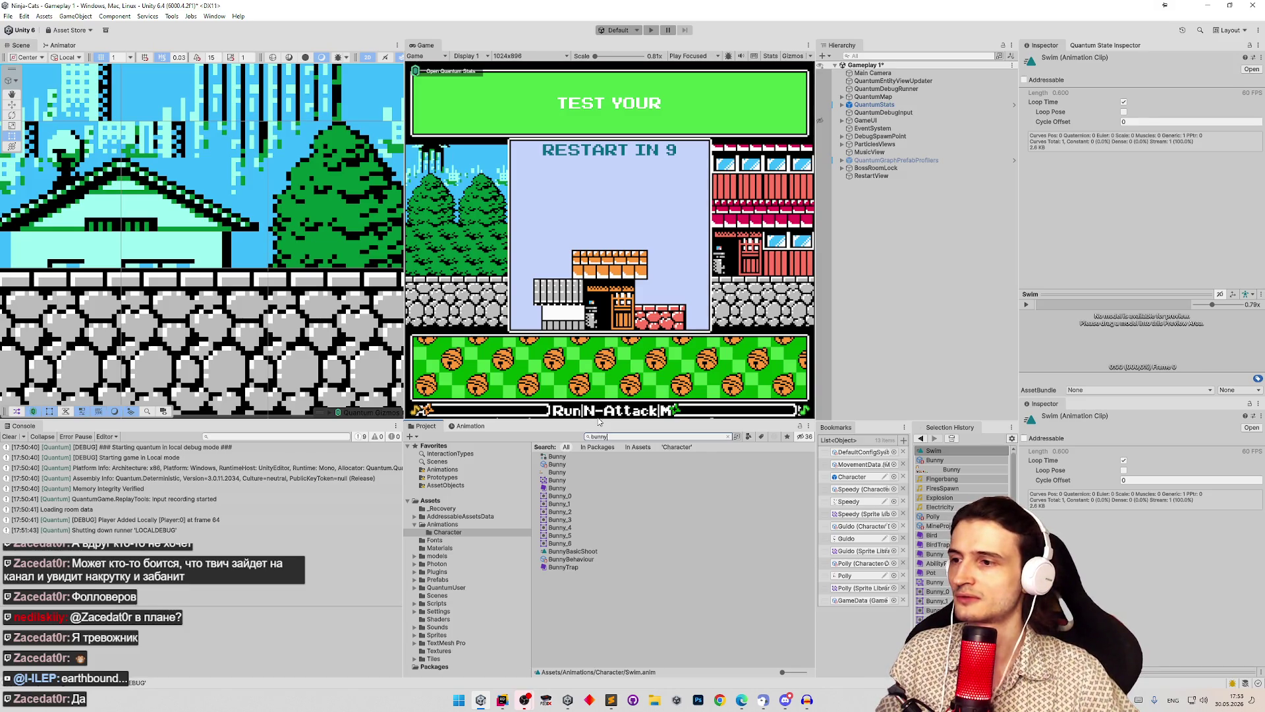
{"action": "left_click", "coordinate": [568, 464]}
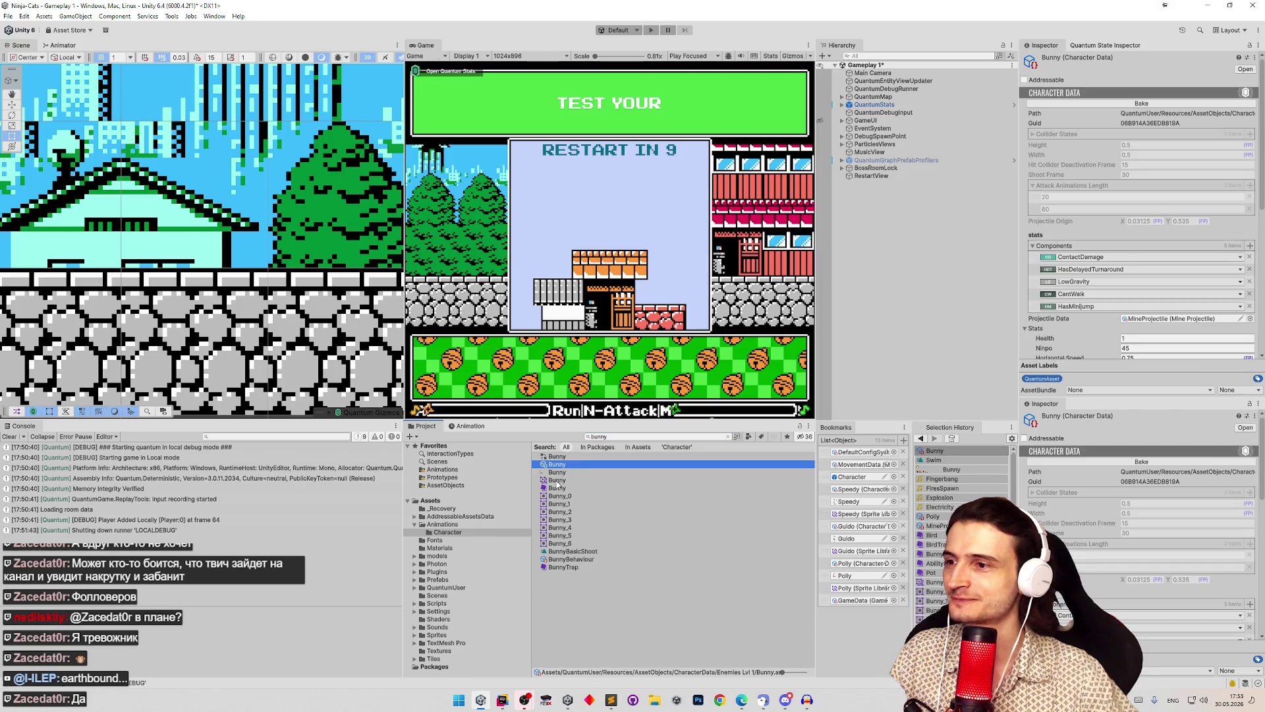
Step: Open the Bunny sprite library in the Sprite Library Editor and revert the Swim label overrides
{"action": "left_click", "coordinate": [557, 480]}
{"action": "left_click", "coordinate": [1147, 94]}
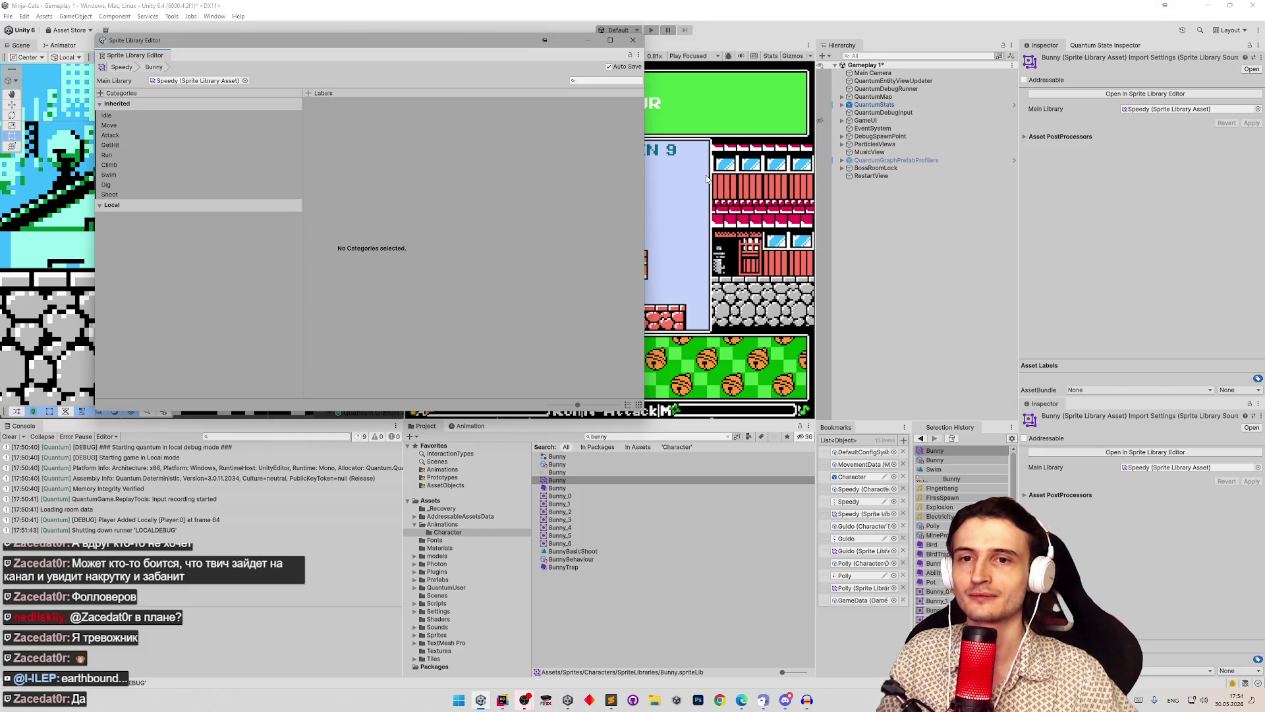
{"action": "left_click_drag", "start_coordinate": [409, 49], "coordinate": [592, 85]}
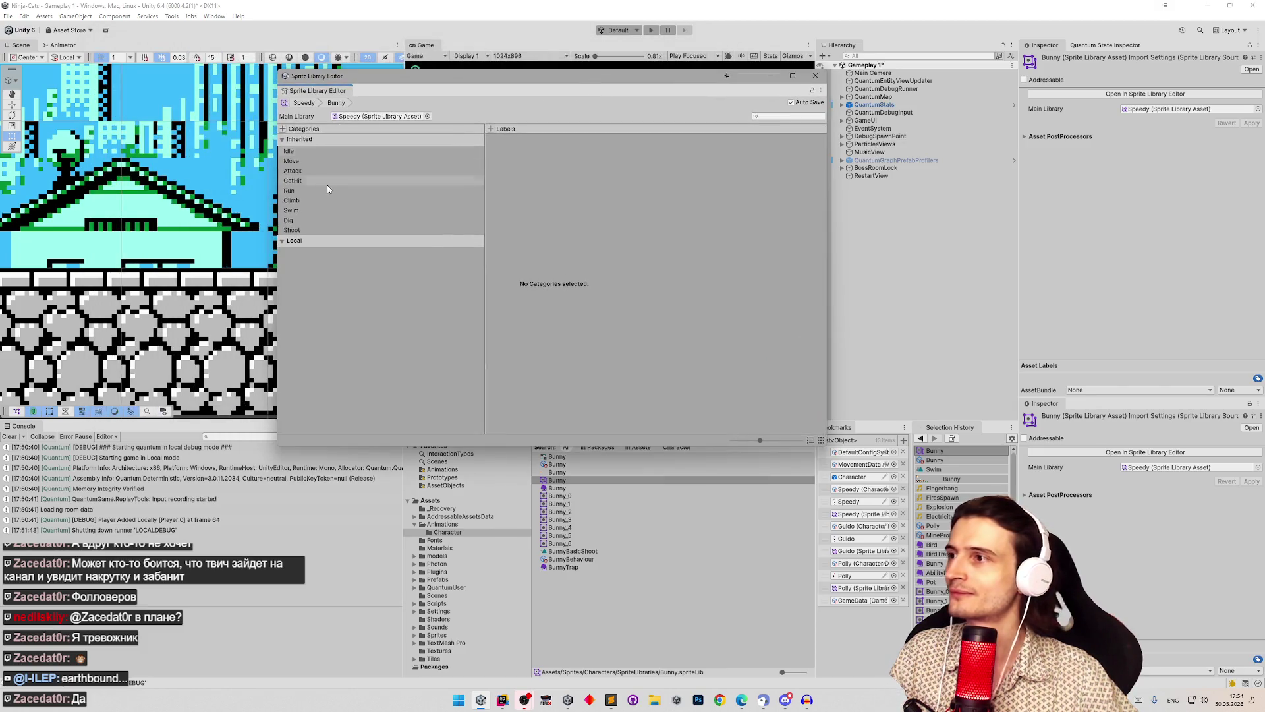
{"action": "left_click", "coordinate": [387, 209]}
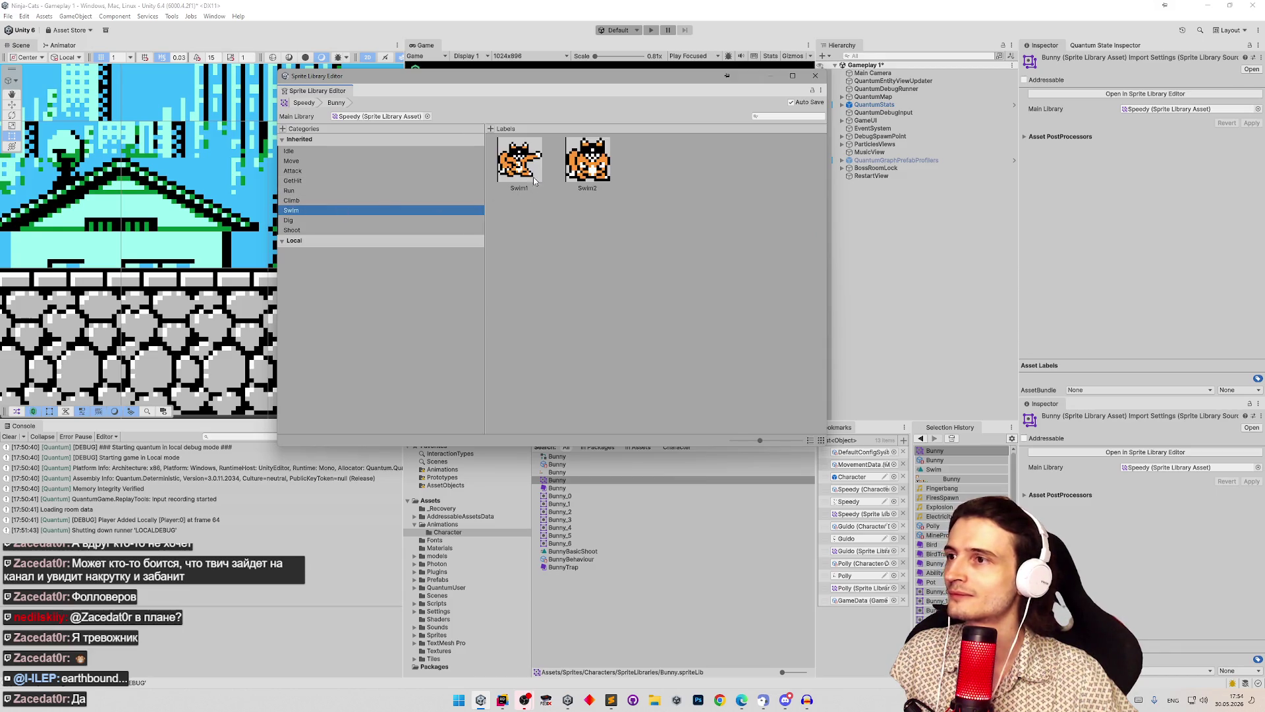
{"action": "left_click", "coordinate": [572, 169]}
{"action": "right_click", "coordinate": [607, 163]}
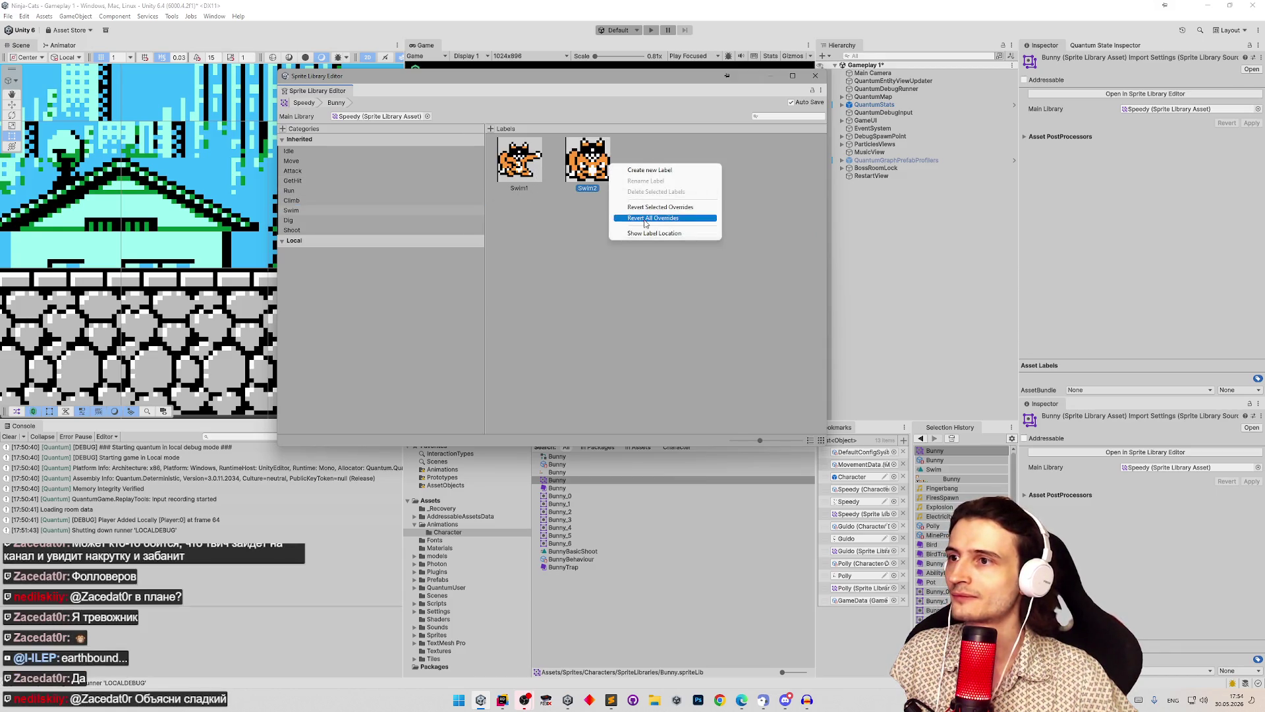
{"action": "left_click", "coordinate": [664, 233]}
Step: Assign Bunny's own sprites to the Swim1 and Swim2 frames, then close the editor
{"action": "left_click_drag", "start_coordinate": [567, 503], "coordinate": [530, 172]}
{"action": "left_click_drag", "start_coordinate": [561, 504], "coordinate": [596, 170]}
{"action": "left_click_drag", "start_coordinate": [570, 518], "coordinate": [605, 156]}
{"action": "left_click_drag", "start_coordinate": [554, 526], "coordinate": [586, 170]}
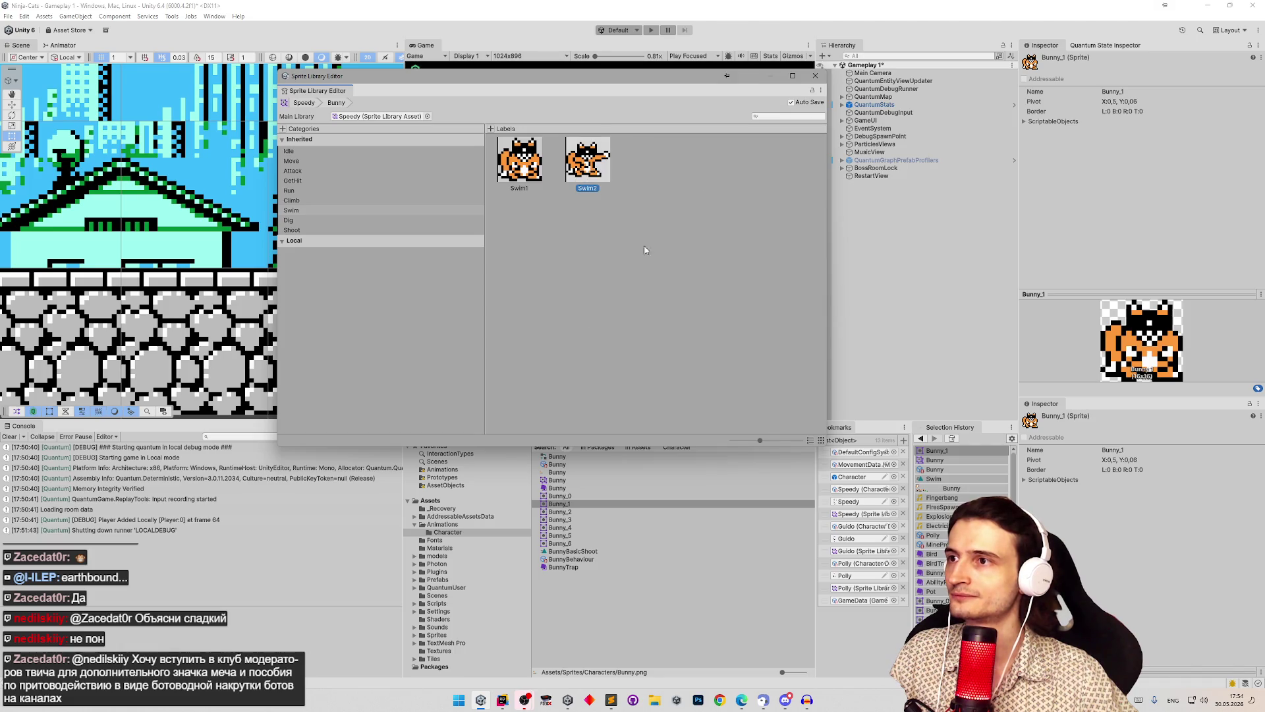
{"action": "left_click", "coordinate": [814, 75]}
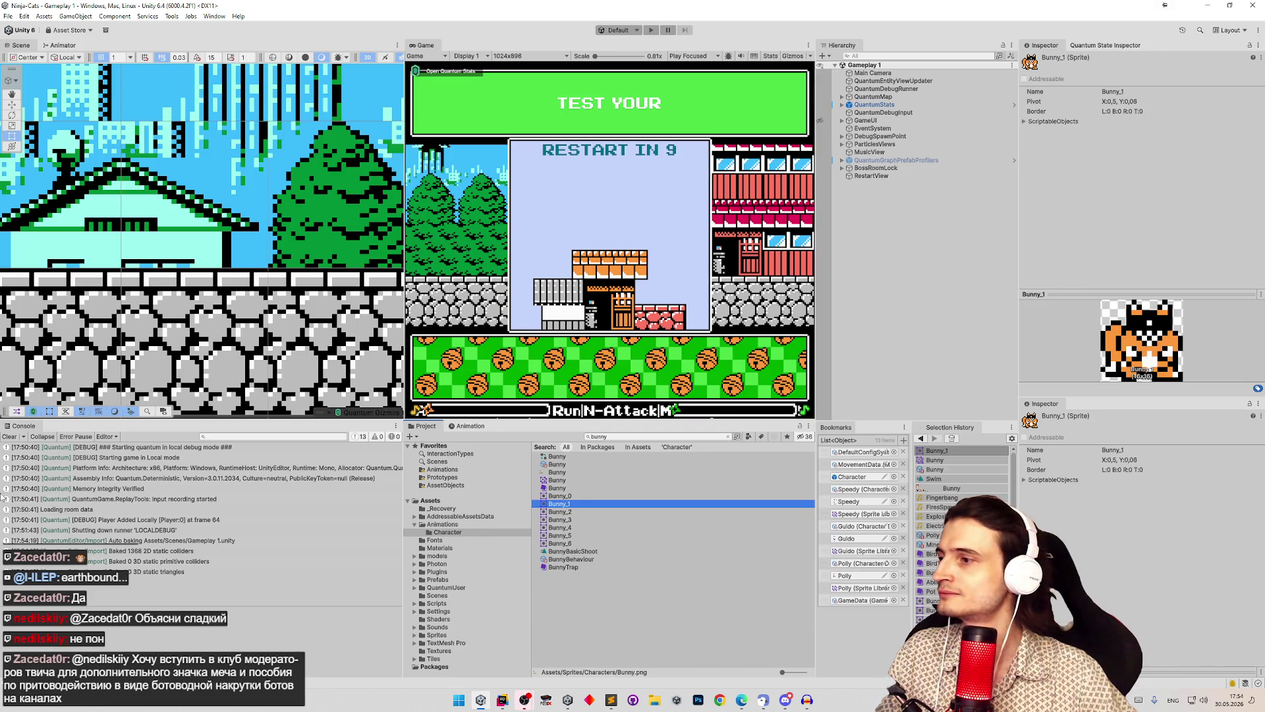
Step: Clear the Console, check Rider, and widen the Game and Project panels while narrowing the Inspector
{"action": "left_click", "coordinate": [10, 437]}
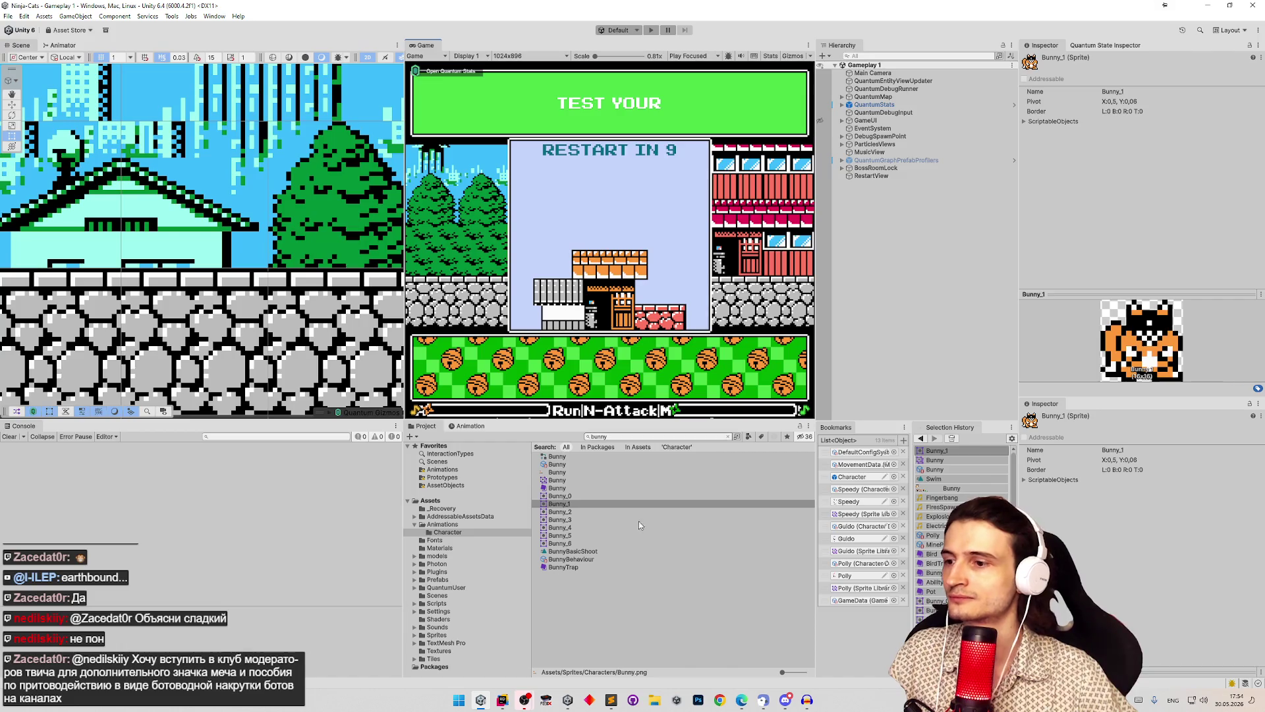
{"action": "left_click", "coordinate": [511, 701]}
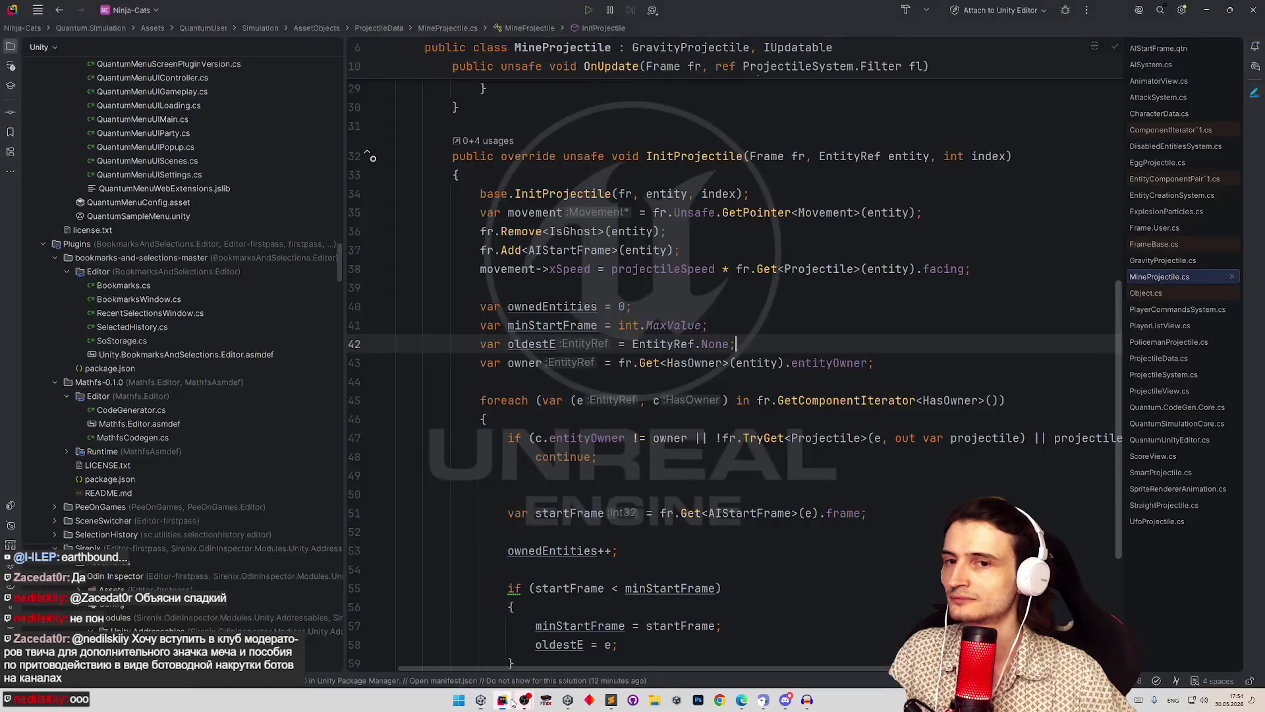
{"action": "left_click", "coordinate": [511, 703]}
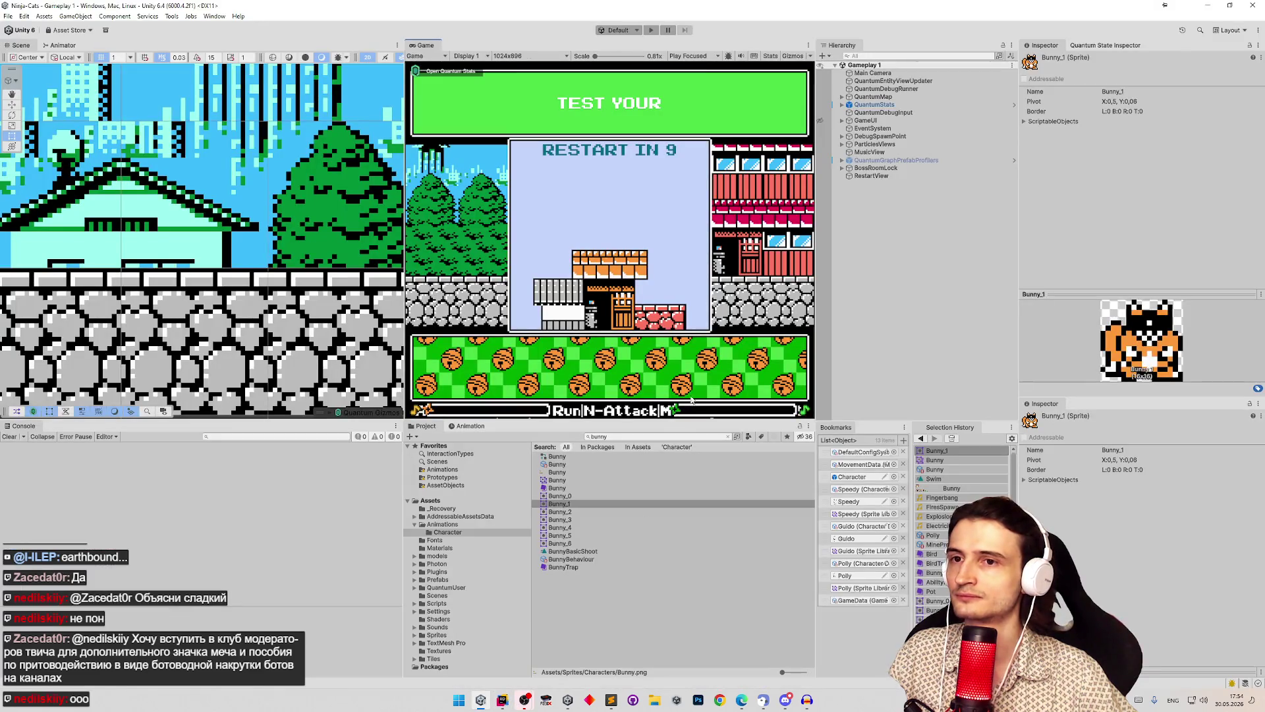
{"action": "left_click_drag", "start_coordinate": [817, 378], "coordinate": [828, 379]}
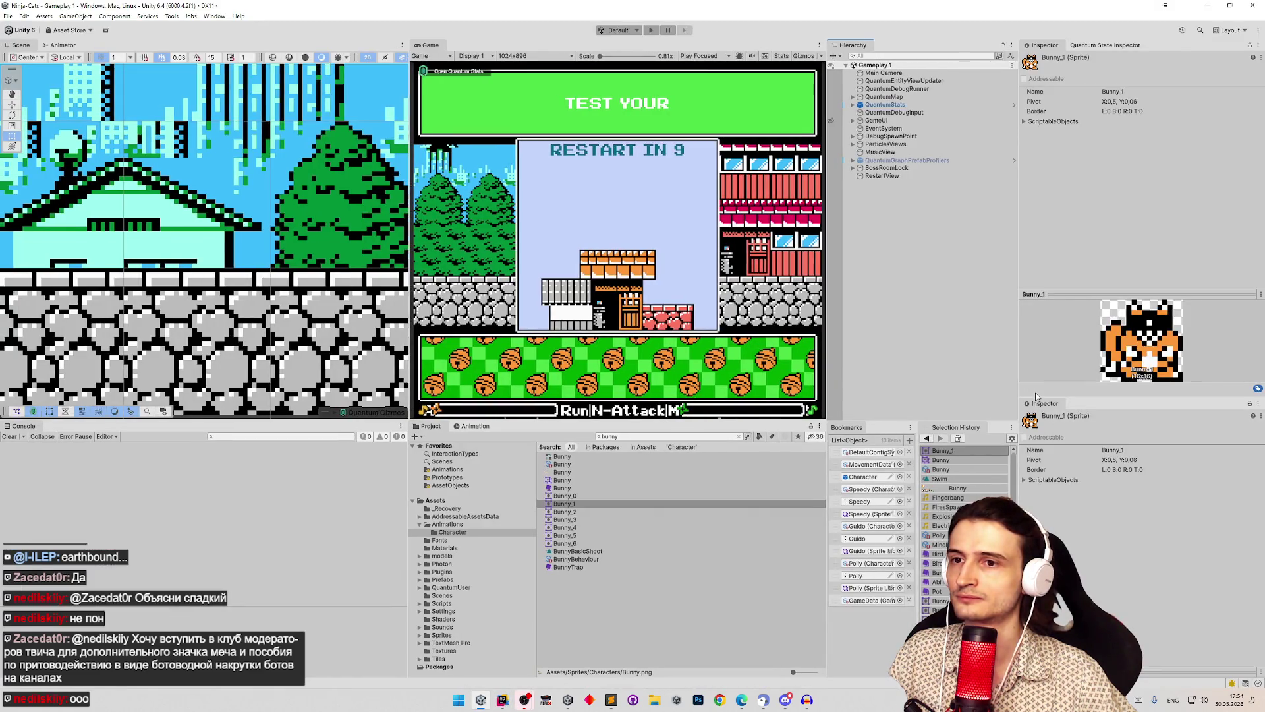
{"action": "left_click_drag", "start_coordinate": [1021, 383], "coordinate": [1047, 384]}
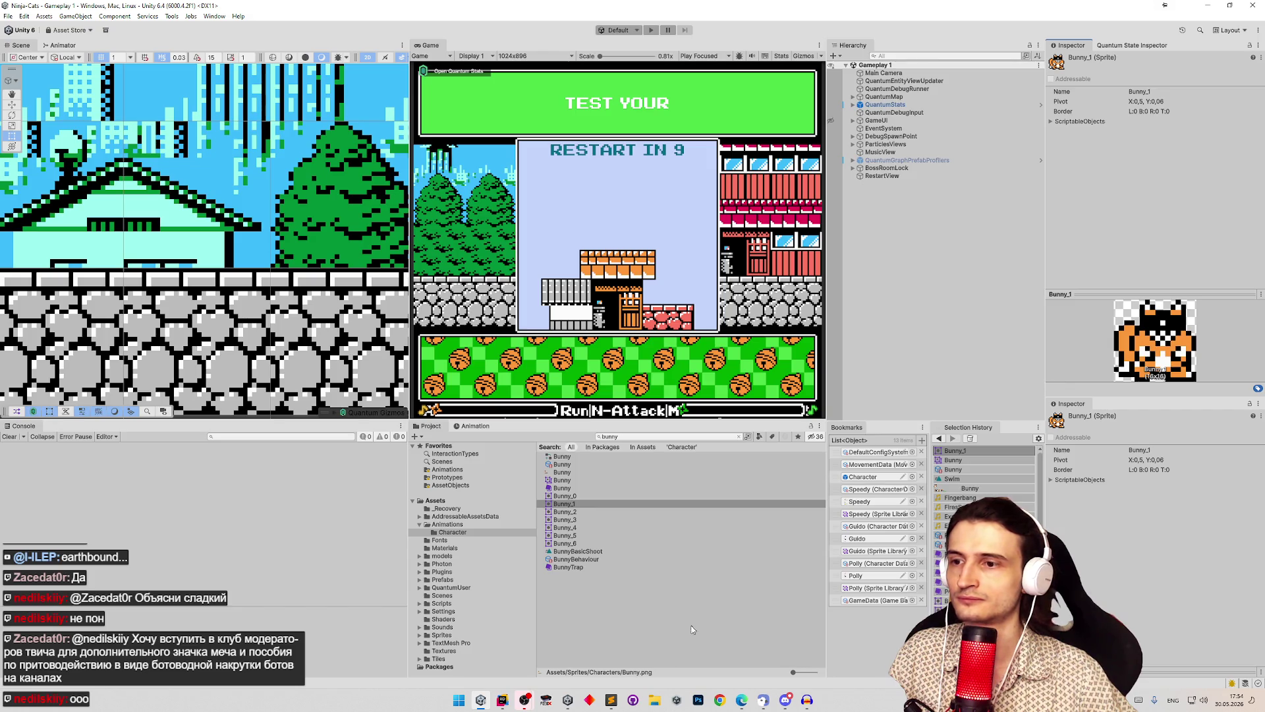
{"action": "left_click", "coordinate": [610, 700]}
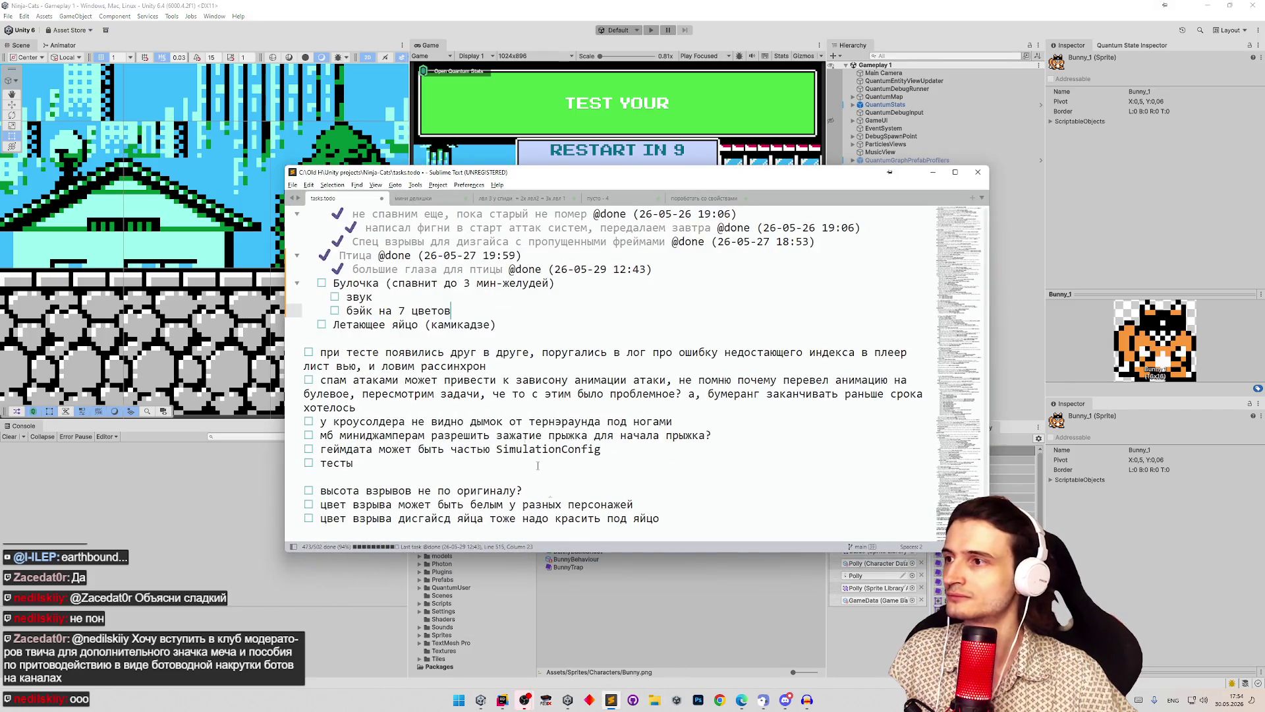
{"action": "key", "text": "Up"}
{"action": "key", "text": "ctrl+d"}
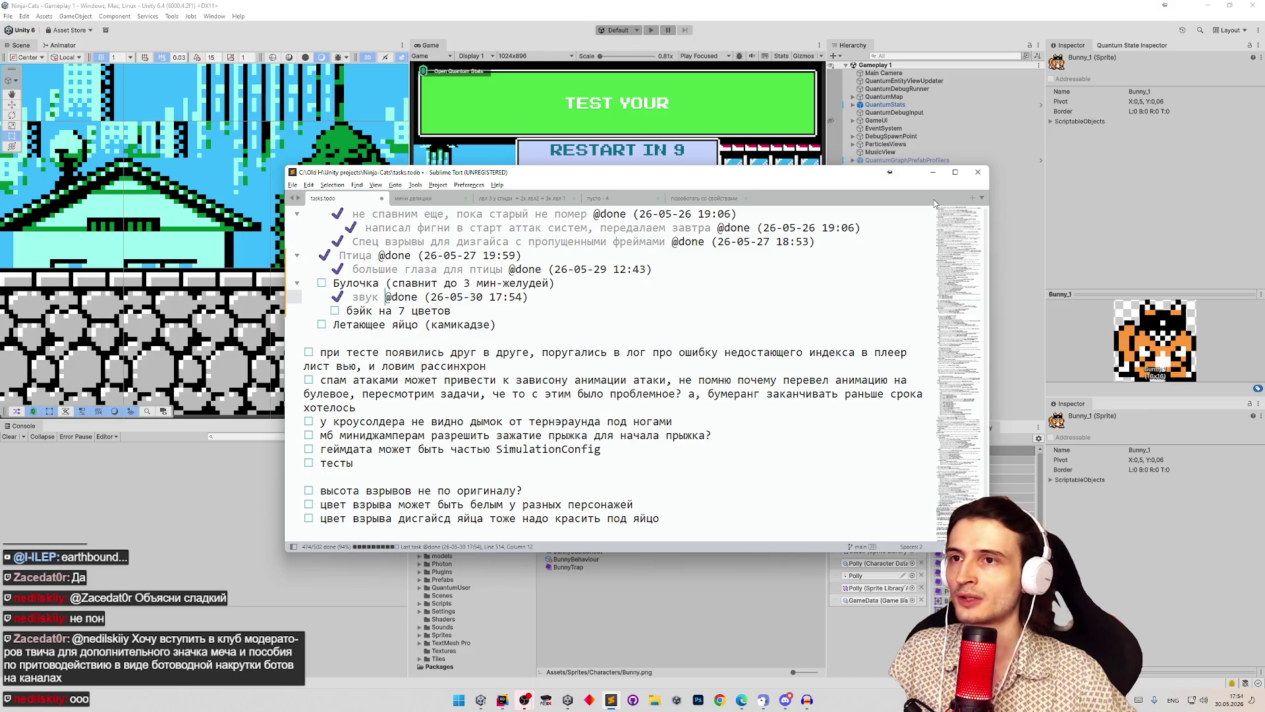
{"action": "left_click", "coordinate": [932, 172]}
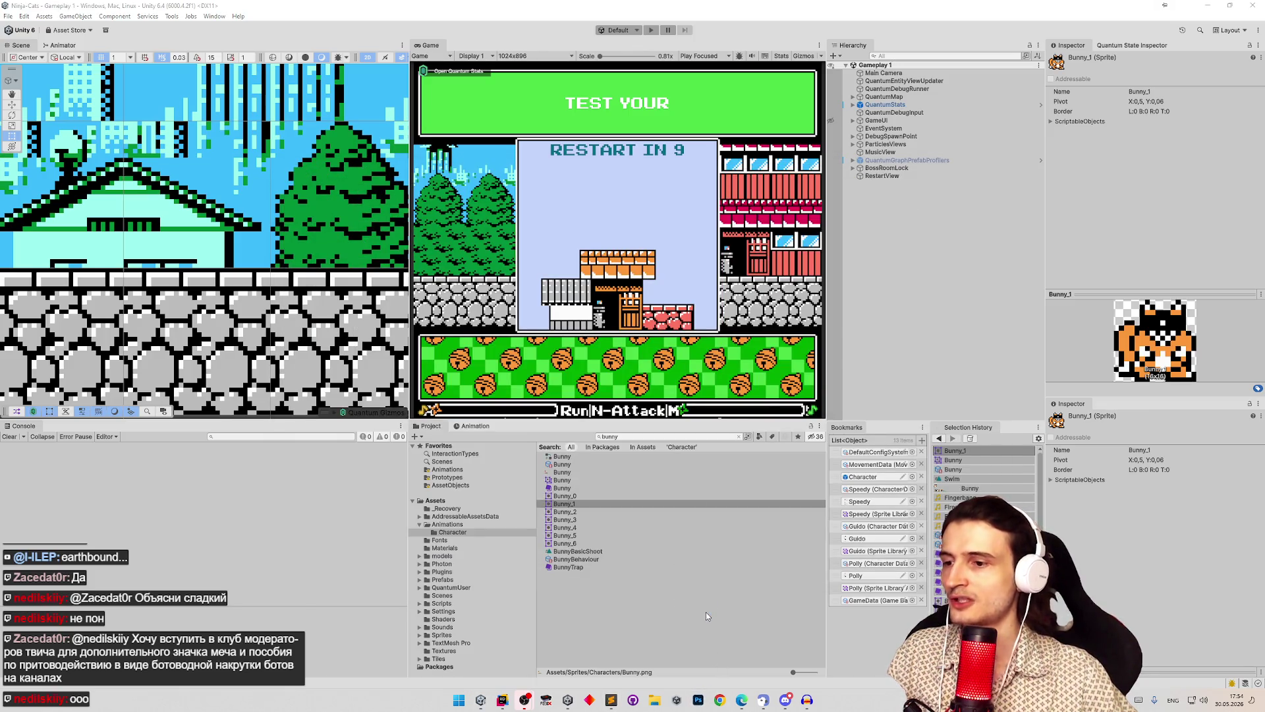
{"action": "key", "text": "Return"}
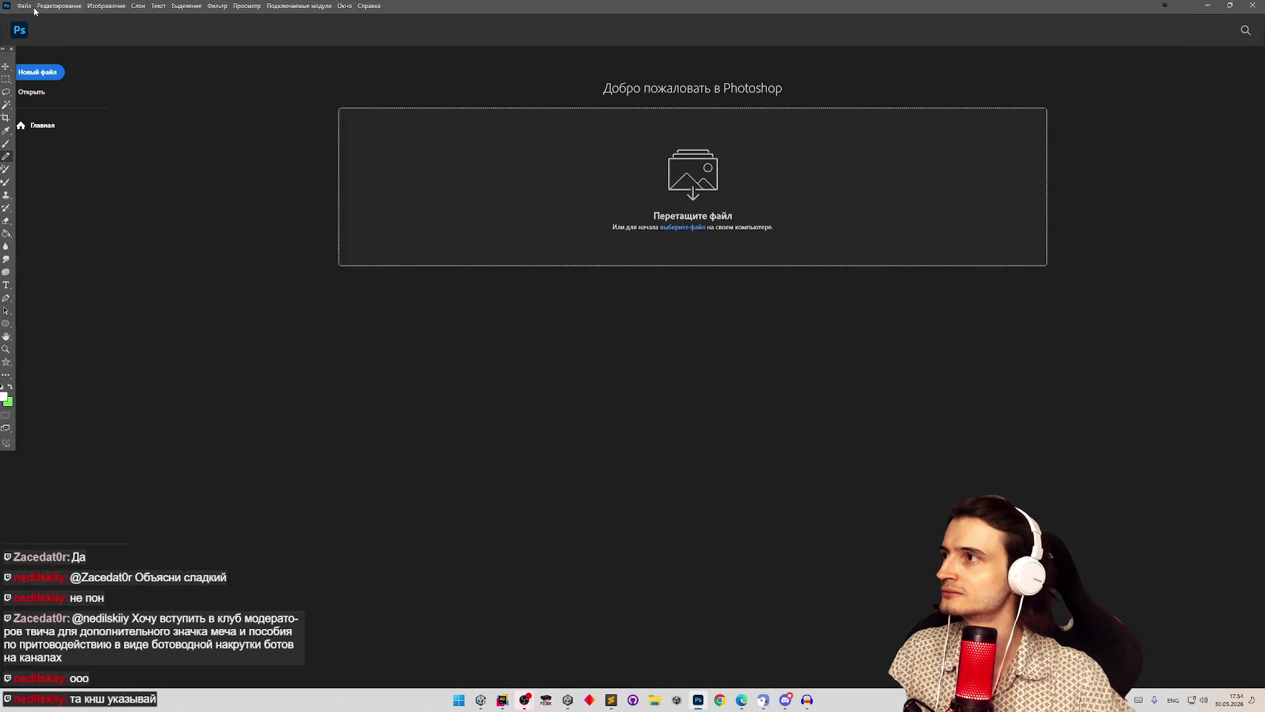
{"action": "left_click", "coordinate": [24, 6]}
Step: Open the recent Bunny.png sprite sheet and Magic Wand-select the sprites' orange pixels
{"action": "mouse_move", "coordinate": [79, 64]}
{"action": "left_click", "coordinate": [167, 68]}
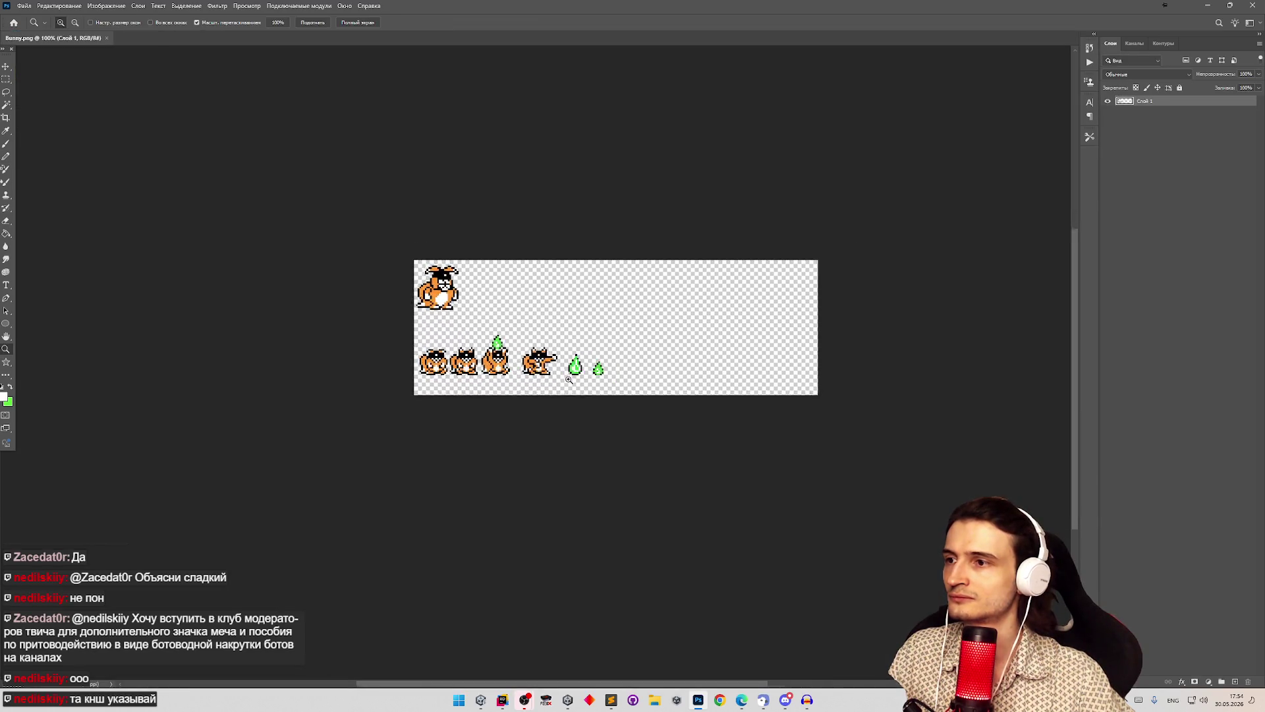
{"action": "left_click", "coordinate": [531, 356]}
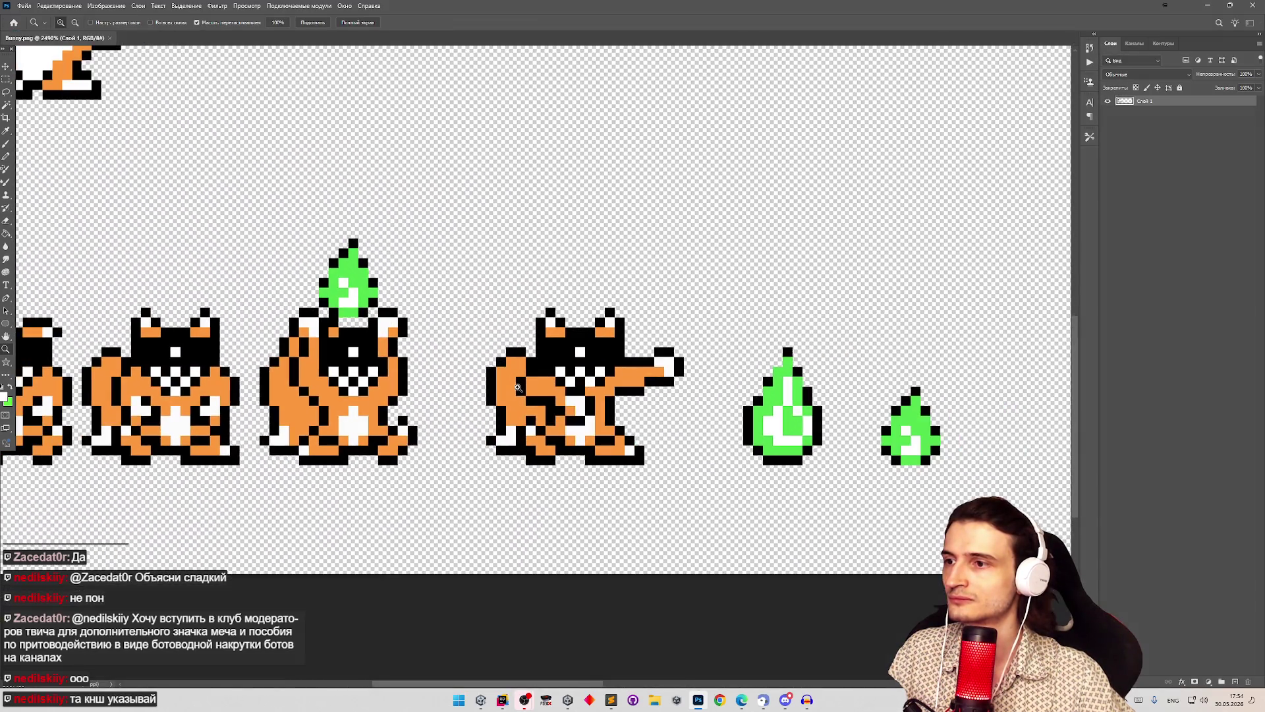
{"action": "left_click", "coordinate": [518, 387], "text": "alt"}
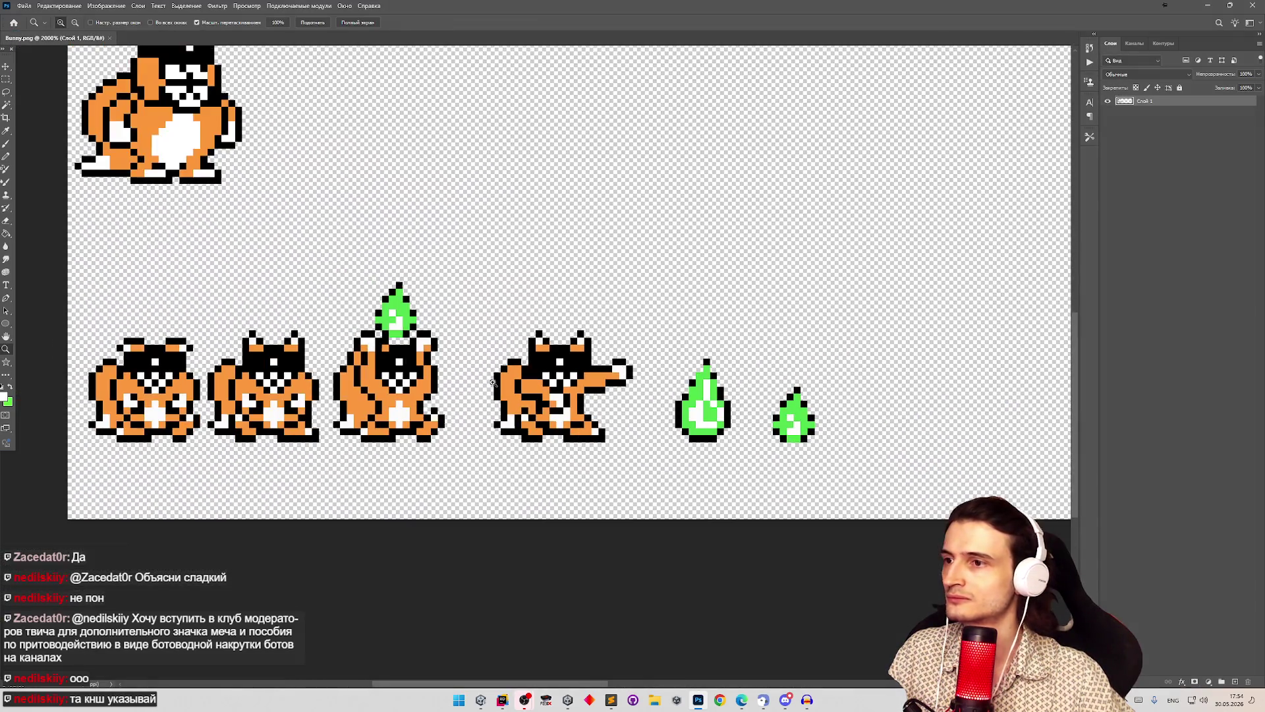
{"action": "key", "text": "w"}
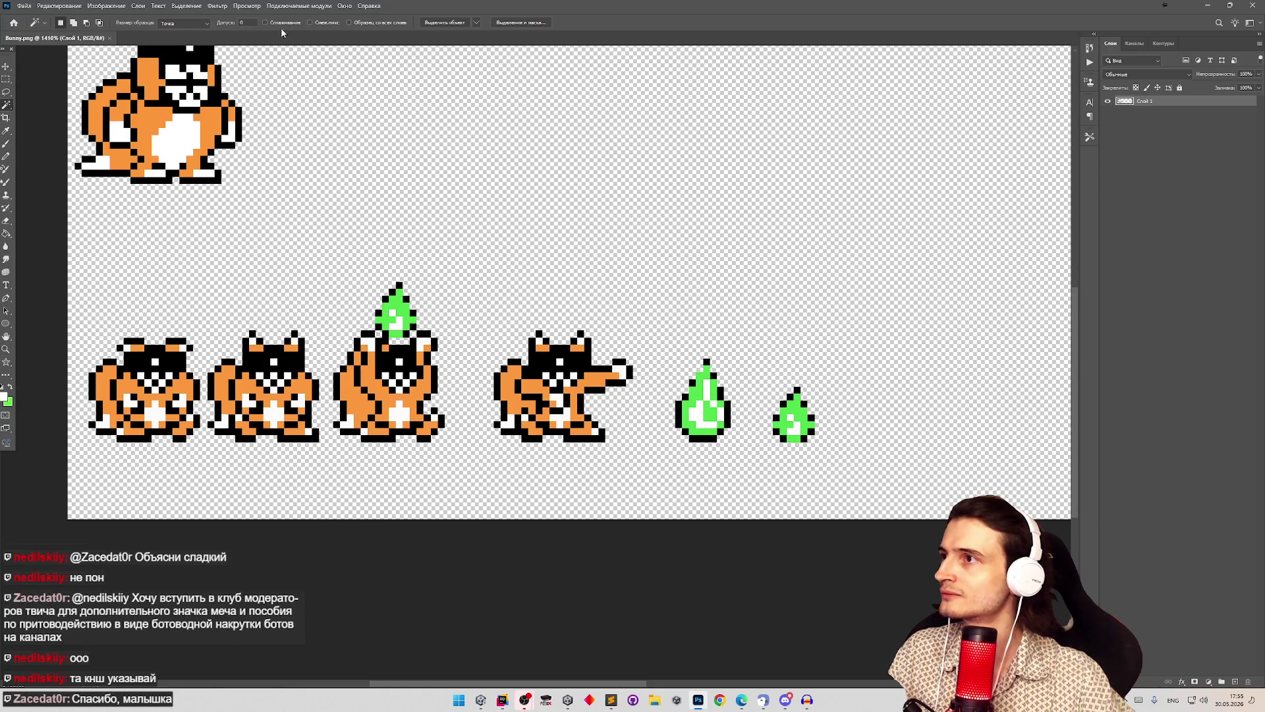
{"action": "left_click", "coordinate": [512, 387]}
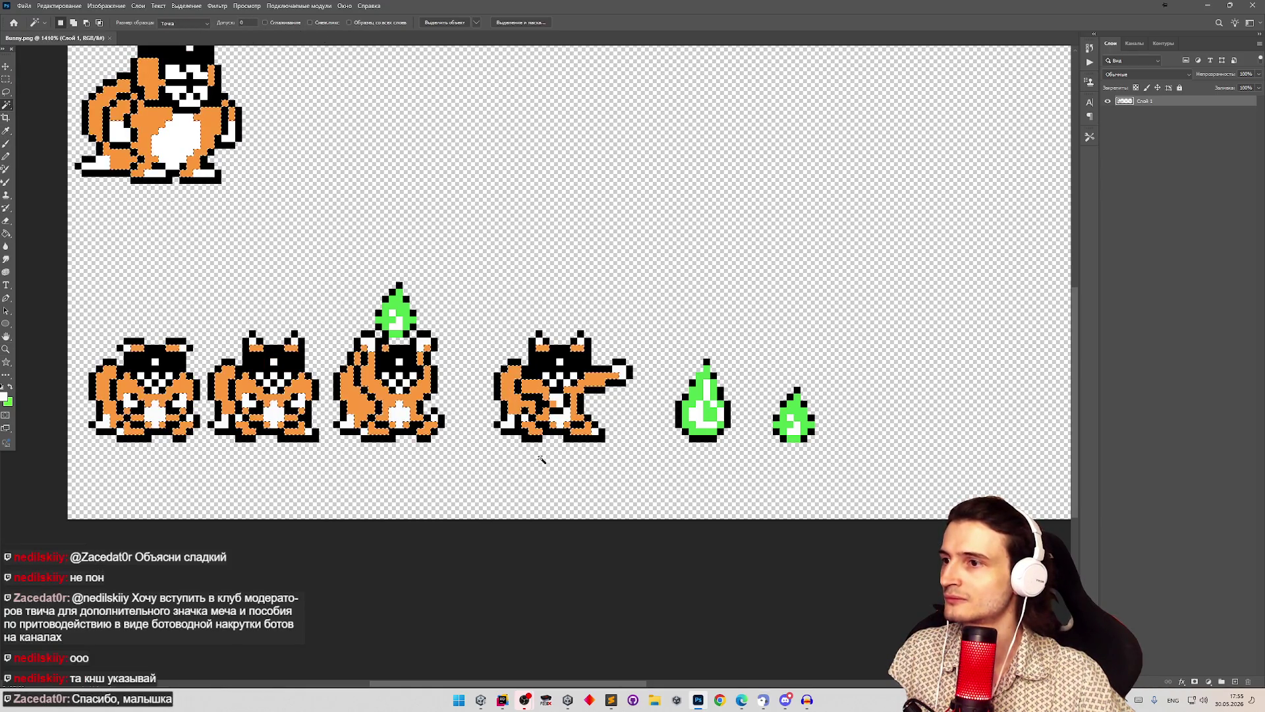
{"action": "key", "text": "z"}
{"action": "mouse_move", "coordinate": [540, 455]}
{"action": "left_mouse_down"}
{"action": "mouse_move", "coordinate": [495, 461]}
{"action": "mouse_move", "coordinate": [530, 462]}
{"action": "left_mouse_up"}
{"action": "key", "text": "w"}
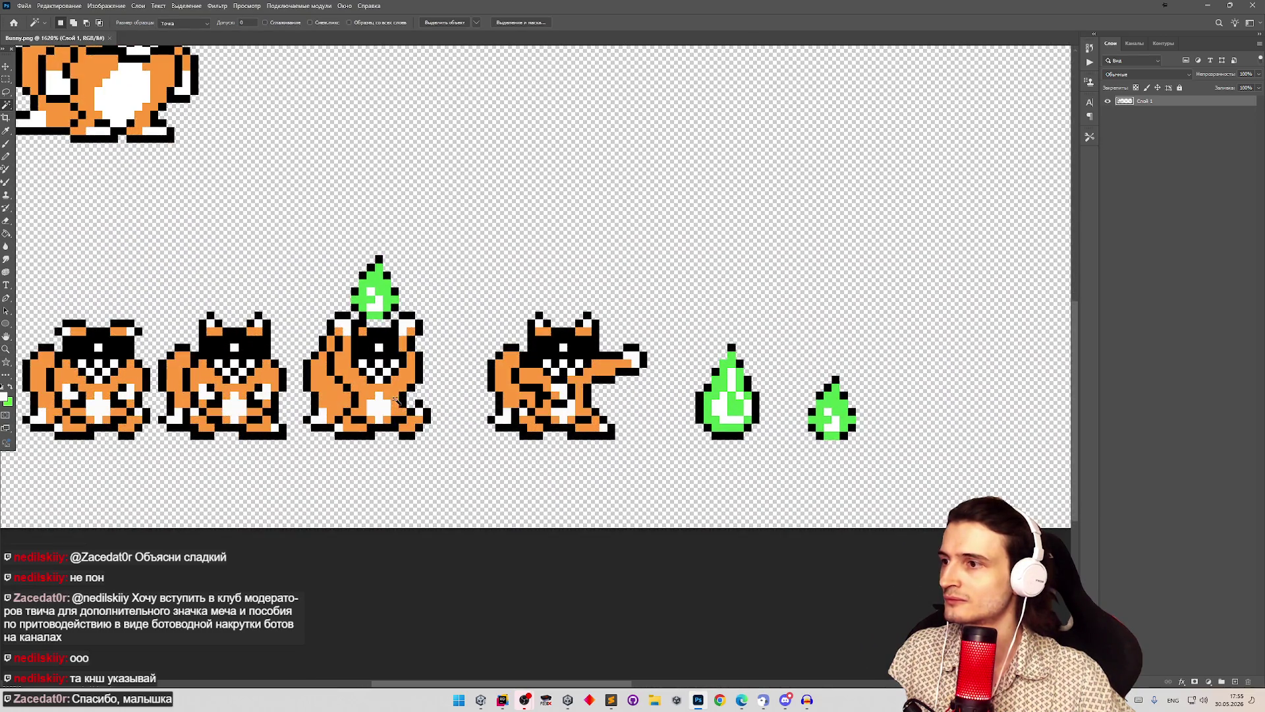
Step: Cut the orange pixels to a new layer, toggle its visibility, and sample the orange as drawing colour
{"action": "right_click", "coordinate": [395, 396]}
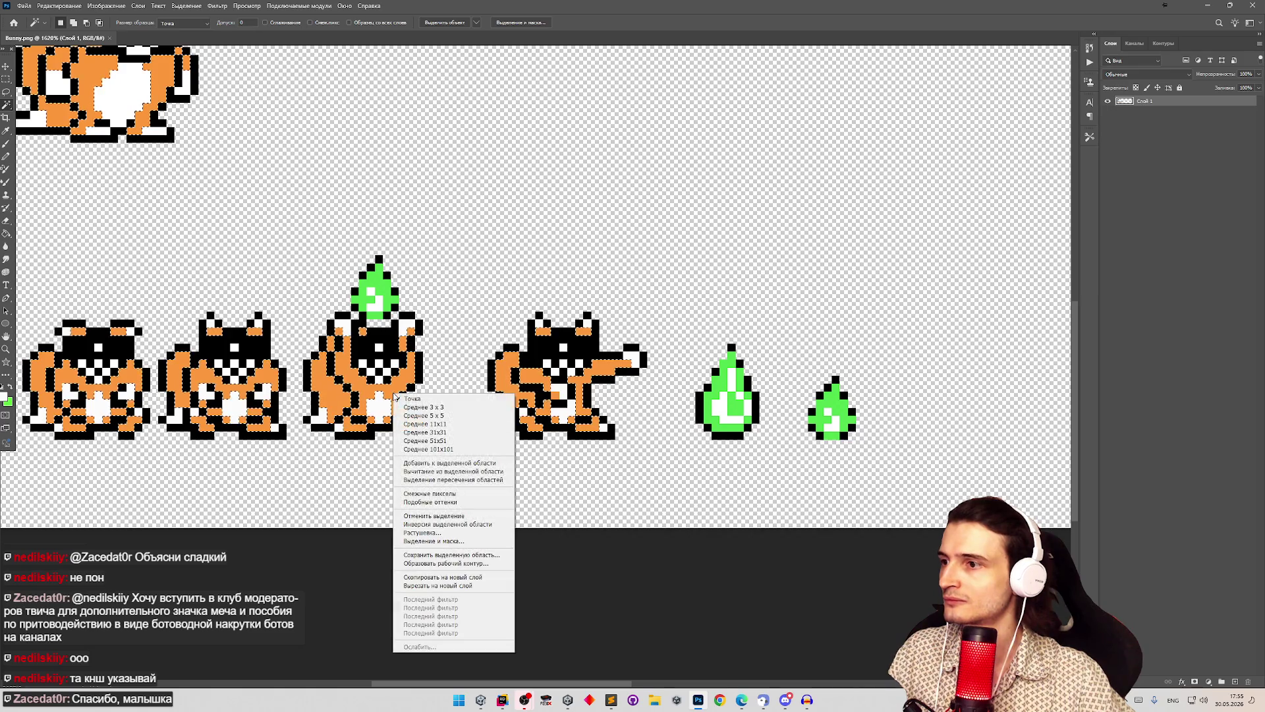
{"action": "left_click", "coordinate": [451, 584]}
{"action": "left_click", "coordinate": [1108, 102]}
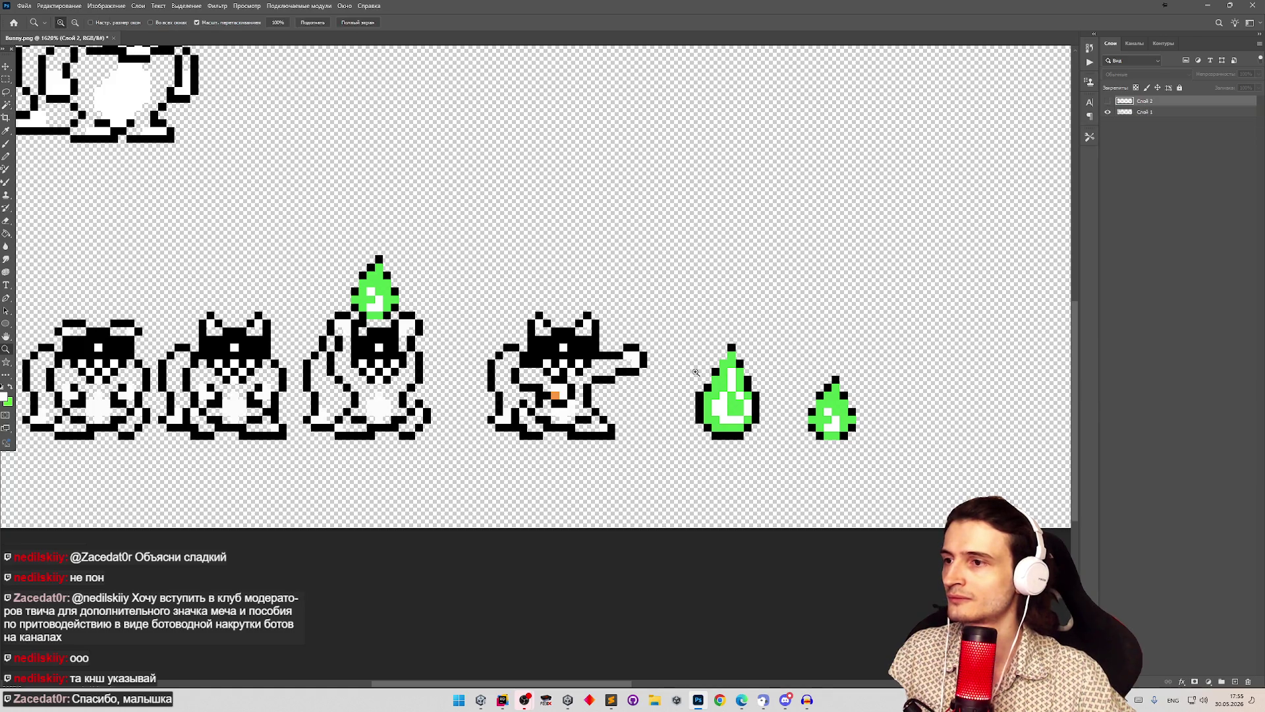
{"action": "left_click", "coordinate": [1108, 101]}
{"action": "scroll", "coordinate": [563, 404], "scroll_direction": "up", "scroll_amount": 3}
{"action": "key", "text": "g"}
{"action": "left_click", "coordinate": [523, 347], "text": "alt"}
{"action": "key", "text": "b"}
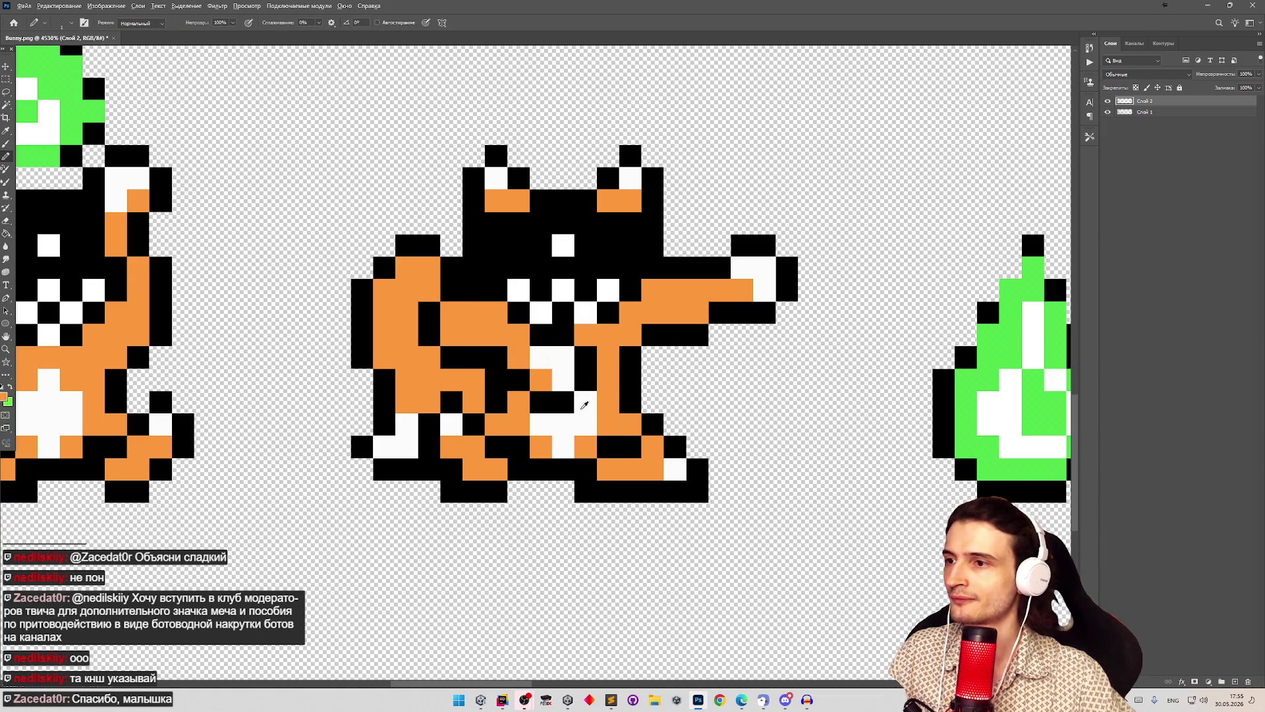
{"action": "key", "text": "w"}
{"action": "left_click", "coordinate": [400, 453]}
{"action": "scroll", "coordinate": [400, 453], "scroll_direction": "down", "scroll_amount": 3, "text": "alt"}
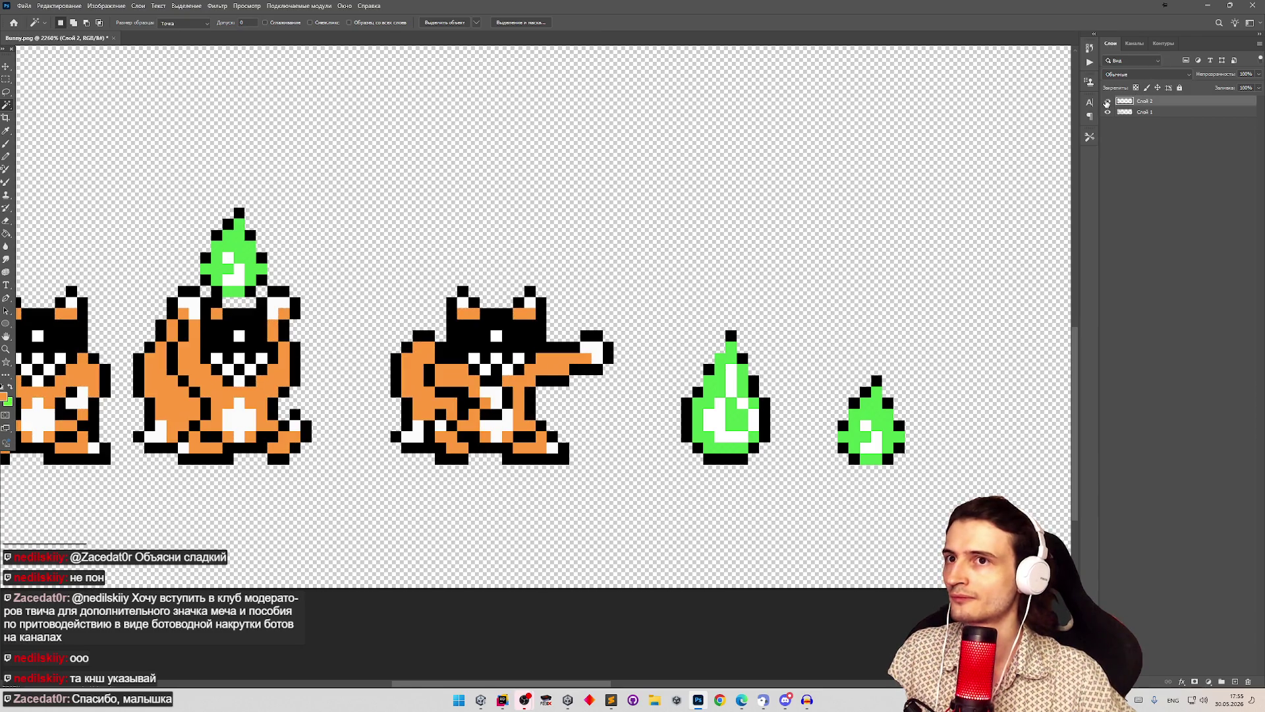
Step: Check the orange layer against the sprites, then Merge Visible back into one layer
{"action": "left_click", "coordinate": [1108, 101]}
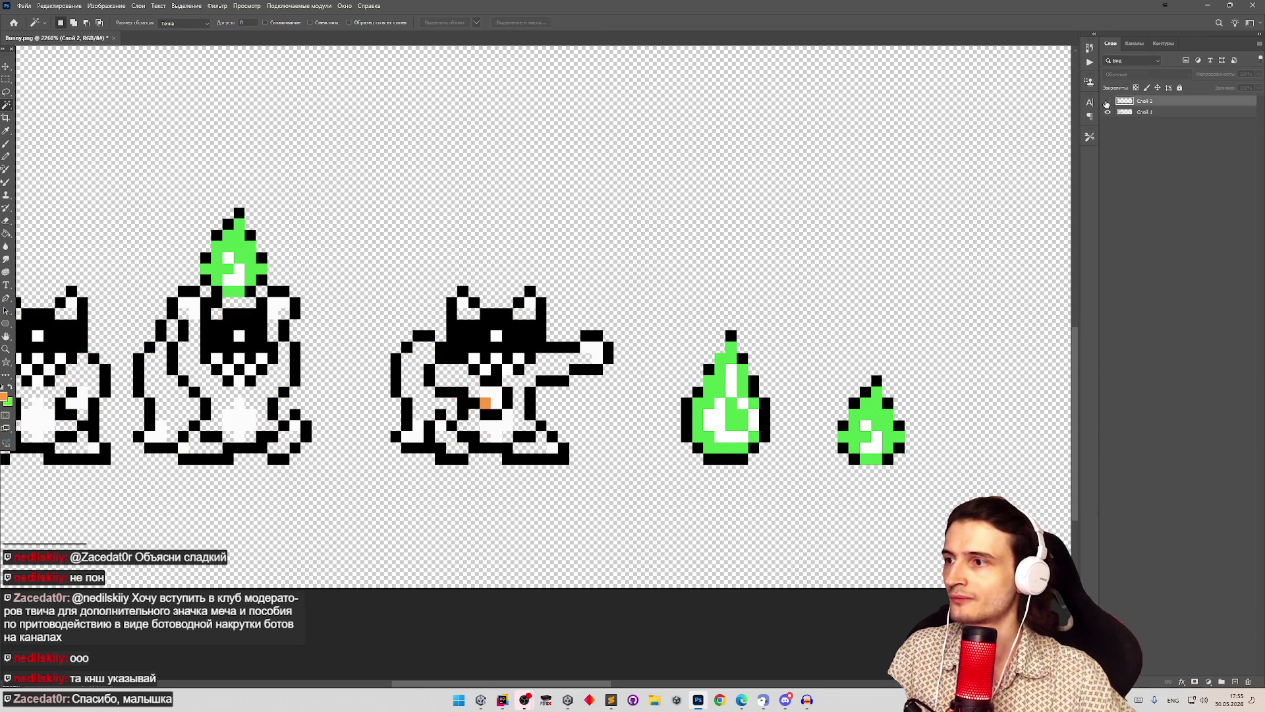
{"action": "key", "text": "z"}
{"action": "mouse_move", "coordinate": [857, 237]}
{"action": "left_mouse_down"}
{"action": "mouse_move", "coordinate": [788, 248]}
{"action": "mouse_move", "coordinate": [834, 243]}
{"action": "left_mouse_up"}
{"action": "key", "text": "w"}
{"action": "left_click", "coordinate": [1109, 102]}
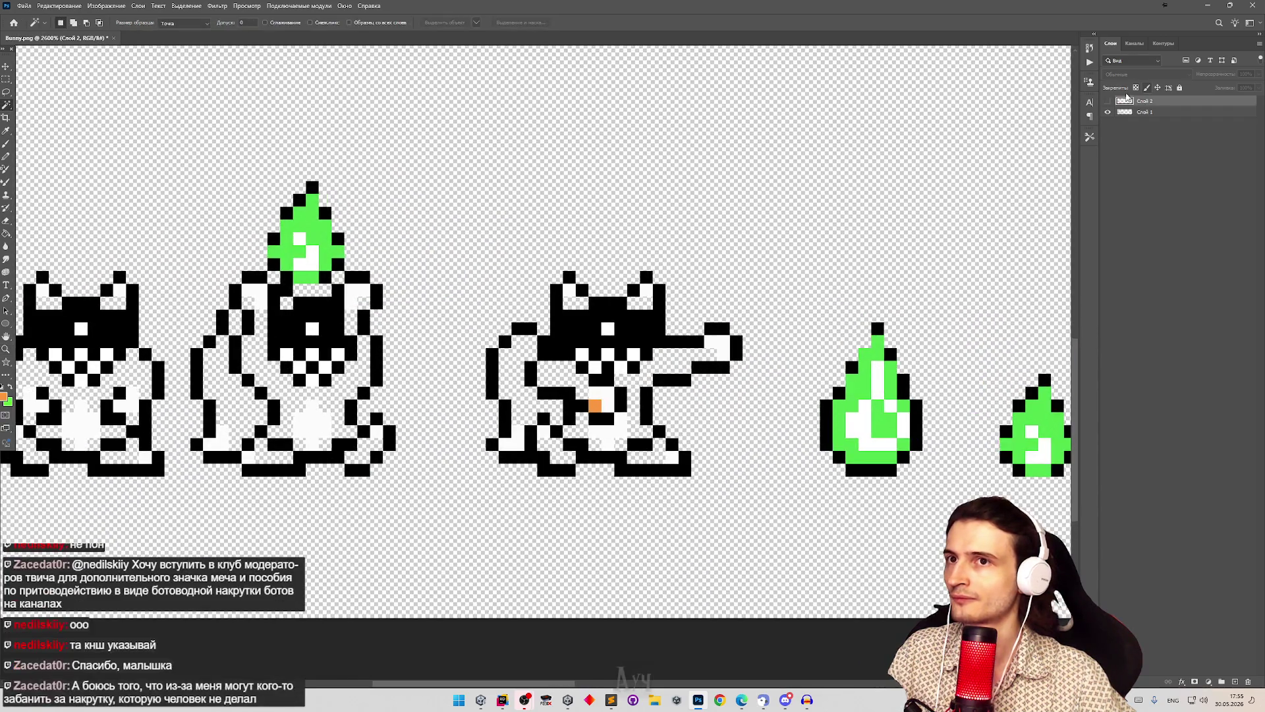
{"action": "right_click", "coordinate": [1128, 102]}
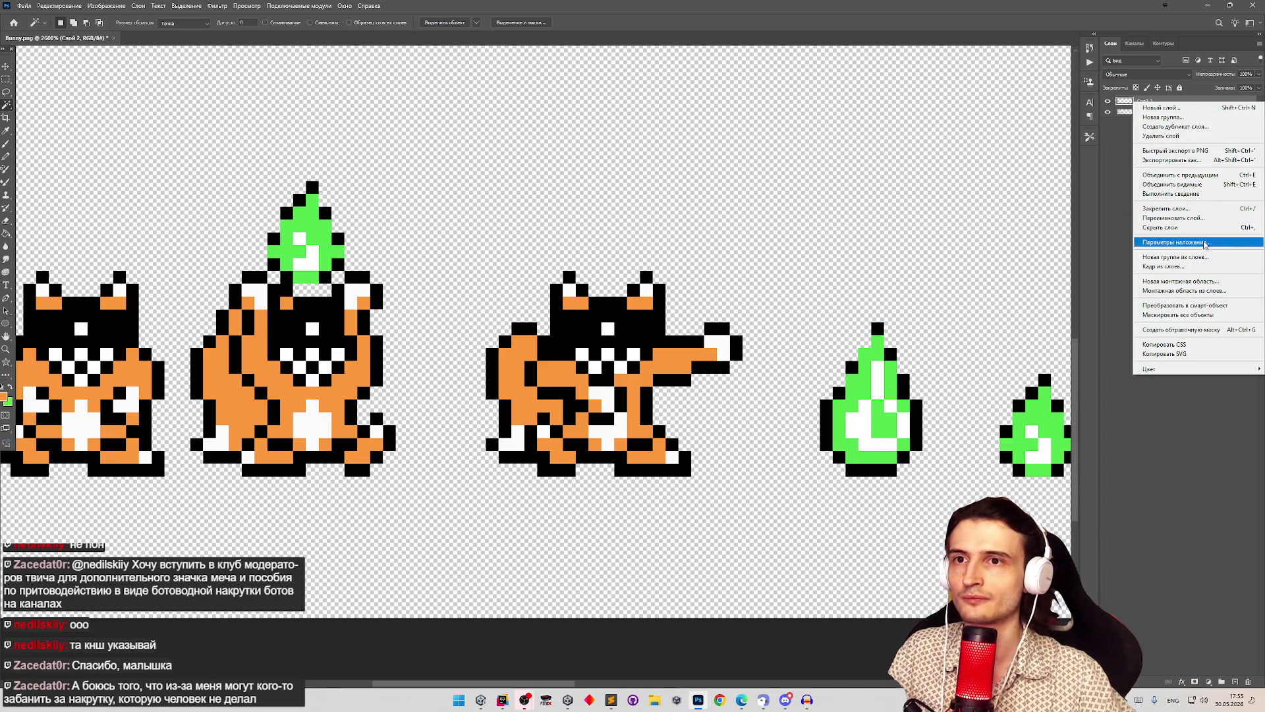
{"action": "left_click", "coordinate": [1186, 186]}
{"action": "left_click", "coordinate": [542, 347]}
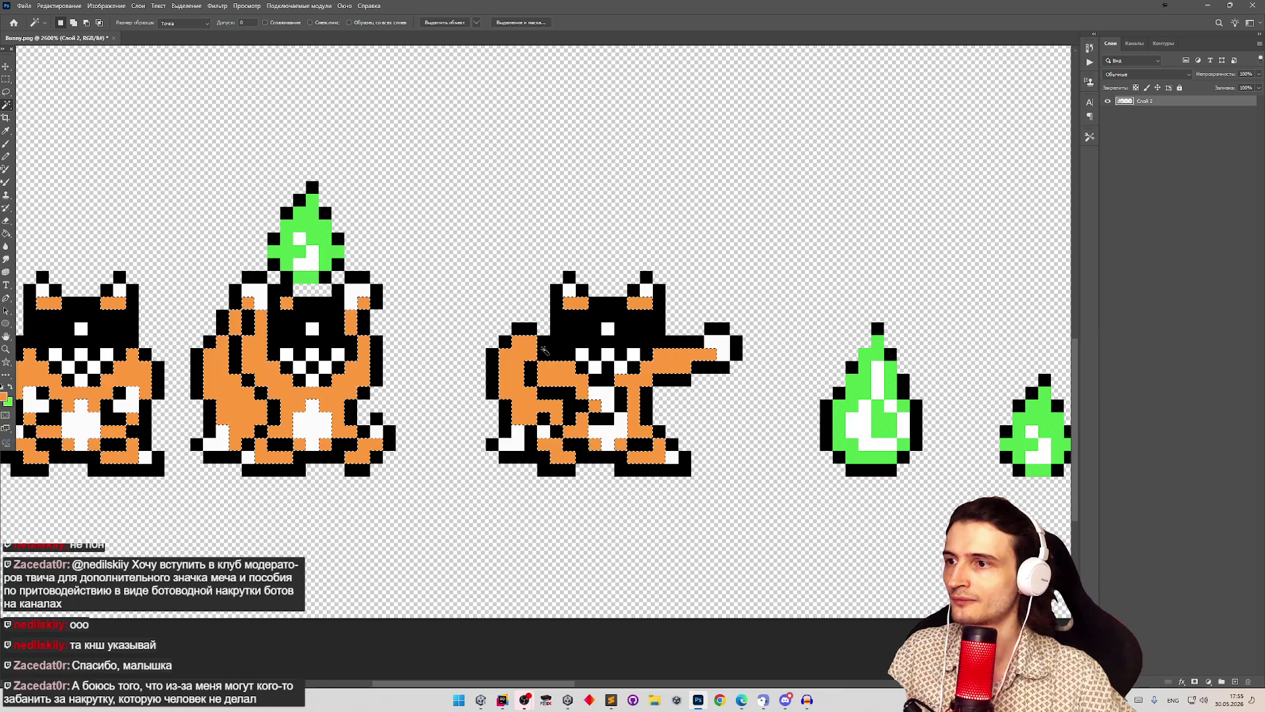
{"action": "key", "text": "z"}
{"action": "left_click", "coordinate": [596, 409]}
{"action": "scroll", "coordinate": [599, 409], "scroll_direction": "down", "scroll_amount": 3}
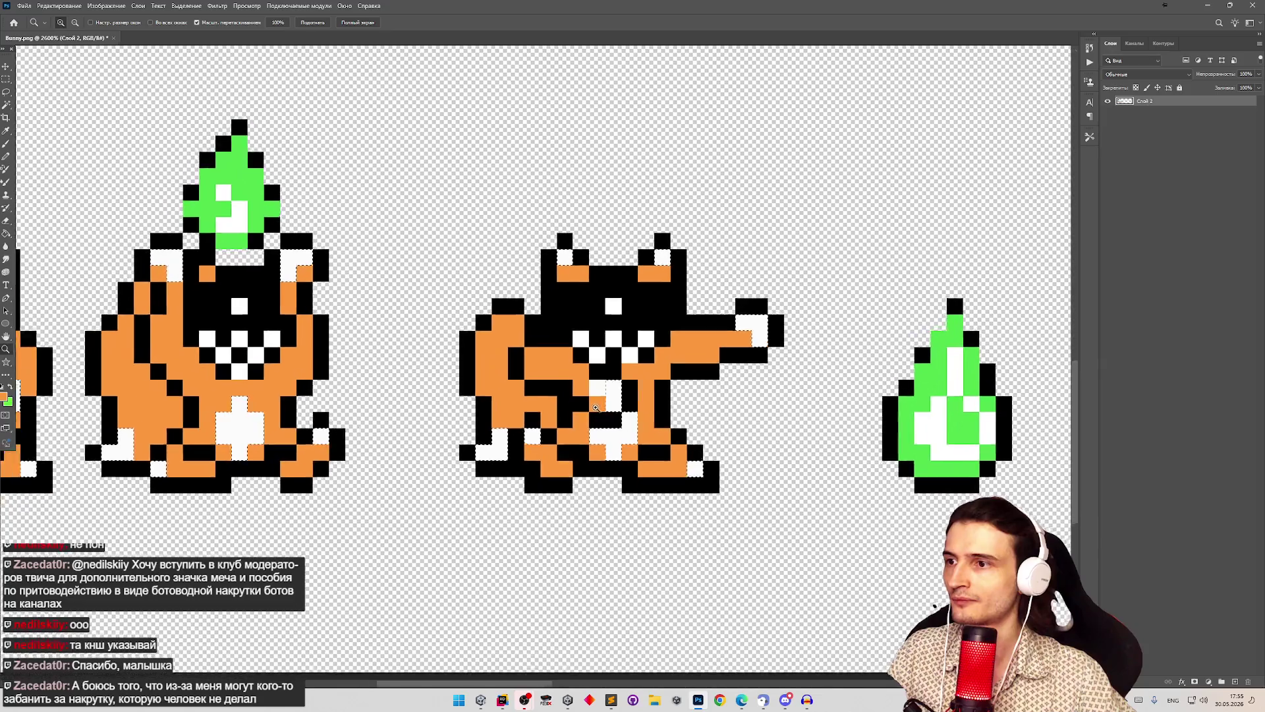
{"action": "scroll", "coordinate": [599, 408], "scroll_direction": "up", "scroll_amount": 4}
{"action": "key", "text": "w"}
{"action": "key", "text": "alt+Tab"}
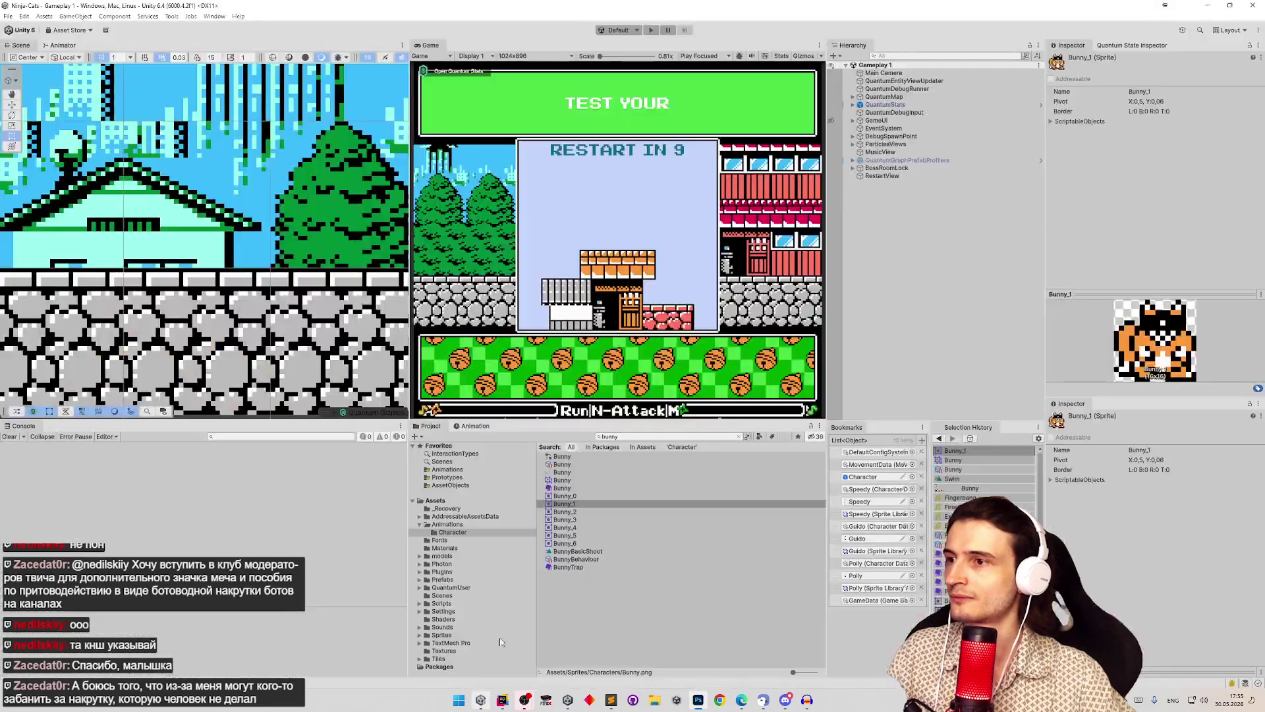
Step: Bake the Bunny character data (alpha baked with 5 colors) and run the game in Play mode
{"action": "left_click", "coordinate": [953, 469]}
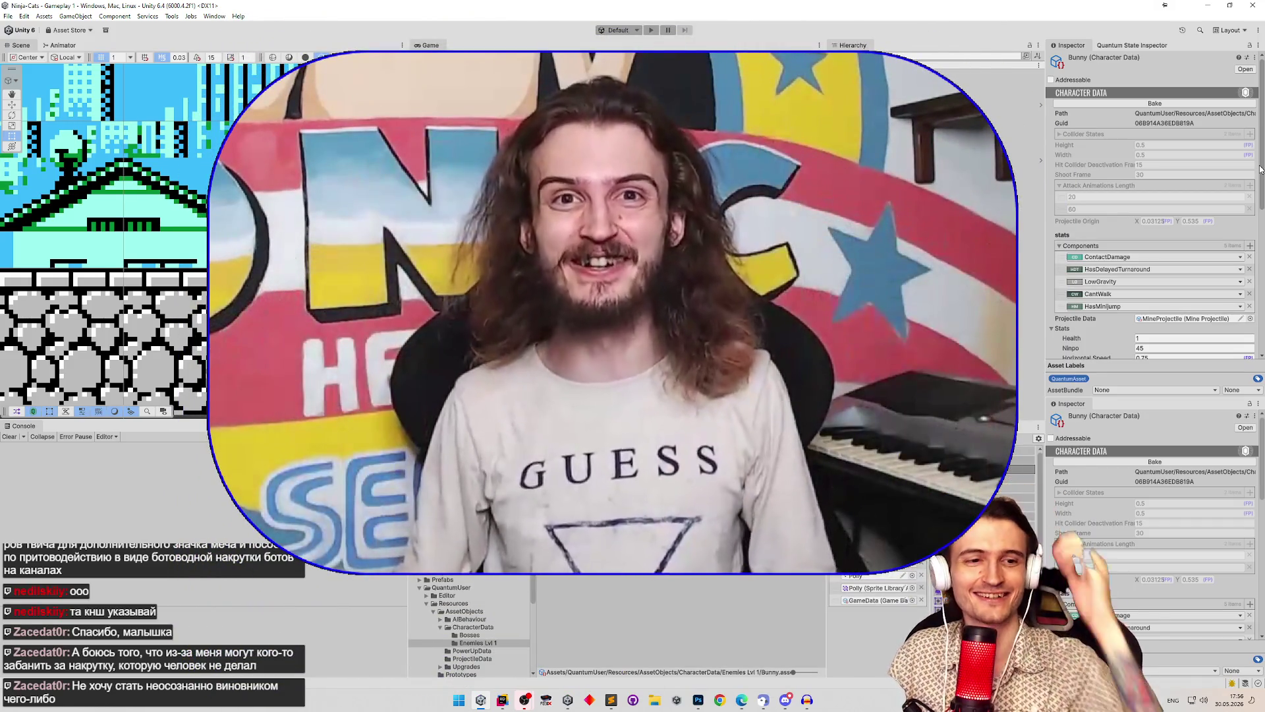
{"action": "left_click", "coordinate": [1154, 105]}
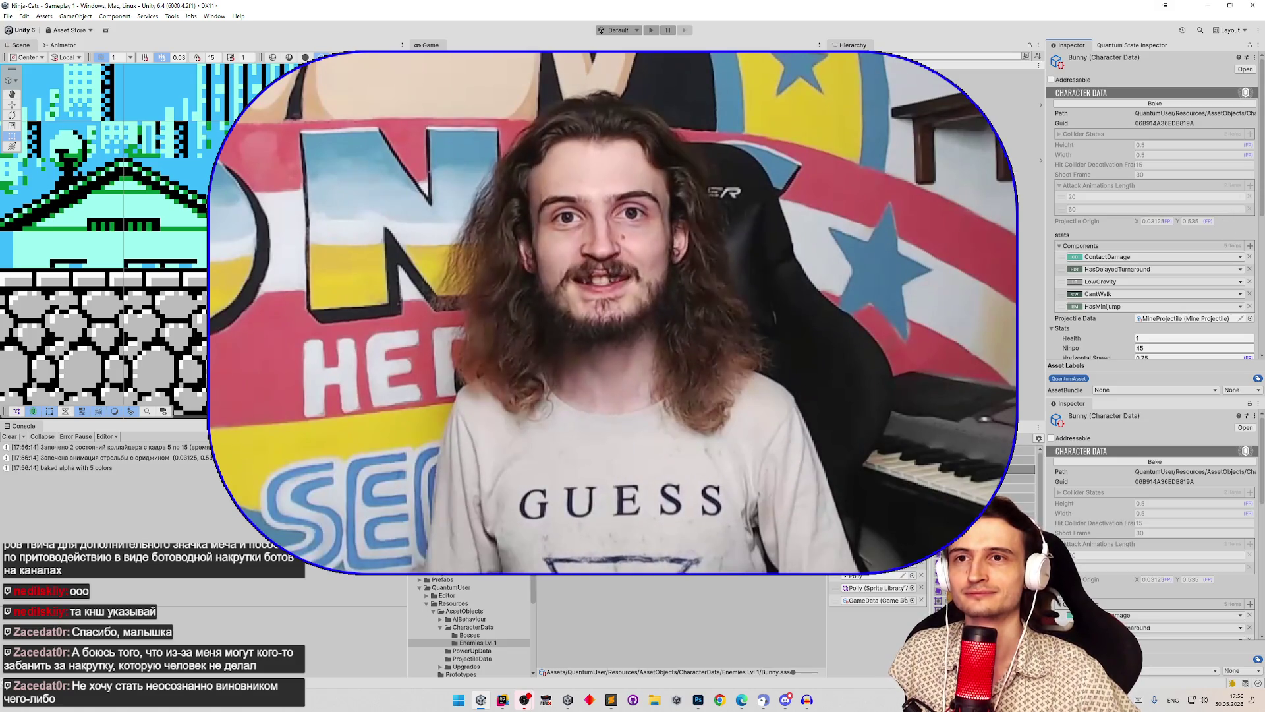
{"action": "scroll", "coordinate": [1259, 235], "scroll_direction": "down", "scroll_amount": 3}
{"action": "scroll", "coordinate": [1259, 235], "scroll_direction": "down", "scroll_amount": 5}
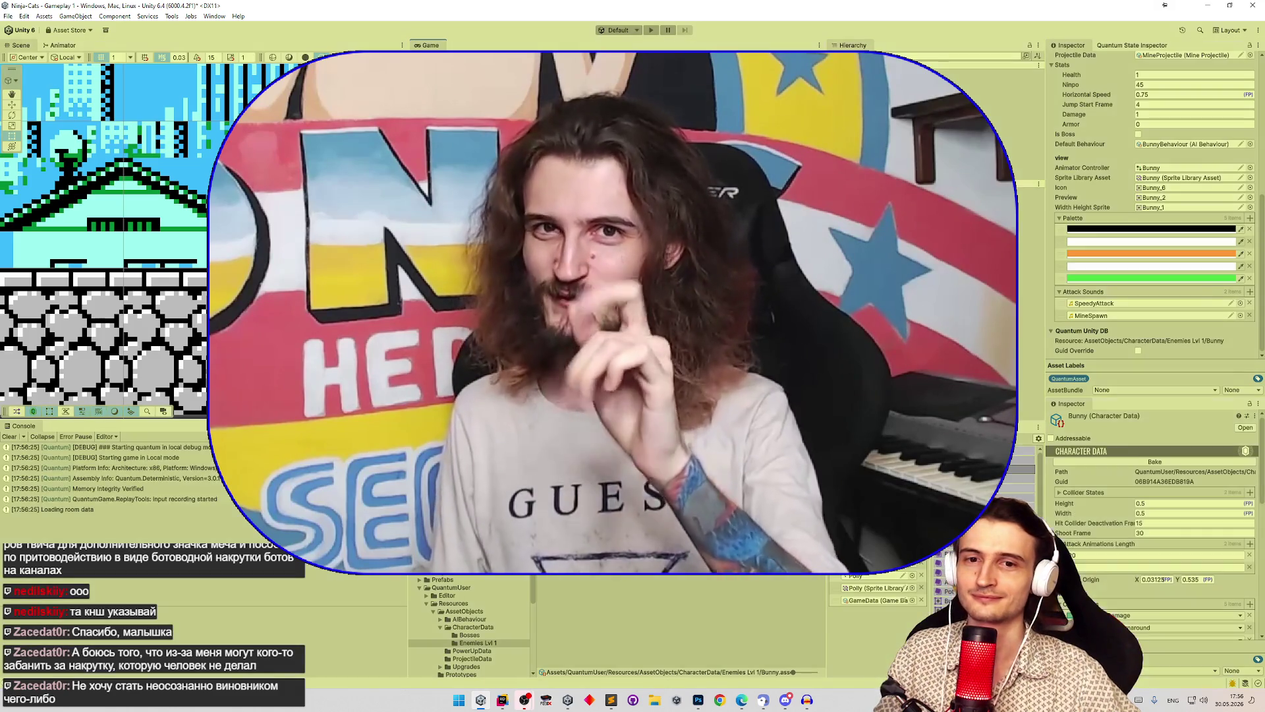
{"action": "key", "text": "ctrl+p"}
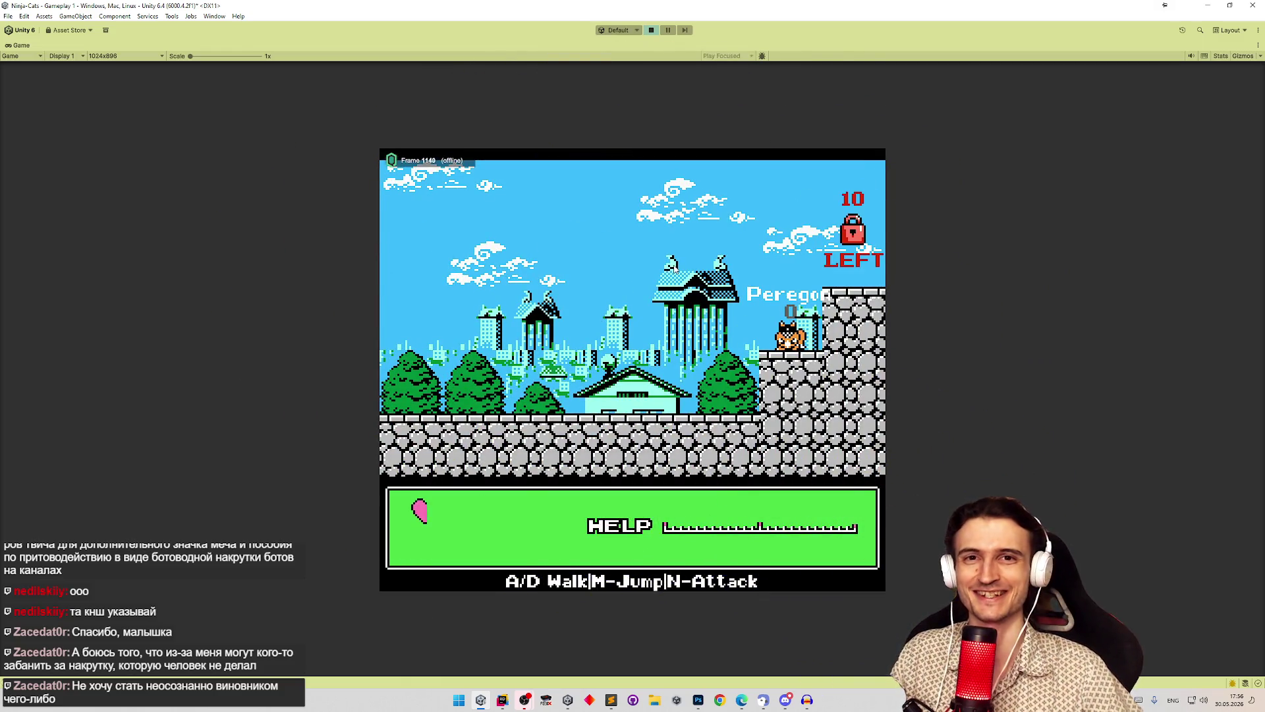
Step: Jump the cat past the lock sign and onto the pagoda roof, then walk it left
{"action": "key", "text": "m"}
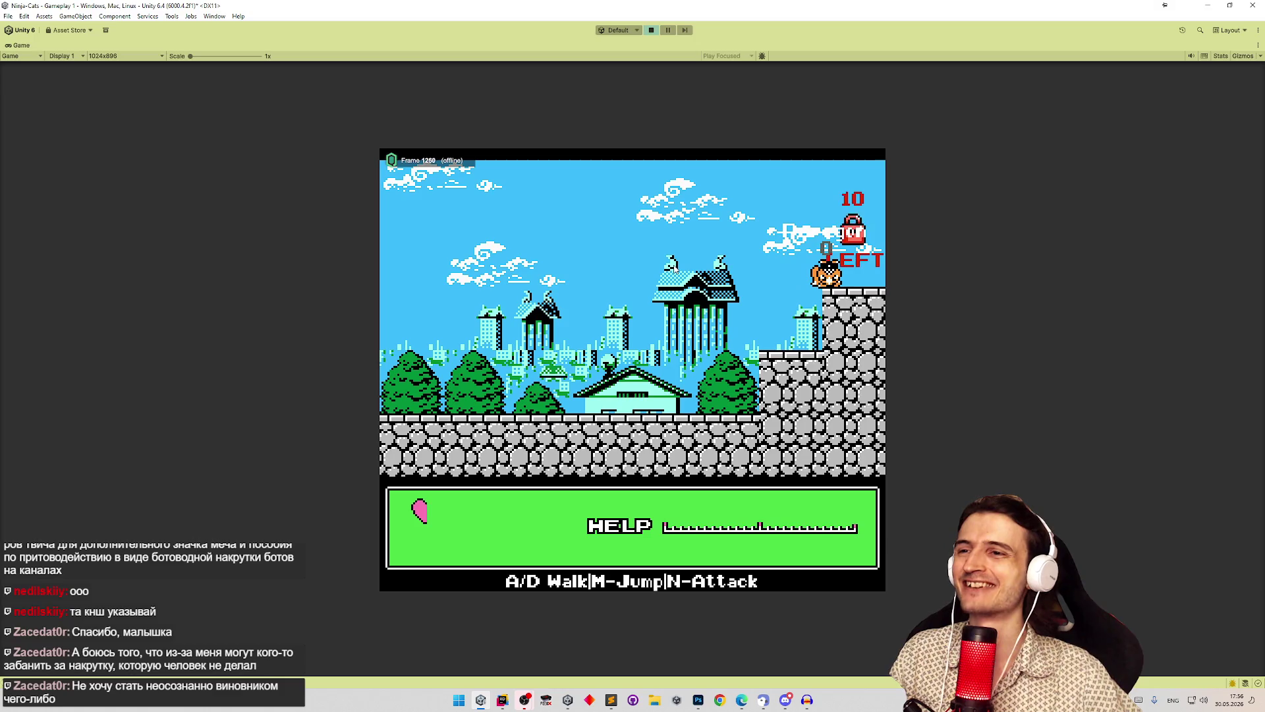
{"action": "key", "text": "m"}
{"action": "key", "text": "d"}
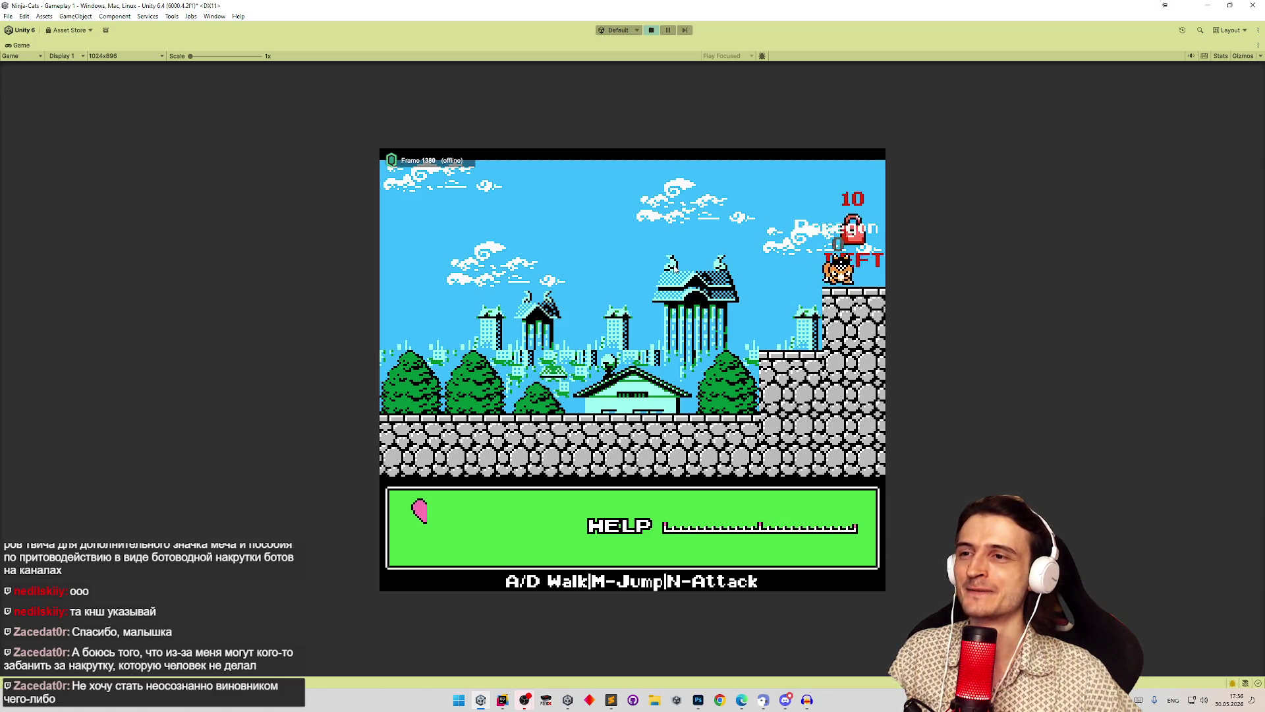
{"action": "key", "text": "a"}
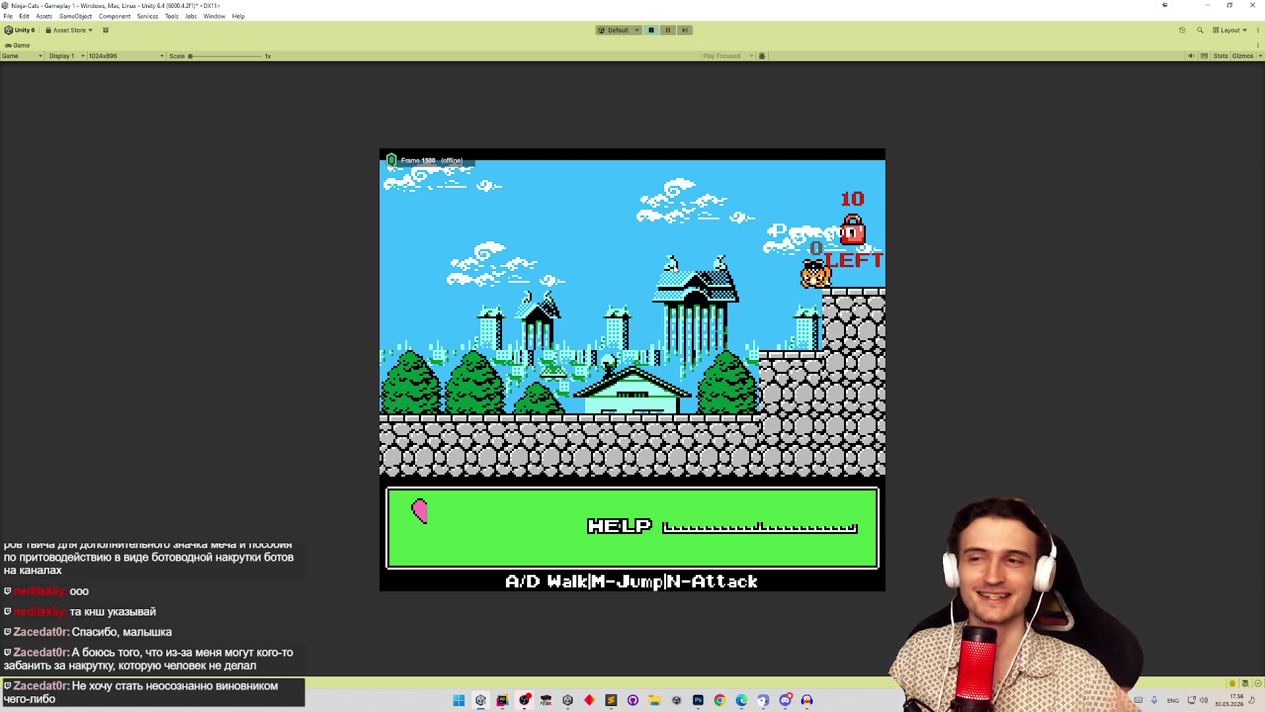
{"action": "key", "text": "m"}
{"action": "key", "text": "a"}
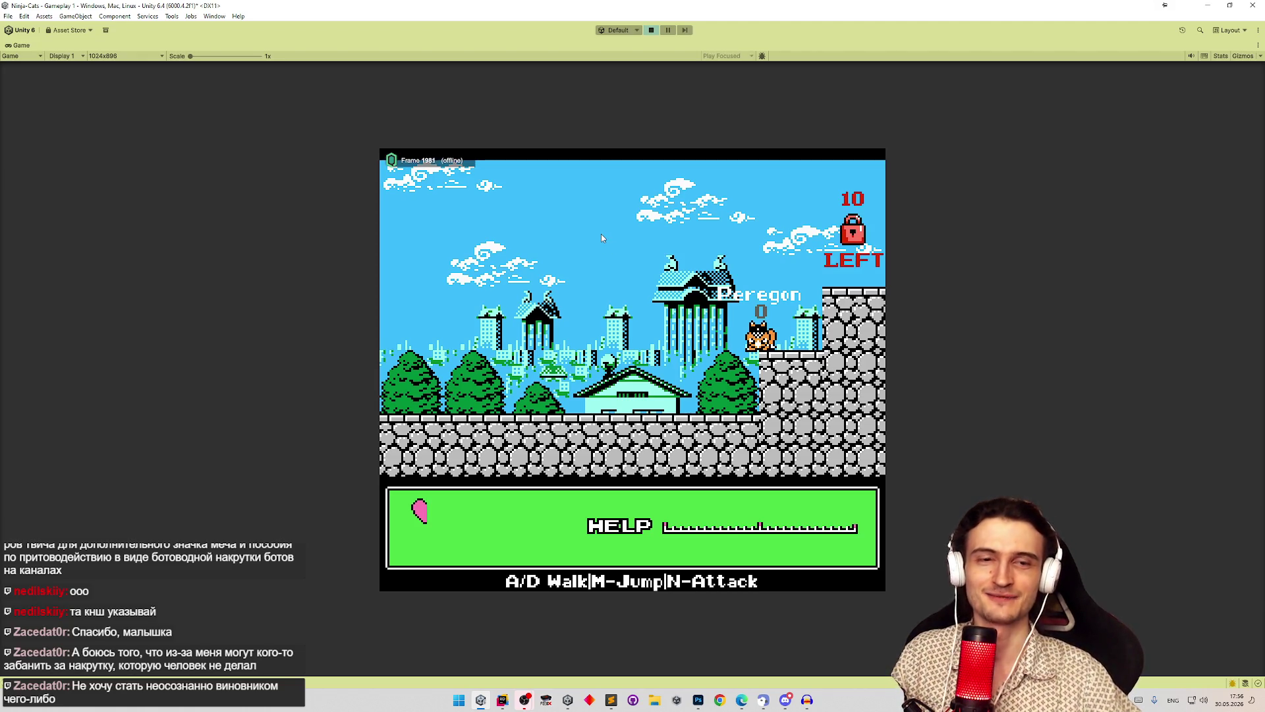
{"action": "key", "text": "m"}
{"action": "key", "text": "a"}
{"action": "key", "text": "a"}
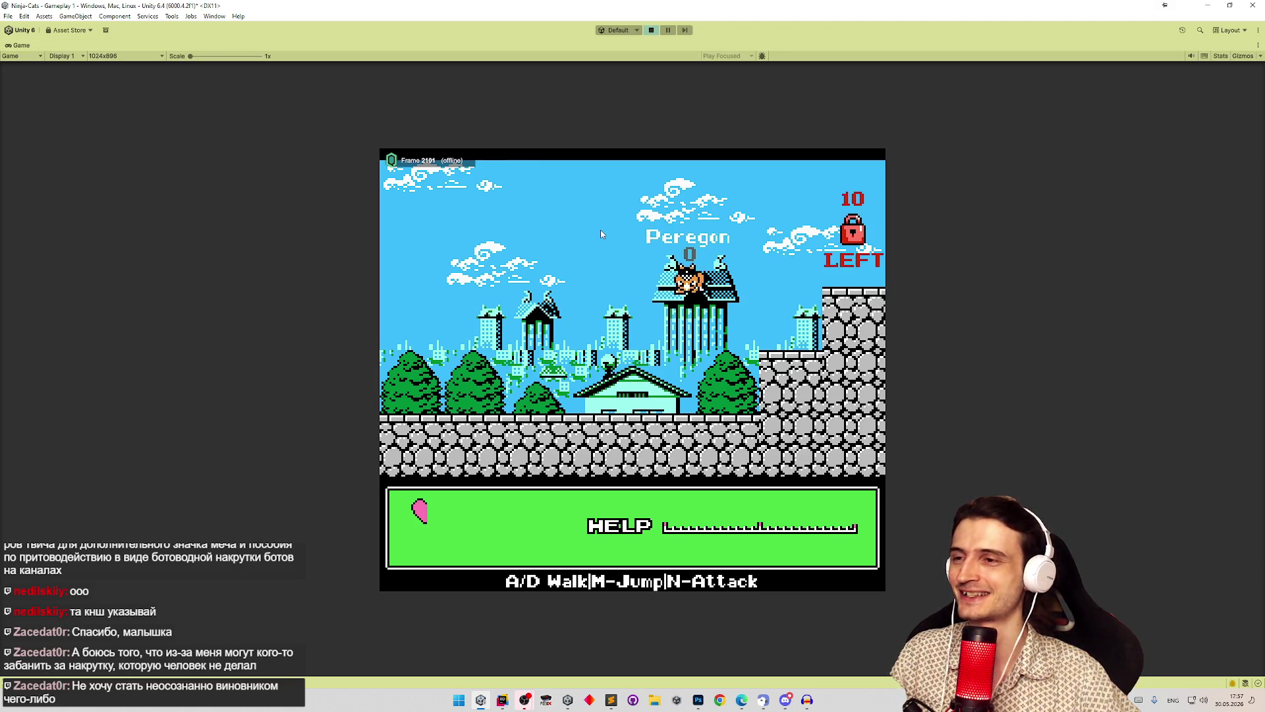
{"action": "key", "text": "a"}
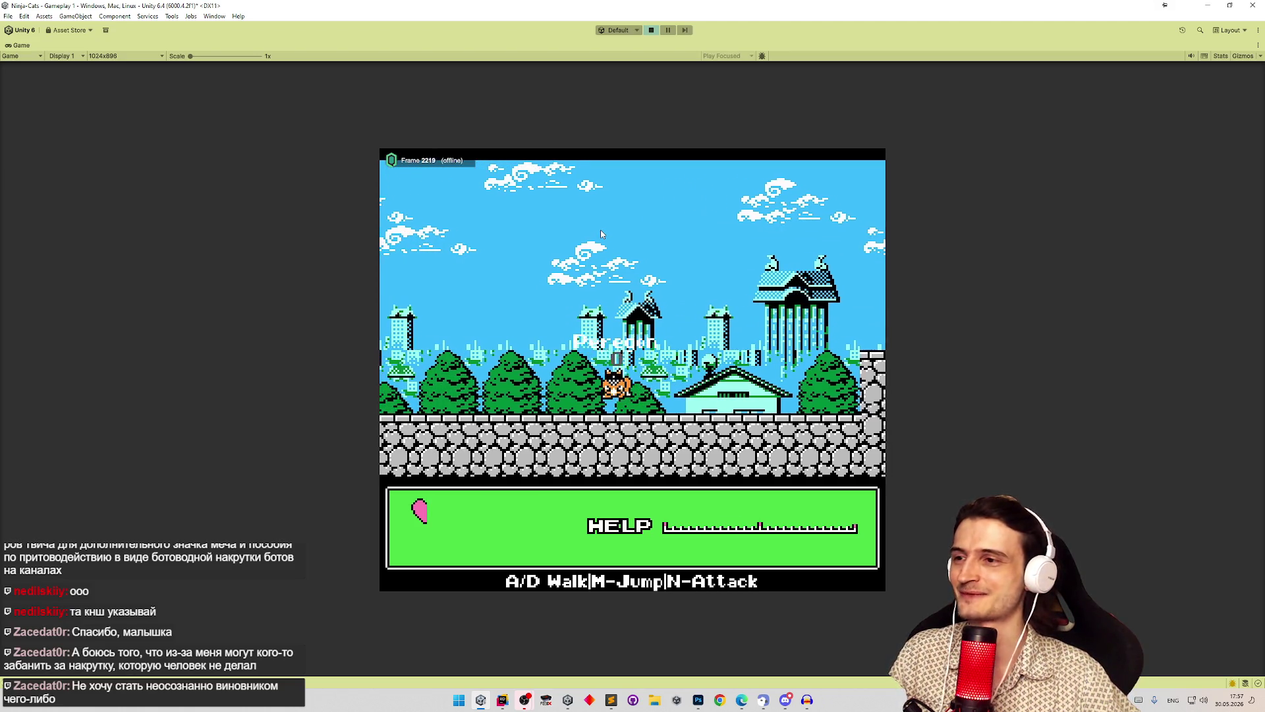
{"action": "key", "text": "a"}
{"action": "key", "text": "m"}
{"action": "key", "text": "a"}
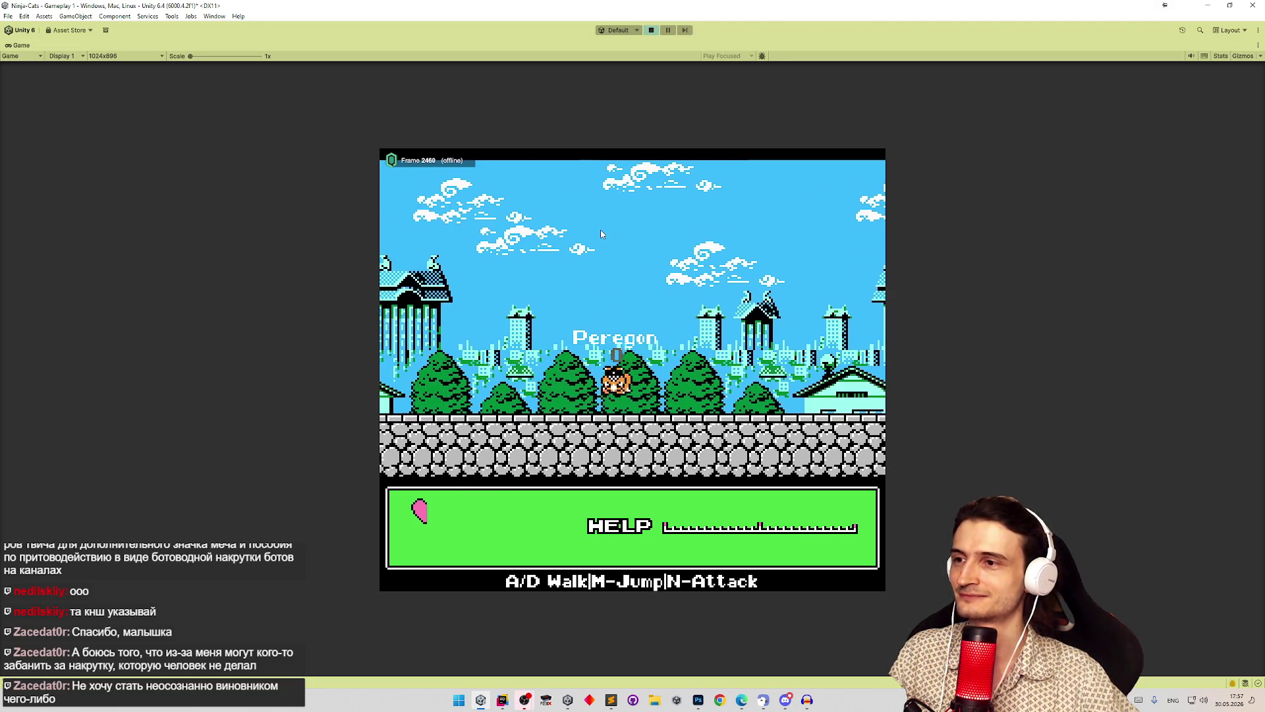
{"action": "key", "text": "a"}
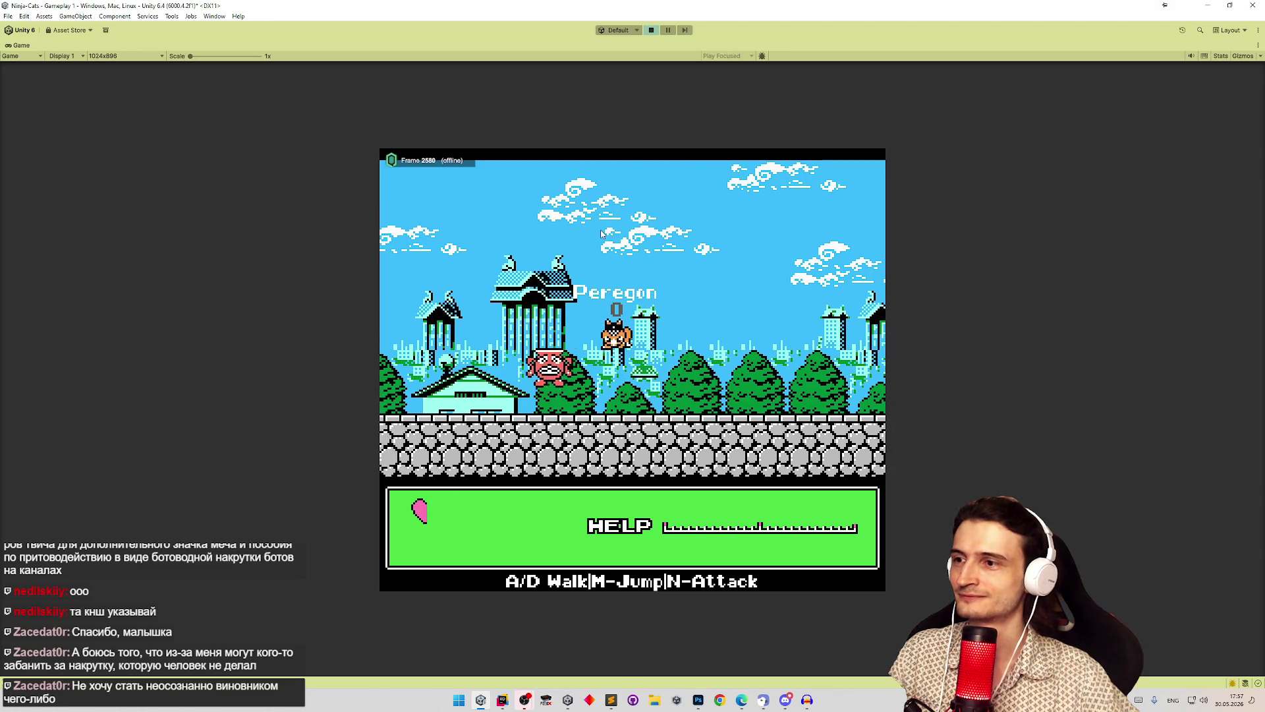
{"action": "key", "text": "a"}
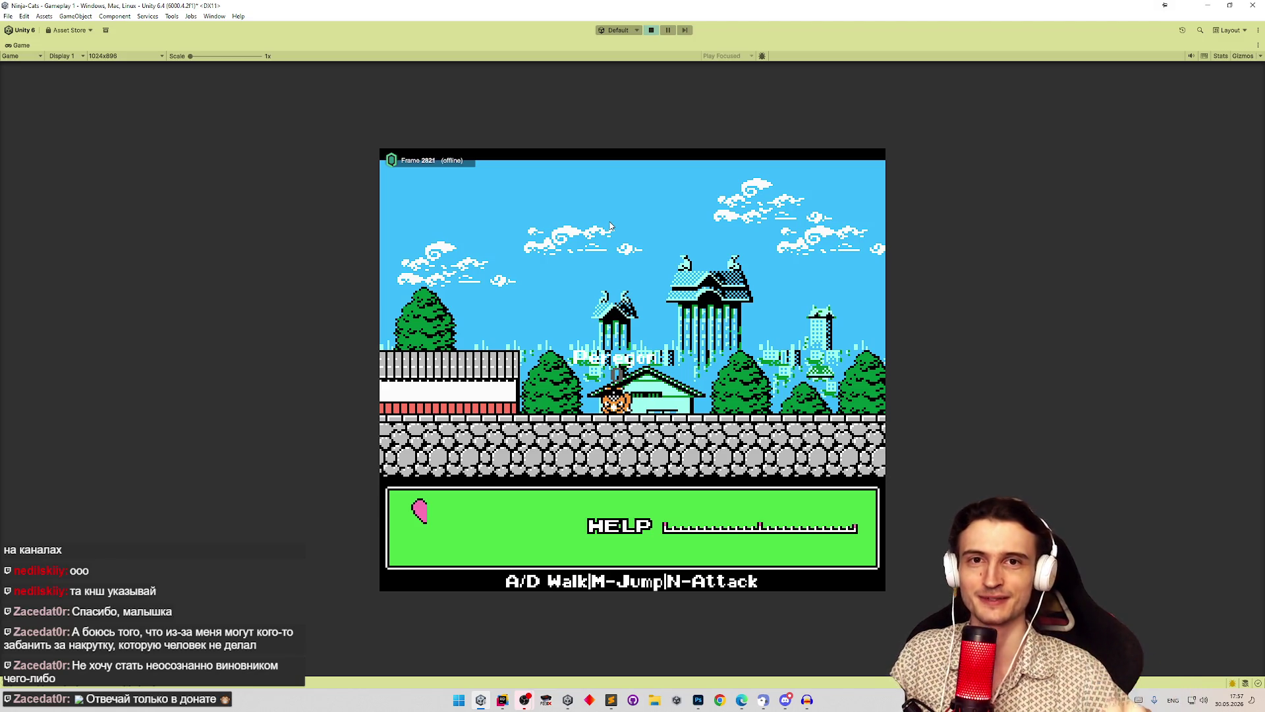
Step: Jump the cat onto the tree and the wall, walk along the wall, and attack
{"action": "key", "text": "m"}
{"action": "key", "text": "a"}
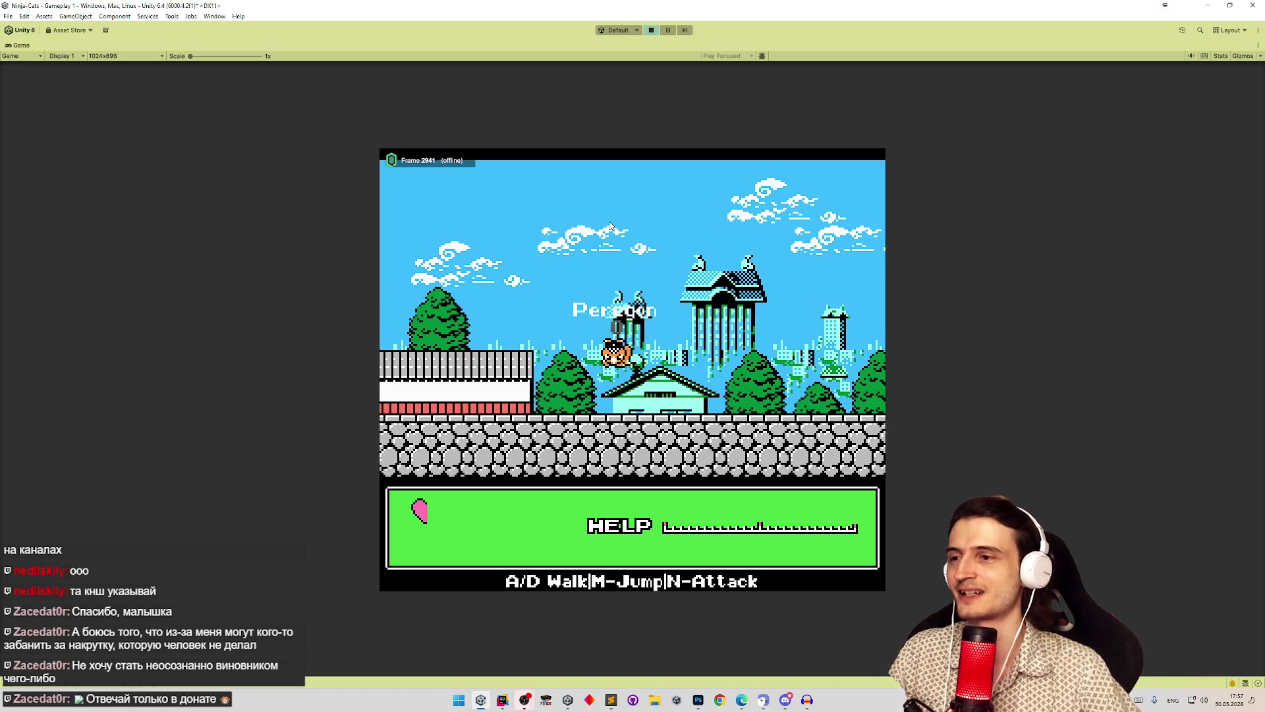
{"action": "key", "text": "a"}
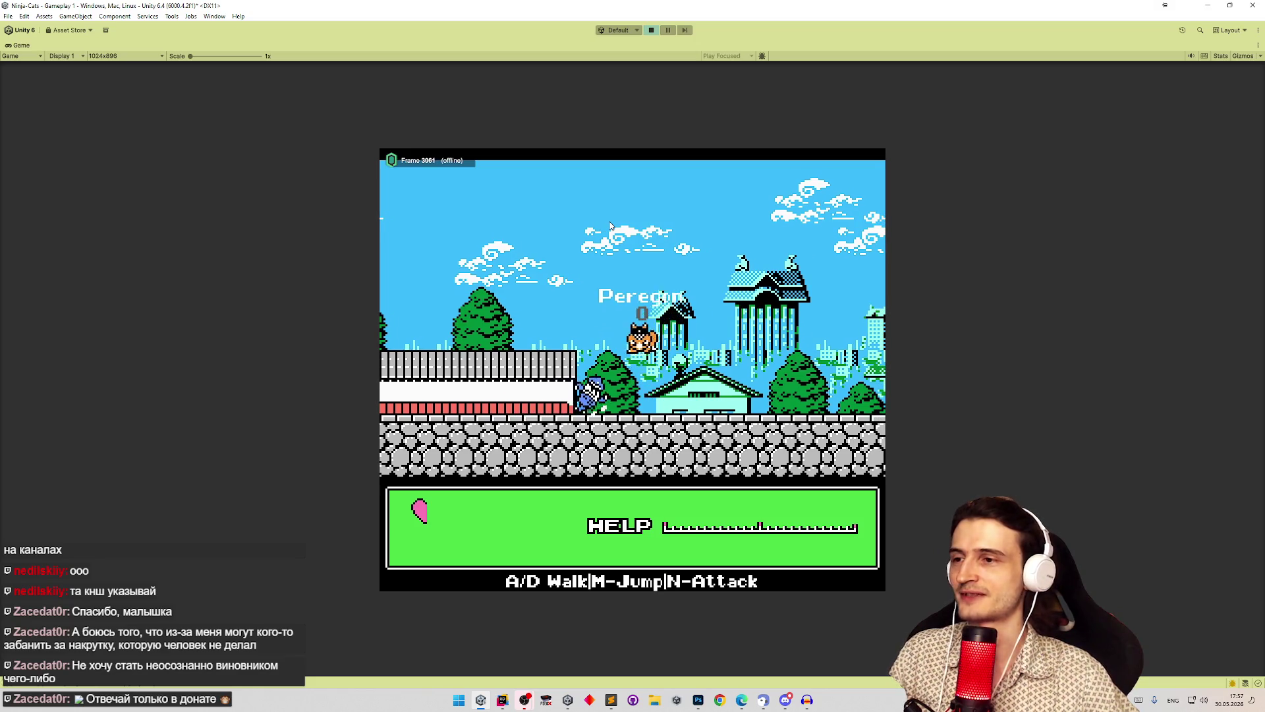
{"action": "key", "text": "d"}
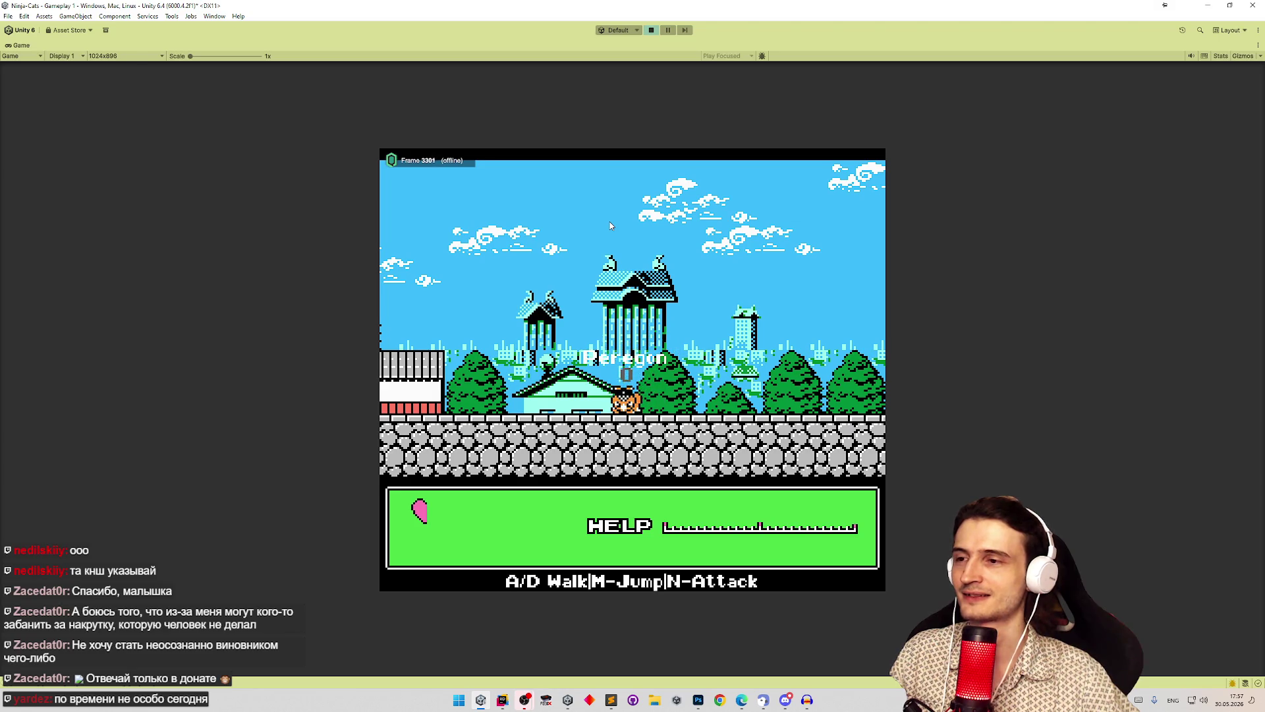
{"action": "key", "text": "a"}
{"action": "key", "text": "m"}
{"action": "key", "text": "a"}
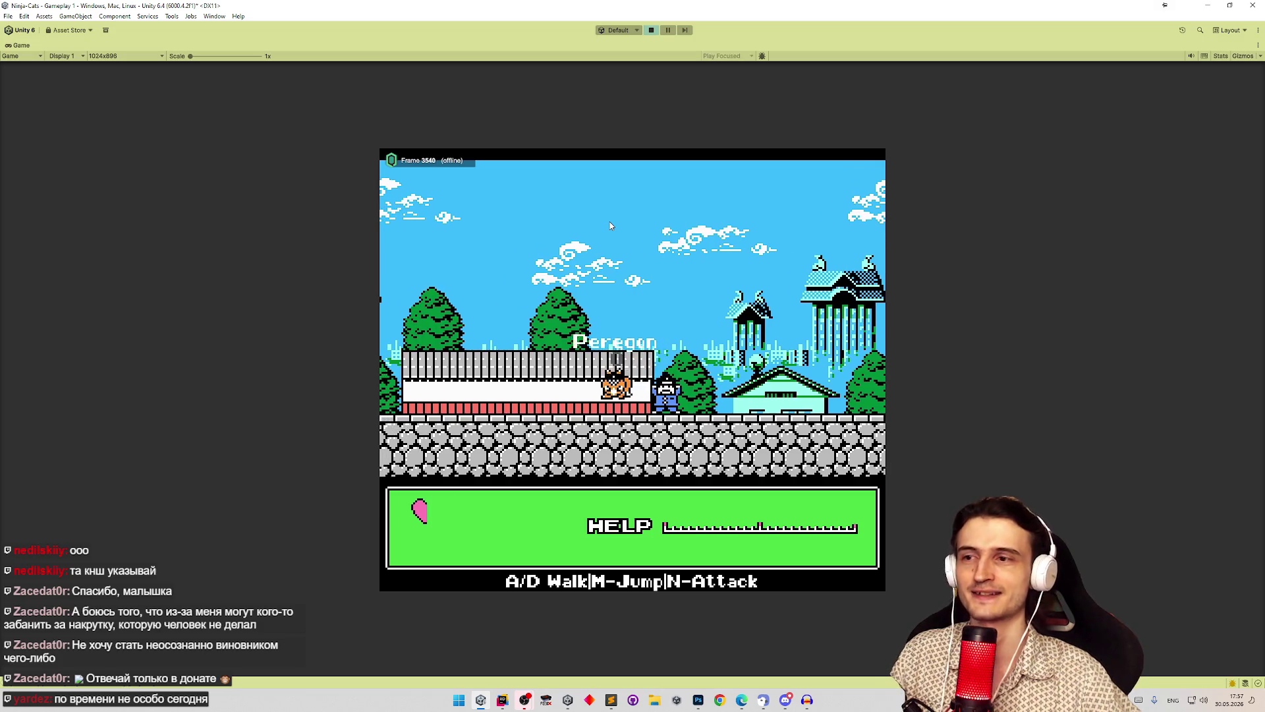
{"action": "key", "text": "m"}
{"action": "key", "text": "a"}
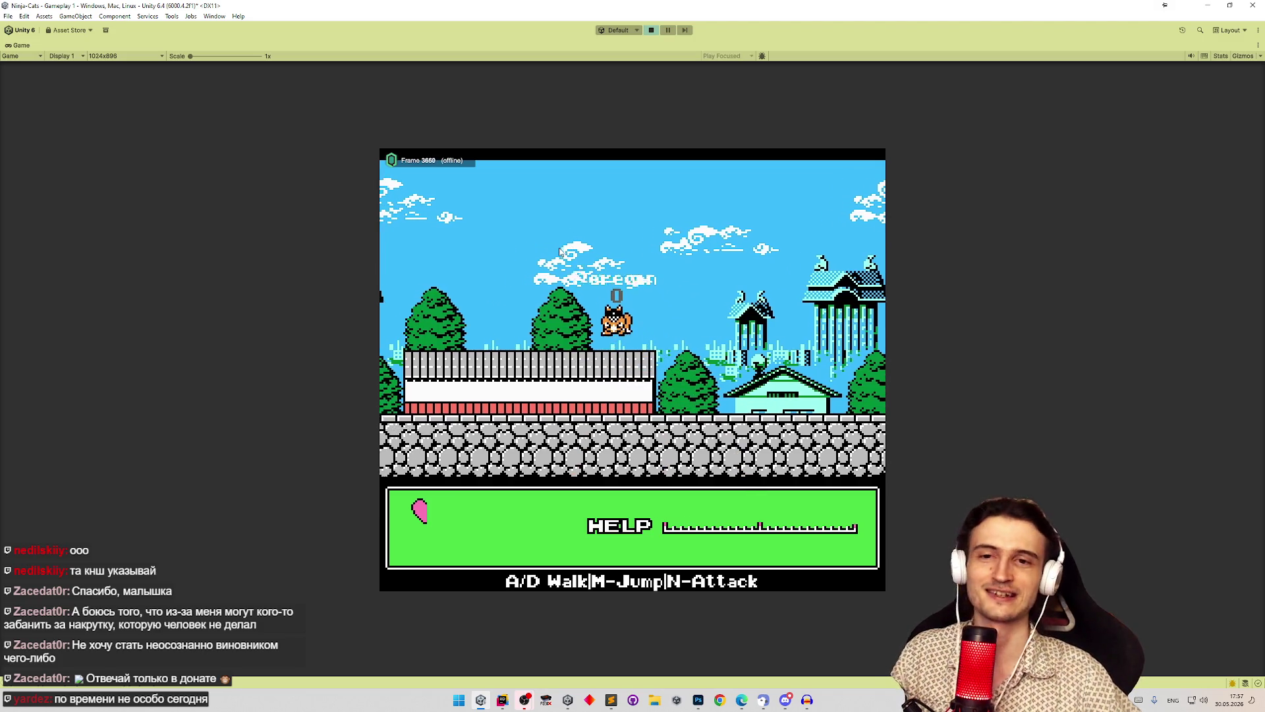
{"action": "key", "text": "a"}
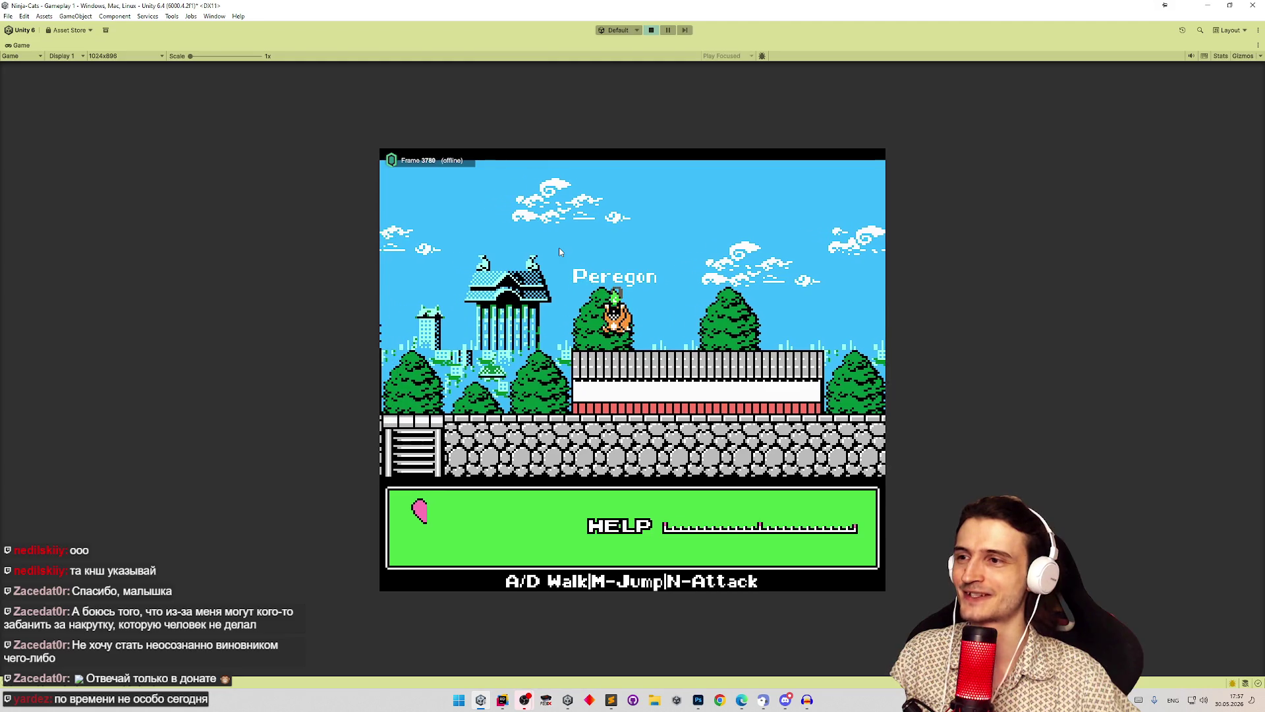
{"action": "key", "text": "a"}
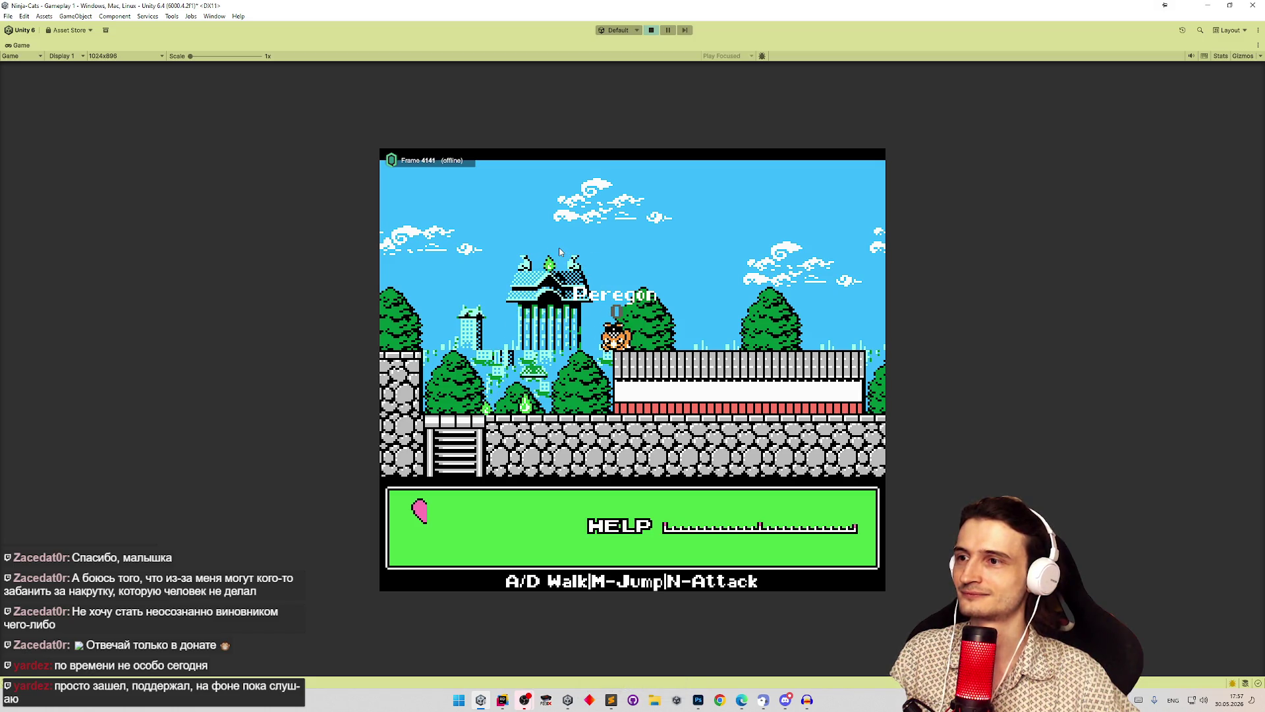
{"action": "key", "text": "n"}
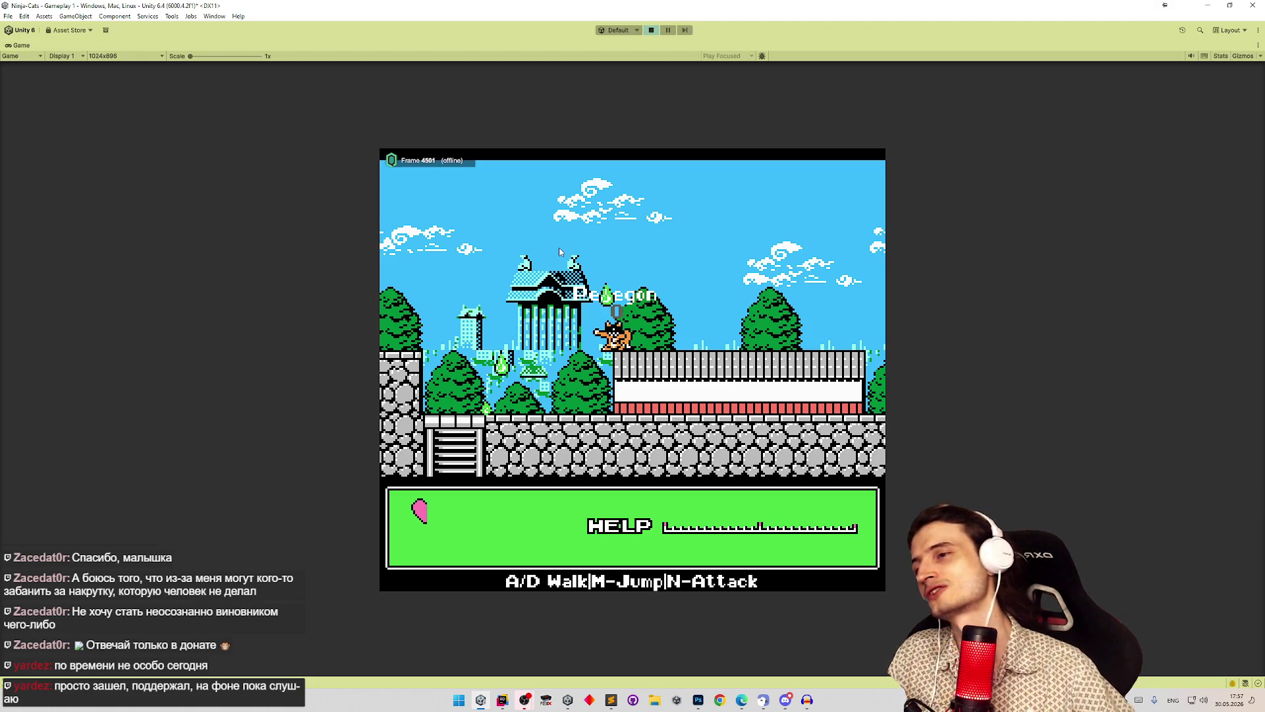
Step: Restore the full editor layout, stop the play session, and bring Photoshop forward
{"action": "key", "text": "shift+space"}
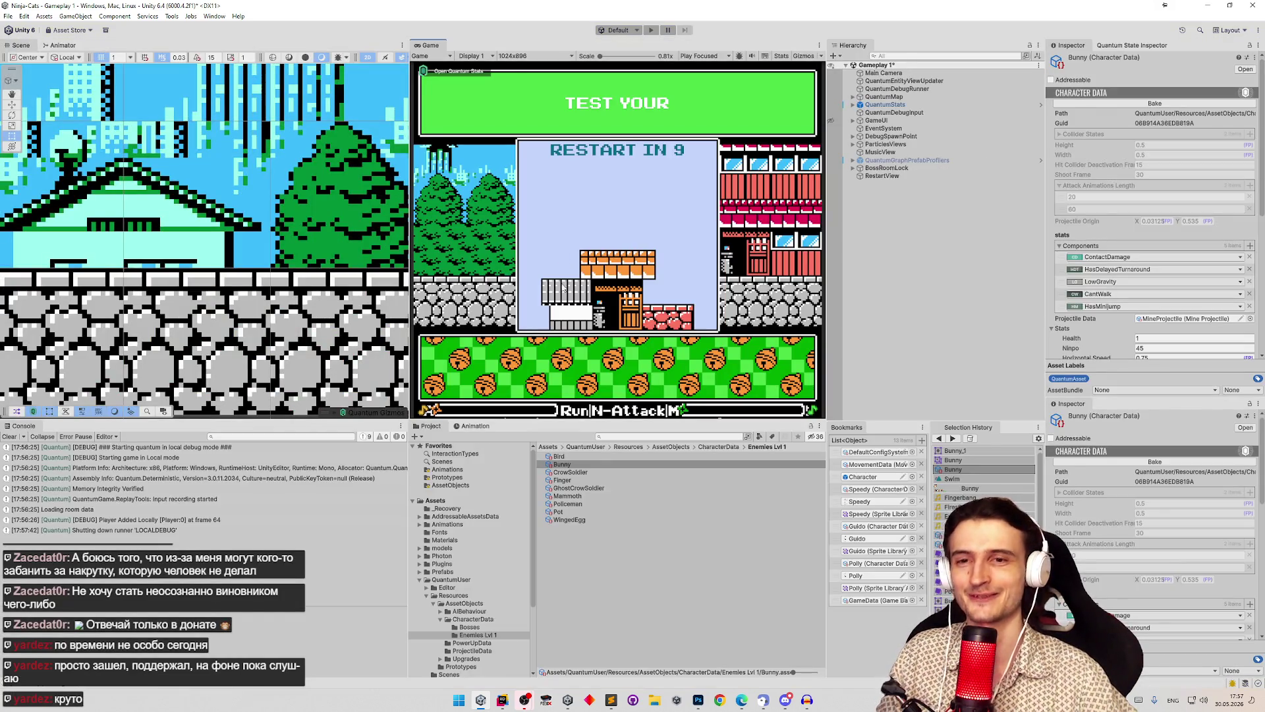
{"action": "key", "text": "ctrl+p"}
{"action": "left_click", "coordinate": [698, 700]}
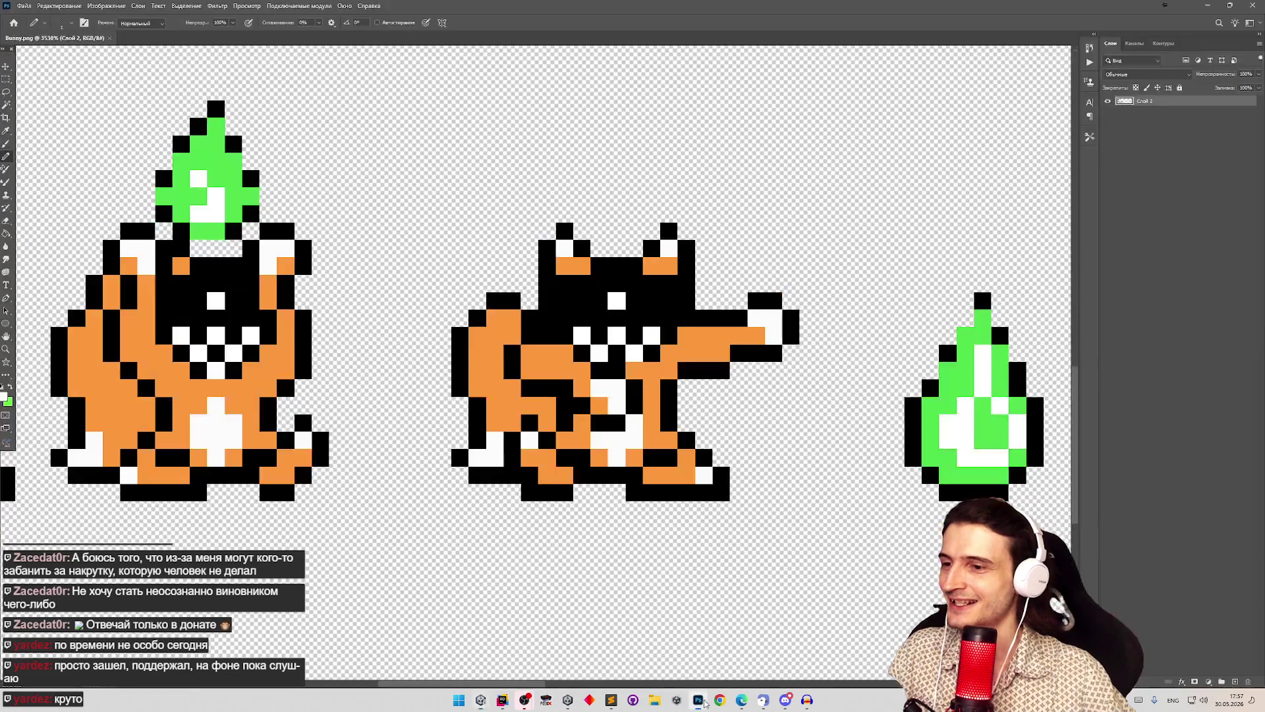
Step: Zoom in on the foxes in Bunny.png and sample black from the fox's outline
{"action": "key", "text": "z"}
{"action": "left_click", "coordinate": [492, 376], "text": "alt"}
{"action": "left_click", "coordinate": [493, 376]}
{"action": "scroll", "coordinate": [528, 360], "scroll_direction": "up", "scroll_amount": 2}
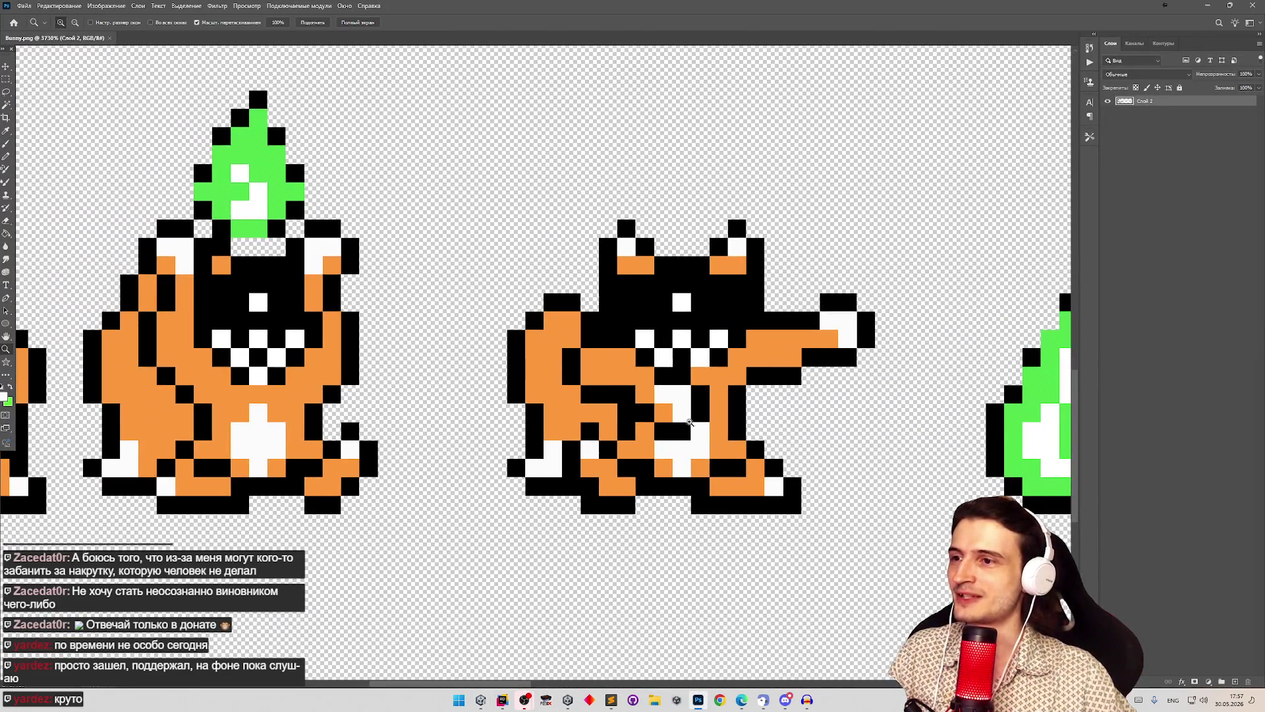
{"action": "key", "text": "g"}
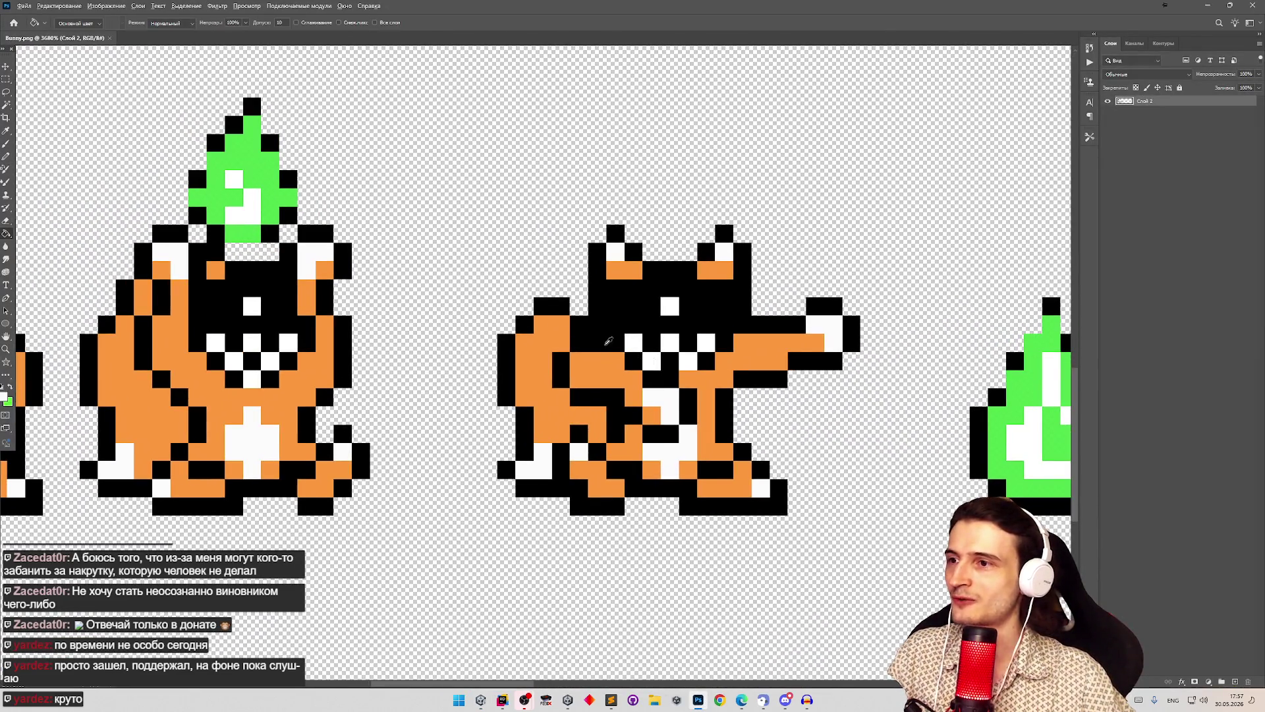
{"action": "left_click", "coordinate": [599, 390], "text": "alt"}
{"action": "key", "text": "b"}
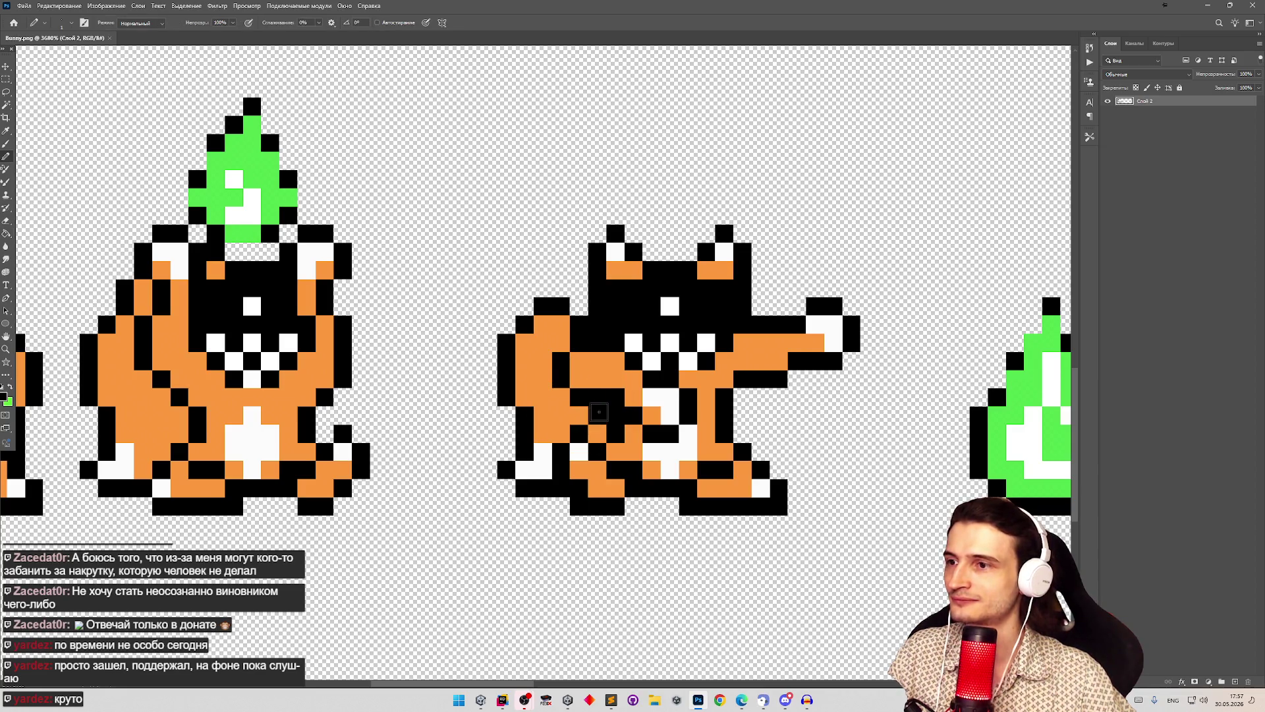
Step: Redraw and erase pixels on the pointing fox's arm with the Pencil and Eraser
{"action": "key", "text": "z"}
{"action": "scroll", "coordinate": [544, 366], "scroll_direction": "down", "scroll_amount": 3}
{"action": "scroll", "coordinate": [544, 365], "scroll_direction": "up", "scroll_amount": 2}
{"action": "key", "text": "e"}
{"action": "key", "text": "b"}
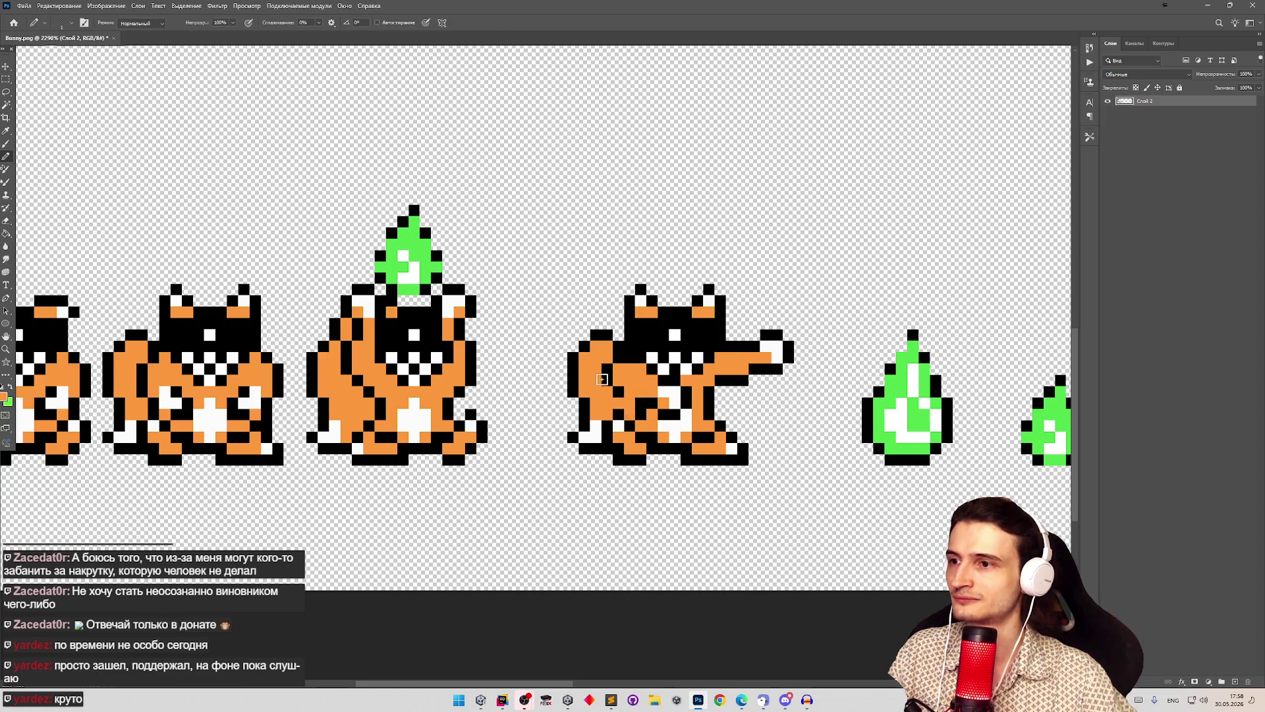
{"action": "key", "text": "z"}
{"action": "scroll", "coordinate": [603, 379], "scroll_direction": "down", "scroll_amount": 4}
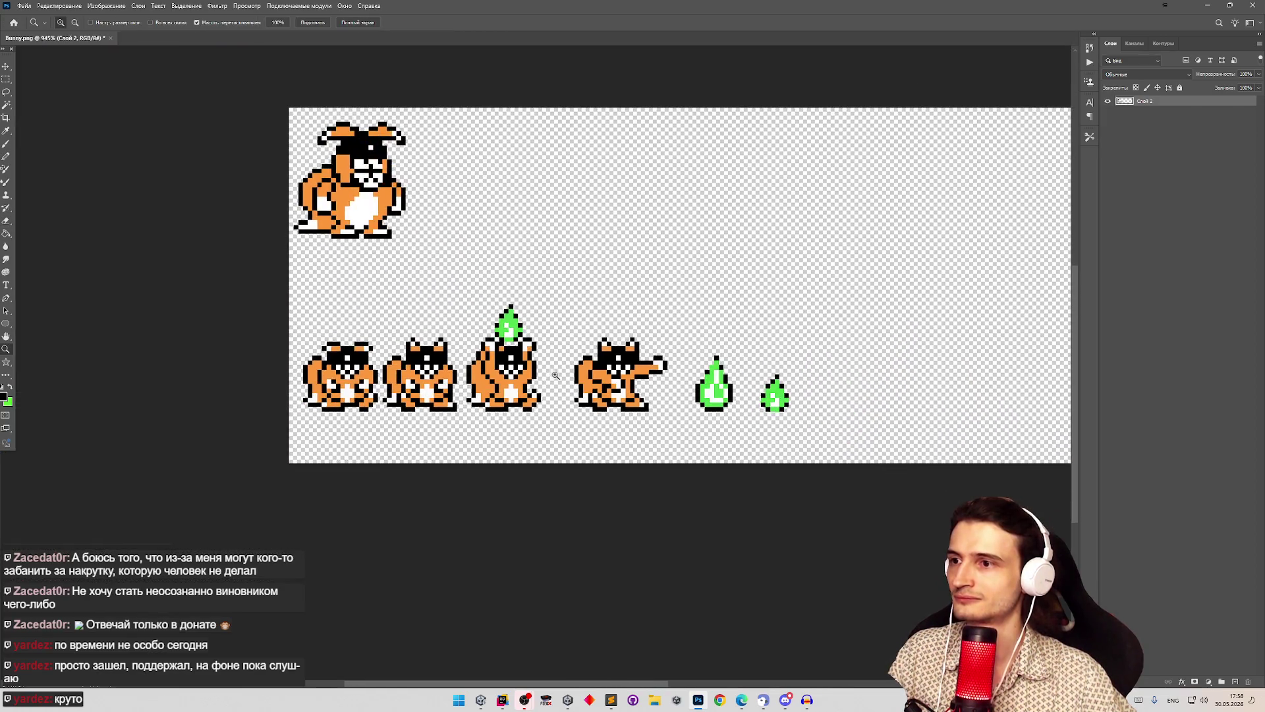
{"action": "scroll", "coordinate": [606, 377], "scroll_direction": "up", "scroll_amount": 3}
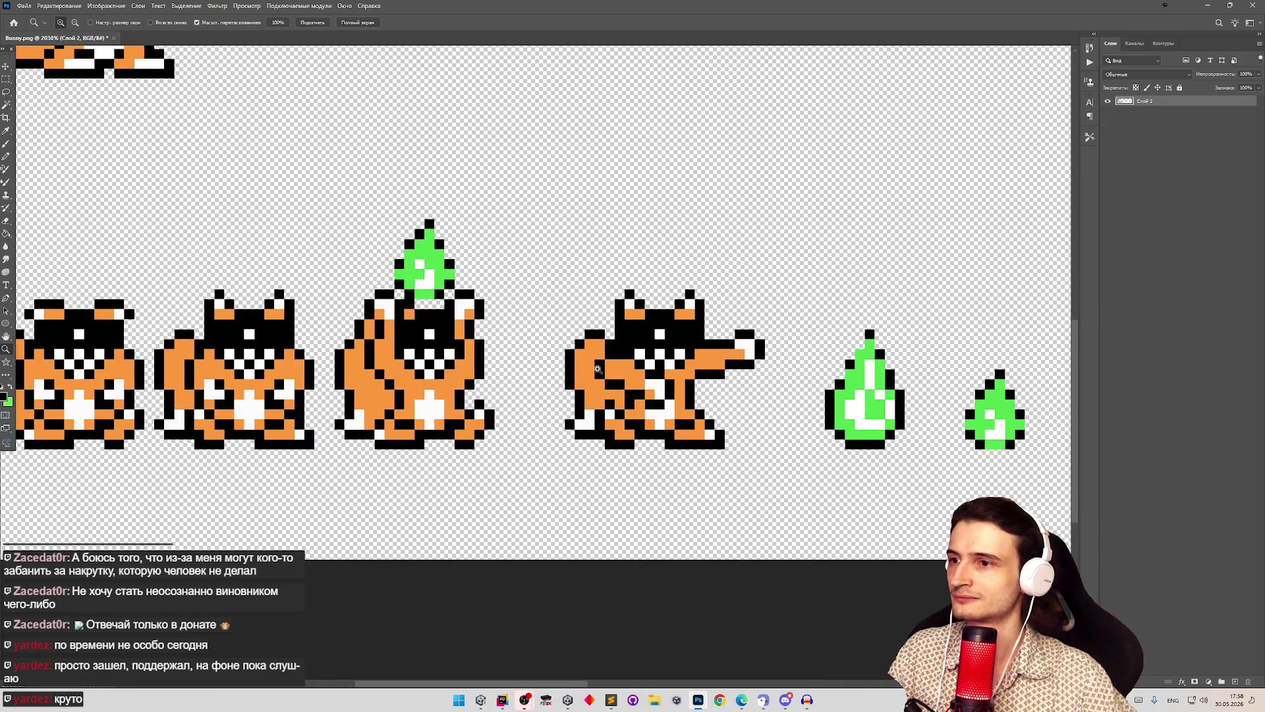
{"action": "key", "text": "b"}
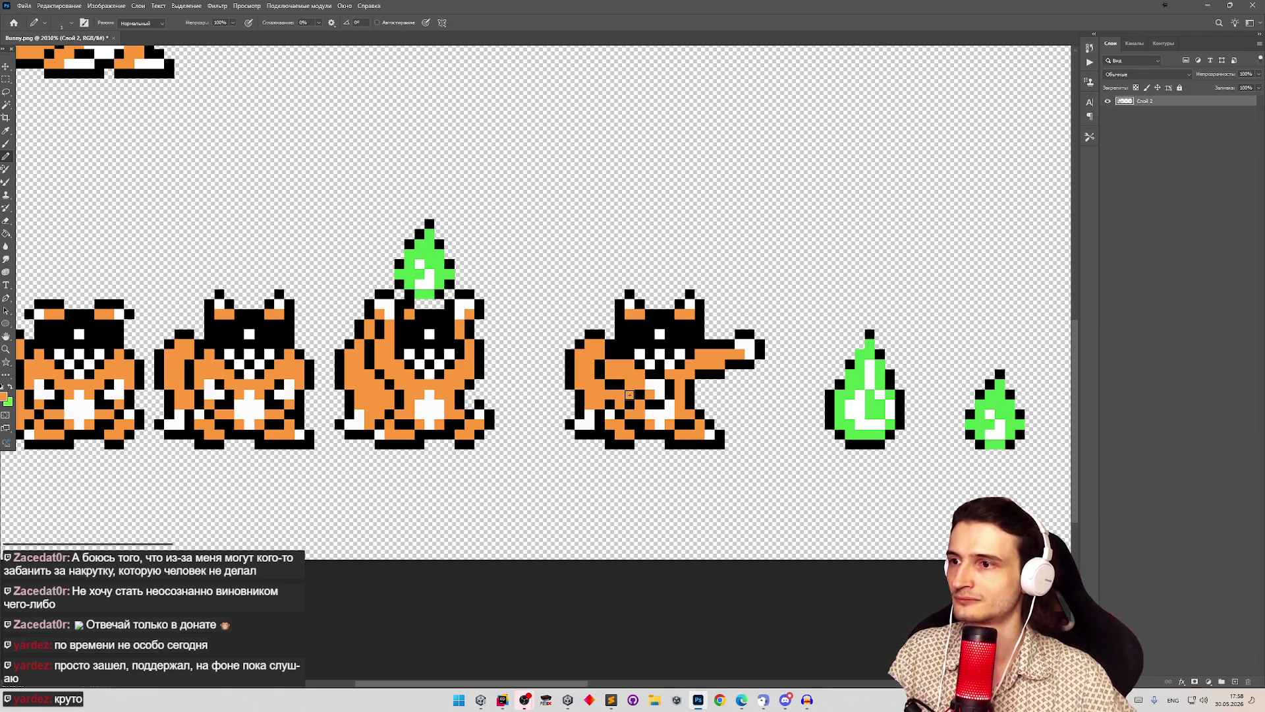
{"action": "key", "text": "z"}
{"action": "scroll", "coordinate": [587, 363], "scroll_direction": "down", "scroll_amount": 4}
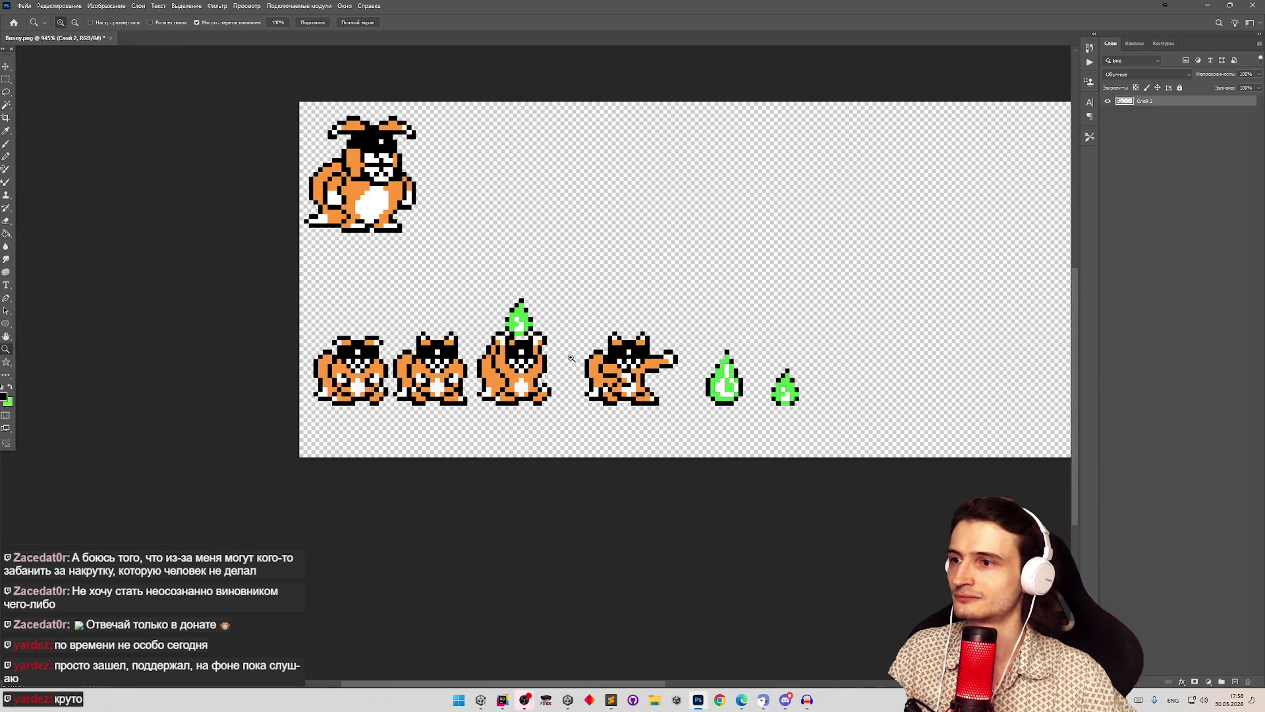
{"action": "scroll", "coordinate": [623, 366], "scroll_direction": "up", "scroll_amount": 4}
{"action": "key", "text": "b"}
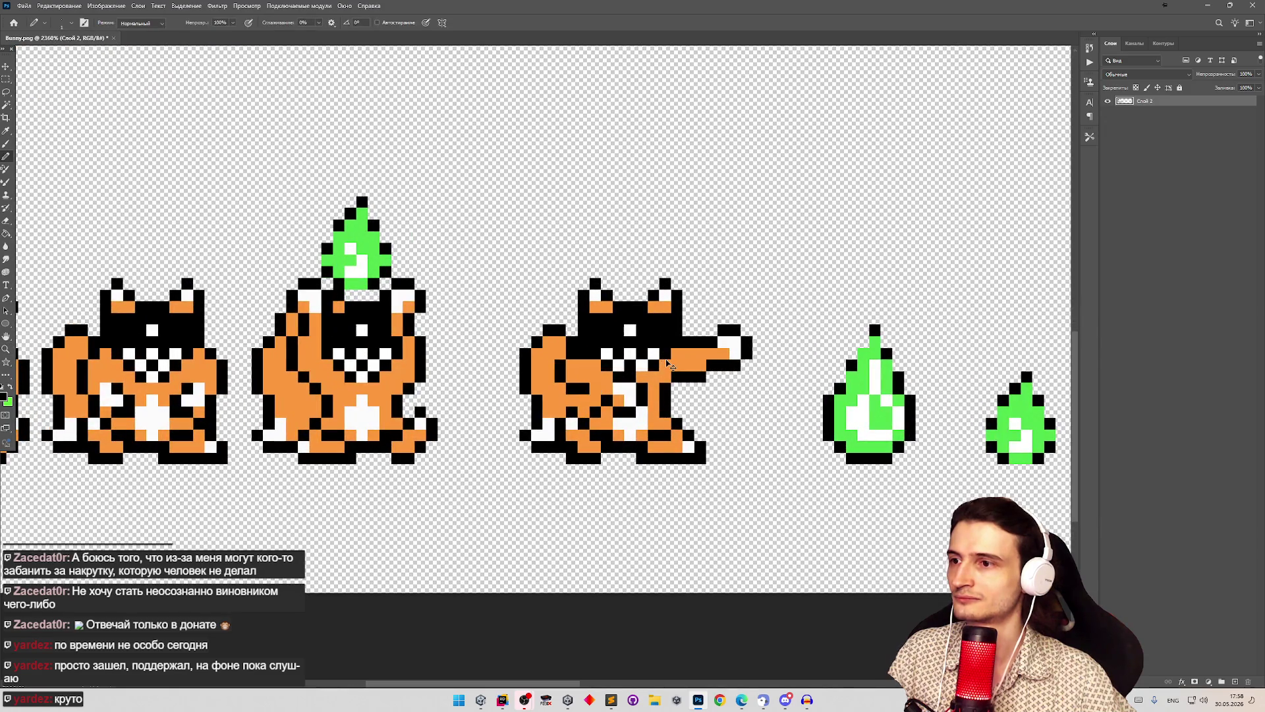
Step: Continue touching up the pointing fox's body pixels, zooming between the whole sheet and the fox
{"action": "key", "text": "z"}
{"action": "scroll", "coordinate": [654, 360], "scroll_direction": "down", "scroll_amount": 5}
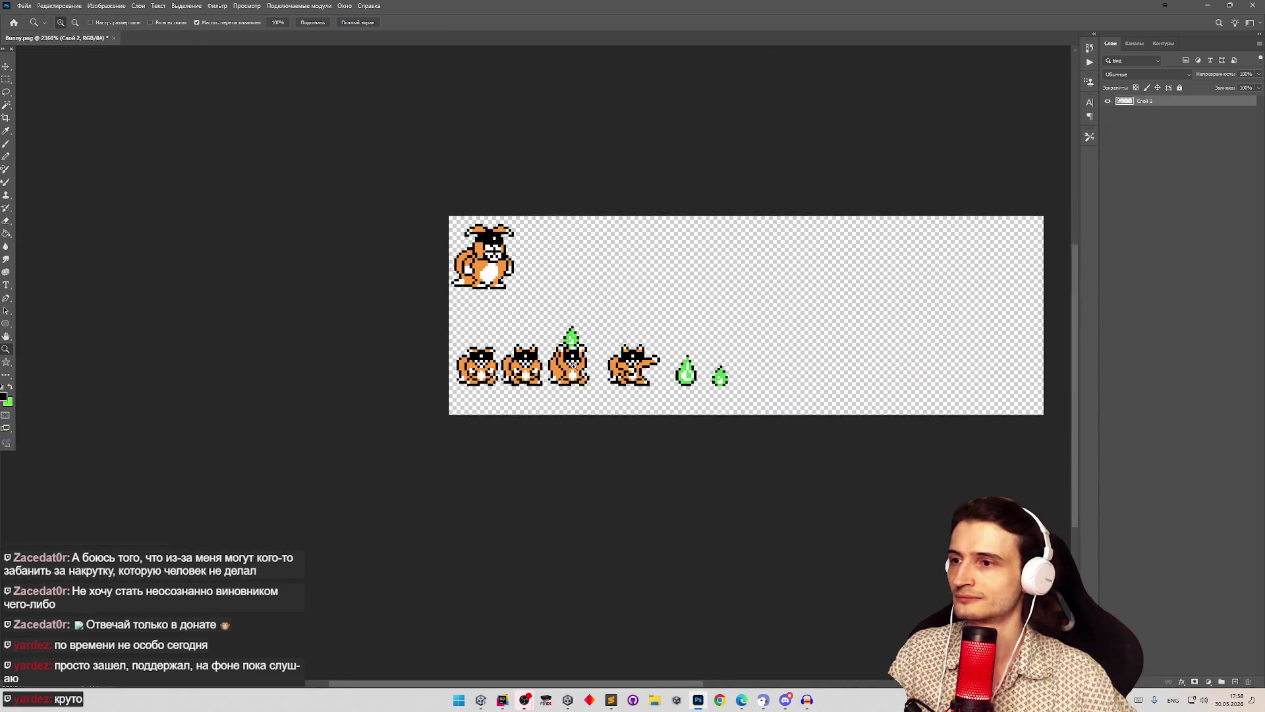
{"action": "scroll", "coordinate": [626, 365], "scroll_direction": "up", "scroll_amount": 5}
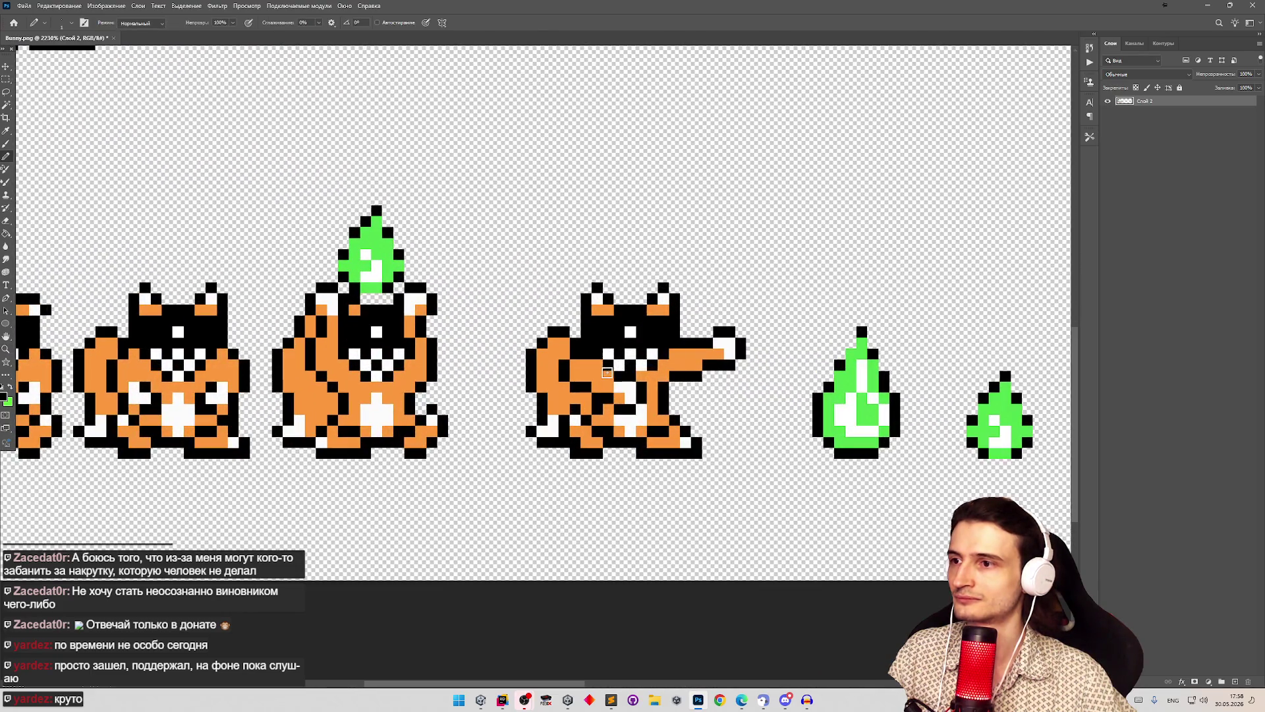
{"action": "scroll", "coordinate": [602, 369], "scroll_direction": "up", "scroll_amount": 2}
{"action": "key", "text": "b"}
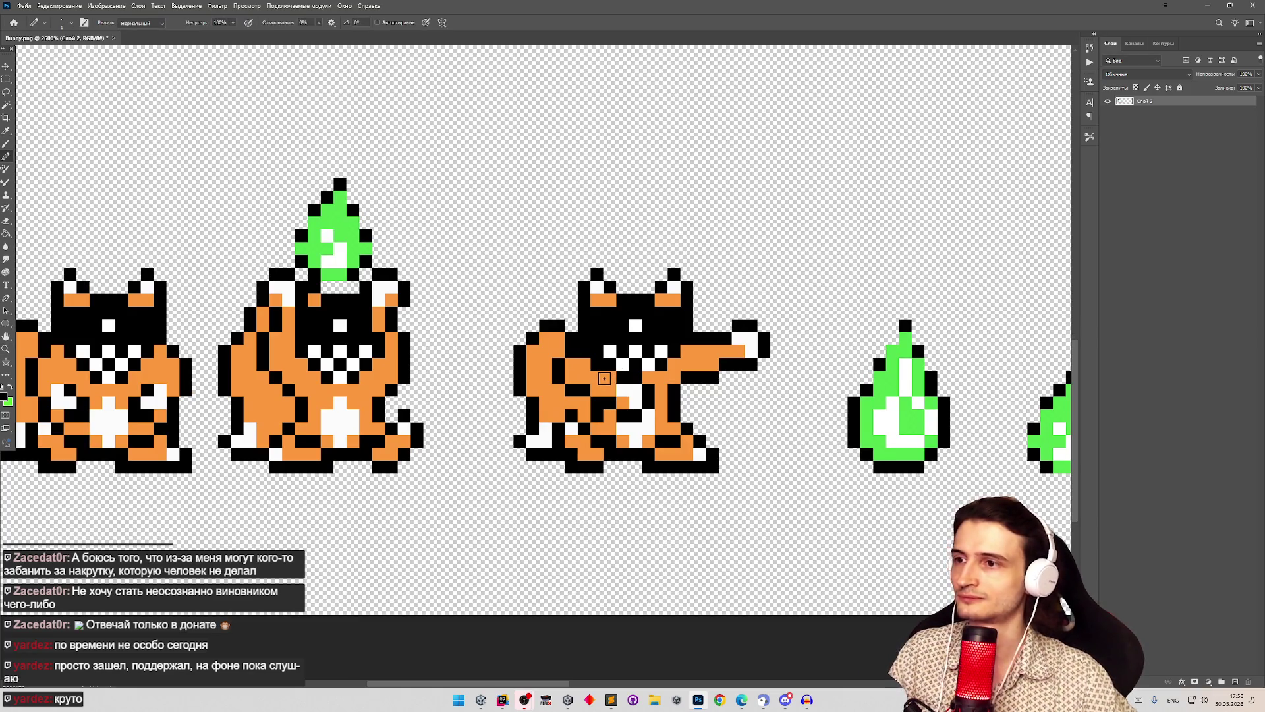
{"action": "left_click_drag", "start_coordinate": [677, 399], "coordinate": [606, 390]}
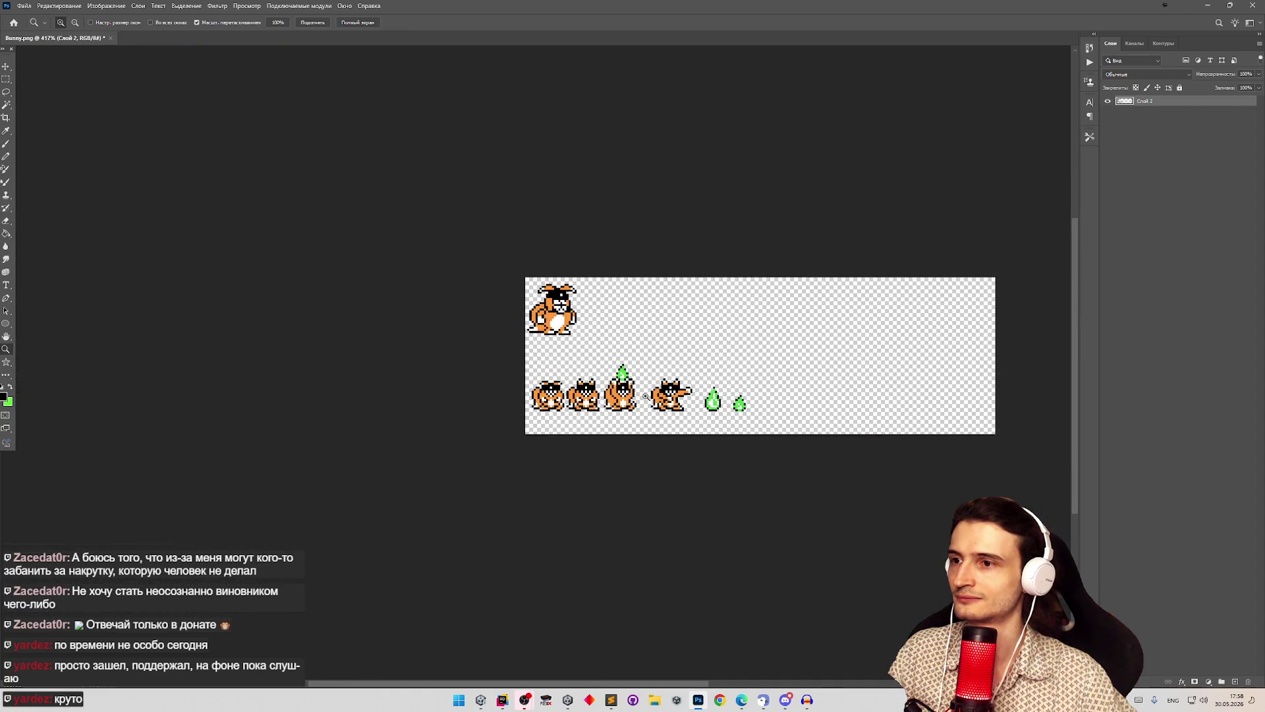
{"action": "left_click_drag", "start_coordinate": [711, 408], "coordinate": [605, 368]}
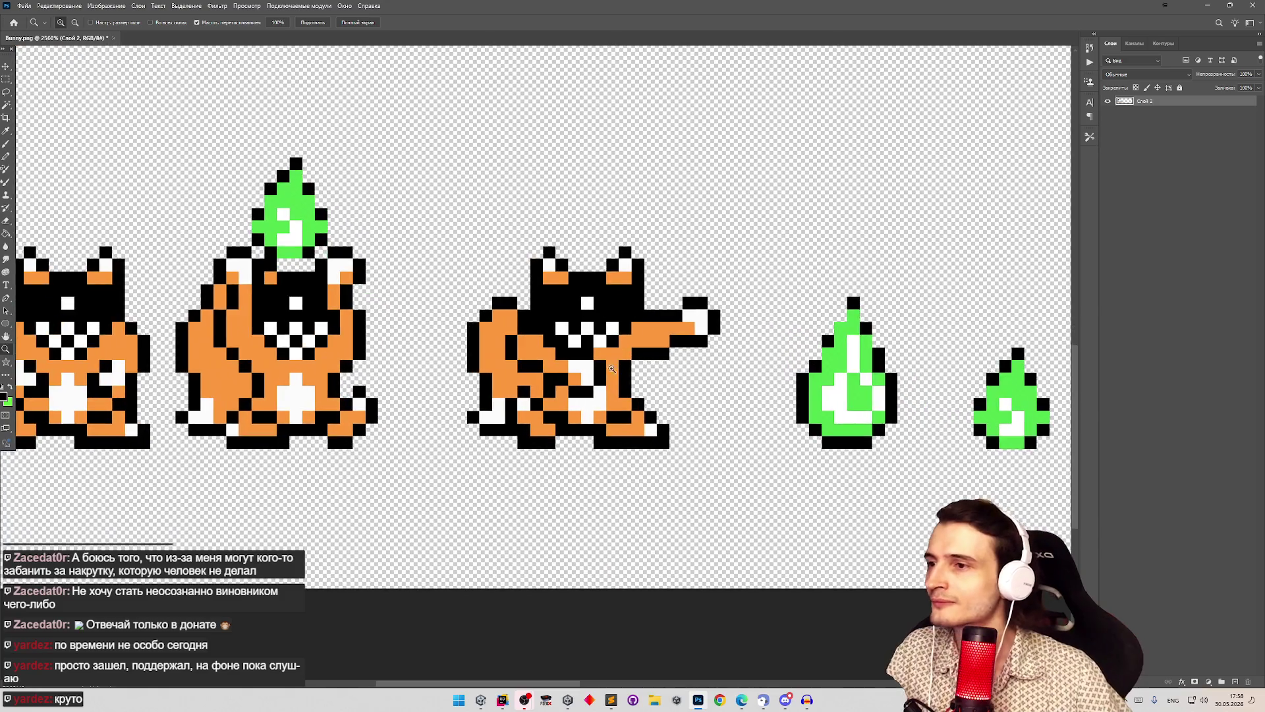
{"action": "key", "text": "b"}
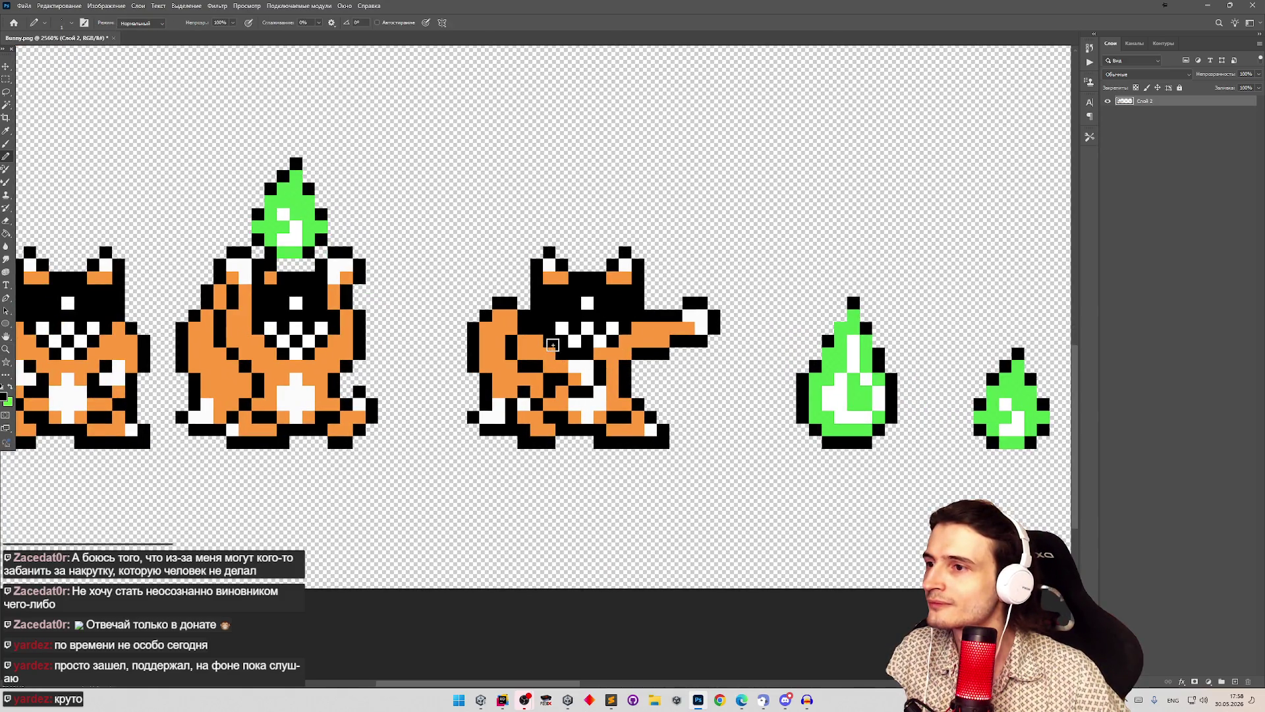
{"action": "scroll", "coordinate": [544, 330], "scroll_direction": "down", "scroll_amount": 8}
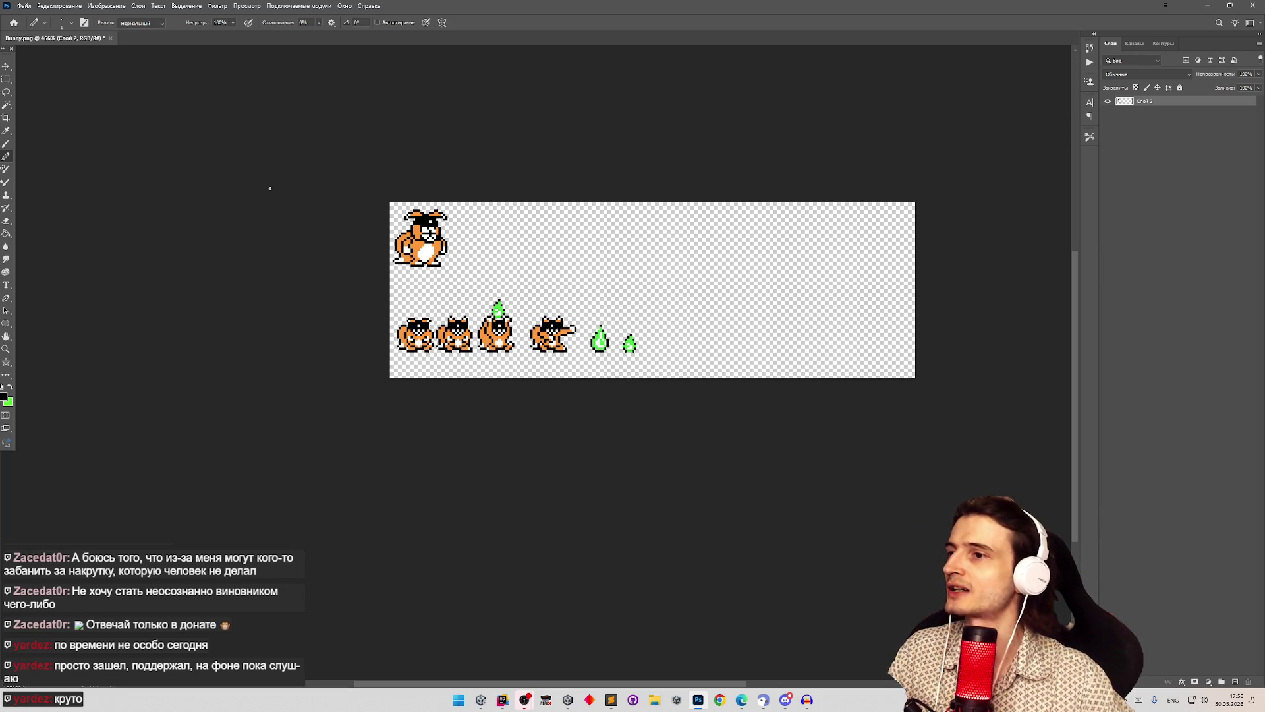
Step: Save Bunny.png over the existing file and return to Unity
{"action": "key", "text": "ctrl+s"}
{"action": "key", "text": "Return"}
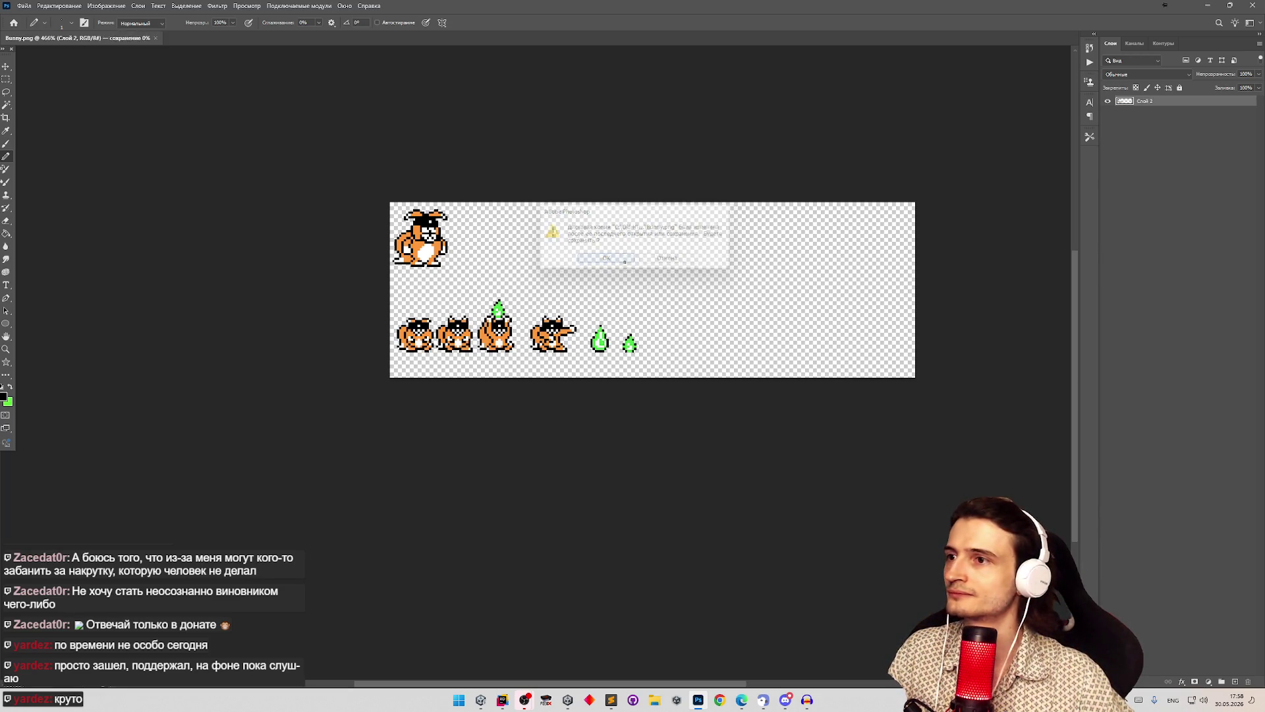
{"action": "left_click", "coordinate": [481, 700]}
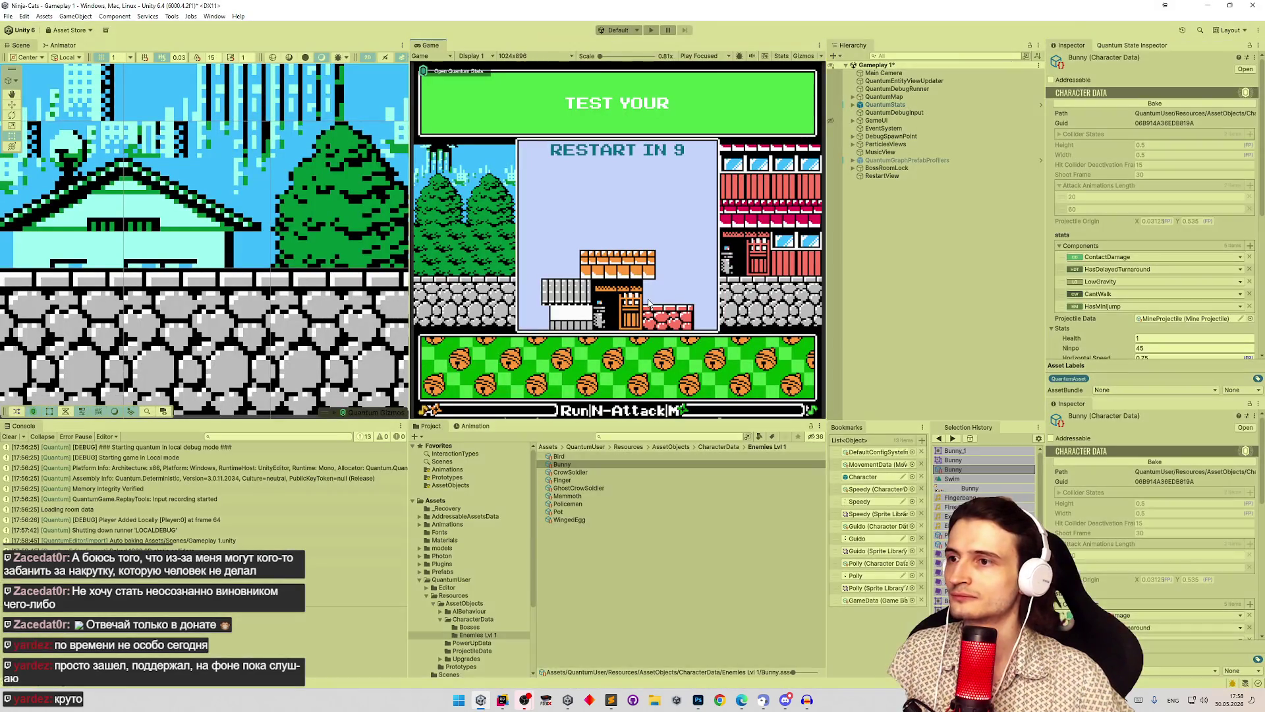
Step: Start play mode, move the cat right and jump onto the platform, then restart the game
{"action": "key", "text": "ctrl+p"}
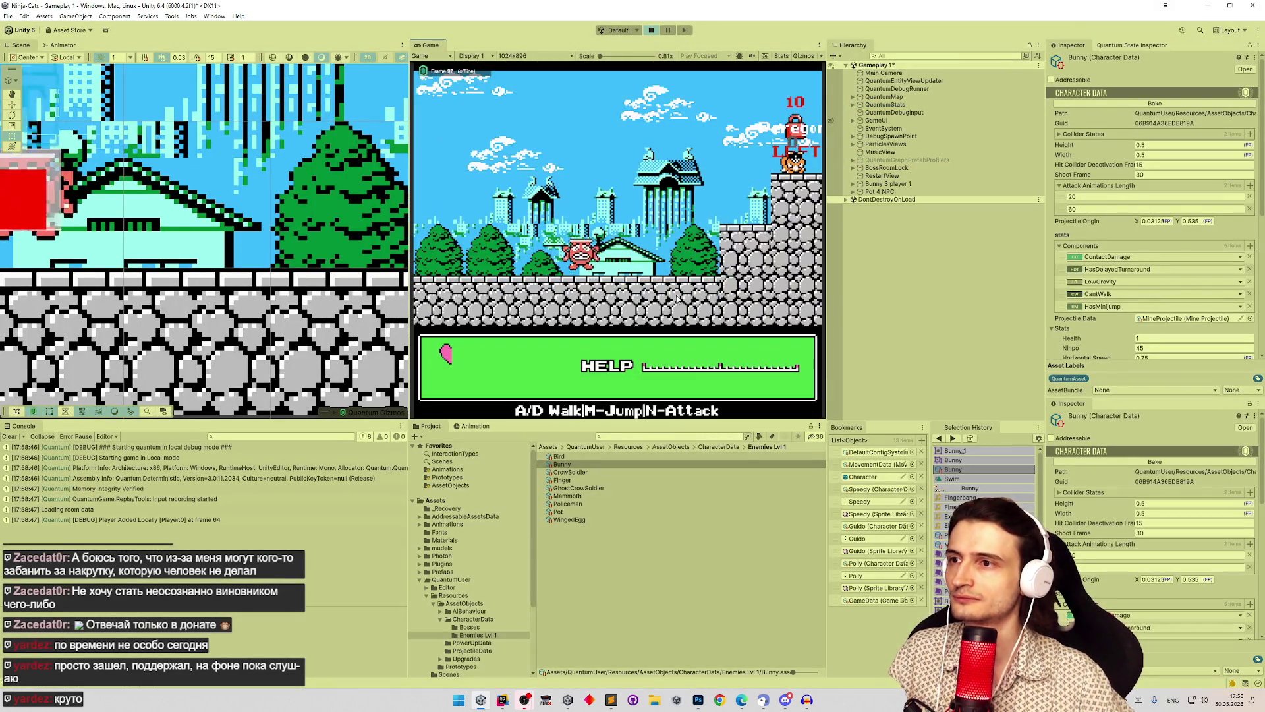
{"action": "key", "text": "d"}
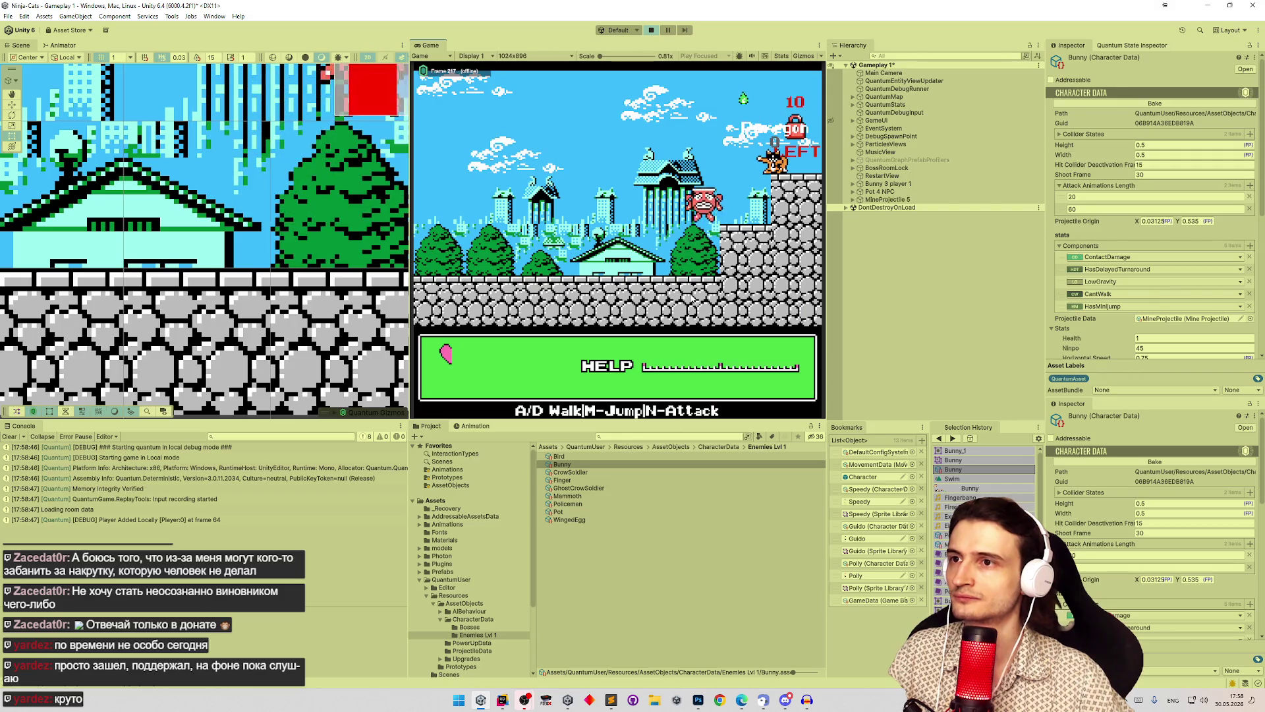
{"action": "key", "text": "m"}
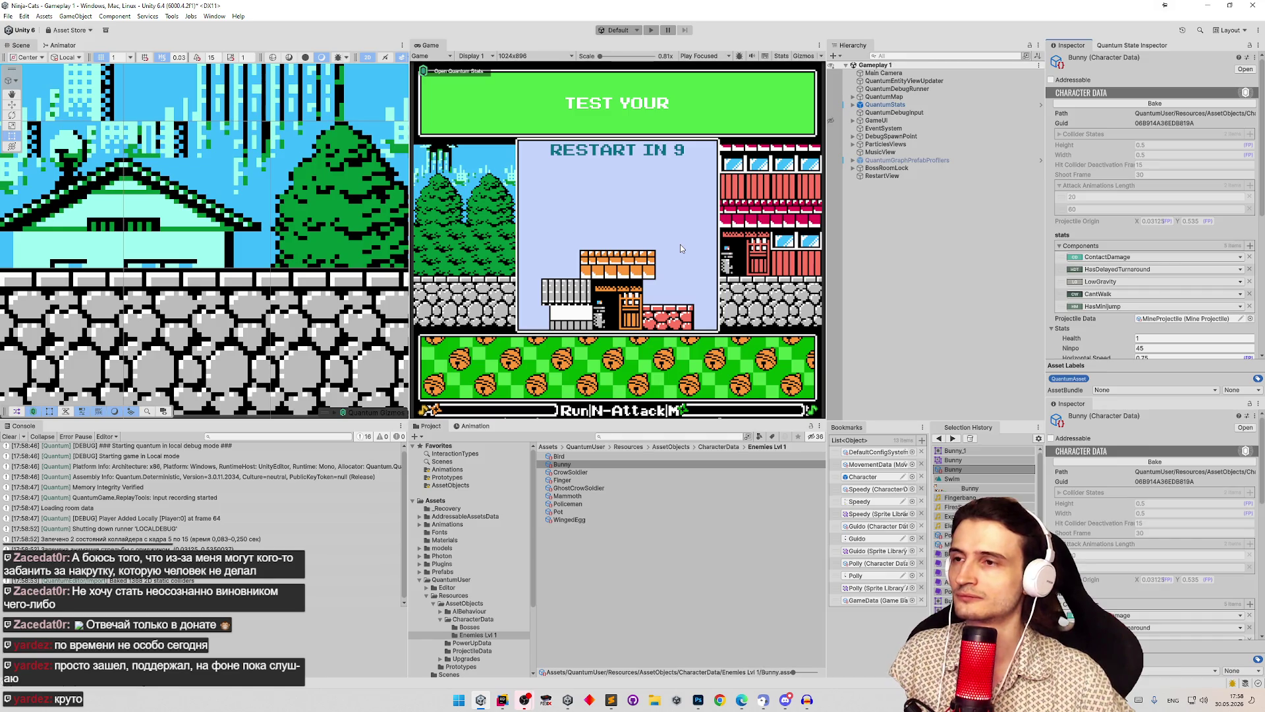
{"action": "key", "text": "ctrl+p"}
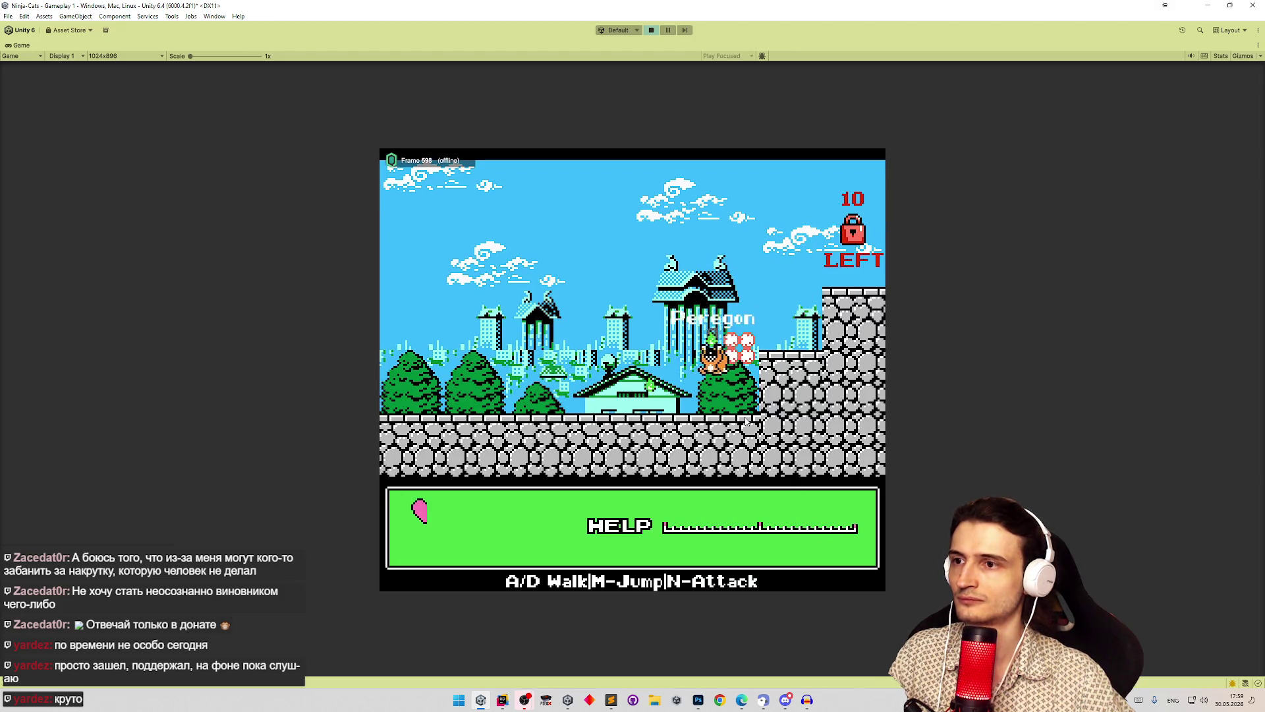
Step: Jump and walk the cat left through the level
{"action": "key", "text": "m"}
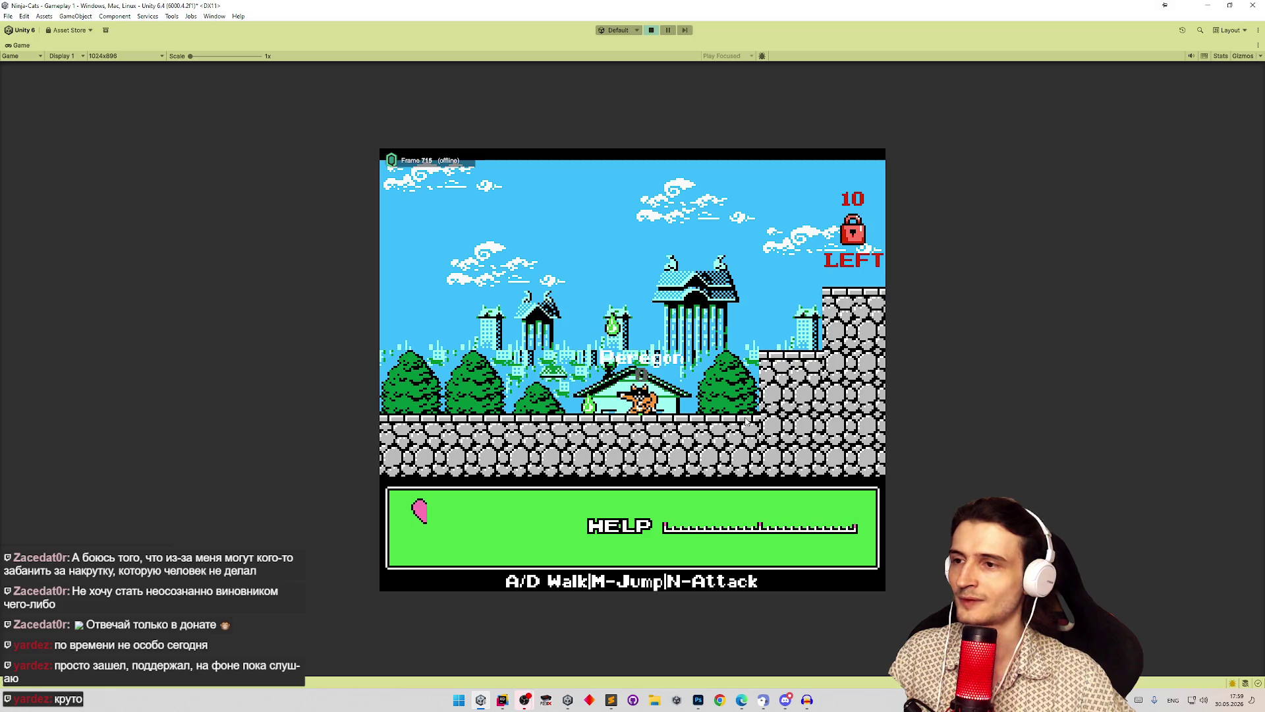
{"action": "key", "text": "a"}
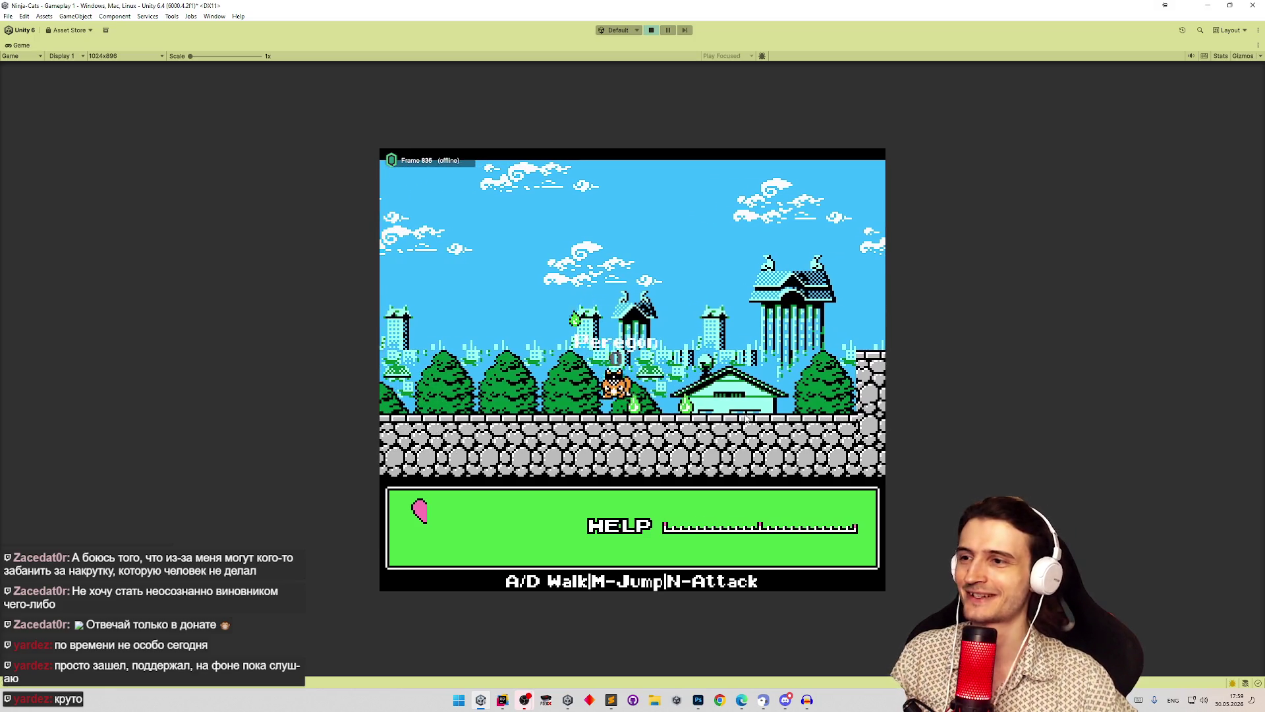
{"action": "key", "text": "a"}
{"action": "key", "text": "d"}
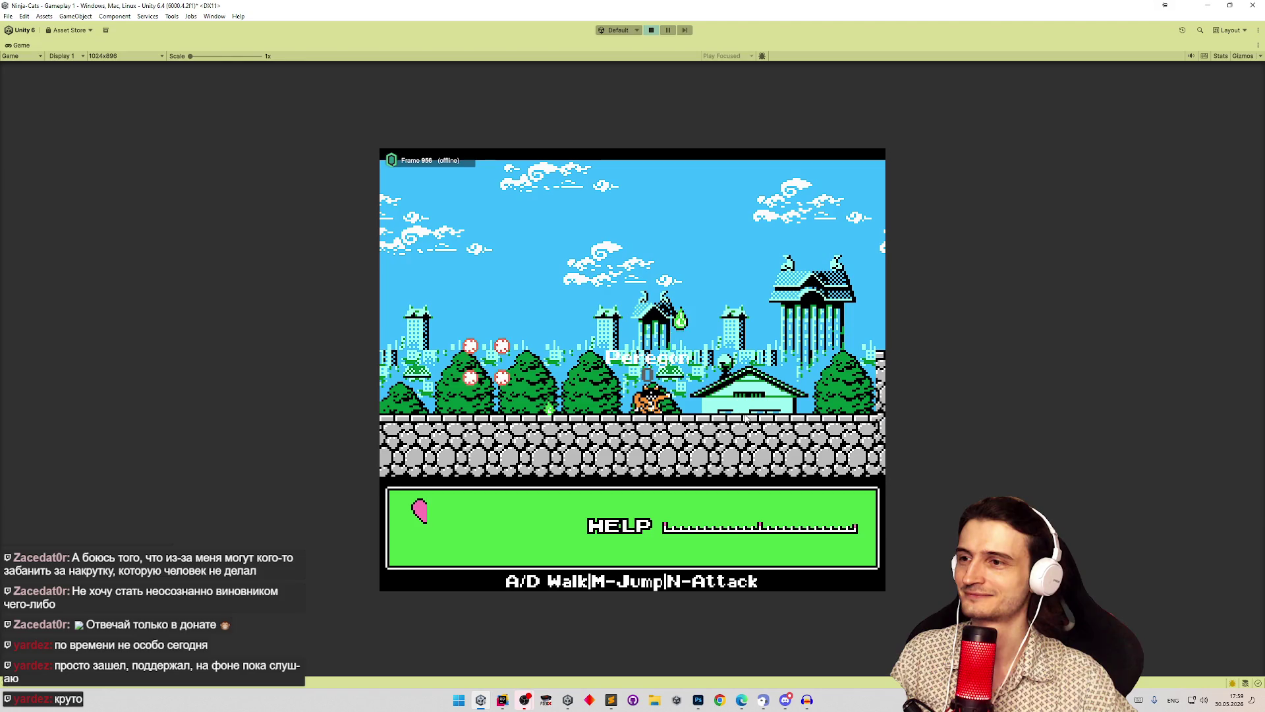
{"action": "key", "text": "a"}
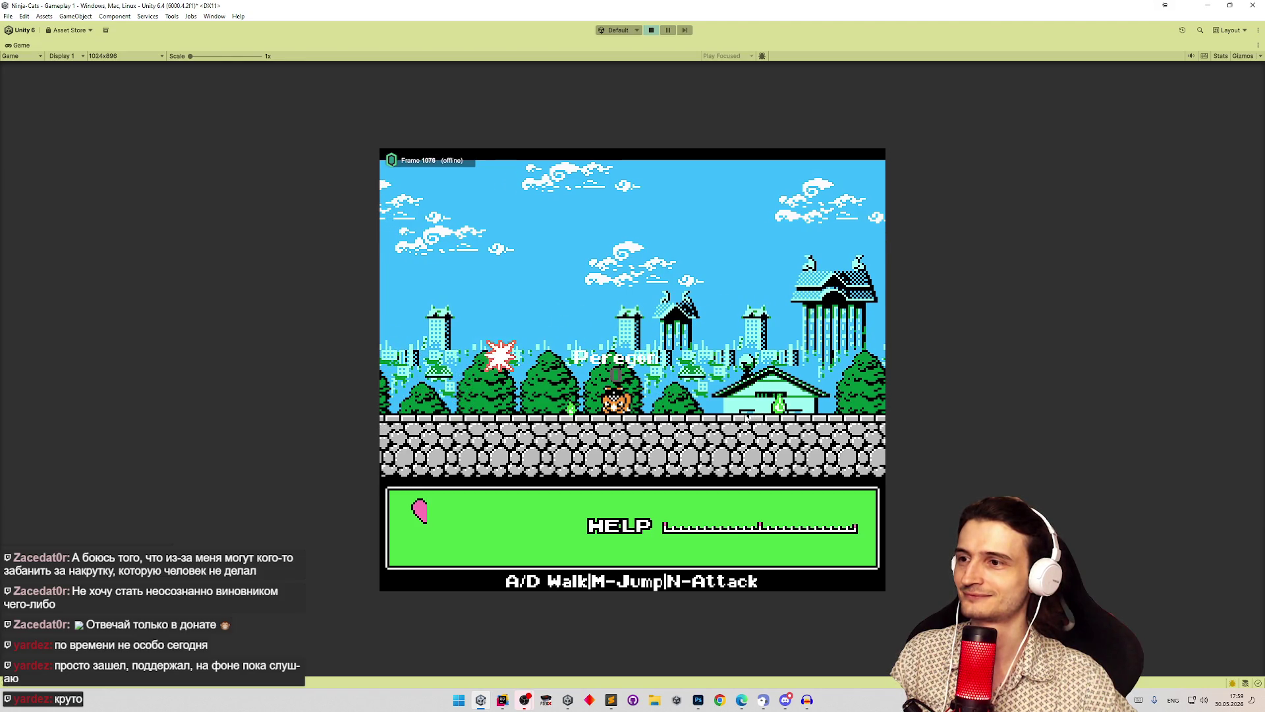
{"action": "key", "text": "a"}
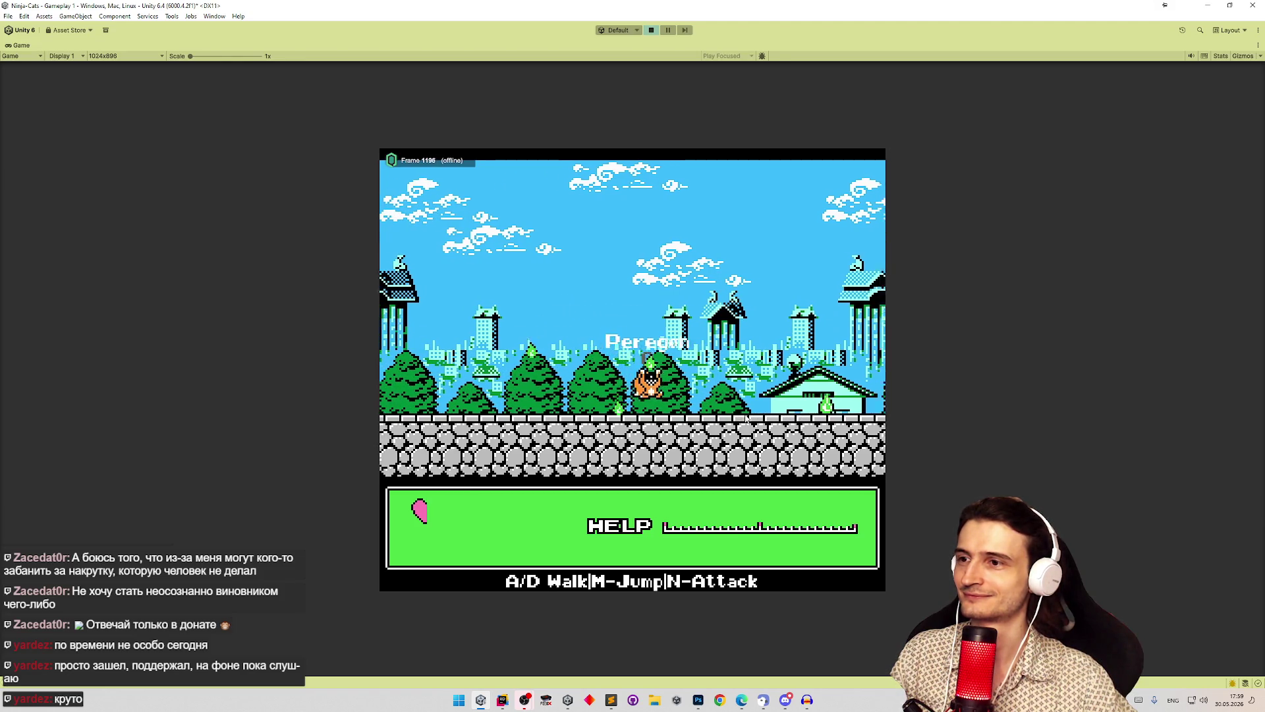
{"action": "key", "text": "a"}
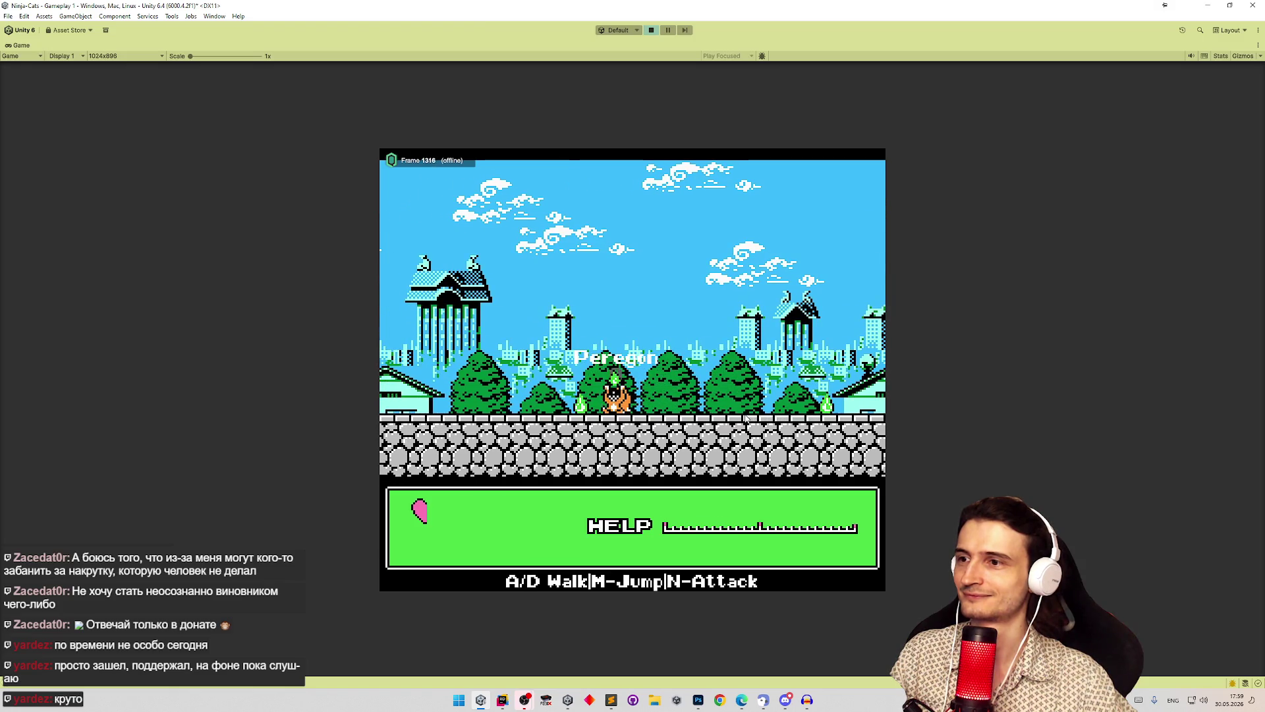
Step: Attack and jump the cat near the red enemy, then bring the Sublime Text task list forward
{"action": "key", "text": "a"}
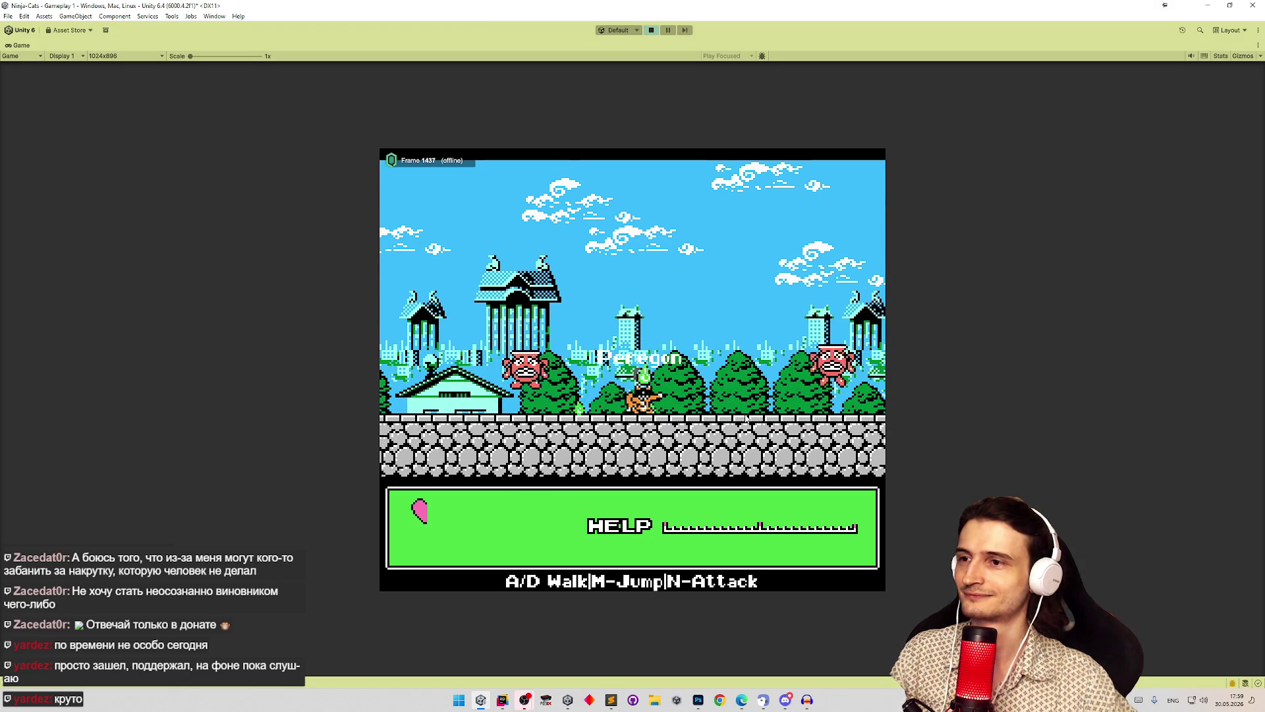
{"action": "key", "text": "d"}
{"action": "key", "text": "n"}
{"action": "key", "text": "a"}
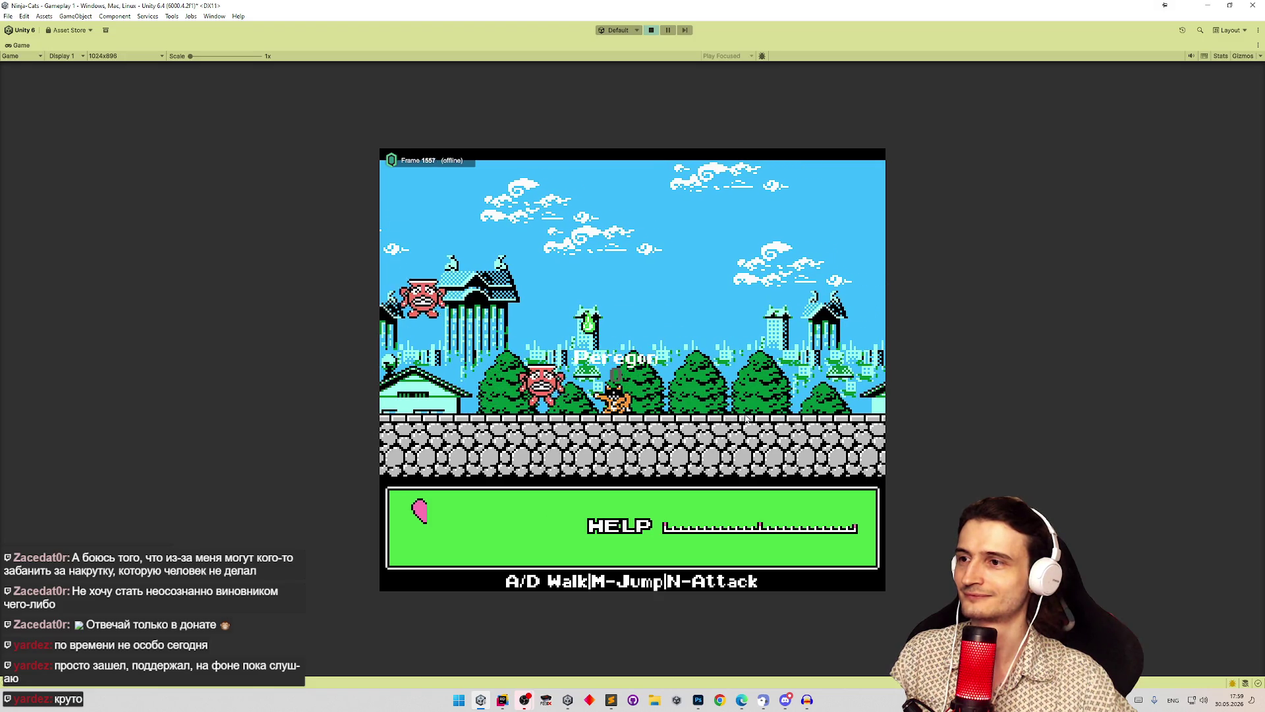
{"action": "key", "text": "m"}
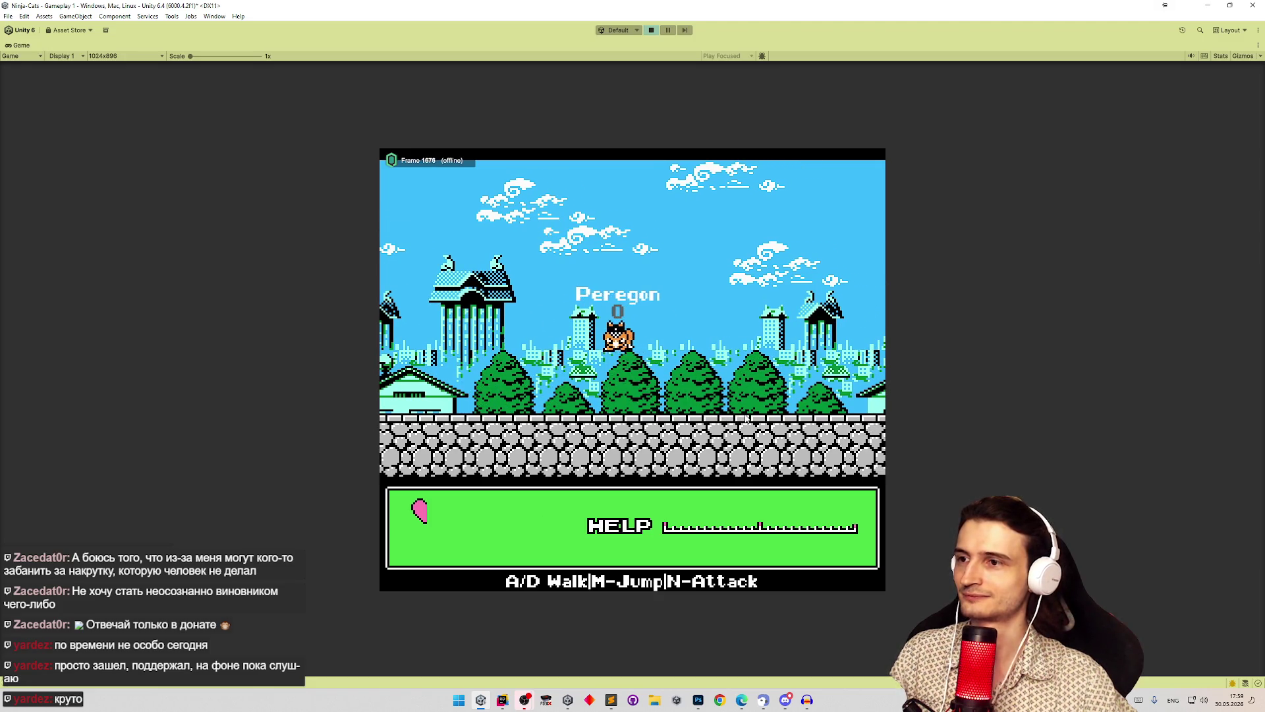
{"action": "left_click", "coordinate": [606, 703]}
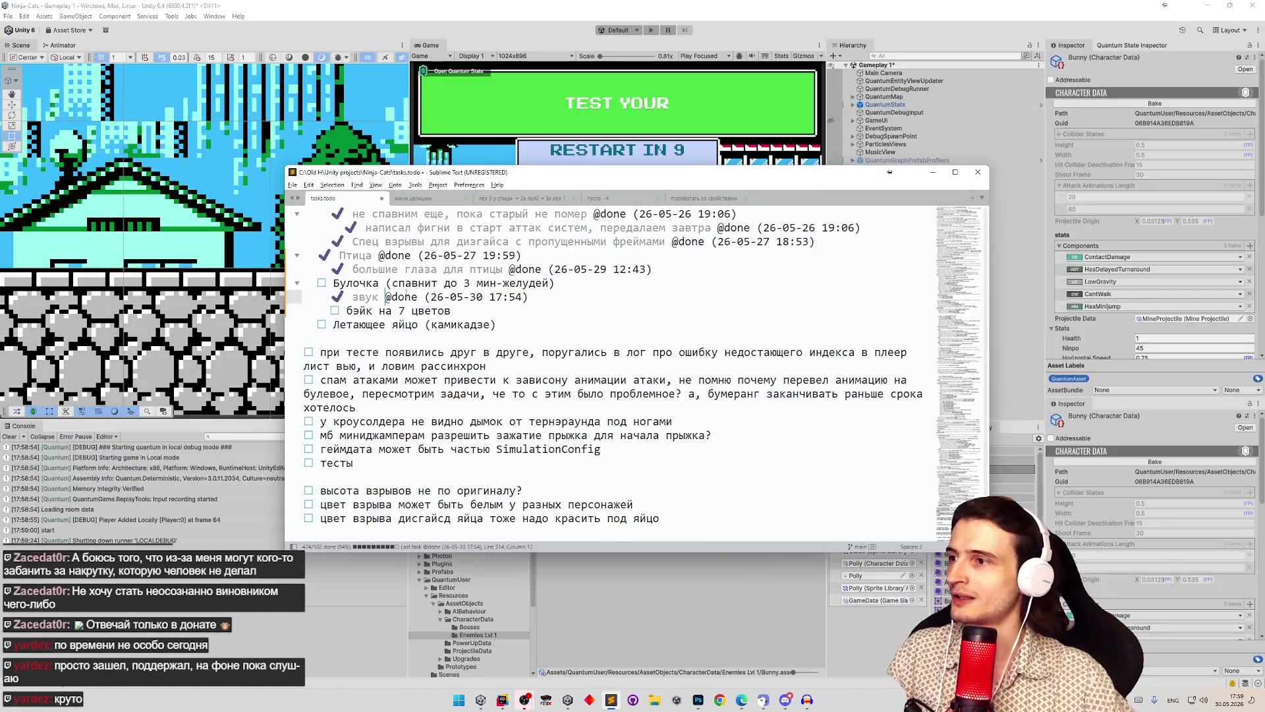
Step: Mark the Булочка task done in tasks.todo and switch to Chrome
{"action": "left_click", "coordinate": [411, 284]}
{"action": "key", "text": "ctrl+d"}
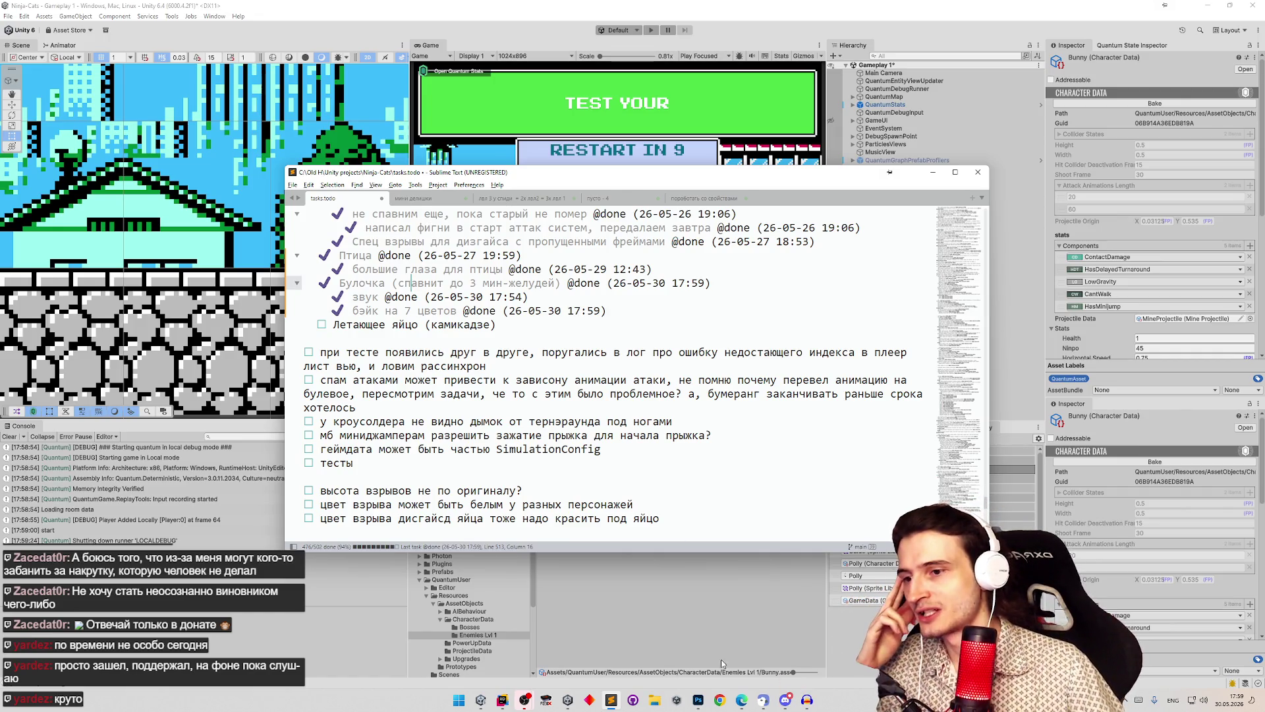
{"action": "left_click", "coordinate": [719, 699]}
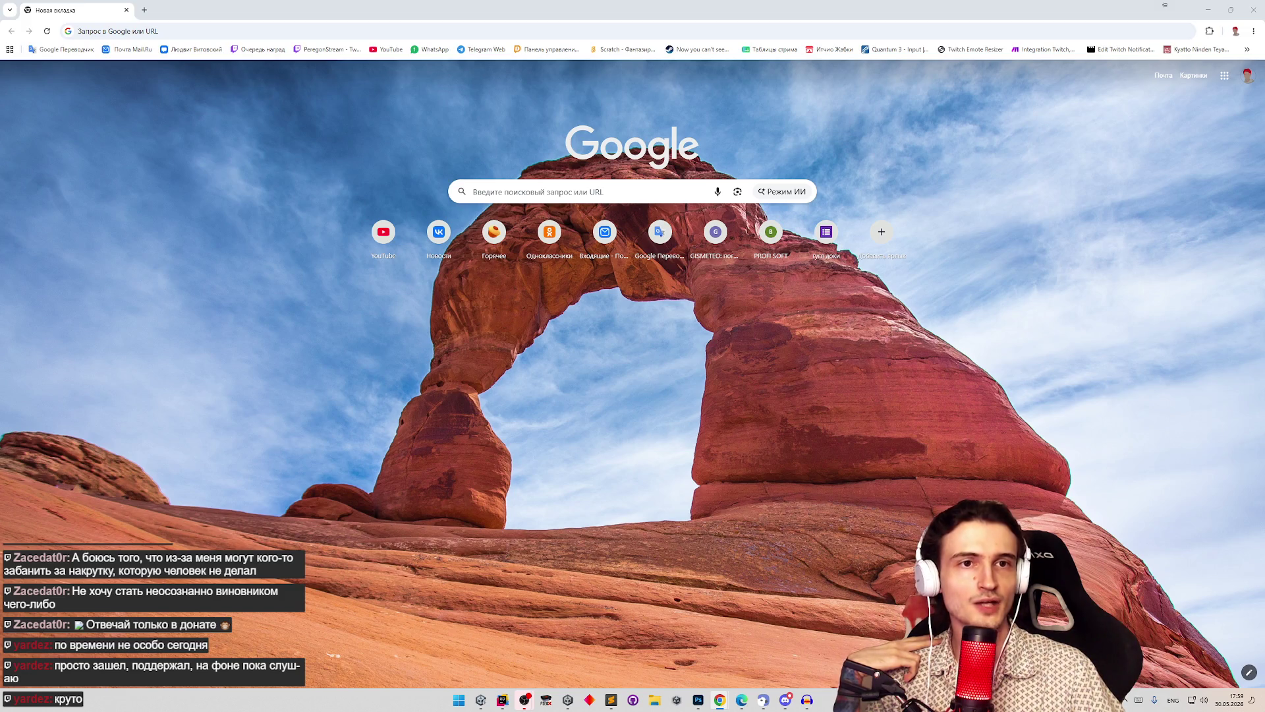
Step: Bring Telegram Web on screen, view the purple font image, and react to it with a trophy
{"action": "mouse_move", "coordinate": [1264, 82]}
{"action": "left_mouse_down"}
{"action": "mouse_move", "coordinate": [271, 24]}
{"action": "mouse_move", "coordinate": [672, 144]}
{"action": "left_mouse_up"}
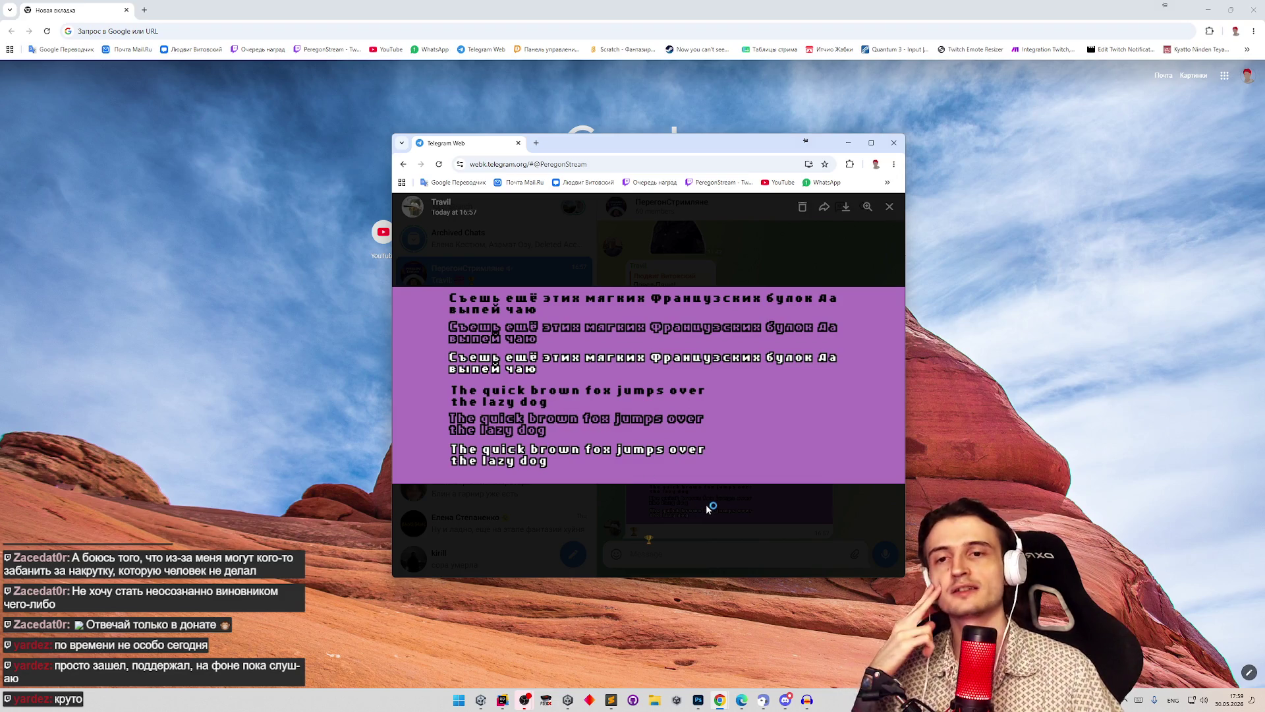
{"action": "left_click", "coordinate": [724, 505]}
{"action": "left_click", "coordinate": [813, 523]}
{"action": "left_click", "coordinate": [813, 523]}
{"action": "right_click", "coordinate": [768, 419]}
{"action": "left_click", "coordinate": [744, 413]}
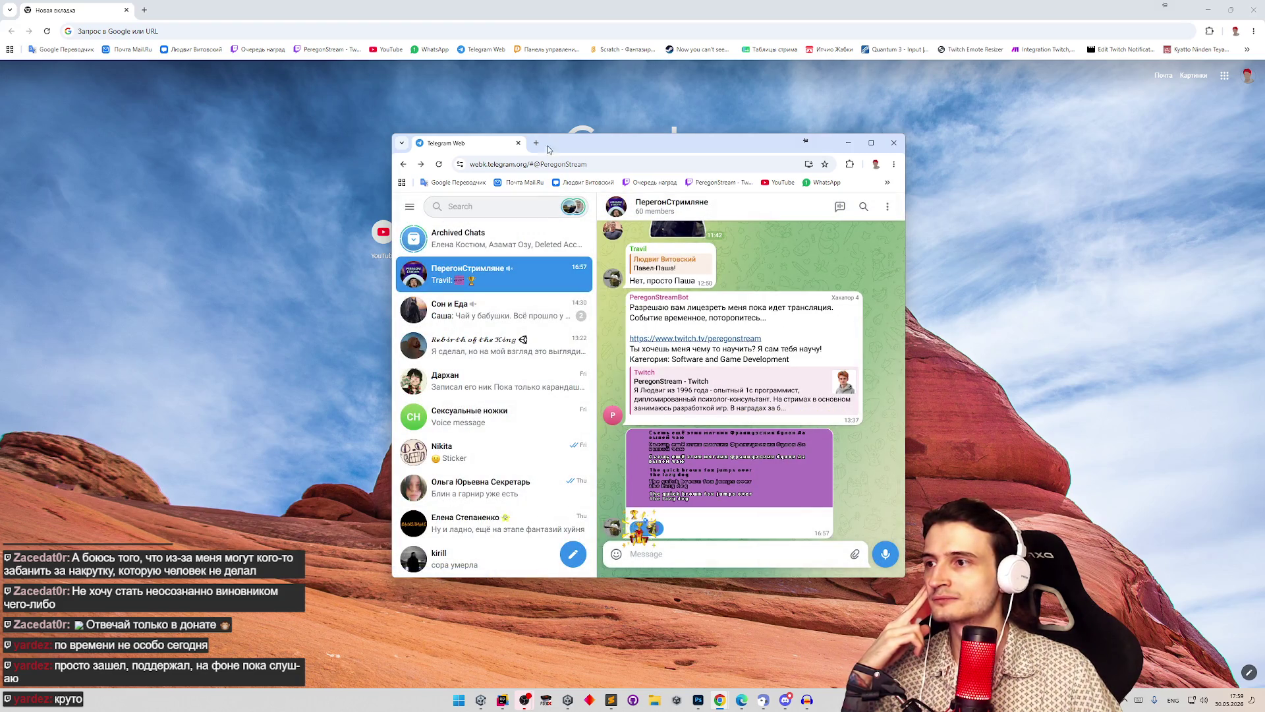
Step: Close Telegram, switch to Photoshop, and open the File > Recent Documents list
{"action": "key", "text": "ctrl+w"}
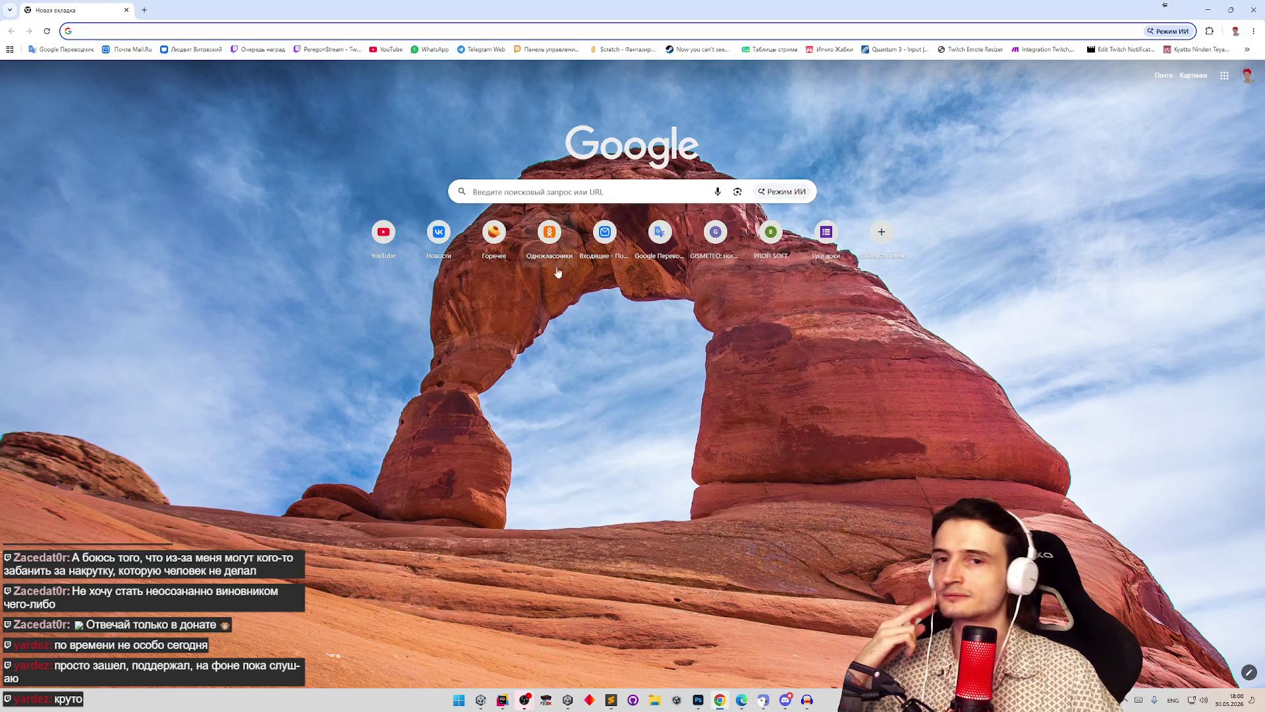
{"action": "left_click", "coordinate": [586, 330]}
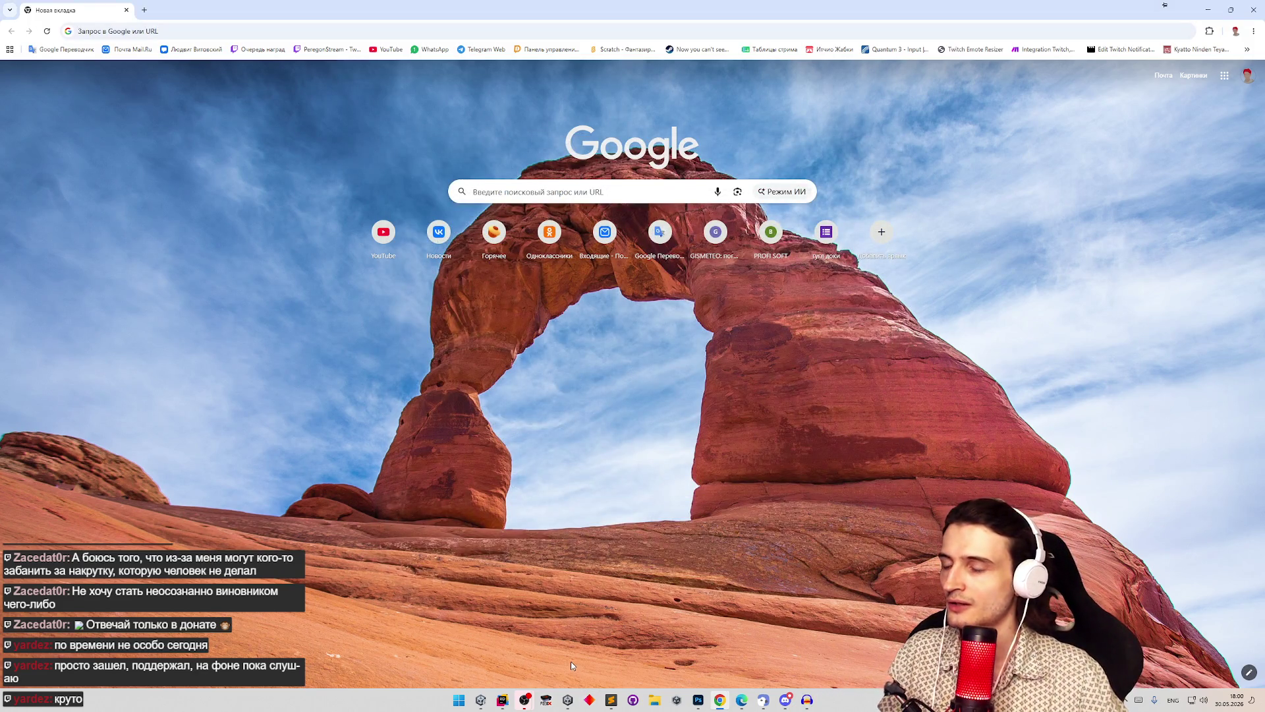
{"action": "left_click", "coordinate": [613, 701]}
{"action": "left_click", "coordinate": [613, 701]}
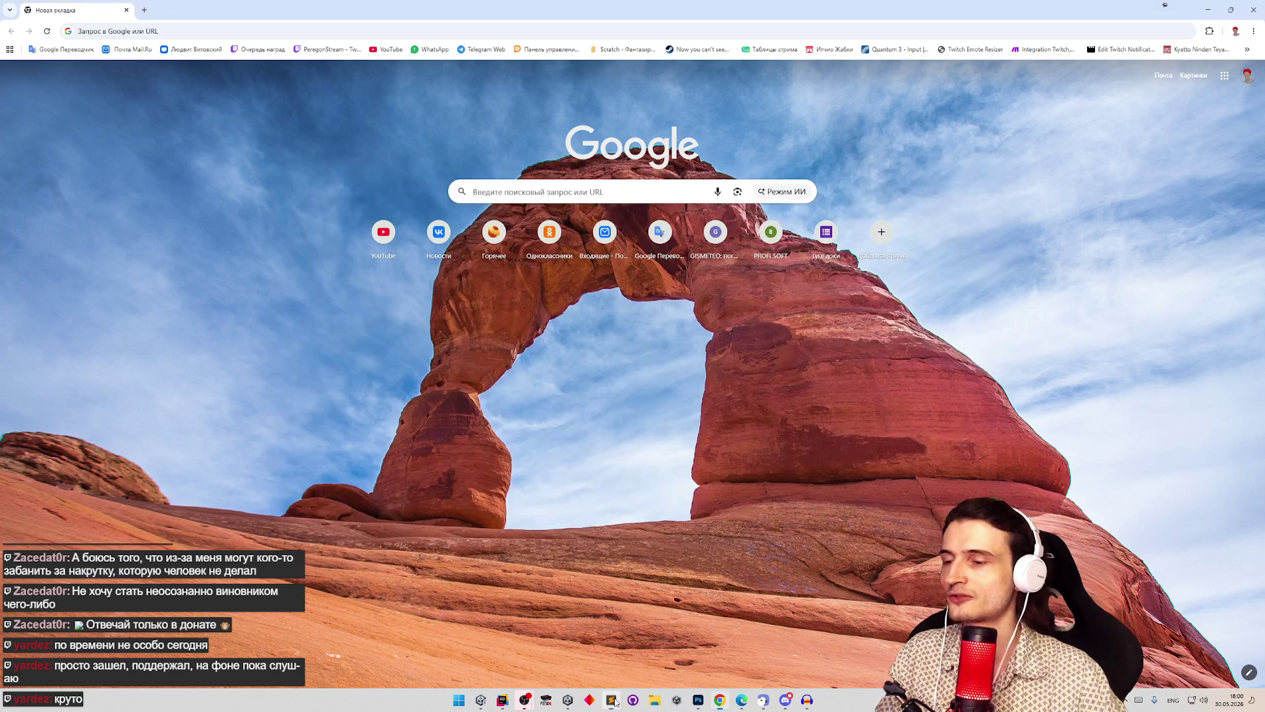
{"action": "left_click", "coordinate": [698, 700]}
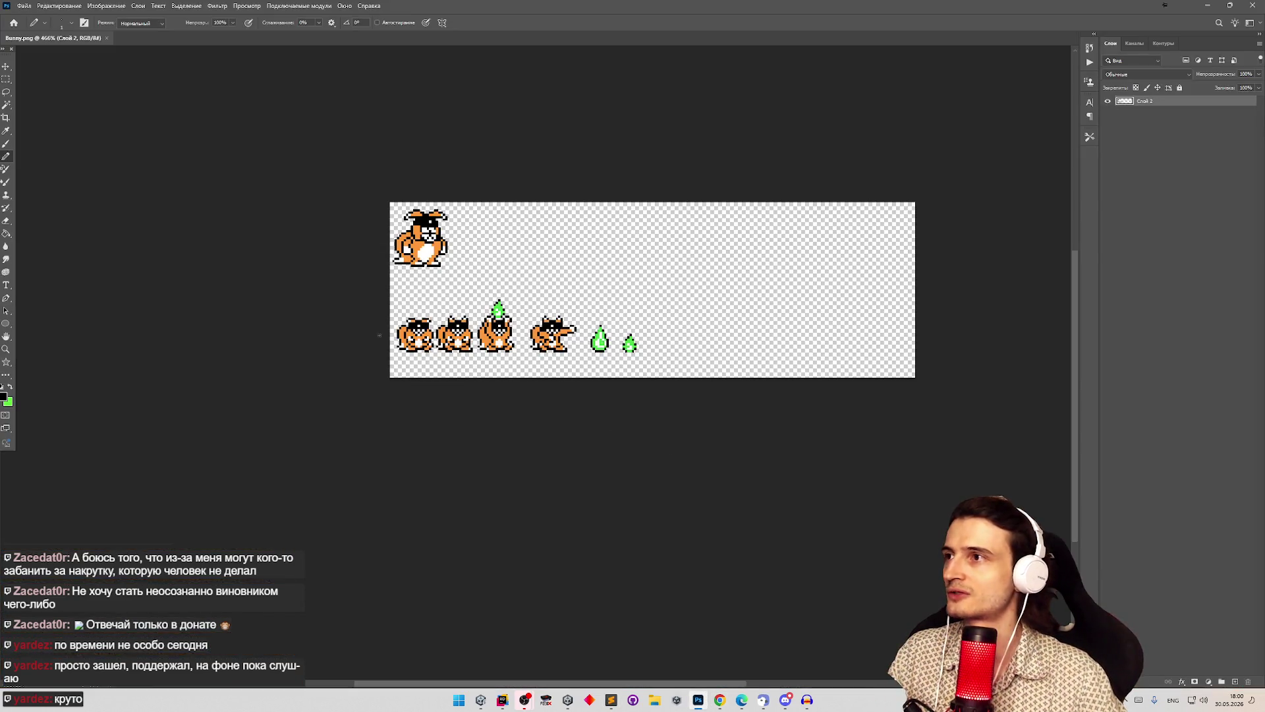
{"action": "left_click", "coordinate": [24, 6]}
{"action": "mouse_move", "coordinate": [147, 67]}
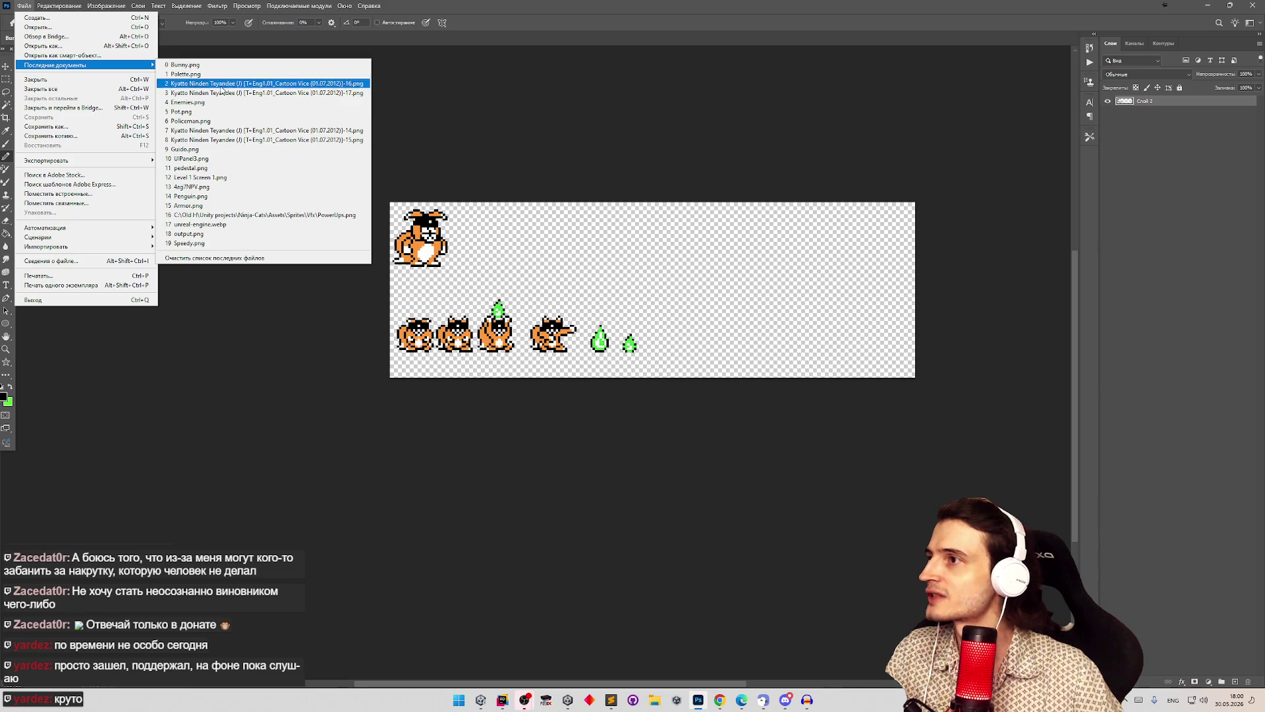
Step: Open Enemies.png from the recent documents and zoom into its sprite sheet
{"action": "left_click", "coordinate": [198, 102]}
{"action": "key", "text": "z"}
{"action": "mouse_move", "coordinate": [433, 402]}
{"action": "left_mouse_down"}
{"action": "mouse_move", "coordinate": [464, 399]}
{"action": "mouse_move", "coordinate": [500, 422]}
{"action": "mouse_move", "coordinate": [395, 395]}
{"action": "mouse_move", "coordinate": [604, 367]}
{"action": "mouse_move", "coordinate": [769, 302]}
{"action": "mouse_move", "coordinate": [724, 337]}
{"action": "mouse_move", "coordinate": [605, 357]}
{"action": "mouse_move", "coordinate": [699, 342]}
{"action": "mouse_move", "coordinate": [681, 365]}
{"action": "mouse_move", "coordinate": [711, 376]}
{"action": "mouse_move", "coordinate": [687, 389]}
{"action": "mouse_move", "coordinate": [621, 376]}
{"action": "mouse_move", "coordinate": [752, 397]}
{"action": "mouse_move", "coordinate": [762, 376]}
{"action": "mouse_move", "coordinate": [540, 369]}
{"action": "left_mouse_up"}
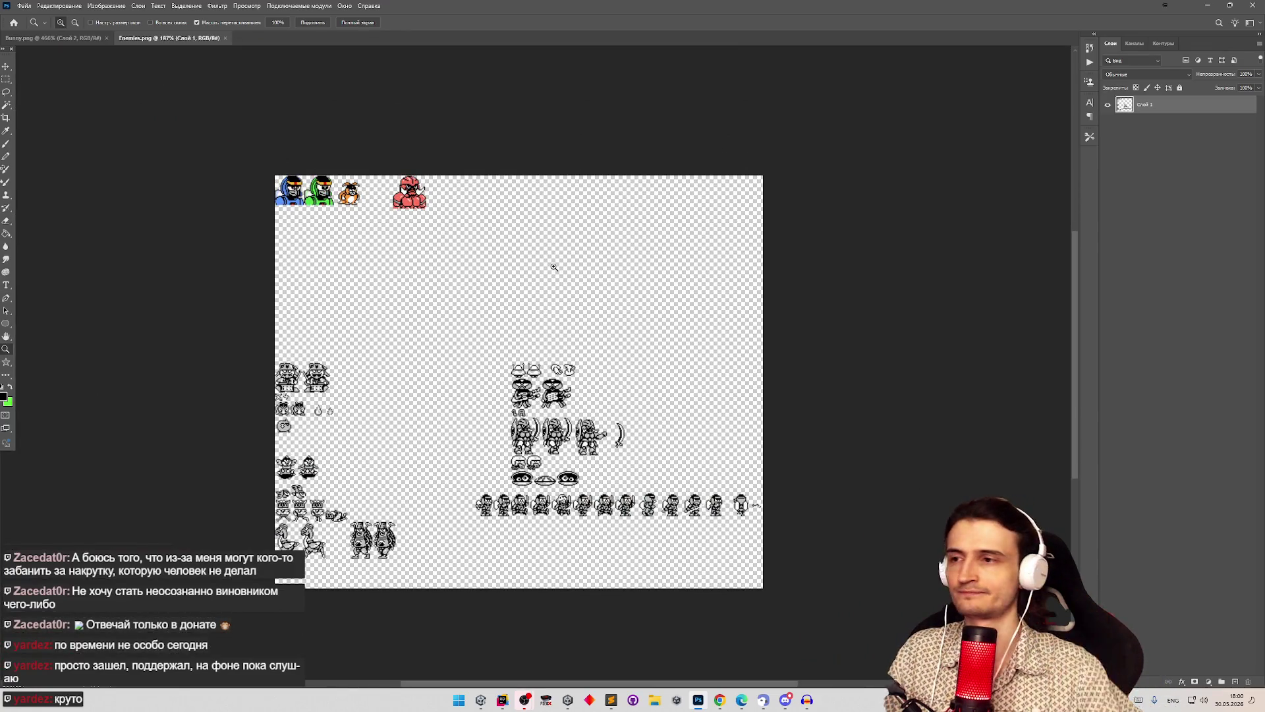
Step: Copy the right-hand wing sprite onto a new layer and move it right of the originals
{"action": "left_click_drag", "start_coordinate": [552, 315], "coordinate": [605, 332]}
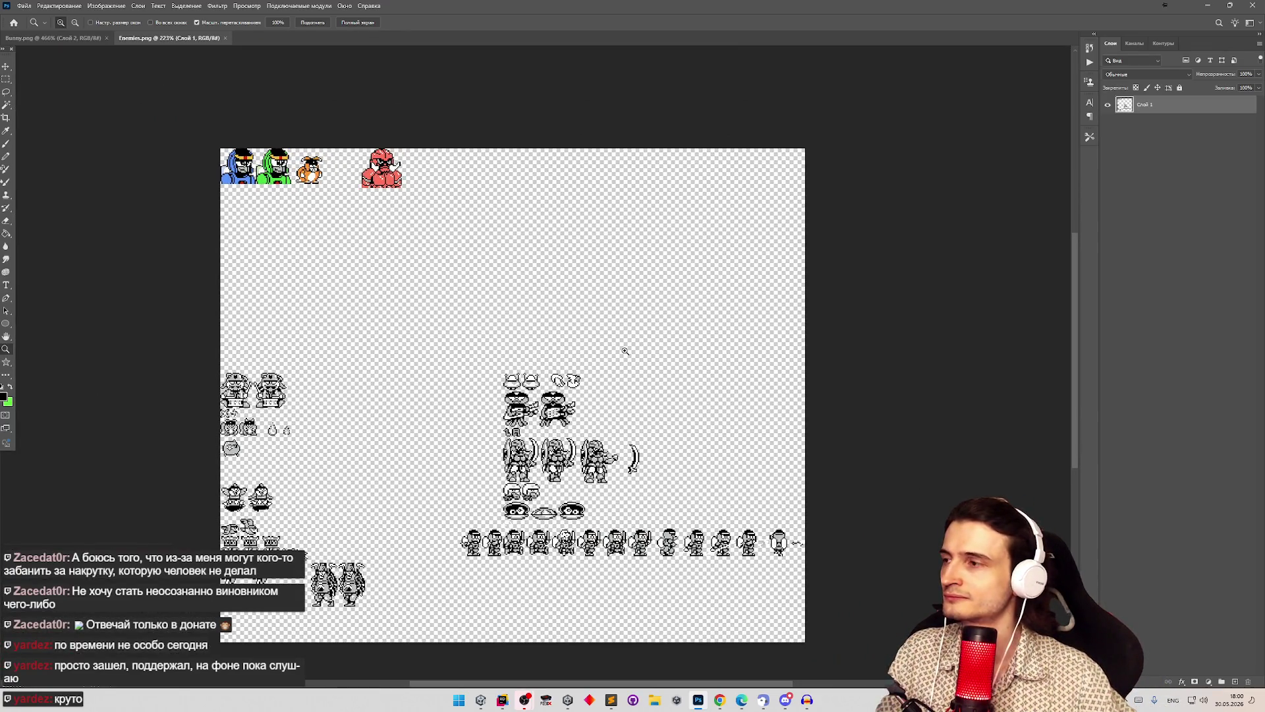
{"action": "mouse_move", "coordinate": [624, 351]}
{"action": "left_mouse_down"}
{"action": "mouse_move", "coordinate": [647, 365]}
{"action": "mouse_move", "coordinate": [522, 404]}
{"action": "mouse_move", "coordinate": [645, 408]}
{"action": "left_mouse_up"}
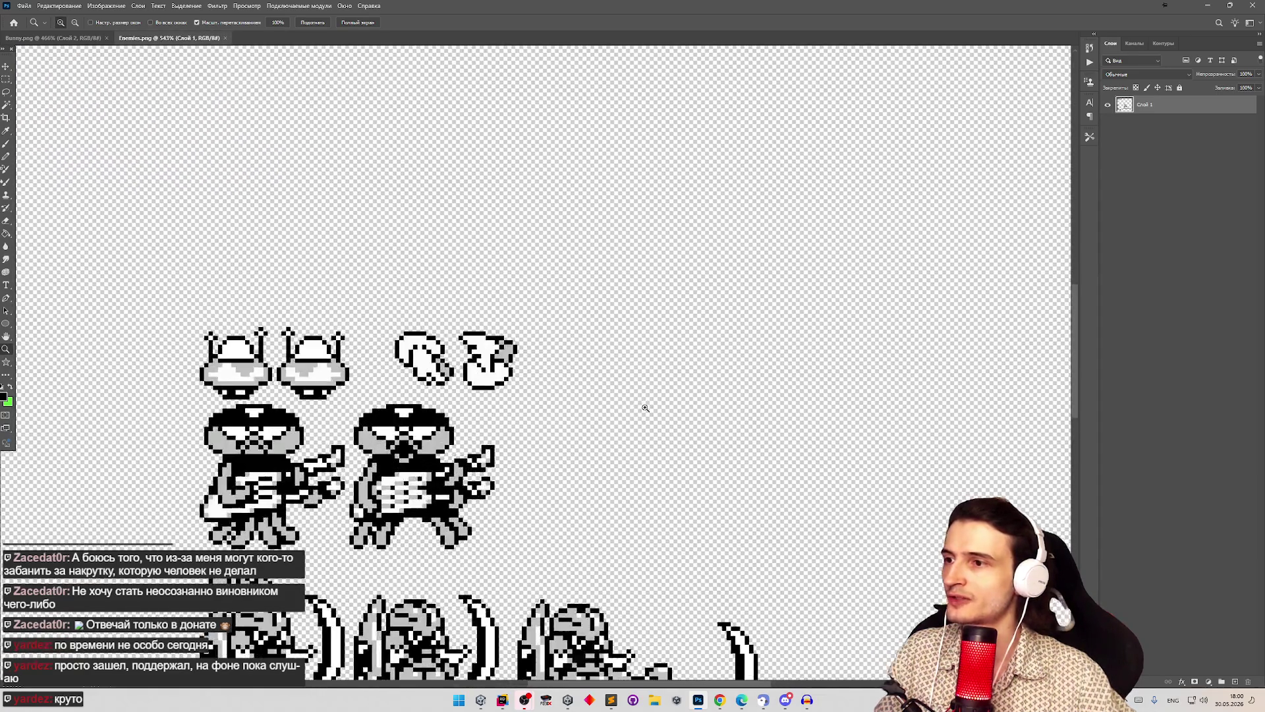
{"action": "left_click", "coordinate": [7, 80]}
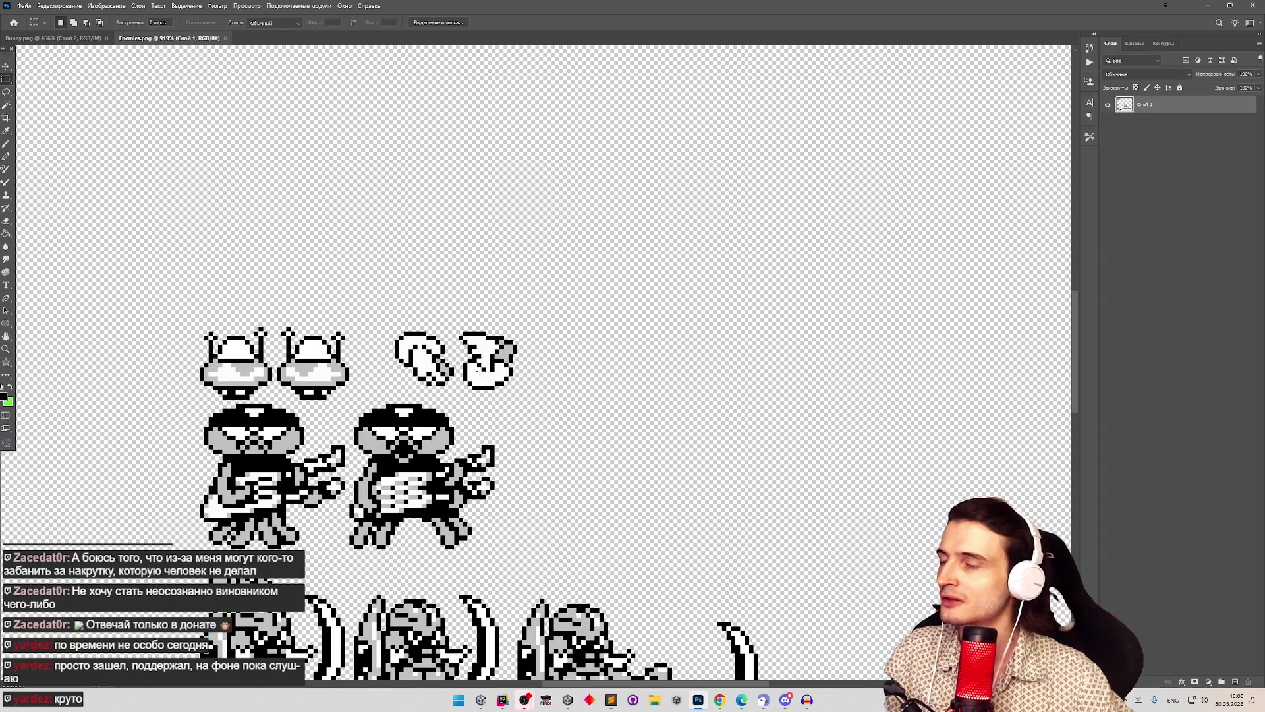
{"action": "mouse_move", "coordinate": [463, 337]}
{"action": "left_mouse_down"}
{"action": "mouse_move", "coordinate": [517, 393]}
{"action": "mouse_move", "coordinate": [492, 379]}
{"action": "mouse_move", "coordinate": [541, 379]}
{"action": "left_mouse_up"}
{"action": "key", "text": "ctrl+j"}
{"action": "key", "text": "v"}
{"action": "mouse_move", "coordinate": [541, 379]}
{"action": "left_mouse_down"}
{"action": "mouse_move", "coordinate": [615, 359]}
{"action": "mouse_move", "coordinate": [607, 378]}
{"action": "left_mouse_up"}
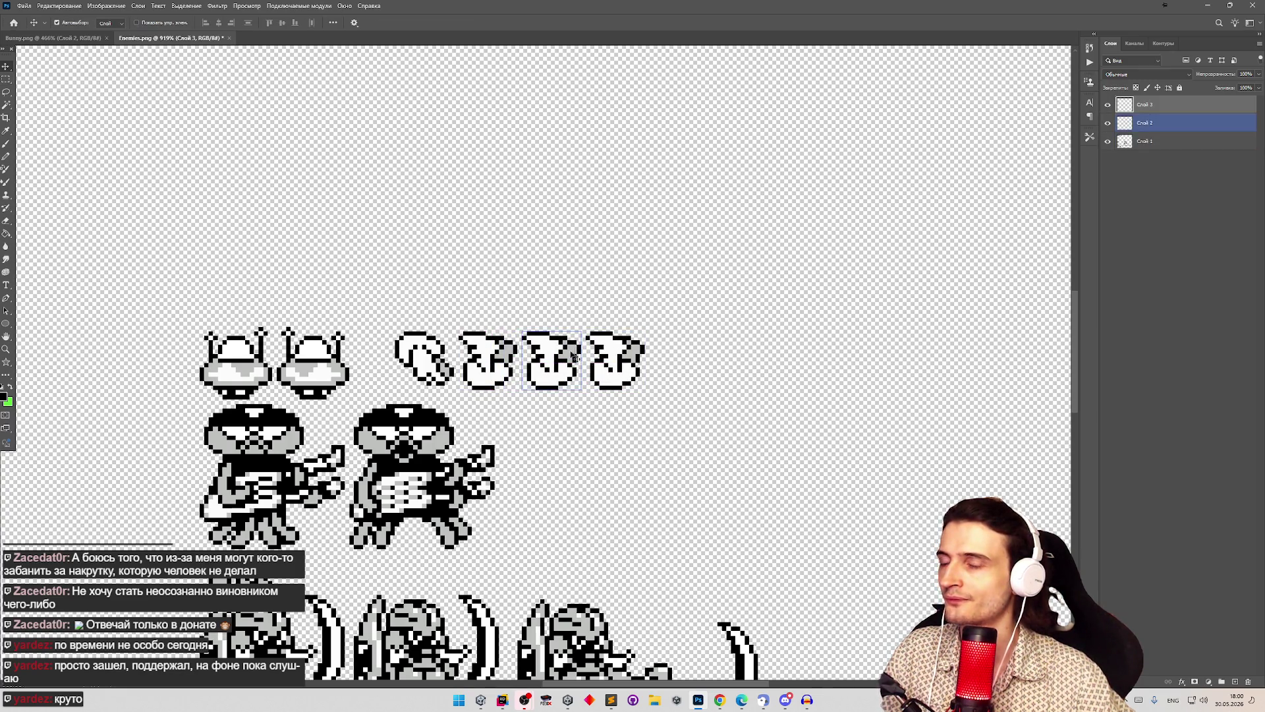
Step: Zoom in and out to check the row of duplicated wing frames
{"action": "key", "text": "z"}
{"action": "left_click", "coordinate": [544, 369], "text": "alt"}
{"action": "left_click", "coordinate": [543, 369], "text": "alt"}
{"action": "left_click", "coordinate": [543, 369]}
{"action": "left_click", "coordinate": [544, 369]}
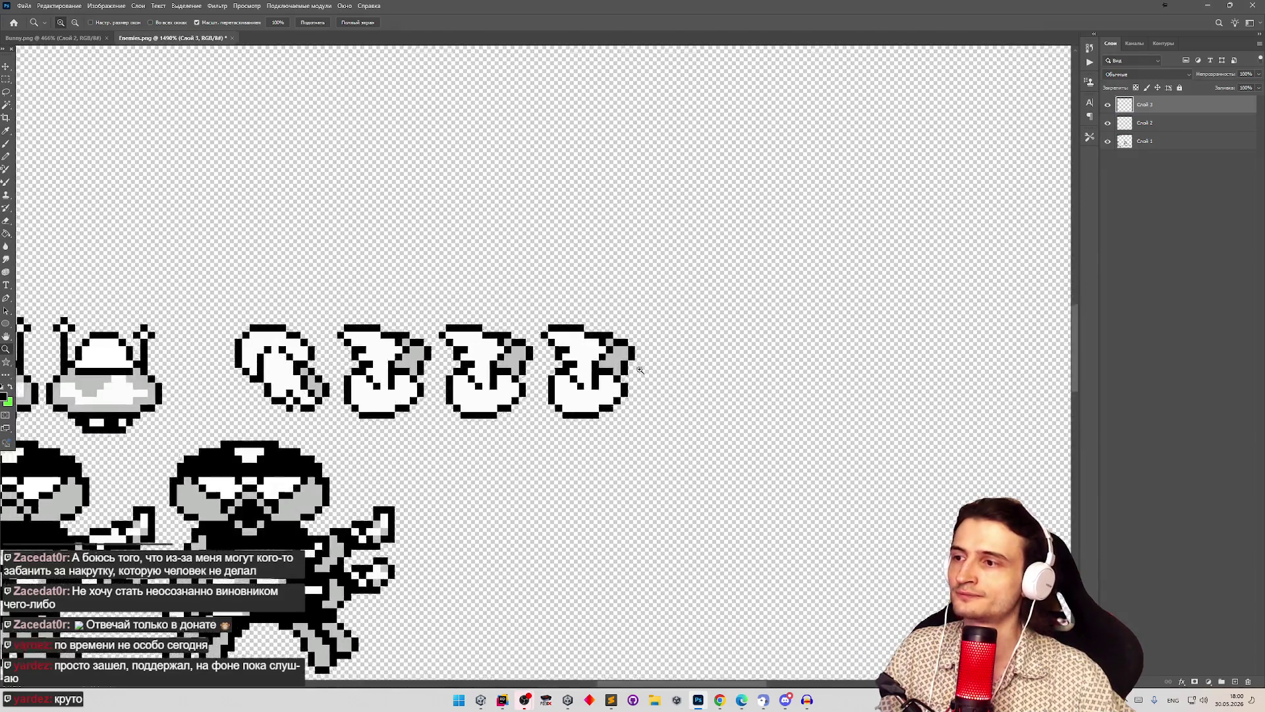
{"action": "left_click", "coordinate": [586, 414], "text": "alt"}
{"action": "left_click", "coordinate": [586, 414]}
{"action": "left_click", "coordinate": [579, 407], "text": "alt"}
{"action": "left_click", "coordinate": [591, 403]}
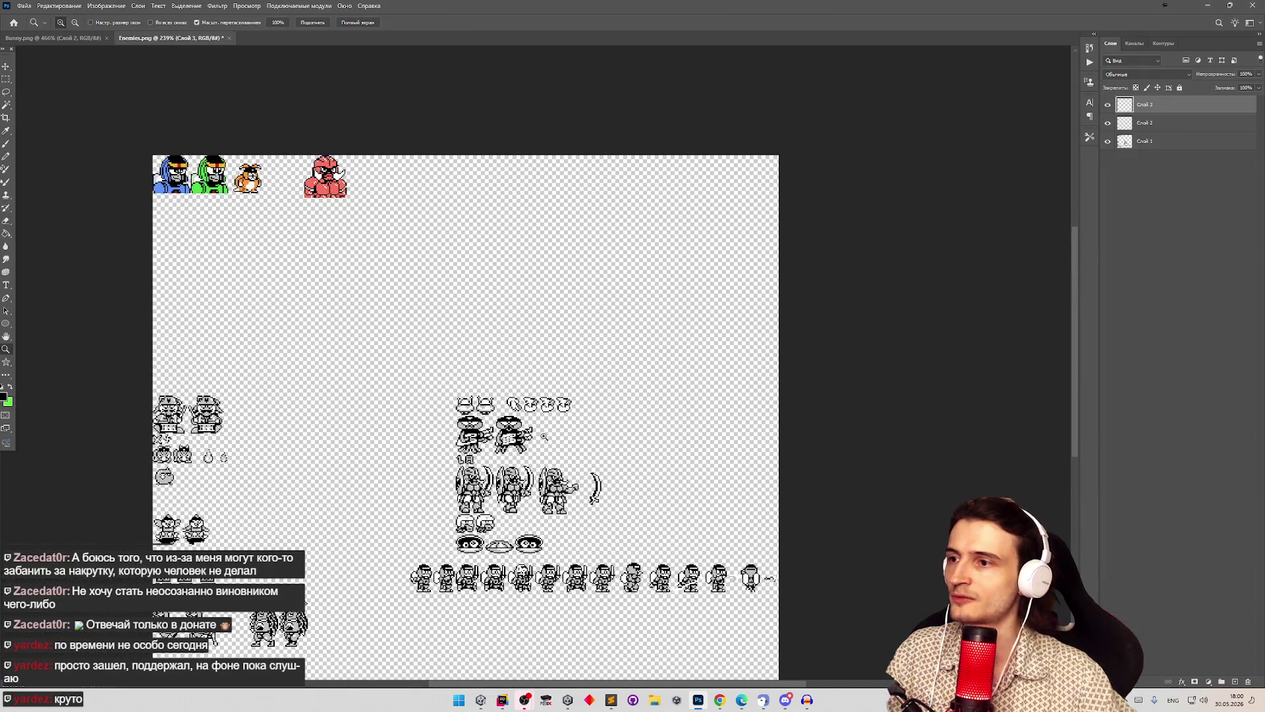
{"action": "left_click", "coordinate": [591, 402]}
{"action": "left_click", "coordinate": [591, 403]}
{"action": "key", "text": "v"}
{"action": "left_click", "coordinate": [24, 5]}
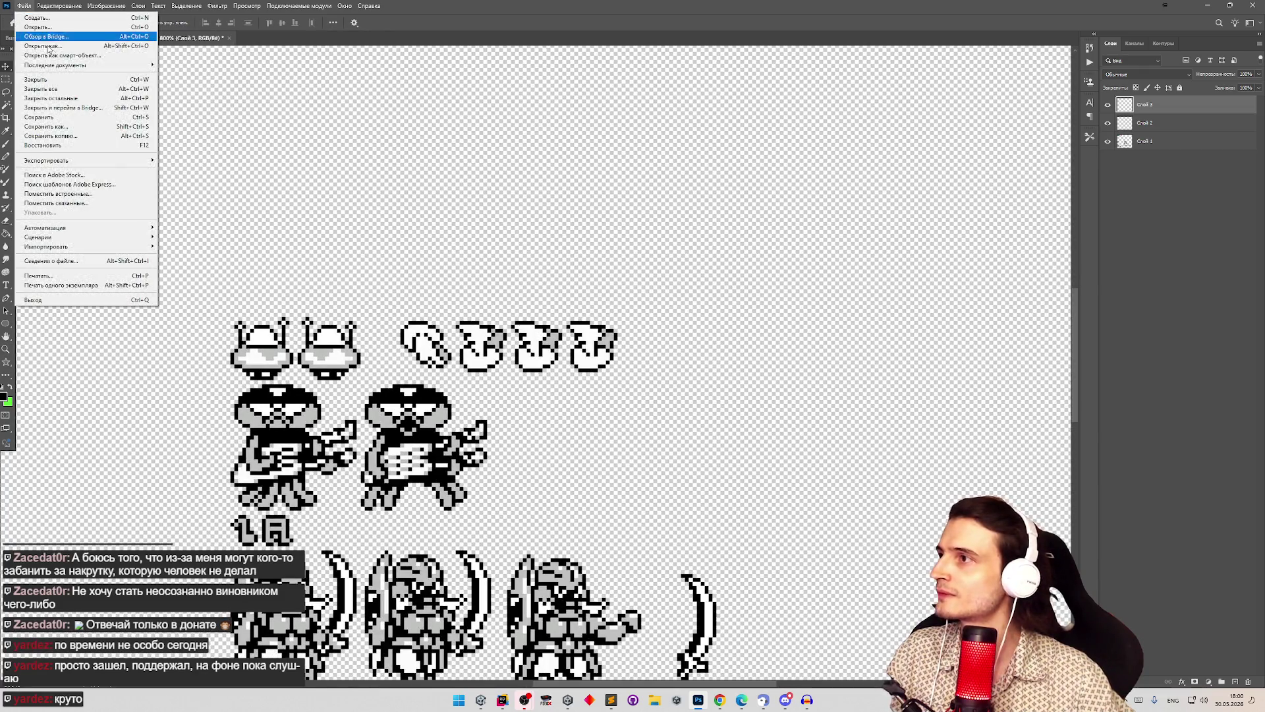
Step: Open Policeman.png from the recent documents and select its three policeman sprites
{"action": "mouse_move", "coordinate": [77, 66]}
{"action": "left_click", "coordinate": [190, 120]}
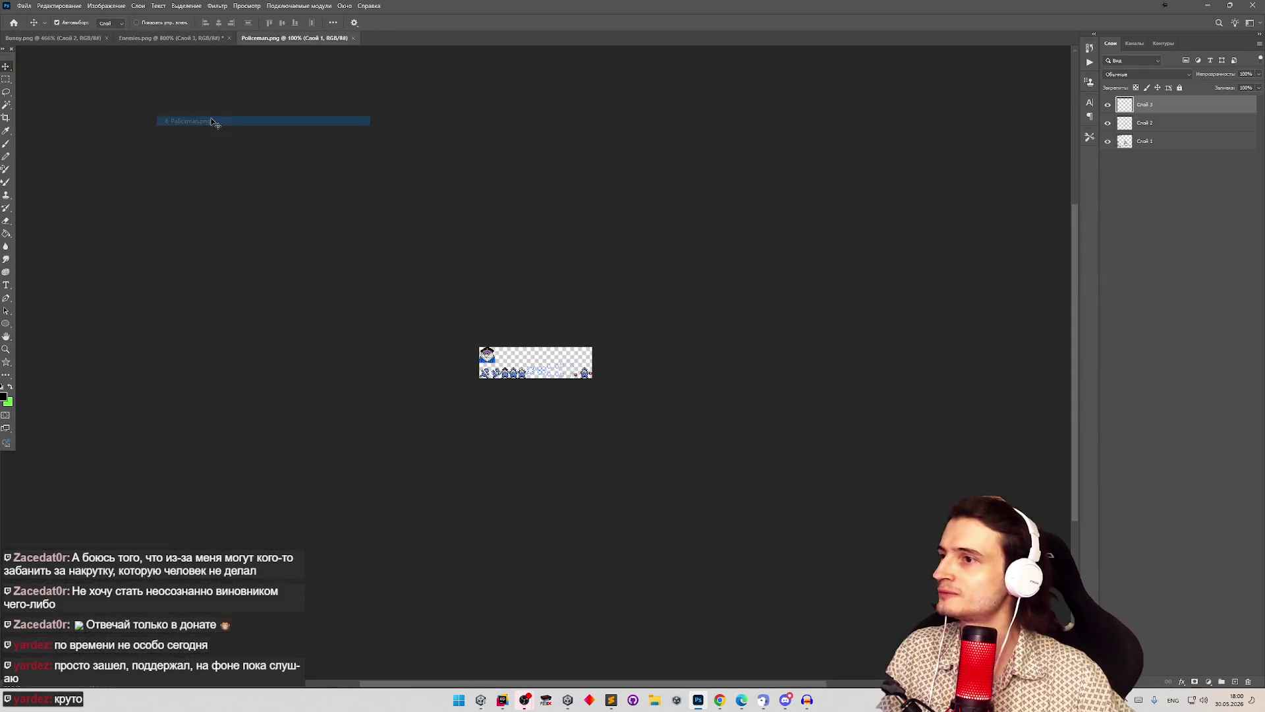
{"action": "scroll", "coordinate": [505, 374], "scroll_direction": "up", "scroll_amount": 5}
{"action": "left_click", "coordinate": [6, 78]}
{"action": "left_click_drag", "start_coordinate": [487, 338], "coordinate": [603, 386]}
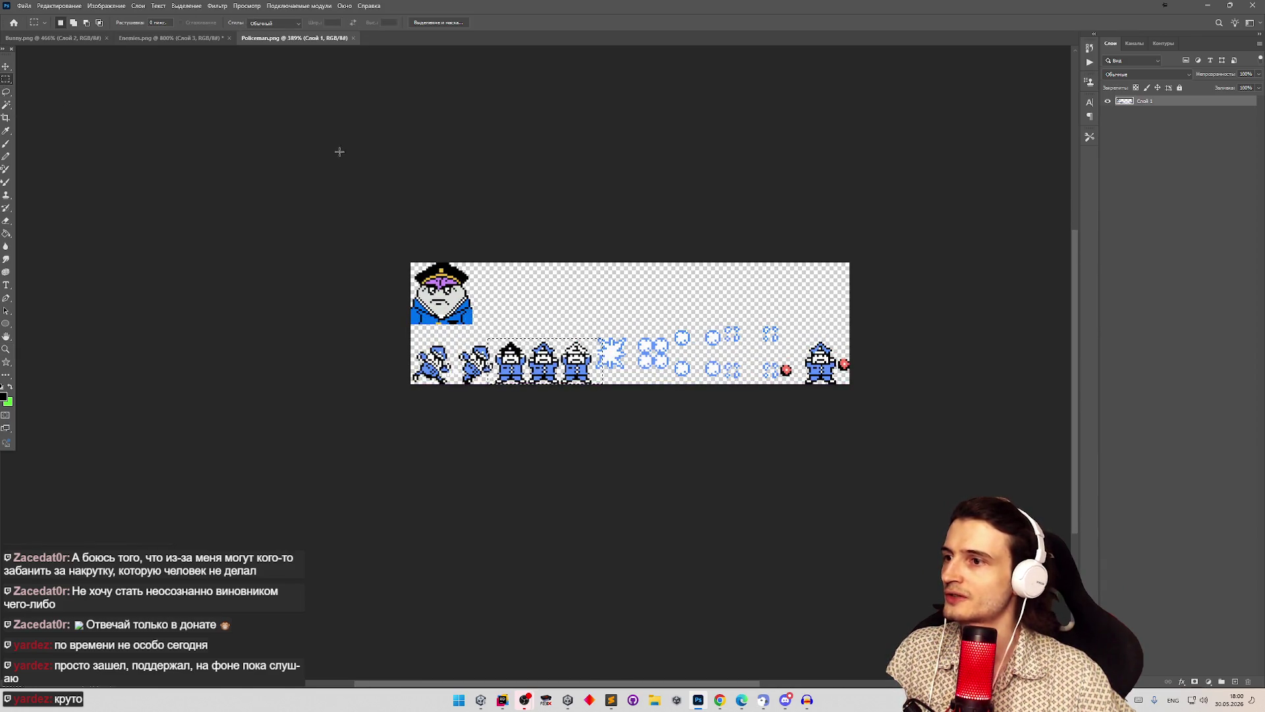
Step: Paste the policemen into Enemies.png as a new layer and move it above the wing frames
{"action": "left_click", "coordinate": [77, 39]}
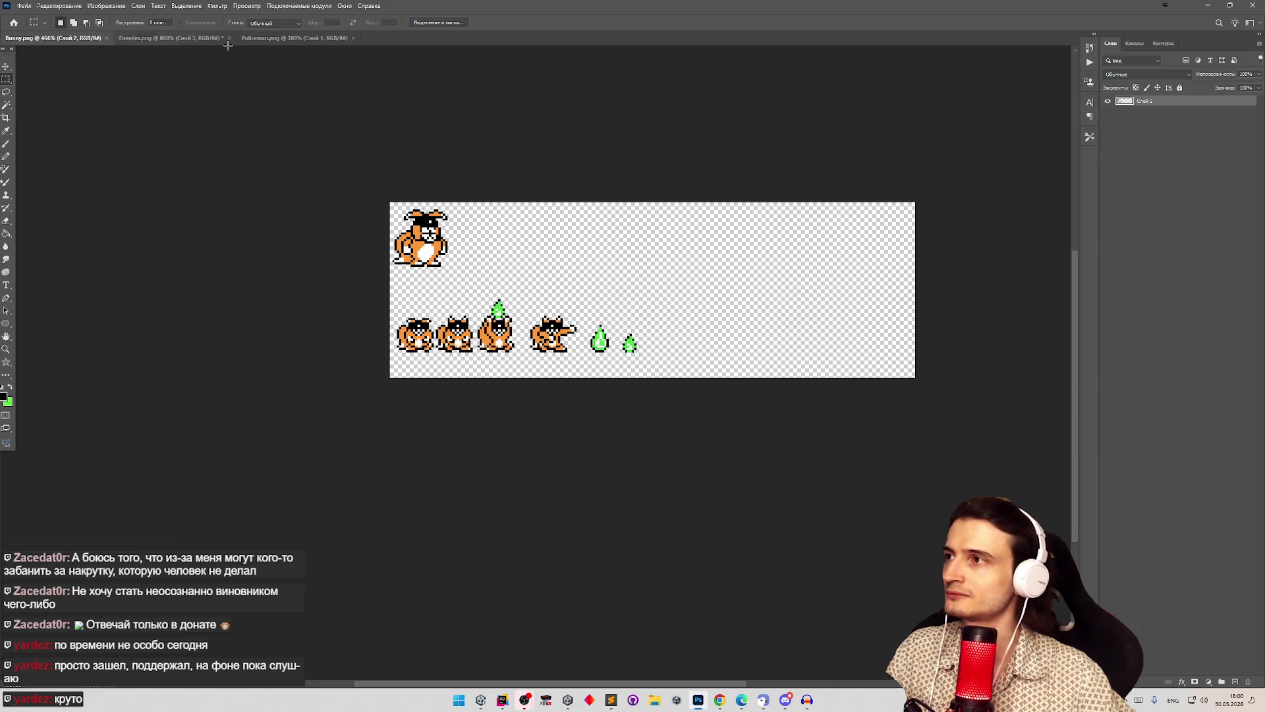
{"action": "left_click", "coordinate": [224, 38]}
{"action": "key", "text": "ctrl+v"}
{"action": "key", "text": "v"}
{"action": "left_click_drag", "start_coordinate": [601, 359], "coordinate": [601, 224]}
{"action": "key", "text": "z"}
{"action": "scroll", "coordinate": [719, 376], "scroll_direction": "up", "scroll_amount": 2}
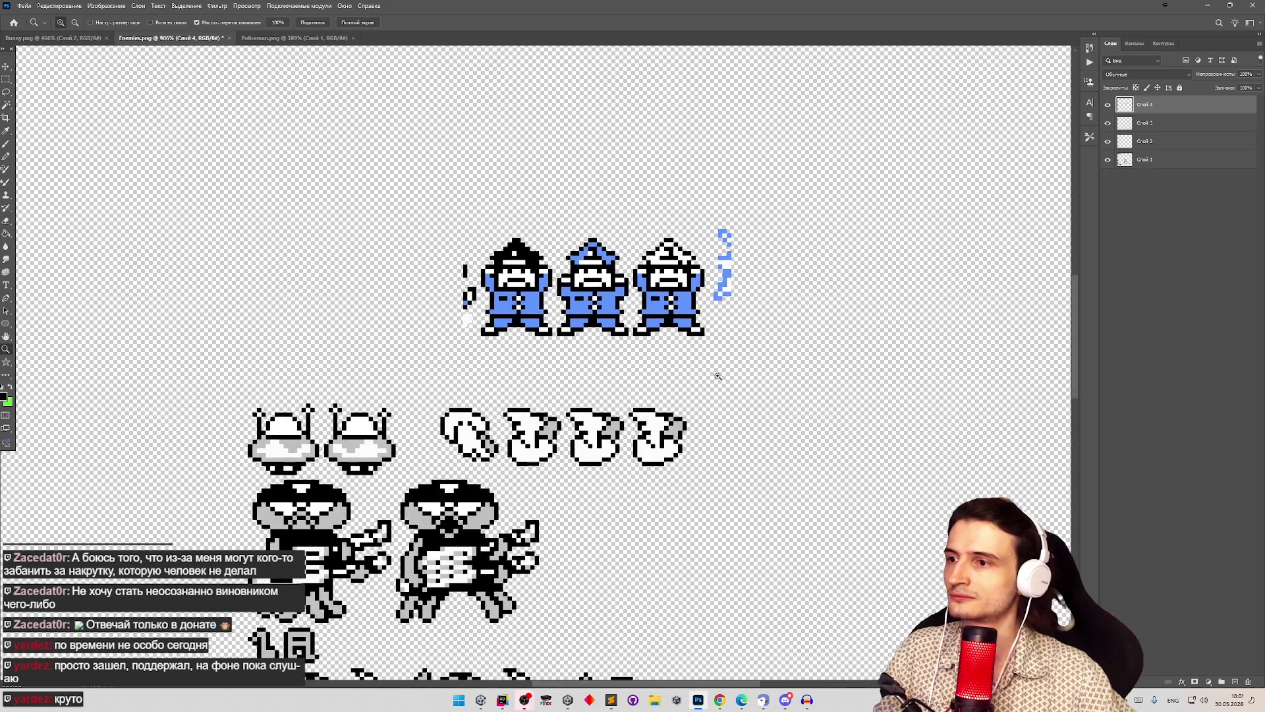
{"action": "scroll", "coordinate": [718, 375], "scroll_direction": "up", "scroll_amount": 3}
{"action": "left_click", "coordinate": [6, 79]}
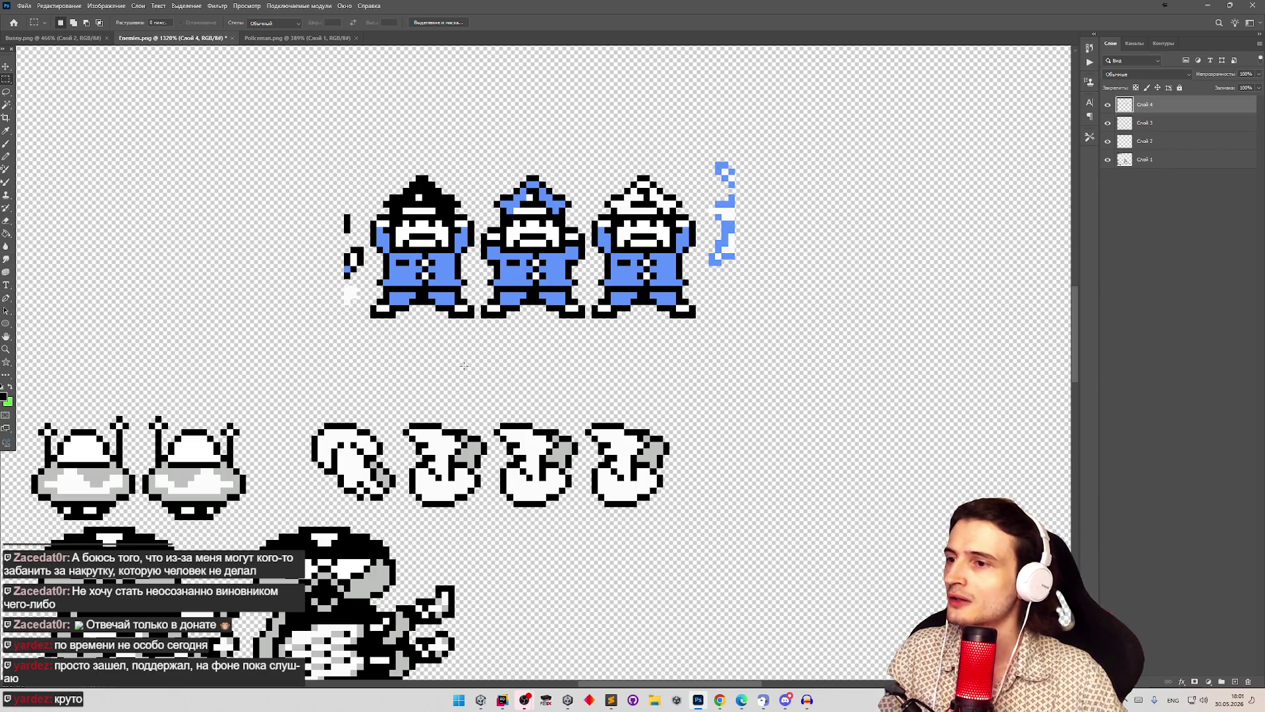
Step: Rotate the fourth wing frame 90° counter-clockwise
{"action": "mouse_move", "coordinate": [586, 418]}
{"action": "left_mouse_down"}
{"action": "mouse_move", "coordinate": [652, 454]}
{"action": "mouse_move", "coordinate": [672, 479]}
{"action": "mouse_move", "coordinate": [671, 508]}
{"action": "left_mouse_up"}
{"action": "left_click", "coordinate": [59, 5]}
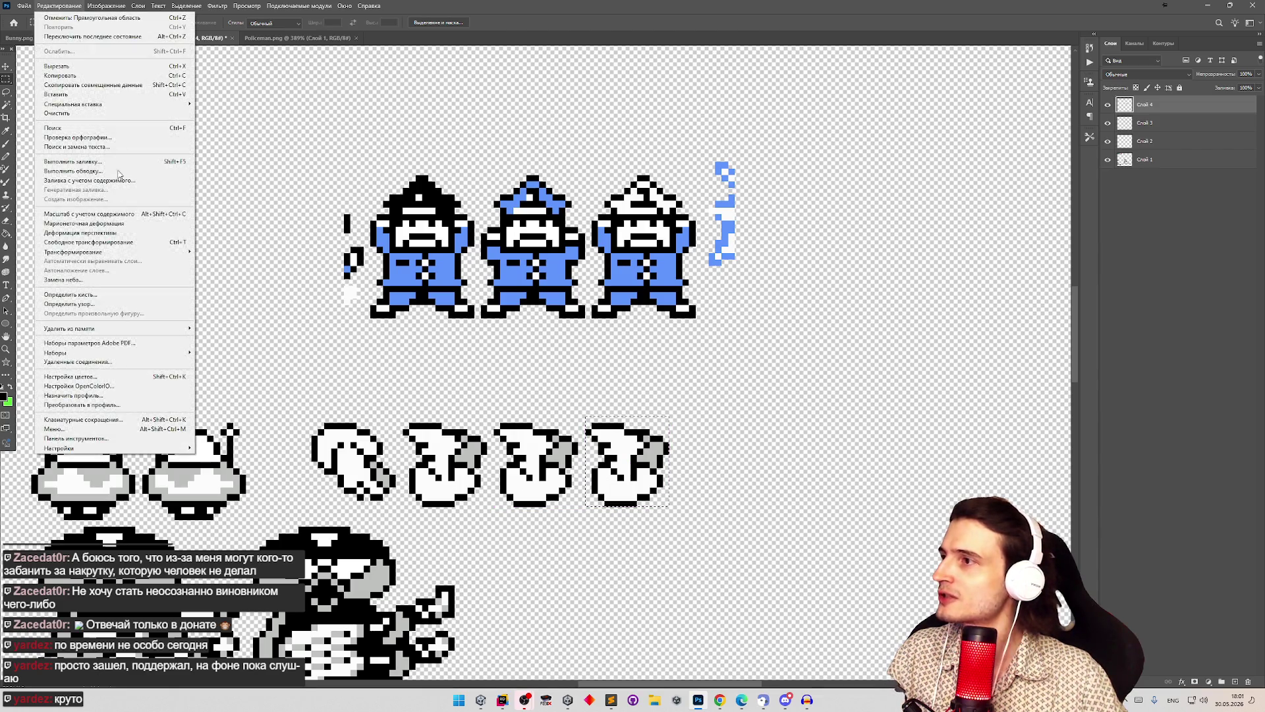
{"action": "mouse_move", "coordinate": [162, 254]}
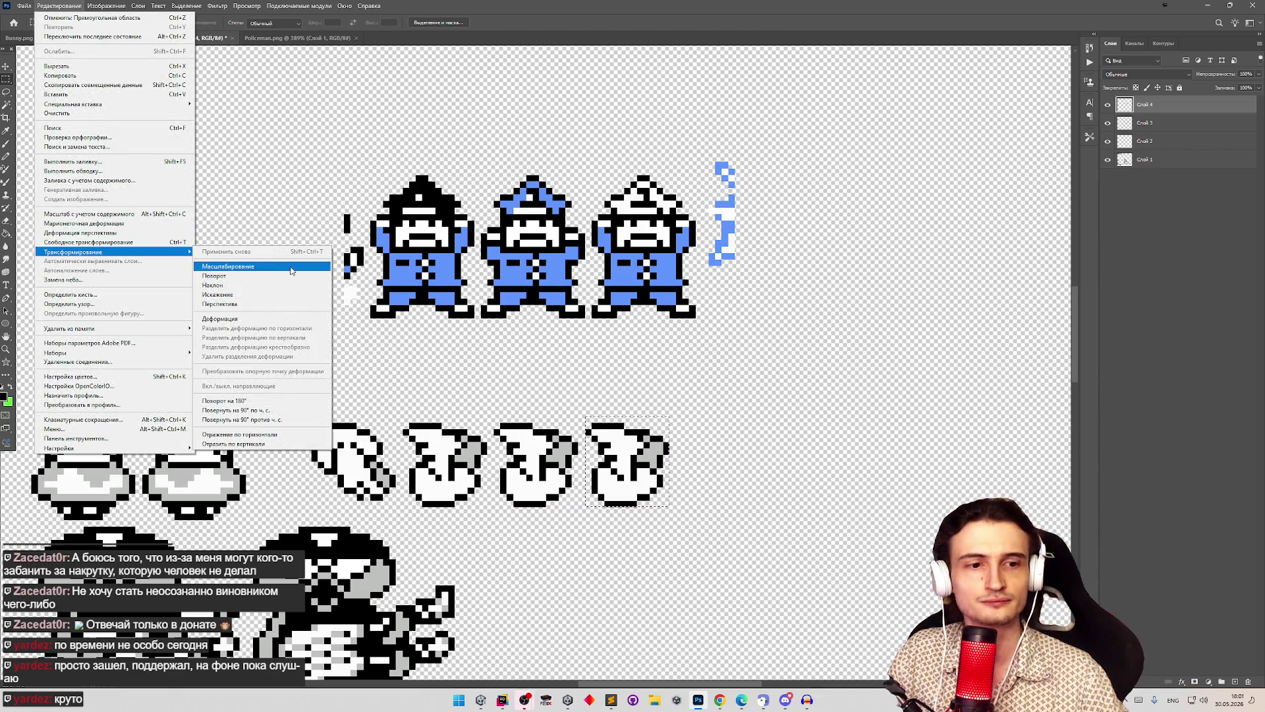
{"action": "left_click", "coordinate": [283, 419]}
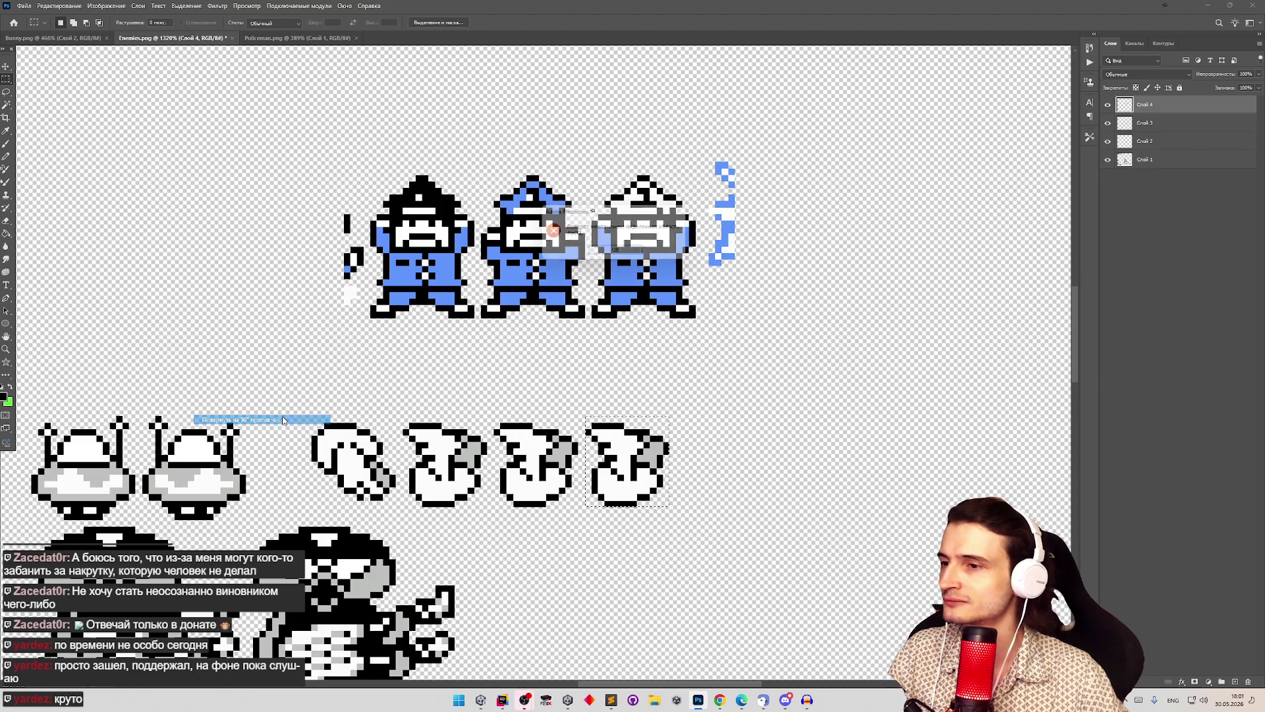
Step: Merge Слой 2 into Слой 3, then merge Слой 3 into Слой 1
{"action": "right_click", "coordinate": [1154, 104]}
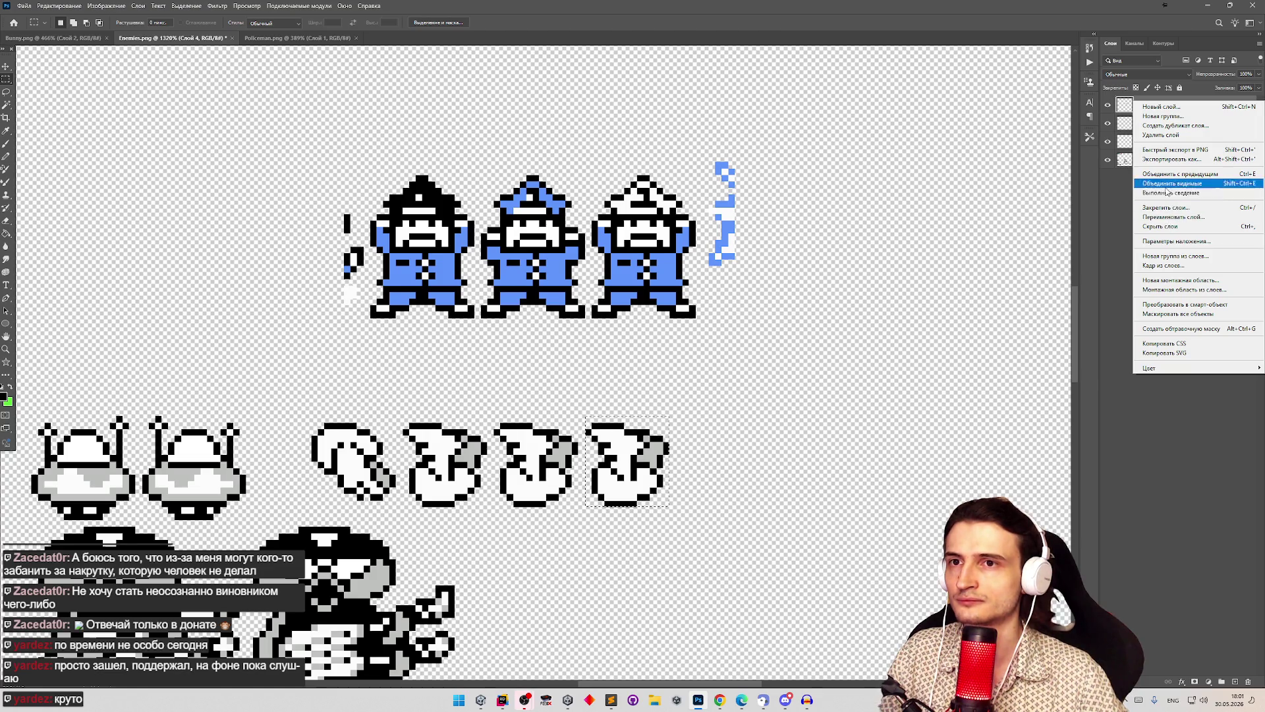
{"action": "left_click", "coordinate": [1125, 165]}
{"action": "left_click", "coordinate": [1130, 167]}
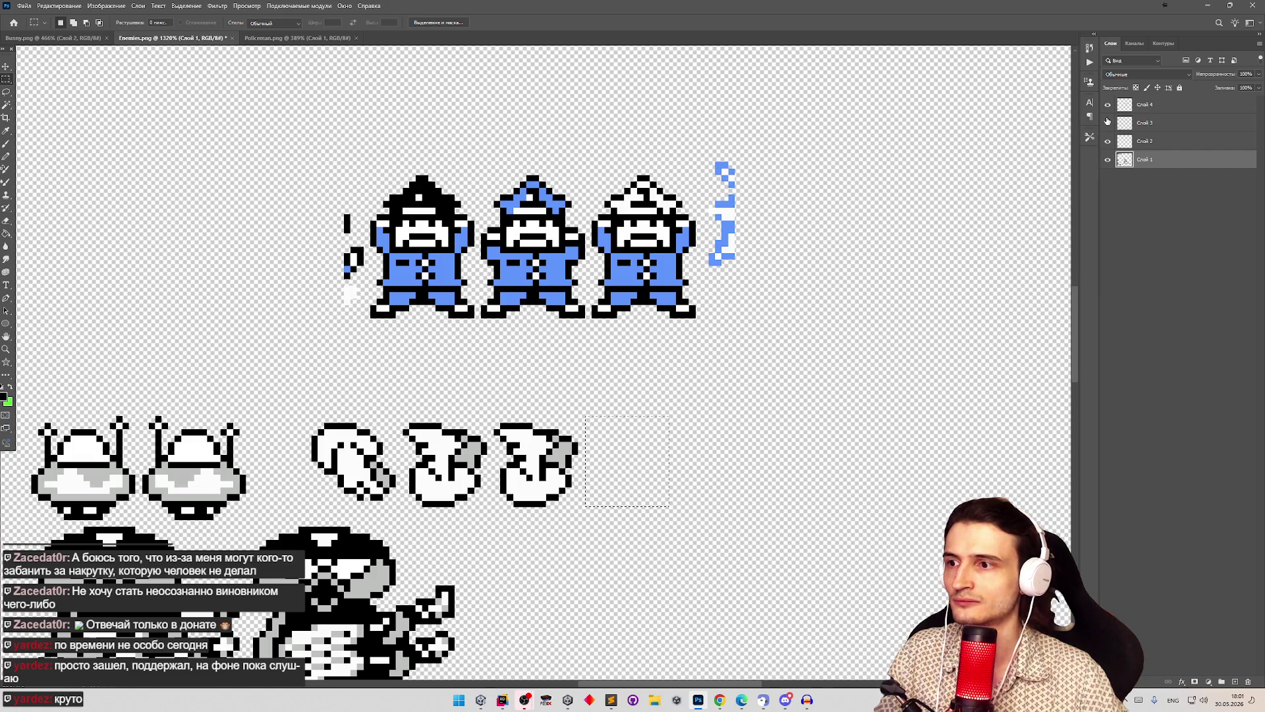
{"action": "left_click", "coordinate": [1147, 128]}
{"action": "right_click", "coordinate": [1146, 129]}
{"action": "left_click", "coordinate": [1187, 194]}
{"action": "right_click", "coordinate": [1134, 125]}
{"action": "left_click", "coordinate": [1186, 194]}
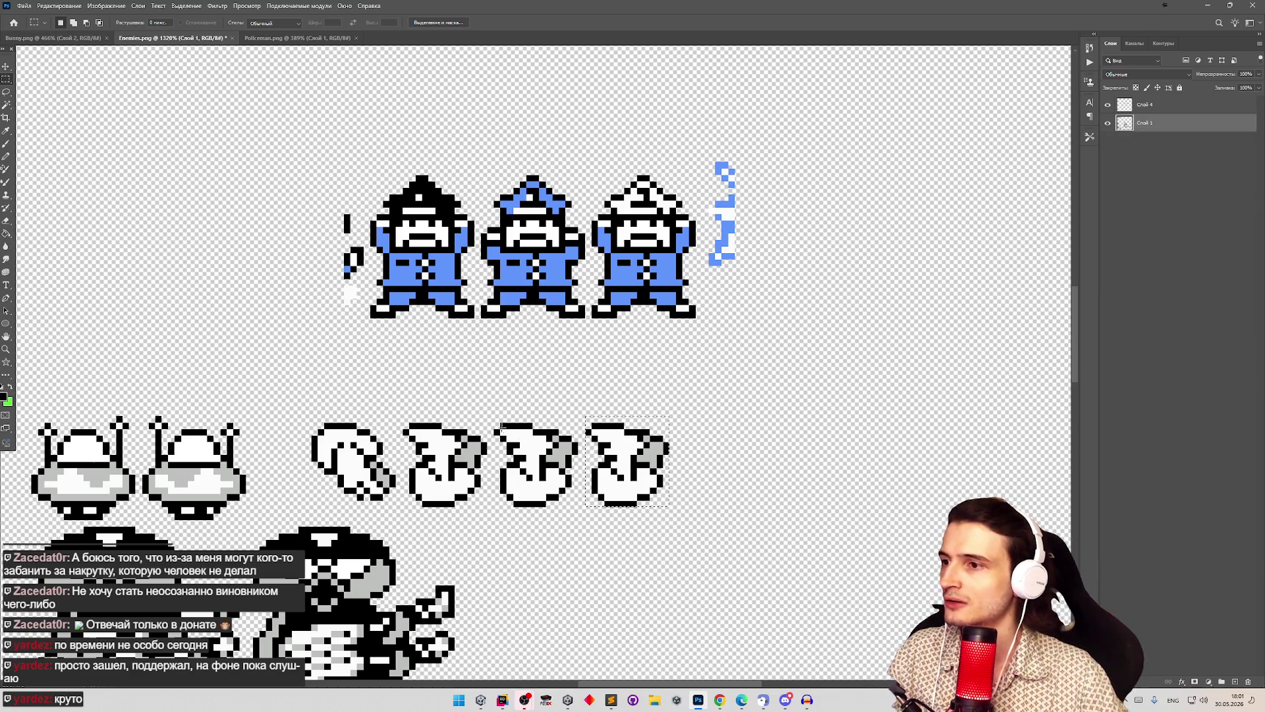
Step: Move the fourth white hand frame further to the right
{"action": "left_click_drag", "start_coordinate": [719, 417], "coordinate": [580, 523]}
{"action": "key", "text": "v"}
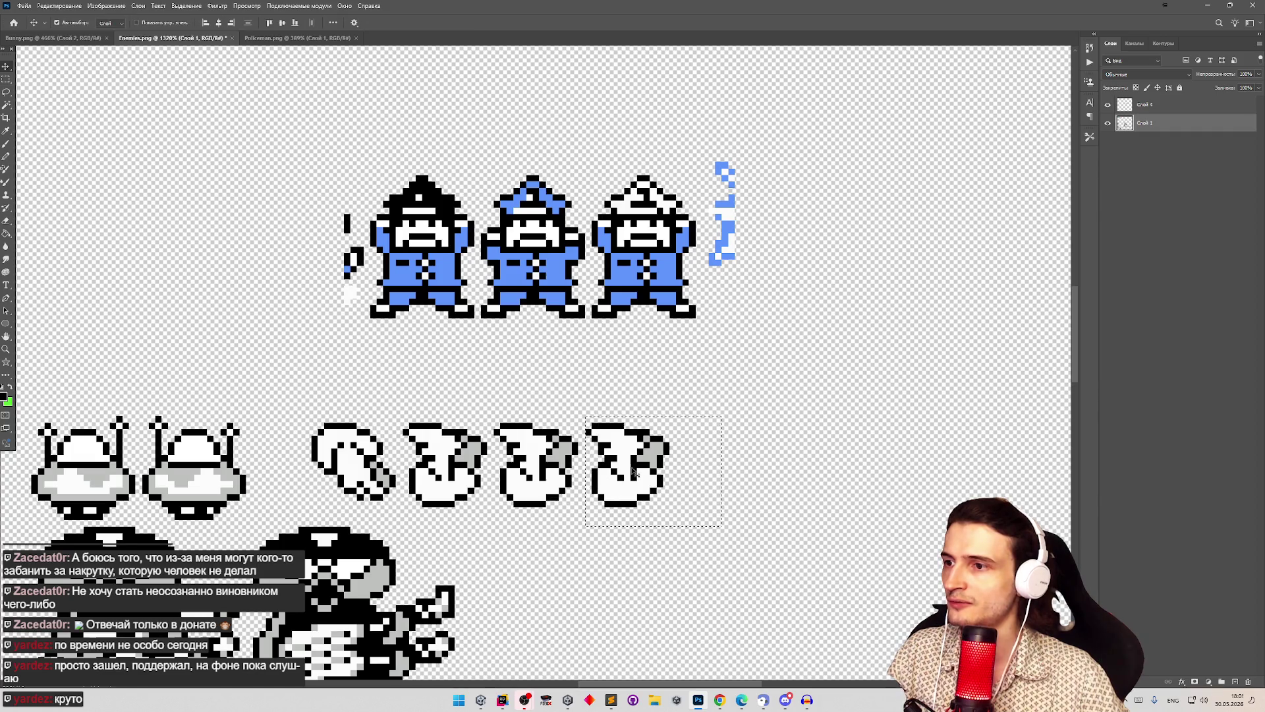
{"action": "left_click_drag", "start_coordinate": [576, 458], "coordinate": [705, 444]}
{"action": "key", "text": "m"}
Step: Rotate the third white hand frame 90° counter-clockwise and deselect it
{"action": "left_click_drag", "start_coordinate": [495, 426], "coordinate": [578, 507]}
{"action": "left_click", "coordinate": [59, 6]}
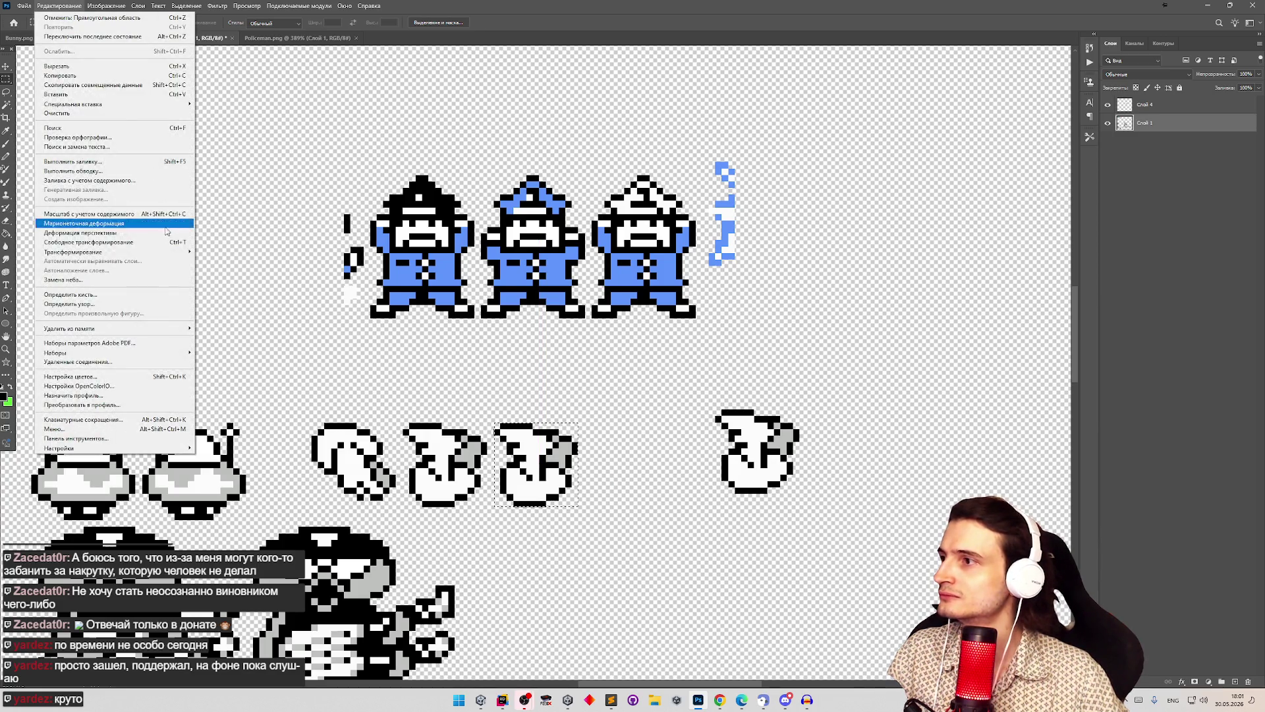
{"action": "mouse_move", "coordinate": [168, 256]}
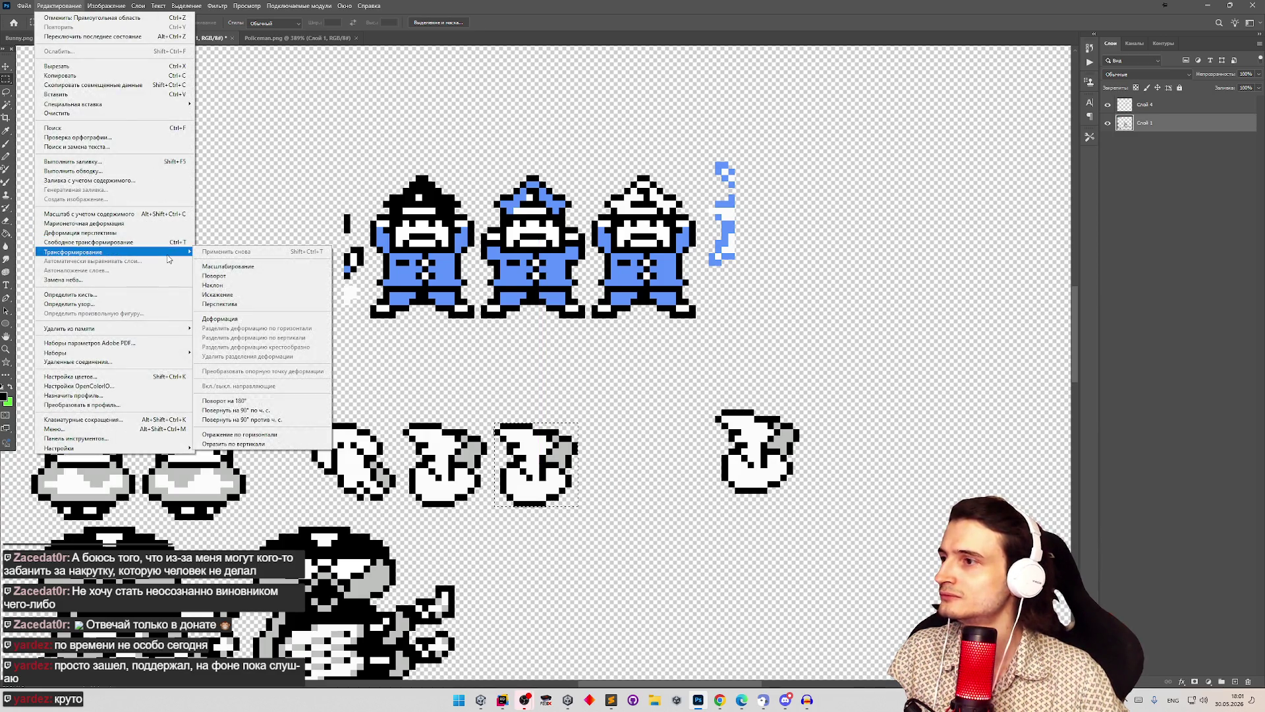
{"action": "left_click", "coordinate": [288, 419]}
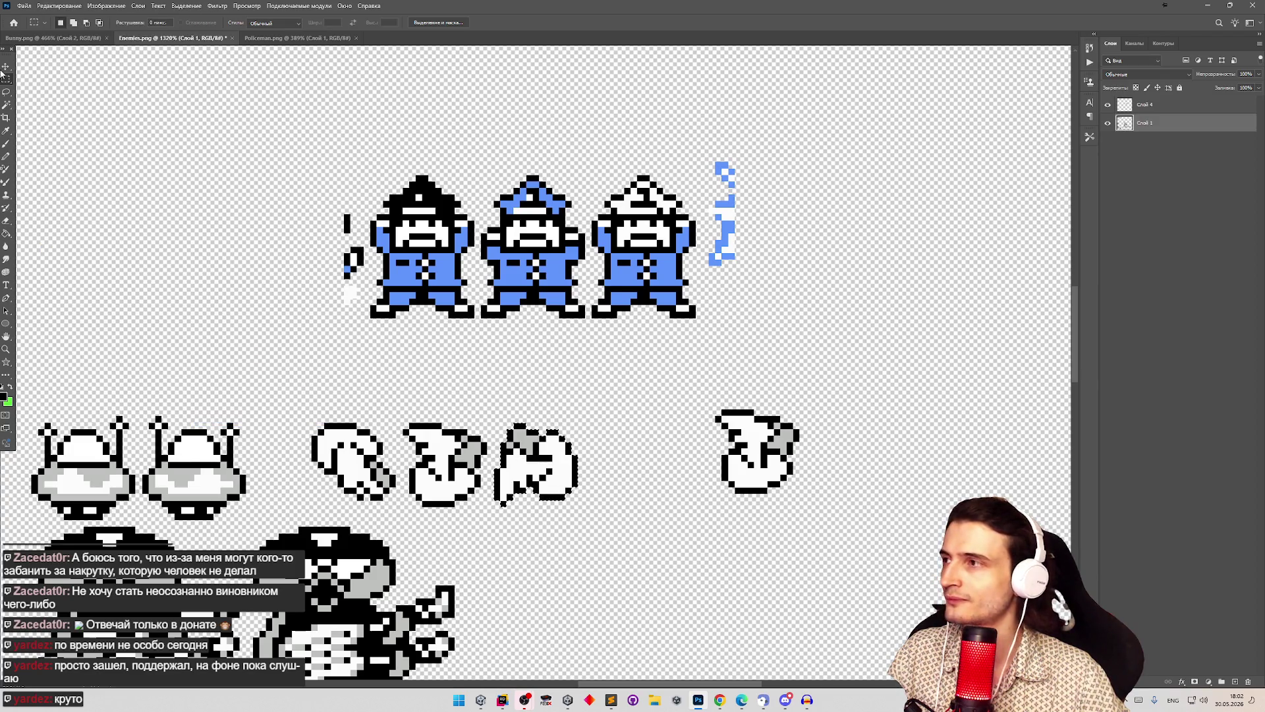
{"action": "key", "text": "ctrl+d"}
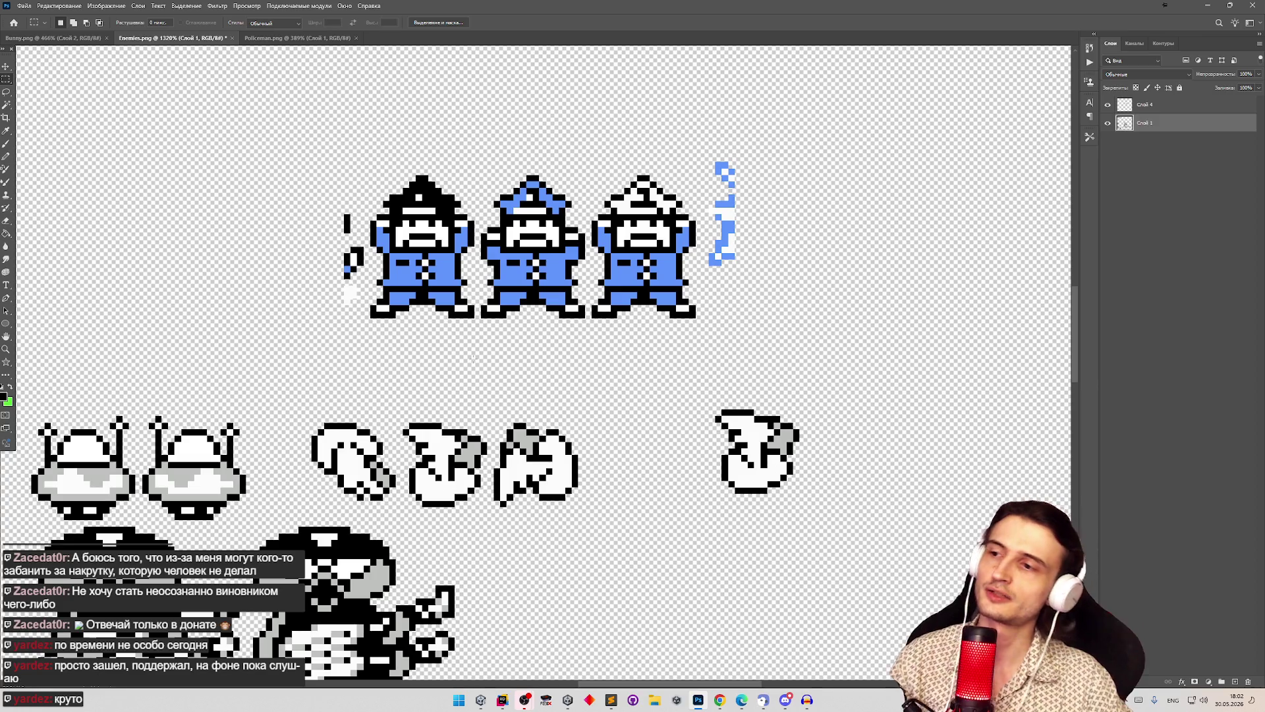
Step: Select a small pixel area on the third frame and zoom in closely on the hand frames
{"action": "left_click_drag", "start_coordinate": [501, 416], "coordinate": [531, 437]}
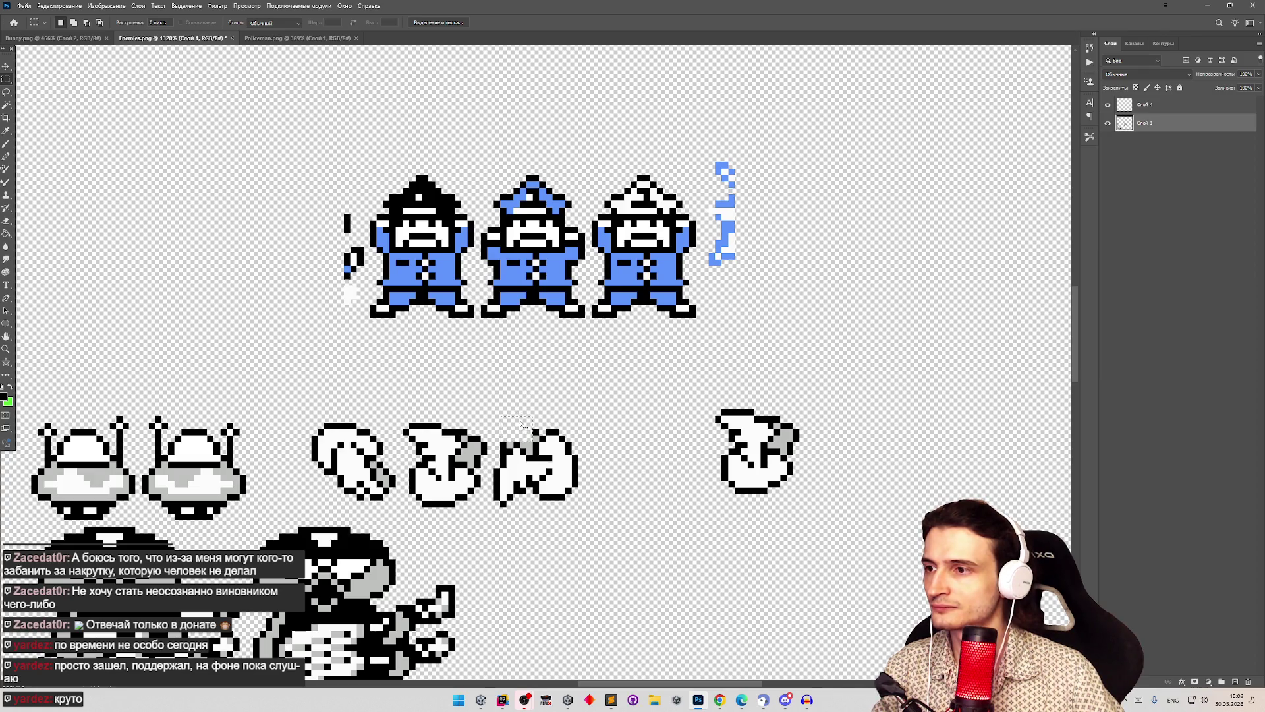
{"action": "left_click_drag", "start_coordinate": [530, 425], "coordinate": [523, 439]}
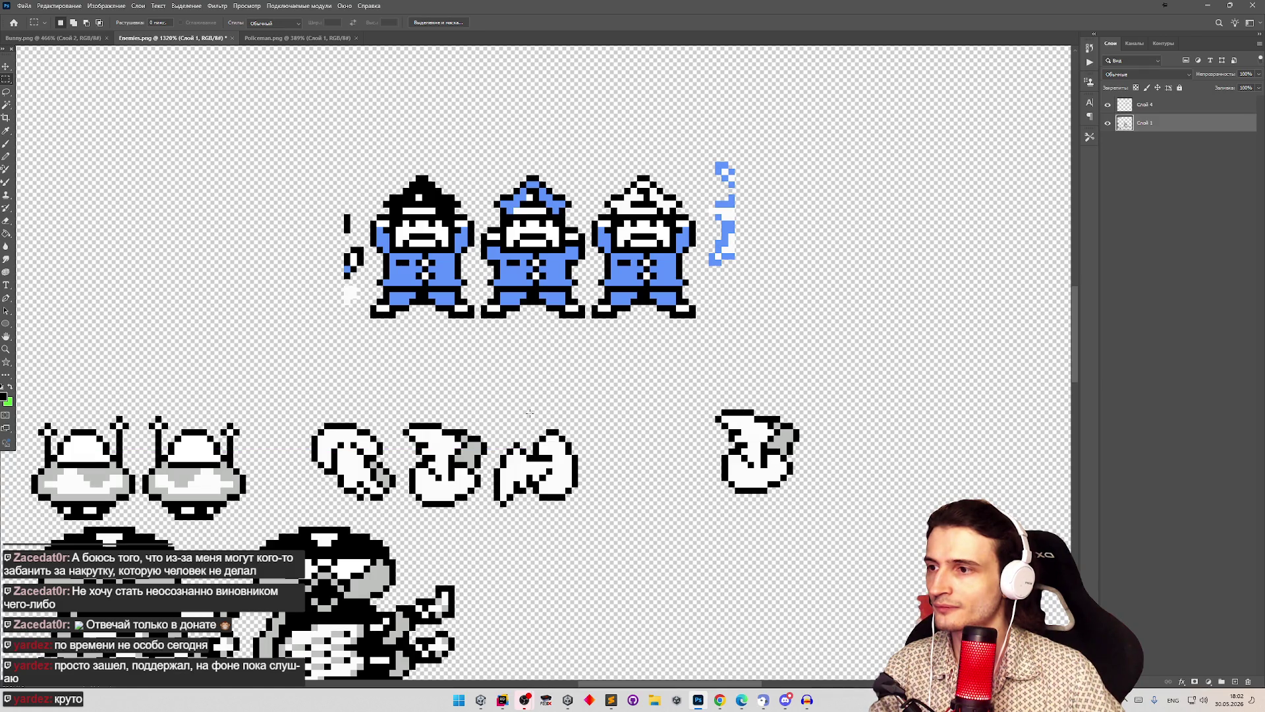
{"action": "key", "text": "z"}
{"action": "mouse_move", "coordinate": [601, 501]}
{"action": "left_mouse_down"}
{"action": "mouse_move", "coordinate": [586, 514]}
{"action": "mouse_move", "coordinate": [657, 528]}
{"action": "left_mouse_up"}
{"action": "key", "text": "m"}
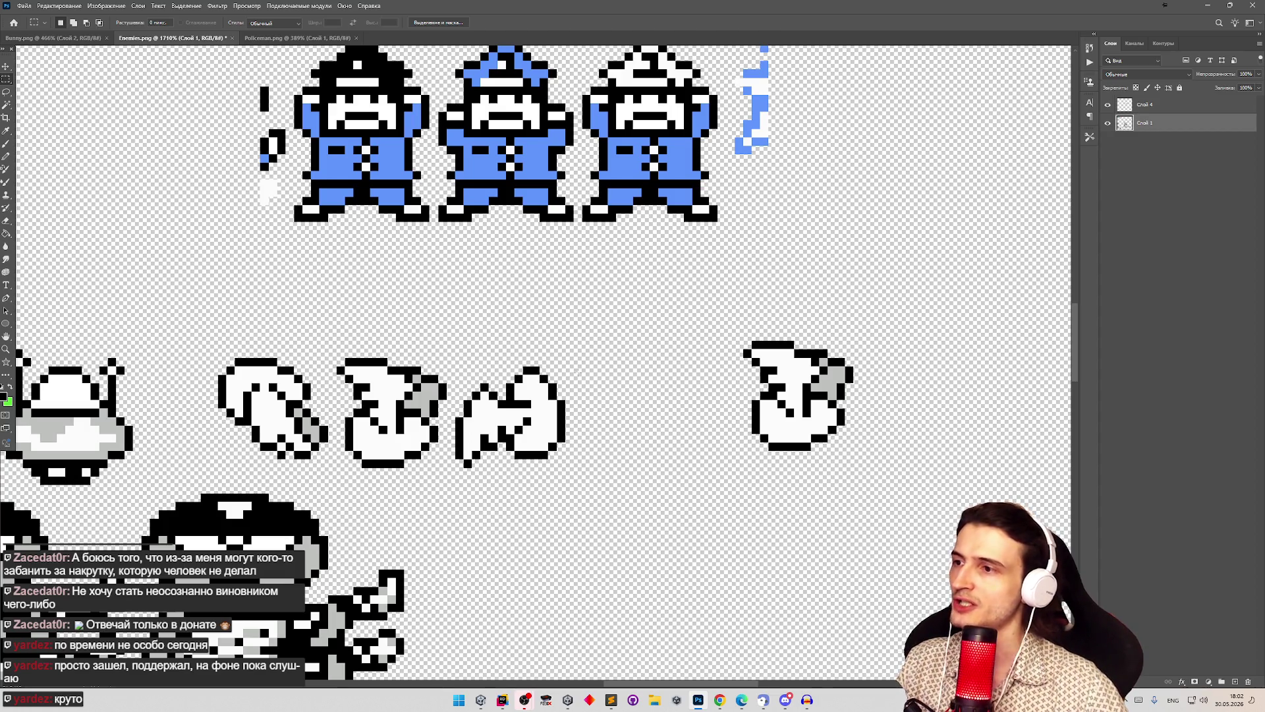
{"action": "key", "text": "z"}
{"action": "mouse_move", "coordinate": [304, 421]}
{"action": "left_mouse_down"}
{"action": "mouse_move", "coordinate": [514, 432]}
{"action": "mouse_move", "coordinate": [531, 411]}
{"action": "mouse_move", "coordinate": [517, 399]}
{"action": "mouse_move", "coordinate": [534, 396]}
{"action": "mouse_move", "coordinate": [502, 381]}
{"action": "left_mouse_up"}
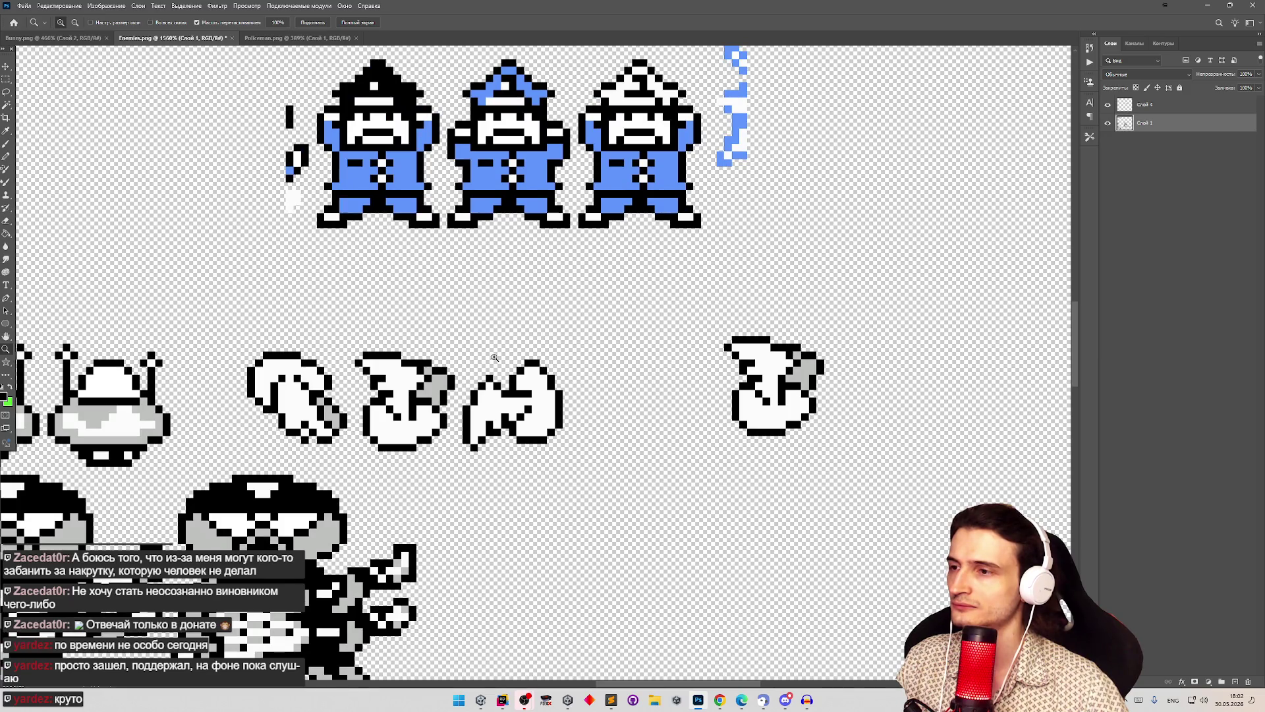
{"action": "key", "text": "m"}
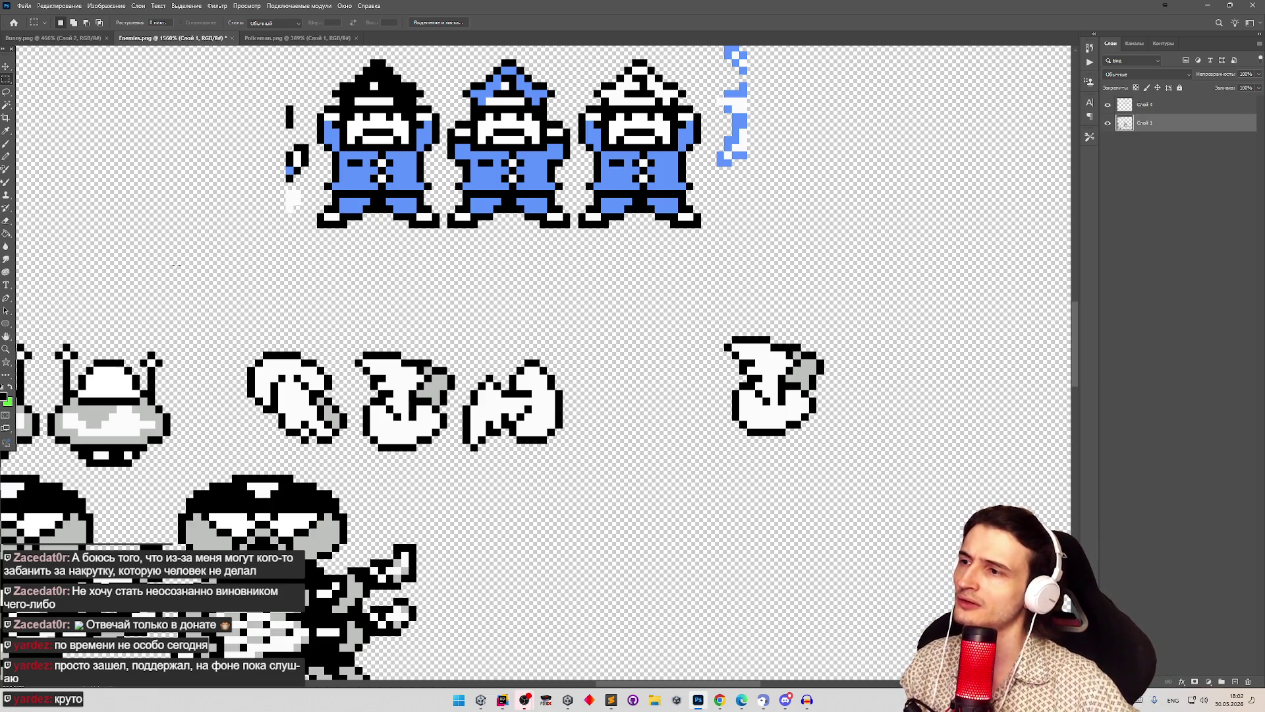
Step: Shift the left half of the third frame to the right
{"action": "left_click", "coordinate": [6, 156]}
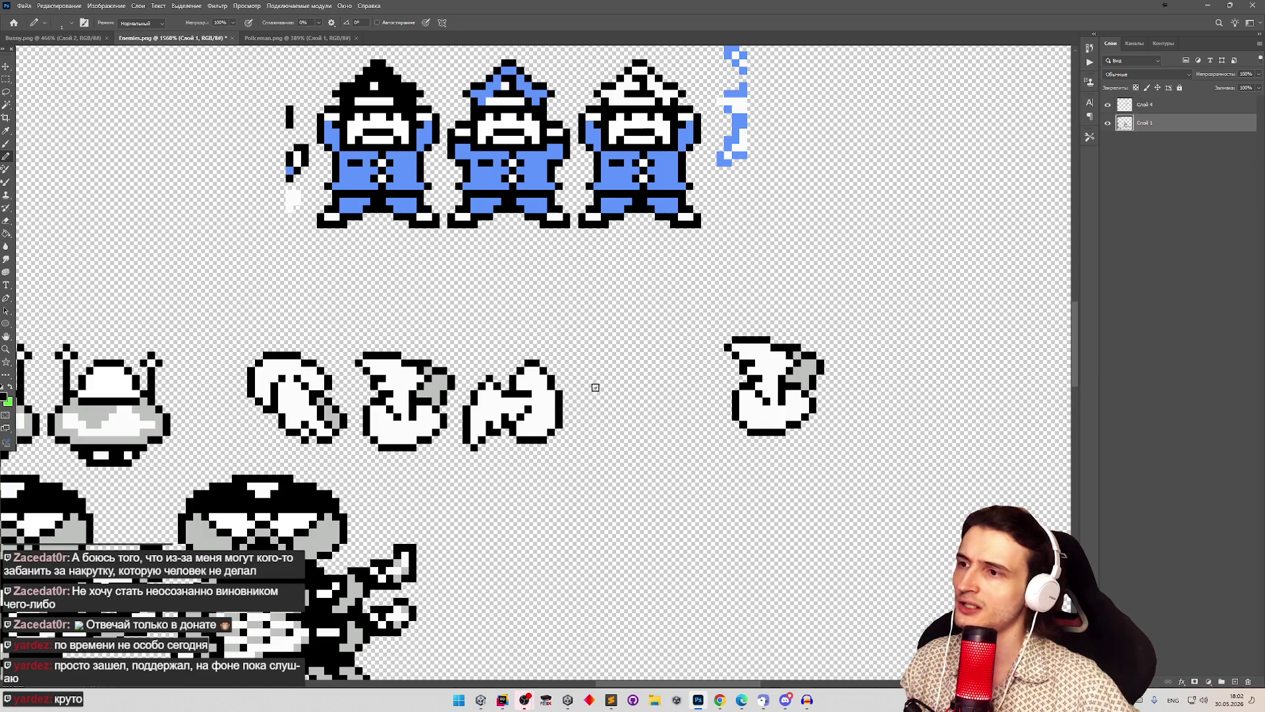
{"action": "key", "text": "m"}
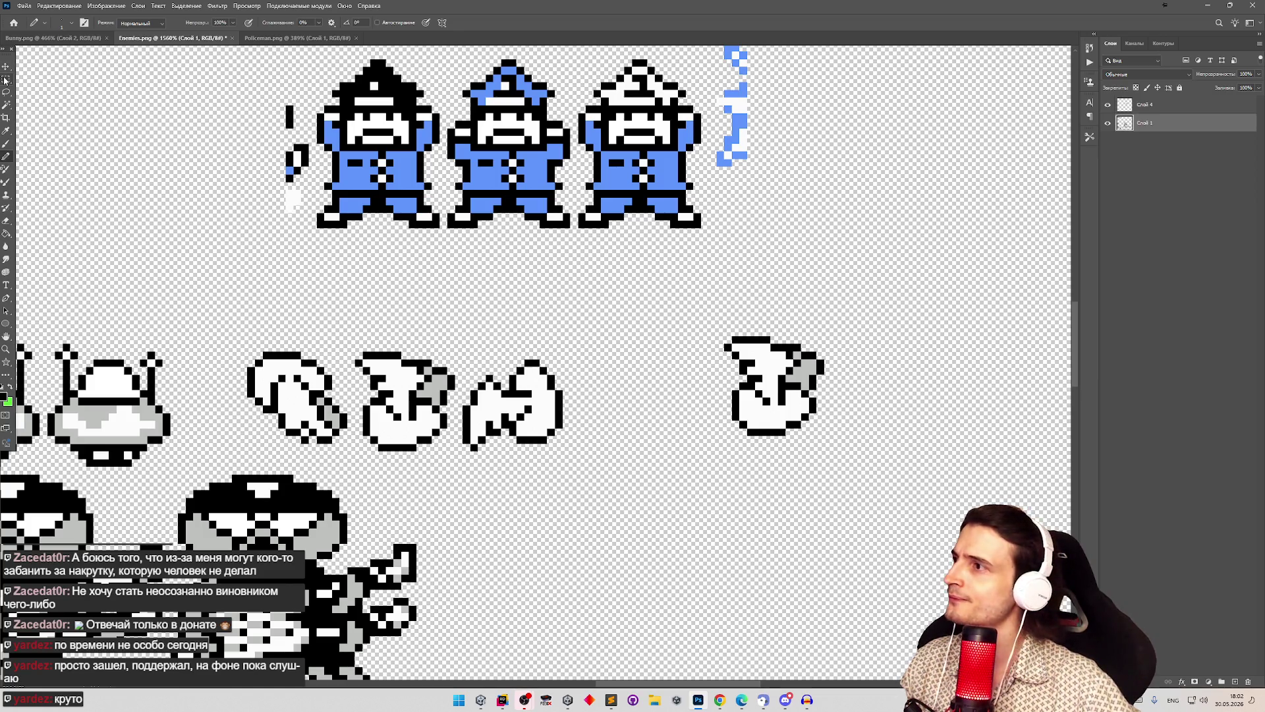
{"action": "mouse_move", "coordinate": [455, 374]}
{"action": "left_mouse_down"}
{"action": "mouse_move", "coordinate": [501, 451]}
{"action": "mouse_move", "coordinate": [525, 443]}
{"action": "mouse_move", "coordinate": [508, 448]}
{"action": "left_mouse_up"}
{"action": "key", "text": "v"}
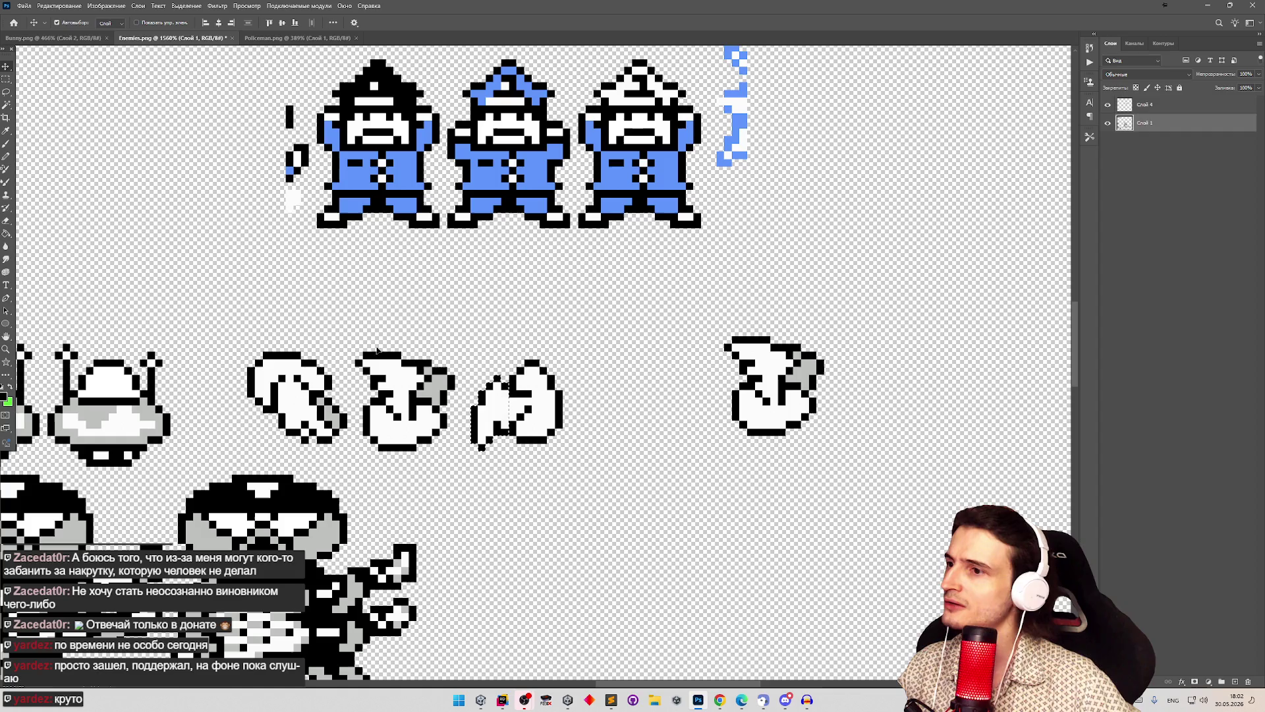
{"action": "key", "text": "m"}
{"action": "left_click", "coordinate": [254, 195]}
{"action": "scroll", "coordinate": [540, 382], "scroll_direction": "down", "scroll_amount": 2}
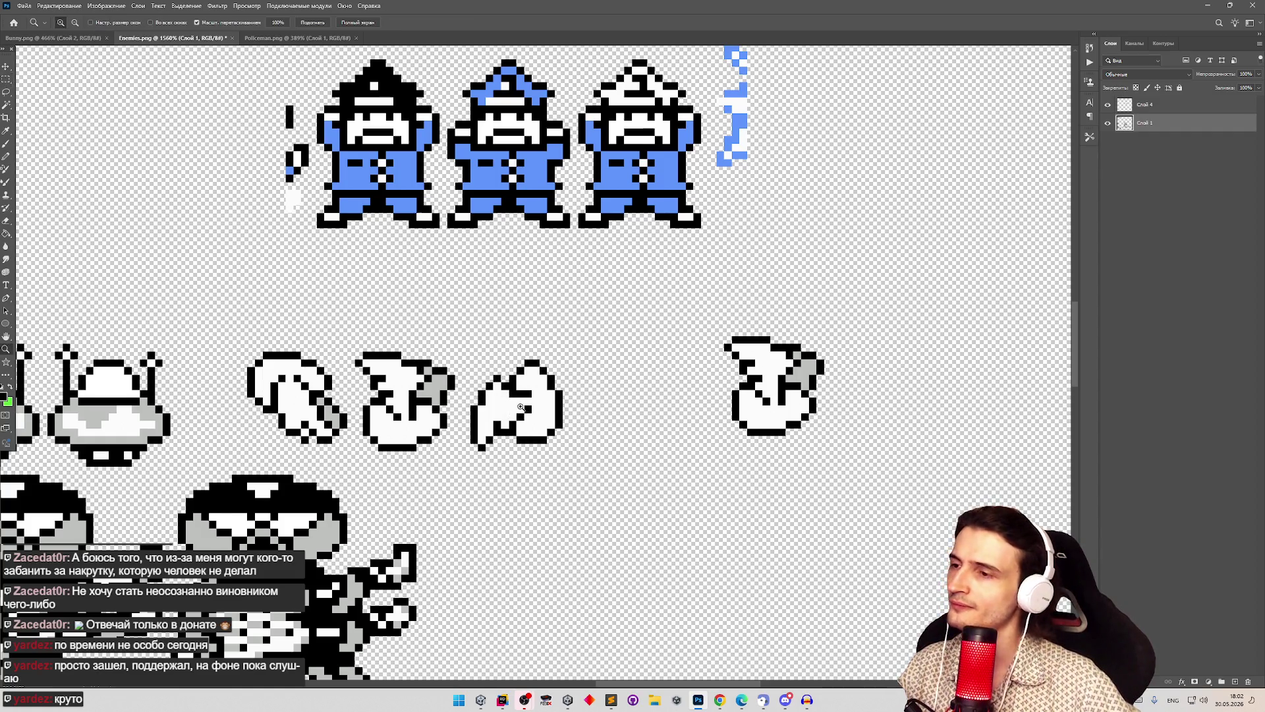
{"action": "scroll", "coordinate": [547, 377], "scroll_direction": "up", "scroll_amount": 4}
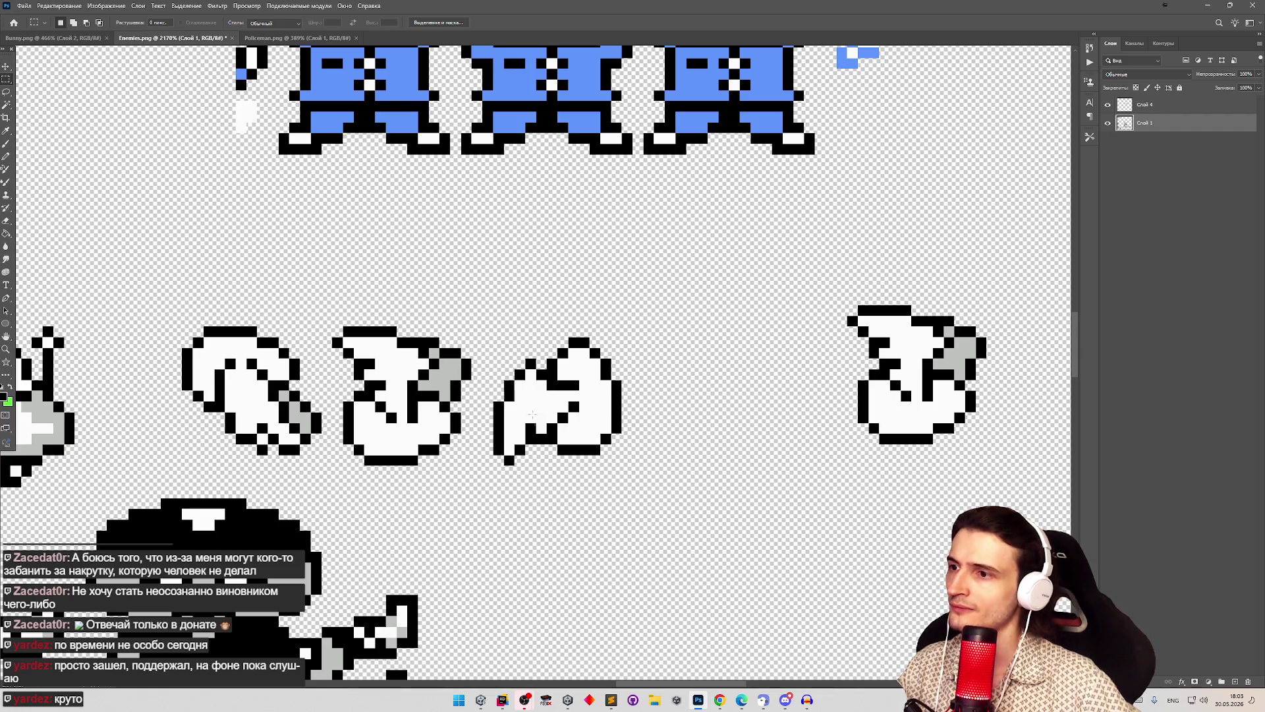
Step: Paint black pixels into the third frame's lower part, reviewing the result across the sheet
{"action": "key", "text": "b"}
{"action": "key", "text": "e"}
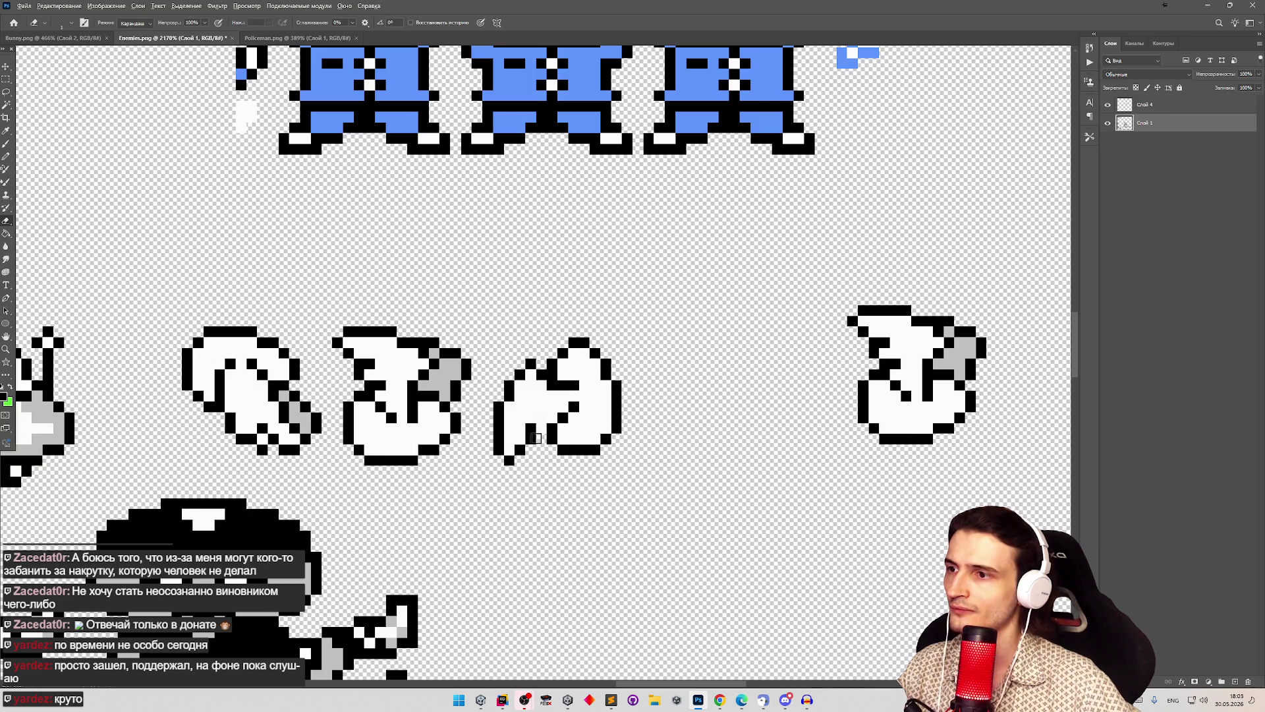
{"action": "key", "text": "b"}
{"action": "left_click", "coordinate": [539, 433]}
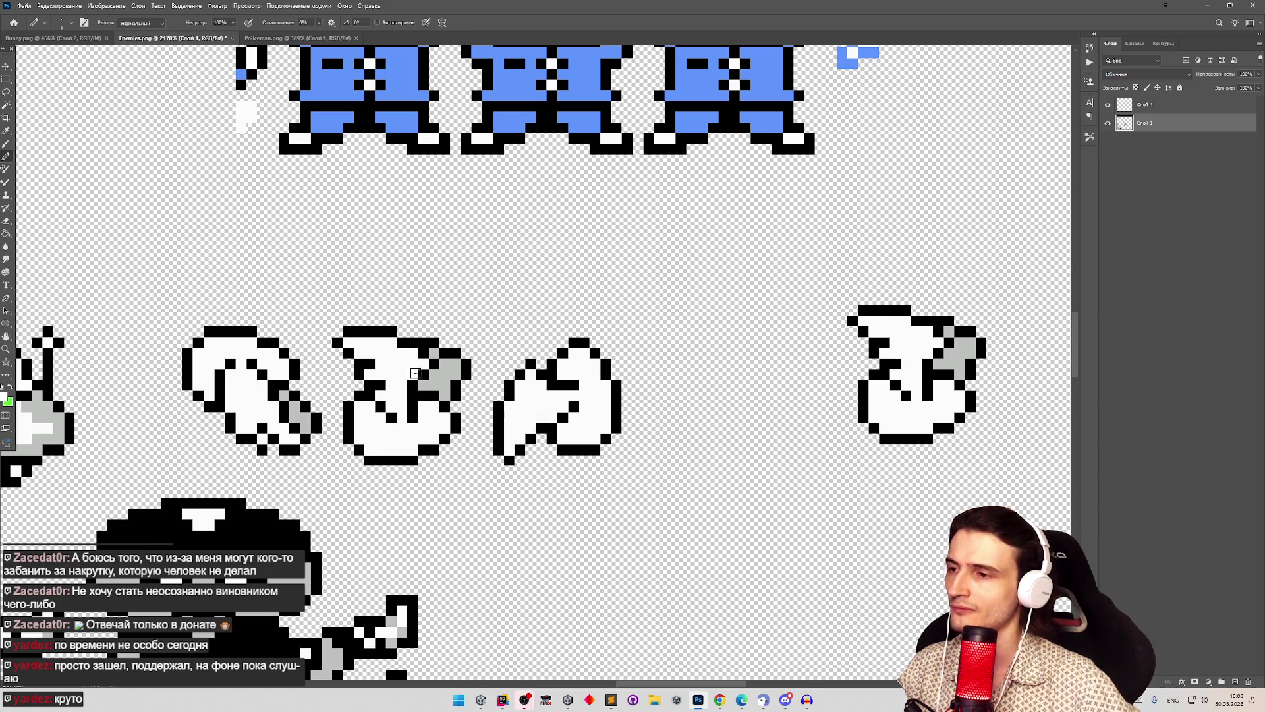
{"action": "left_click", "coordinate": [542, 422], "text": "alt"}
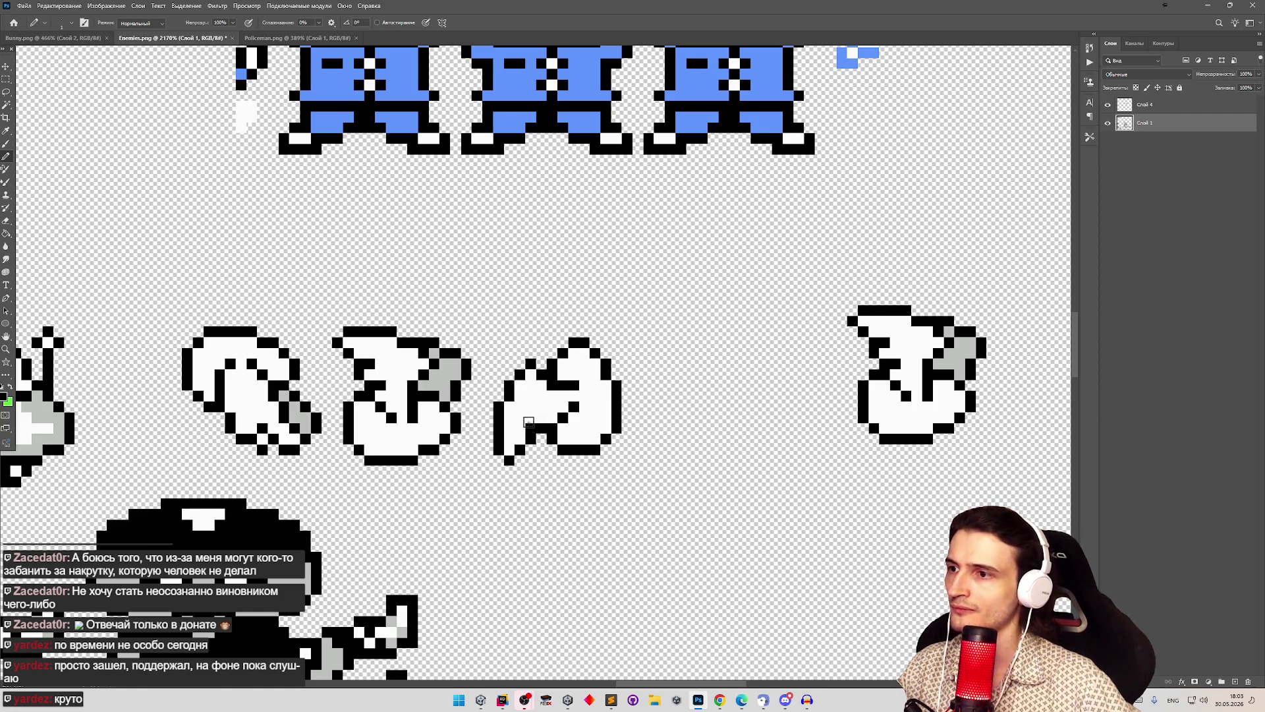
{"action": "scroll", "coordinate": [476, 369], "scroll_direction": "down", "scroll_amount": 5}
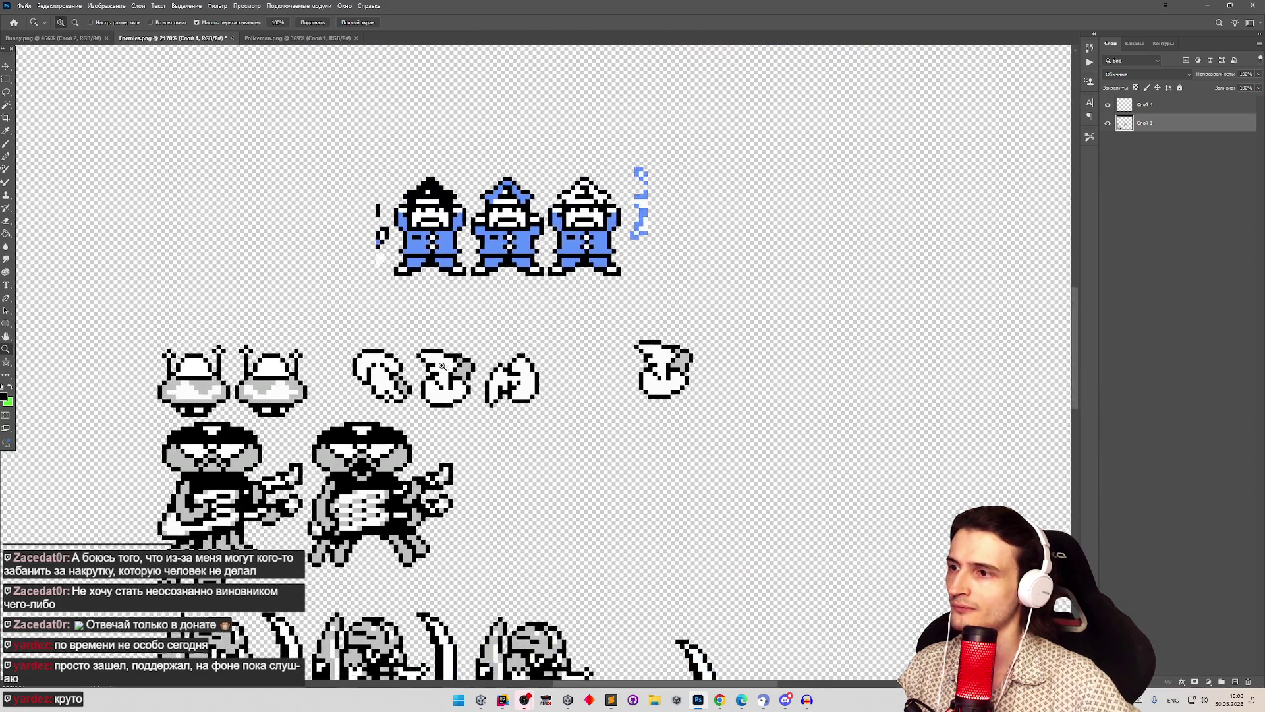
{"action": "scroll", "coordinate": [520, 390], "scroll_direction": "up", "scroll_amount": 5}
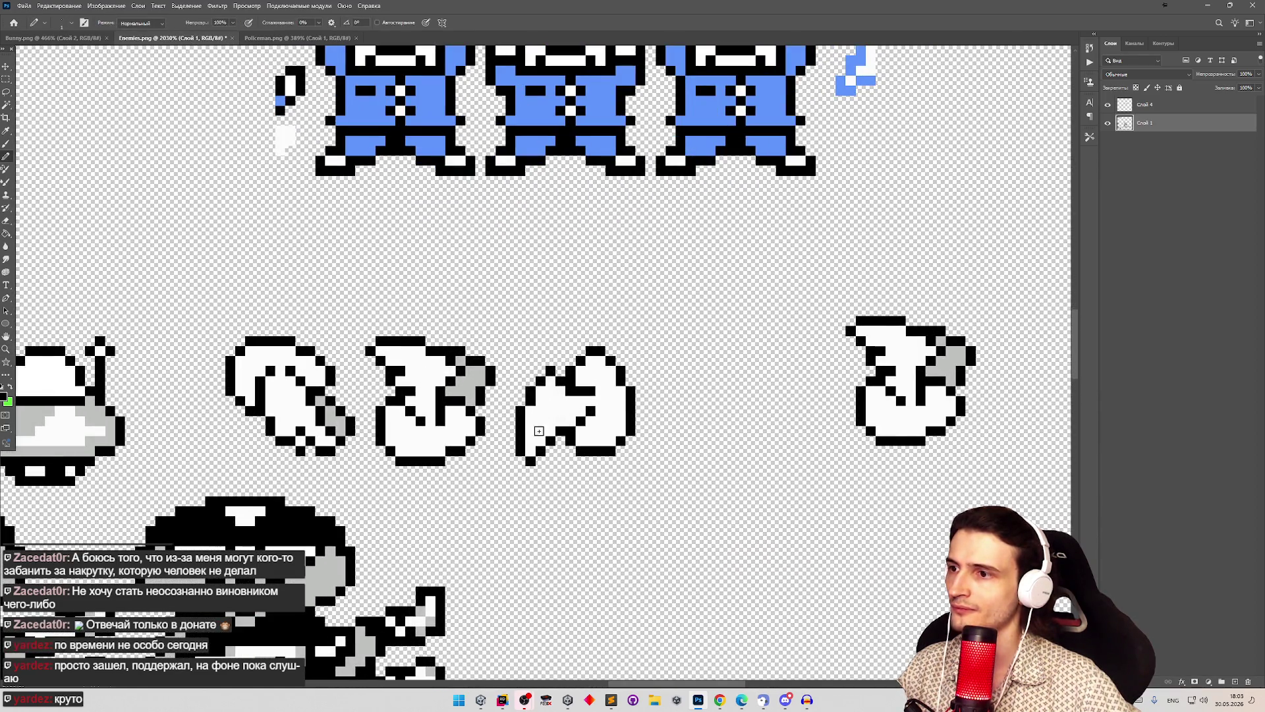
{"action": "scroll", "coordinate": [566, 406], "scroll_direction": "down", "scroll_amount": 3}
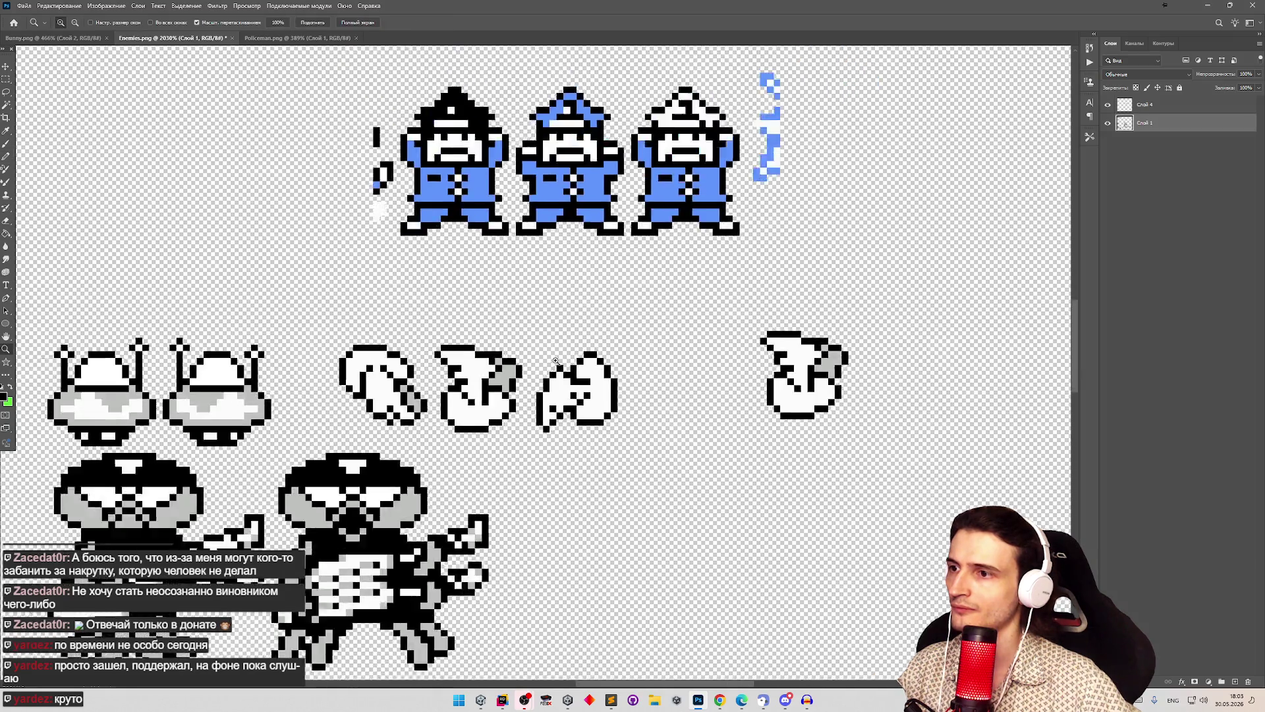
{"action": "scroll", "coordinate": [560, 400], "scroll_direction": "up", "scroll_amount": 3}
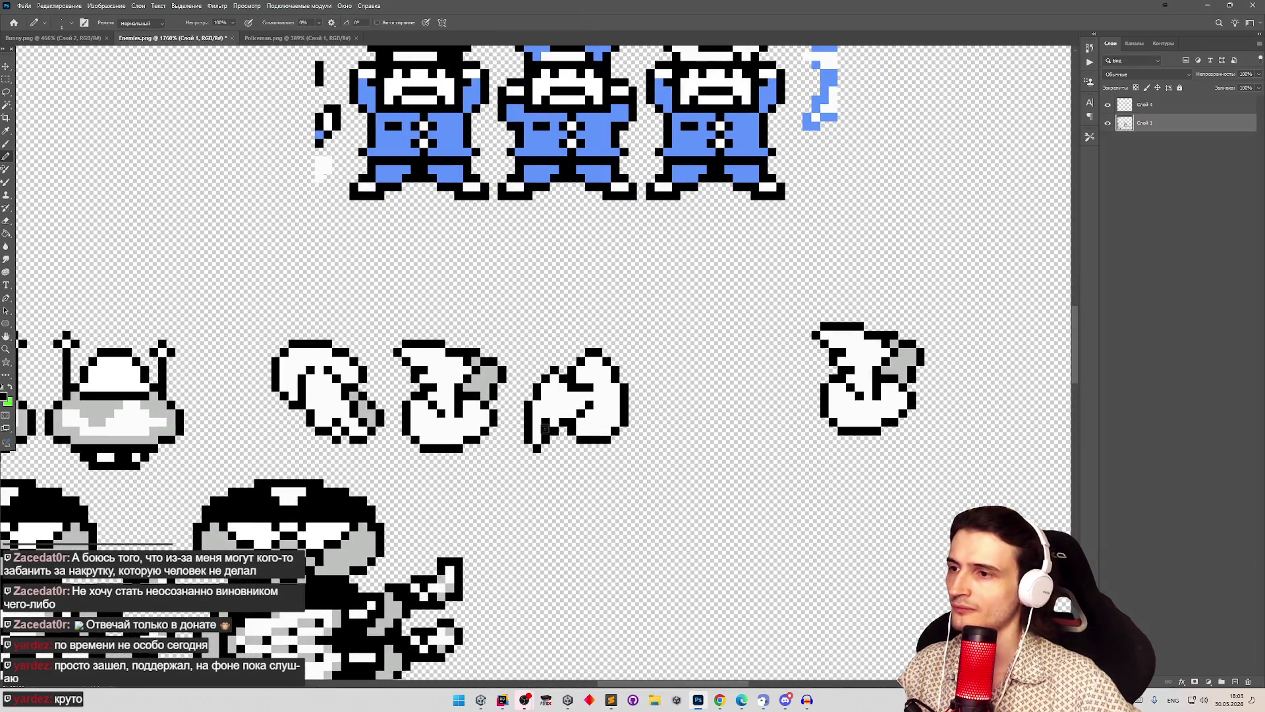
{"action": "key", "text": "z"}
{"action": "scroll", "coordinate": [527, 327], "scroll_direction": "down", "scroll_amount": 3}
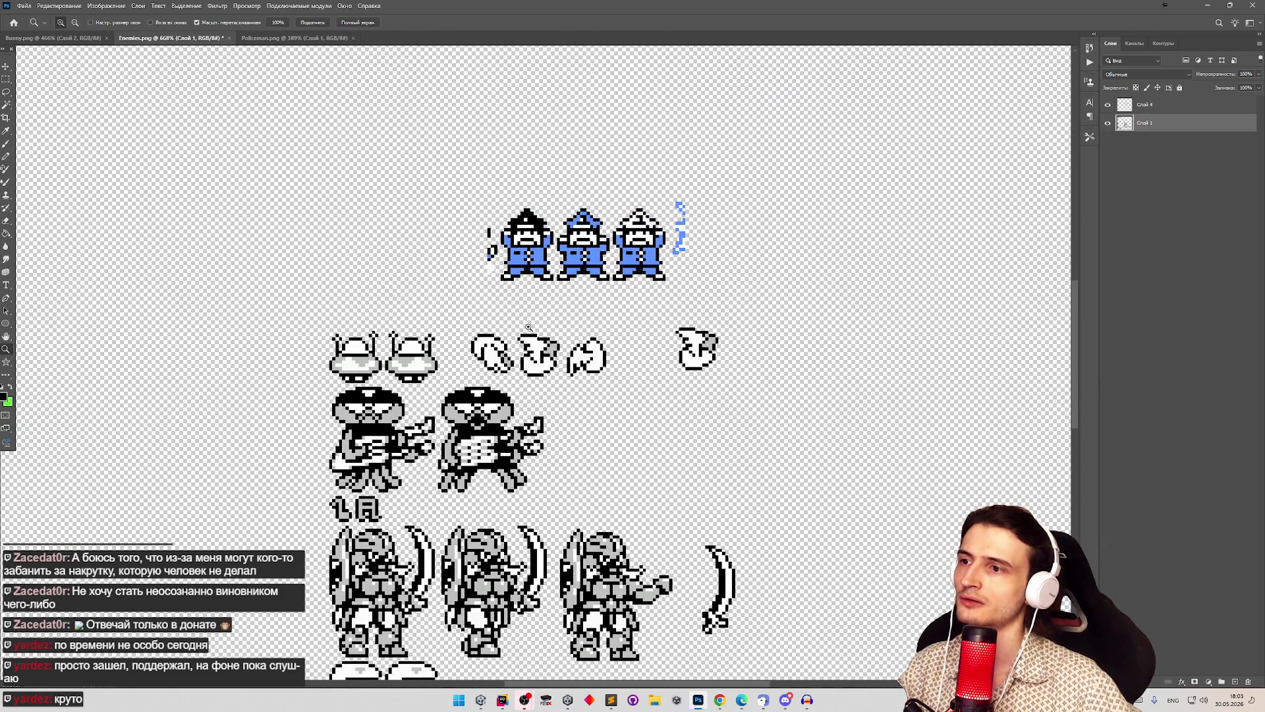
{"action": "scroll", "coordinate": [626, 337], "scroll_direction": "up", "scroll_amount": 4}
{"action": "key", "text": "b"}
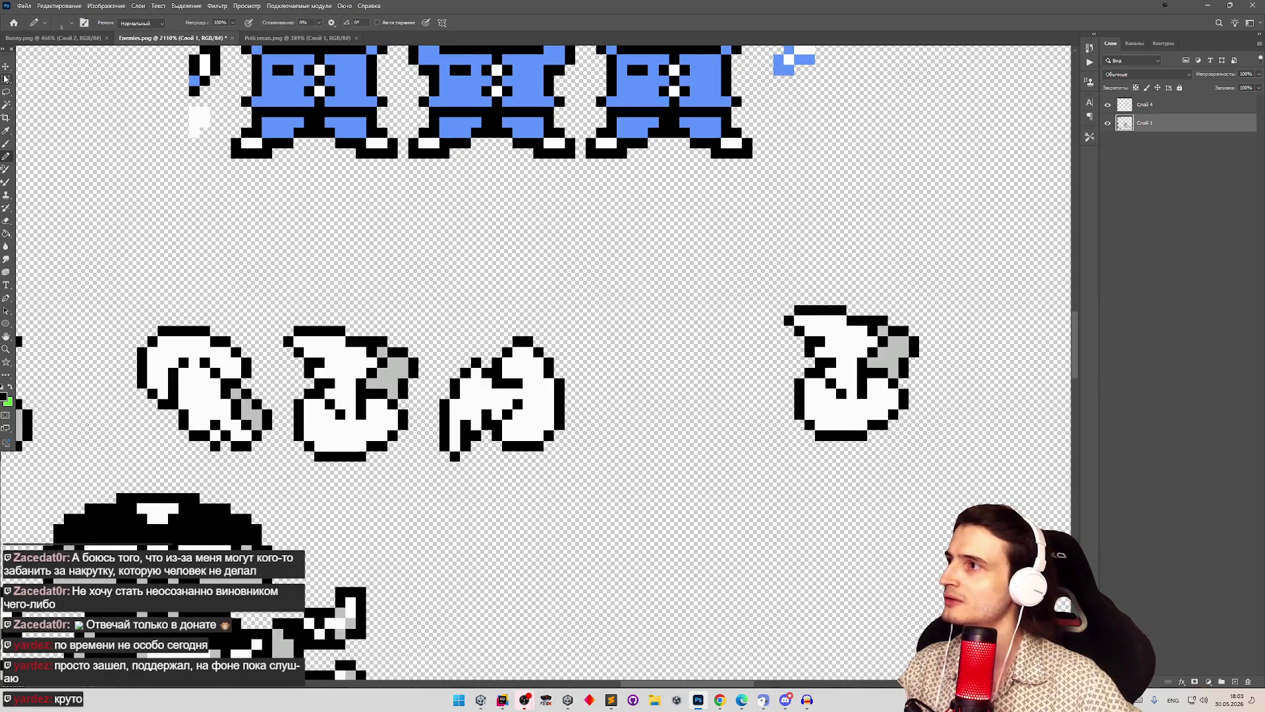
{"action": "key", "text": "z"}
{"action": "scroll", "coordinate": [498, 368], "scroll_direction": "down", "scroll_amount": 2}
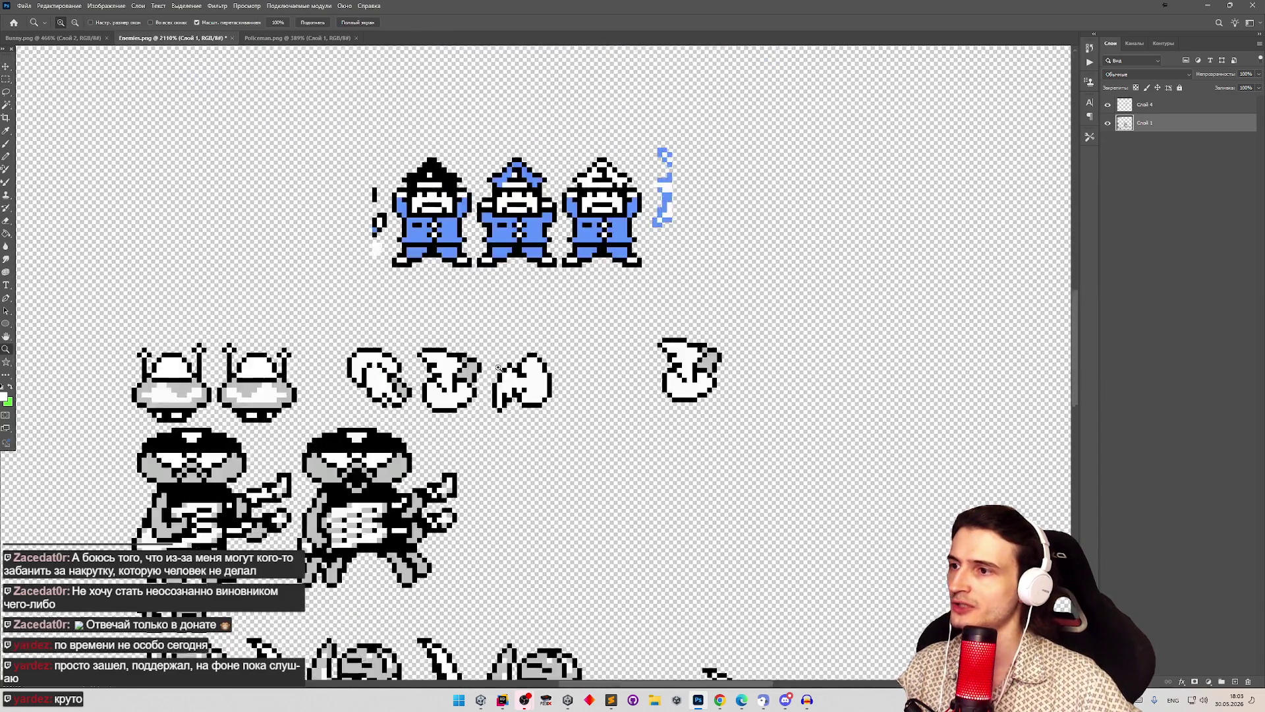
{"action": "scroll", "coordinate": [498, 367], "scroll_direction": "down", "scroll_amount": 2}
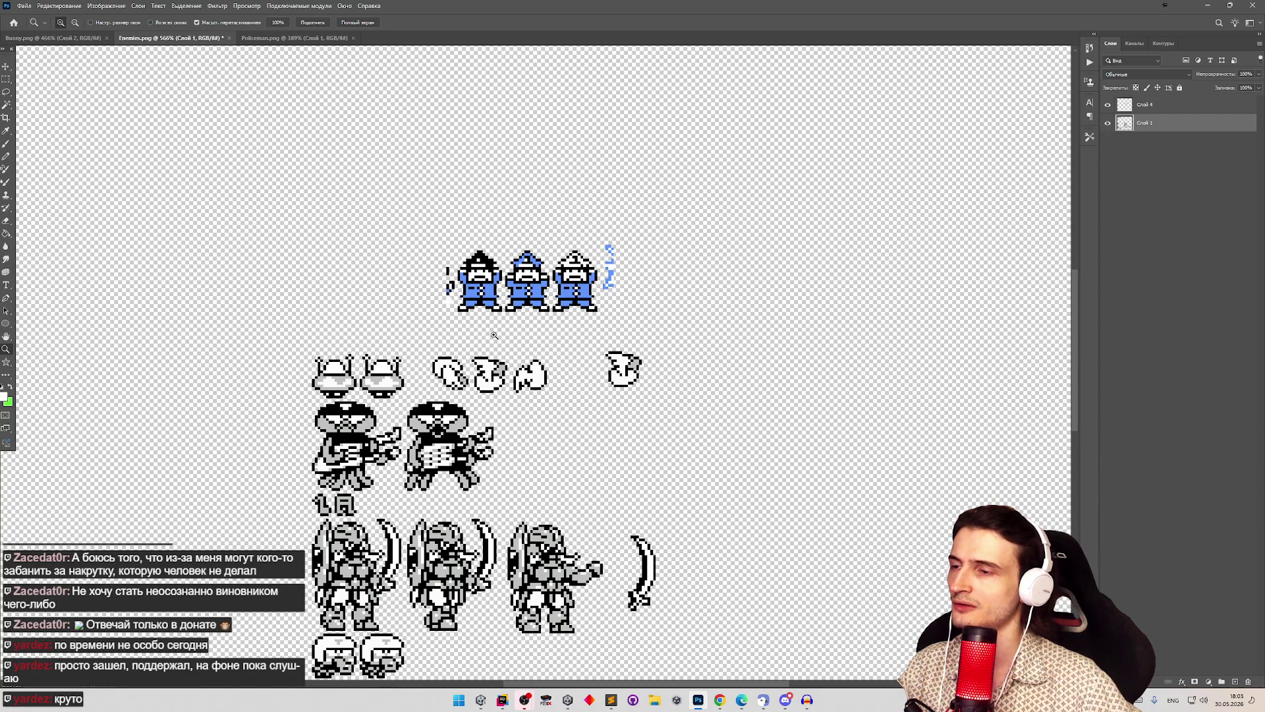
{"action": "scroll", "coordinate": [543, 363], "scroll_direction": "up", "scroll_amount": 4}
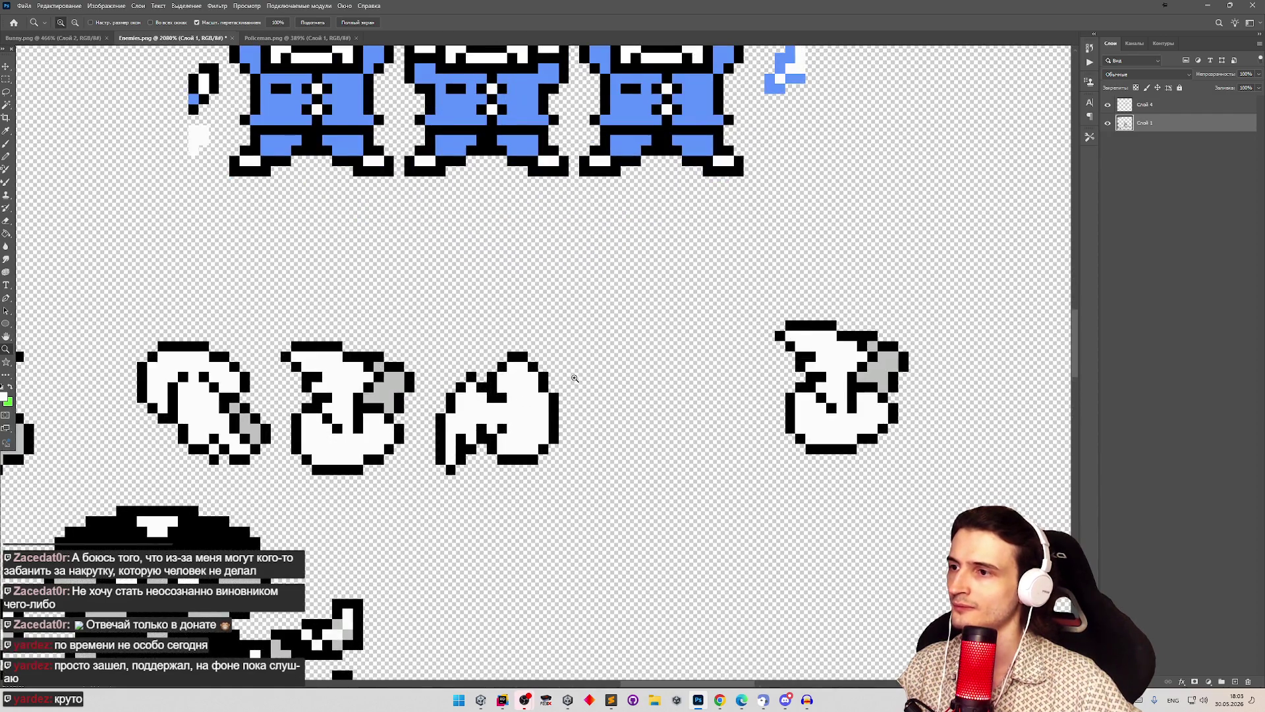
{"action": "key", "text": "b"}
Step: Duplicate the third hand frame onto a new layer, flip it horizontally and place it to the right
{"action": "left_click", "coordinate": [6, 79]}
{"action": "left_click_drag", "start_coordinate": [437, 362], "coordinate": [506, 485]}
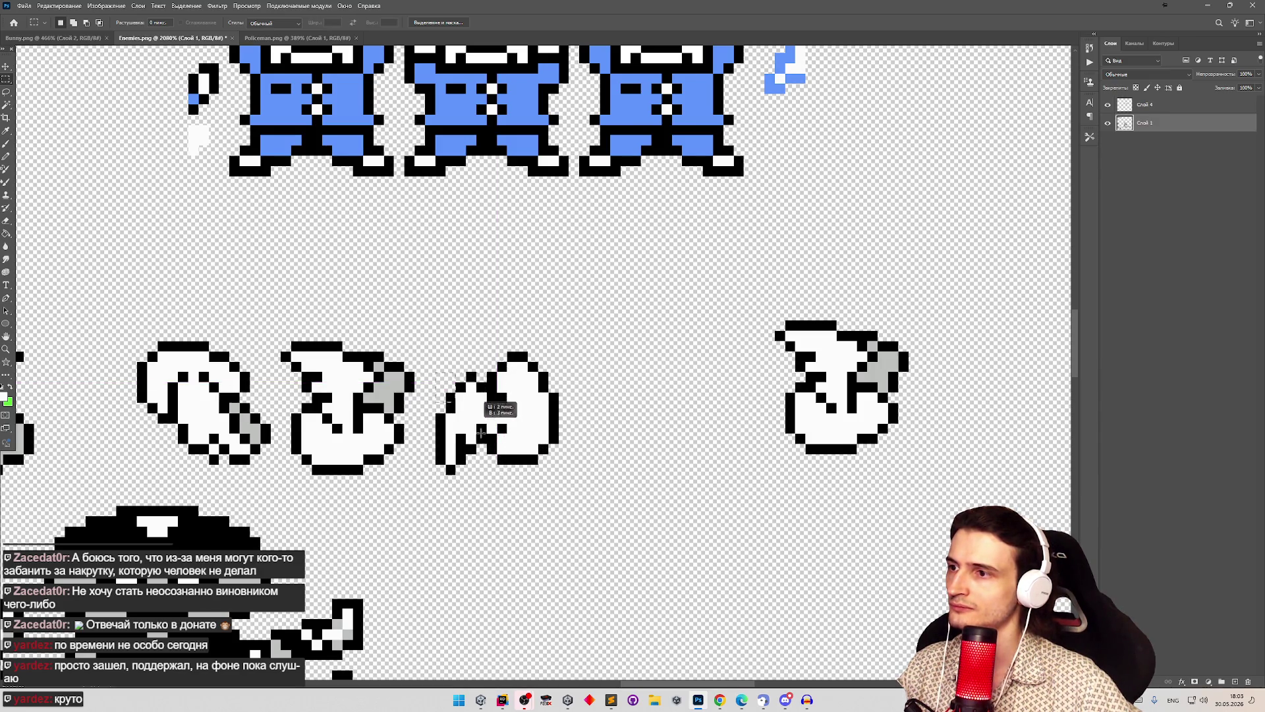
{"action": "key", "text": "ctrl+j"}
{"action": "key", "text": "v"}
{"action": "left_click_drag", "start_coordinate": [505, 445], "coordinate": [568, 445]}
{"action": "left_click", "coordinate": [54, 6]}
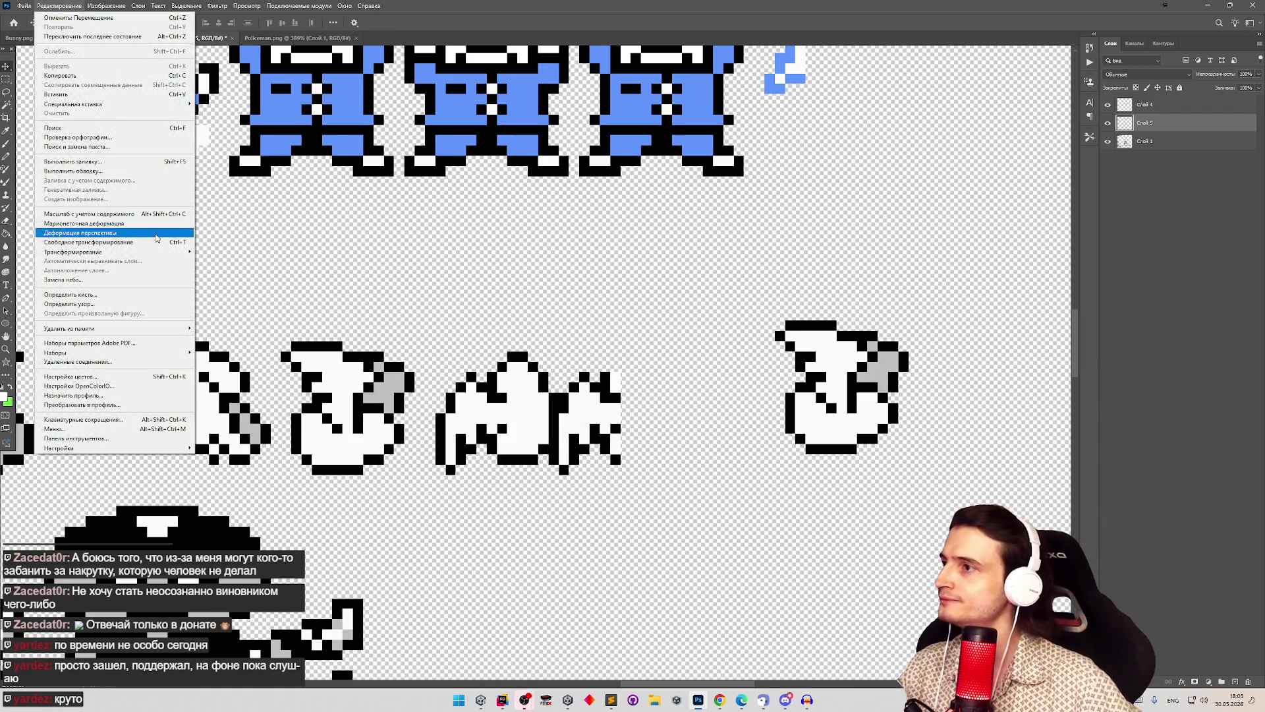
{"action": "mouse_move", "coordinate": [131, 252]}
{"action": "left_click", "coordinate": [263, 433]}
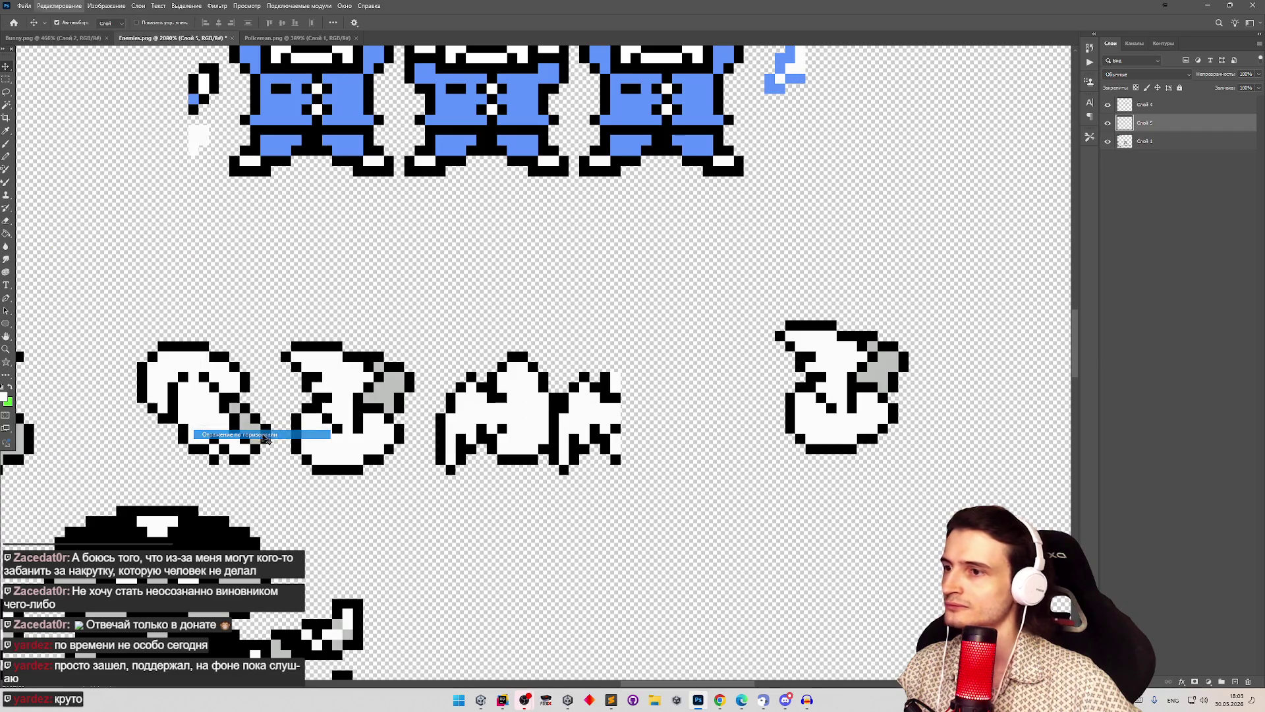
{"action": "left_click_drag", "start_coordinate": [580, 421], "coordinate": [622, 421]}
Step: Delete the copy's top-left spike and lower-left block
{"action": "key", "text": "m"}
{"action": "left_click_drag", "start_coordinate": [588, 338], "coordinate": [614, 375]}
{"action": "key", "text": "Delete"}
{"action": "left_click_drag", "start_coordinate": [587, 469], "coordinate": [616, 421]}
{"action": "key", "text": "Delete"}
Step: Outline the new fourth sprite's lower left in black and fill its upper middle light grey
{"action": "key", "text": "b"}
{"action": "left_click", "coordinate": [607, 424], "text": "alt"}
{"action": "left_click_drag", "start_coordinate": [617, 427], "coordinate": [601, 427]}
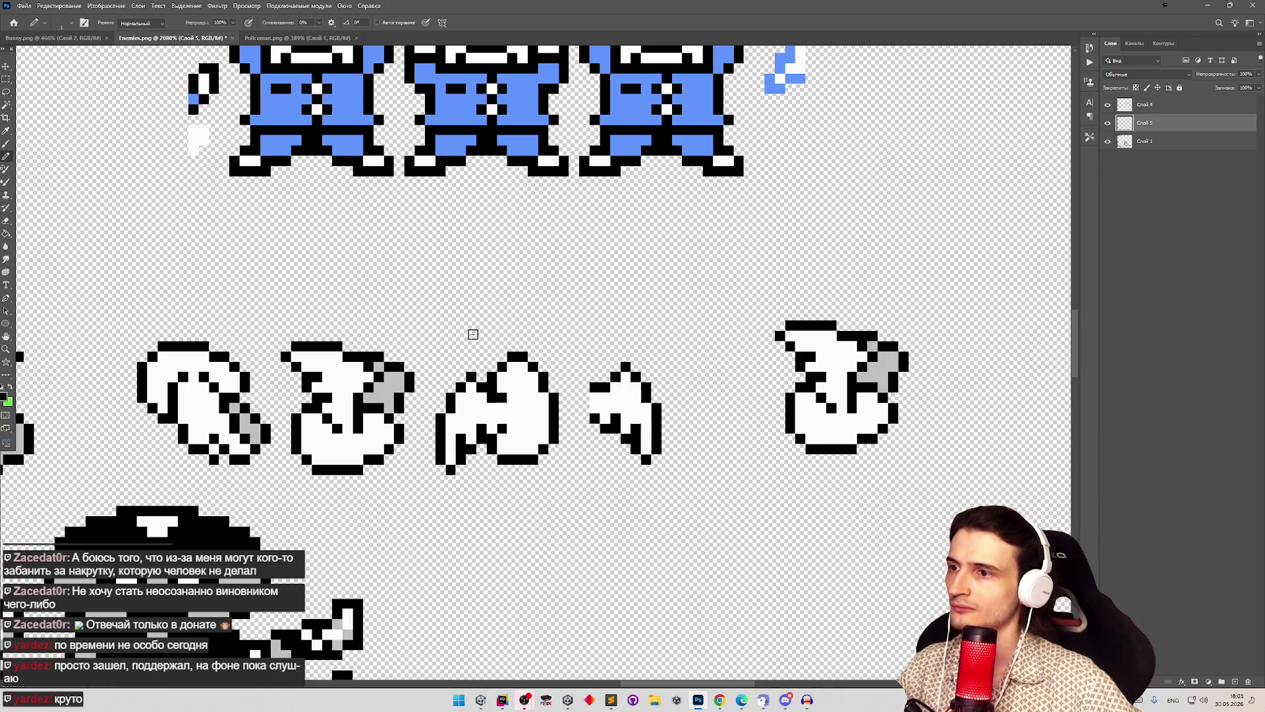
{"action": "left_click", "coordinate": [389, 389], "text": "alt"}
{"action": "left_click", "coordinate": [595, 406]}
{"action": "mouse_move", "coordinate": [604, 401]}
{"action": "left_mouse_down"}
{"action": "mouse_move", "coordinate": [633, 389]}
{"action": "mouse_move", "coordinate": [644, 452]}
{"action": "mouse_move", "coordinate": [620, 406]}
{"action": "mouse_move", "coordinate": [603, 419]}
{"action": "mouse_move", "coordinate": [596, 395]}
{"action": "mouse_move", "coordinate": [613, 393]}
{"action": "left_mouse_up"}
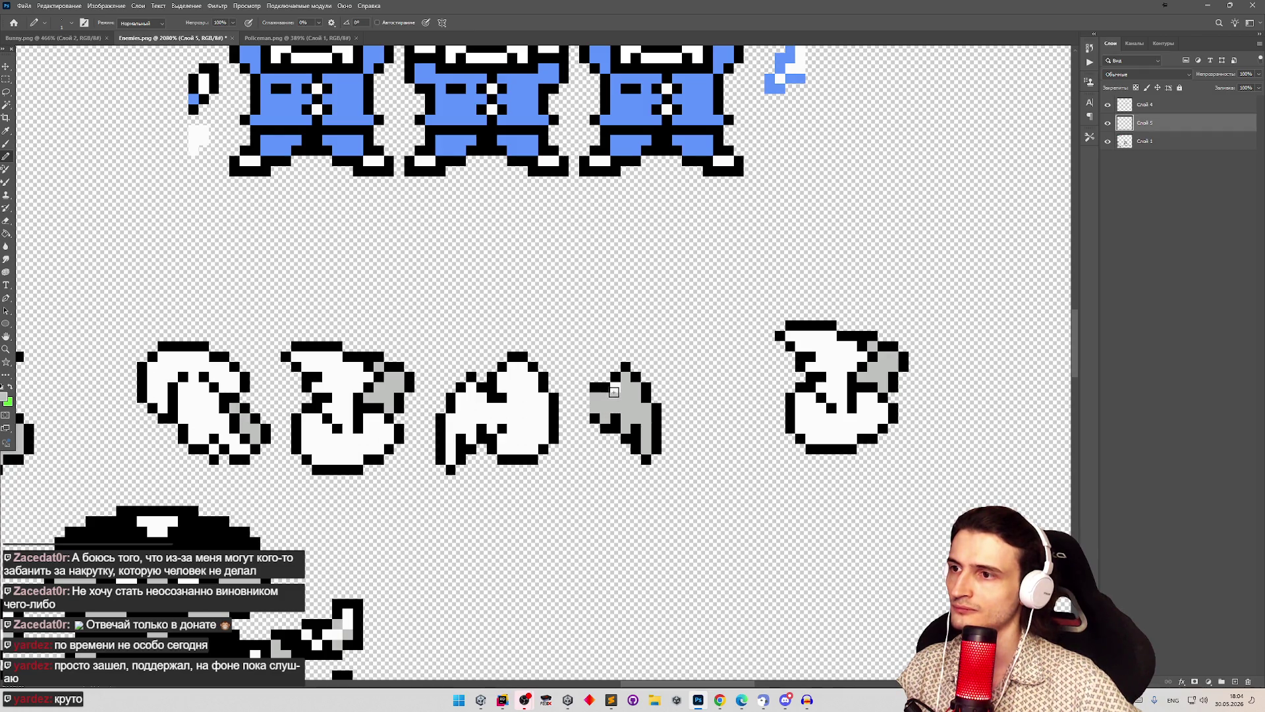
Step: Select the third sprite and try to move it
{"action": "key", "text": "m"}
{"action": "left_click_drag", "start_coordinate": [427, 344], "coordinate": [568, 494]}
{"action": "key", "text": "v"}
{"action": "left_click", "coordinate": [564, 436]}
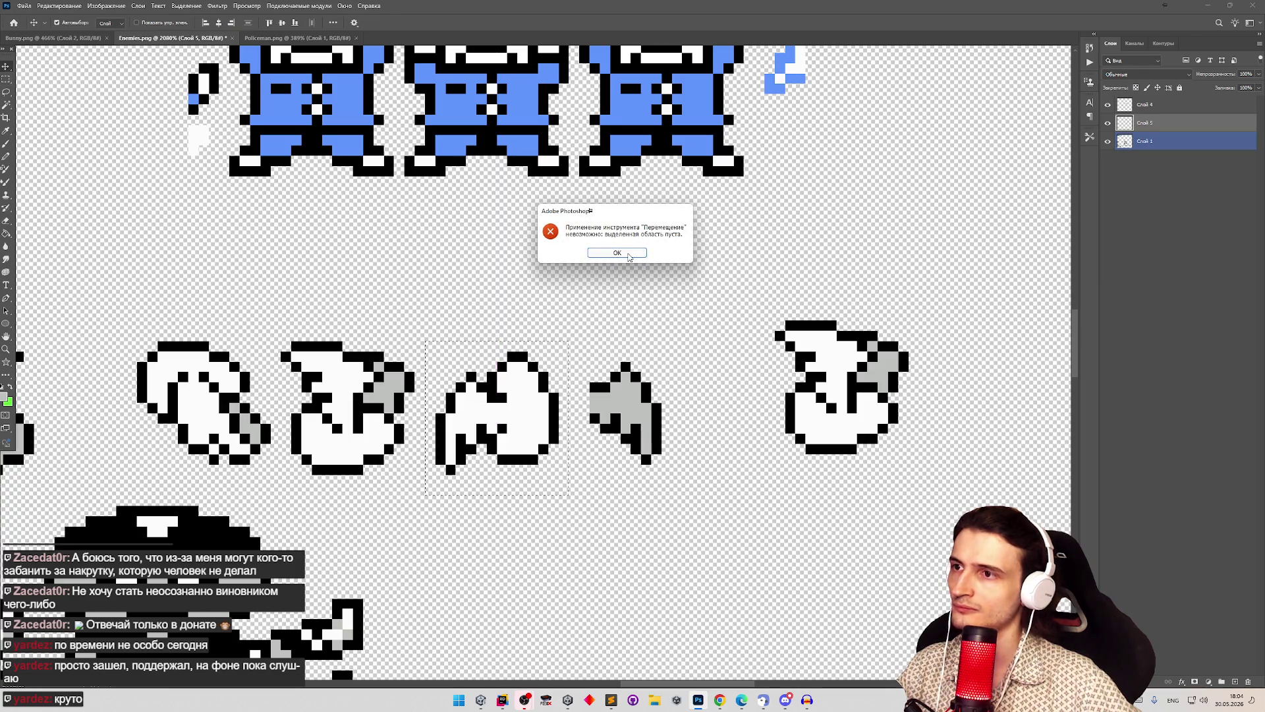
Step: Dismiss the empty-selection error, put Слой 1 above Слой 5 and move the third sprite onto the grey wing
{"action": "left_click", "coordinate": [629, 257]}
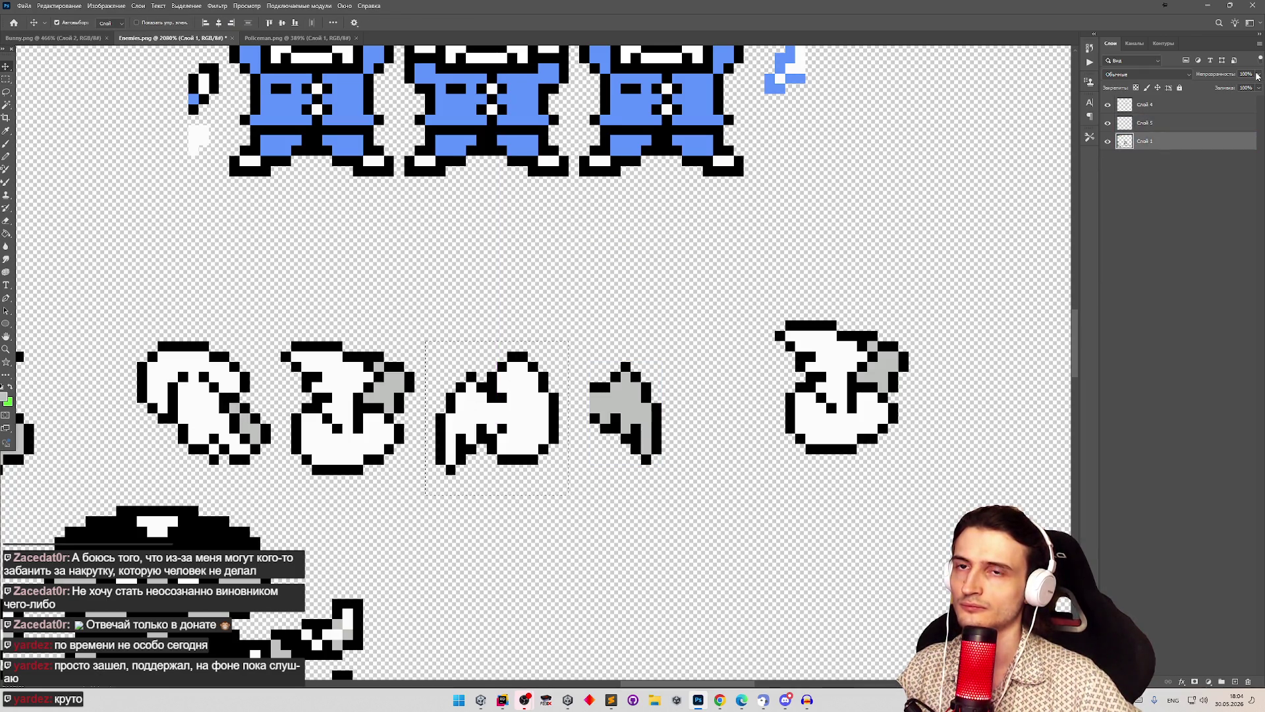
{"action": "left_click_drag", "start_coordinate": [1124, 141], "coordinate": [1124, 119]}
{"action": "left_click", "coordinate": [1108, 141]}
{"action": "left_click", "coordinate": [1108, 141]}
{"action": "left_click_drag", "start_coordinate": [544, 430], "coordinate": [609, 420]}
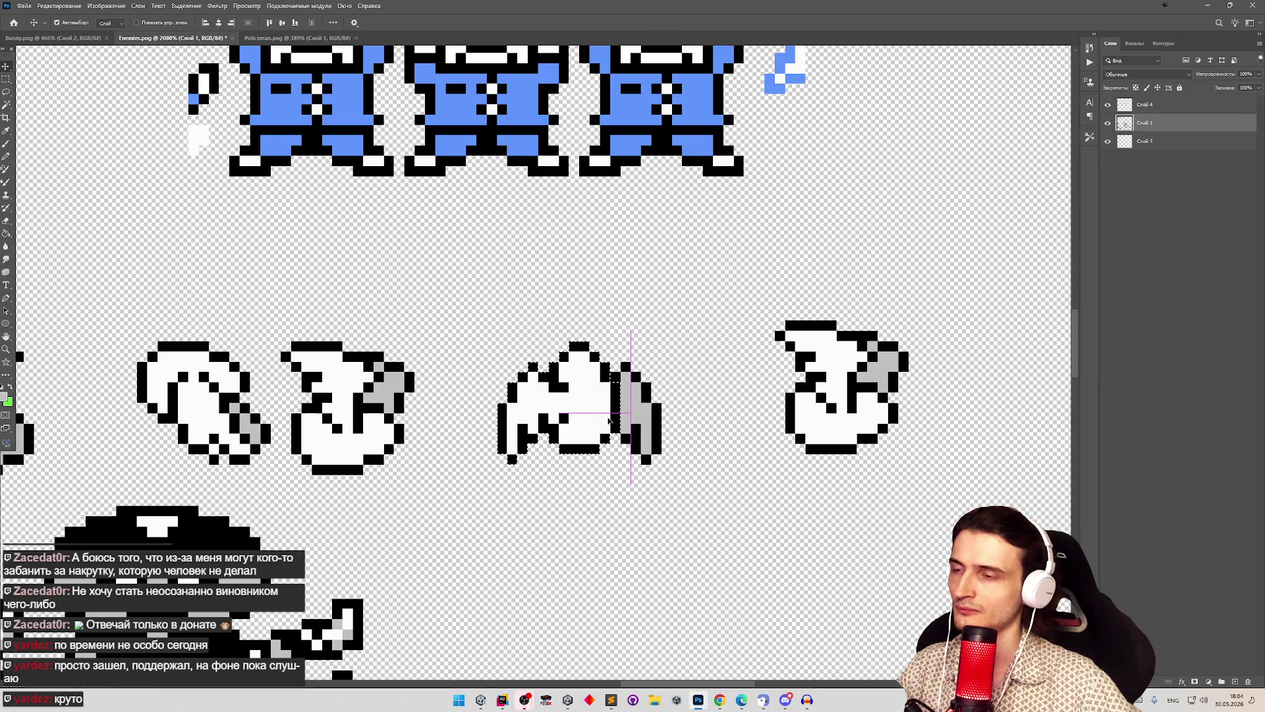
Step: Select the combined bat sprite and shift it slightly left
{"action": "key", "text": "z"}
{"action": "mouse_move", "coordinate": [424, 310]}
{"action": "left_mouse_down"}
{"action": "mouse_move", "coordinate": [364, 307]}
{"action": "mouse_move", "coordinate": [421, 297]}
{"action": "left_mouse_up"}
{"action": "left_click", "coordinate": [9, 80]}
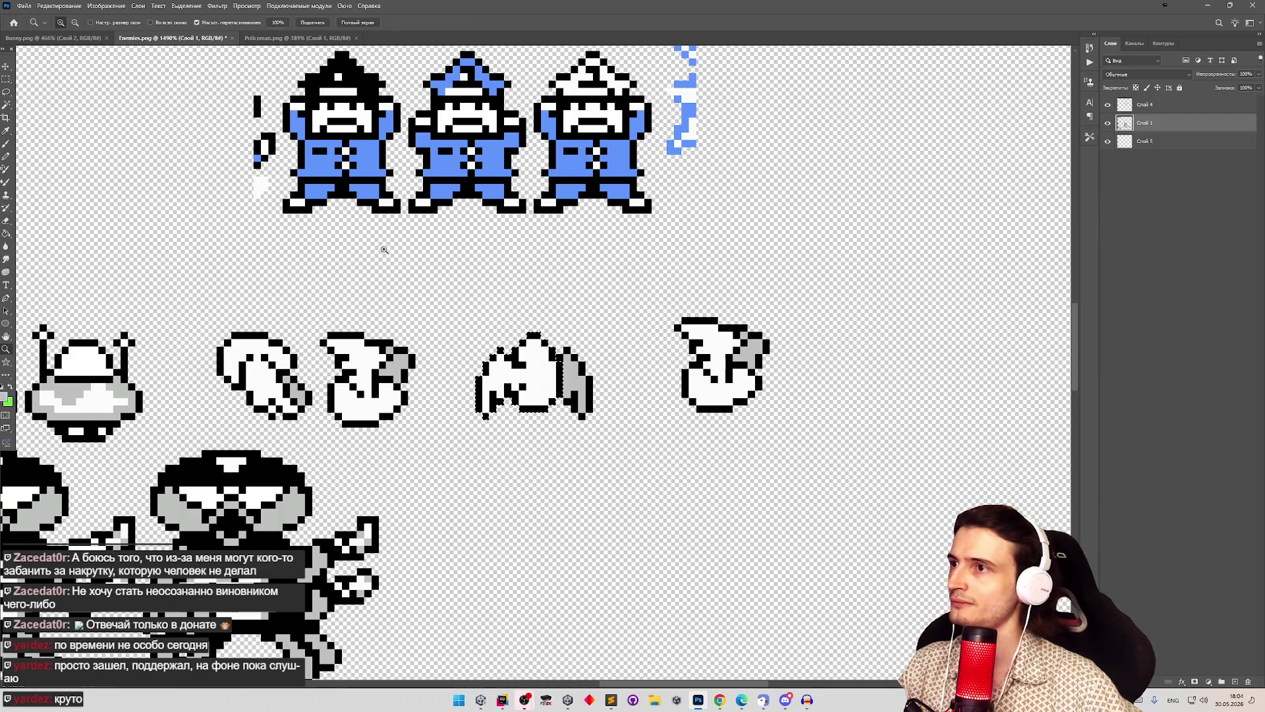
{"action": "scroll", "coordinate": [381, 249], "scroll_direction": "down", "scroll_amount": 2}
{"action": "scroll", "coordinate": [367, 248], "scroll_direction": "up", "scroll_amount": 2}
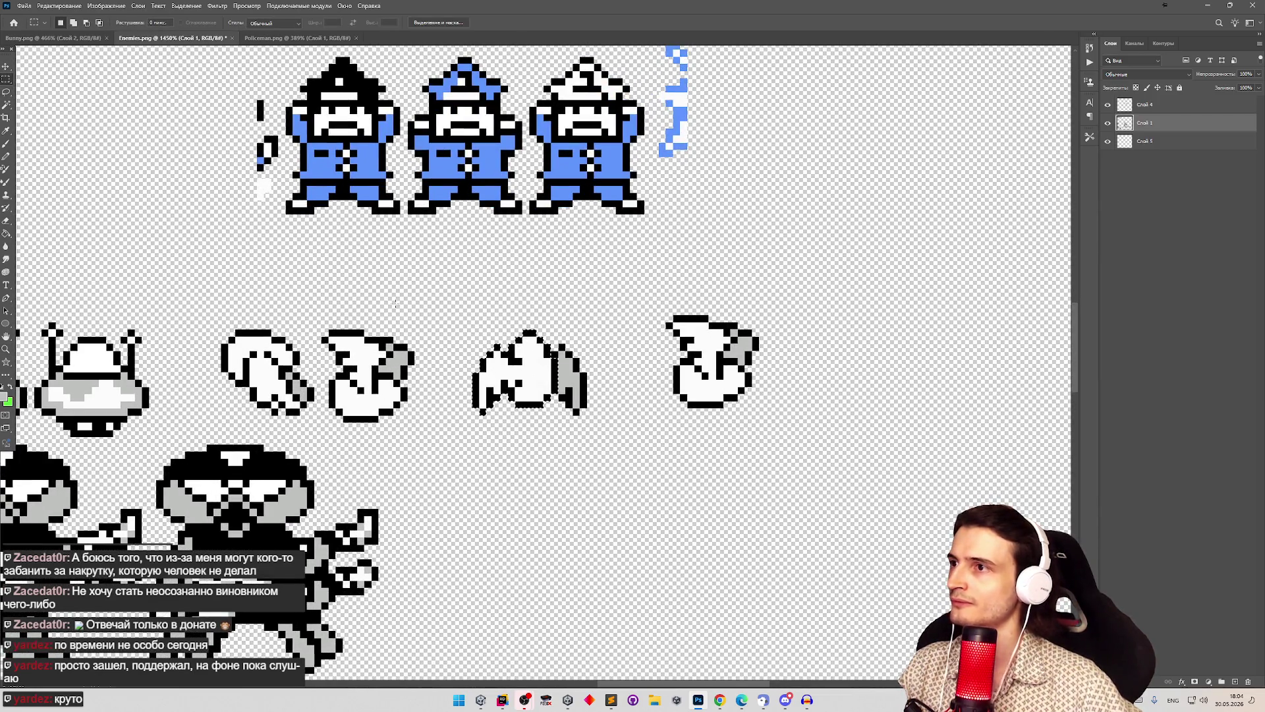
{"action": "mouse_move", "coordinate": [466, 306]}
{"action": "left_mouse_down"}
{"action": "mouse_move", "coordinate": [564, 399]}
{"action": "mouse_move", "coordinate": [601, 399]}
{"action": "left_mouse_up"}
{"action": "key", "text": "v"}
{"action": "mouse_move", "coordinate": [541, 365]}
{"action": "left_mouse_down"}
{"action": "mouse_move", "coordinate": [513, 373]}
{"action": "mouse_move", "coordinate": [533, 368]}
{"action": "left_mouse_up"}
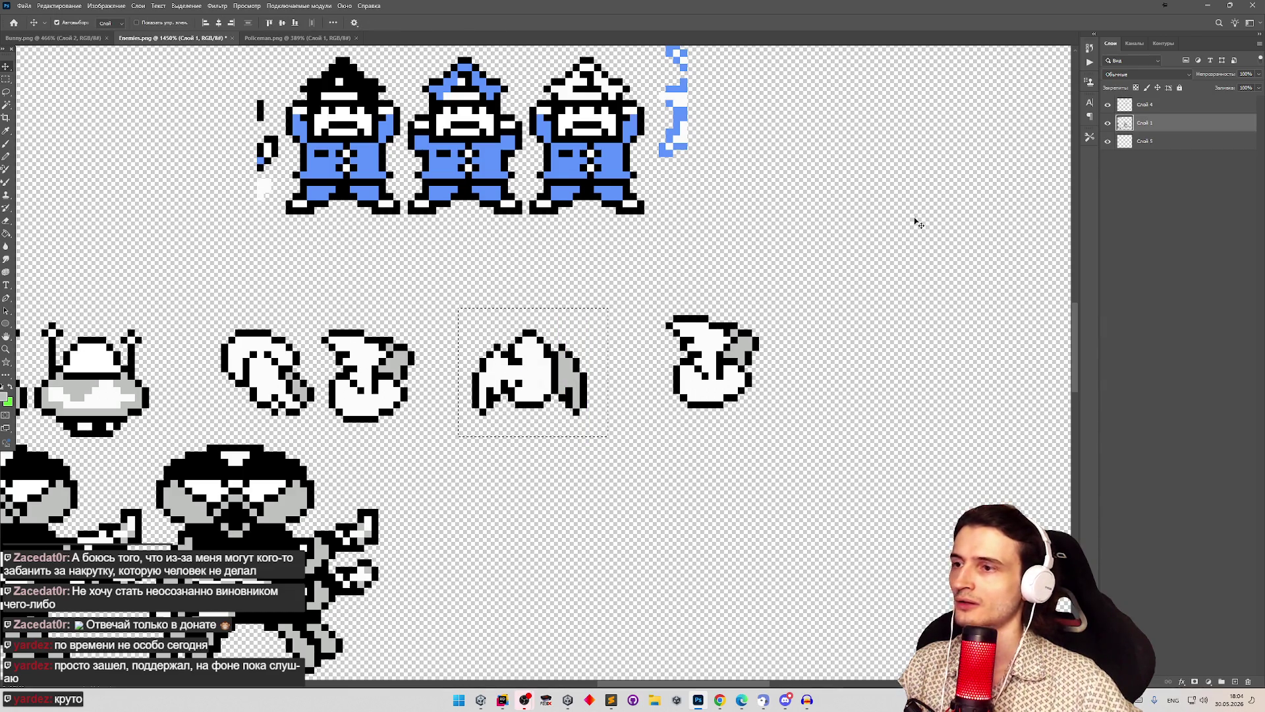
Step: Merge Слой 1 down and move the bat sprite next to the second sprite
{"action": "right_click", "coordinate": [1149, 129]}
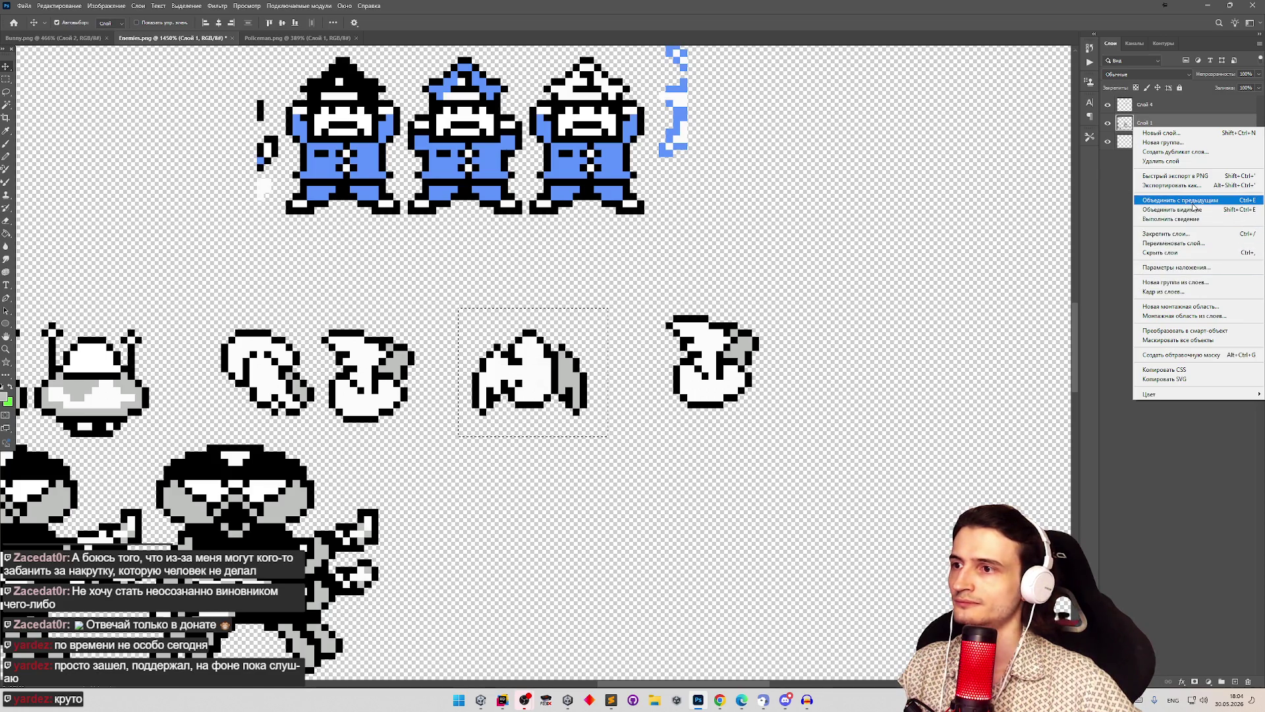
{"action": "left_click", "coordinate": [1193, 203]}
{"action": "left_click_drag", "start_coordinate": [517, 363], "coordinate": [461, 371]}
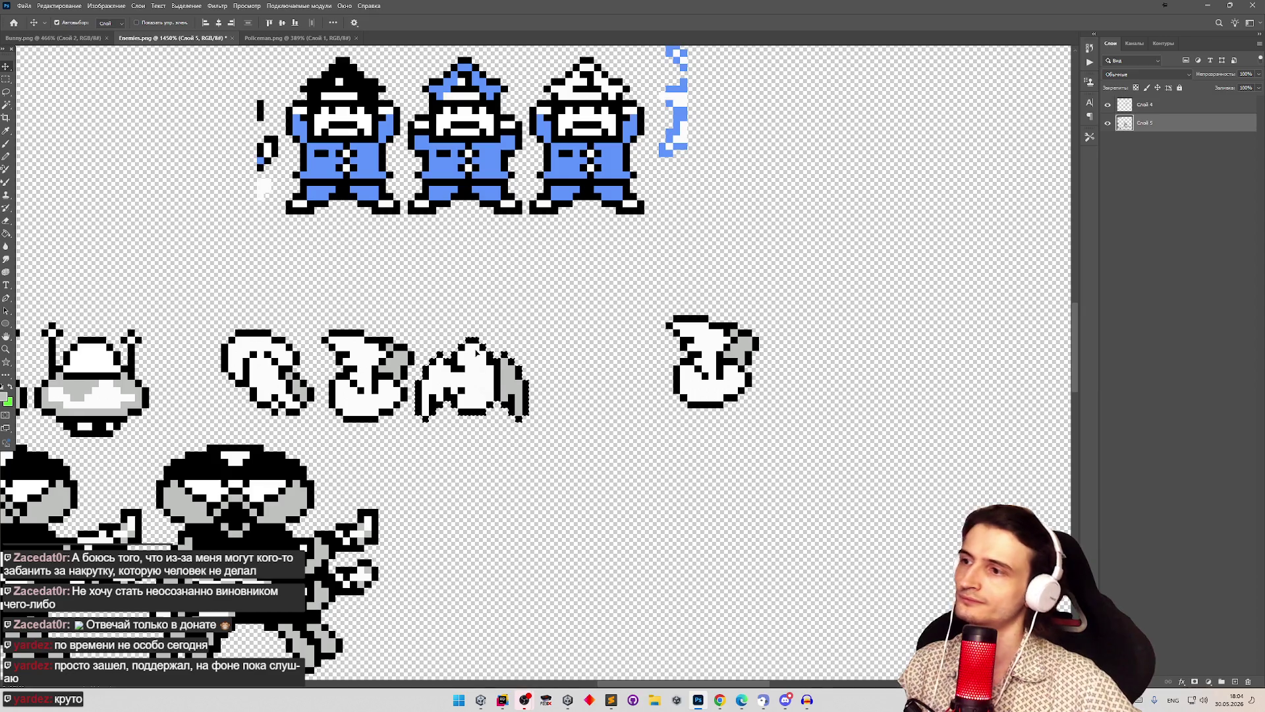
{"action": "key", "text": "z"}
{"action": "left_click_drag", "start_coordinate": [528, 301], "coordinate": [429, 279]}
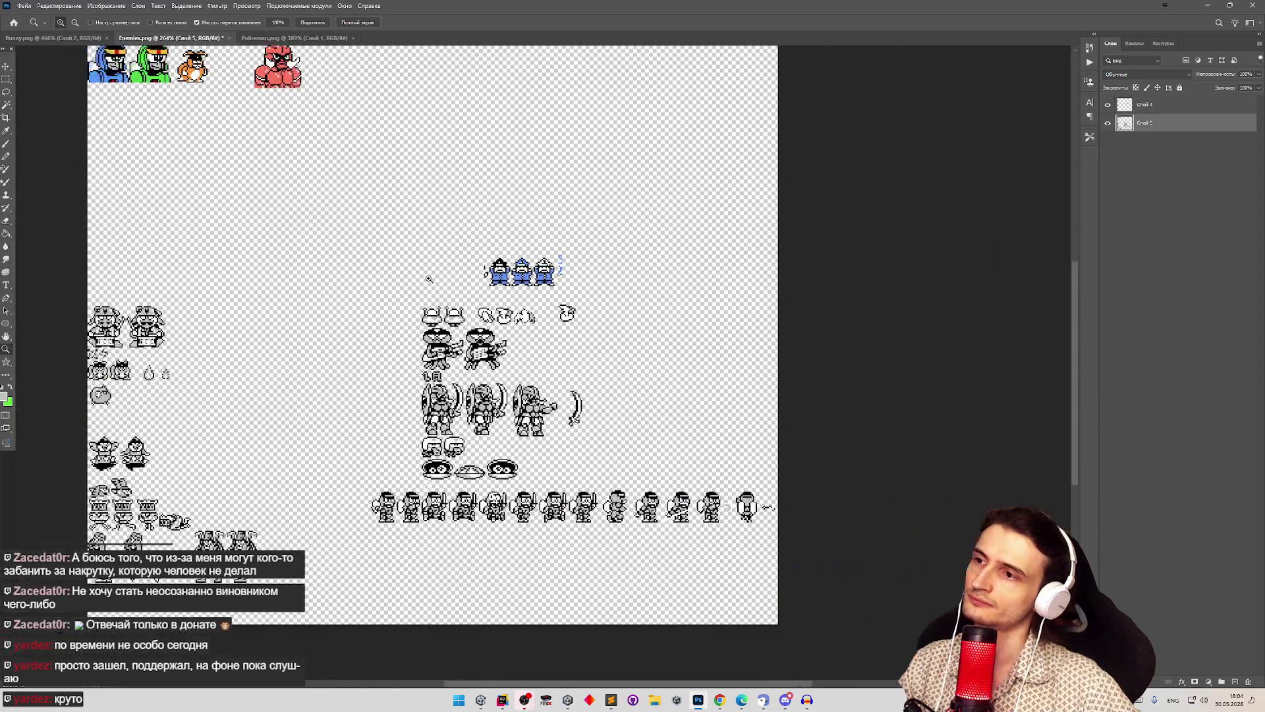
{"action": "scroll", "coordinate": [554, 299], "scroll_direction": "up", "scroll_amount": 6}
{"action": "key", "text": "v"}
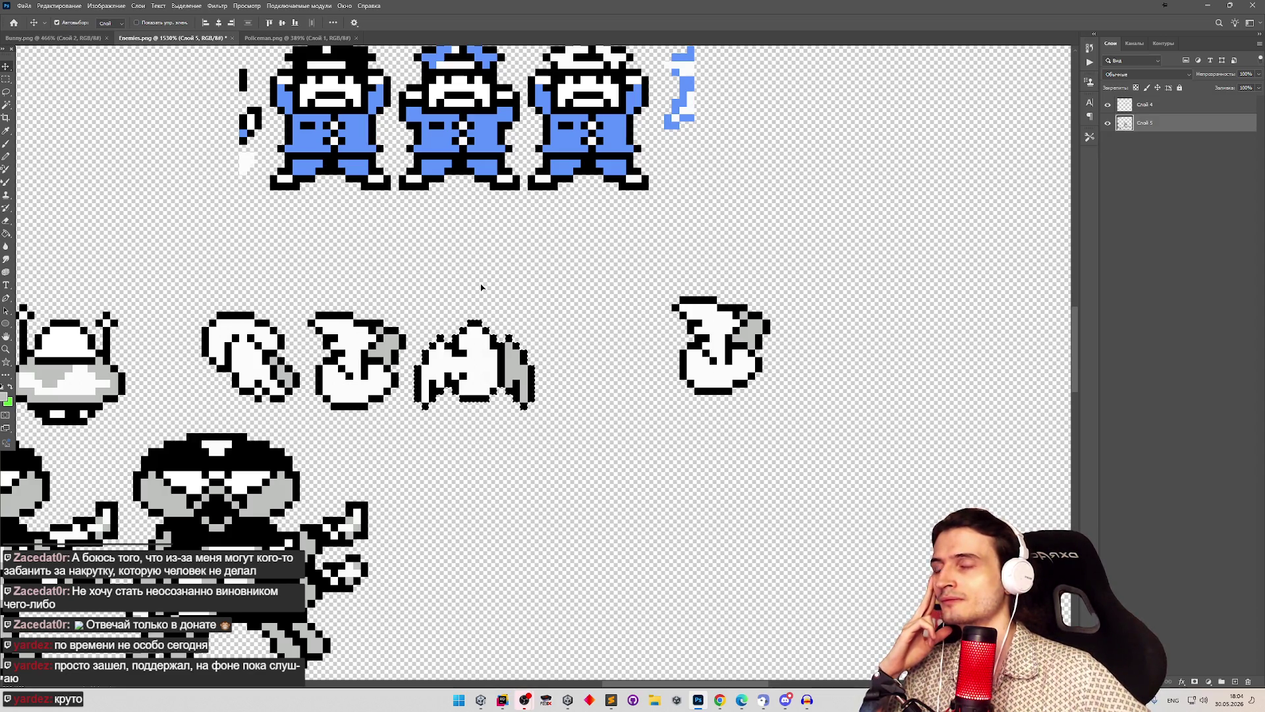
{"action": "key", "text": "z"}
{"action": "left_click_drag", "start_coordinate": [503, 280], "coordinate": [484, 284]}
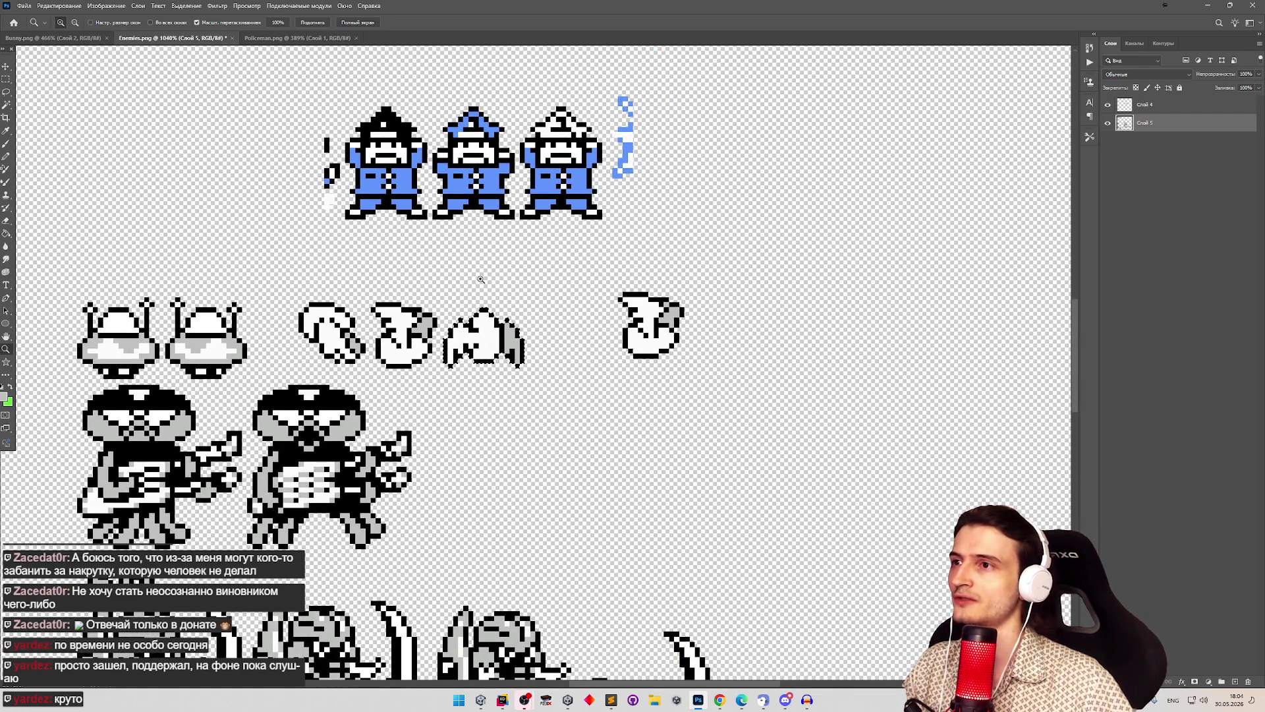
{"action": "mouse_move", "coordinate": [483, 280]}
{"action": "left_mouse_down"}
{"action": "mouse_move", "coordinate": [506, 292]}
{"action": "mouse_move", "coordinate": [488, 274]}
{"action": "mouse_move", "coordinate": [481, 285]}
{"action": "left_mouse_up"}
{"action": "key", "text": "m"}
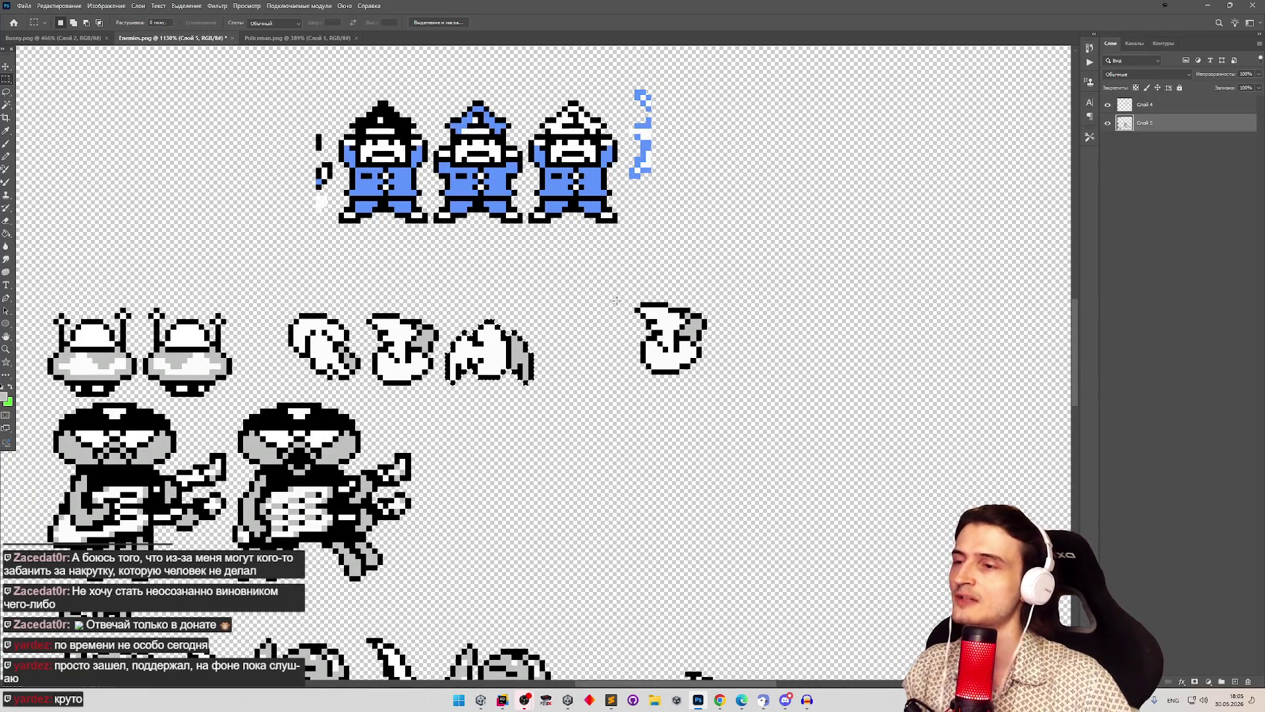
{"action": "left_click_drag", "start_coordinate": [619, 297], "coordinate": [718, 385]}
Step: Delete the leftover right sprite and copy the bat sprite to a new layer just right of it
{"action": "key", "text": "Delete"}
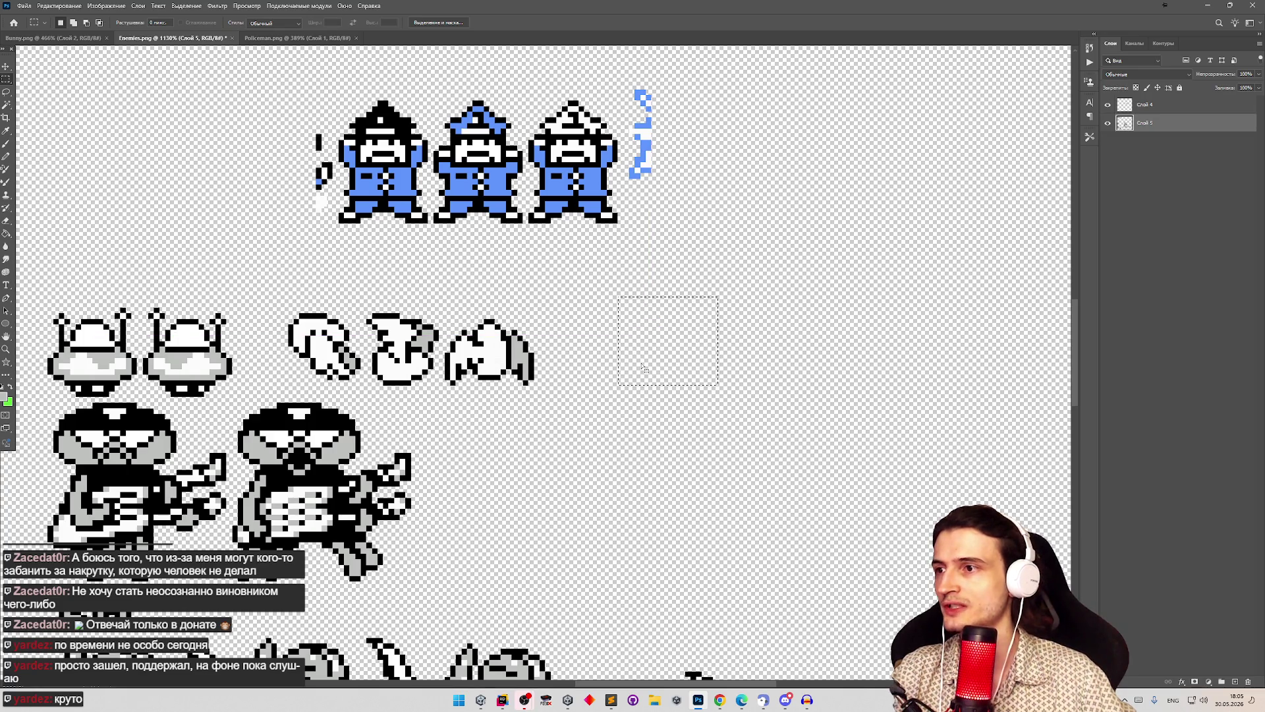
{"action": "key", "text": "ctrl+j"}
{"action": "key", "text": "v"}
{"action": "key", "text": "Right"}
{"action": "key", "text": "Right"}
{"action": "key", "text": "Right"}
{"action": "key", "text": "z"}
{"action": "left_click_drag", "start_coordinate": [544, 387], "coordinate": [551, 390]}
{"action": "key", "text": "ctrl"}
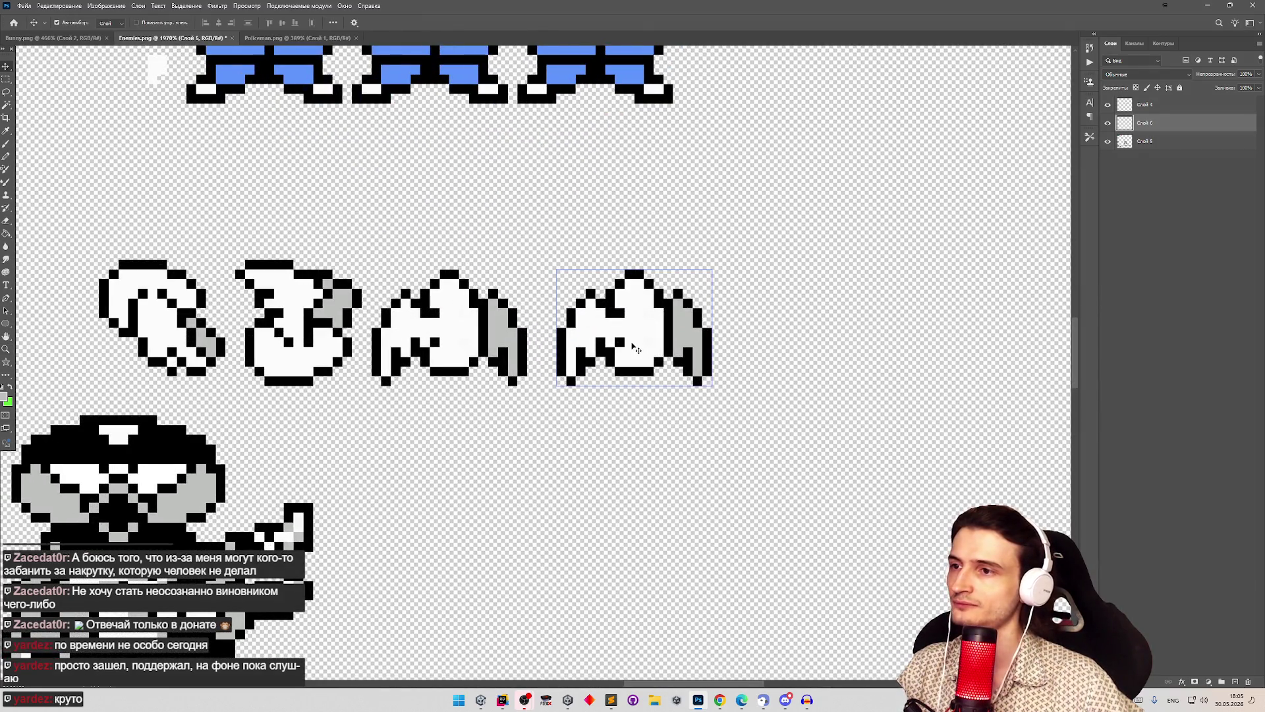
{"action": "key", "text": "Left"}
Step: Nudge the bat copy pixel by pixel to fix its spacing
{"action": "key", "text": "z"}
{"action": "mouse_move", "coordinate": [649, 392]}
{"action": "left_mouse_down"}
{"action": "mouse_move", "coordinate": [584, 387]}
{"action": "mouse_move", "coordinate": [589, 407]}
{"action": "mouse_move", "coordinate": [637, 417]}
{"action": "mouse_move", "coordinate": [739, 381]}
{"action": "mouse_move", "coordinate": [666, 394]}
{"action": "left_mouse_up"}
{"action": "key", "text": "ctrl"}
{"action": "key", "text": "Right"}
{"action": "key", "text": "Right"}
{"action": "key", "text": "Right"}
{"action": "key", "text": "z"}
{"action": "key", "text": "ctrl"}
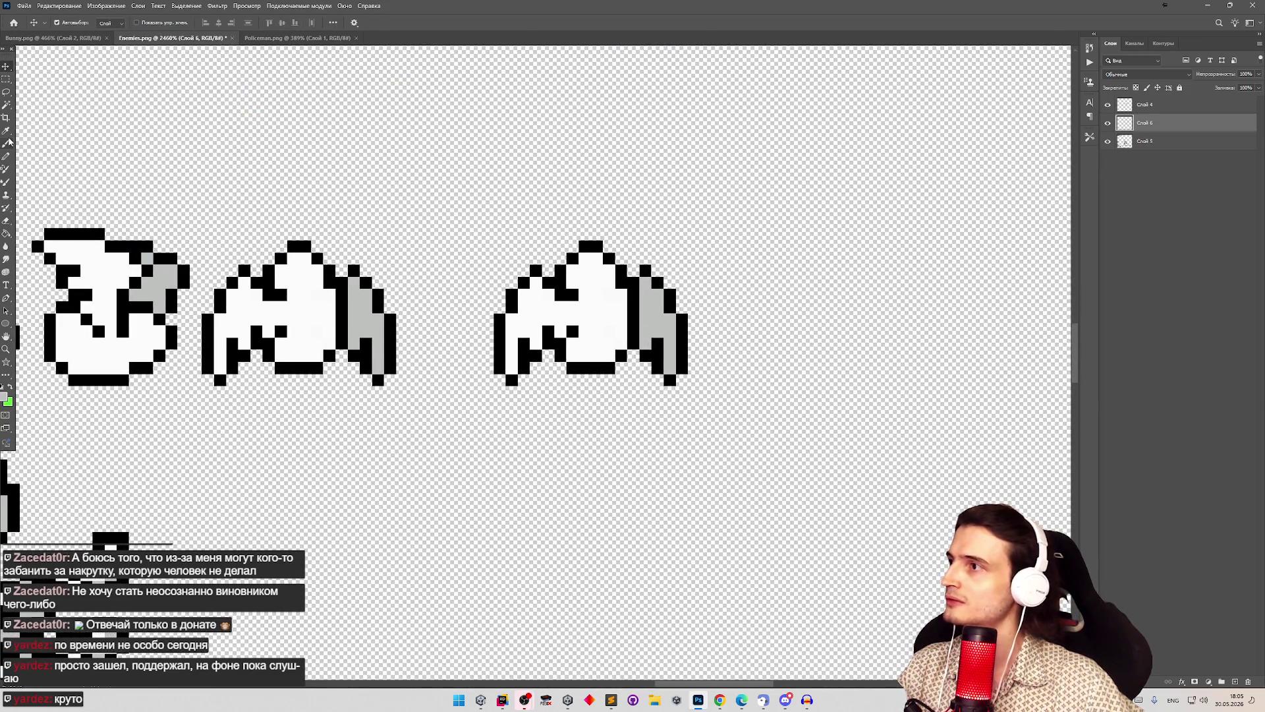
Step: Add an empty new layer and fade the copied sprite's layer to 59% fill
{"action": "left_click", "coordinate": [6, 156]}
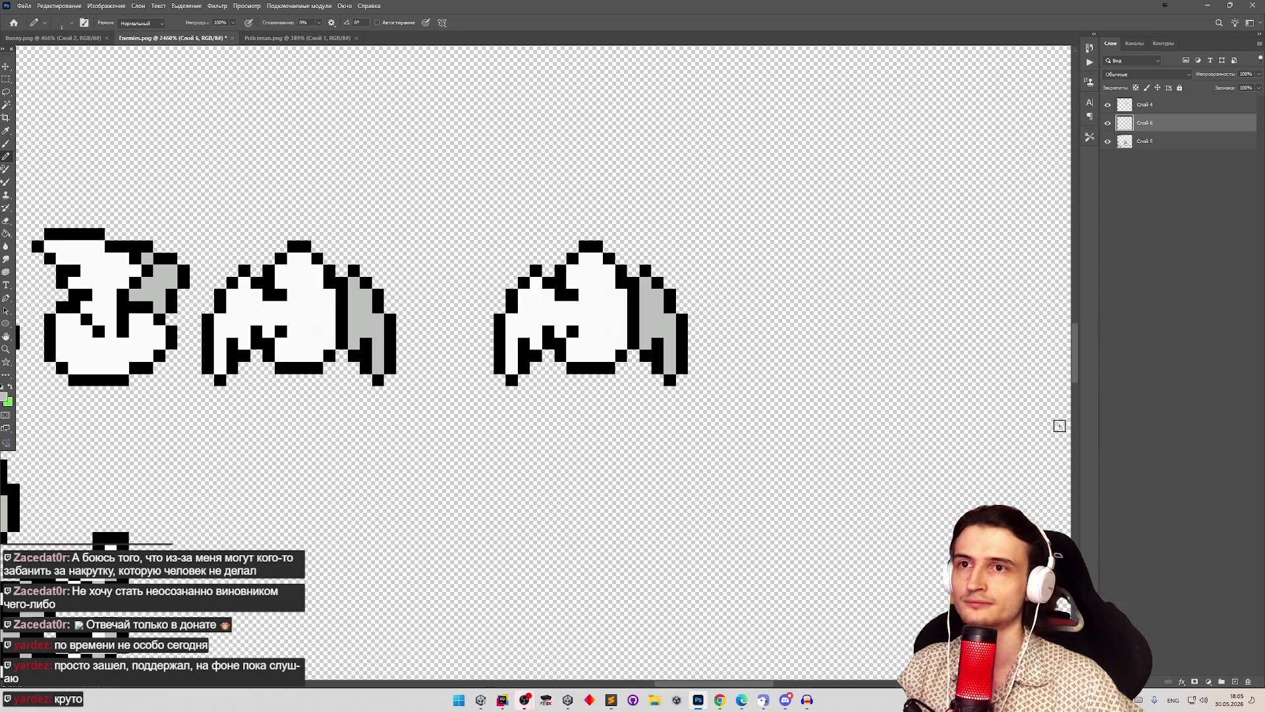
{"action": "left_click", "coordinate": [1234, 681]}
{"action": "left_click", "coordinate": [1113, 147]}
{"action": "left_click", "coordinate": [1258, 87]}
{"action": "left_click_drag", "start_coordinate": [1257, 99], "coordinate": [1211, 104]}
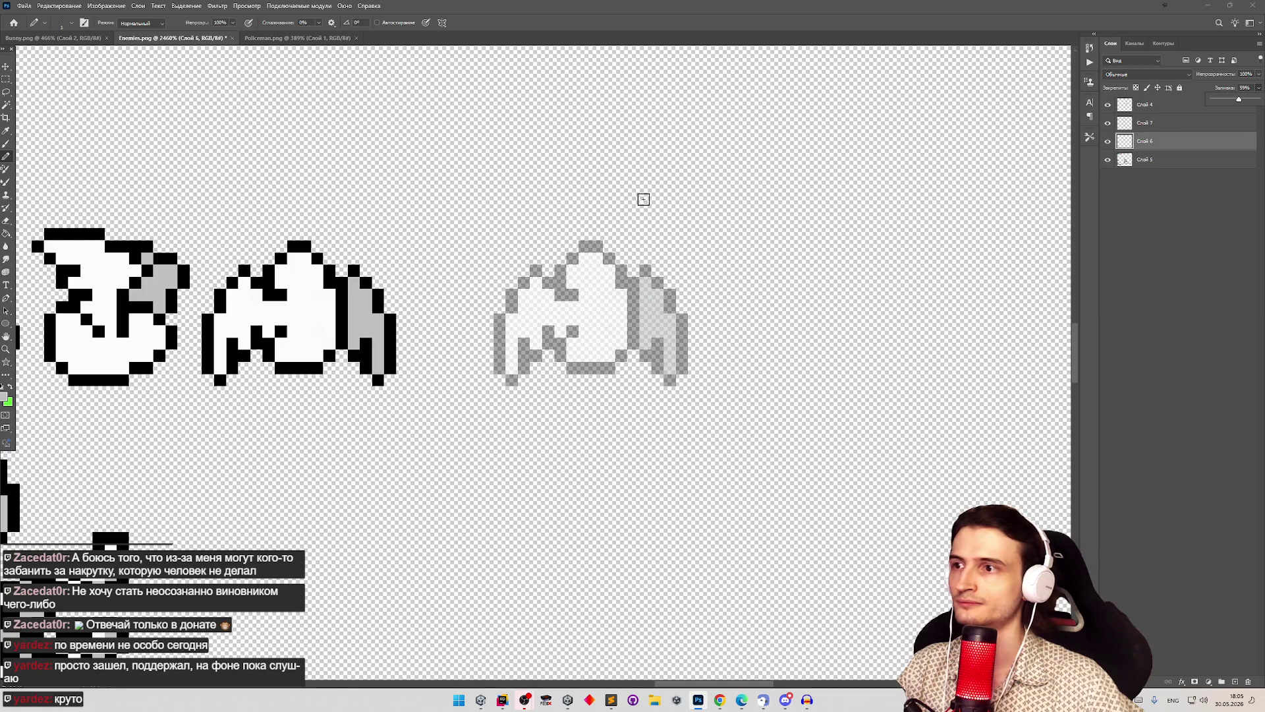
Step: Check the faded copy's layer visibility and make Слой 7 the active drawing layer
{"action": "key", "text": "z"}
{"action": "left_click", "coordinate": [479, 162]}
{"action": "scroll", "coordinate": [590, 197], "scroll_direction": "down", "scroll_amount": 3}
{"action": "key", "text": "b"}
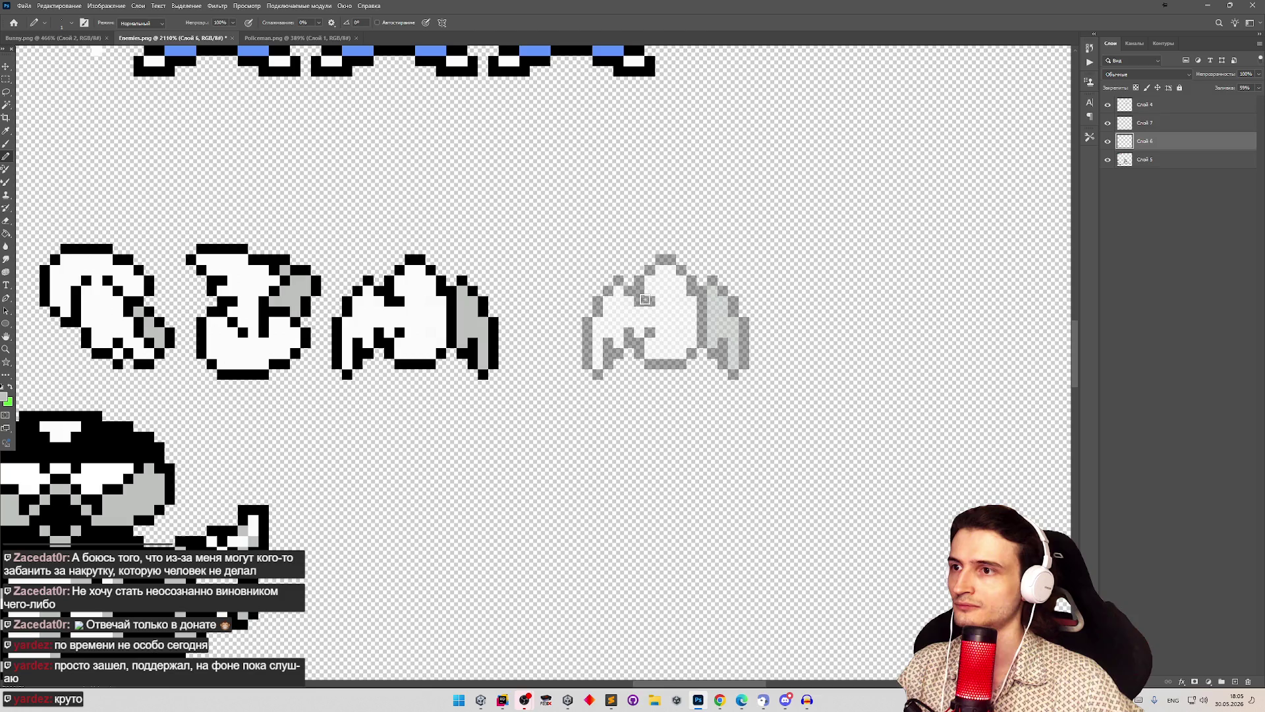
{"action": "left_click", "coordinate": [1108, 142]}
{"action": "left_click", "coordinate": [1108, 142]}
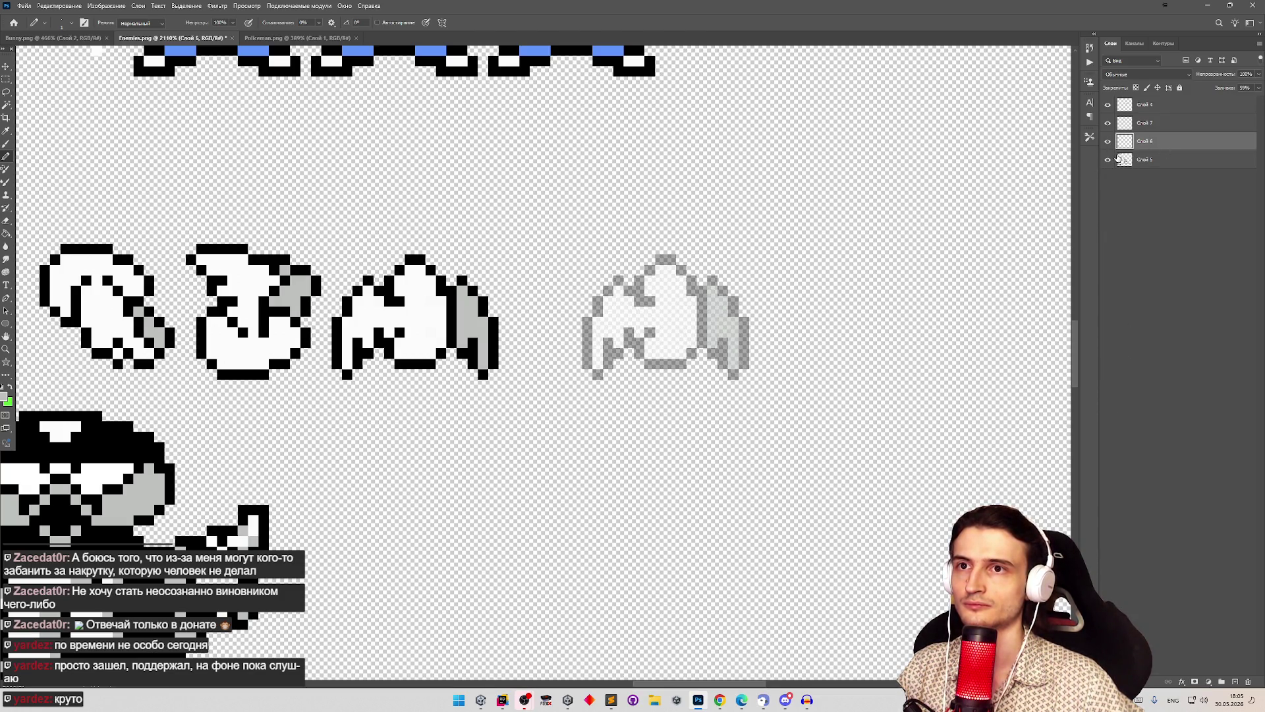
{"action": "left_click", "coordinate": [1119, 160]}
{"action": "left_click", "coordinate": [1108, 143]}
{"action": "left_click", "coordinate": [1108, 143]}
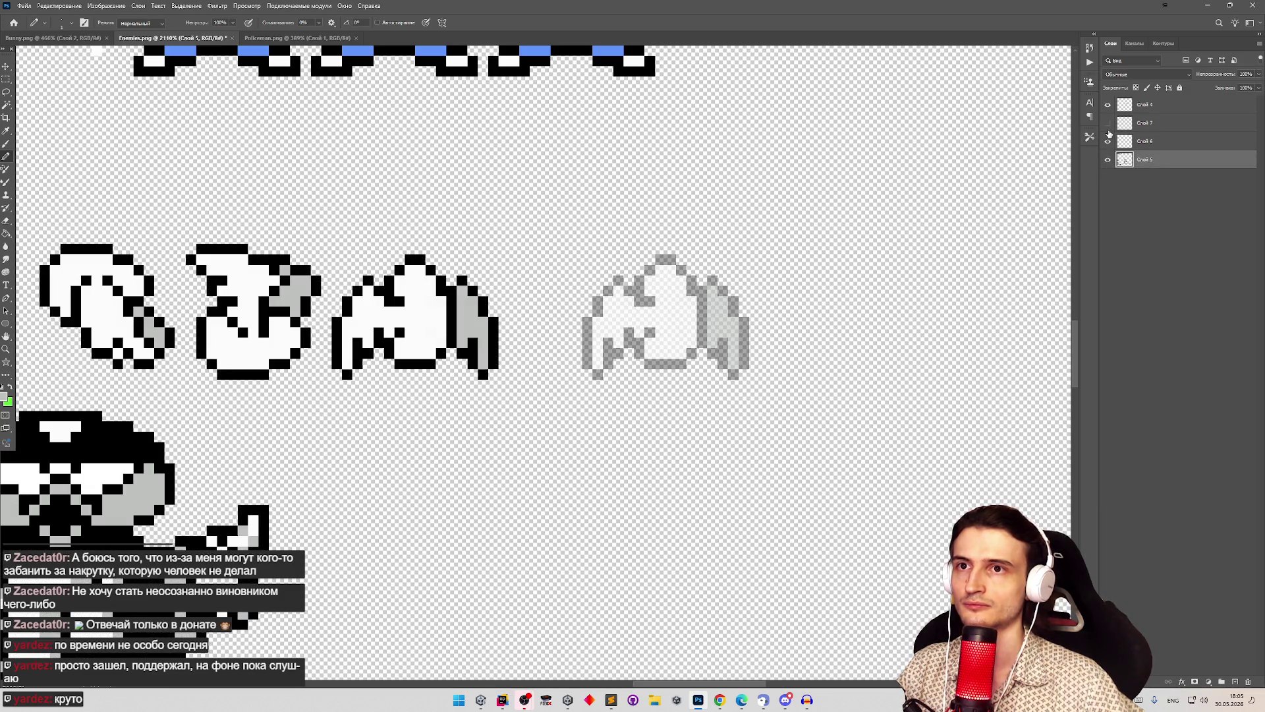
{"action": "left_click", "coordinate": [1108, 123]}
{"action": "left_click", "coordinate": [1140, 125]}
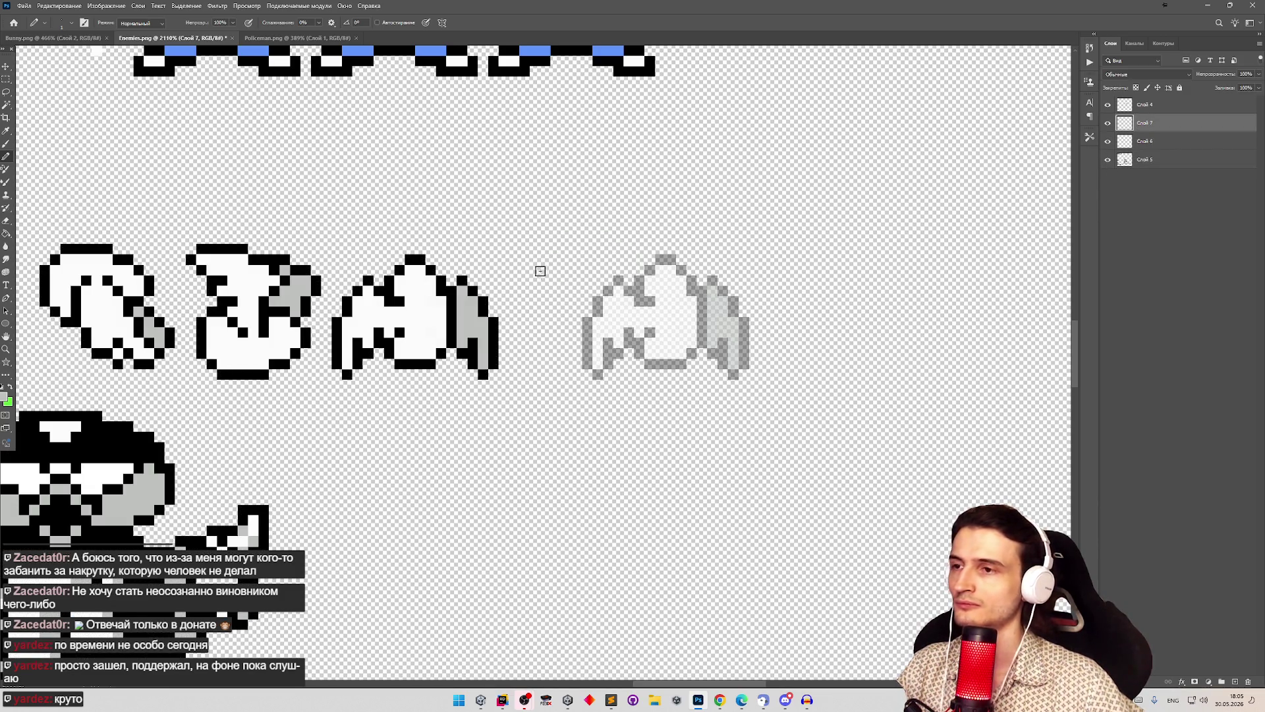
Step: Trace black outline pixels along the faded copy's top edge on Слой 7, erasing stray pixels
{"action": "left_click", "coordinate": [452, 333], "text": "alt"}
{"action": "mouse_move", "coordinate": [649, 302]}
{"action": "left_mouse_down"}
{"action": "mouse_move", "coordinate": [597, 258]}
{"action": "mouse_move", "coordinate": [548, 318]}
{"action": "mouse_move", "coordinate": [590, 311]}
{"action": "mouse_move", "coordinate": [620, 278]}
{"action": "mouse_move", "coordinate": [600, 263]}
{"action": "mouse_move", "coordinate": [626, 270]}
{"action": "mouse_move", "coordinate": [590, 257]}
{"action": "mouse_move", "coordinate": [561, 320]}
{"action": "left_mouse_up"}
{"action": "key", "text": "ctrl+z"}
{"action": "key", "text": "ctrl+z"}
{"action": "key", "text": "ctrl+z"}
{"action": "left_click_drag", "start_coordinate": [609, 319], "coordinate": [619, 313]}
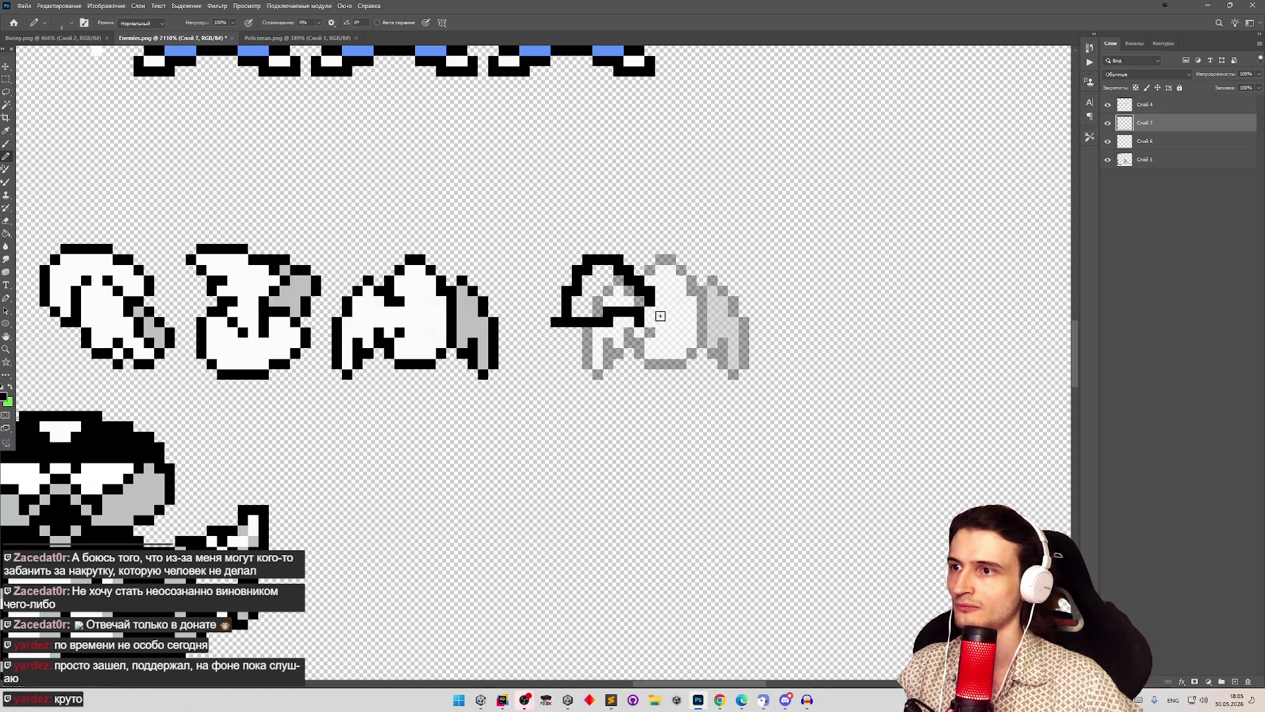
{"action": "key", "text": "e"}
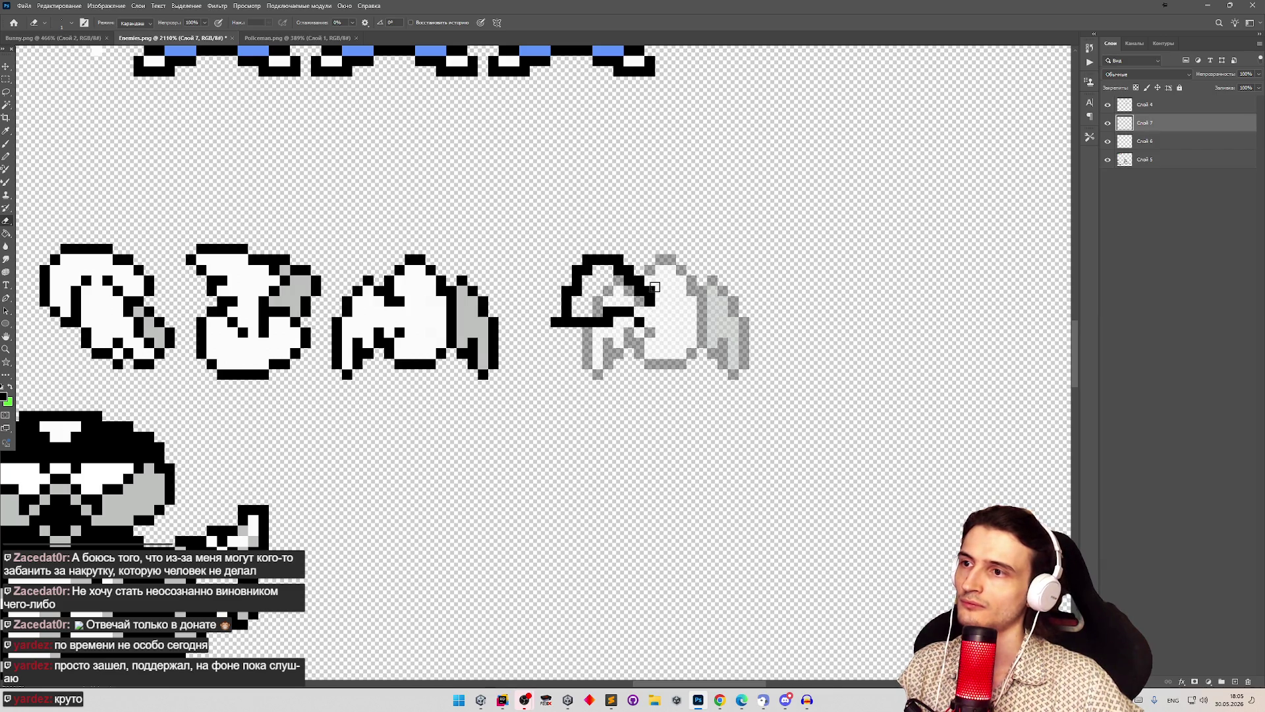
{"action": "mouse_move", "coordinate": [645, 274]}
{"action": "left_mouse_down"}
{"action": "mouse_move", "coordinate": [617, 255]}
{"action": "mouse_move", "coordinate": [574, 273]}
{"action": "mouse_move", "coordinate": [538, 374]}
{"action": "mouse_move", "coordinate": [676, 323]}
{"action": "left_mouse_up"}
{"action": "key", "text": "z"}
{"action": "key", "text": "b"}
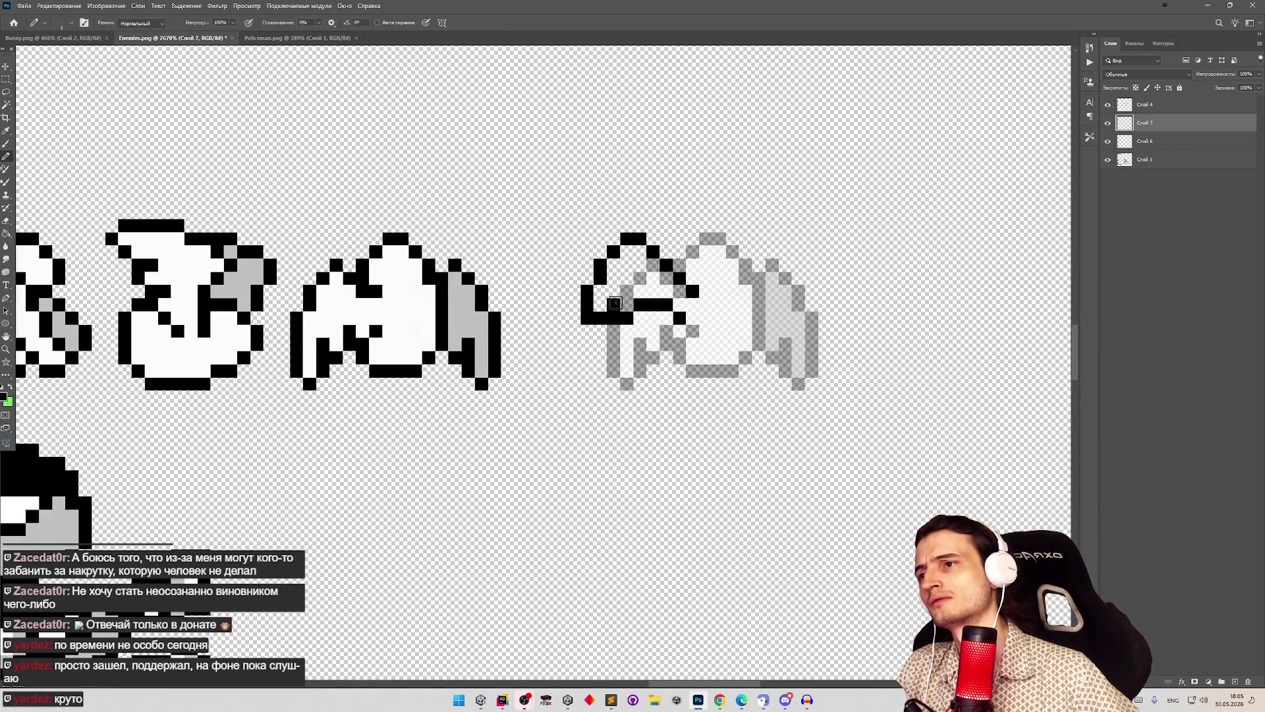
{"action": "left_click", "coordinate": [626, 295]}
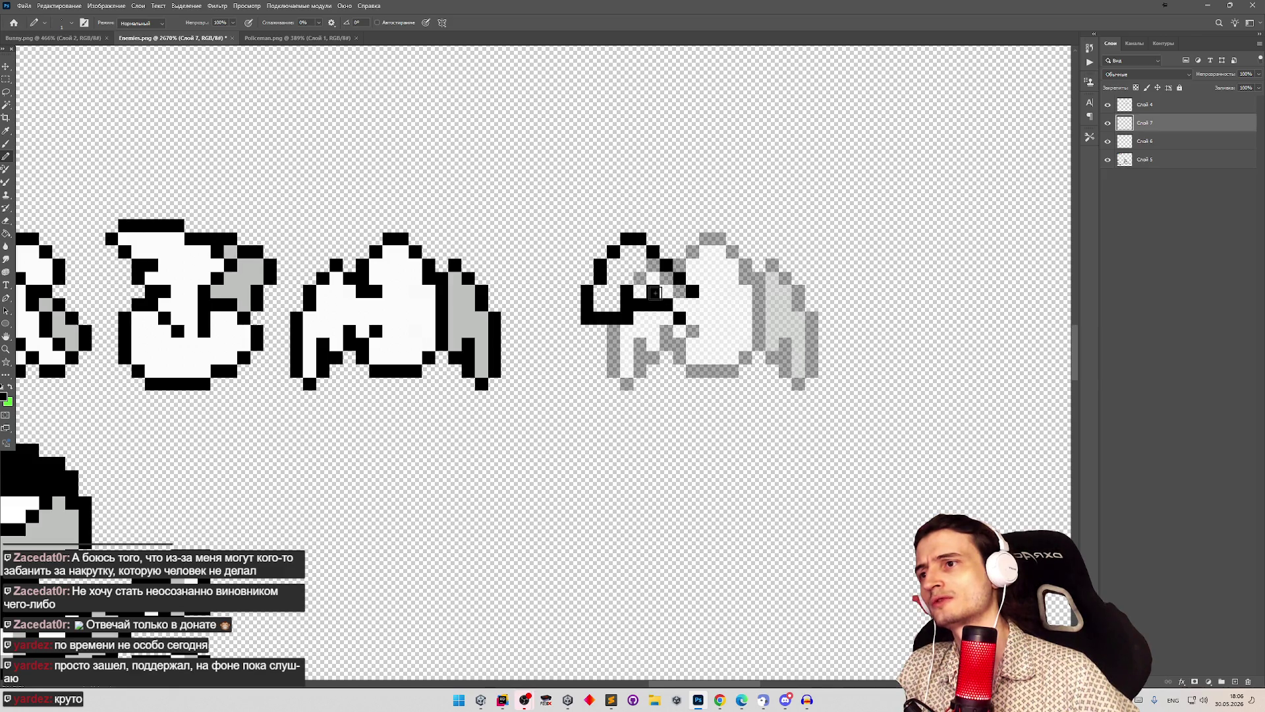
{"action": "key", "text": "z"}
{"action": "scroll", "coordinate": [741, 296], "scroll_direction": "down", "scroll_amount": 5}
Step: Erase two stray black outline pixels and reshape the black pixels around the sprite's eye
{"action": "scroll", "coordinate": [737, 303], "scroll_direction": "up", "scroll_amount": 4}
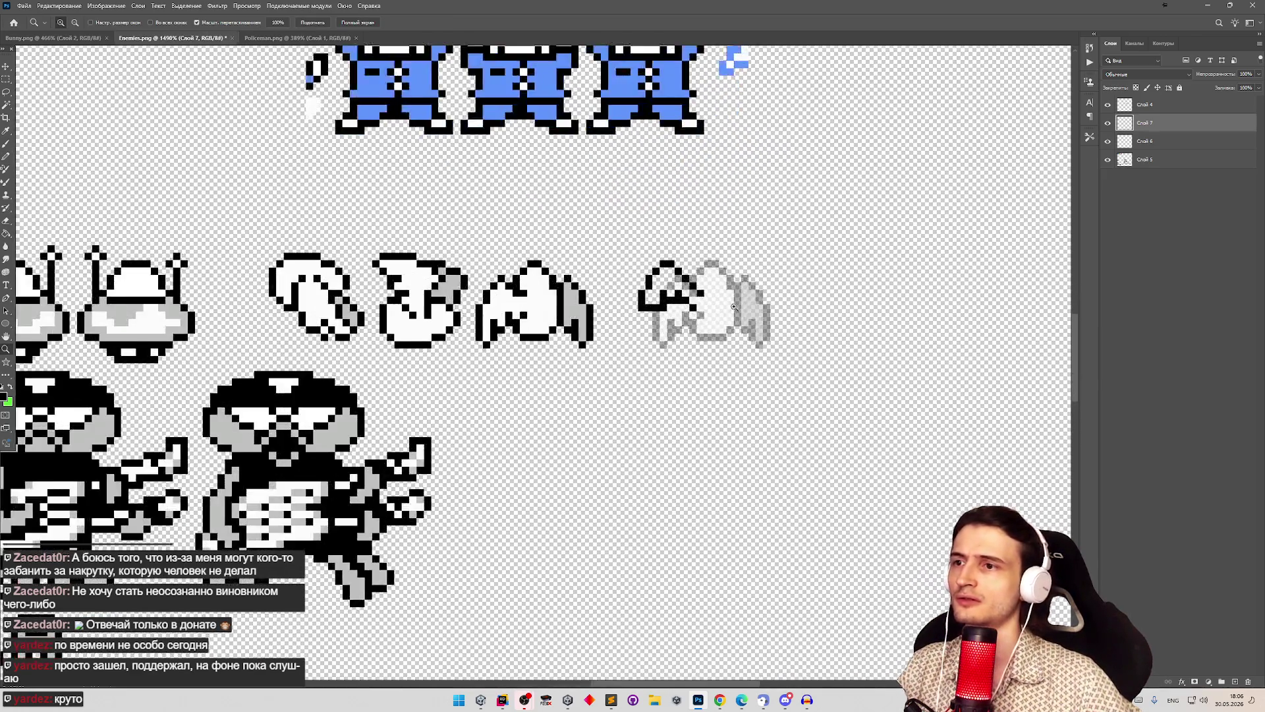
{"action": "scroll", "coordinate": [734, 306], "scroll_direction": "up", "scroll_amount": 3}
{"action": "key", "text": "b"}
{"action": "key", "text": "e"}
{"action": "left_click", "coordinate": [598, 312]}
{"action": "left_click", "coordinate": [617, 283]}
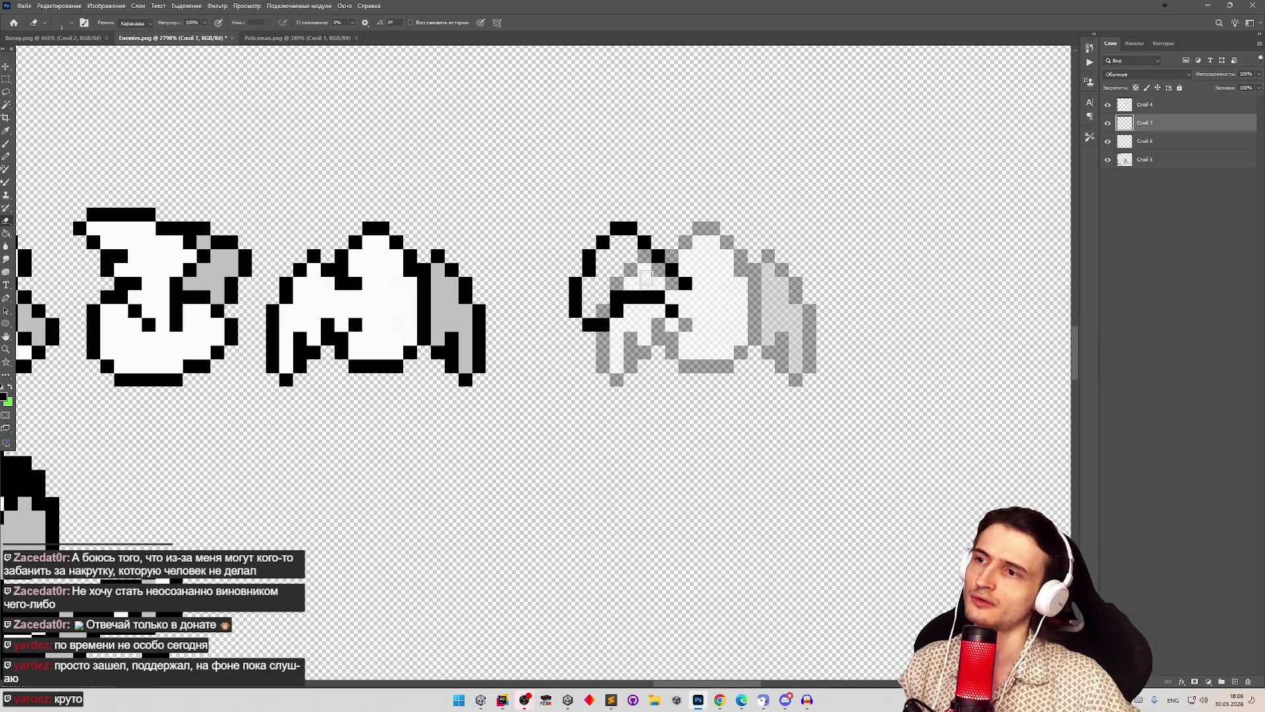
{"action": "key", "text": "b"}
{"action": "left_click", "coordinate": [605, 298]}
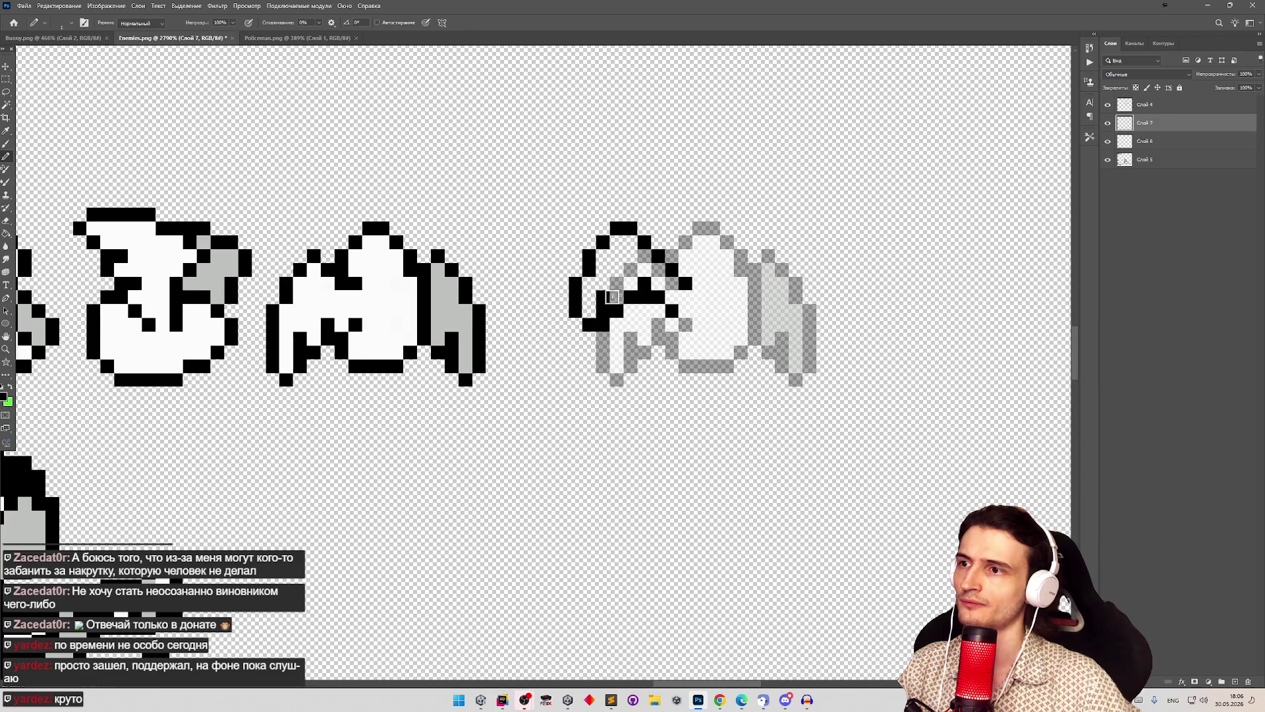
{"action": "left_click", "coordinate": [603, 300]}
{"action": "left_click", "coordinate": [617, 286]}
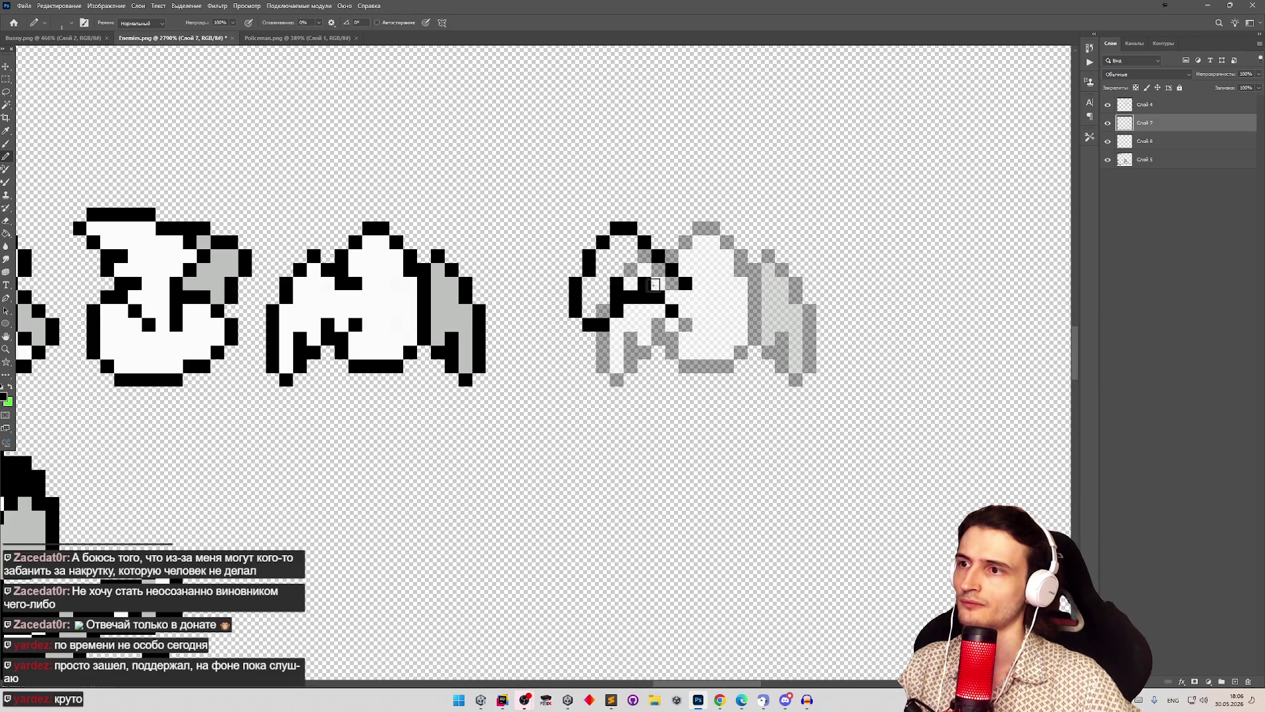
{"action": "key", "text": "ctrl+z"}
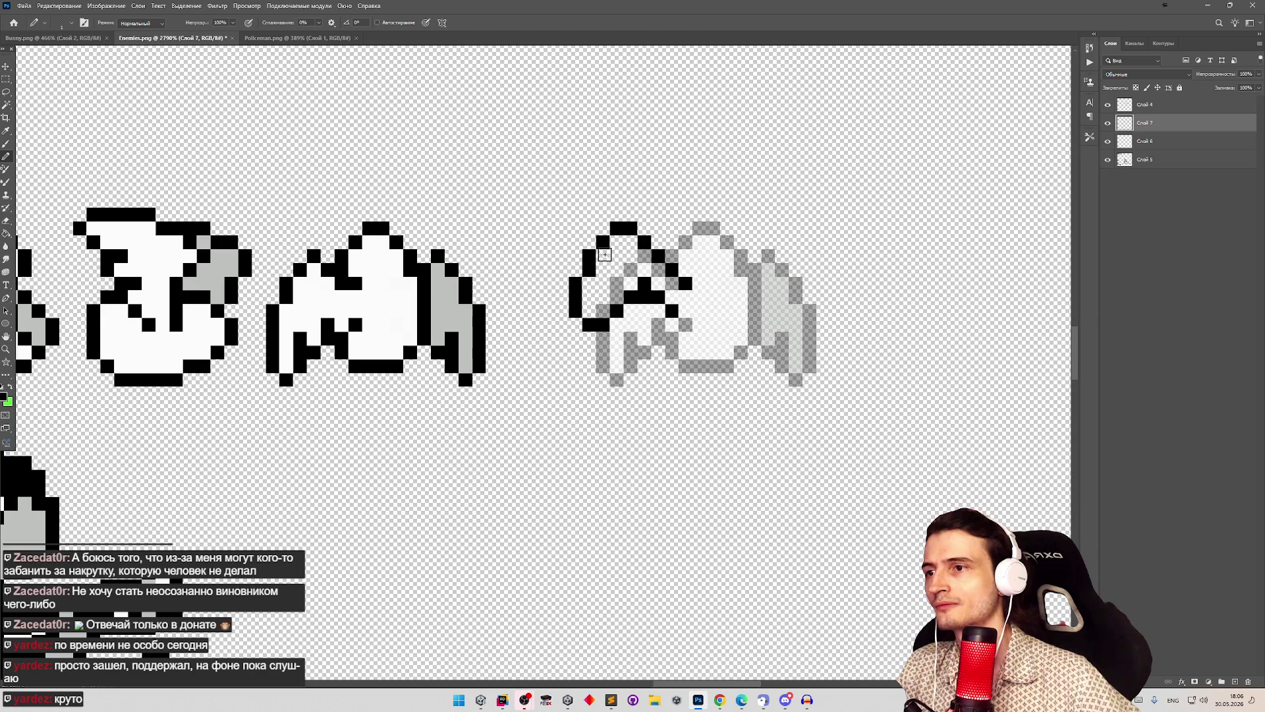
{"action": "key", "text": "e"}
{"action": "key", "text": "b"}
{"action": "left_click", "coordinate": [616, 282]}
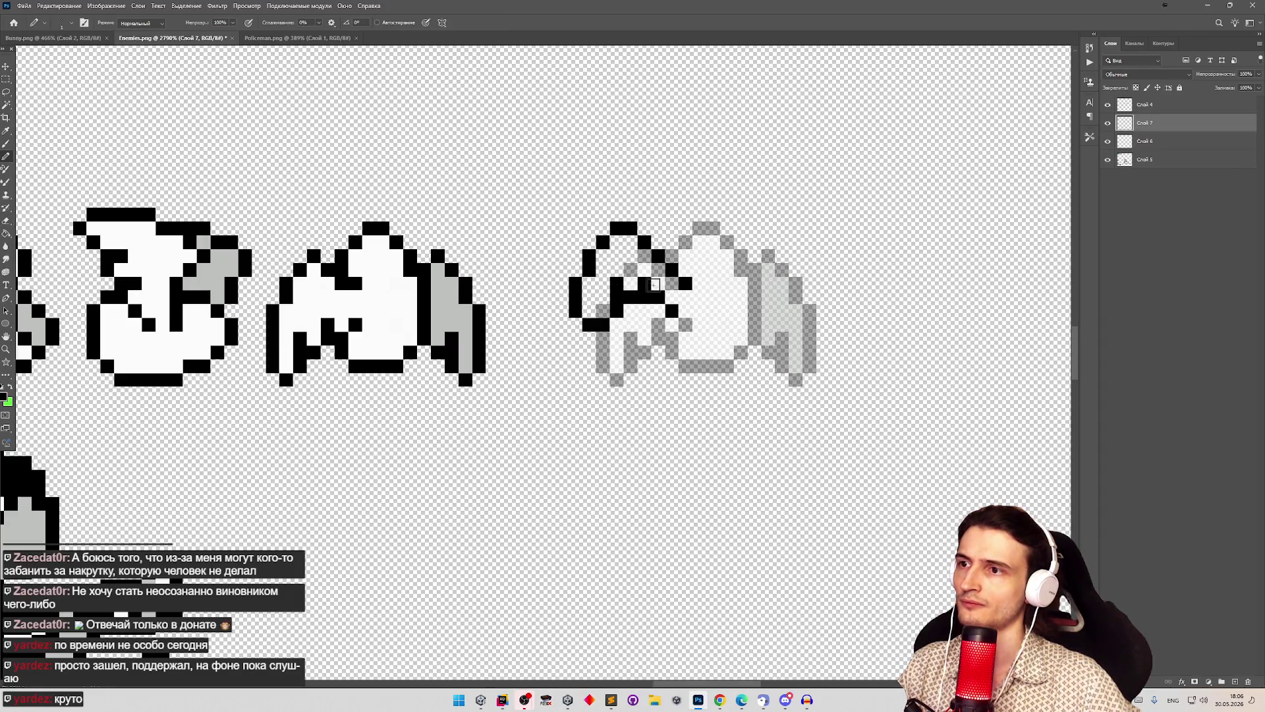
{"action": "key", "text": "ctrl+z"}
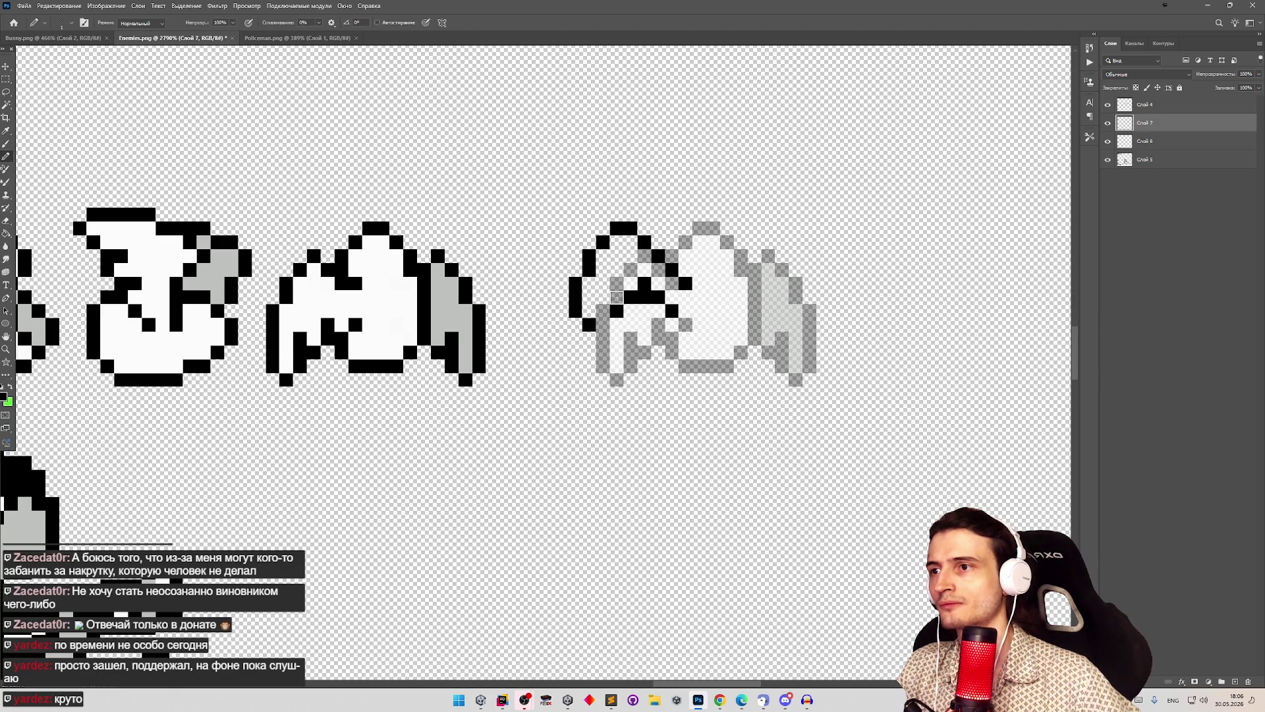
Step: Draw a black outline down the fourth sprite's left edge
{"action": "key", "text": "z"}
{"action": "scroll", "coordinate": [619, 311], "scroll_direction": "down", "scroll_amount": 5}
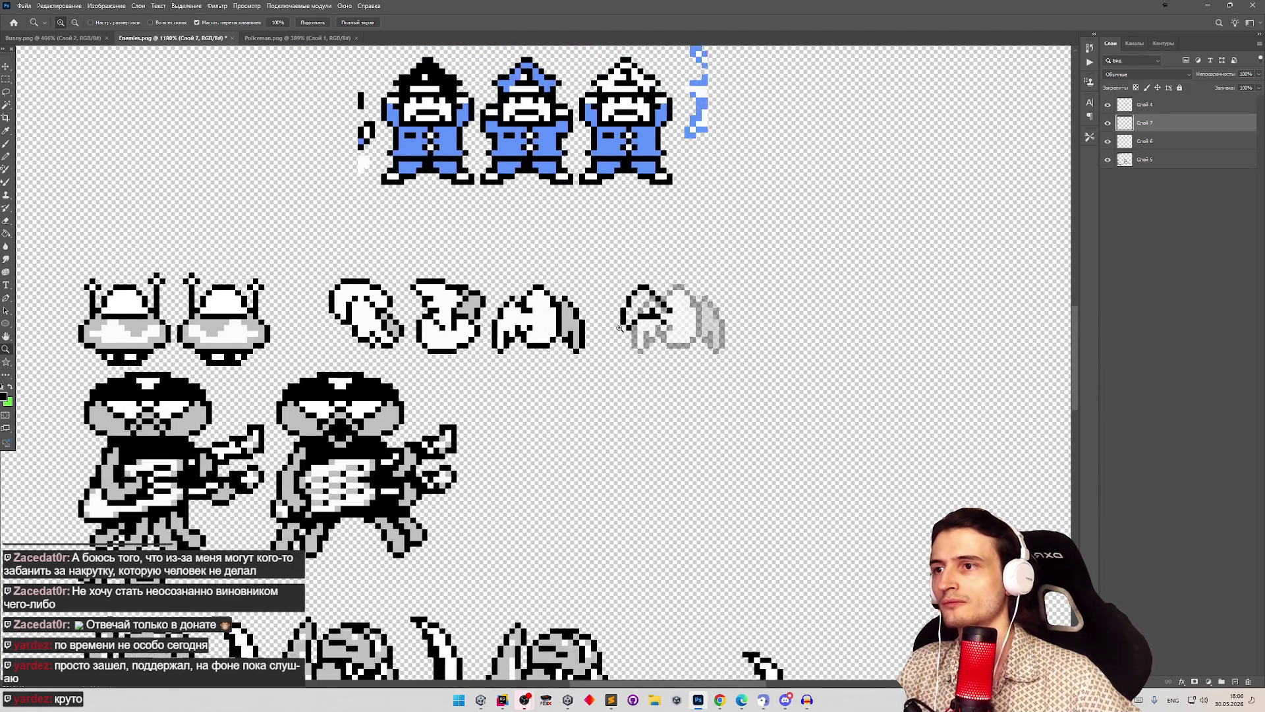
{"action": "scroll", "coordinate": [642, 310], "scroll_direction": "up", "scroll_amount": 5}
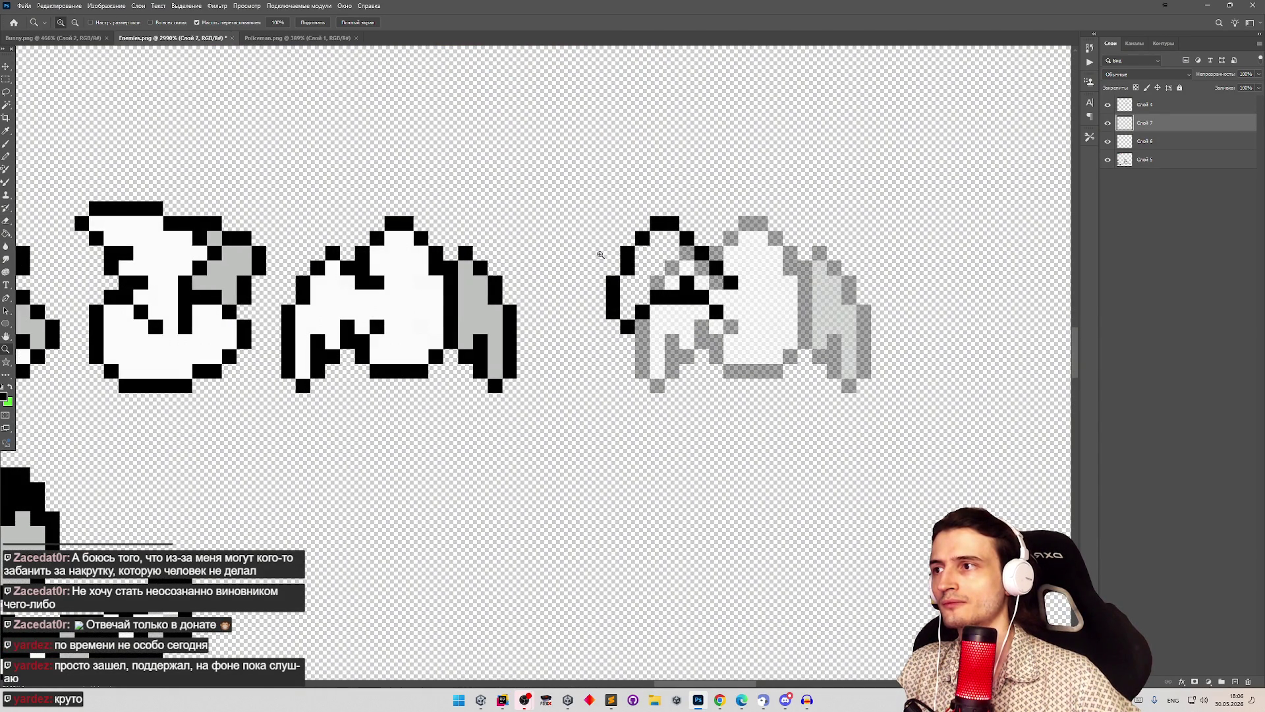
{"action": "scroll", "coordinate": [601, 255], "scroll_direction": "down", "scroll_amount": 5}
{"action": "scroll", "coordinate": [613, 263], "scroll_direction": "up", "scroll_amount": 4}
{"action": "key", "text": "b"}
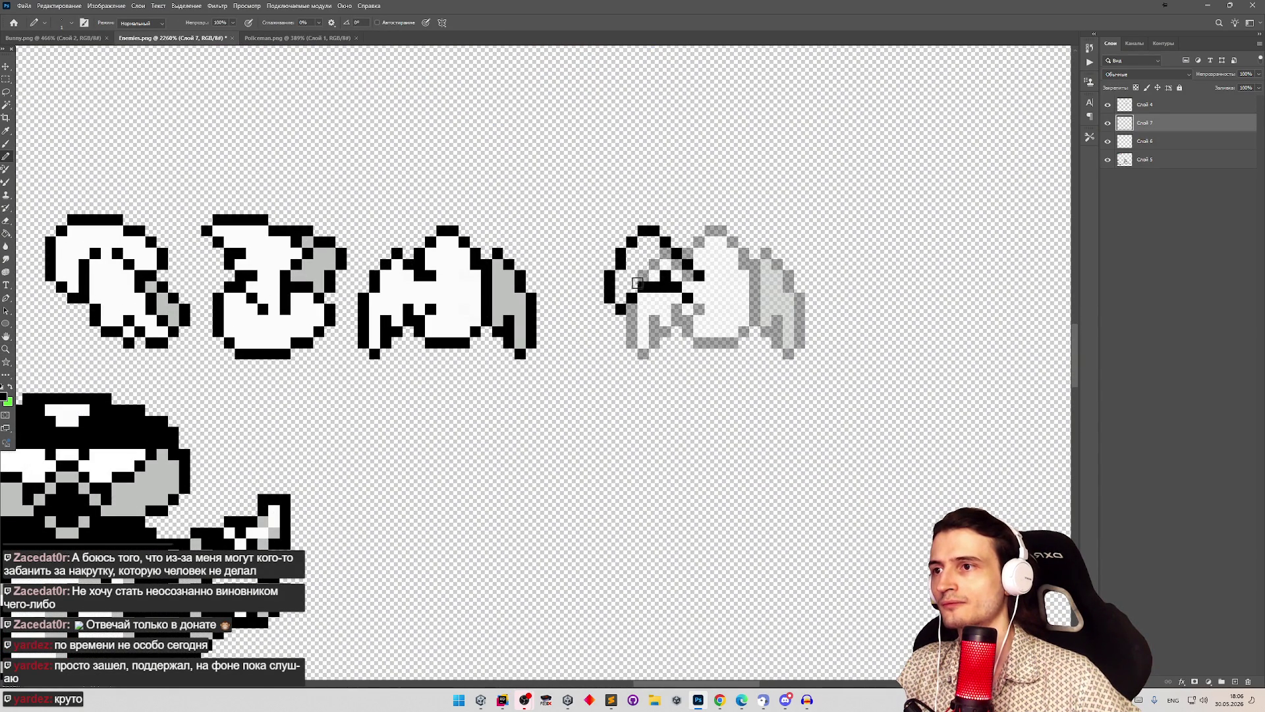
{"action": "key", "text": "z"}
{"action": "scroll", "coordinate": [672, 239], "scroll_direction": "down", "scroll_amount": 5}
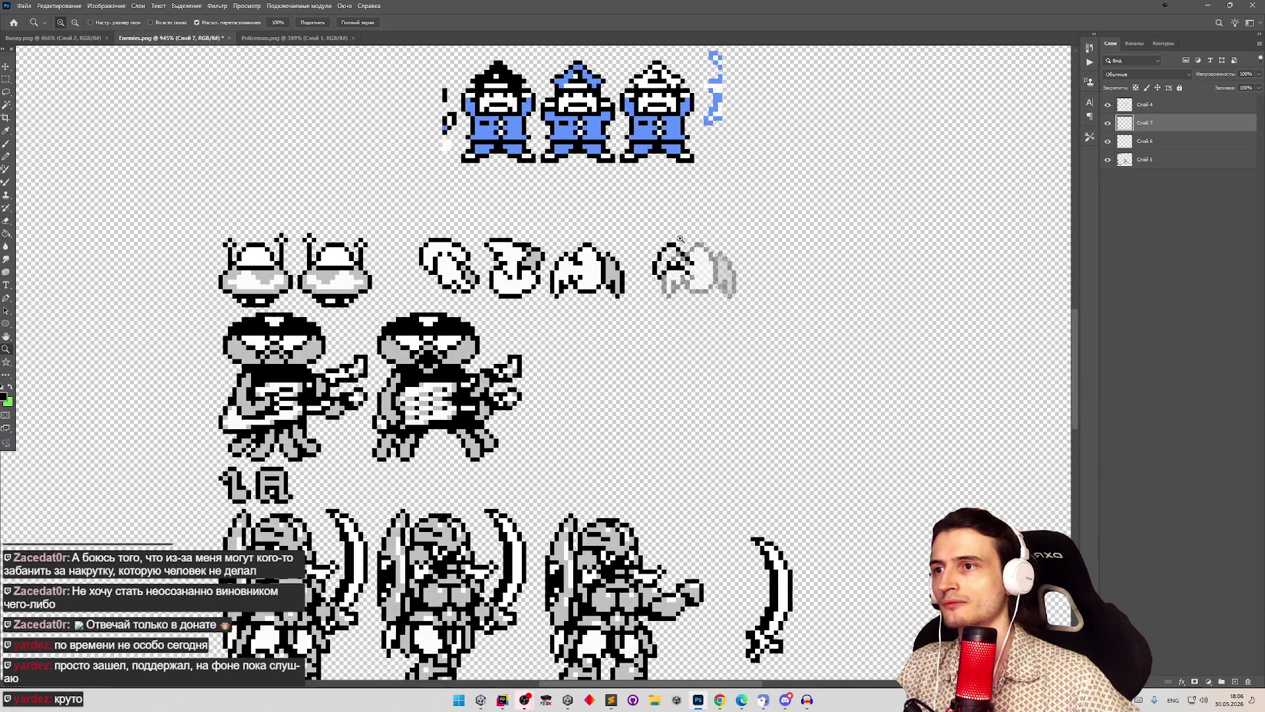
{"action": "scroll", "coordinate": [672, 240], "scroll_direction": "up", "scroll_amount": 4}
{"action": "key", "text": "e"}
{"action": "key", "text": "b"}
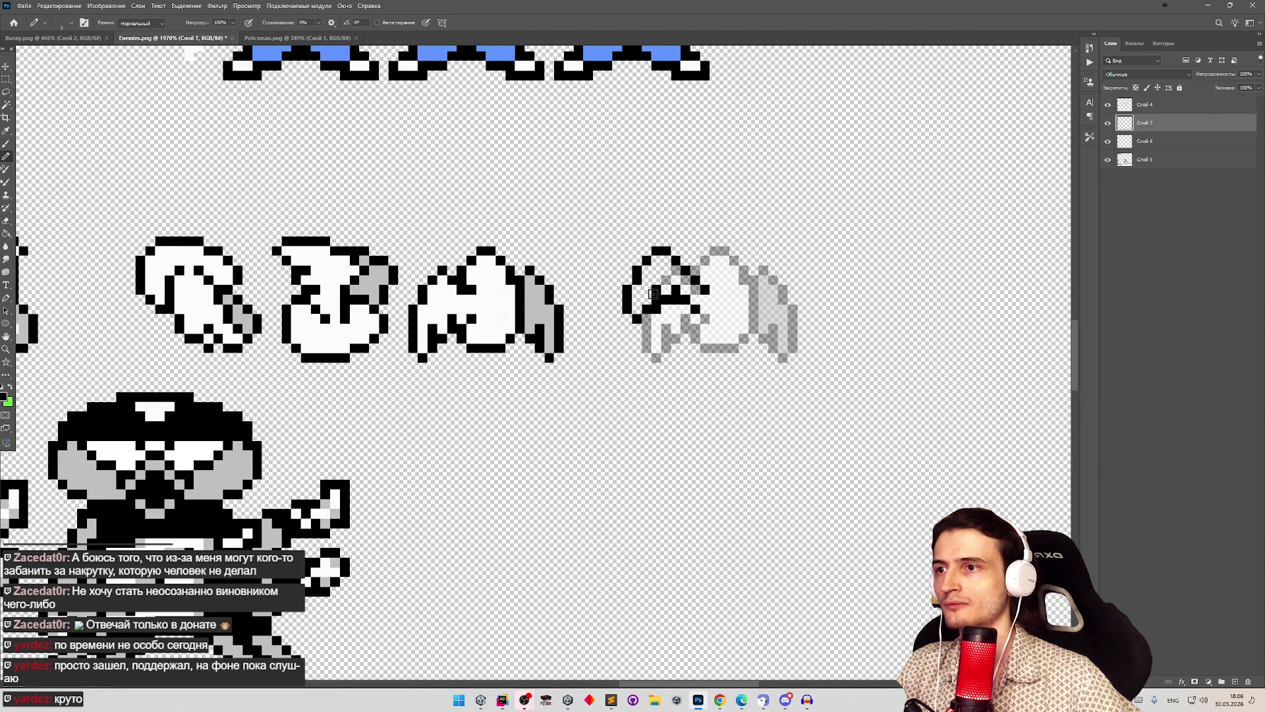
{"action": "key", "text": "z"}
{"action": "scroll", "coordinate": [642, 247], "scroll_direction": "down", "scroll_amount": 4}
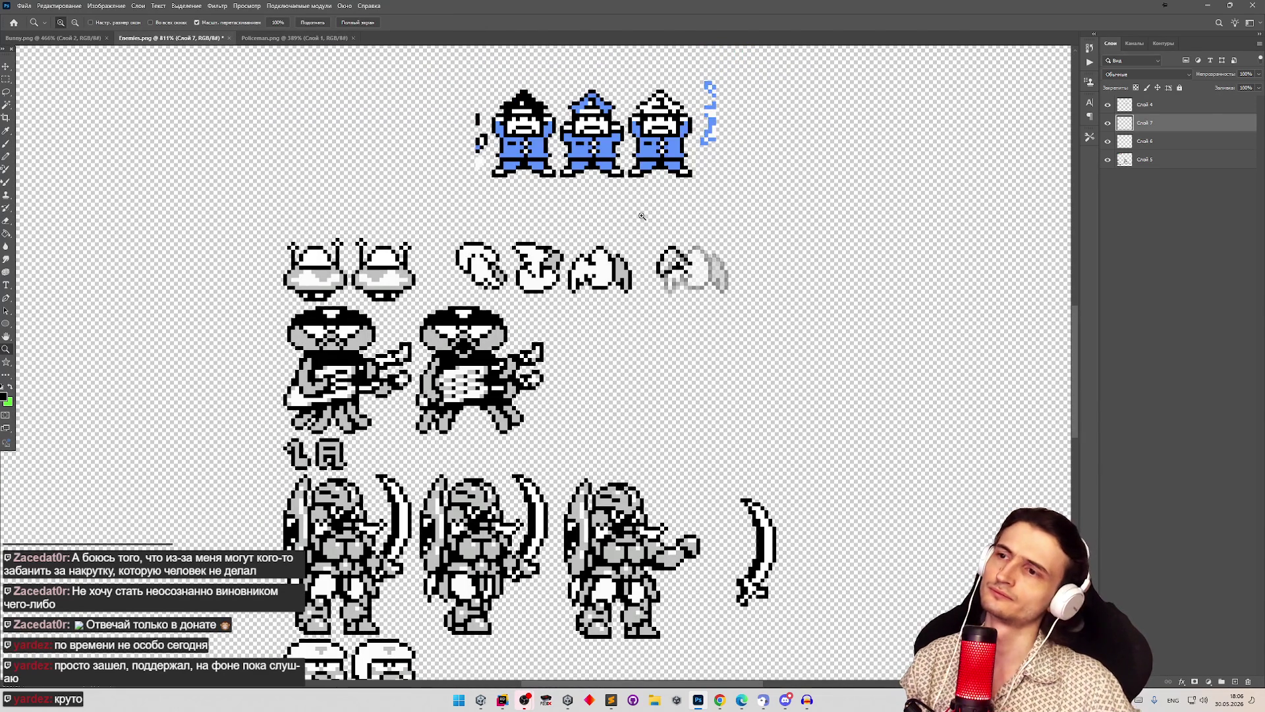
{"action": "scroll", "coordinate": [649, 218], "scroll_direction": "up", "scroll_amount": 4}
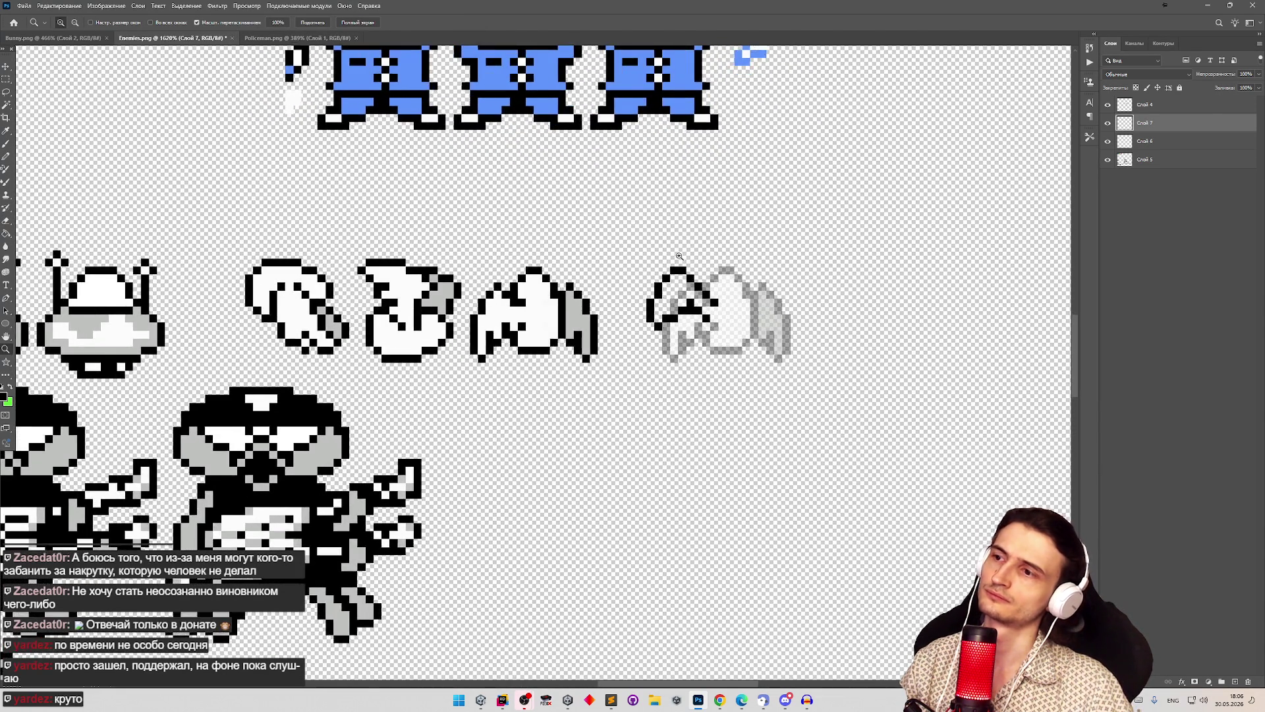
{"action": "key", "text": "b"}
{"action": "mouse_move", "coordinate": [634, 338]}
{"action": "left_mouse_down"}
{"action": "mouse_move", "coordinate": [634, 375]}
{"action": "mouse_move", "coordinate": [644, 357]}
{"action": "left_mouse_up"}
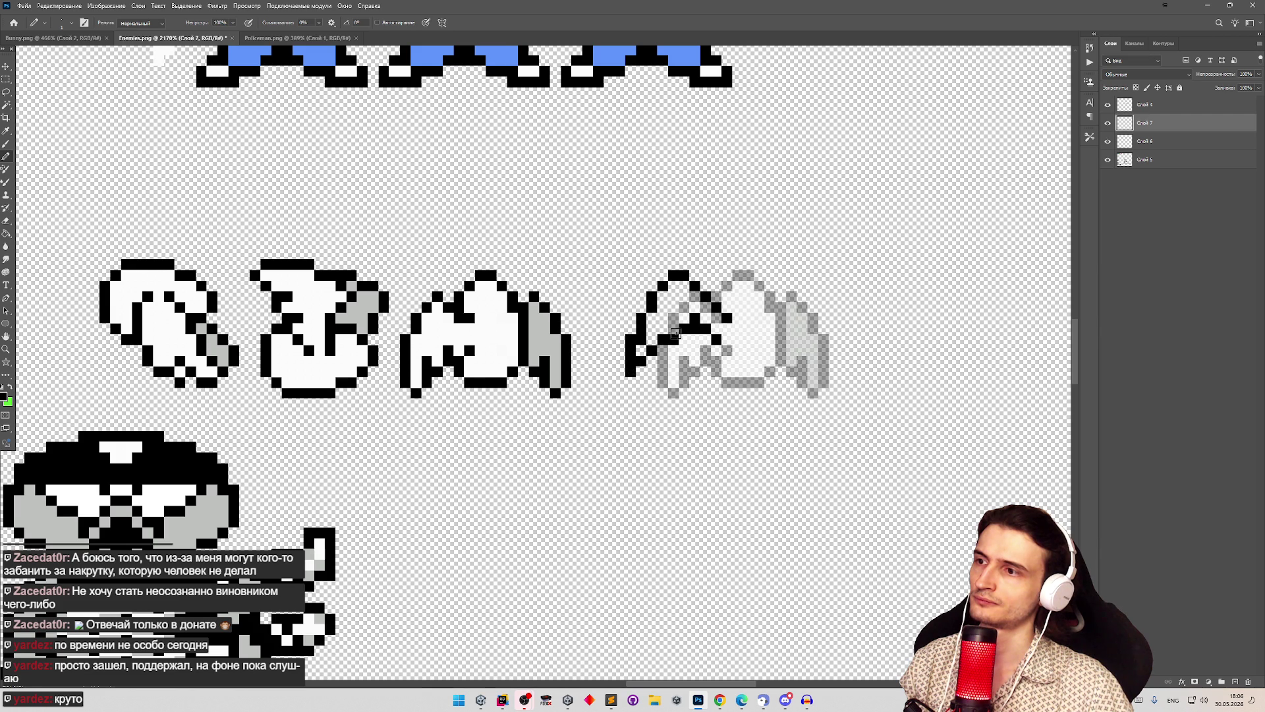
{"action": "key", "text": "z"}
{"action": "scroll", "coordinate": [672, 323], "scroll_direction": "down", "scroll_amount": 4}
{"action": "scroll", "coordinate": [670, 308], "scroll_direction": "up", "scroll_amount": 2}
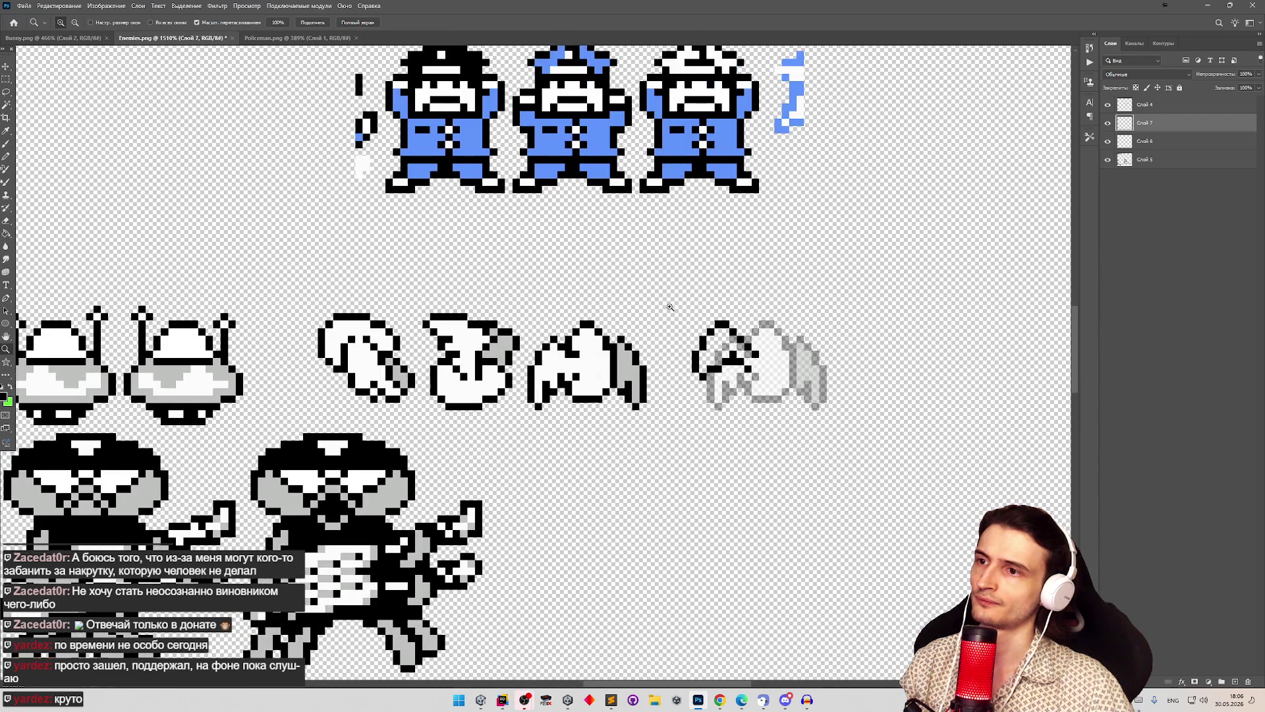
{"action": "scroll", "coordinate": [655, 317], "scroll_direction": "down", "scroll_amount": 4}
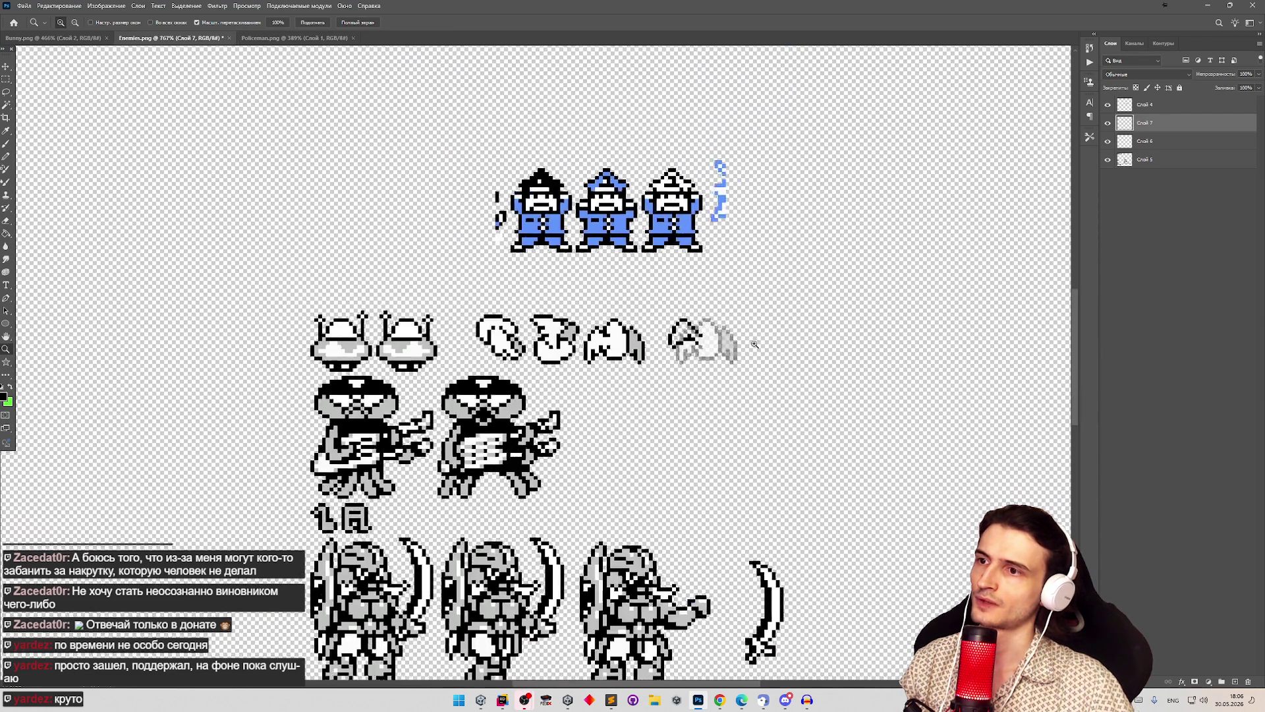
{"action": "scroll", "coordinate": [738, 339], "scroll_direction": "up", "scroll_amount": 3}
Step: Copy the third winged sprite onto a new layer, rotate it, and move it up-right
{"action": "key", "text": "m"}
{"action": "mouse_move", "coordinate": [464, 305]}
{"action": "left_mouse_down"}
{"action": "mouse_move", "coordinate": [593, 372]}
{"action": "mouse_move", "coordinate": [517, 377]}
{"action": "left_mouse_up"}
{"action": "key", "text": "alt+bracketleft"}
{"action": "left_click", "coordinate": [824, 209]}
{"action": "left_click", "coordinate": [601, 251]}
{"action": "key", "text": "alt+bracketleft"}
{"action": "key", "text": "ctrl+j"}
{"action": "mouse_move", "coordinate": [526, 333]}
{"action": "left_mouse_down"}
{"action": "mouse_move", "coordinate": [805, 292]}
{"action": "mouse_move", "coordinate": [826, 319]}
{"action": "mouse_move", "coordinate": [879, 338]}
{"action": "mouse_move", "coordinate": [857, 373]}
{"action": "mouse_move", "coordinate": [850, 367]}
{"action": "left_mouse_up"}
{"action": "key", "text": "ctrl+t"}
{"action": "key", "text": "Return"}
{"action": "mouse_move", "coordinate": [805, 329]}
{"action": "left_mouse_down"}
{"action": "mouse_move", "coordinate": [736, 274]}
{"action": "mouse_move", "coordinate": [661, 311]}
{"action": "mouse_move", "coordinate": [790, 243]}
{"action": "left_mouse_up"}
Step: On Слой 7, redraw the fourth sprite's outline along its lower-left and bottom edges
{"action": "key", "text": "z"}
{"action": "left_click_drag", "start_coordinate": [649, 280], "coordinate": [672, 274]}
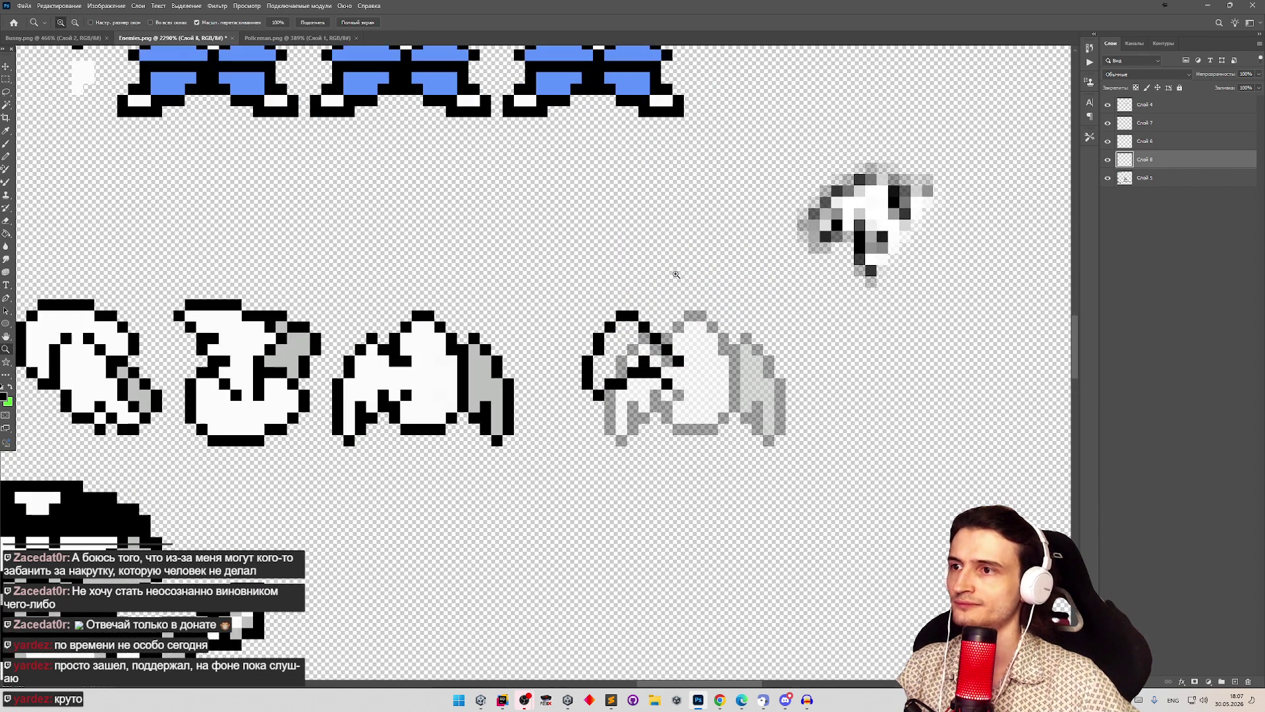
{"action": "key", "text": "e"}
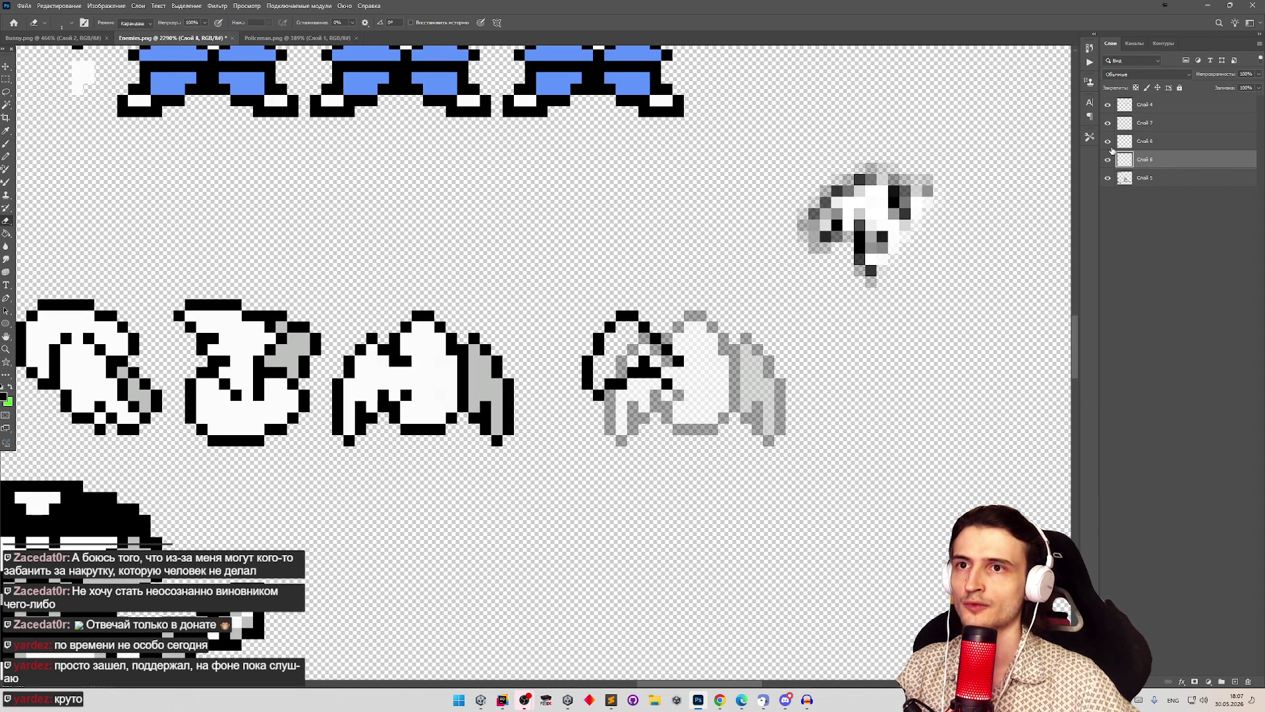
{"action": "left_click", "coordinate": [1108, 123]}
{"action": "left_click", "coordinate": [1107, 123]}
{"action": "left_click", "coordinate": [1125, 125]}
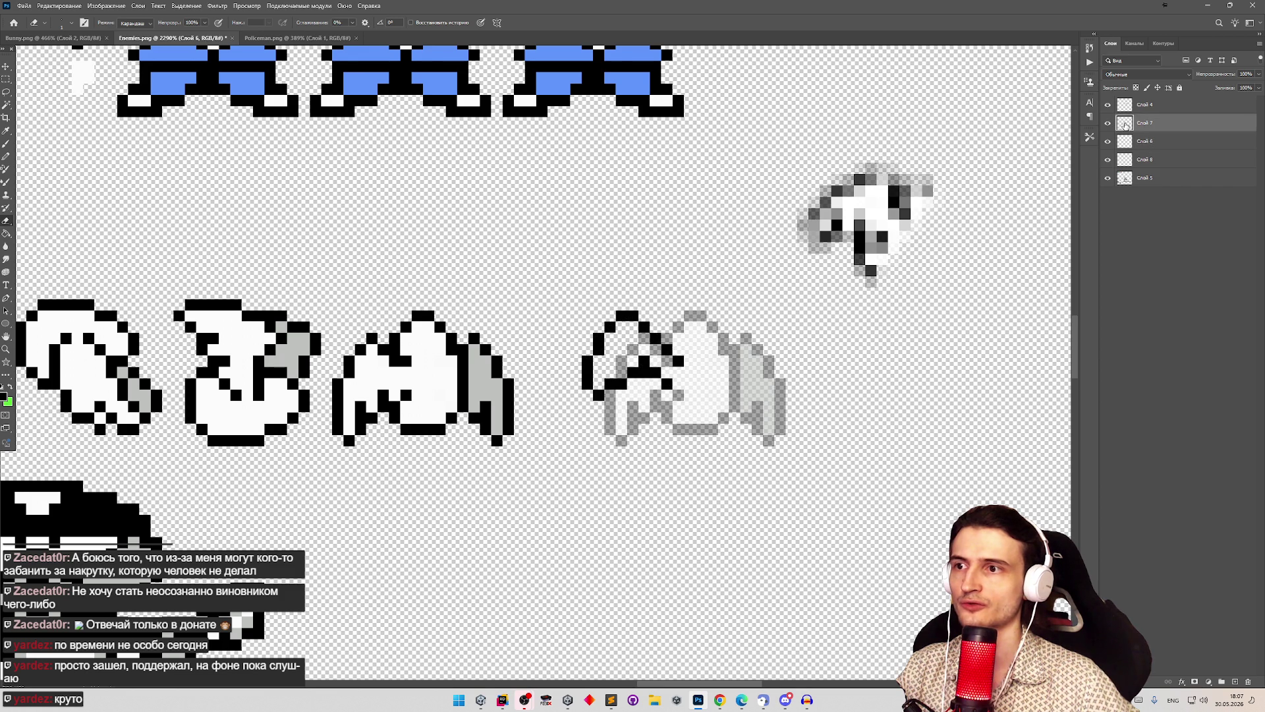
{"action": "mouse_move", "coordinate": [641, 315]}
{"action": "left_mouse_down"}
{"action": "mouse_move", "coordinate": [650, 346]}
{"action": "mouse_move", "coordinate": [666, 316]}
{"action": "mouse_move", "coordinate": [631, 304]}
{"action": "mouse_move", "coordinate": [621, 323]}
{"action": "left_mouse_up"}
{"action": "key", "text": "b"}
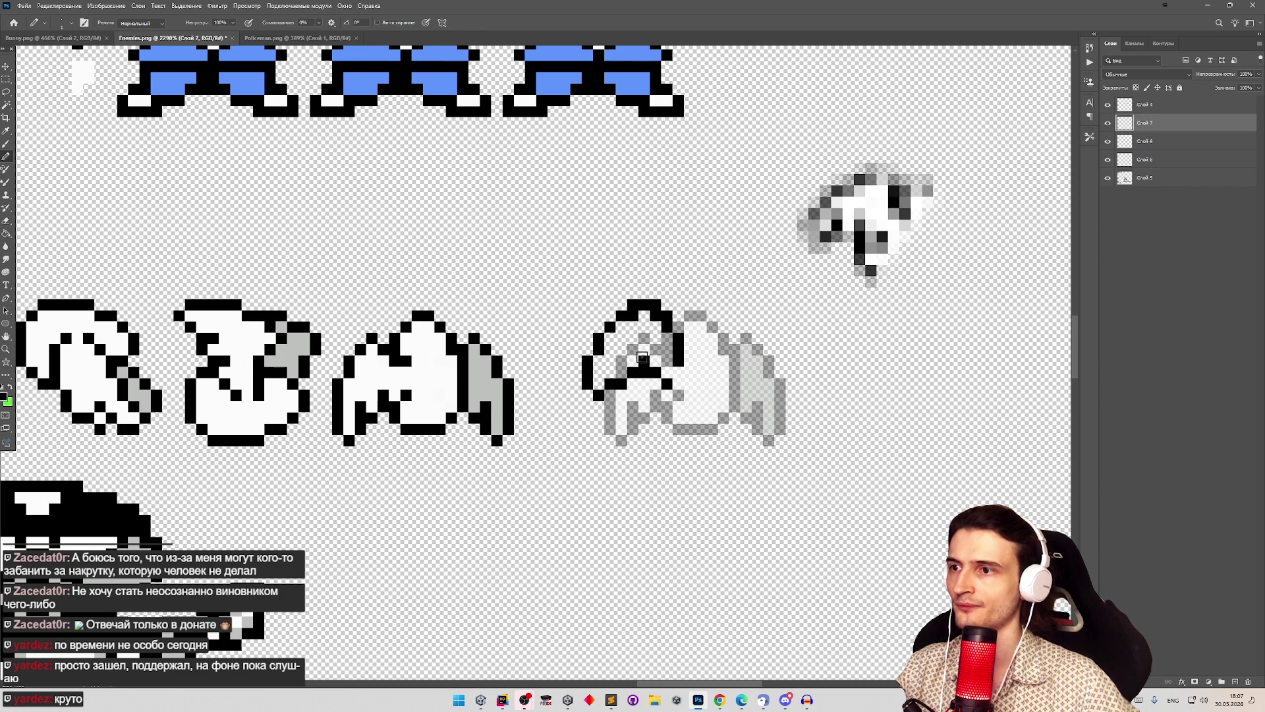
{"action": "key", "text": "e"}
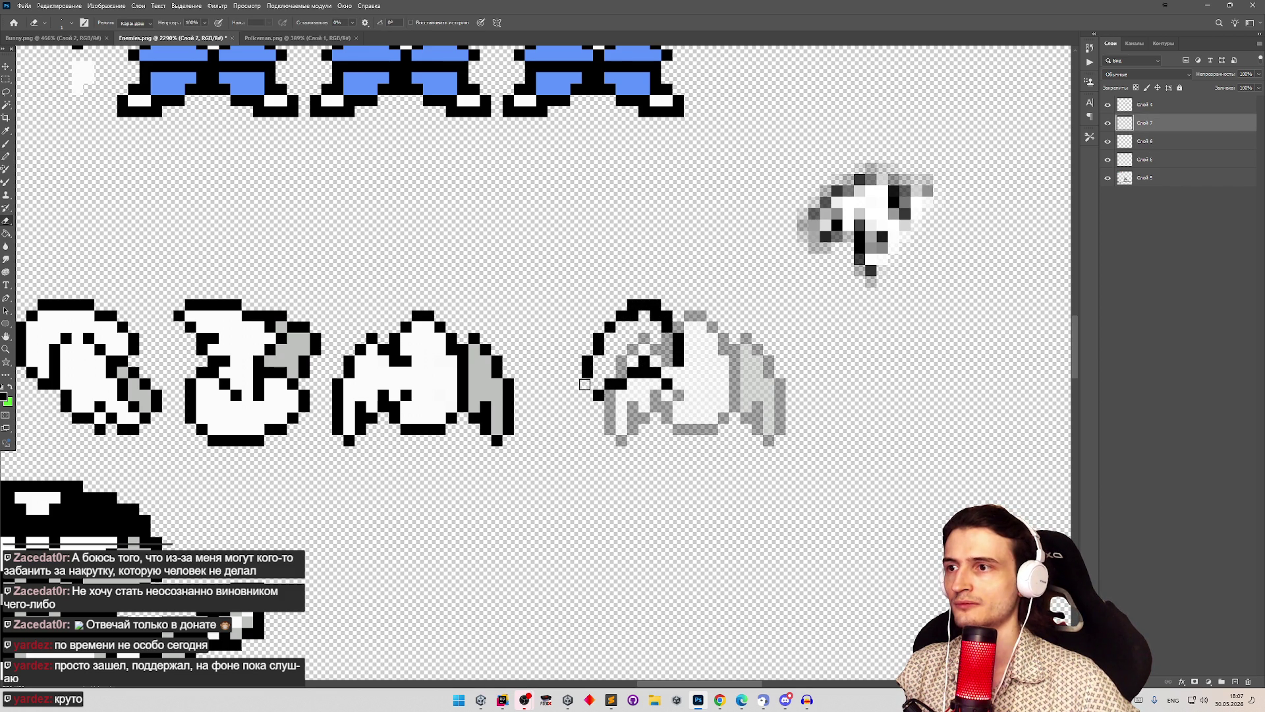
{"action": "key", "text": "b"}
{"action": "left_click_drag", "start_coordinate": [594, 376], "coordinate": [614, 384]}
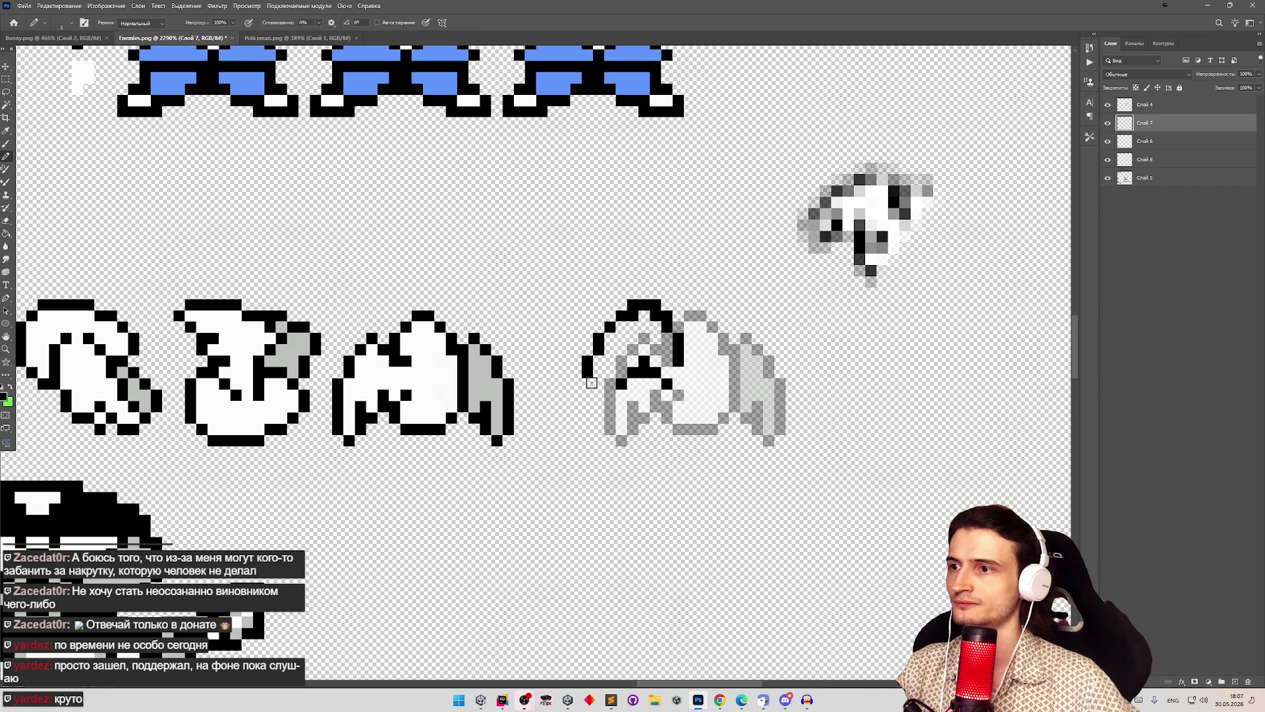
{"action": "key", "text": "ctrl+z"}
{"action": "mouse_move", "coordinate": [605, 392]}
{"action": "left_mouse_down"}
{"action": "mouse_move", "coordinate": [589, 395]}
{"action": "mouse_move", "coordinate": [613, 384]}
{"action": "left_mouse_up"}
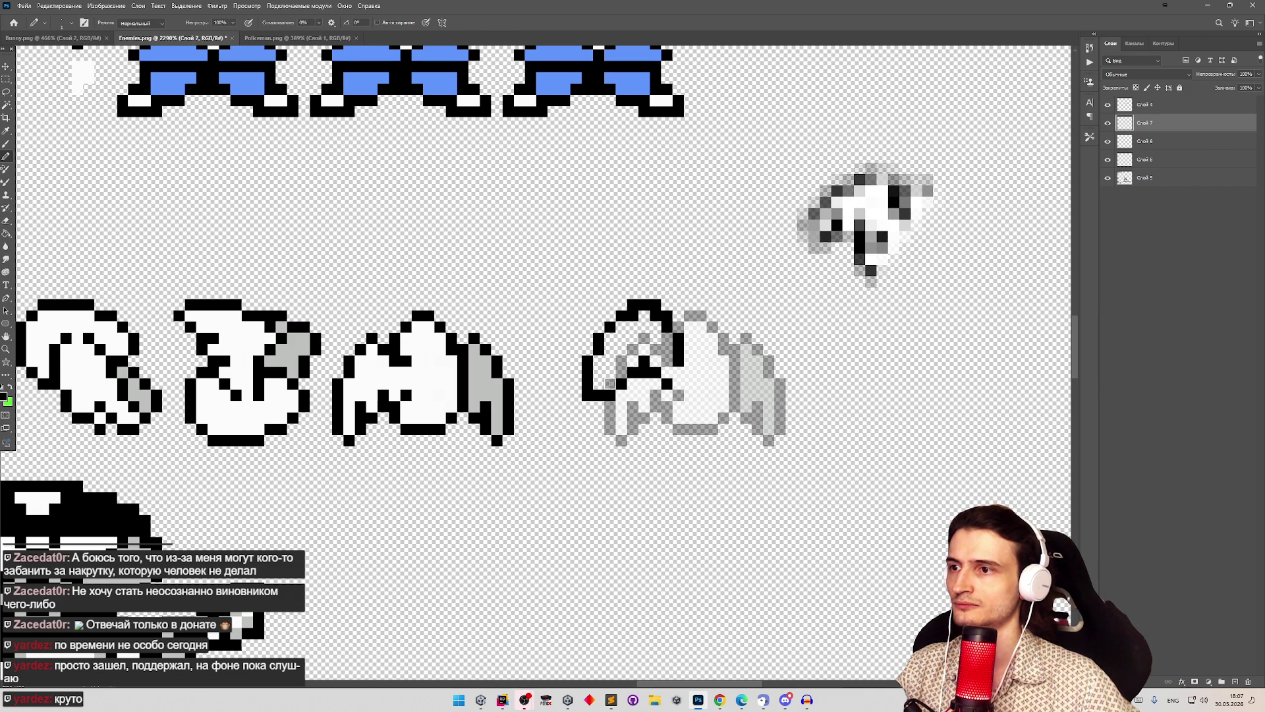
{"action": "key", "text": "e"}
{"action": "key", "text": "z"}
{"action": "left_click", "coordinate": [702, 340], "text": "alt"}
Step: Draw a wider wing outline above the sprite, redoing earlier attempts
{"action": "left_click", "coordinate": [703, 335]}
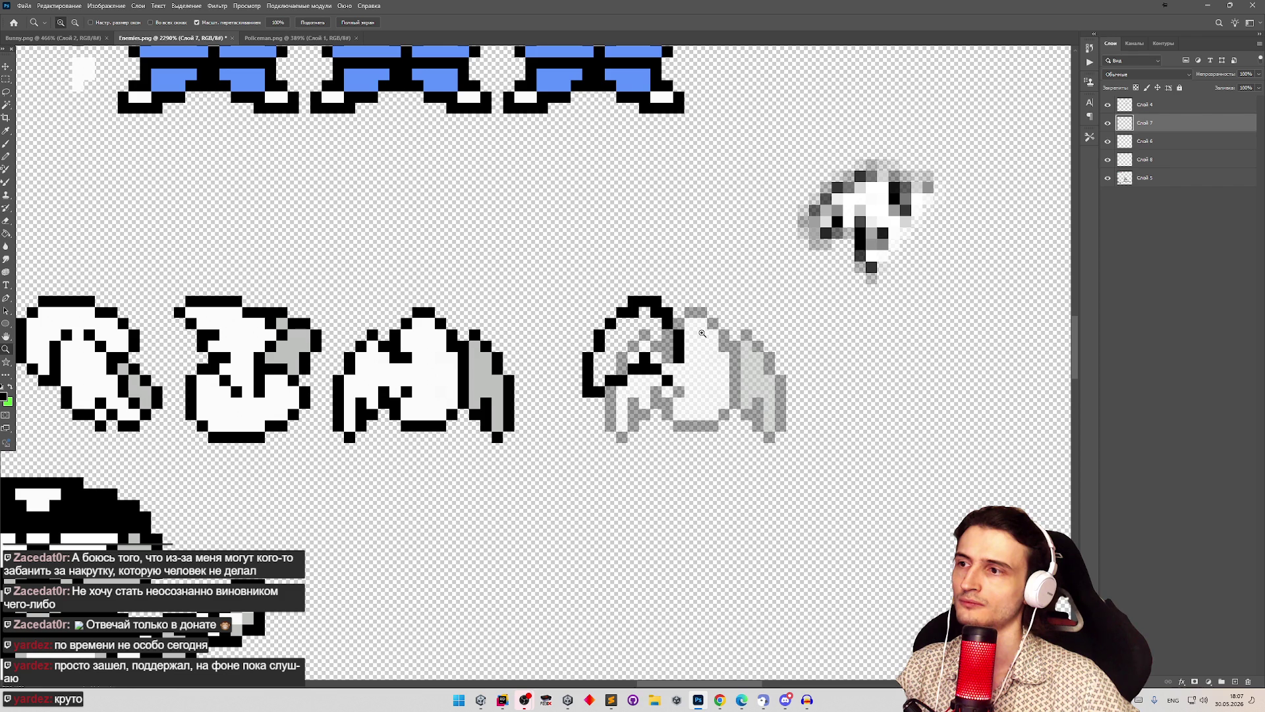
{"action": "key", "text": "e"}
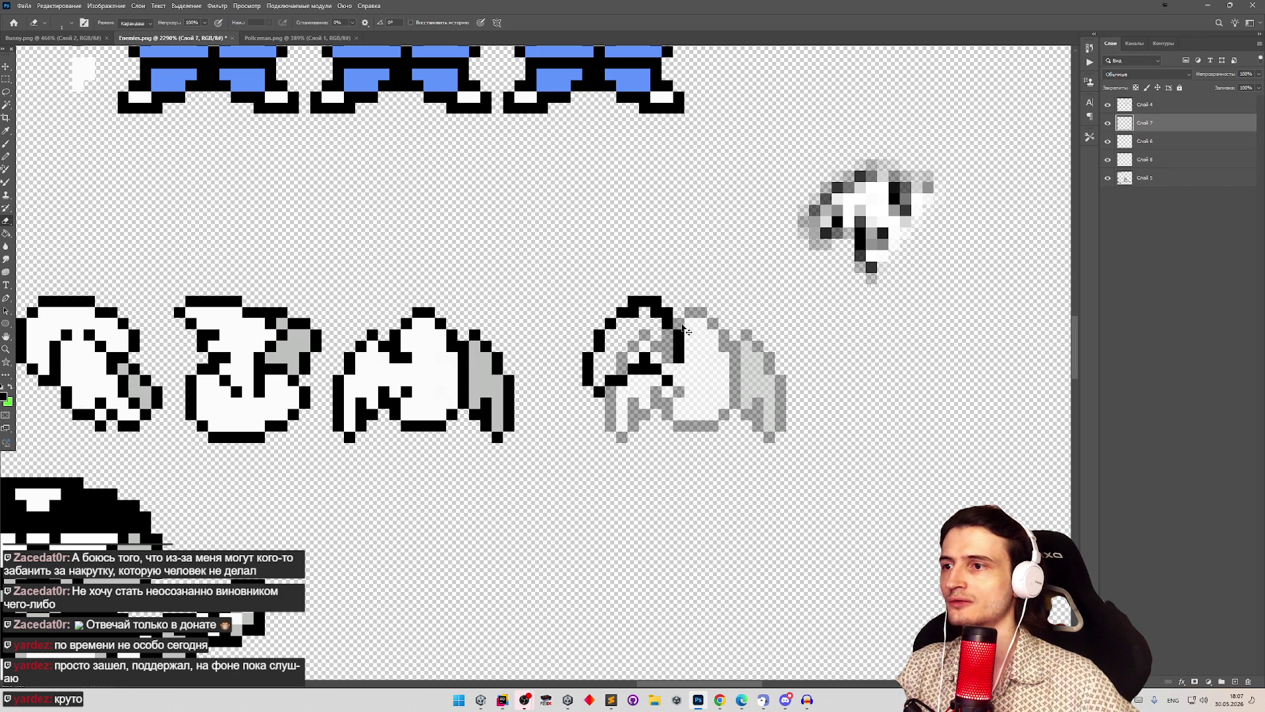
{"action": "key", "text": "b"}
{"action": "left_click_drag", "start_coordinate": [524, 241], "coordinate": [589, 280]}
{"action": "key", "text": "ctrl+z"}
{"action": "mouse_move", "coordinate": [672, 270]}
{"action": "left_mouse_down"}
{"action": "mouse_move", "coordinate": [664, 249]}
{"action": "mouse_move", "coordinate": [566, 227]}
{"action": "mouse_move", "coordinate": [632, 285]}
{"action": "left_mouse_up"}
{"action": "key", "text": "ctrl+z"}
{"action": "mouse_move", "coordinate": [659, 237]}
{"action": "left_mouse_down"}
{"action": "mouse_move", "coordinate": [547, 196]}
{"action": "mouse_move", "coordinate": [616, 271]}
{"action": "mouse_move", "coordinate": [644, 270]}
{"action": "left_mouse_up"}
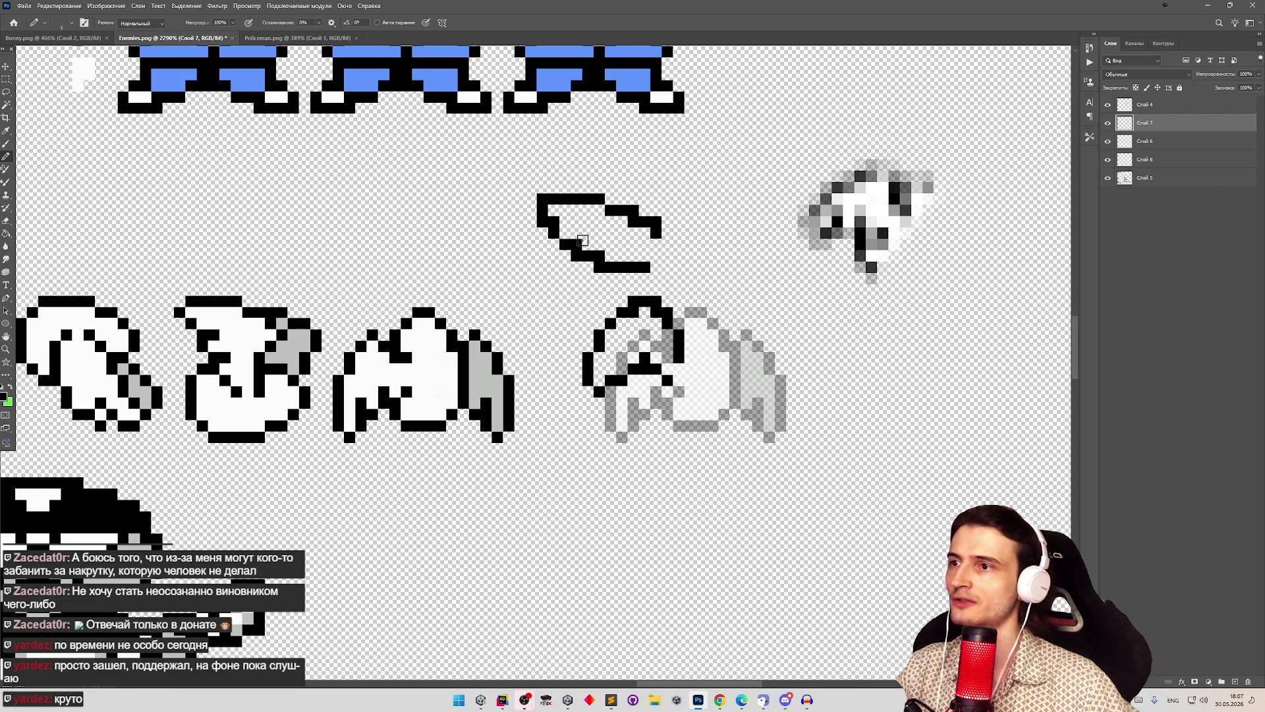
Step: Delete the fourth sprite's old black outline and move the new wing outline over the grey bat
{"action": "left_click", "coordinate": [6, 79]}
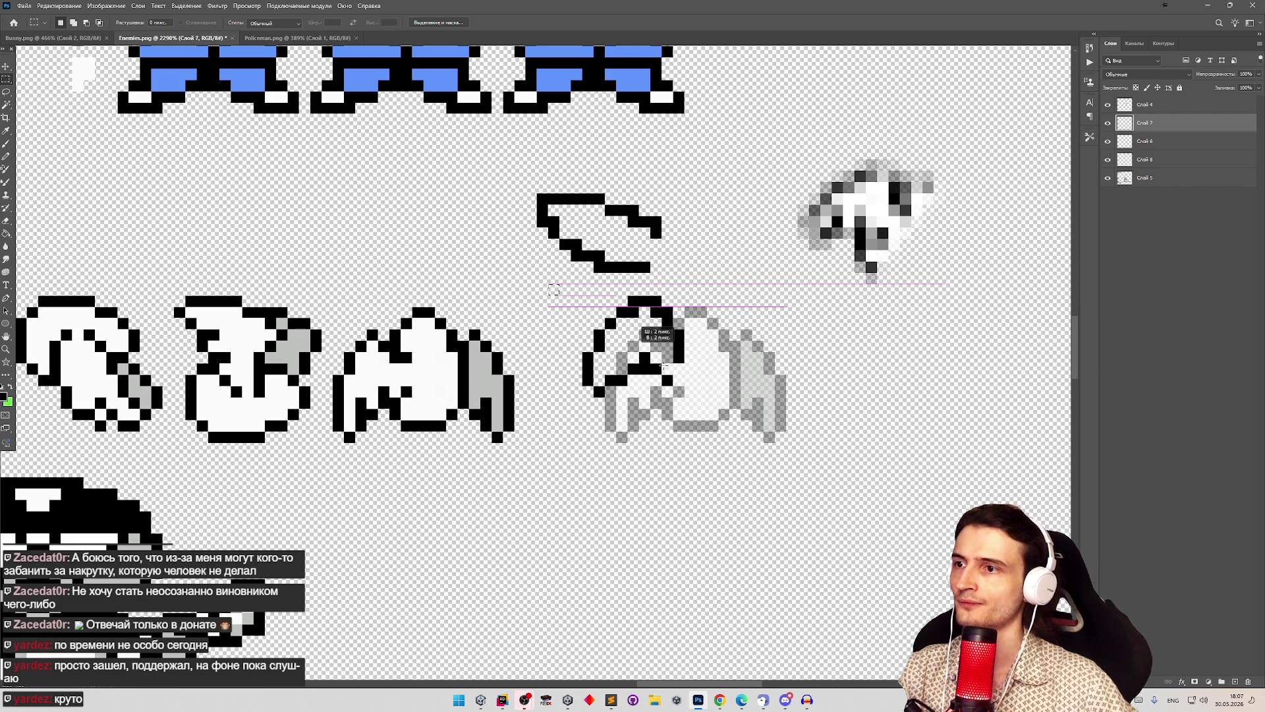
{"action": "left_click_drag", "start_coordinate": [583, 284], "coordinate": [707, 421]}
{"action": "key", "text": "Delete"}
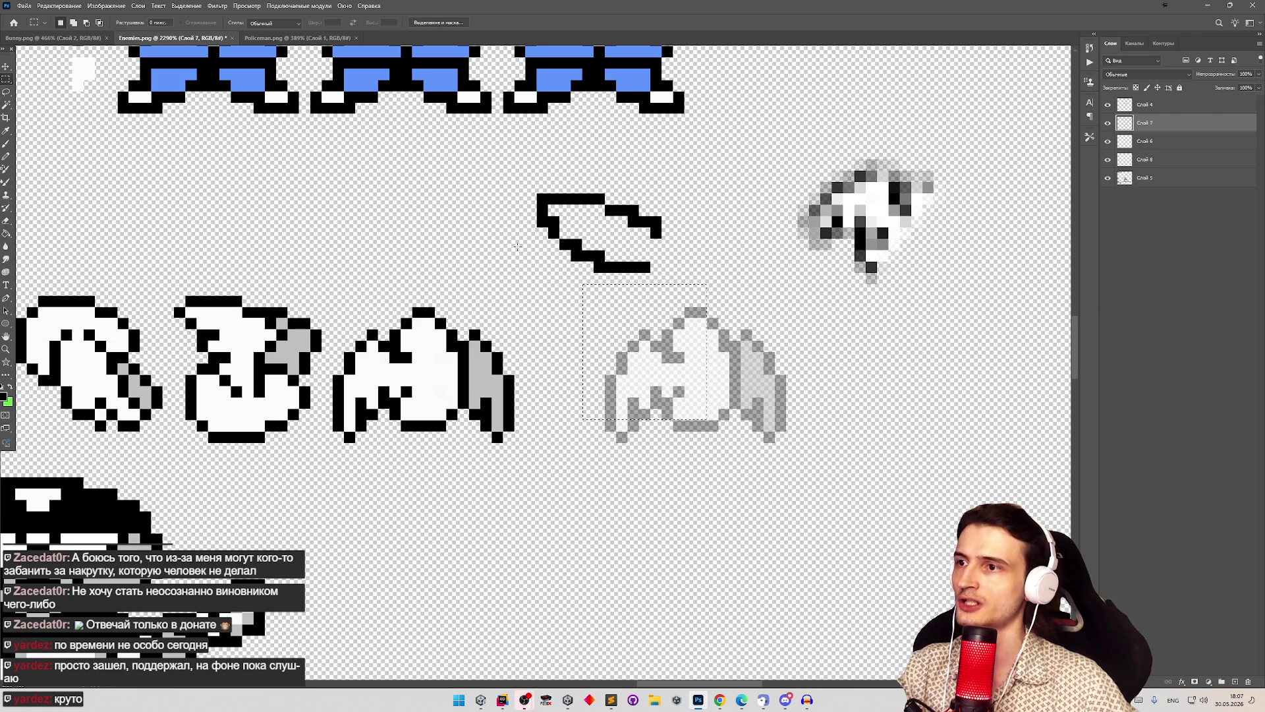
{"action": "left_click_drag", "start_coordinate": [514, 171], "coordinate": [684, 295]}
{"action": "key", "text": "v"}
{"action": "mouse_move", "coordinate": [603, 217]}
{"action": "left_mouse_down"}
{"action": "mouse_move", "coordinate": [614, 340]}
{"action": "mouse_move", "coordinate": [626, 342]}
{"action": "left_mouse_up"}
{"action": "scroll", "coordinate": [619, 340], "scroll_direction": "down", "scroll_amount": 3}
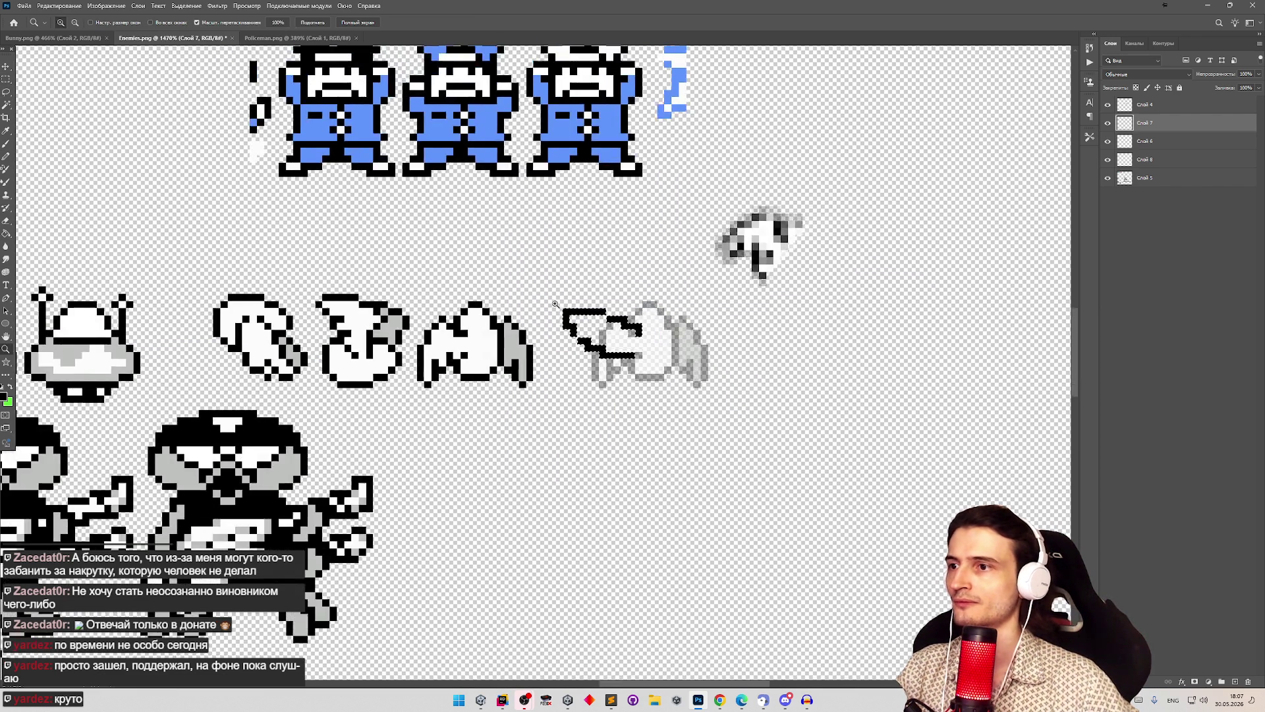
Step: Deselect the wing and add black pixels at its top-left and beside the wing tip
{"action": "scroll", "coordinate": [593, 329], "scroll_direction": "up", "scroll_amount": 4}
{"action": "key", "text": "b"}
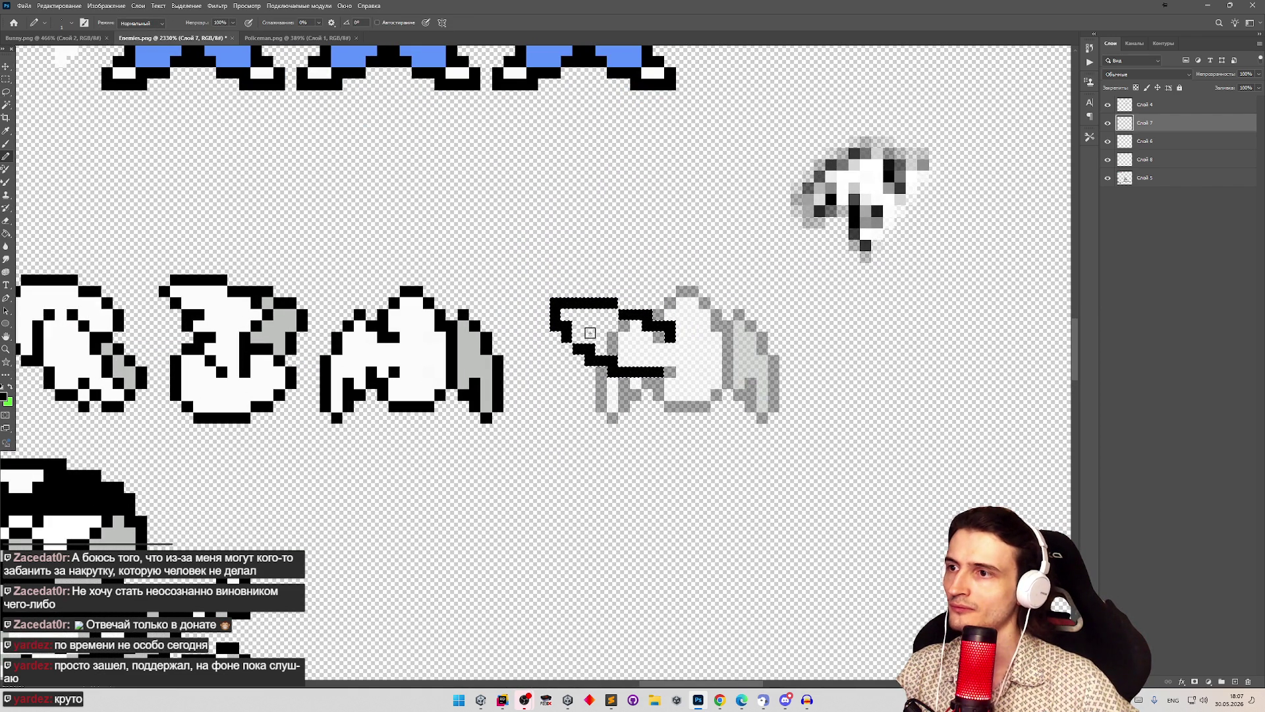
{"action": "key", "text": "ctrl+d"}
{"action": "key", "text": "e"}
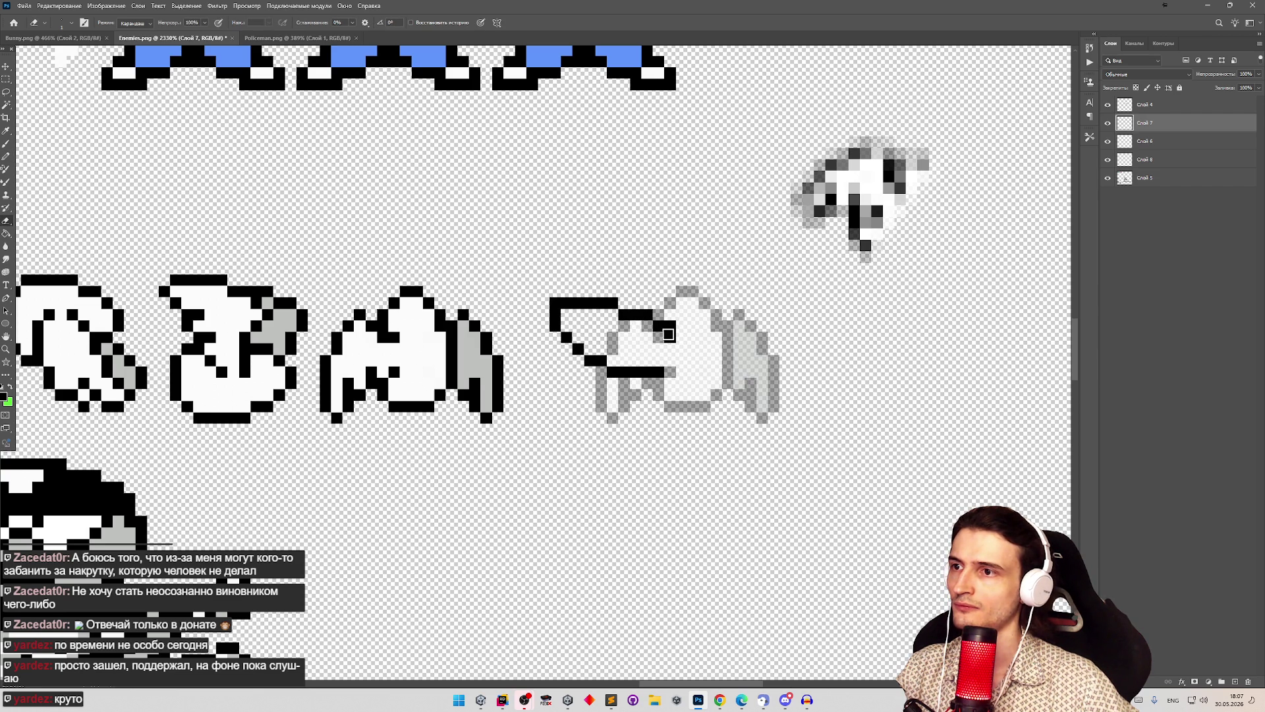
{"action": "key", "text": "b"}
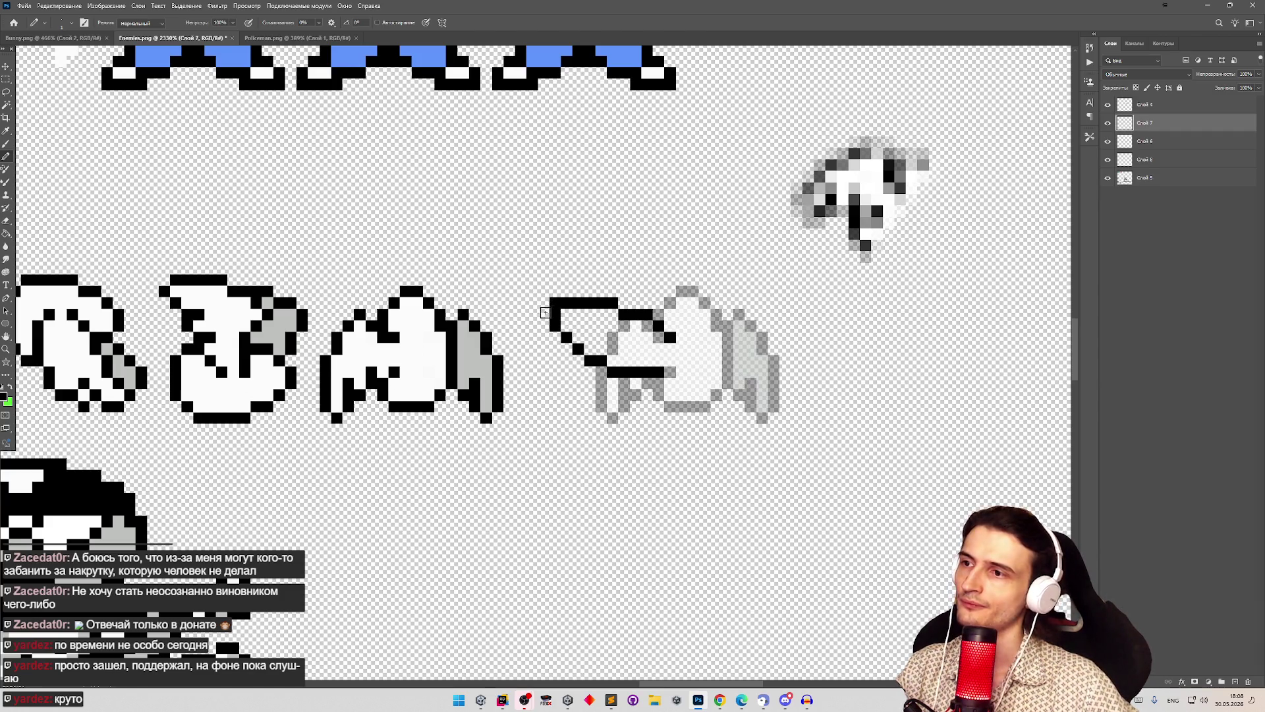
{"action": "key", "text": "e"}
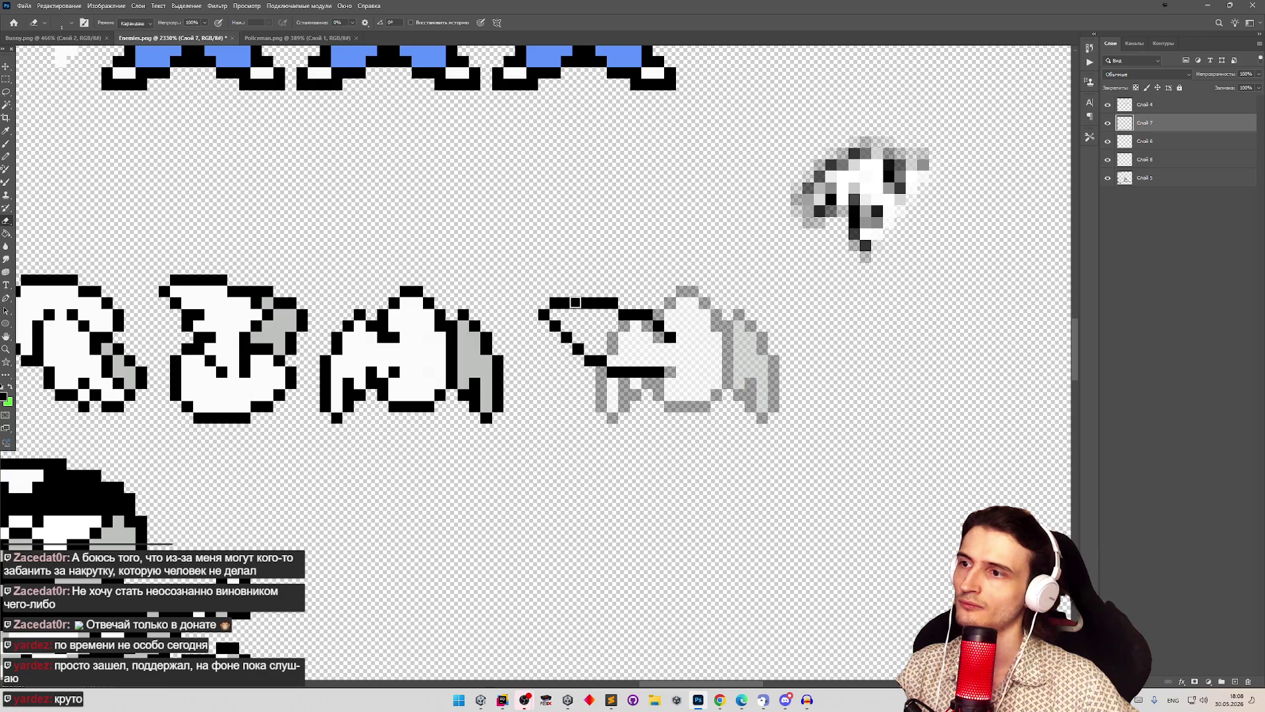
{"action": "key", "text": "b"}
{"action": "left_click", "coordinate": [555, 292]}
{"action": "left_click", "coordinate": [544, 291]}
{"action": "left_click", "coordinate": [533, 304]}
{"action": "left_click", "coordinate": [533, 292]}
{"action": "key", "text": "e"}
{"action": "left_click", "coordinate": [546, 304]}
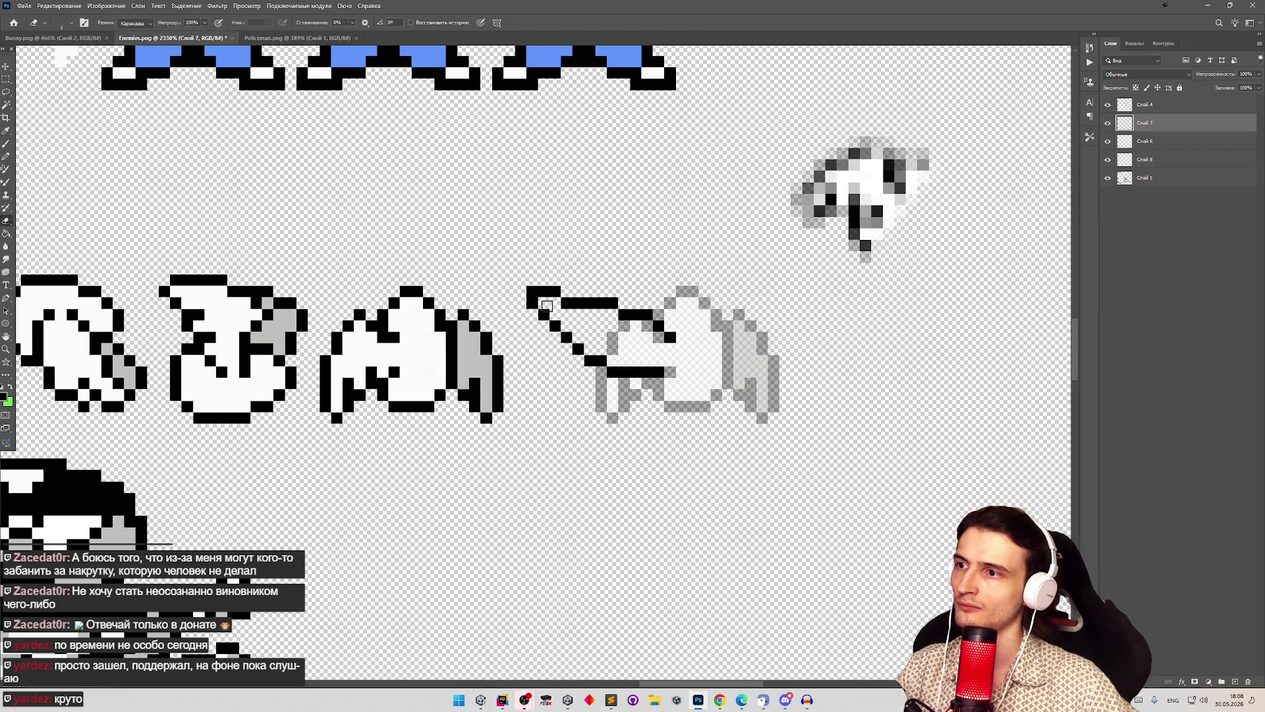
{"action": "key", "text": "ctrl+z"}
{"action": "key", "text": "ctrl+z"}
{"action": "key", "text": "ctrl+z"}
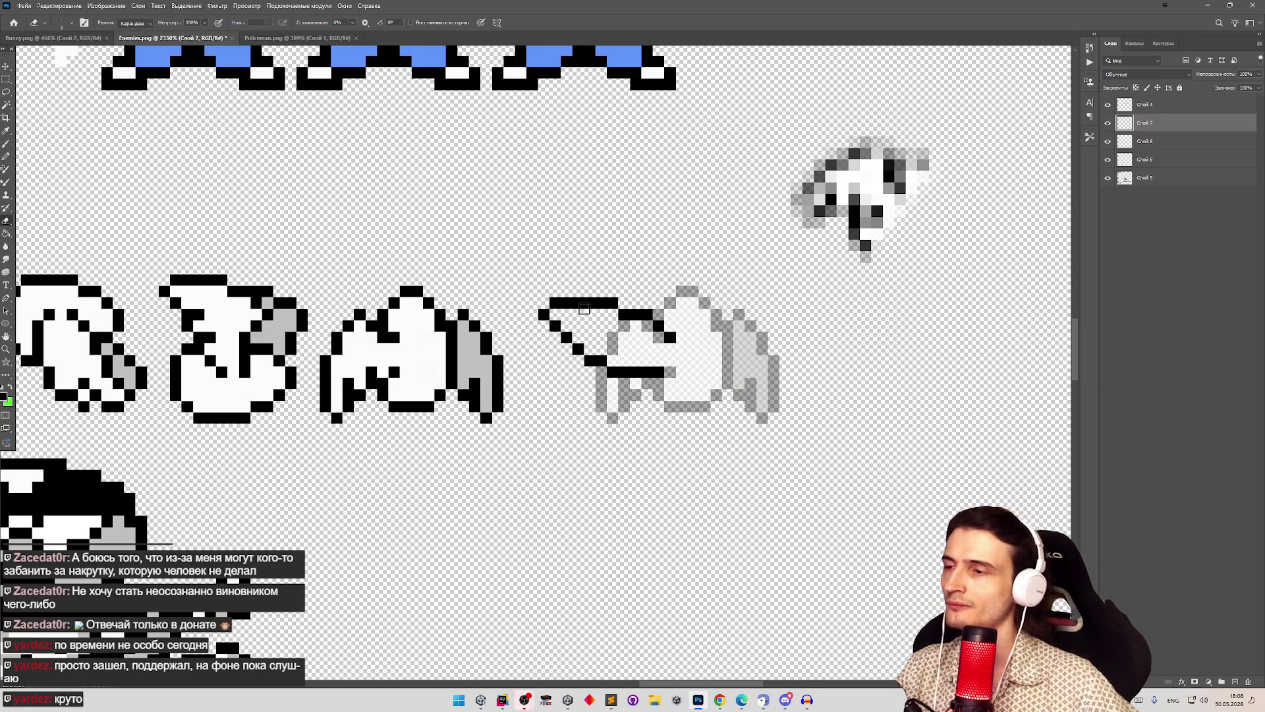
{"action": "key", "text": "b"}
Step: Draw a black pixel row along the wing and check the whole sprite row zoomed out
{"action": "left_click_drag", "start_coordinate": [562, 325], "coordinate": [584, 327]}
{"action": "left_click", "coordinate": [591, 326]}
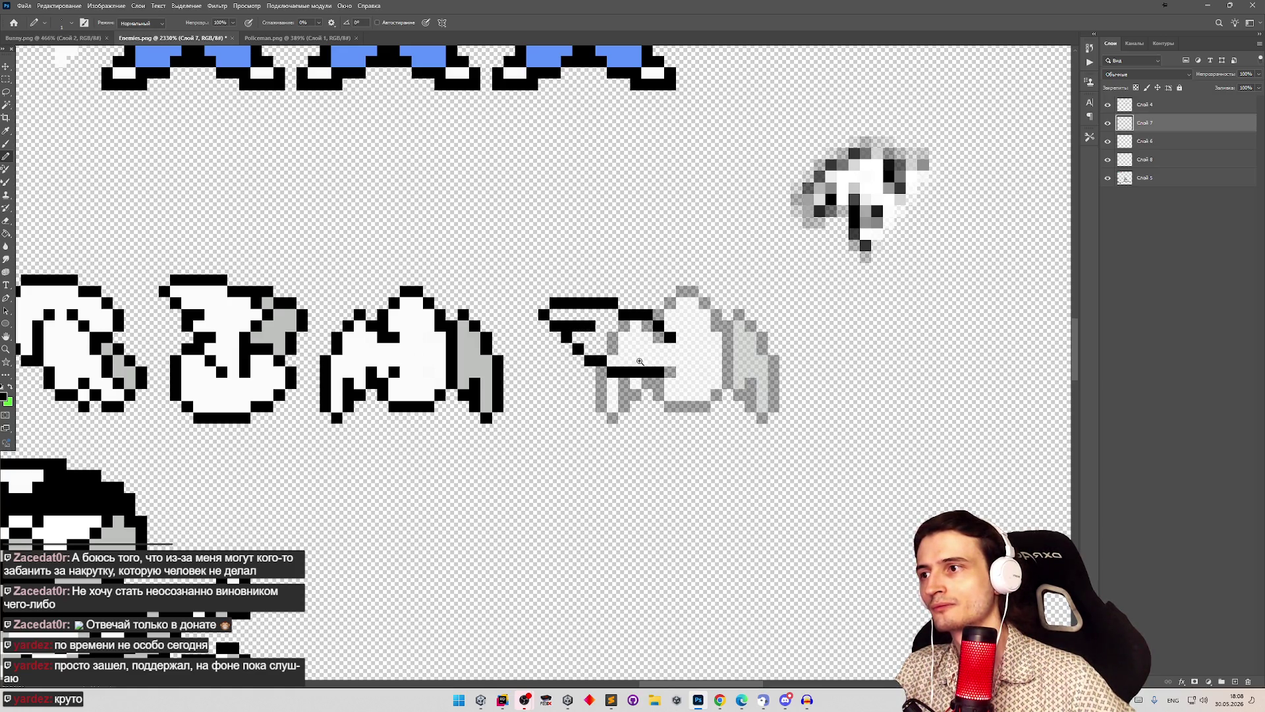
{"action": "scroll", "coordinate": [640, 362], "scroll_direction": "down", "scroll_amount": 3}
{"action": "scroll", "coordinate": [633, 359], "scroll_direction": "up", "scroll_amount": 3}
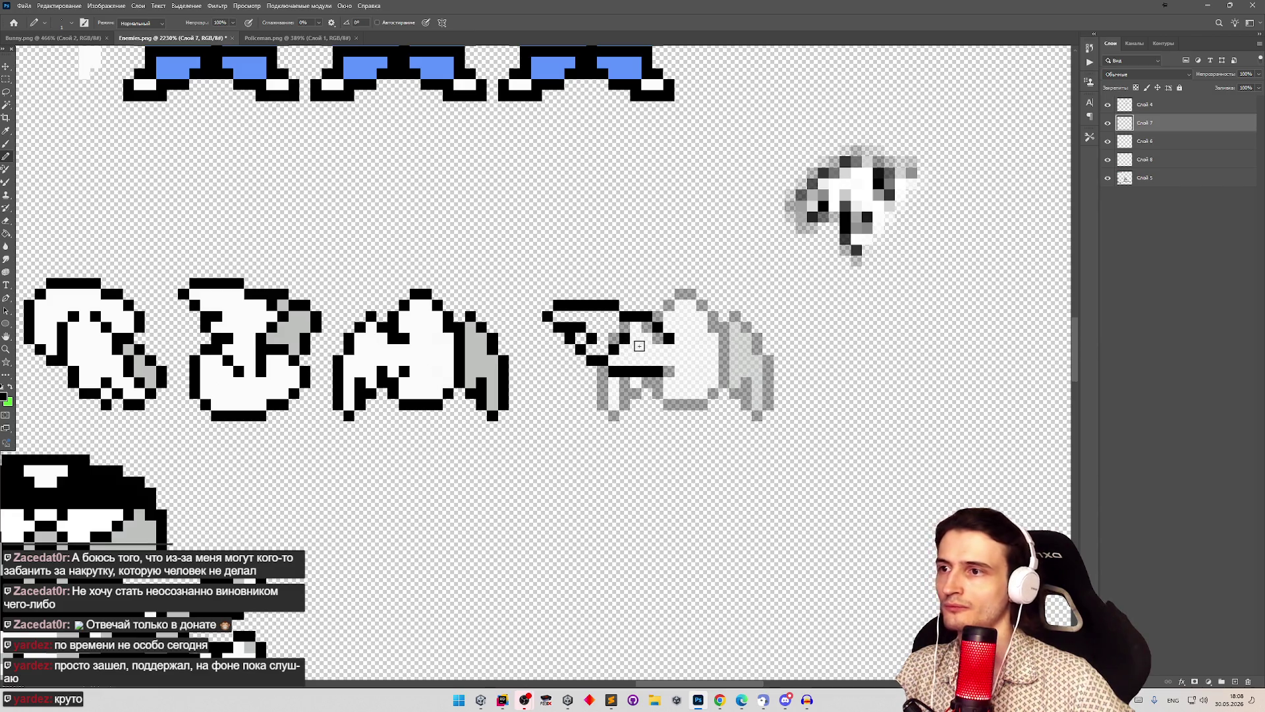
{"action": "key", "text": "z"}
{"action": "left_click_drag", "start_coordinate": [612, 333], "coordinate": [603, 331]}
{"action": "key", "text": "b"}
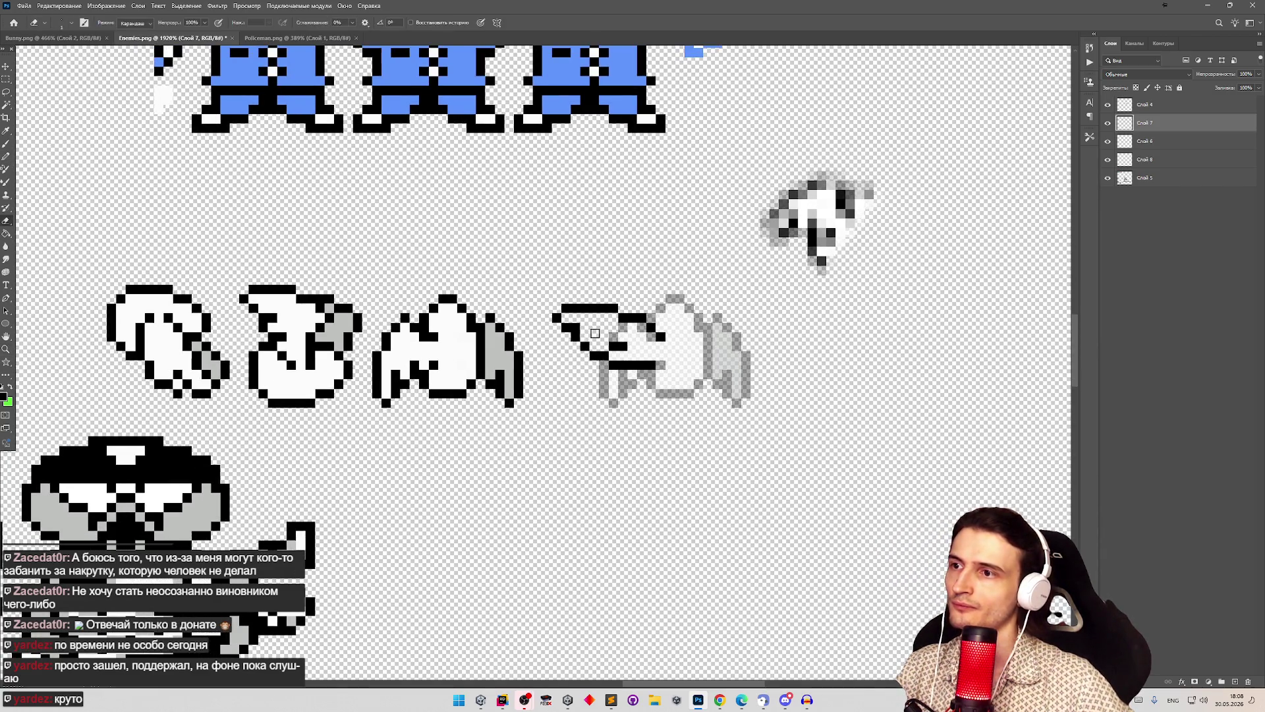
{"action": "key", "text": "z"}
{"action": "mouse_move", "coordinate": [602, 337]}
{"action": "left_mouse_down"}
{"action": "mouse_move", "coordinate": [584, 335]}
{"action": "mouse_move", "coordinate": [659, 380]}
{"action": "left_mouse_up"}
{"action": "key", "text": "b"}
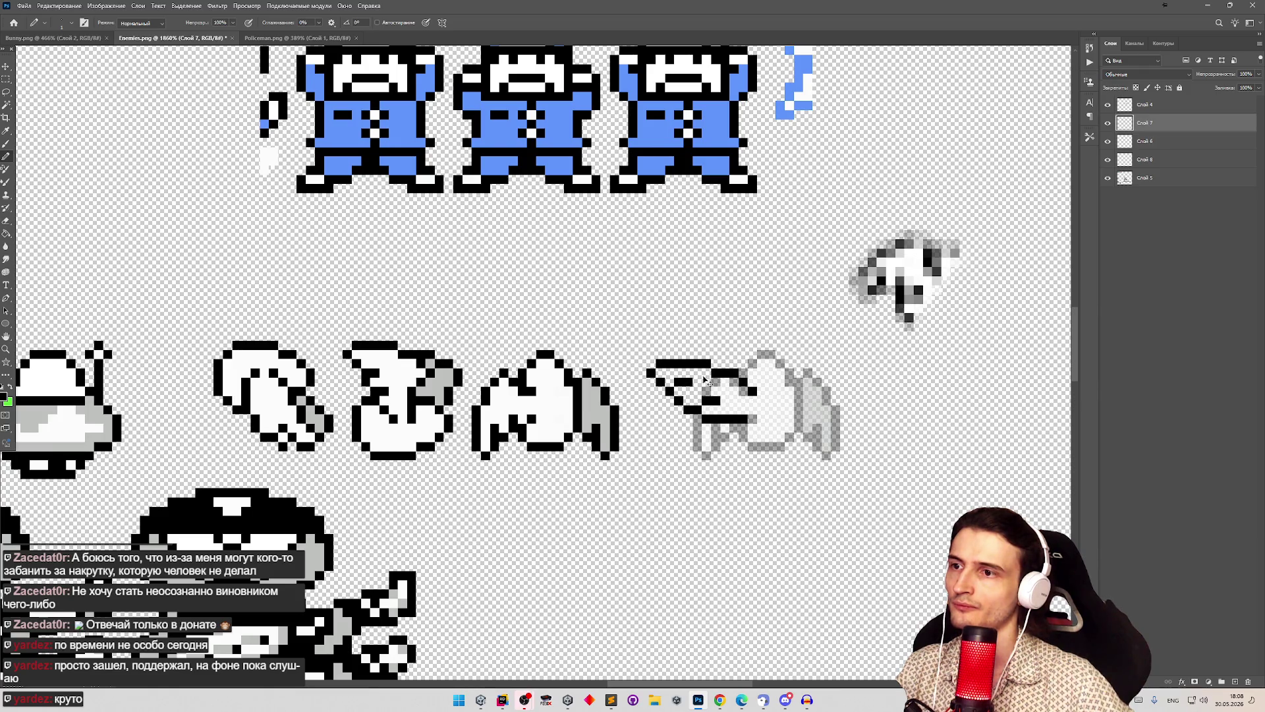
{"action": "key", "text": "z"}
{"action": "mouse_move", "coordinate": [644, 371]}
{"action": "left_mouse_down"}
{"action": "mouse_move", "coordinate": [596, 369]}
{"action": "mouse_move", "coordinate": [690, 341]}
{"action": "mouse_move", "coordinate": [765, 360]}
{"action": "left_mouse_up"}
{"action": "left_click", "coordinate": [683, 348]}
{"action": "key", "text": "e"}
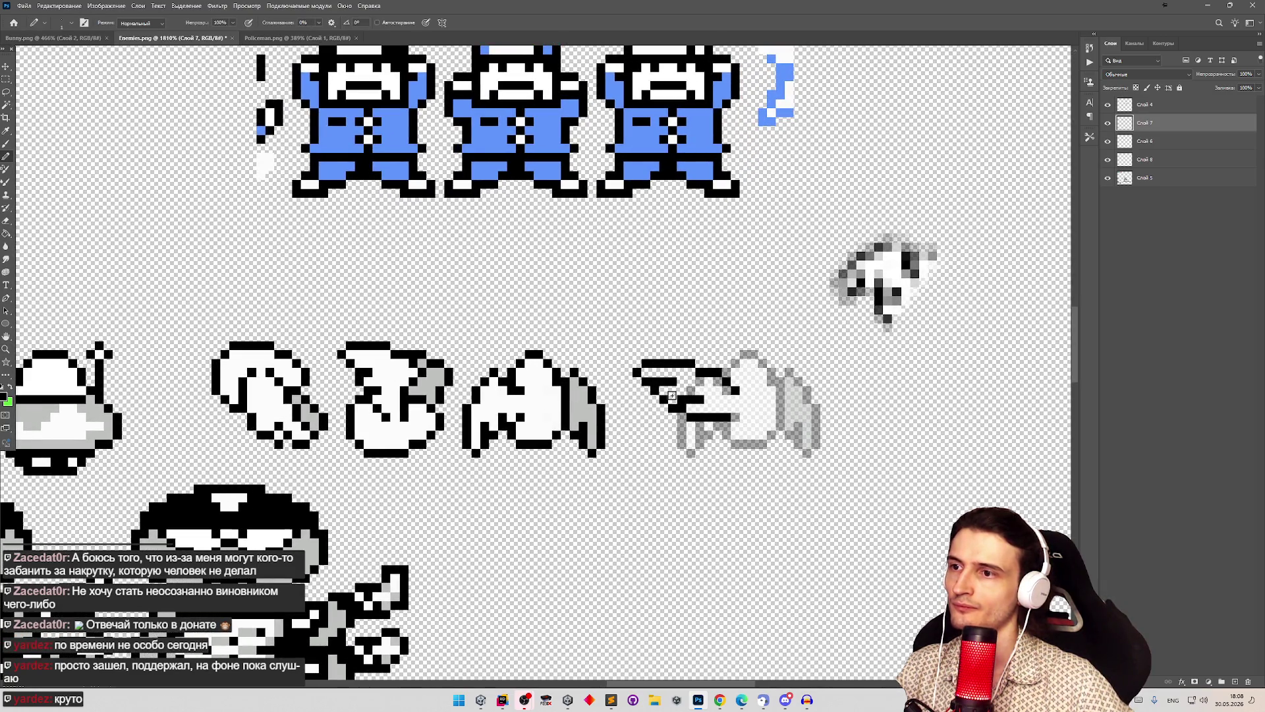
{"action": "key", "text": "b"}
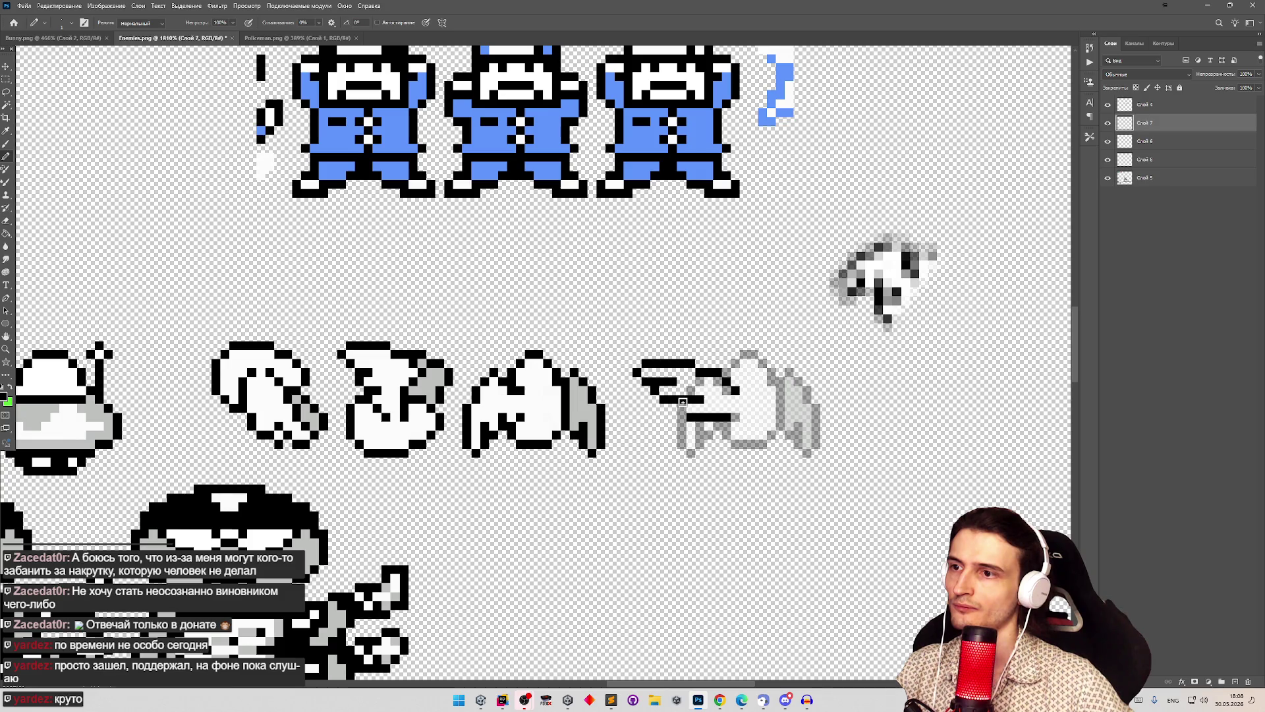
{"action": "key", "text": "z"}
{"action": "mouse_move", "coordinate": [682, 408]}
{"action": "left_mouse_down"}
{"action": "mouse_move", "coordinate": [651, 403]}
{"action": "mouse_move", "coordinate": [816, 433]}
{"action": "mouse_move", "coordinate": [743, 414]}
{"action": "left_mouse_up"}
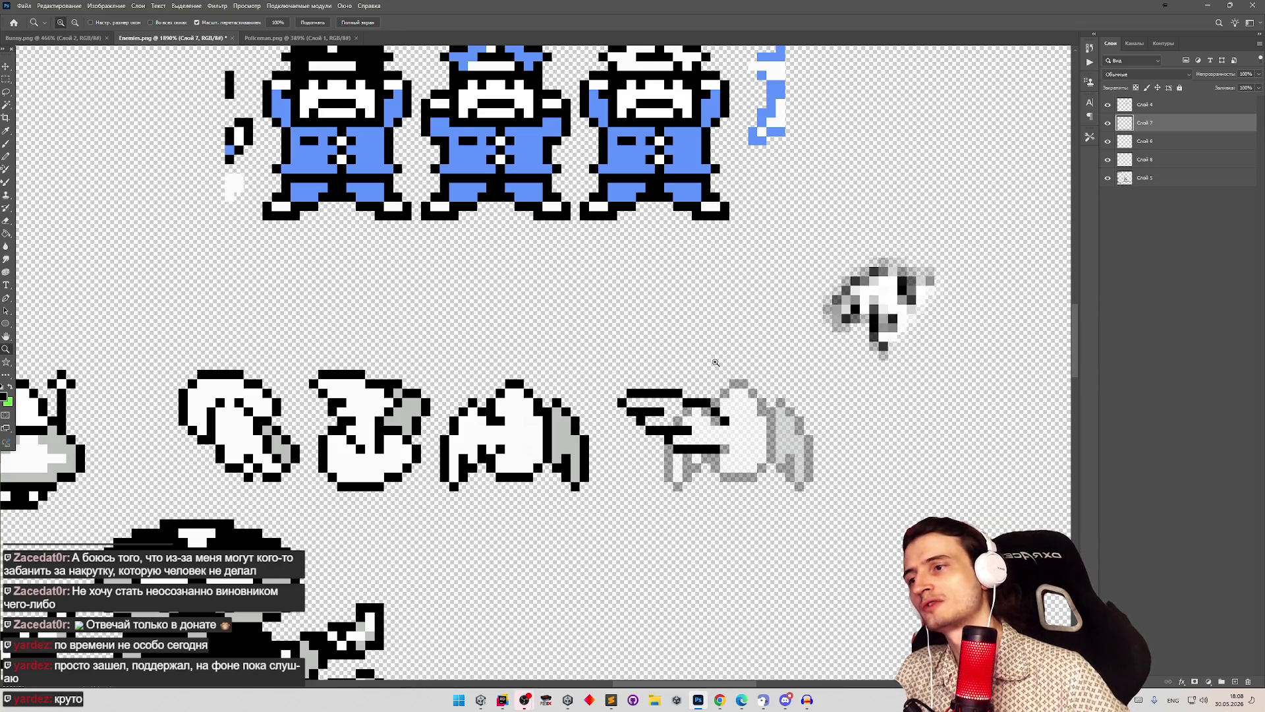
Step: Erase the old wing strokes and draw a new wing line rising up-left from the body
{"action": "key", "text": "e"}
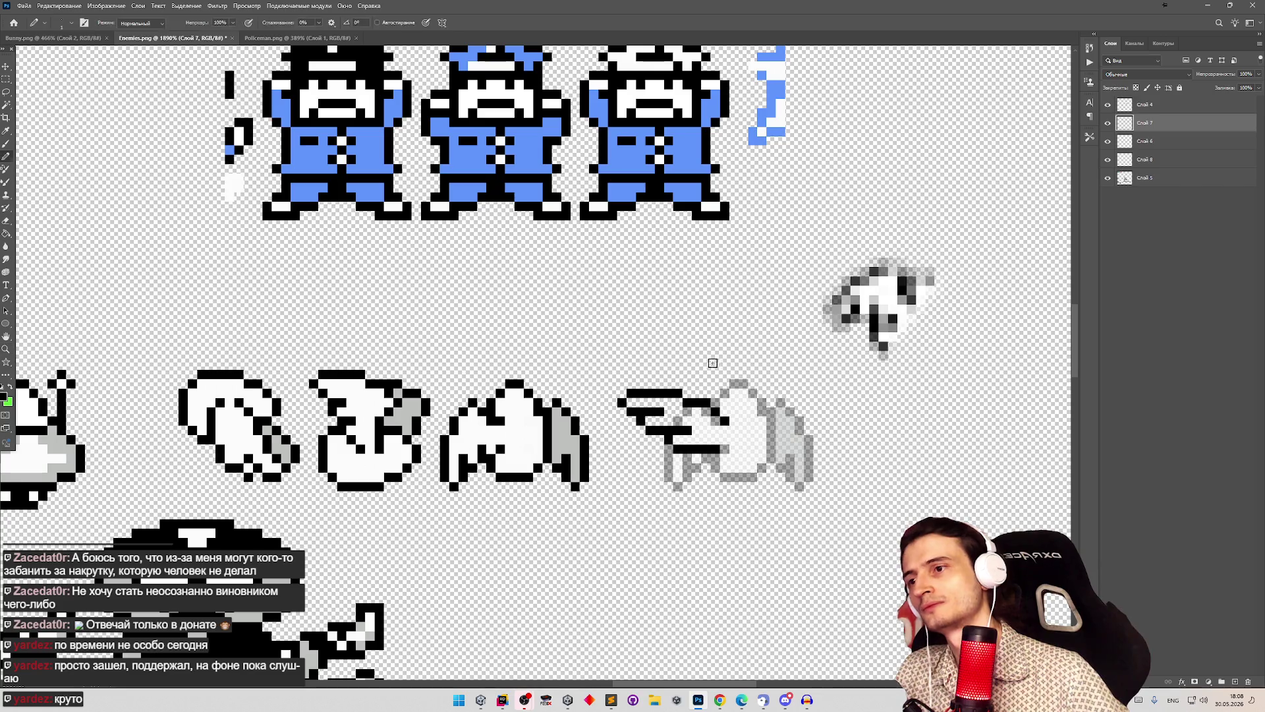
{"action": "left_click_drag", "start_coordinate": [624, 403], "coordinate": [635, 401]}
{"action": "mouse_move", "coordinate": [721, 403]}
{"action": "left_mouse_down"}
{"action": "mouse_move", "coordinate": [629, 397]}
{"action": "mouse_move", "coordinate": [672, 395]}
{"action": "mouse_move", "coordinate": [652, 435]}
{"action": "mouse_move", "coordinate": [676, 451]}
{"action": "left_mouse_up"}
{"action": "key", "text": "b"}
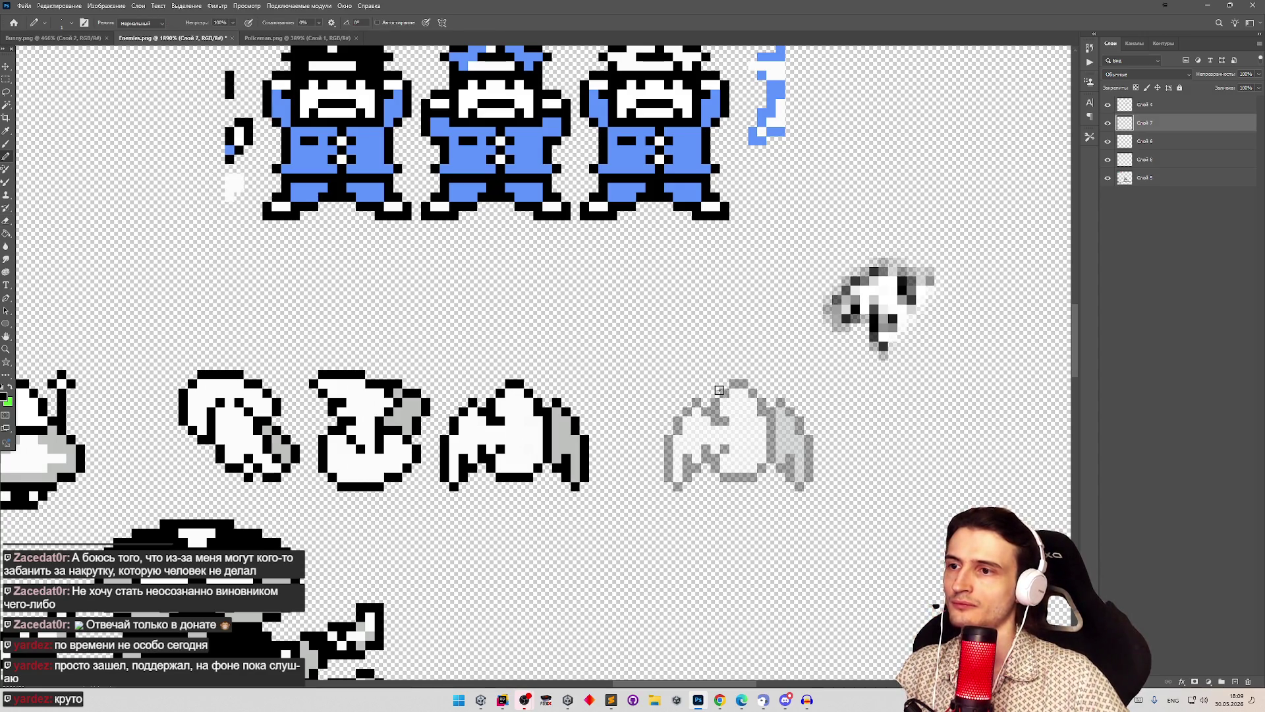
{"action": "mouse_move", "coordinate": [724, 416]}
{"action": "left_mouse_down"}
{"action": "mouse_move", "coordinate": [682, 368]}
{"action": "mouse_move", "coordinate": [630, 350]}
{"action": "left_mouse_up"}
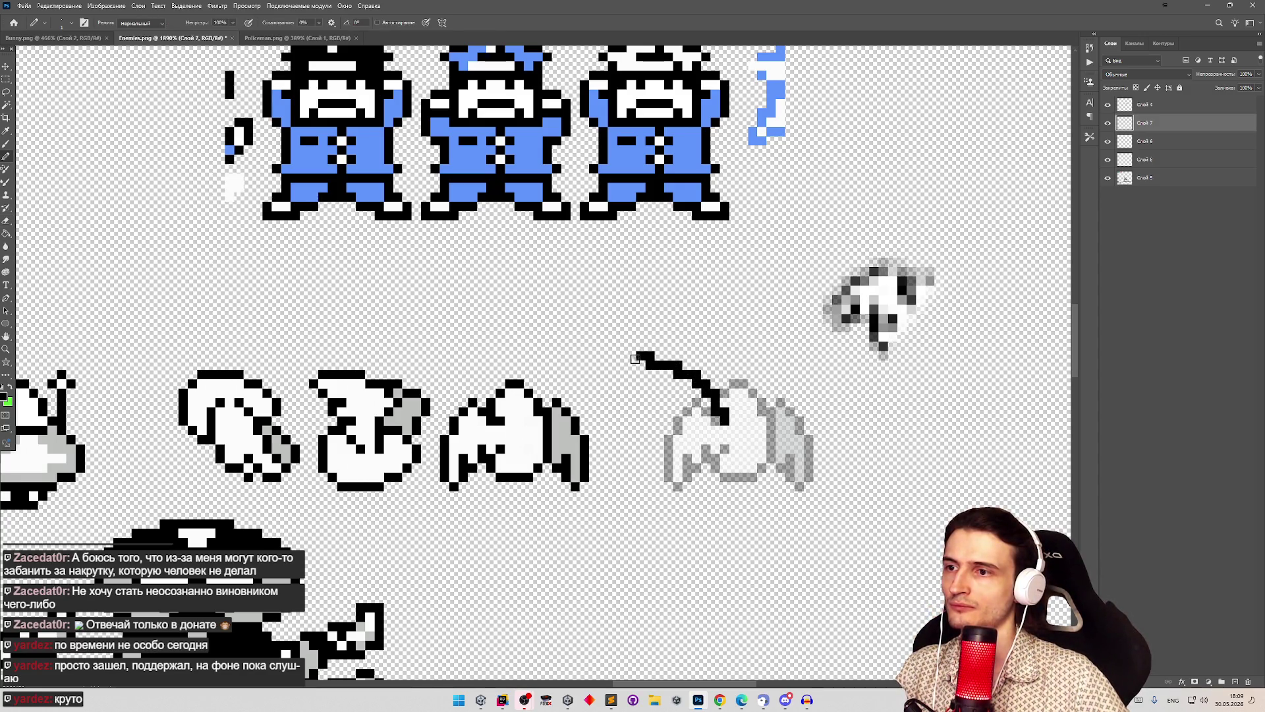
{"action": "key", "text": "ctrl+z"}
{"action": "mouse_move", "coordinate": [725, 416]}
{"action": "left_mouse_down"}
{"action": "mouse_move", "coordinate": [649, 379]}
{"action": "mouse_move", "coordinate": [712, 405]}
{"action": "mouse_move", "coordinate": [670, 365]}
{"action": "left_mouse_up"}
{"action": "key", "text": "ctrl+z"}
{"action": "key", "text": "ctrl+z"}
{"action": "mouse_move", "coordinate": [725, 416]}
{"action": "left_mouse_down"}
{"action": "mouse_move", "coordinate": [657, 362]}
{"action": "mouse_move", "coordinate": [623, 356]}
{"action": "mouse_move", "coordinate": [634, 391]}
{"action": "mouse_move", "coordinate": [686, 440]}
{"action": "mouse_move", "coordinate": [719, 450]}
{"action": "left_mouse_up"}
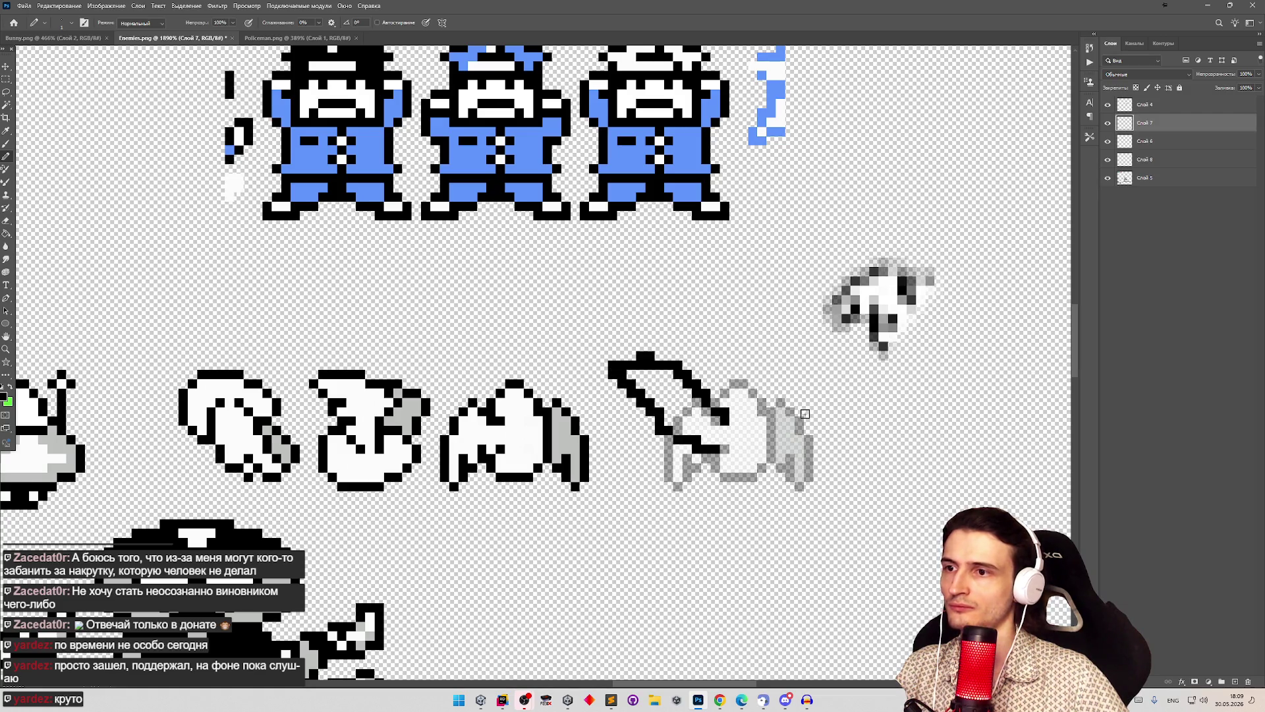
Step: Erase stray black pixels at the top of the diagonal wing line to refine it
{"action": "key", "text": "e"}
{"action": "mouse_move", "coordinate": [663, 365]}
{"action": "left_mouse_down"}
{"action": "mouse_move", "coordinate": [631, 366]}
{"action": "mouse_move", "coordinate": [671, 357]}
{"action": "mouse_move", "coordinate": [722, 419]}
{"action": "left_mouse_up"}
{"action": "key", "text": "b"}
{"action": "key", "text": "e"}
{"action": "key", "text": "b"}
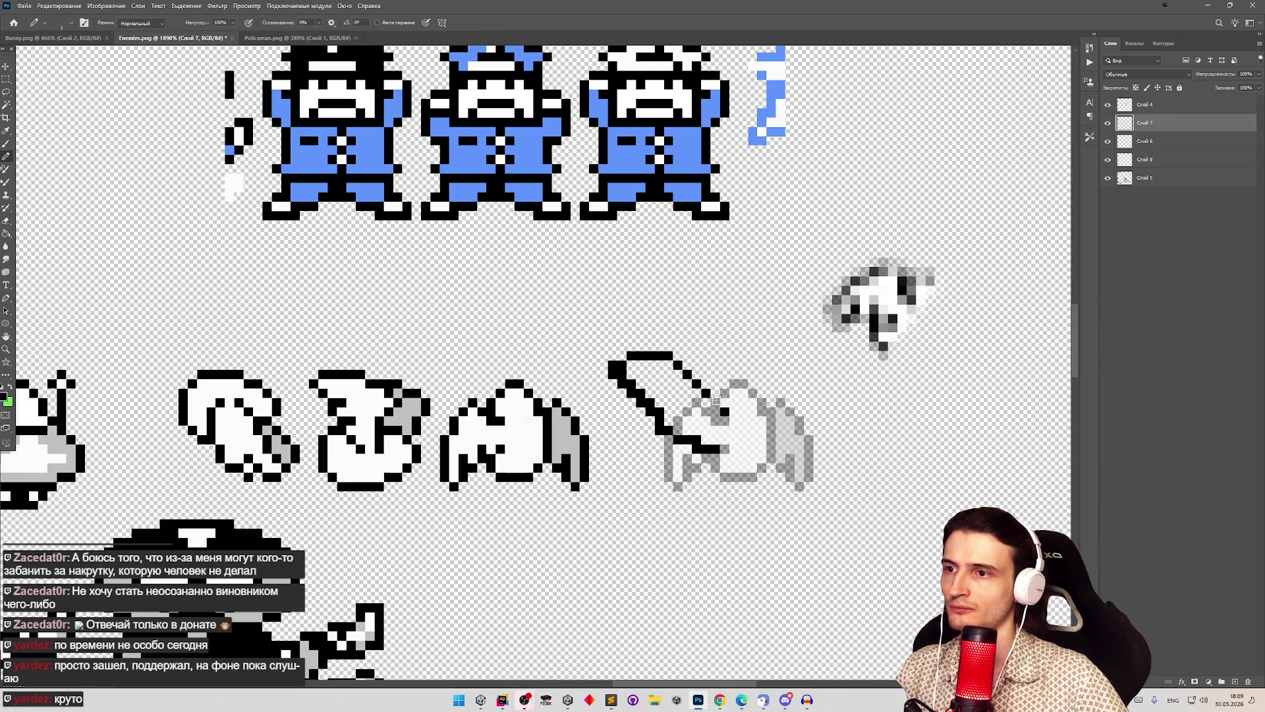
{"action": "key", "text": "e"}
{"action": "mouse_move", "coordinate": [671, 359]}
{"action": "left_mouse_down"}
{"action": "mouse_move", "coordinate": [637, 356]}
{"action": "mouse_move", "coordinate": [709, 398]}
{"action": "left_mouse_up"}
{"action": "key", "text": "b"}
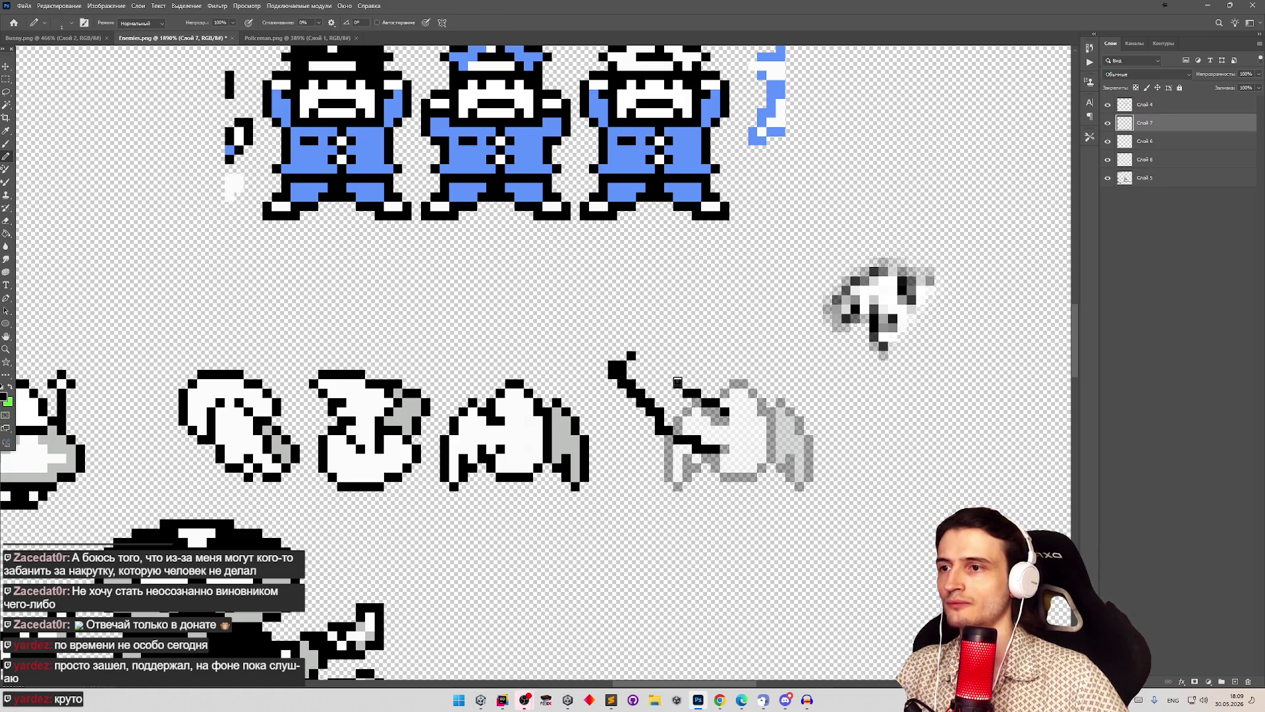
{"action": "key", "text": "e"}
{"action": "mouse_move", "coordinate": [612, 377]}
{"action": "left_mouse_down"}
{"action": "mouse_move", "coordinate": [623, 370]}
{"action": "mouse_move", "coordinate": [680, 418]}
{"action": "mouse_move", "coordinate": [687, 444]}
{"action": "left_mouse_up"}
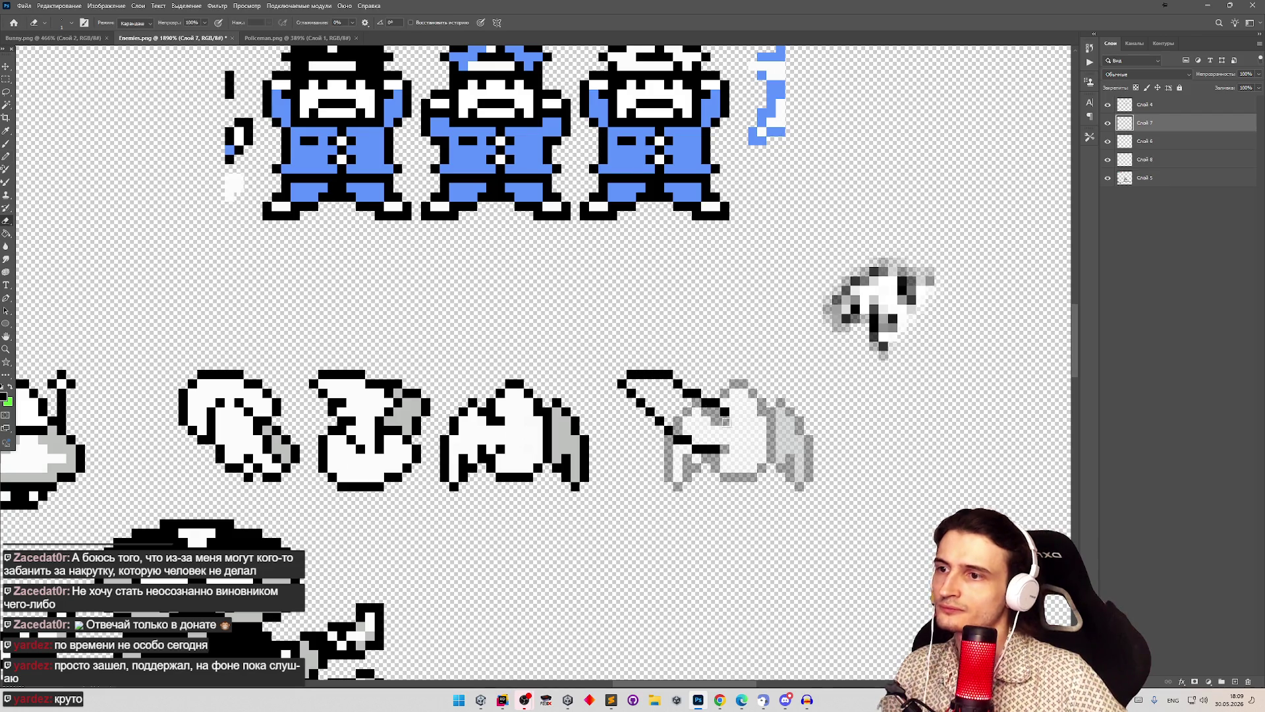
Step: Erase the top outline pixels of the fourth sprite's wing, then undo that erase
{"action": "key", "text": "z"}
{"action": "scroll", "coordinate": [688, 411], "scroll_direction": "down", "scroll_amount": 3}
{"action": "scroll", "coordinate": [732, 398], "scroll_direction": "up", "scroll_amount": 3}
{"action": "key", "text": "e"}
{"action": "mouse_move", "coordinate": [603, 383]}
{"action": "left_mouse_down"}
{"action": "mouse_move", "coordinate": [580, 384]}
{"action": "mouse_move", "coordinate": [603, 373]}
{"action": "mouse_move", "coordinate": [629, 398]}
{"action": "left_mouse_up"}
{"action": "key", "text": "b"}
{"action": "scroll", "coordinate": [622, 412], "scroll_direction": "down", "scroll_amount": 2}
{"action": "key", "text": "ctrl+z"}
{"action": "key", "text": "e"}
{"action": "key", "text": "b"}
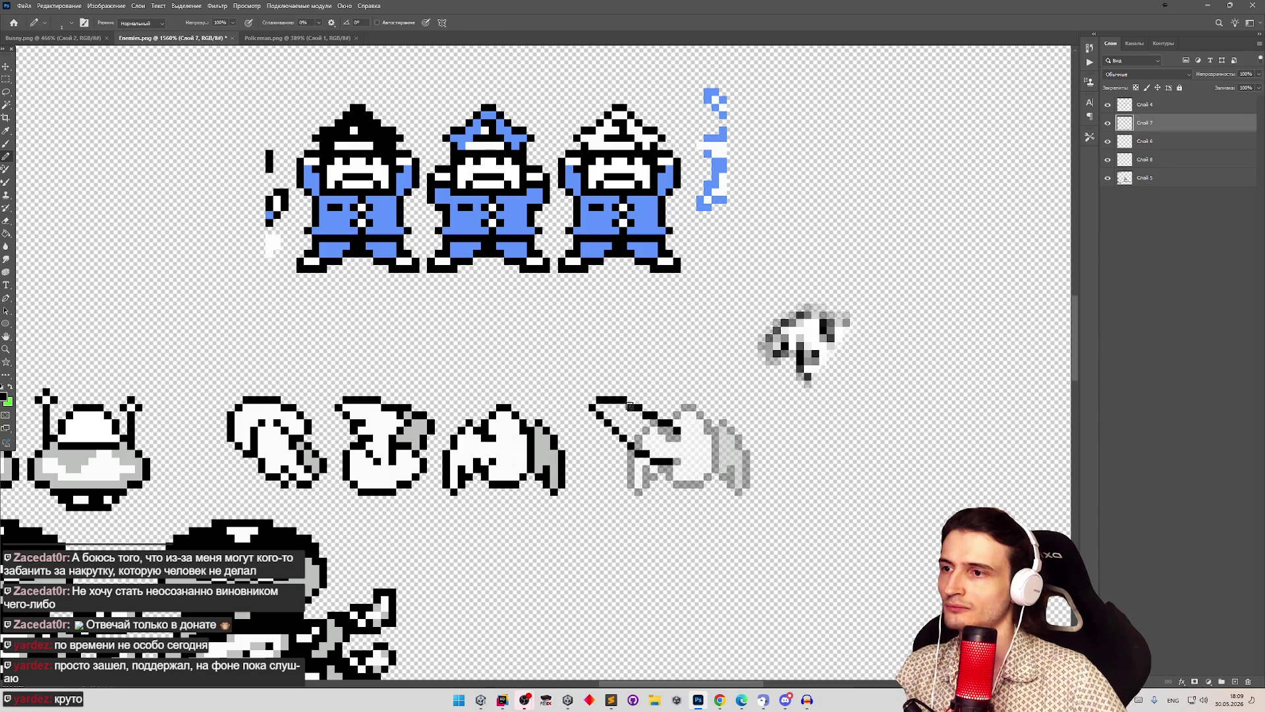
{"action": "scroll", "coordinate": [642, 395], "scroll_direction": "up", "scroll_amount": 2}
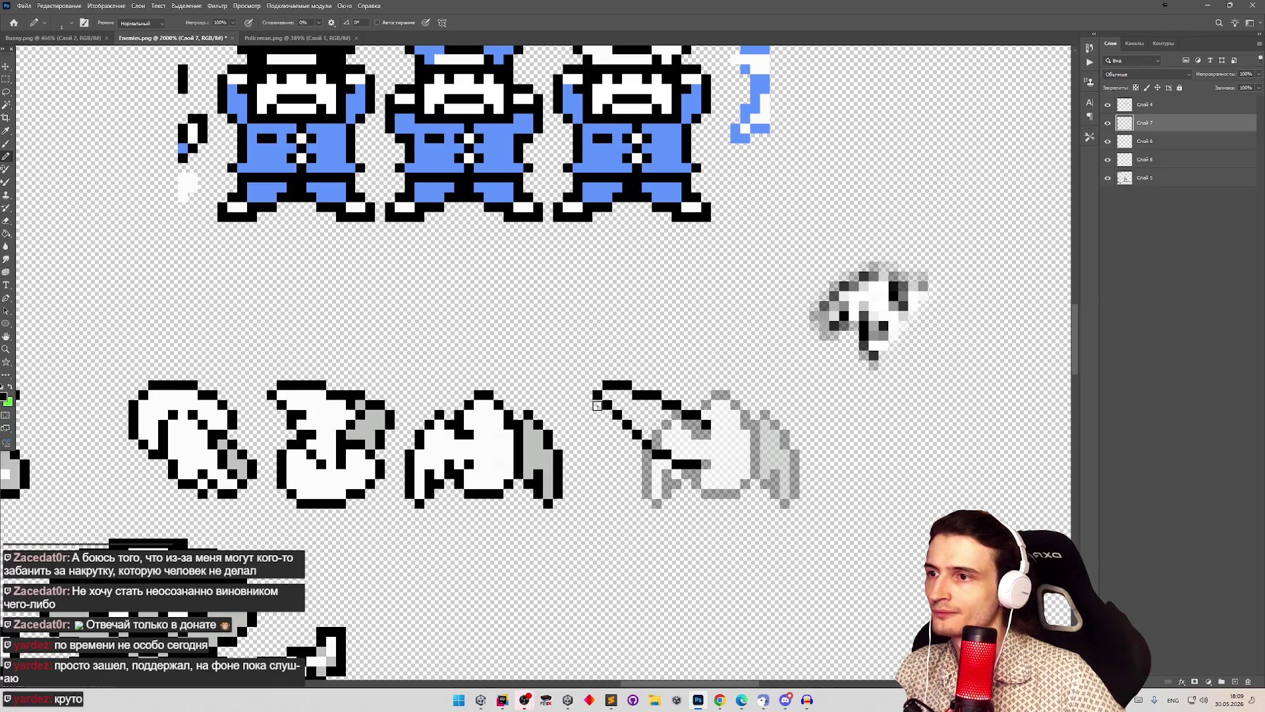
Step: Add black pixels at the wing's top-left corner and extend its outline rightward, removing stray pixels
{"action": "left_click_drag", "start_coordinate": [597, 385], "coordinate": [598, 400]}
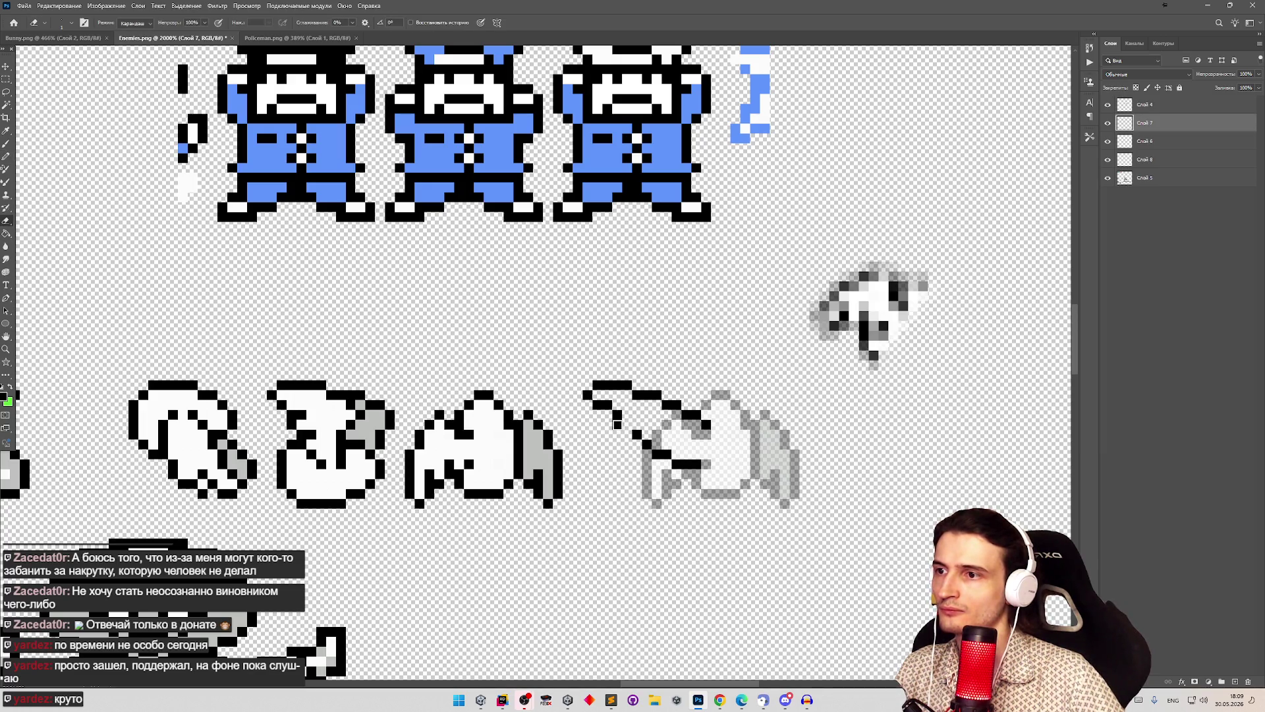
{"action": "left_click", "coordinate": [611, 425]}
{"action": "mouse_move", "coordinate": [627, 434]}
{"action": "left_mouse_down"}
{"action": "mouse_move", "coordinate": [643, 442]}
{"action": "mouse_move", "coordinate": [638, 459]}
{"action": "left_mouse_up"}
{"action": "key", "text": "e"}
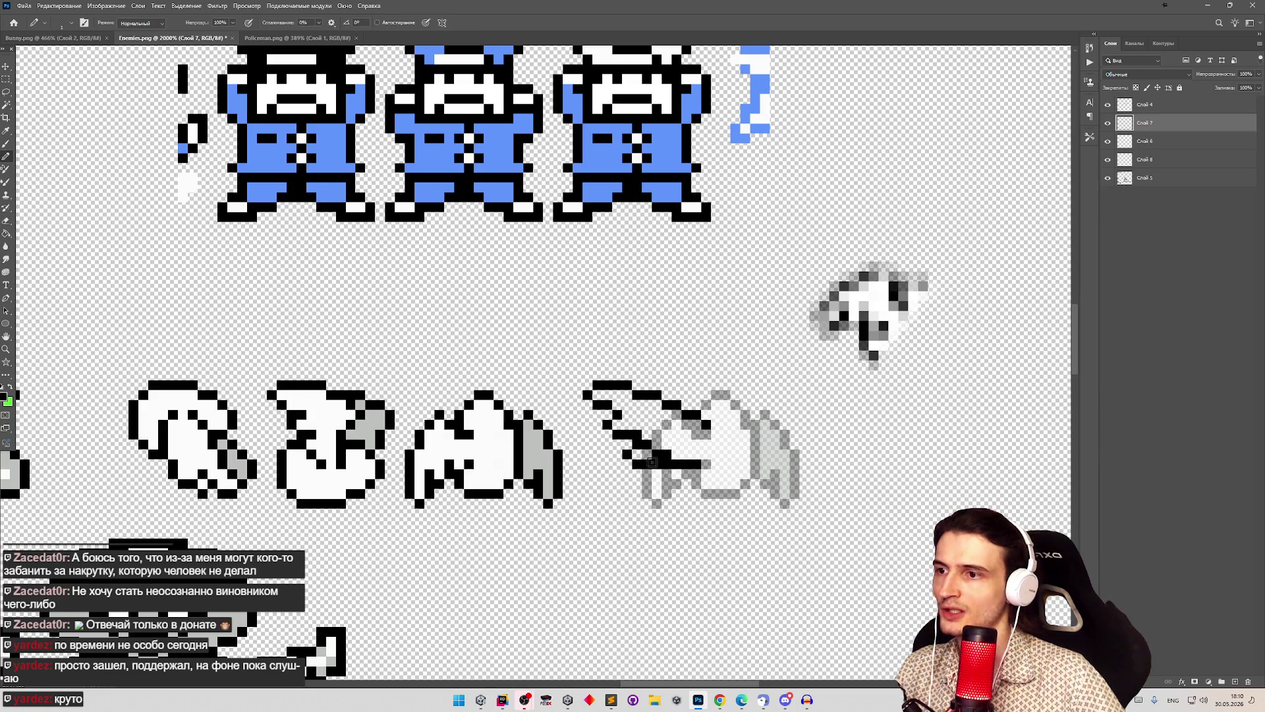
{"action": "left_click", "coordinate": [657, 455]}
{"action": "key", "text": "b"}
Step: Turn a grey pixel on the sprite white and erase the horizontal black line across it
{"action": "key", "text": "z"}
{"action": "mouse_move", "coordinate": [631, 434]}
{"action": "left_mouse_down"}
{"action": "mouse_move", "coordinate": [567, 441]}
{"action": "mouse_move", "coordinate": [702, 455]}
{"action": "left_mouse_up"}
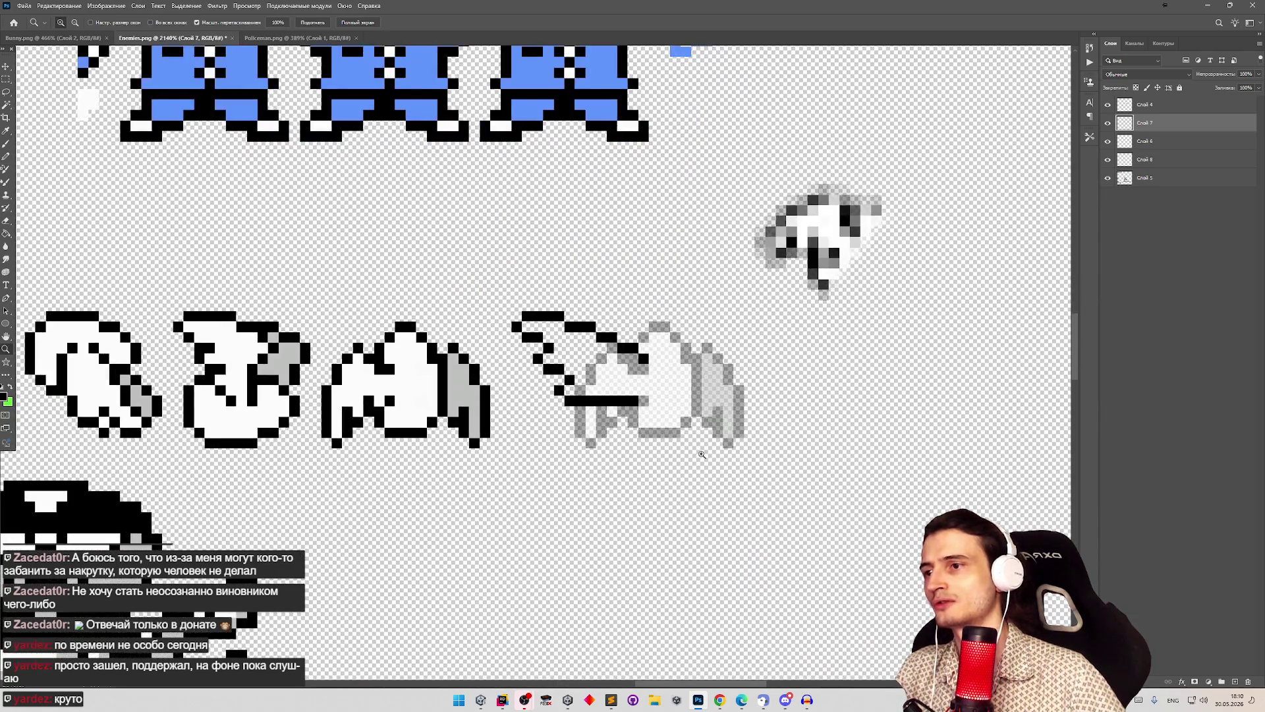
{"action": "key", "text": "b"}
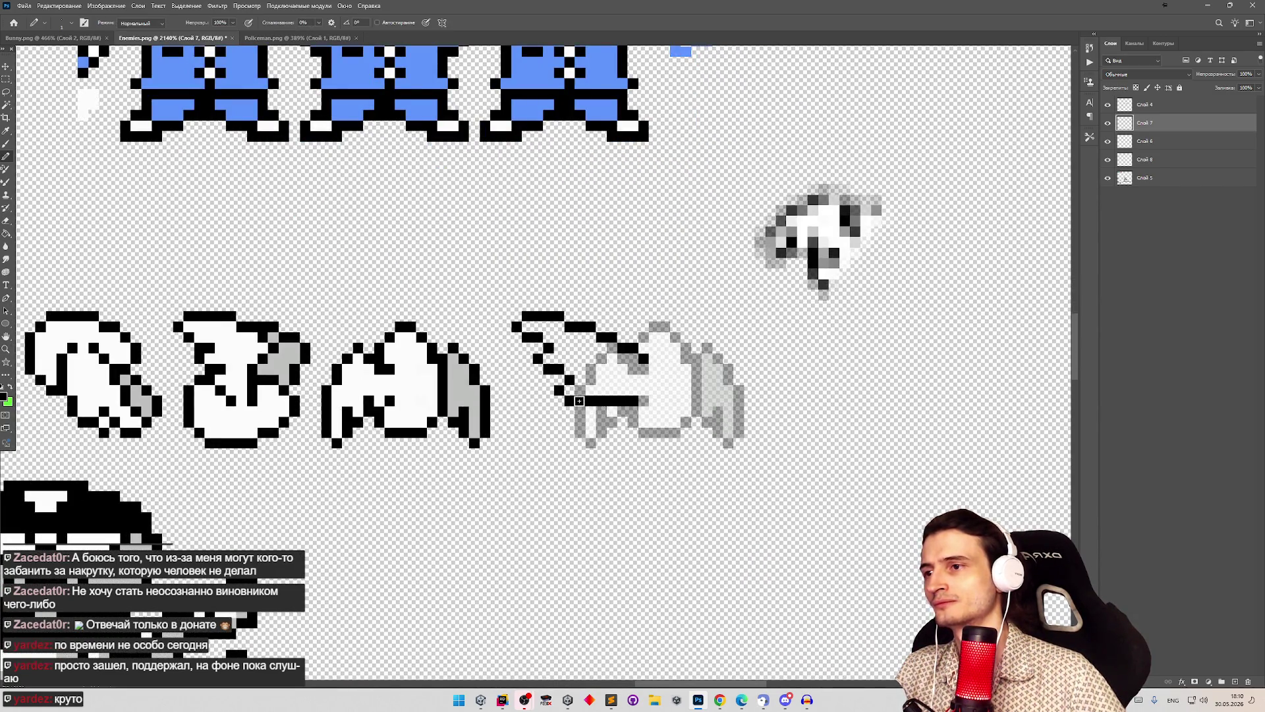
{"action": "left_click", "coordinate": [602, 389]}
{"action": "key", "text": "e"}
{"action": "left_click_drag", "start_coordinate": [570, 400], "coordinate": [645, 400]}
{"action": "key", "text": "b"}
Step: Draw a short black diagonal stroke across the sprite's body, extending it to the right
{"action": "key", "text": "e"}
{"action": "left_click_drag", "start_coordinate": [560, 390], "coordinate": [649, 400]}
{"action": "key", "text": "b"}
{"action": "key", "text": "e"}
{"action": "left_click", "coordinate": [612, 393]}
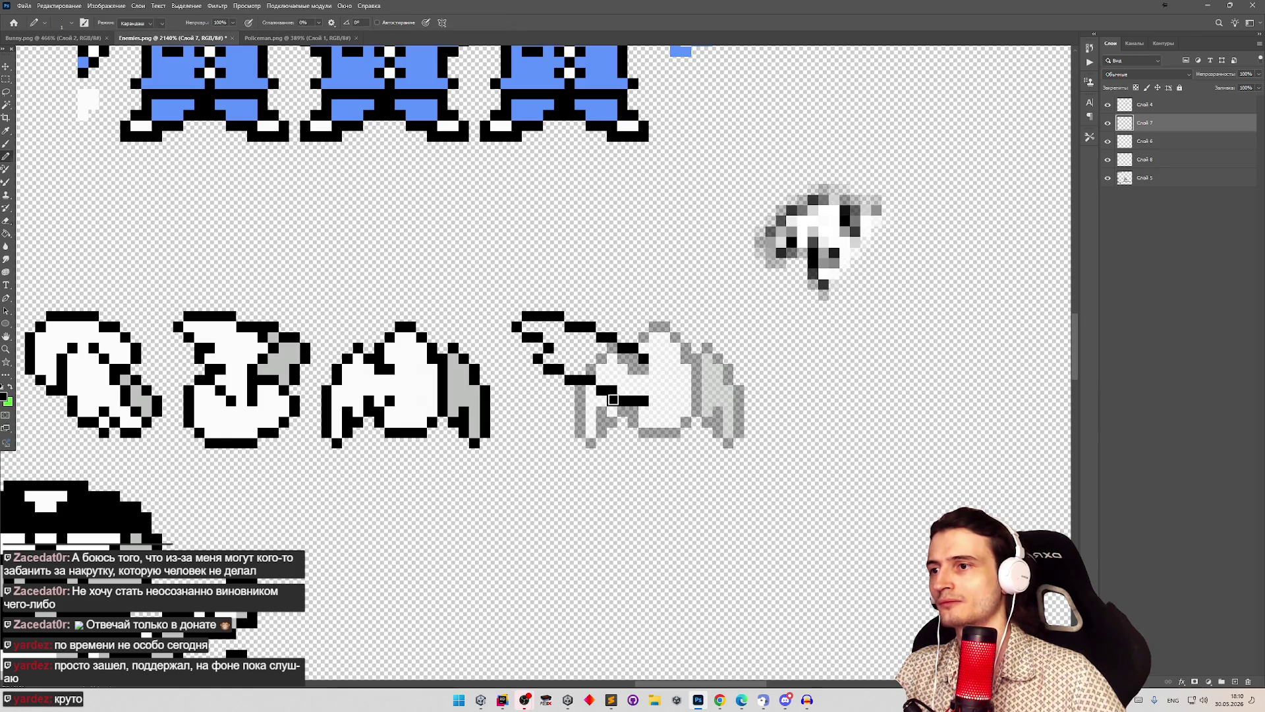
Step: Zoom out to compare the reshaped wing against the rest of the sprite row
{"action": "key", "text": "z"}
{"action": "mouse_move", "coordinate": [587, 362]}
{"action": "left_mouse_down"}
{"action": "mouse_move", "coordinate": [521, 370]}
{"action": "mouse_move", "coordinate": [649, 363]}
{"action": "left_mouse_up"}
{"action": "key", "text": "e"}
{"action": "key", "text": "z"}
{"action": "left_click_drag", "start_coordinate": [639, 394], "coordinate": [700, 365]}
{"action": "key", "text": "b"}
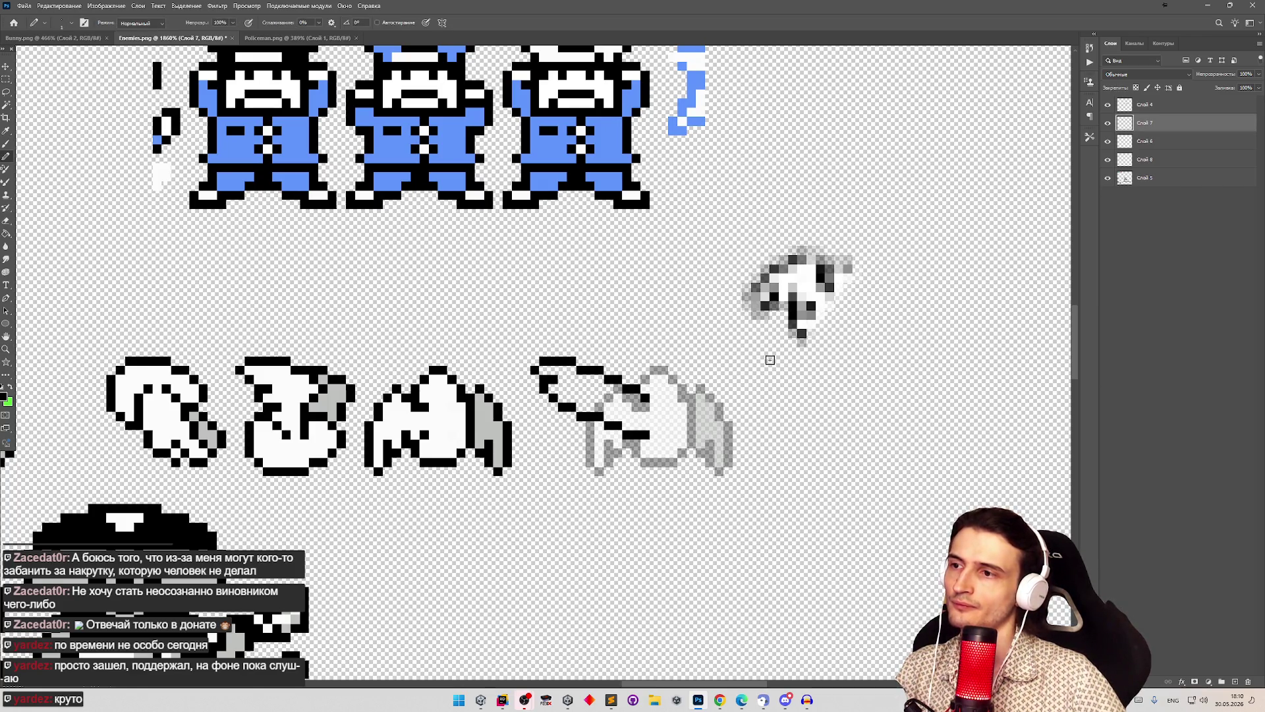
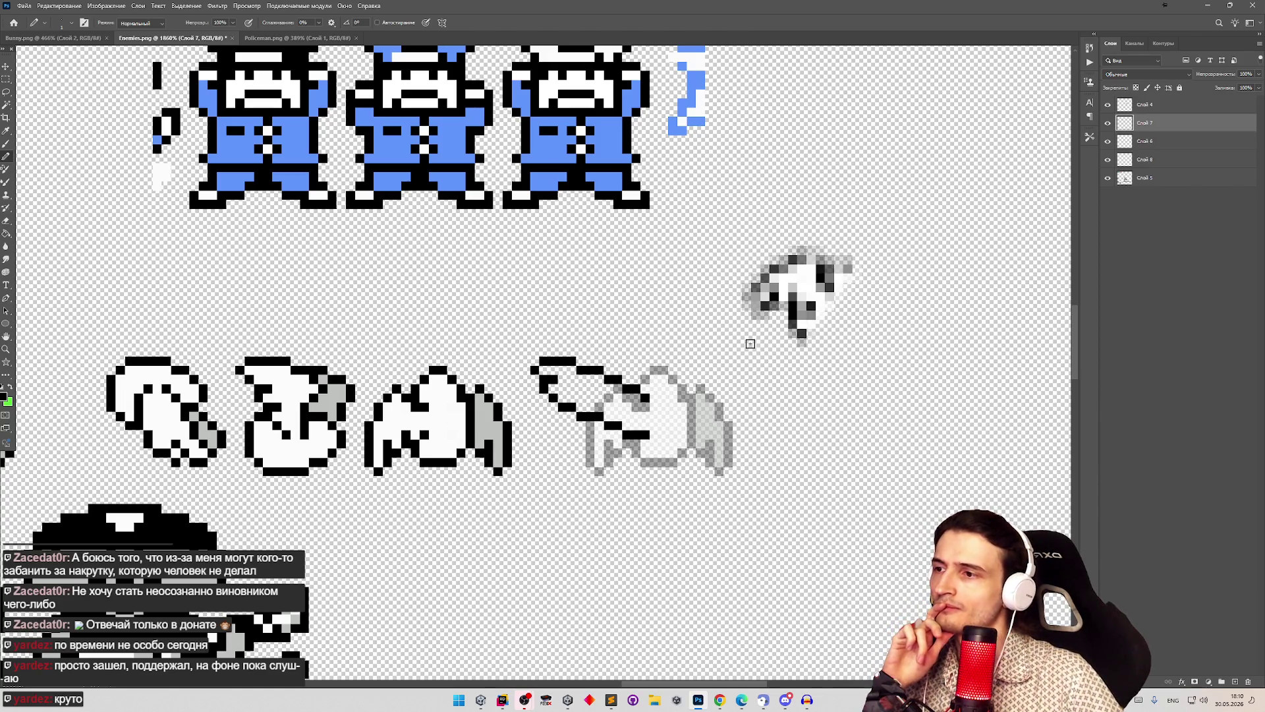
Step: Toggle the grey sprite layer, activate Слой 5, and zoom back in on the winged sprites
{"action": "key", "text": "e"}
{"action": "left_click", "coordinate": [1109, 161]}
{"action": "left_click", "coordinate": [1109, 160]}
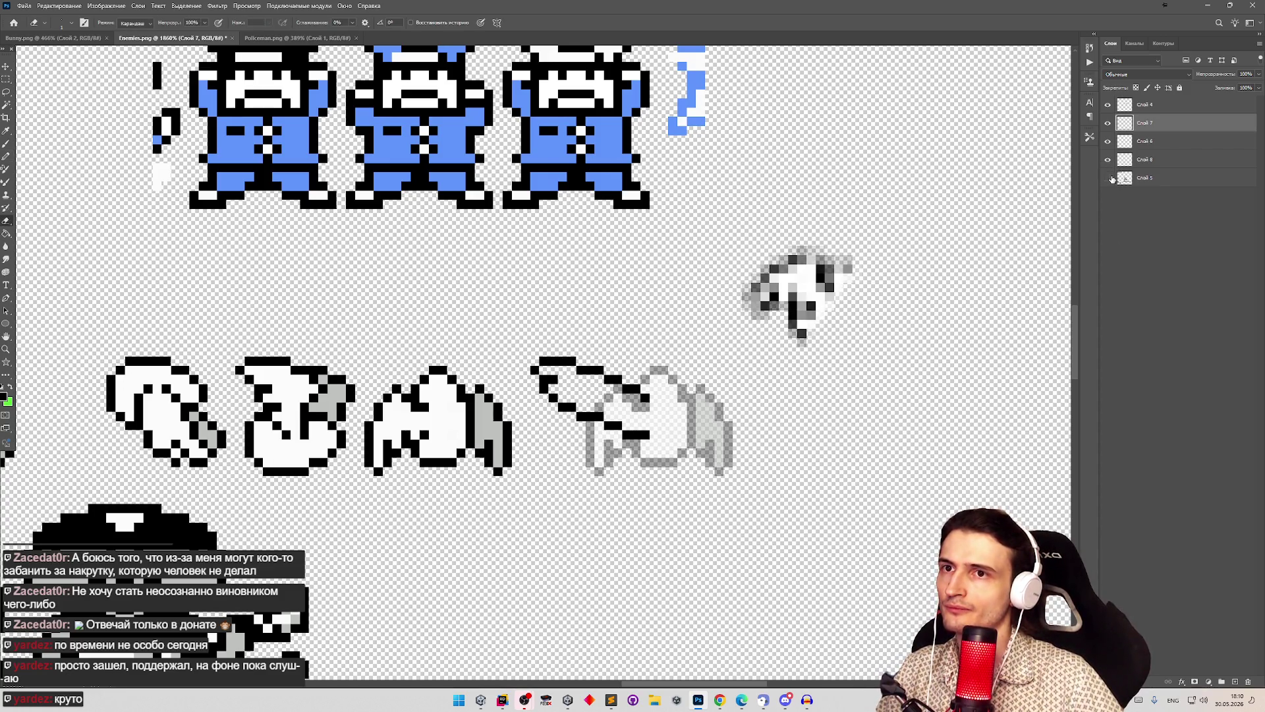
{"action": "left_click", "coordinate": [1146, 178]}
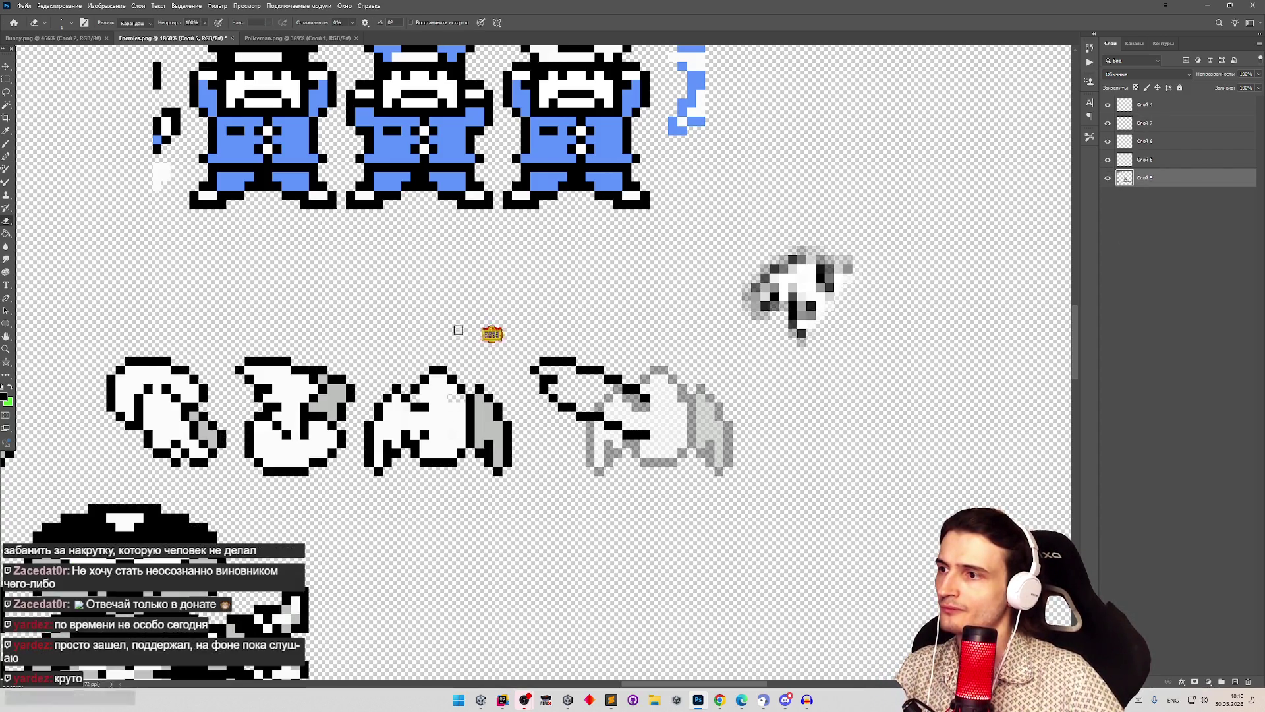
{"action": "key", "text": "b"}
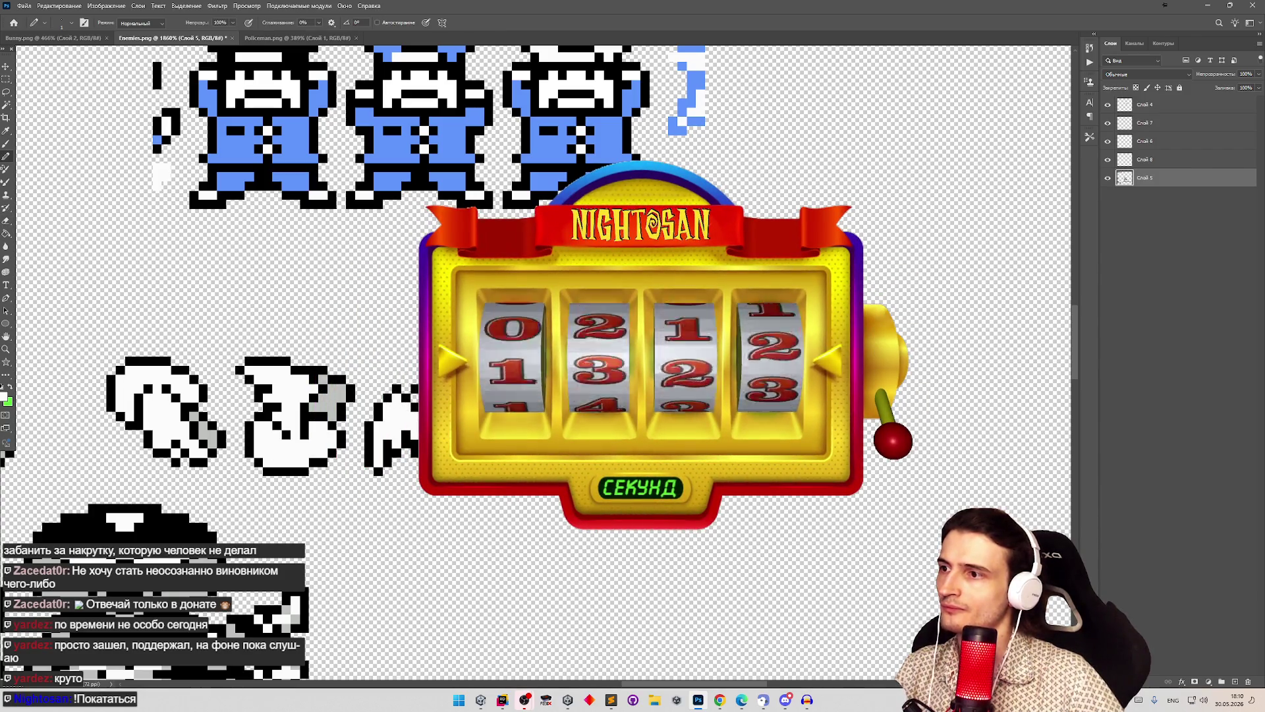
{"action": "key", "text": "z"}
{"action": "left_click_drag", "start_coordinate": [504, 308], "coordinate": [469, 308]}
{"action": "key", "text": "b"}
{"action": "mouse_move", "coordinate": [503, 307]}
{"action": "left_mouse_down"}
{"action": "mouse_move", "coordinate": [487, 305]}
{"action": "mouse_move", "coordinate": [512, 302]}
{"action": "left_mouse_up"}
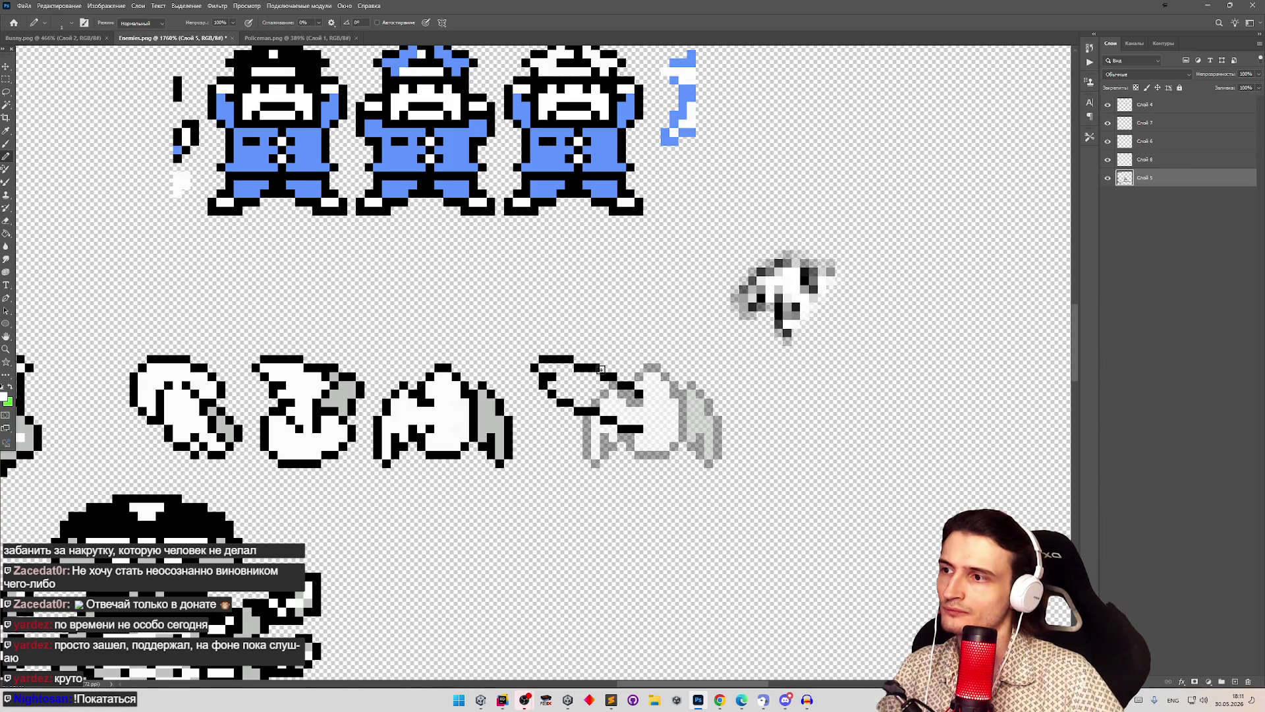
Step: Compare the upper layers by toggling their visibility and select Слой 7
{"action": "key", "text": "e"}
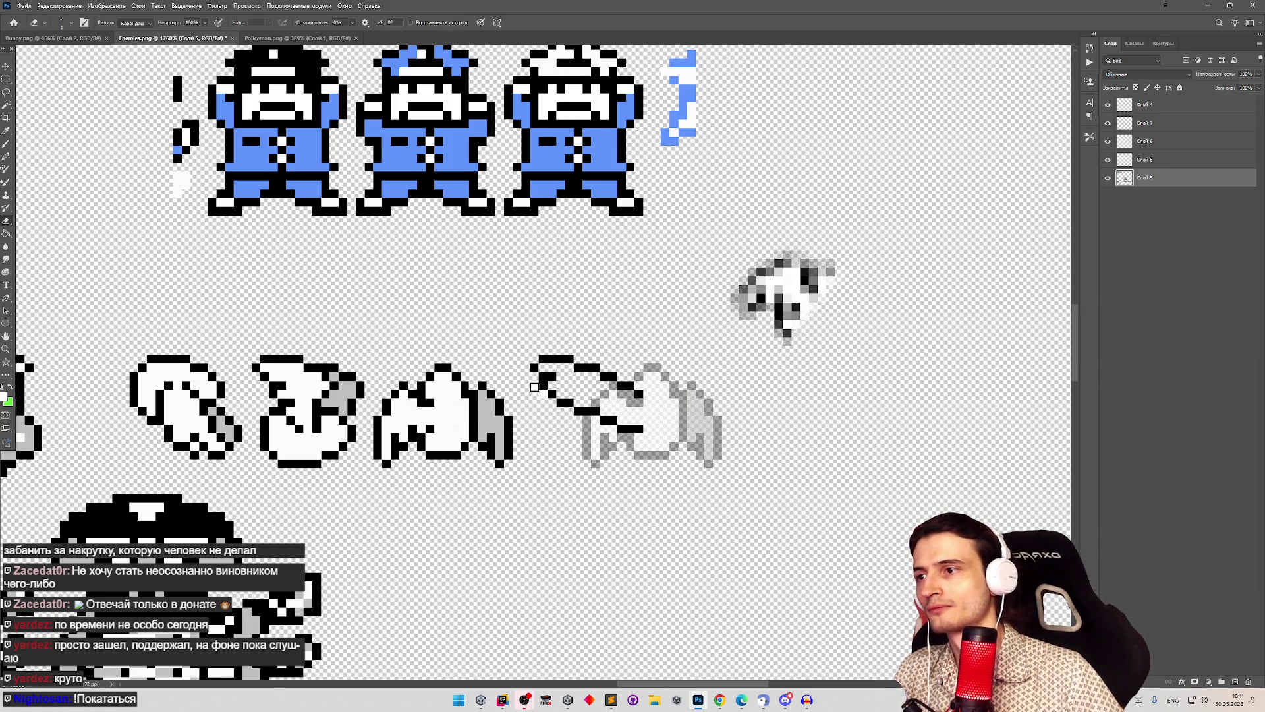
{"action": "left_click", "coordinate": [1108, 160]}
{"action": "left_click", "coordinate": [1108, 159]}
{"action": "left_click", "coordinate": [1107, 141]}
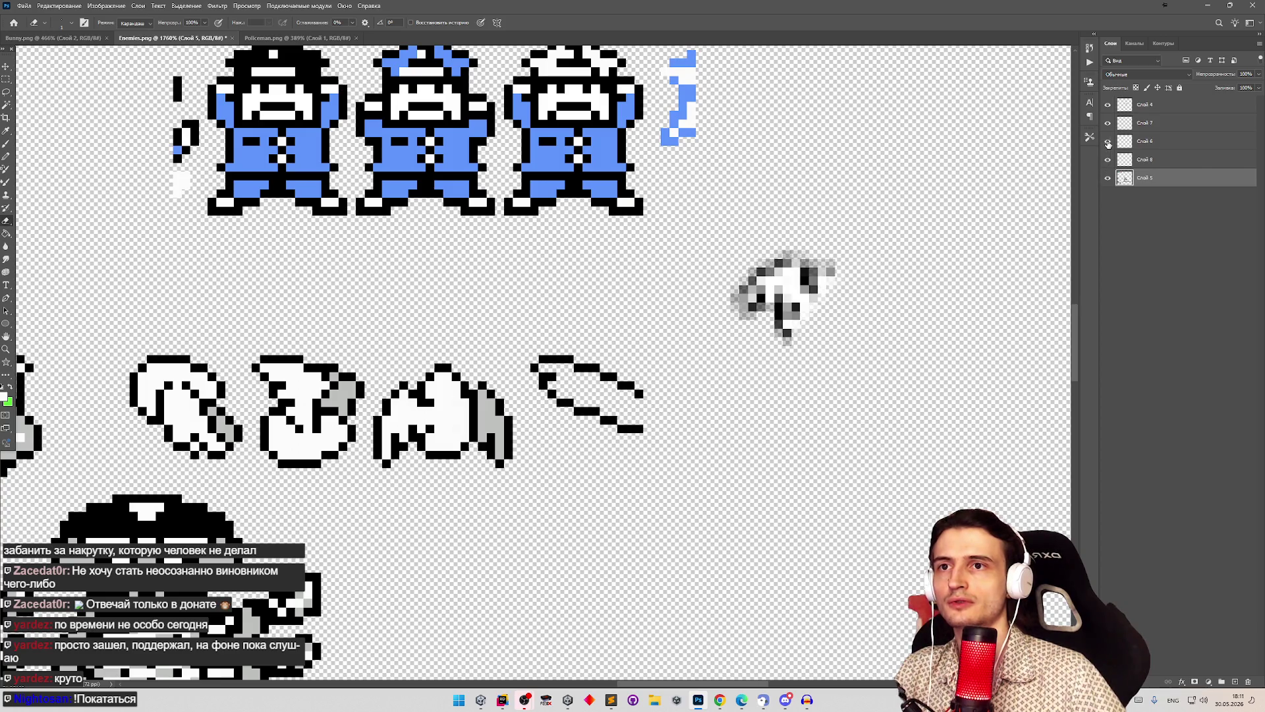
{"action": "left_click", "coordinate": [1107, 141]}
{"action": "left_click", "coordinate": [1107, 128]}
{"action": "left_click", "coordinate": [1108, 124]}
{"action": "left_click", "coordinate": [1108, 124]}
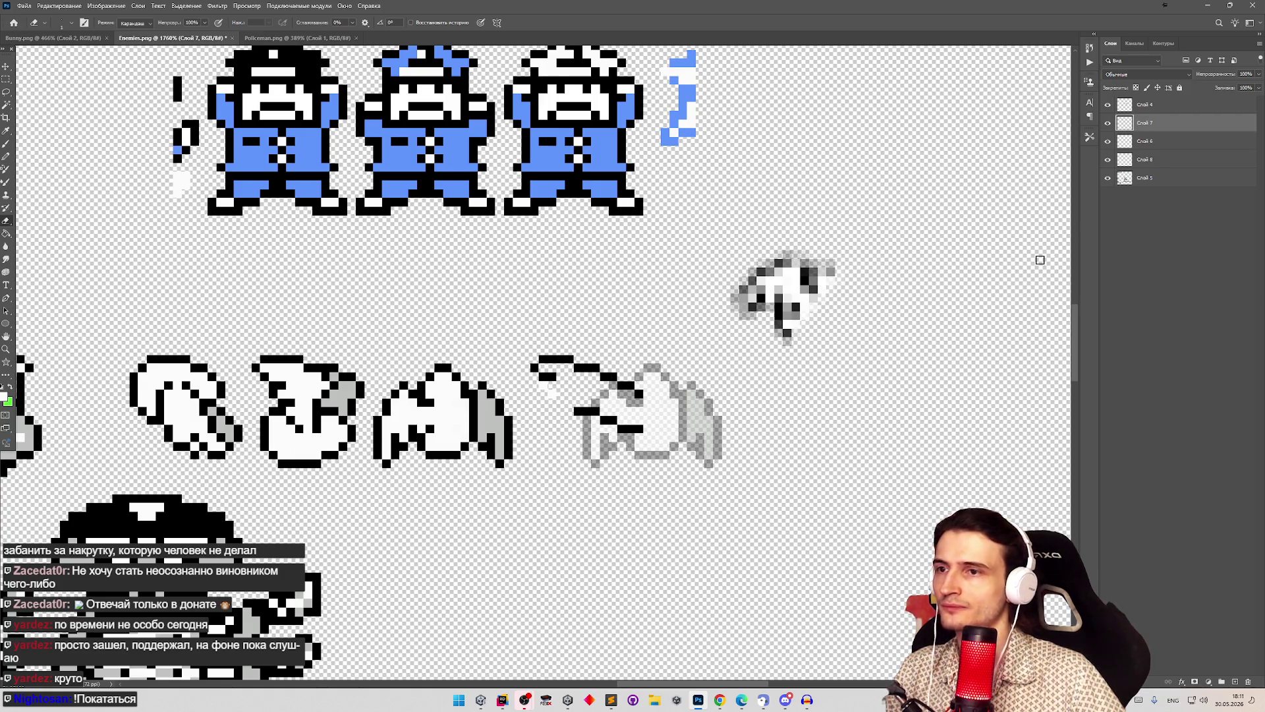
Step: Recheck the lower layers' contents, then make Слой 7 the active layer again
{"action": "left_click", "coordinate": [1107, 141]}
{"action": "left_click", "coordinate": [1107, 141]}
{"action": "left_click", "coordinate": [1108, 159]}
{"action": "left_click", "coordinate": [1108, 160]}
{"action": "left_click", "coordinate": [1107, 178]}
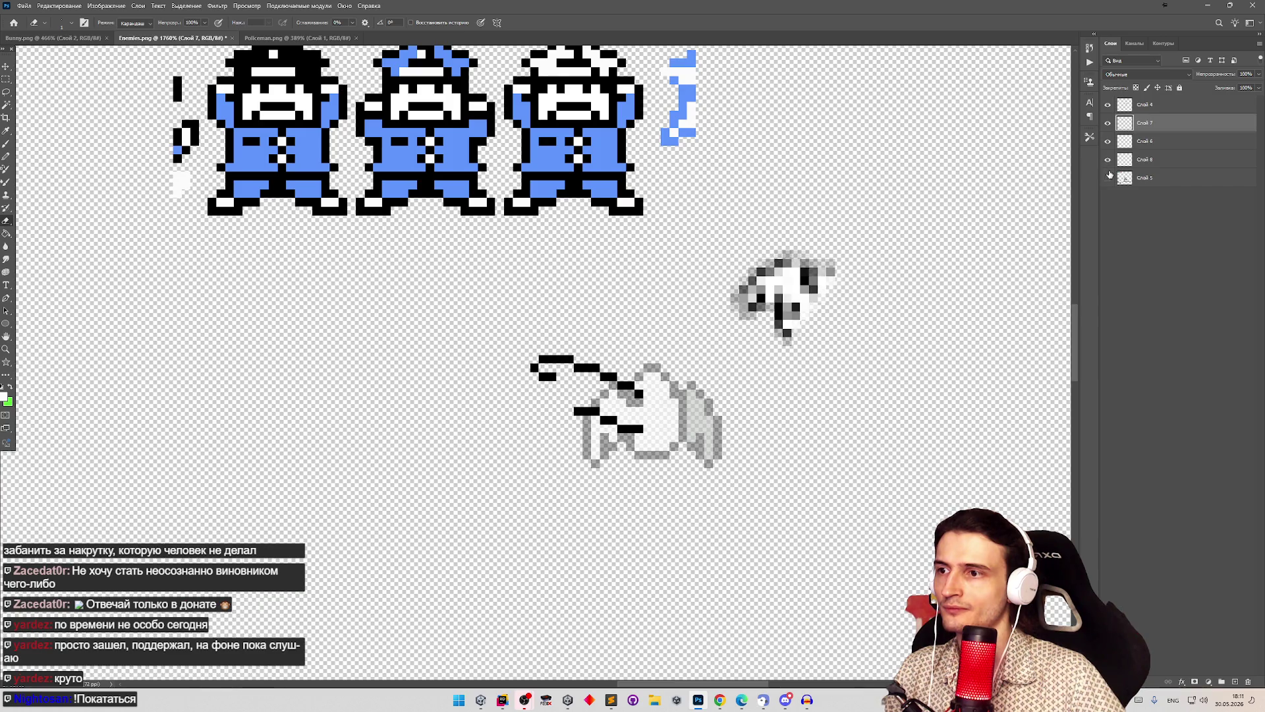
{"action": "left_click", "coordinate": [1108, 178]}
{"action": "left_click", "coordinate": [1111, 179]}
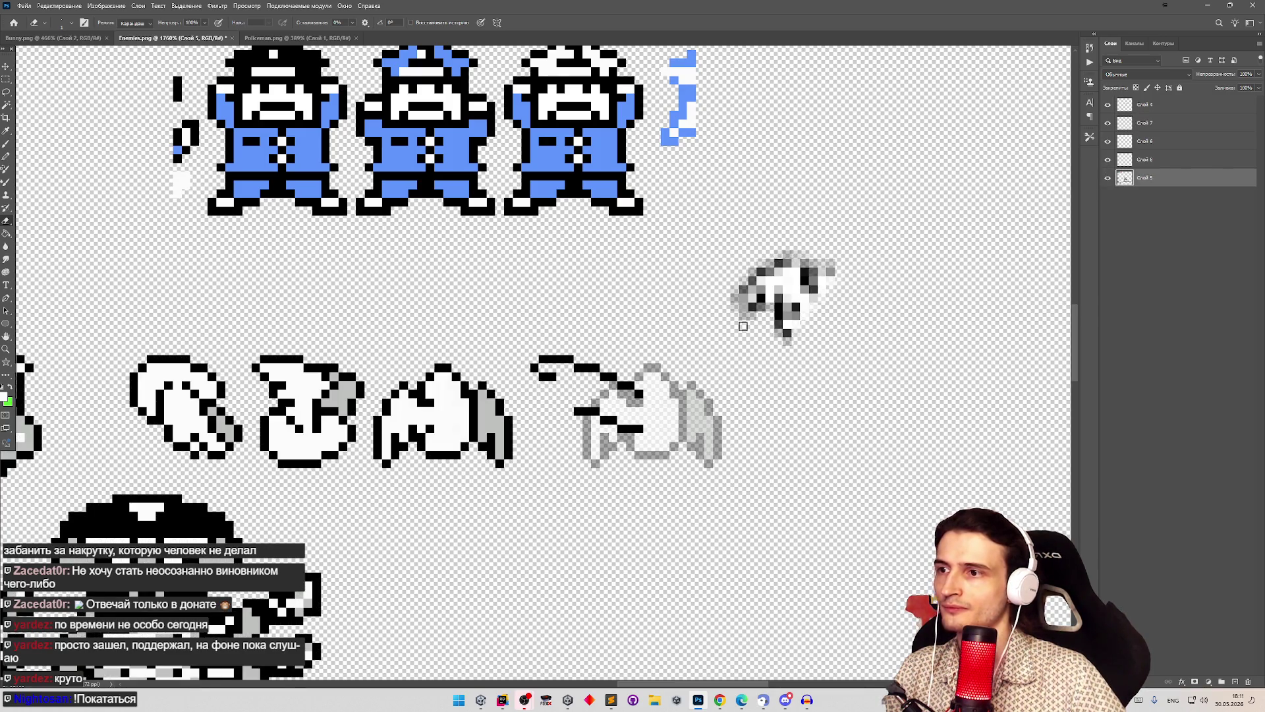
{"action": "left_click", "coordinate": [1142, 131]}
{"action": "left_click", "coordinate": [1108, 123]}
{"action": "left_click", "coordinate": [1108, 123]}
Step: Redraw the fourth frame's wing outline in black with the Pencil, stepping back and forth through edits
{"action": "key", "text": "b"}
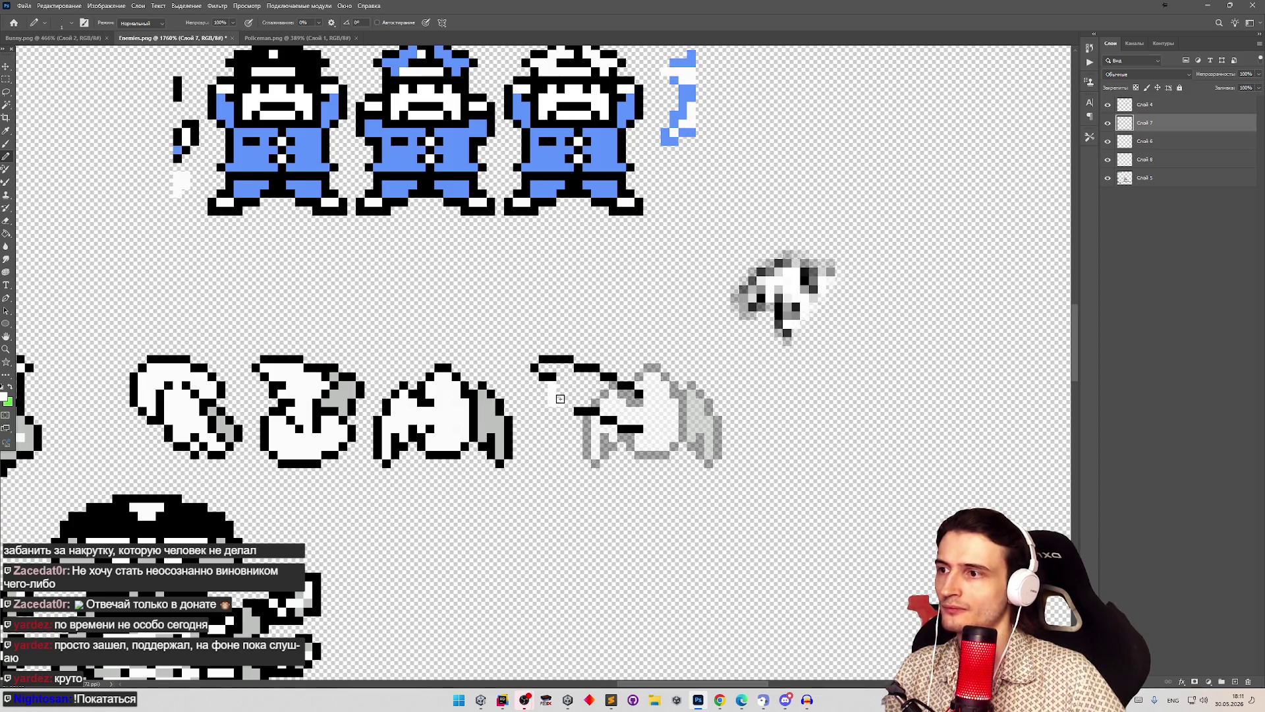
{"action": "key", "text": "x"}
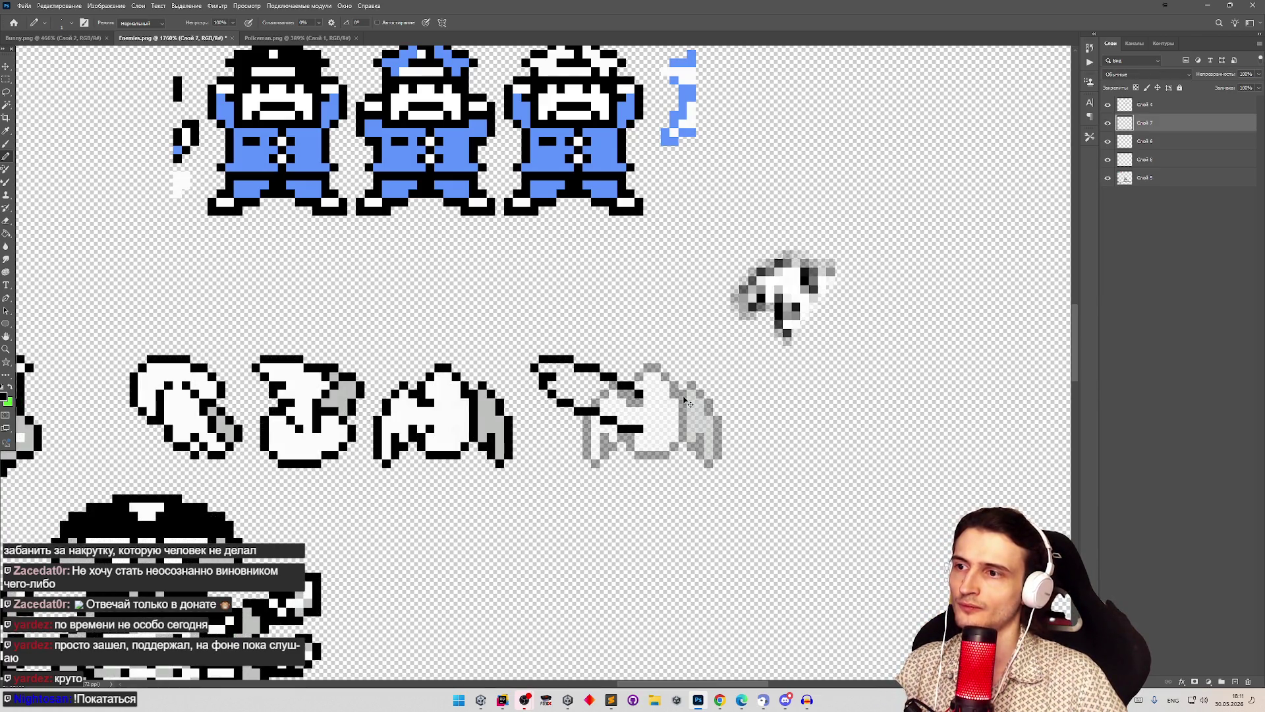
{"action": "key", "text": "ctrl+z"}
{"action": "key", "text": "ctrl+z"}
{"action": "key", "text": "ctrl+z"}
{"action": "key", "text": "ctrl+z"}
{"action": "key", "text": "ctrl+z"}
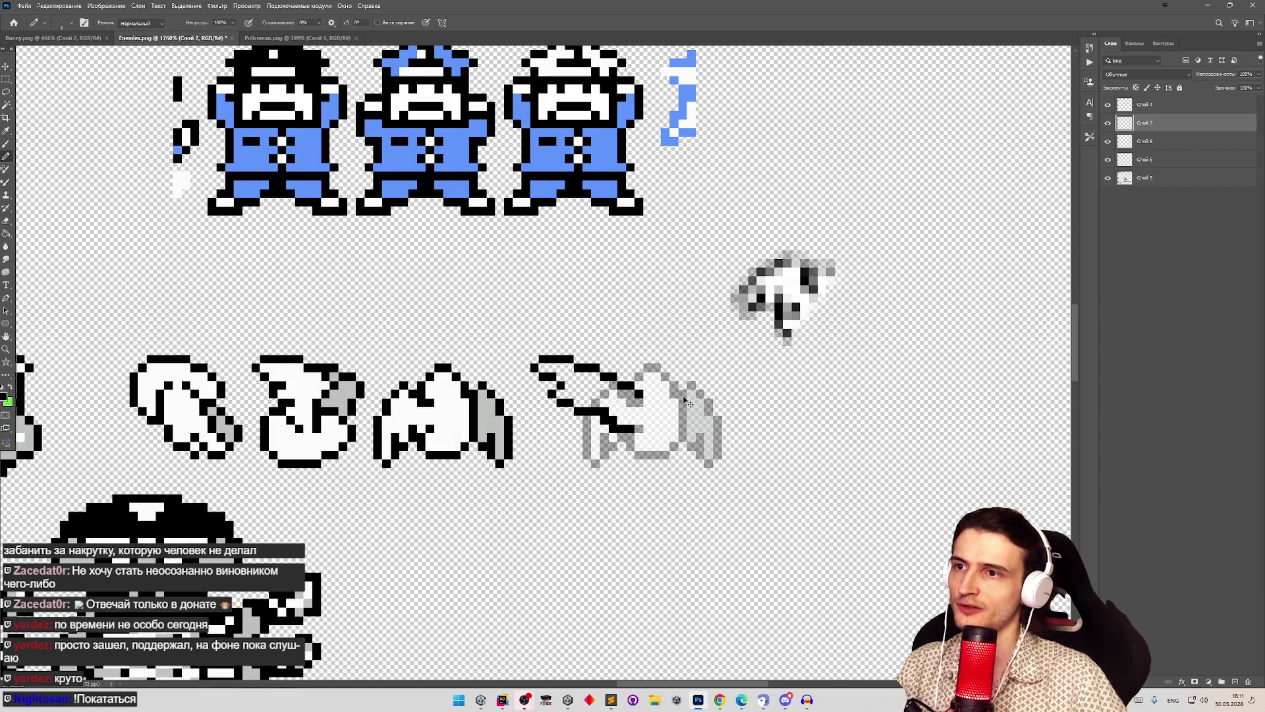
{"action": "key", "text": "ctrl+z"}
{"action": "key", "text": "ctrl+z"}
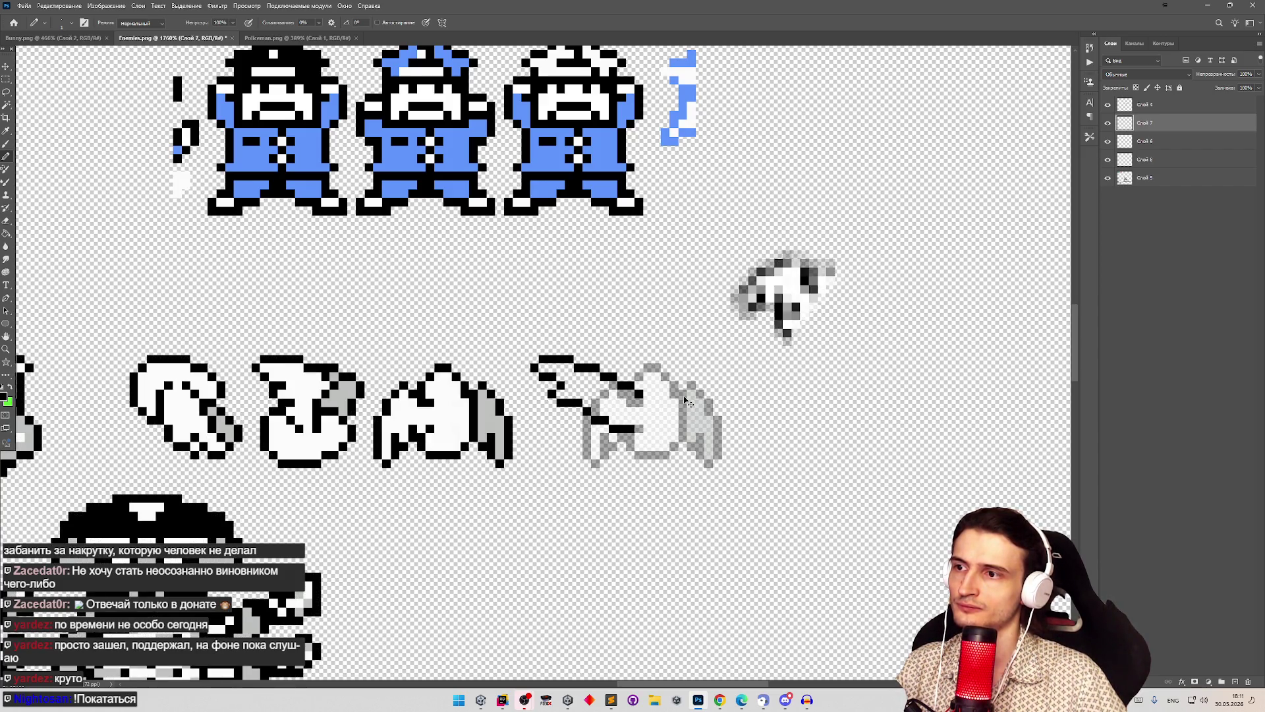
{"action": "key", "text": "ctrl+z"}
{"action": "key", "text": "ctrl+z"}
{"action": "key", "text": "ctrl+z"}
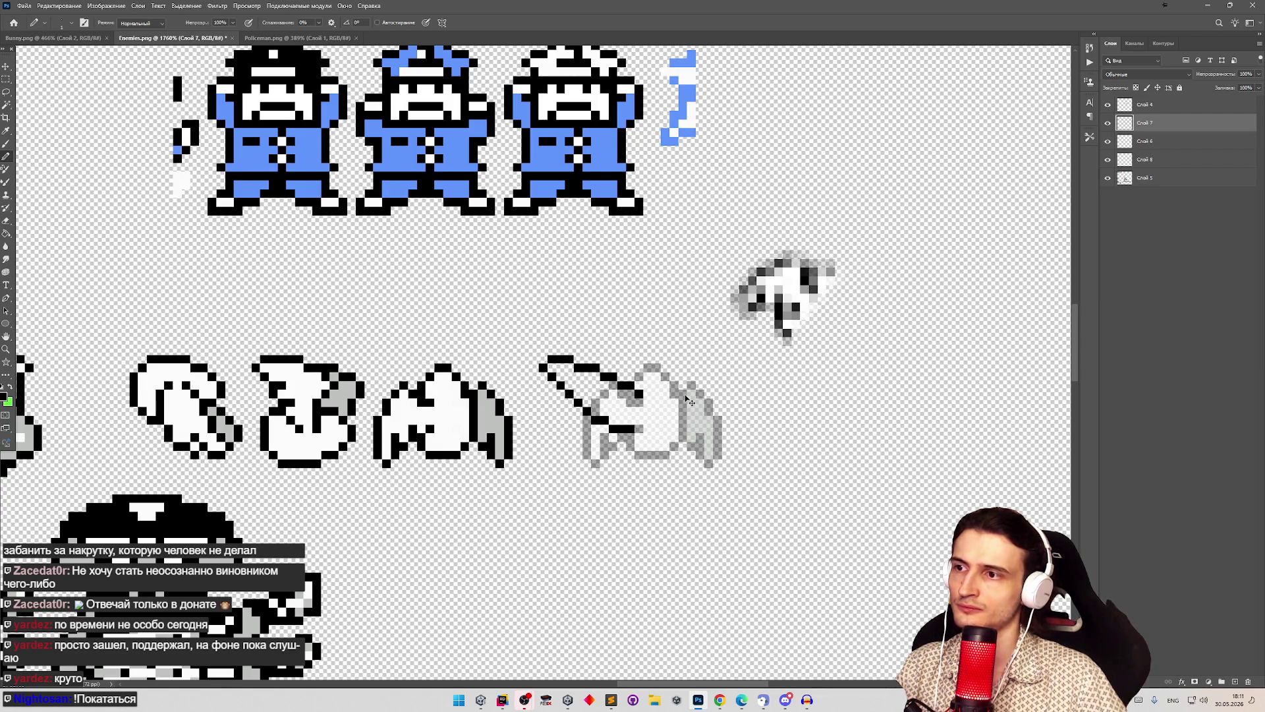
{"action": "key", "text": "ctrl+shift+z"}
{"action": "key", "text": "ctrl+shift+z"}
{"action": "key", "text": "ctrl+shift+z"}
{"action": "key", "text": "ctrl+shift+z"}
{"action": "key", "text": "ctrl+shift+z"}
{"action": "key", "text": "ctrl+shift+z"}
{"action": "key", "text": "ctrl+shift+z"}
{"action": "key", "text": "ctrl+shift+z"}
{"action": "key", "text": "ctrl+shift+z"}
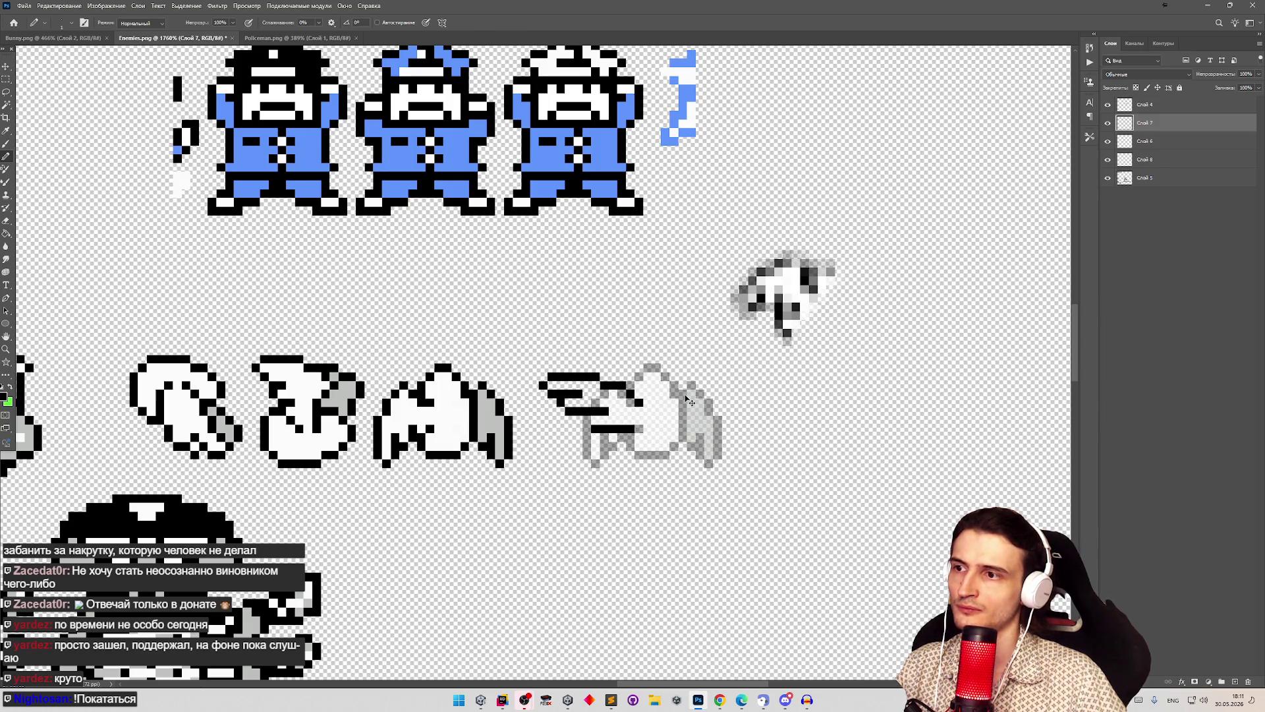
{"action": "key", "text": "ctrl+shift+z"}
{"action": "key", "text": "ctrl+shift+z"}
{"action": "key", "text": "ctrl+shift+z"}
{"action": "key", "text": "ctrl+shift+z"}
{"action": "key", "text": "ctrl+shift+z"}
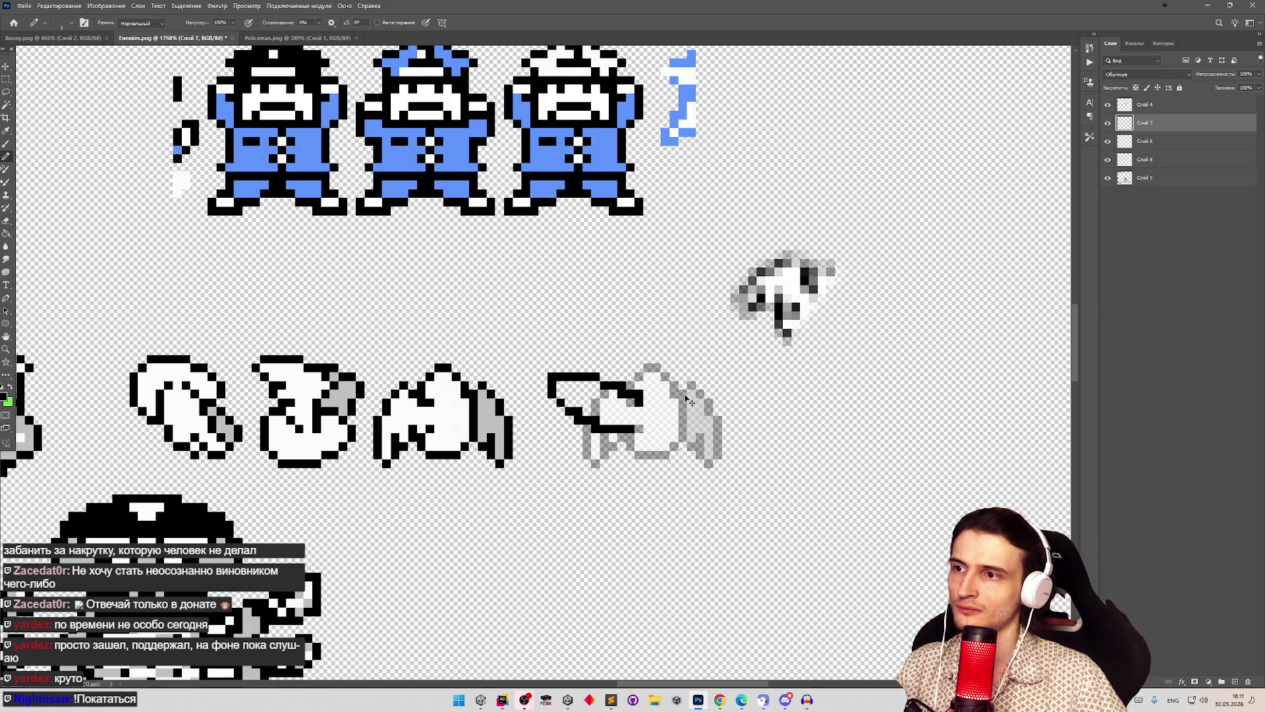
{"action": "key", "text": "ctrl+shift+z"}
{"action": "key", "text": "ctrl+shift+z"}
{"action": "key", "text": "ctrl+shift+z"}
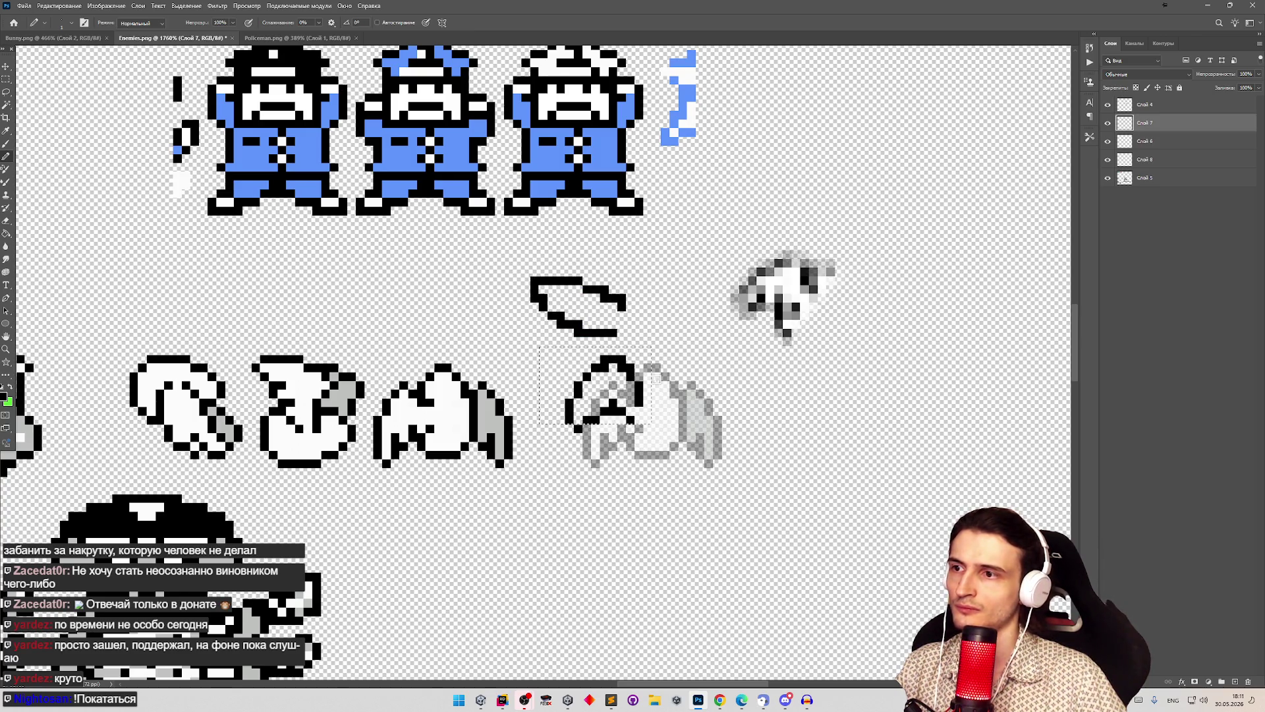
Step: Select and delete the floating wing outline above the fourth sprite
{"action": "key", "text": "m"}
{"action": "left_click_drag", "start_coordinate": [491, 268], "coordinate": [700, 335]}
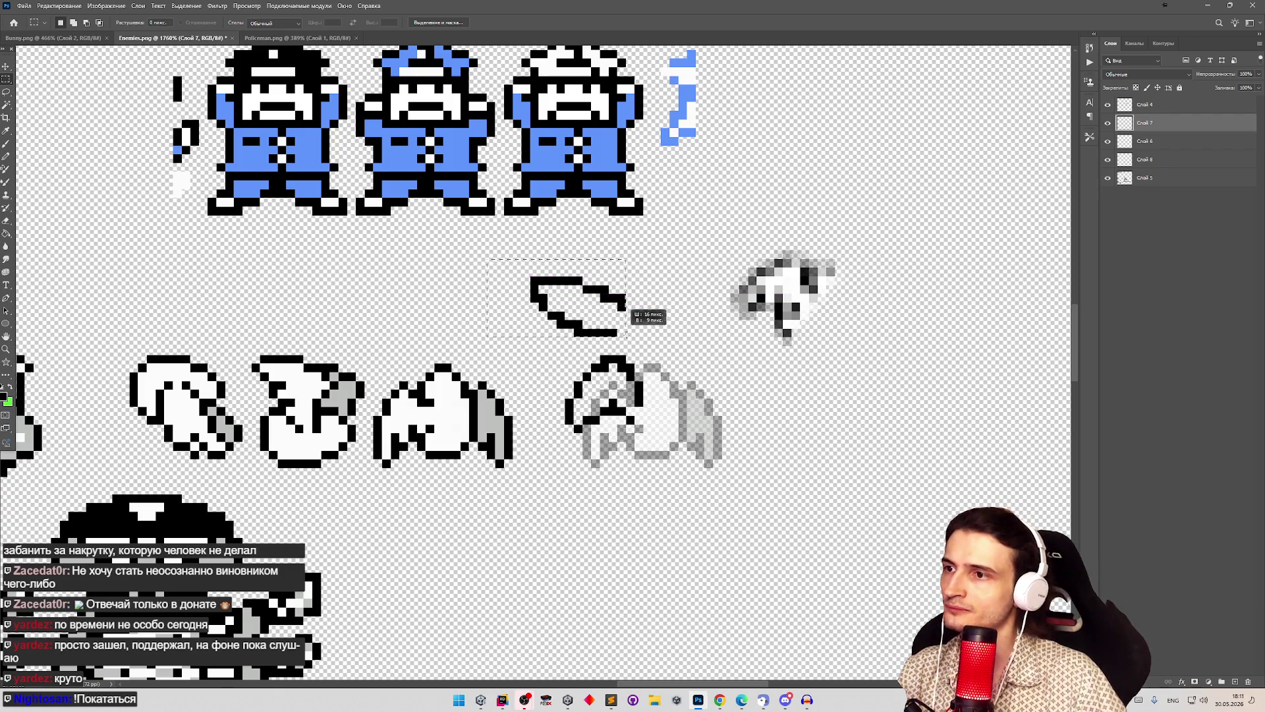
{"action": "key", "text": "Delete"}
{"action": "key", "text": "ctrl+d"}
{"action": "key", "text": "b"}
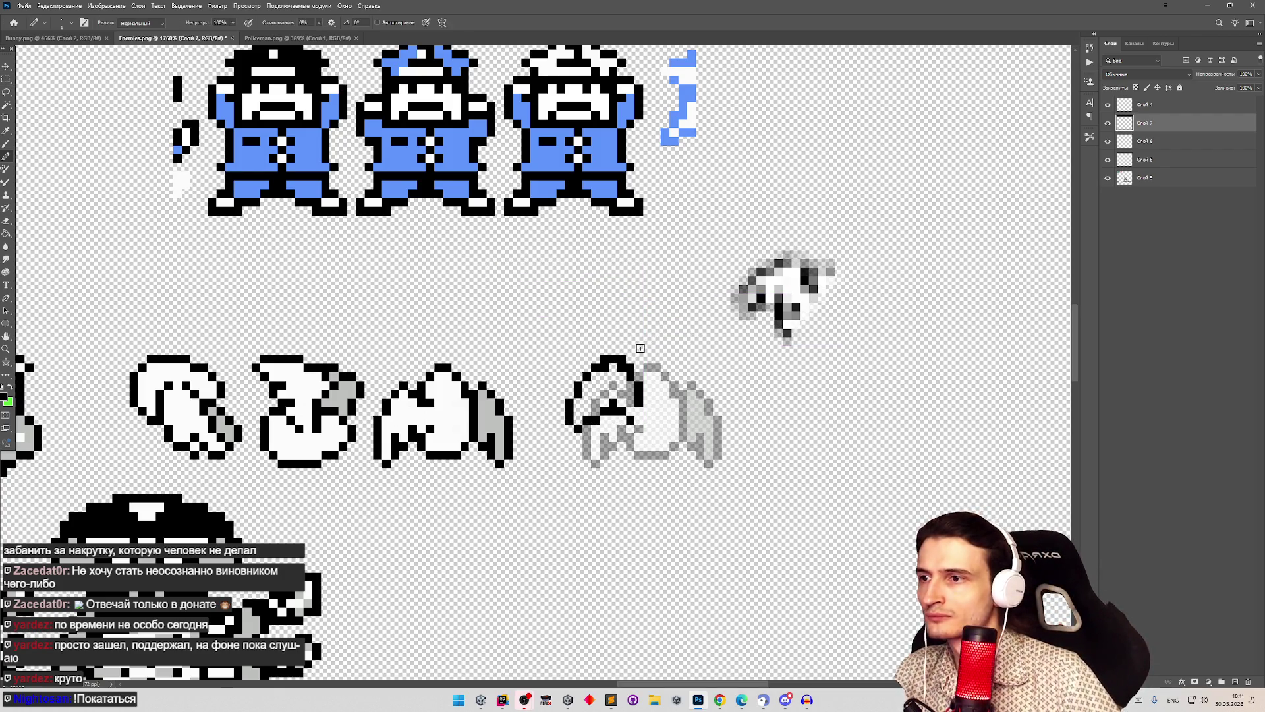
{"action": "key", "text": "e"}
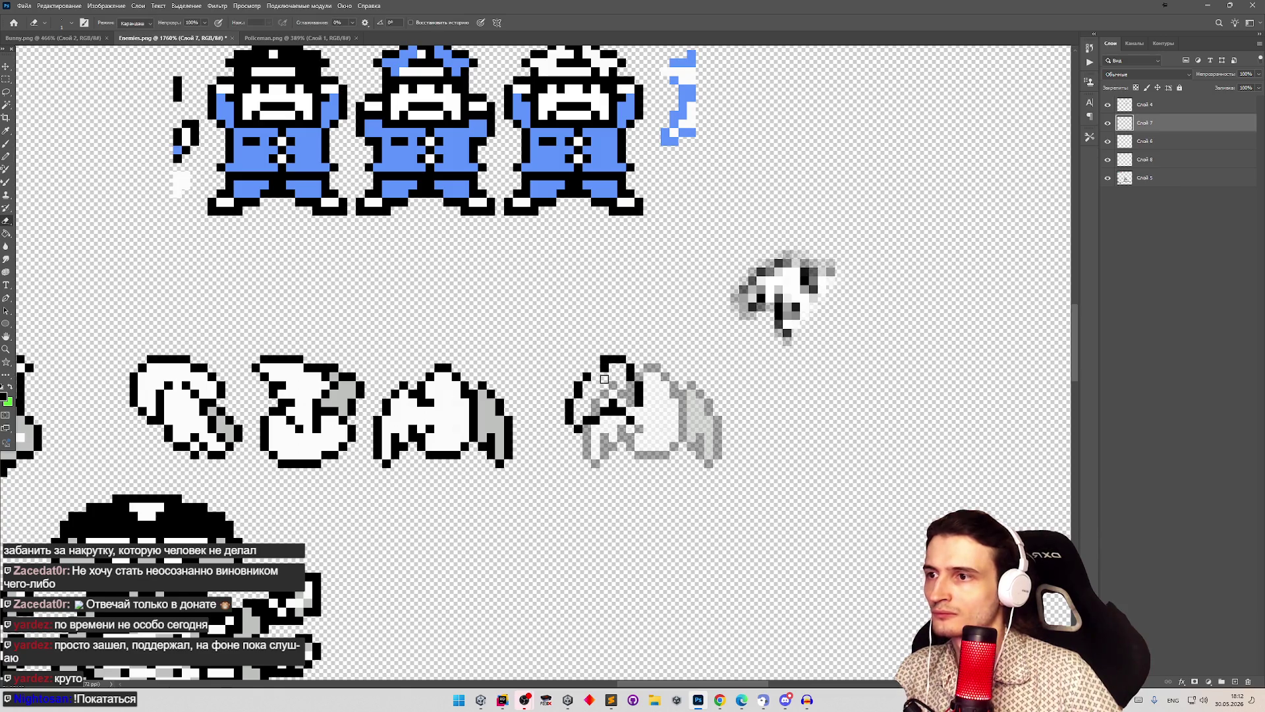
{"action": "key", "text": "b"}
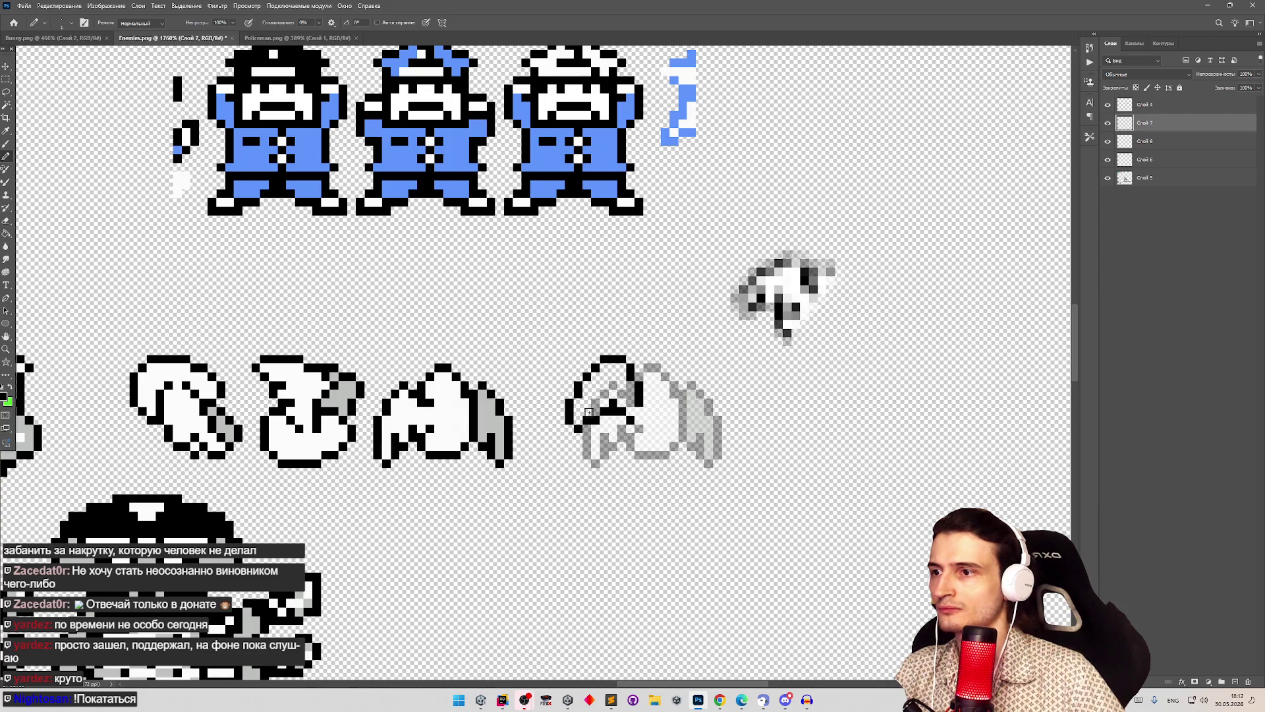
{"action": "scroll", "coordinate": [646, 404], "scroll_direction": "down", "scroll_amount": 5}
{"action": "scroll", "coordinate": [645, 404], "scroll_direction": "up", "scroll_amount": 5}
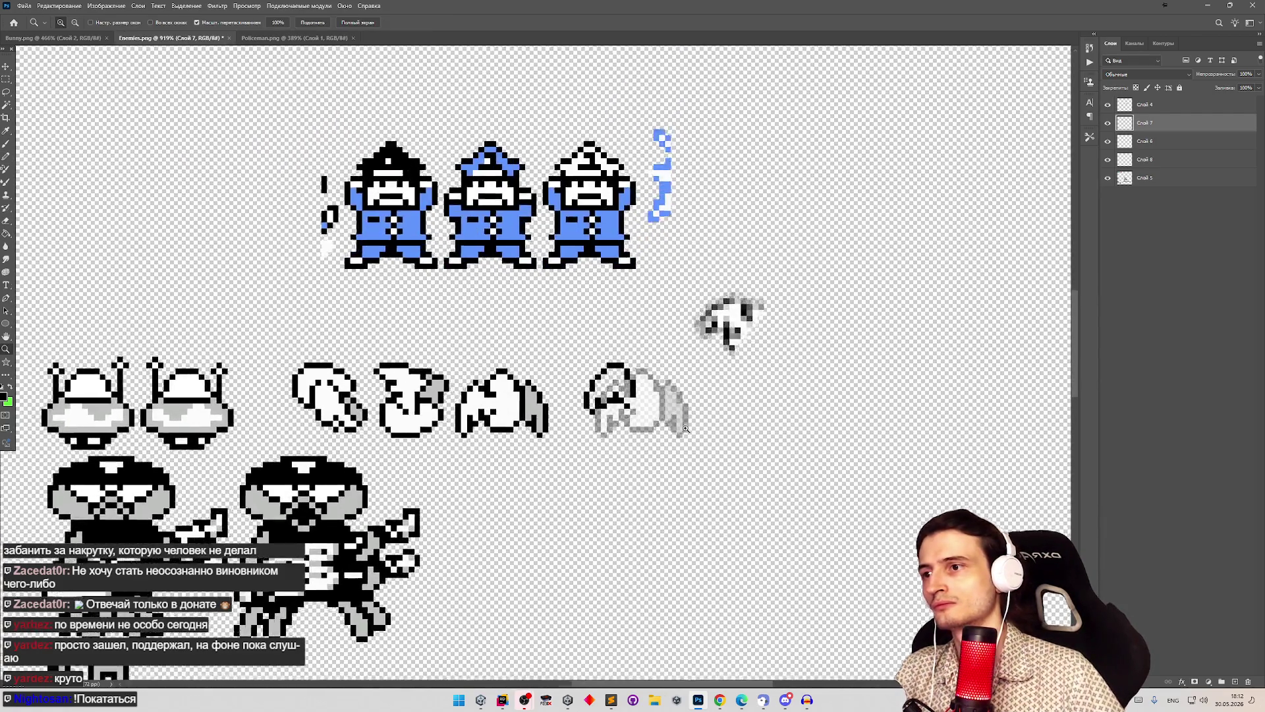
Step: Check the layers' contents and delete the blurry flying sprite layer Слой 8
{"action": "key", "text": "m"}
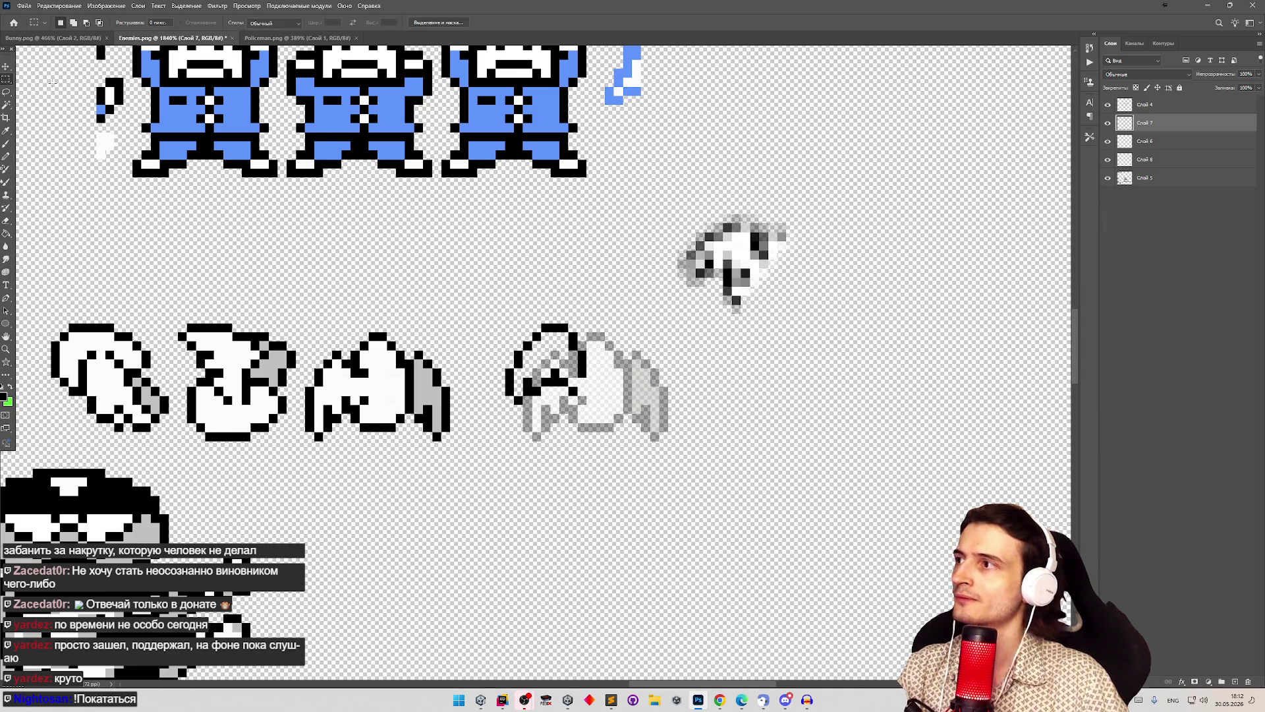
{"action": "left_click", "coordinate": [1107, 141]}
{"action": "left_click", "coordinate": [1108, 141]}
{"action": "left_click", "coordinate": [1108, 104]}
{"action": "left_click", "coordinate": [1107, 104]}
{"action": "left_click", "coordinate": [1107, 141]}
{"action": "left_click", "coordinate": [1108, 141]}
{"action": "left_click", "coordinate": [1108, 160]}
{"action": "left_click", "coordinate": [1108, 160]}
{"action": "left_click", "coordinate": [1144, 159]}
{"action": "key", "text": "Delete"}
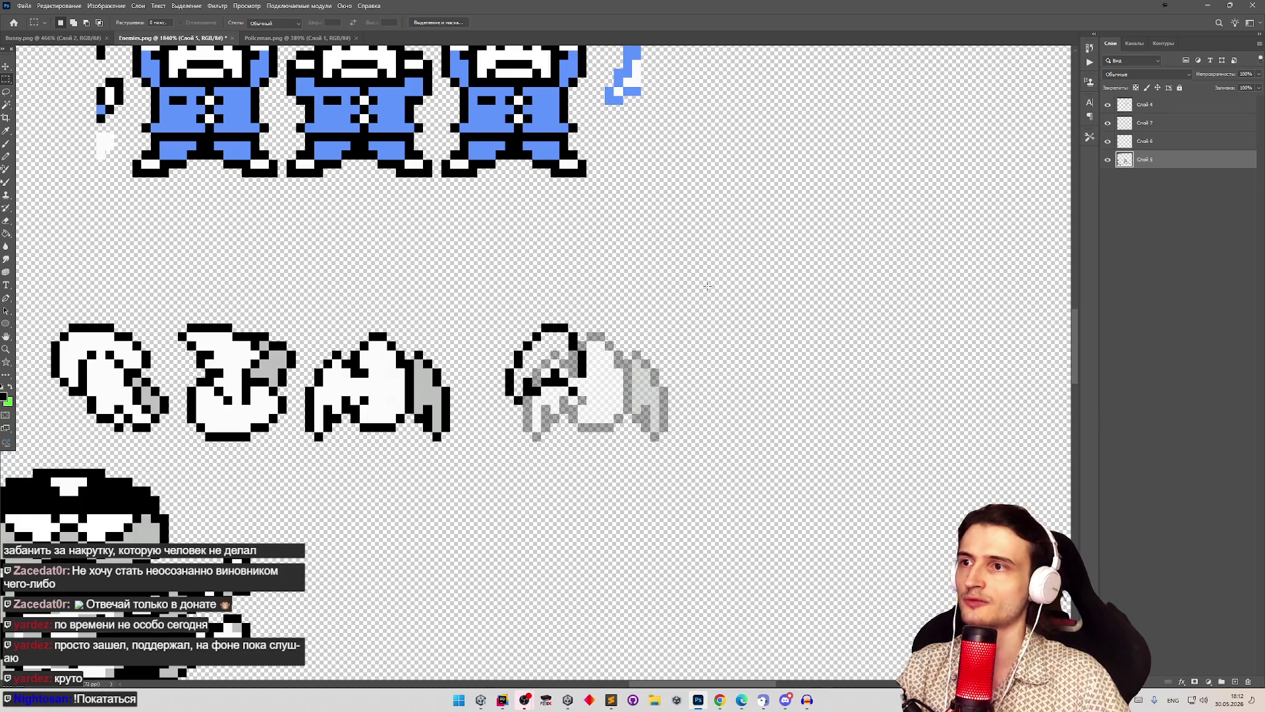
Step: Select around the fourth sprite and toggle the grey ghost sprite to compare it
{"action": "mouse_move", "coordinate": [493, 313]}
{"action": "left_mouse_down"}
{"action": "mouse_move", "coordinate": [639, 409]}
{"action": "mouse_move", "coordinate": [604, 415]}
{"action": "left_mouse_up"}
{"action": "scroll", "coordinate": [550, 349], "scroll_direction": "up", "scroll_amount": 1}
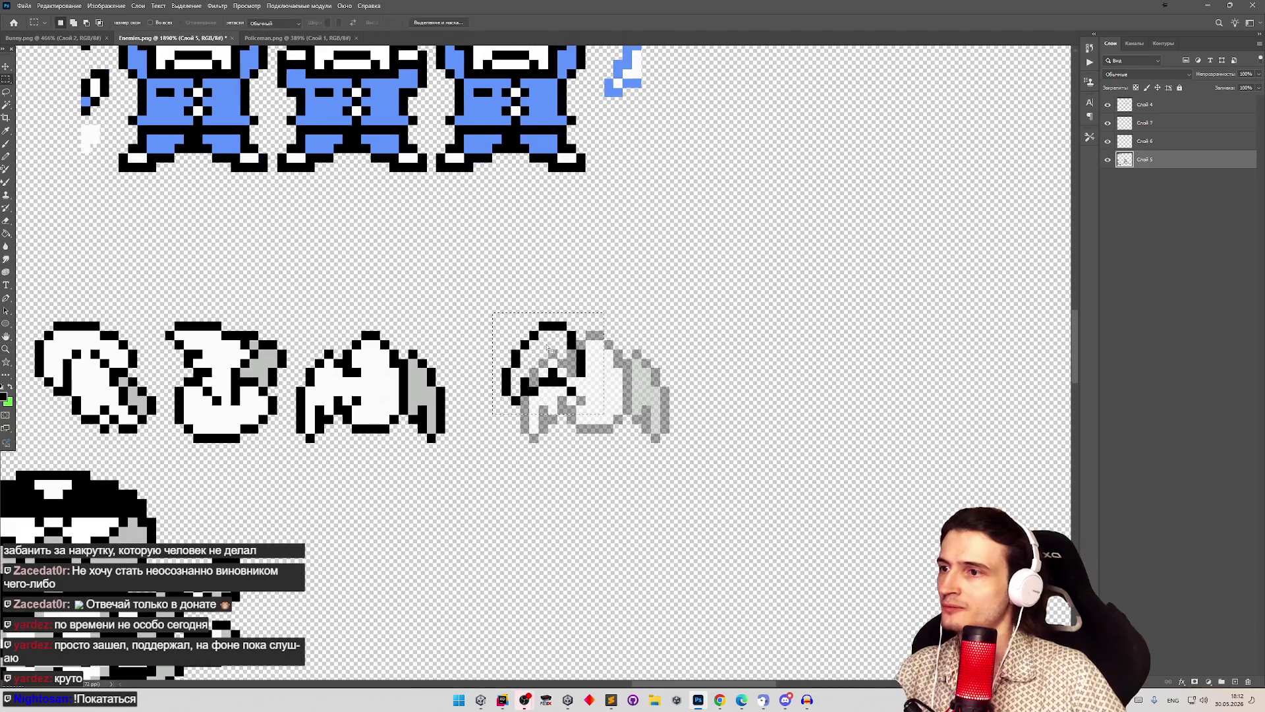
{"action": "left_click", "coordinate": [1107, 158]}
{"action": "left_click", "coordinate": [1107, 142]}
{"action": "left_click", "coordinate": [1107, 141]}
{"action": "left_click", "coordinate": [1107, 142]}
{"action": "left_click", "coordinate": [1106, 142]}
Step: Set Слой 6's Fill to 100% and hide Слой 7's grey ghost sprite
{"action": "left_click", "coordinate": [1126, 141]}
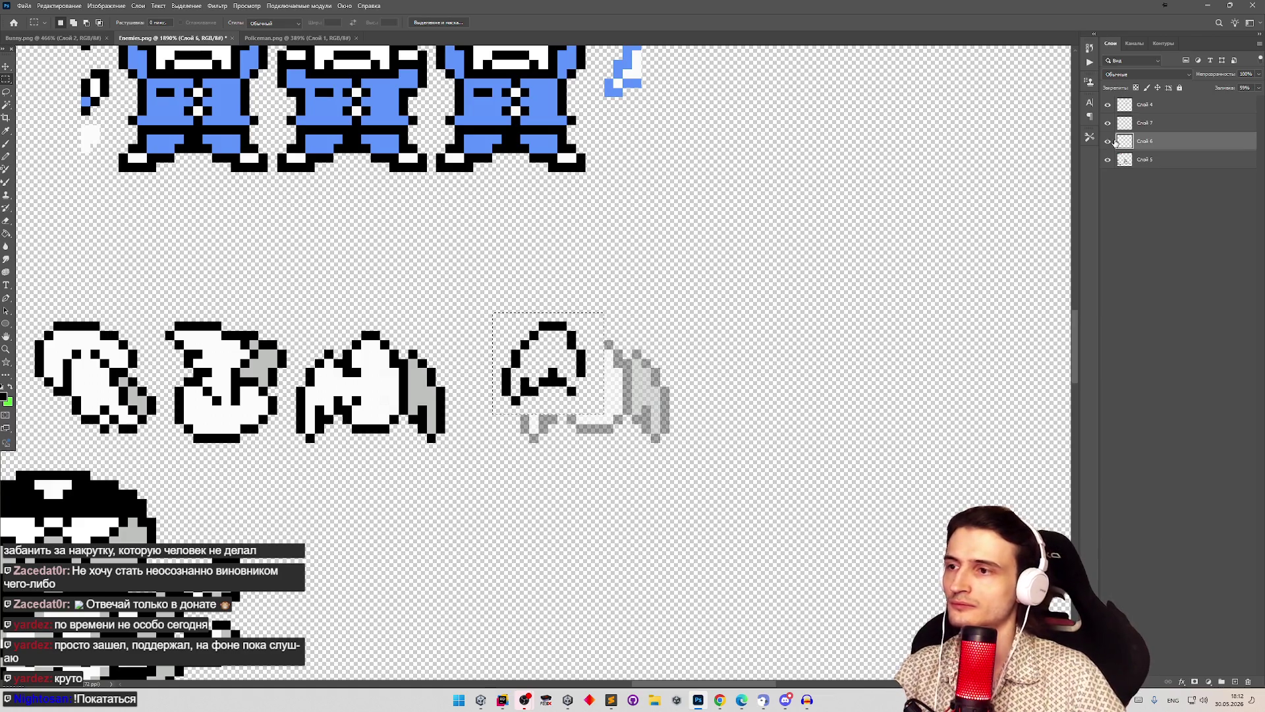
{"action": "key", "text": "ctrl+z"}
{"action": "mouse_move", "coordinate": [466, 265]}
{"action": "left_mouse_down"}
{"action": "mouse_move", "coordinate": [497, 268]}
{"action": "mouse_move", "coordinate": [698, 452]}
{"action": "left_mouse_up"}
{"action": "key", "text": "ctrl+d"}
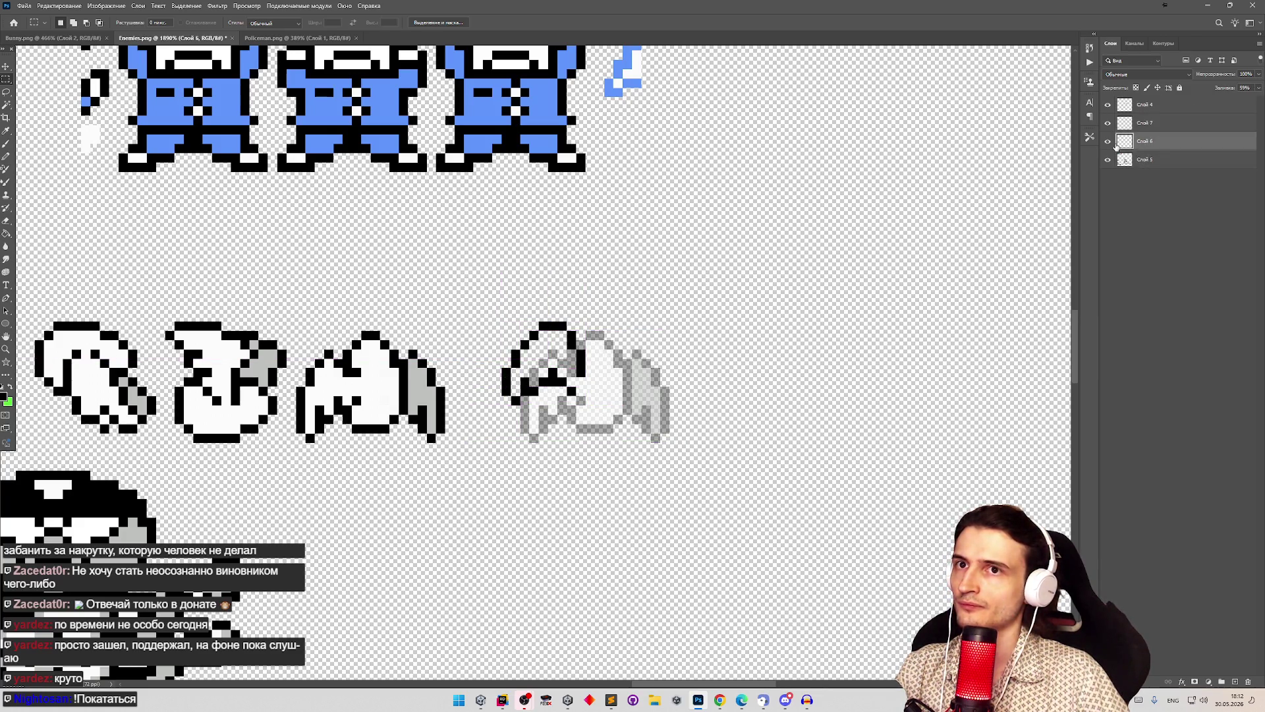
{"action": "left_click", "coordinate": [1259, 88]}
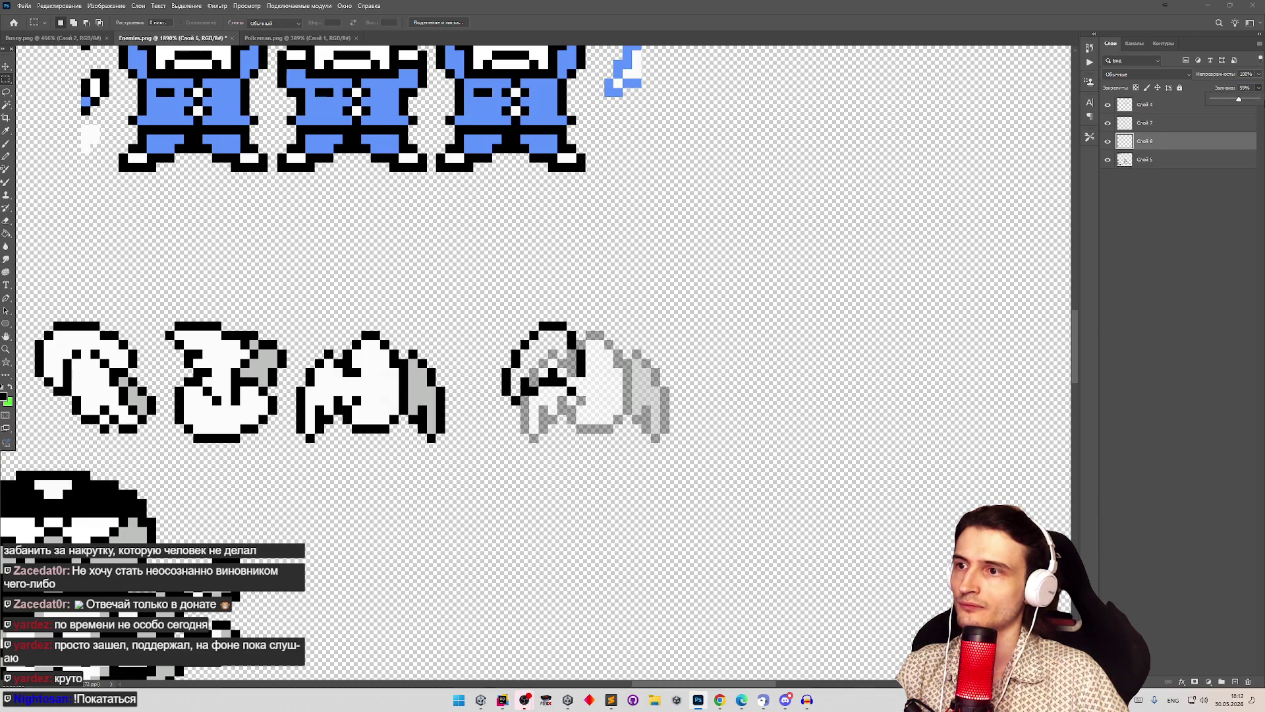
{"action": "left_click_drag", "start_coordinate": [1242, 101], "coordinate": [1260, 100]}
{"action": "left_click", "coordinate": [1108, 122]}
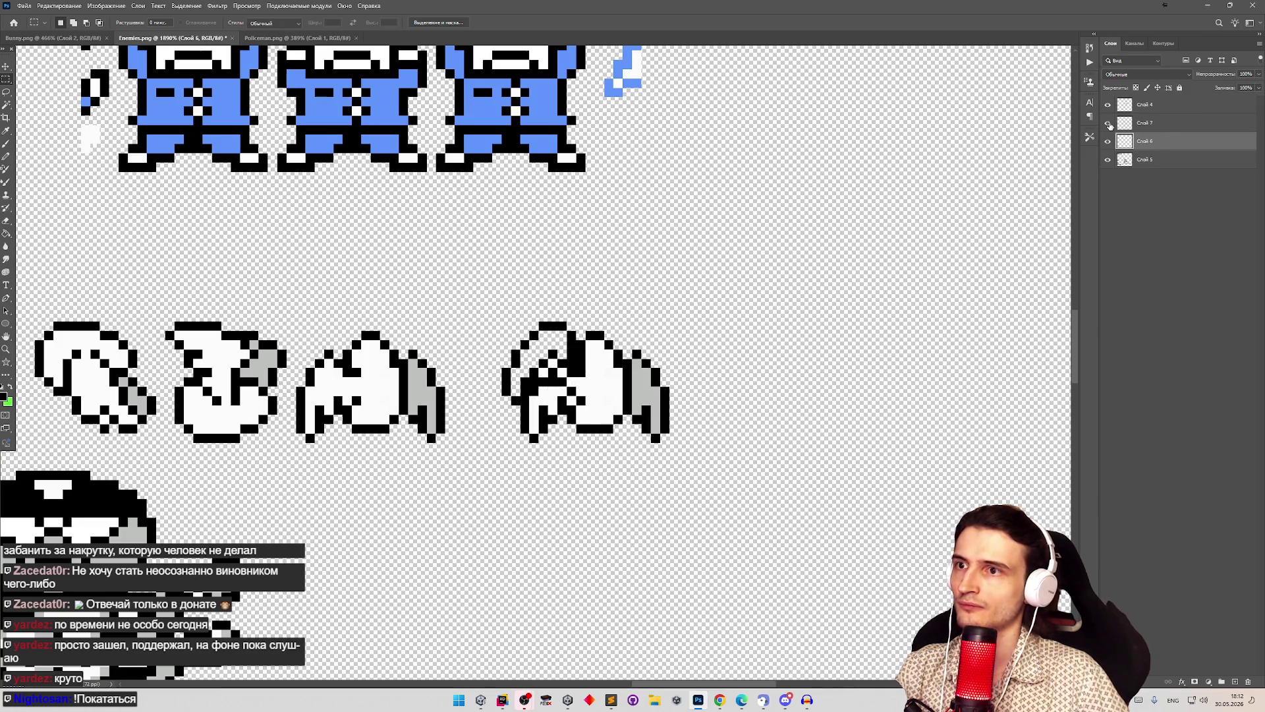
Step: Erase the stray white pixels left of the egg and redraw its black left outline
{"action": "key", "text": "e"}
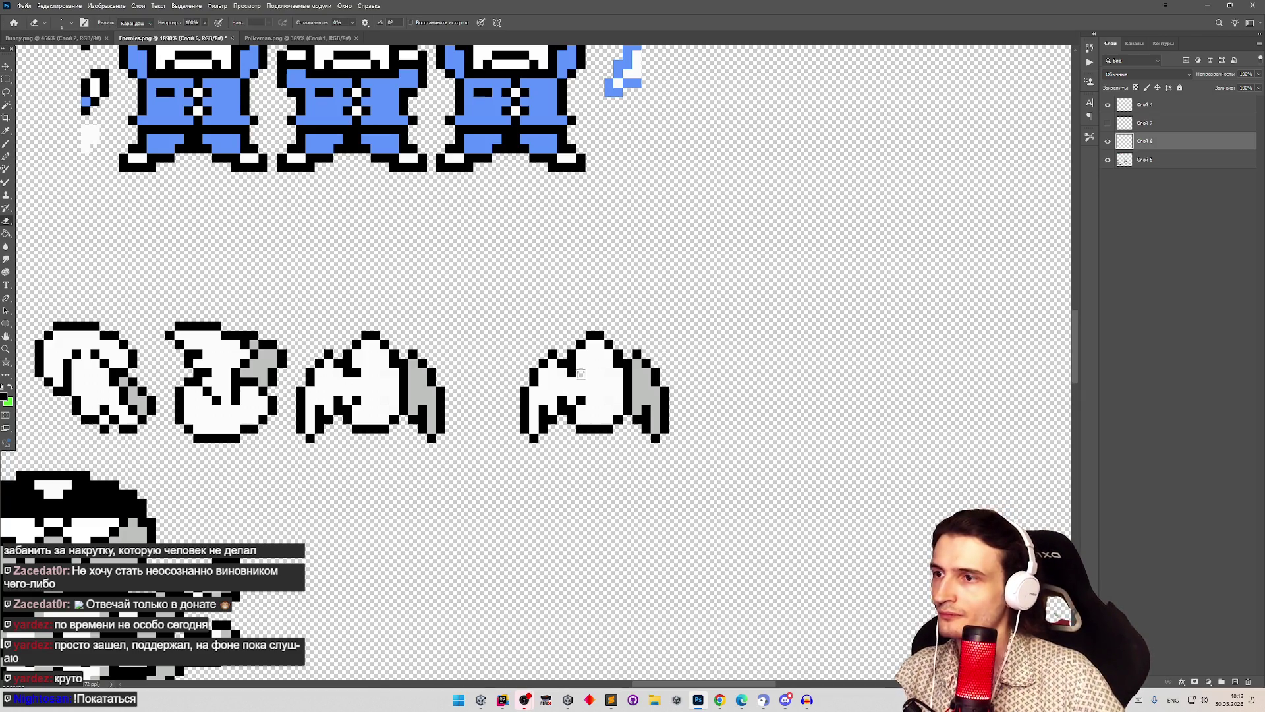
{"action": "mouse_move", "coordinate": [577, 370]}
{"action": "left_mouse_down"}
{"action": "mouse_move", "coordinate": [579, 396]}
{"action": "mouse_move", "coordinate": [530, 396]}
{"action": "mouse_move", "coordinate": [556, 353]}
{"action": "mouse_move", "coordinate": [547, 424]}
{"action": "mouse_move", "coordinate": [540, 411]}
{"action": "left_mouse_up"}
{"action": "mouse_move", "coordinate": [638, 372]}
{"action": "left_mouse_down"}
{"action": "mouse_move", "coordinate": [639, 415]}
{"action": "mouse_move", "coordinate": [642, 358]}
{"action": "mouse_move", "coordinate": [668, 391]}
{"action": "mouse_move", "coordinate": [659, 431]}
{"action": "left_mouse_up"}
{"action": "key", "text": "b"}
{"action": "left_click_drag", "start_coordinate": [561, 373], "coordinate": [562, 403]}
{"action": "key", "text": "e"}
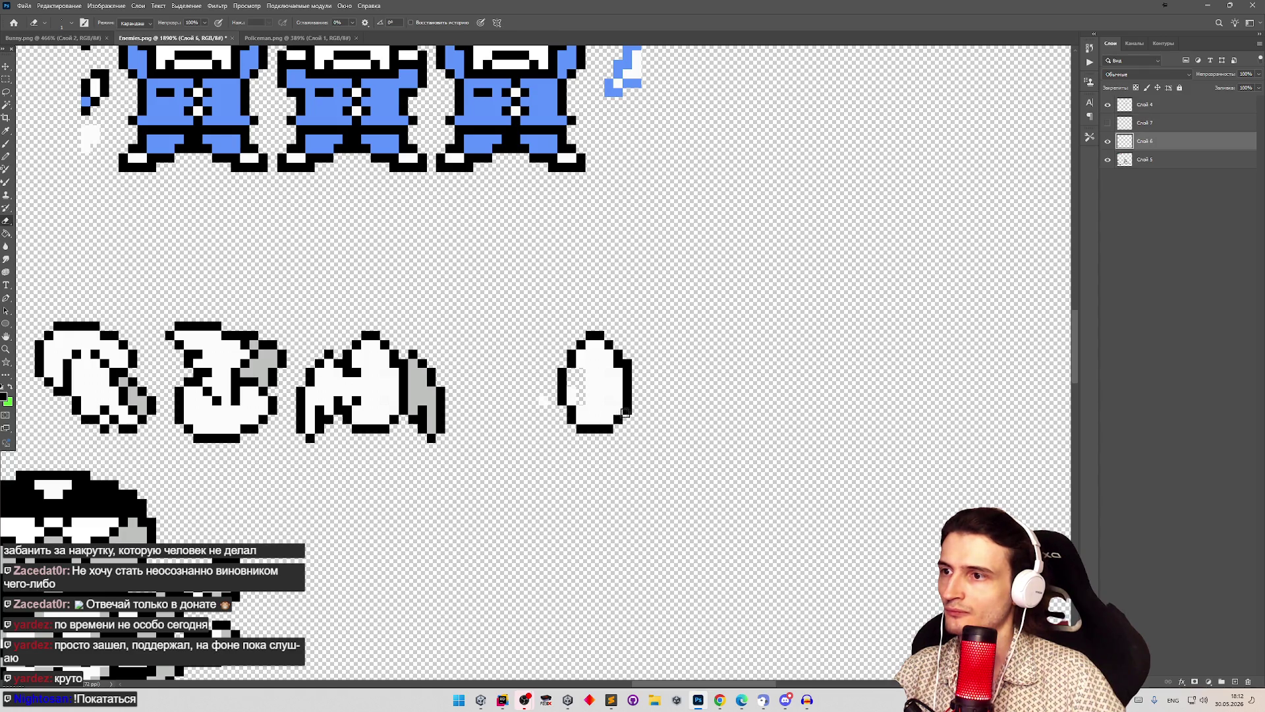
{"action": "key", "text": "b"}
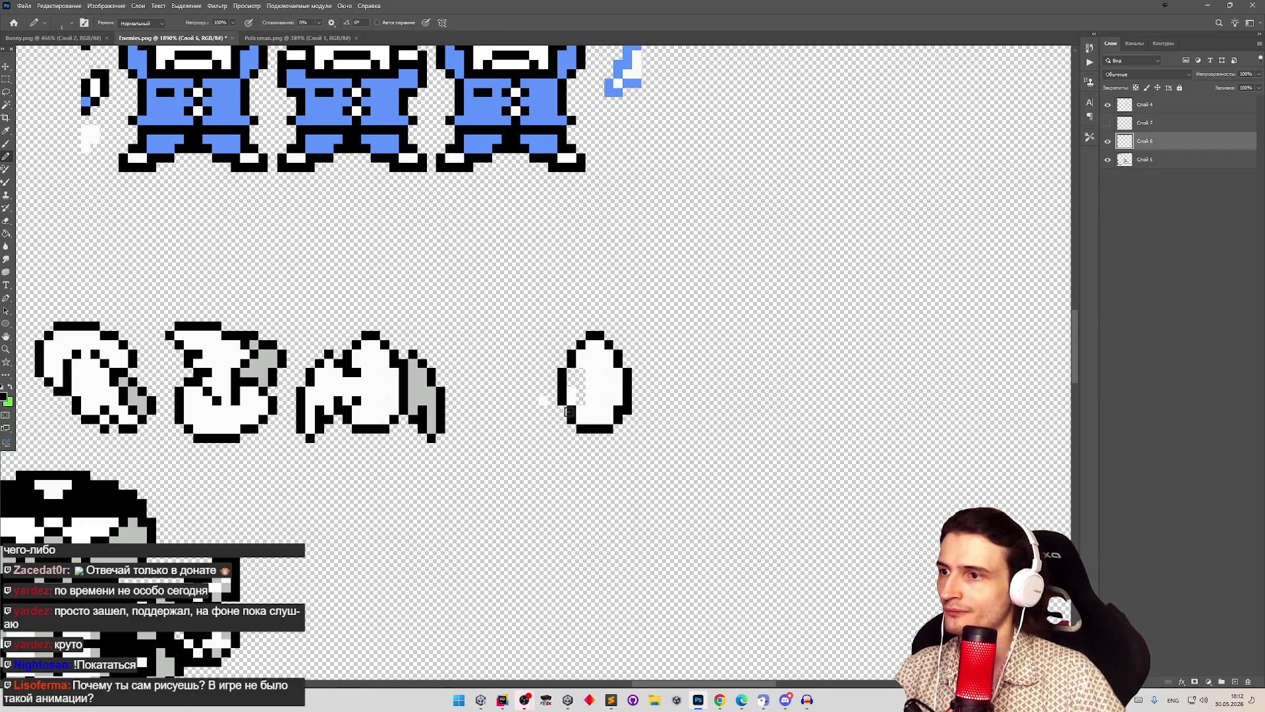
{"action": "key", "text": "e"}
{"action": "key", "text": "b"}
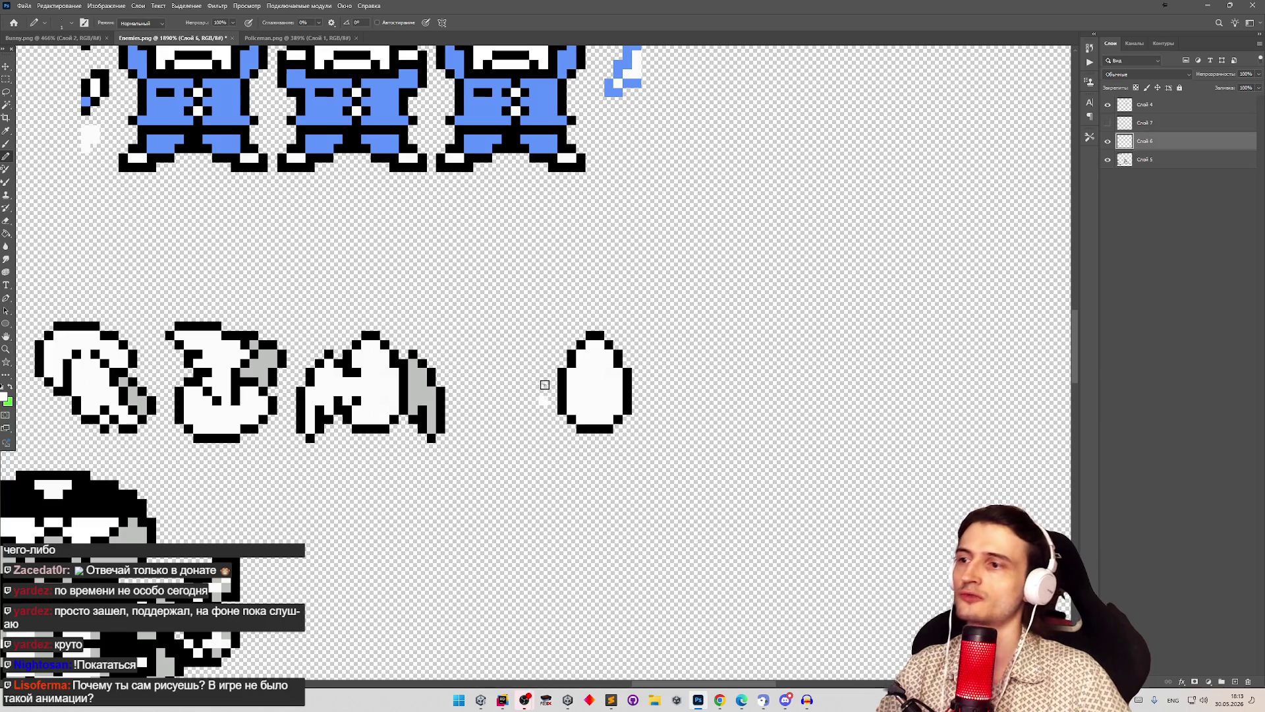
{"action": "key", "text": "e"}
{"action": "key", "text": "z"}
{"action": "left_click_drag", "start_coordinate": [545, 332], "coordinate": [507, 338]}
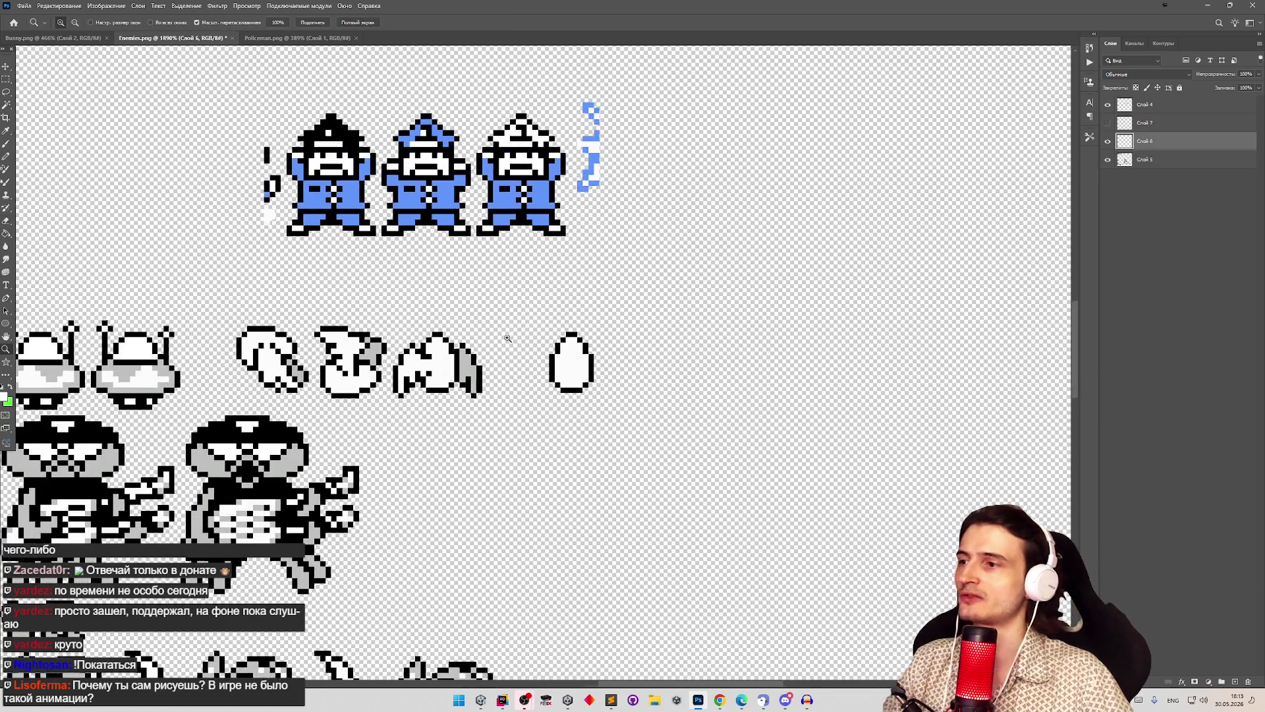
Step: Show and select Слой 7, then nudge the winged-egg sprite about 3 px left
{"action": "scroll", "coordinate": [563, 298], "scroll_direction": "down", "scroll_amount": 2}
{"action": "scroll", "coordinate": [560, 290], "scroll_direction": "up", "scroll_amount": 6}
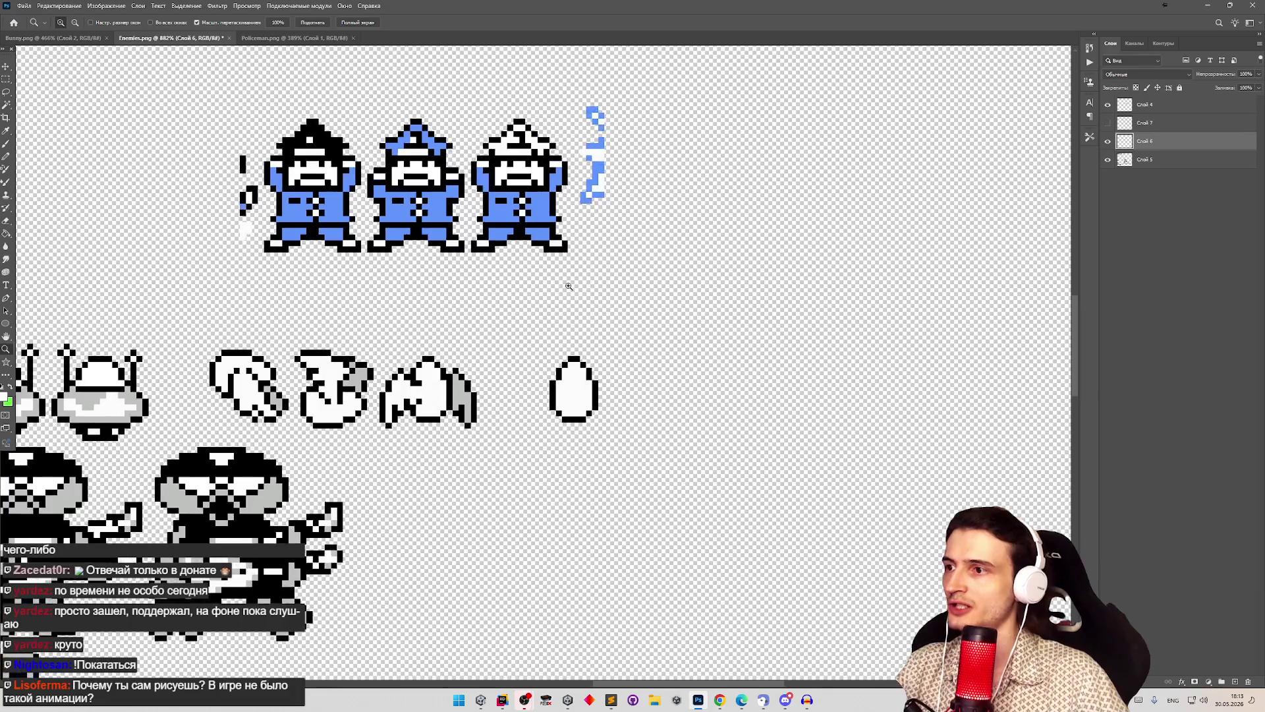
{"action": "key", "text": "e"}
{"action": "left_click", "coordinate": [1107, 124]}
{"action": "key", "text": "b"}
{"action": "left_click", "coordinate": [1118, 125]}
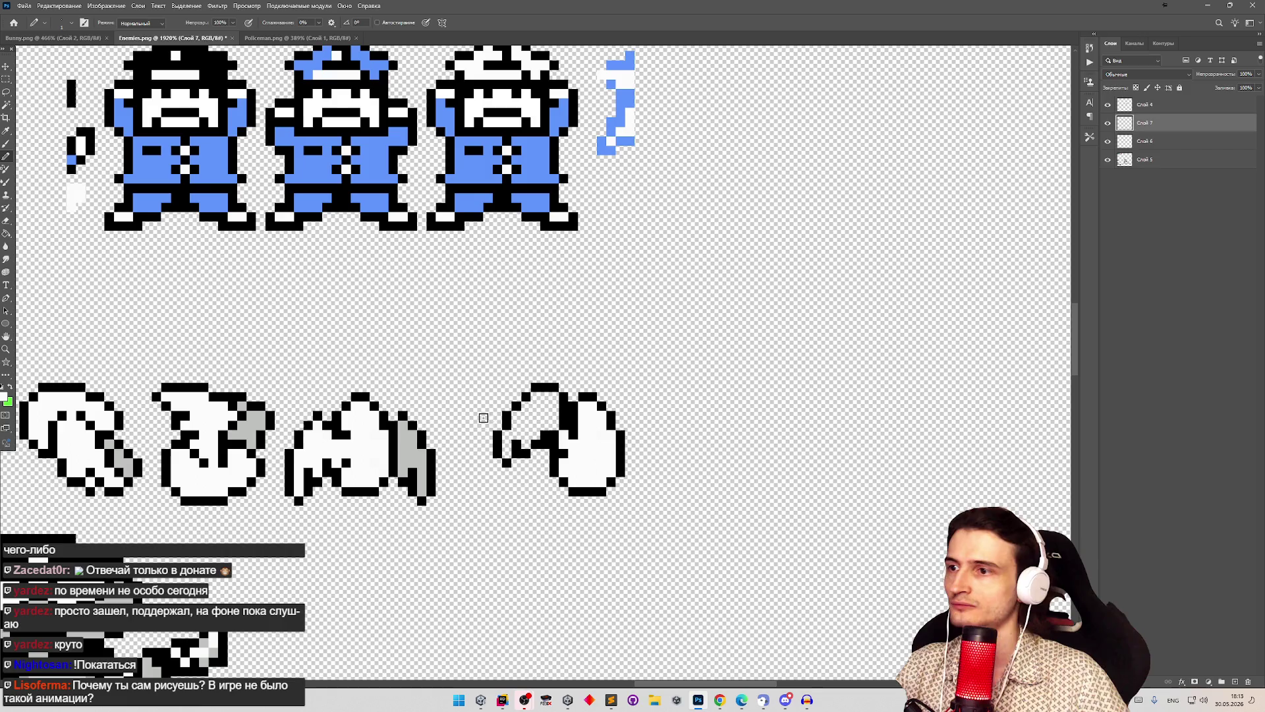
{"action": "key", "text": "v"}
{"action": "key", "text": "ctrl+z"}
{"action": "key", "text": "ctrl+z"}
{"action": "key", "text": "ctrl+z"}
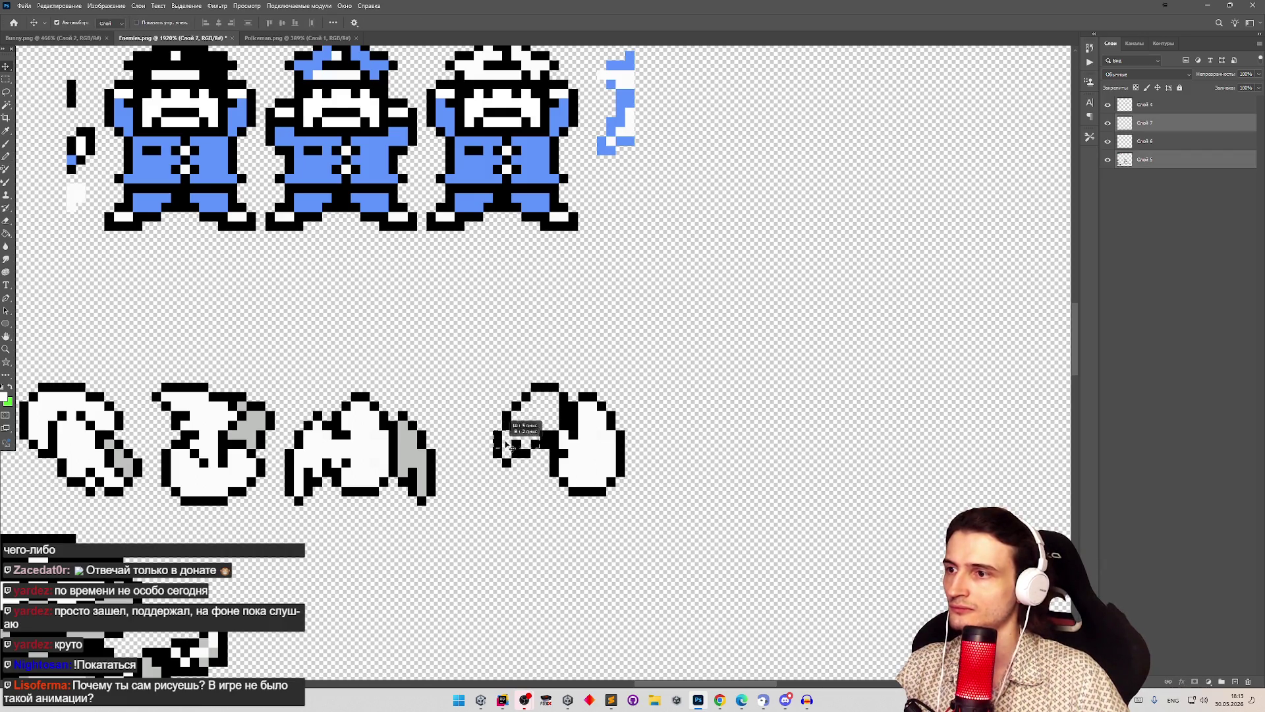
{"action": "left_click", "coordinate": [1128, 122]}
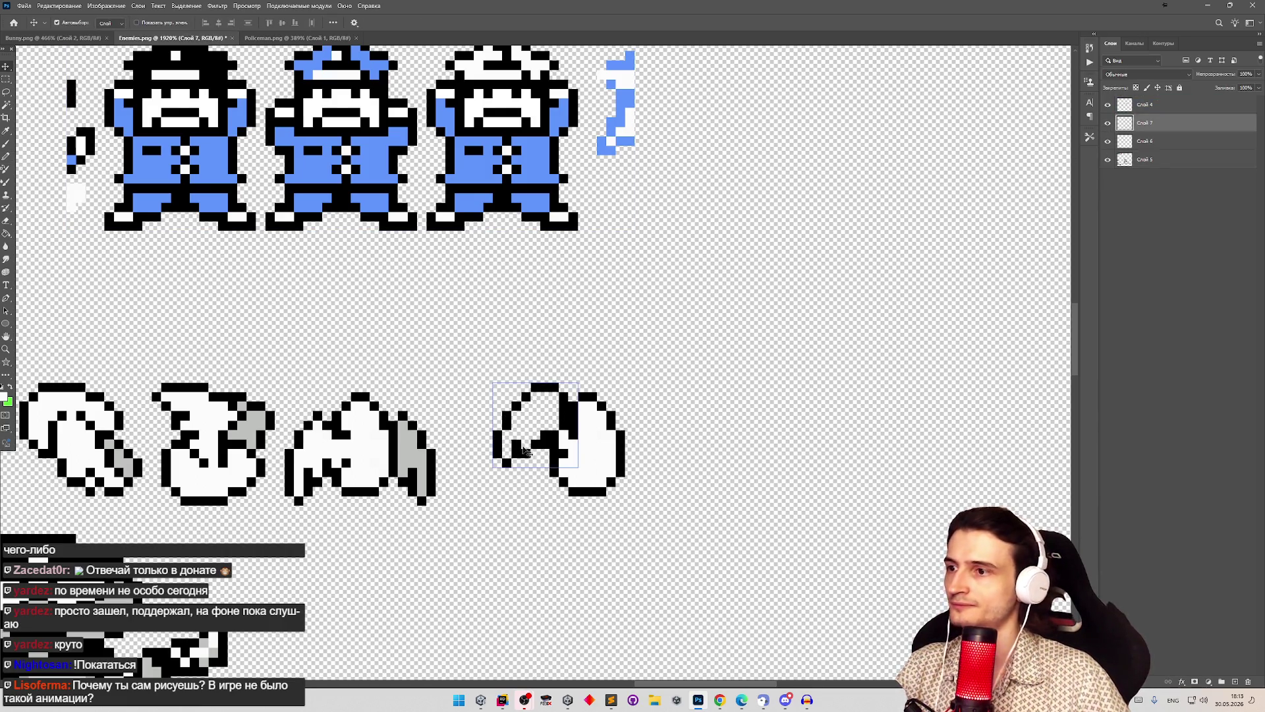
{"action": "mouse_move", "coordinate": [523, 448]}
{"action": "left_mouse_down"}
{"action": "mouse_move", "coordinate": [495, 457]}
{"action": "mouse_move", "coordinate": [511, 431]}
{"action": "mouse_move", "coordinate": [440, 452]}
{"action": "mouse_move", "coordinate": [525, 459]}
{"action": "mouse_move", "coordinate": [495, 423]}
{"action": "left_mouse_up"}
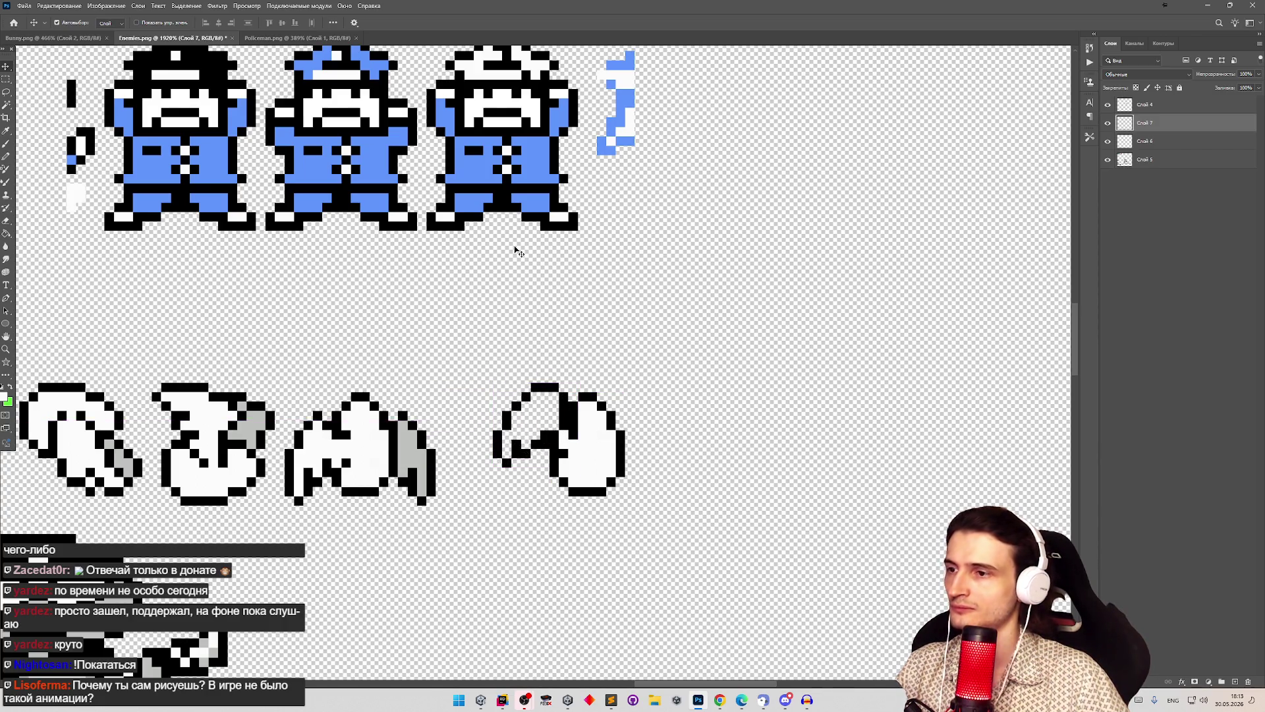
{"action": "key", "text": "ctrl+z"}
{"action": "key", "text": "ctrl+shift+z"}
{"action": "key", "text": "ctrl+z"}
{"action": "key", "text": "ctrl+shift+z"}
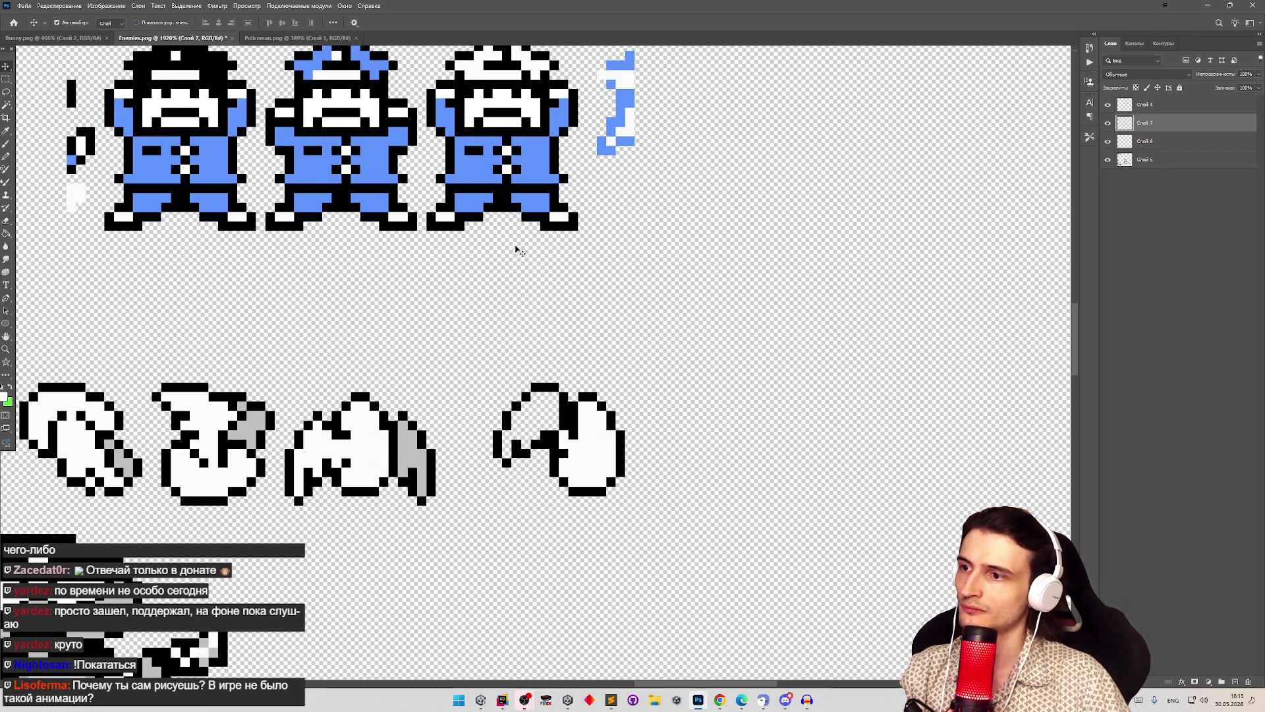
Step: Lift the shell piece up-left above the egg and fill its interior white
{"action": "left_click", "coordinate": [564, 436]}
{"action": "mouse_move", "coordinate": [564, 419]}
{"action": "left_mouse_down"}
{"action": "mouse_move", "coordinate": [556, 367]}
{"action": "mouse_move", "coordinate": [535, 354]}
{"action": "left_mouse_up"}
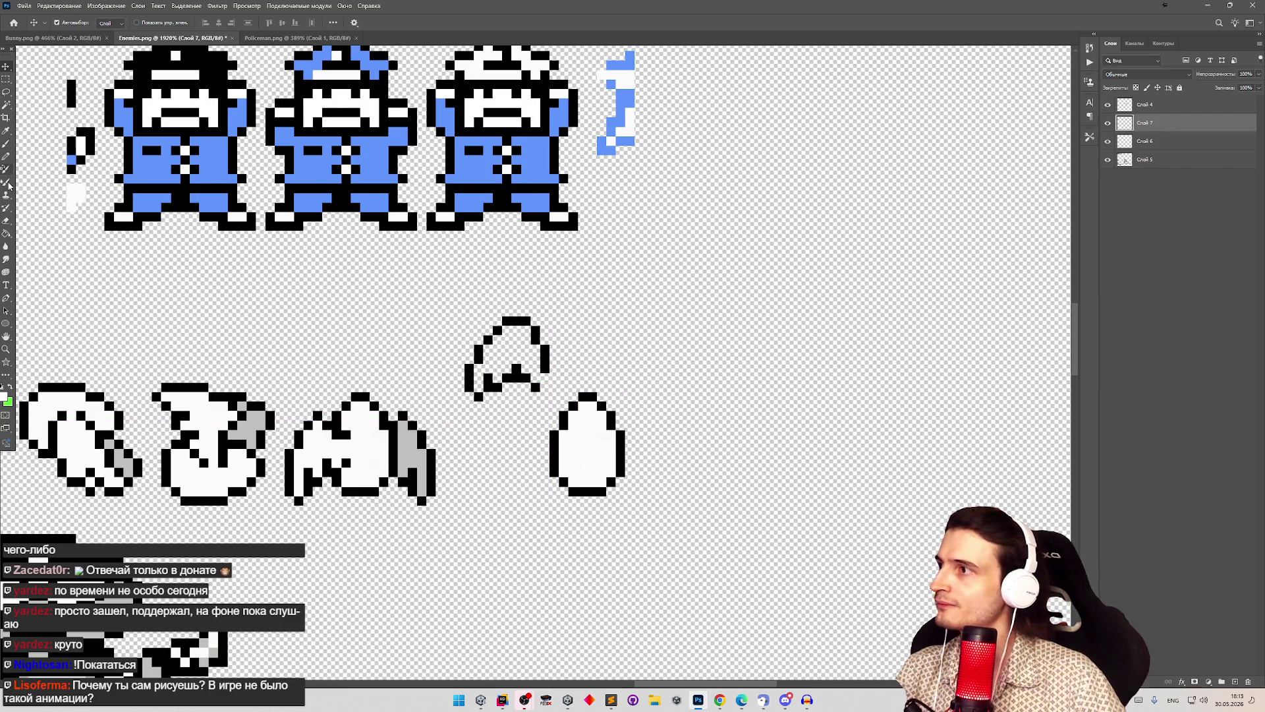
{"action": "left_click", "coordinate": [6, 143]}
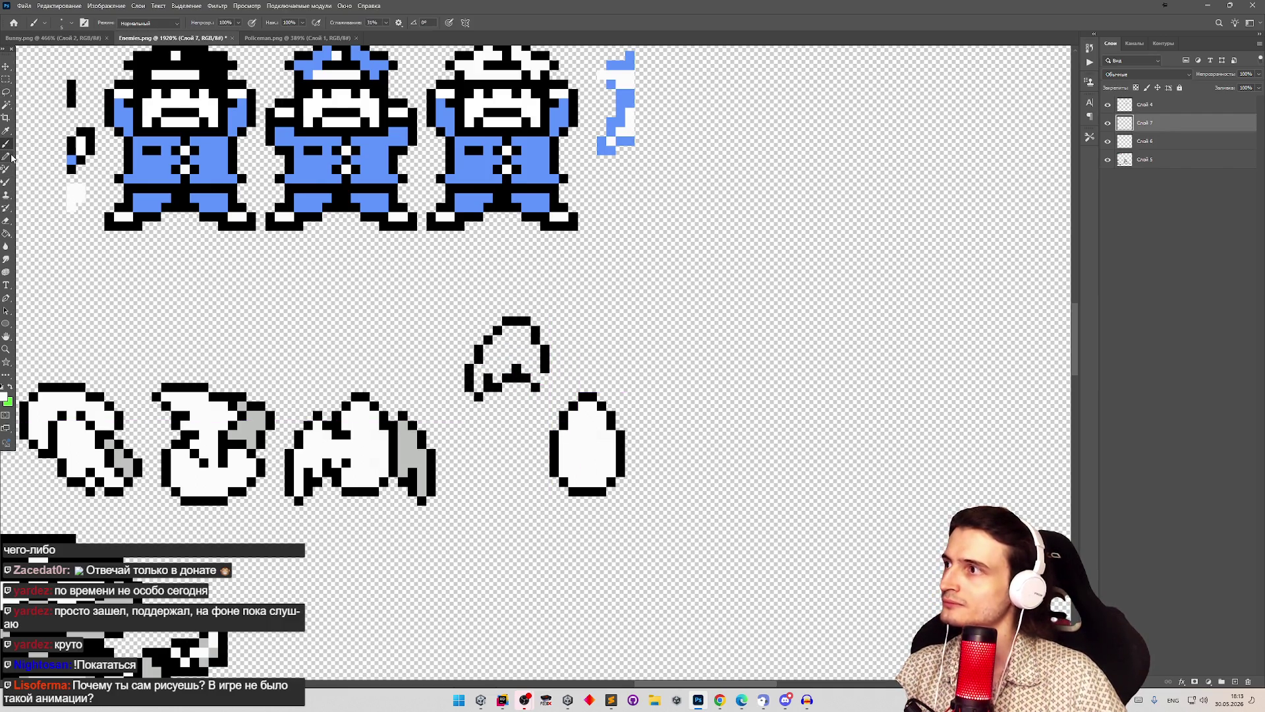
{"action": "left_click", "coordinate": [6, 157]}
{"action": "left_click", "coordinate": [478, 380]}
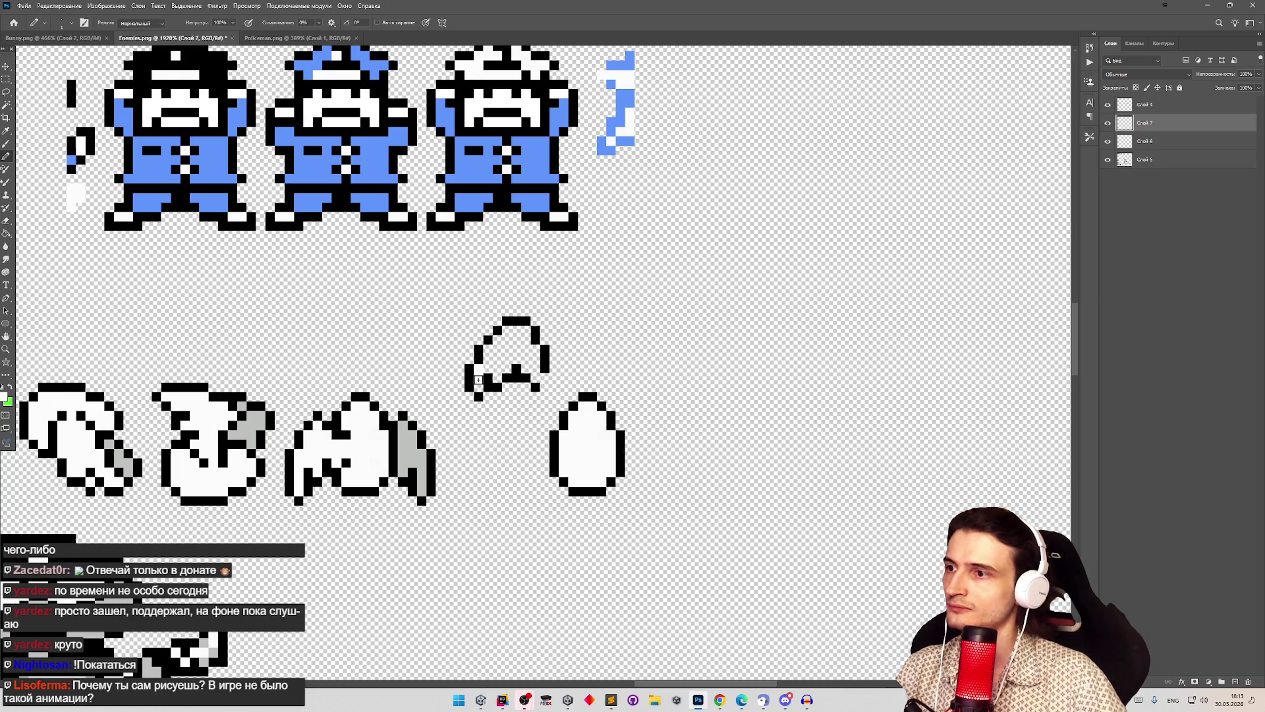
{"action": "mouse_move", "coordinate": [486, 369]}
{"action": "left_mouse_down"}
{"action": "mouse_move", "coordinate": [524, 333]}
{"action": "mouse_move", "coordinate": [535, 375]}
{"action": "mouse_move", "coordinate": [516, 345]}
{"action": "left_mouse_up"}
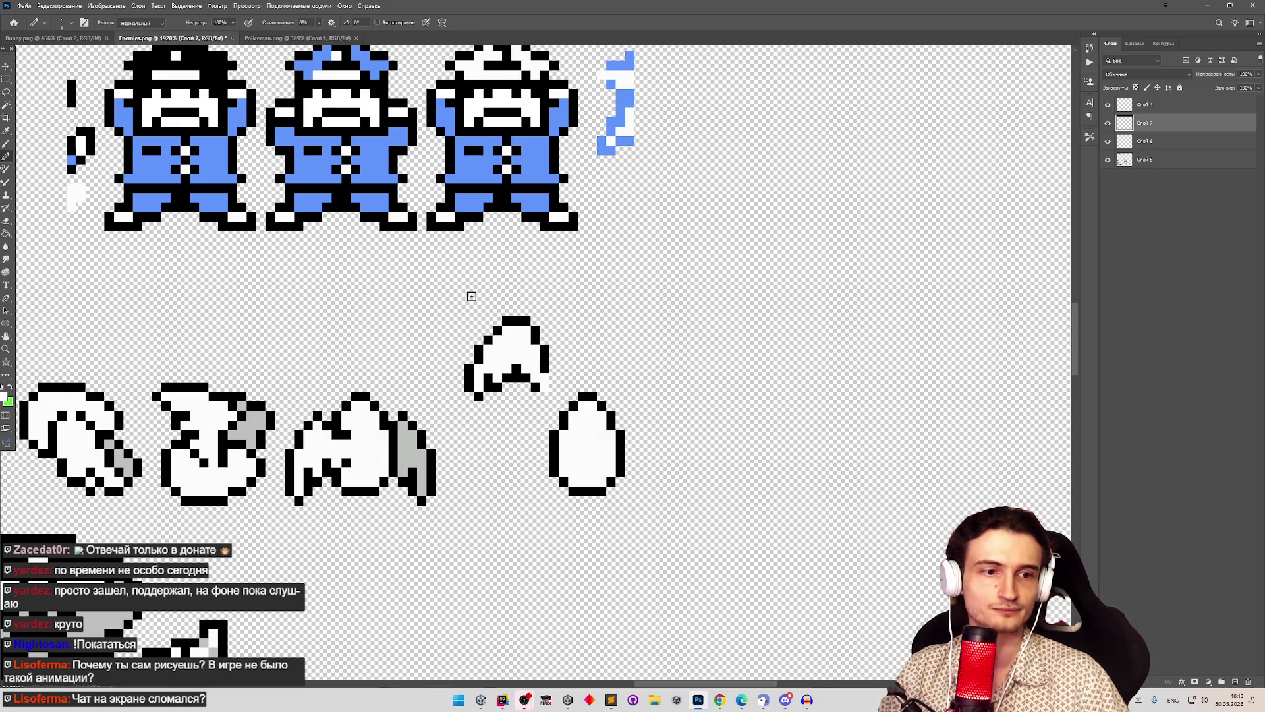
Step: Shift the shell slightly down-right and erase stray pixels in its lower interior
{"action": "key", "text": "v"}
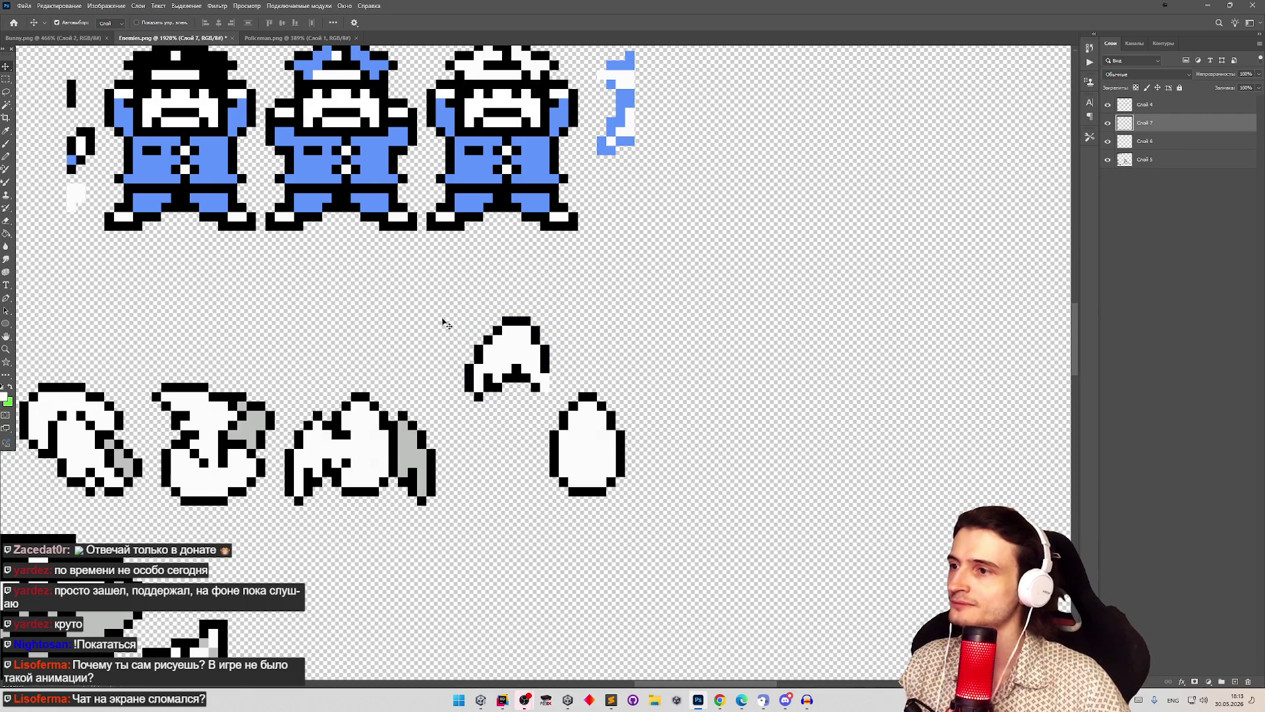
{"action": "mouse_move", "coordinate": [498, 348]}
{"action": "left_mouse_down"}
{"action": "mouse_move", "coordinate": [510, 417]}
{"action": "mouse_move", "coordinate": [495, 362]}
{"action": "left_mouse_up"}
{"action": "scroll", "coordinate": [496, 383], "scroll_direction": "up", "scroll_amount": 3}
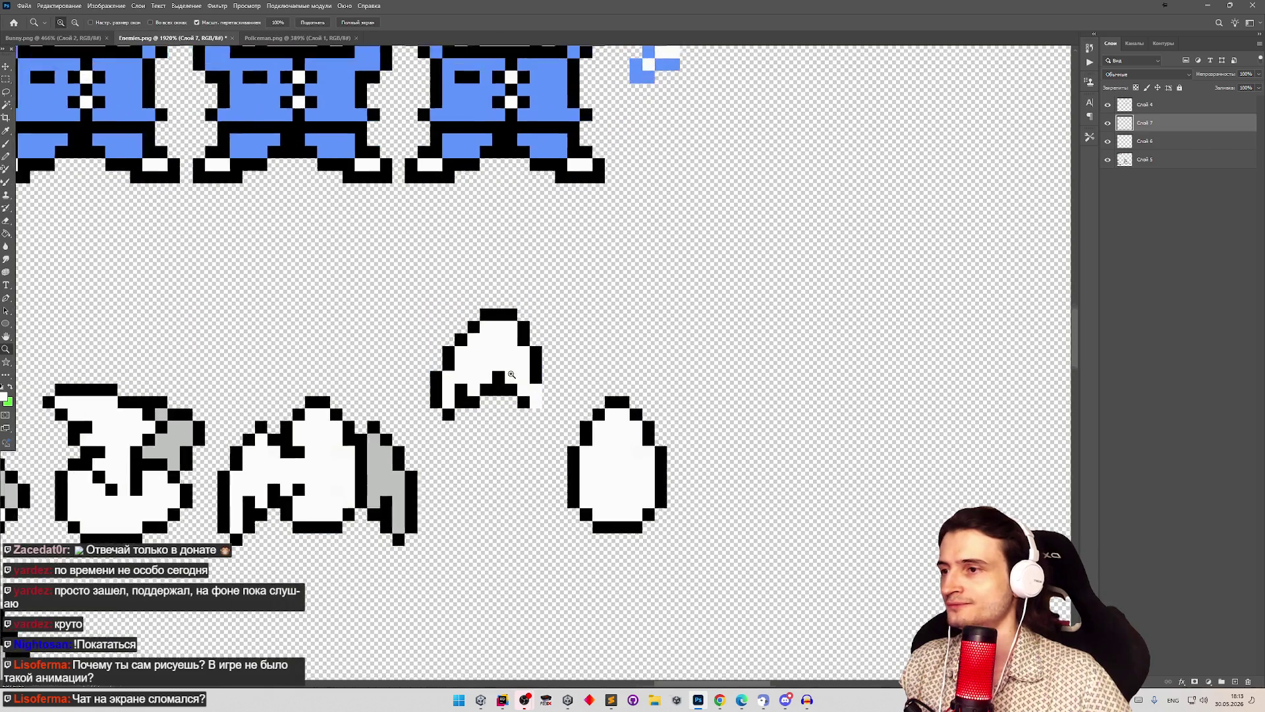
{"action": "key", "text": "e"}
{"action": "scroll", "coordinate": [517, 437], "scroll_direction": "up", "scroll_amount": 1}
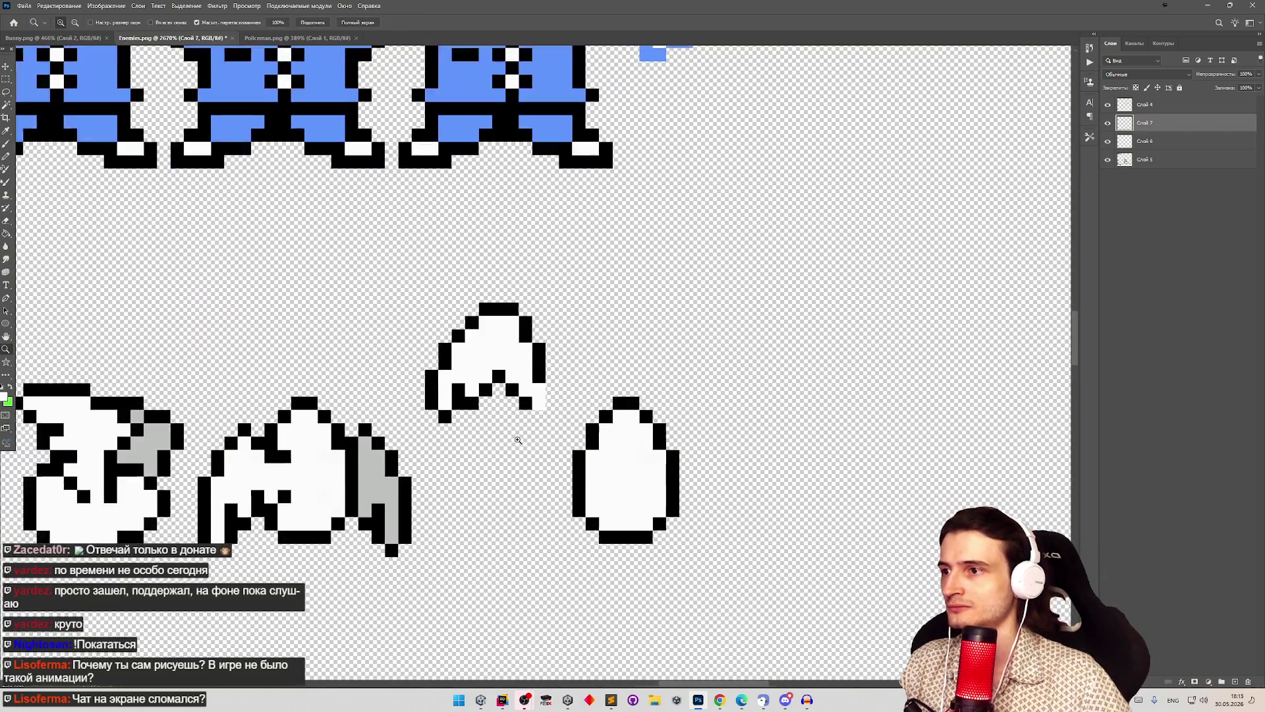
{"action": "left_click", "coordinate": [499, 379]}
{"action": "left_click", "coordinate": [507, 366]}
{"action": "left_click", "coordinate": [502, 383]}
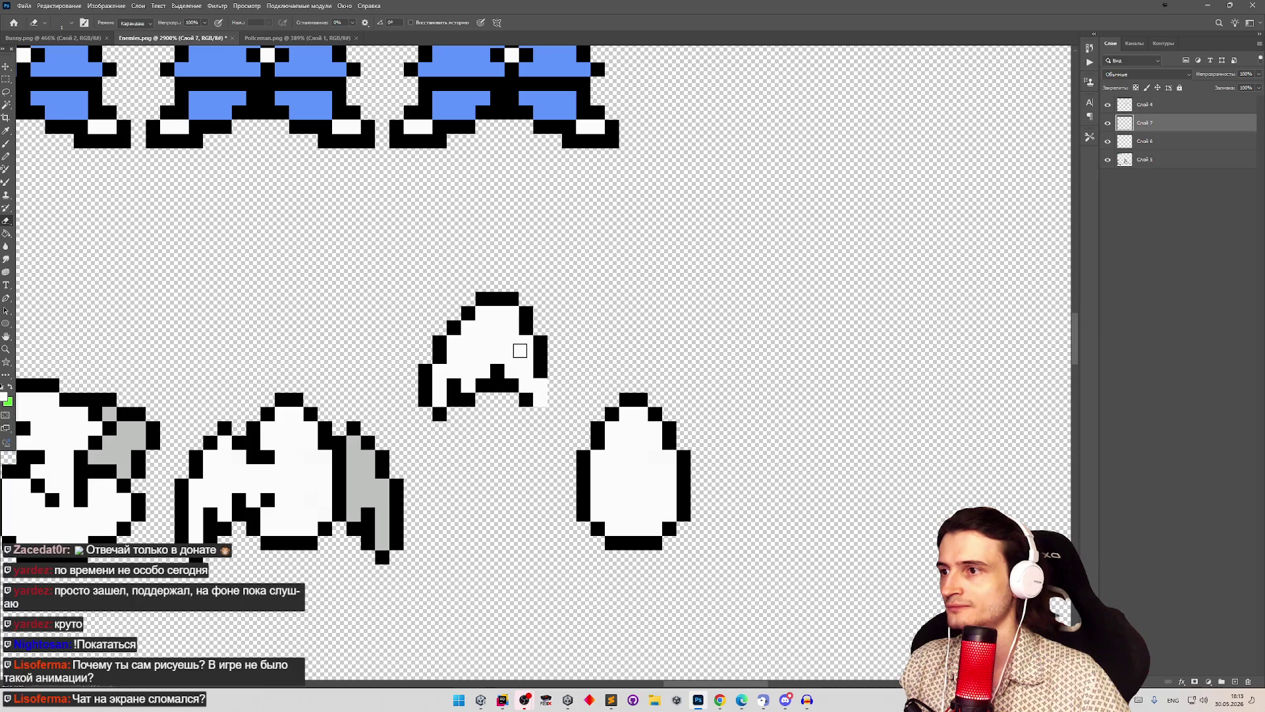
{"action": "key", "text": "b"}
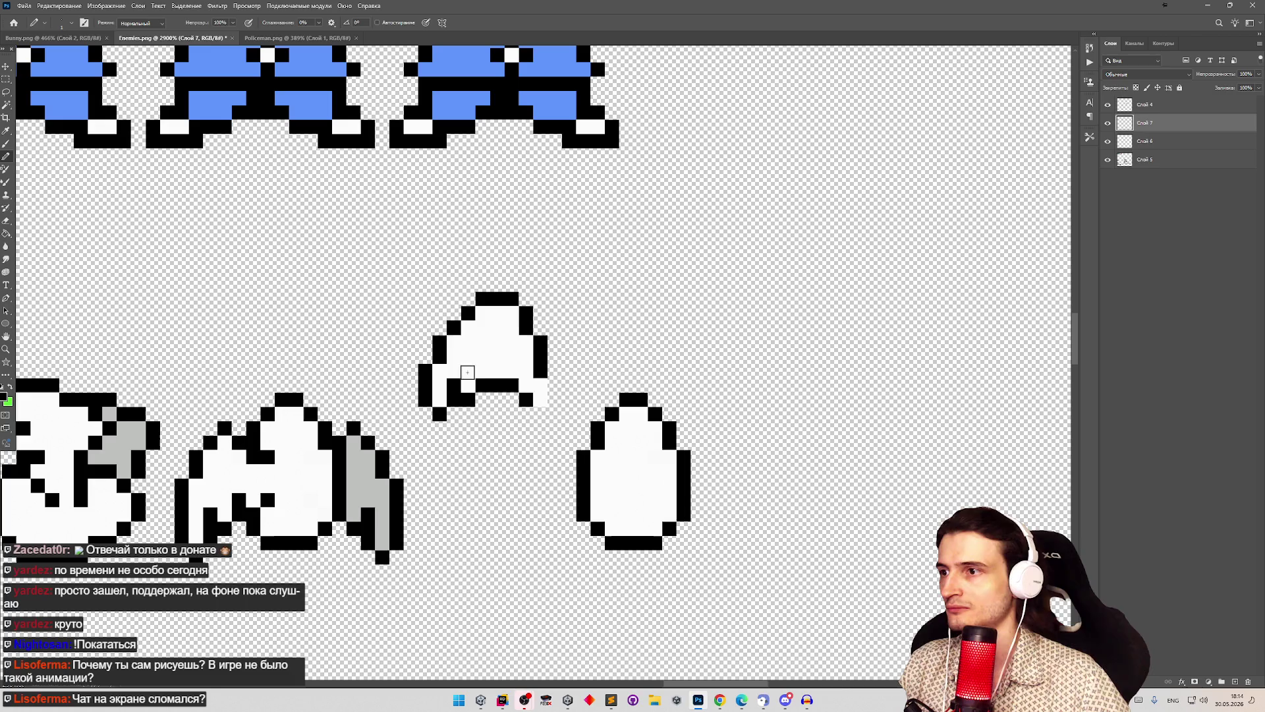
Step: Redraw the shell's bottom edge in black with white pixels above it
{"action": "key", "text": "z"}
{"action": "left_click", "coordinate": [466, 413], "text": "alt"}
{"action": "left_click", "coordinate": [466, 413], "text": "alt"}
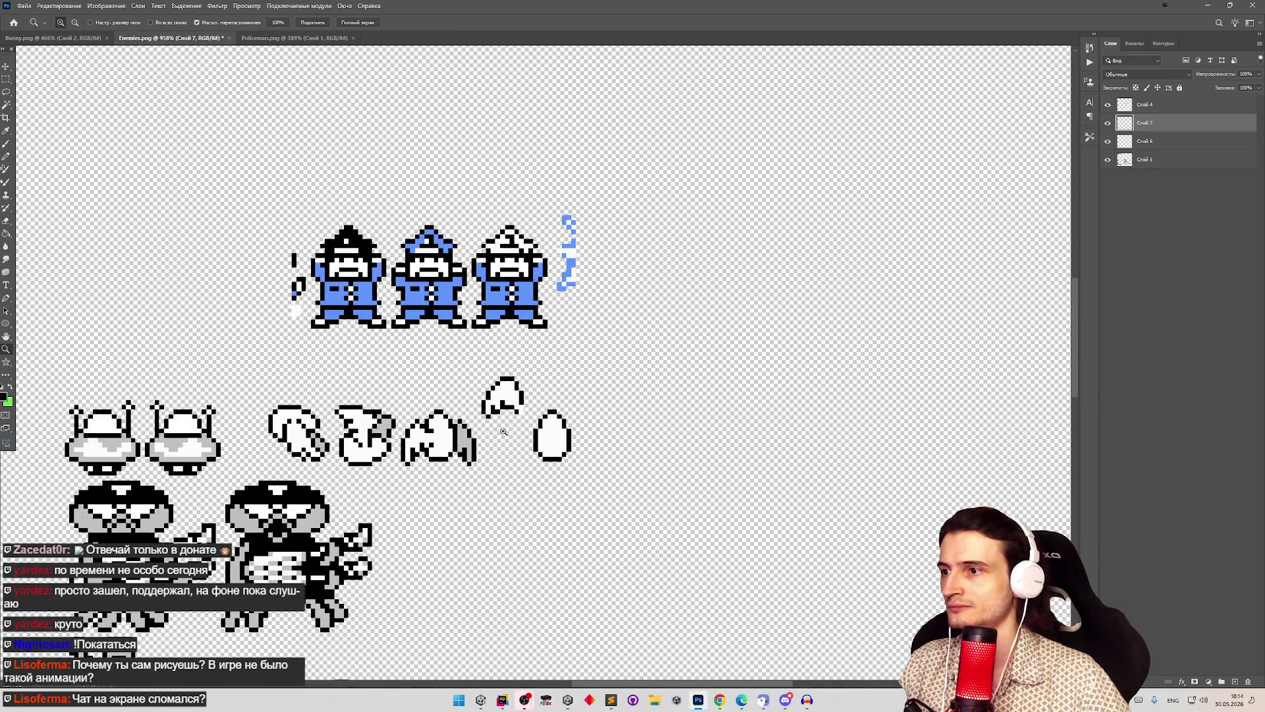
{"action": "scroll", "coordinate": [508, 430], "scroll_direction": "up", "scroll_amount": 5}
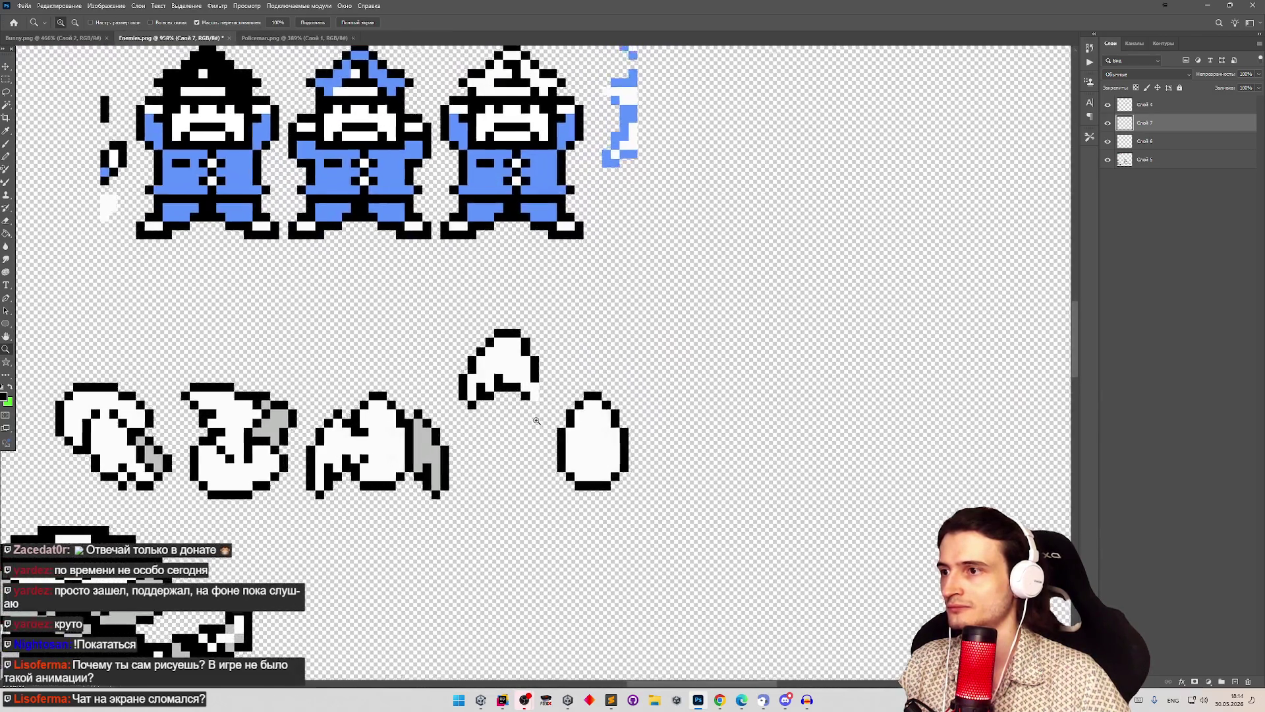
{"action": "key", "text": "b"}
{"action": "scroll", "coordinate": [544, 403], "scroll_direction": "down", "scroll_amount": 5}
{"action": "scroll", "coordinate": [535, 396], "scroll_direction": "up", "scroll_amount": 4}
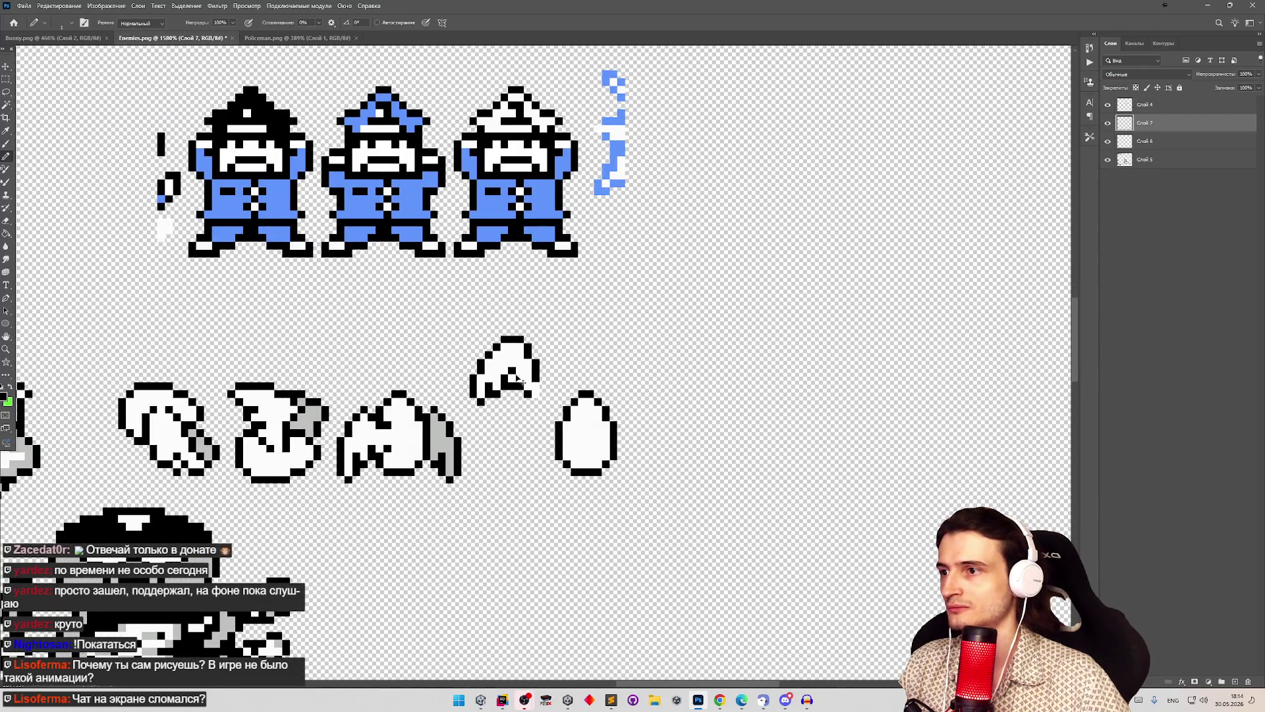
{"action": "left_click_drag", "start_coordinate": [518, 380], "coordinate": [521, 381]}
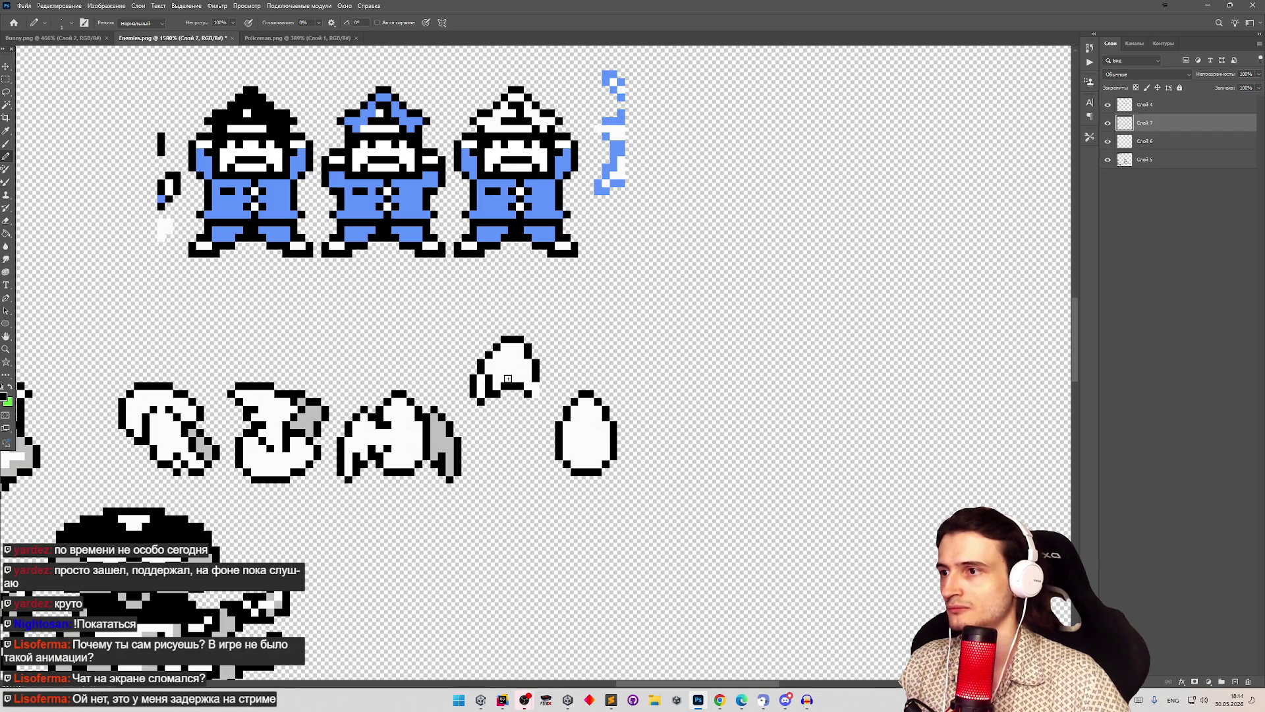
{"action": "scroll", "coordinate": [524, 404], "scroll_direction": "down", "scroll_amount": 5}
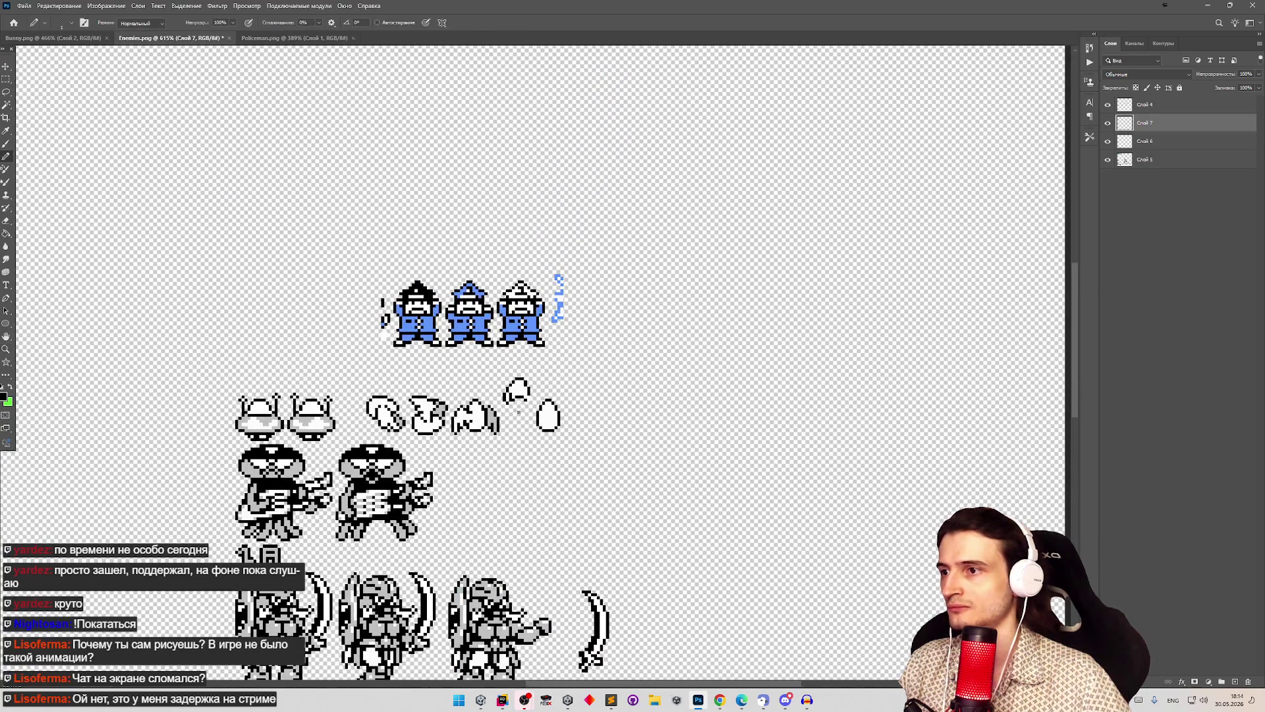
{"action": "scroll", "coordinate": [513, 439], "scroll_direction": "up", "scroll_amount": 2}
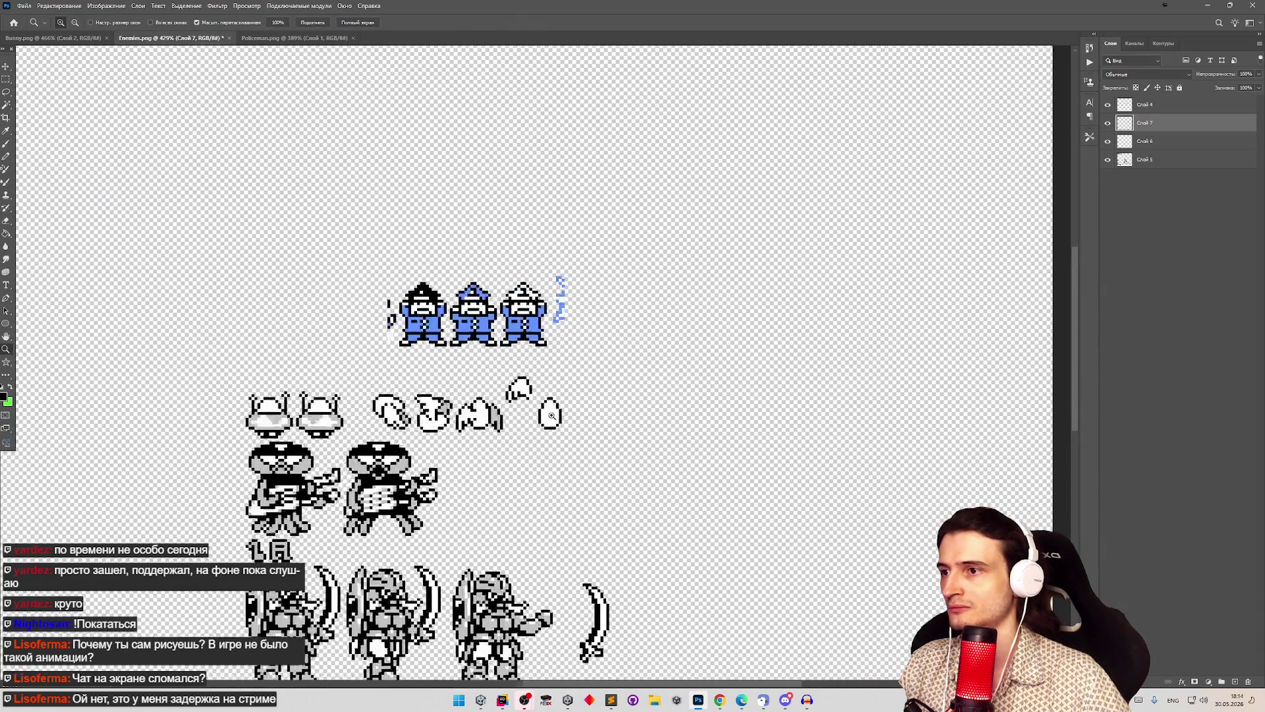
{"action": "key", "text": "z"}
{"action": "scroll", "coordinate": [472, 443], "scroll_direction": "up", "scroll_amount": 3}
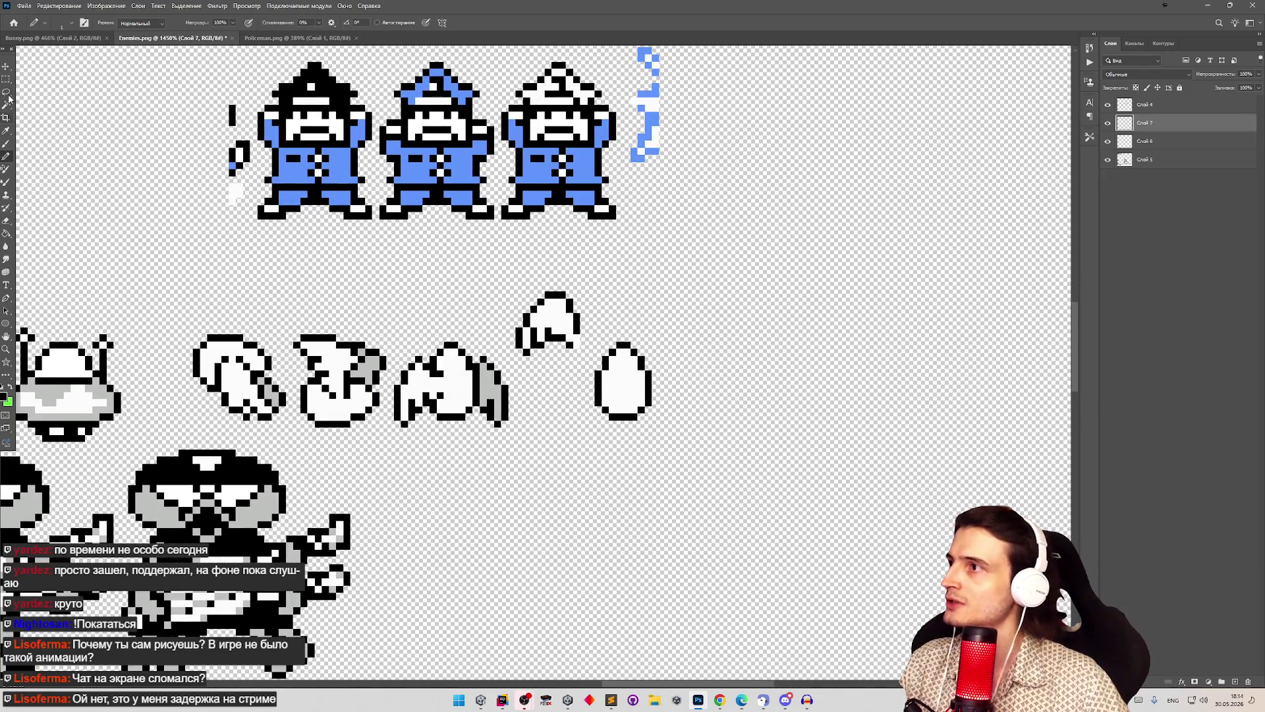
Step: Marquee the shell piece and drag it down-right onto the egg's upper-left side
{"action": "left_click", "coordinate": [6, 79]}
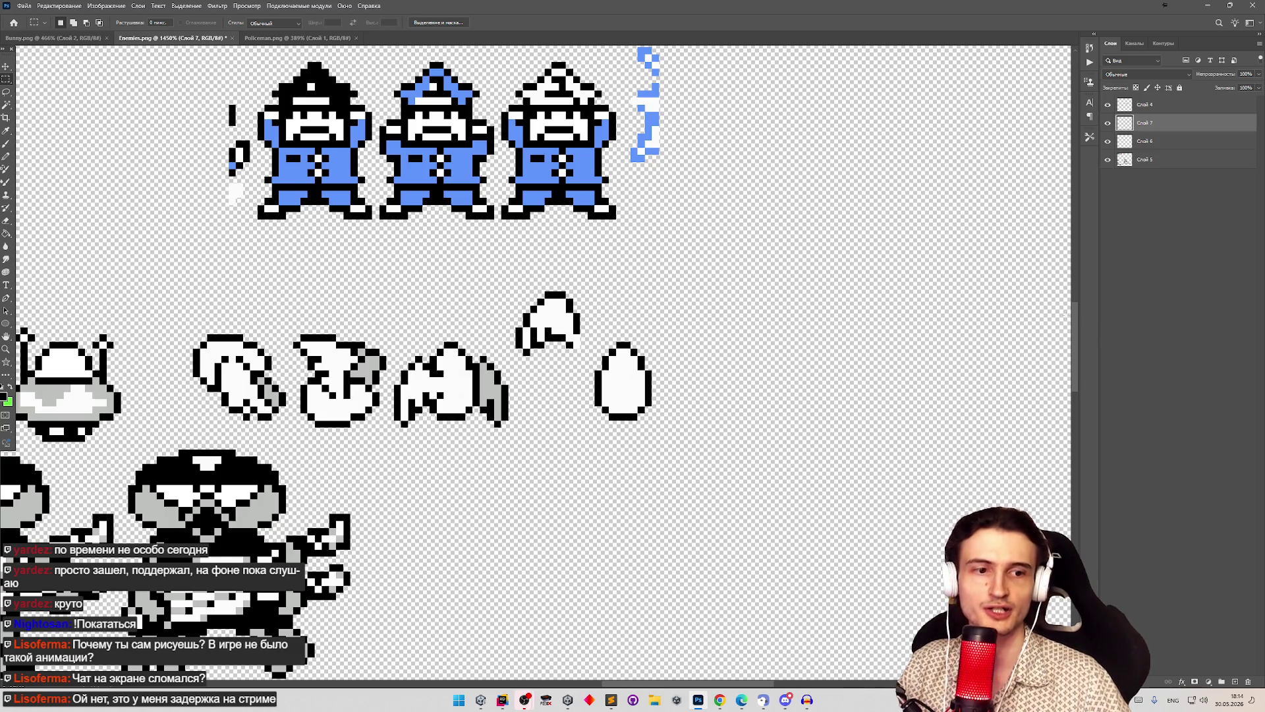
{"action": "mouse_move", "coordinate": [512, 288]}
{"action": "left_mouse_down"}
{"action": "mouse_move", "coordinate": [591, 354]}
{"action": "mouse_move", "coordinate": [575, 357]}
{"action": "mouse_move", "coordinate": [593, 376]}
{"action": "mouse_move", "coordinate": [568, 350]}
{"action": "mouse_move", "coordinate": [595, 344]}
{"action": "mouse_move", "coordinate": [392, 351]}
{"action": "mouse_move", "coordinate": [596, 345]}
{"action": "mouse_move", "coordinate": [573, 343]}
{"action": "left_mouse_up"}
{"action": "key", "text": "v"}
{"action": "scroll", "coordinate": [568, 349], "scroll_direction": "up", "scroll_amount": 3}
{"action": "key", "text": "z"}
{"action": "scroll", "coordinate": [507, 290], "scroll_direction": "down", "scroll_amount": 3}
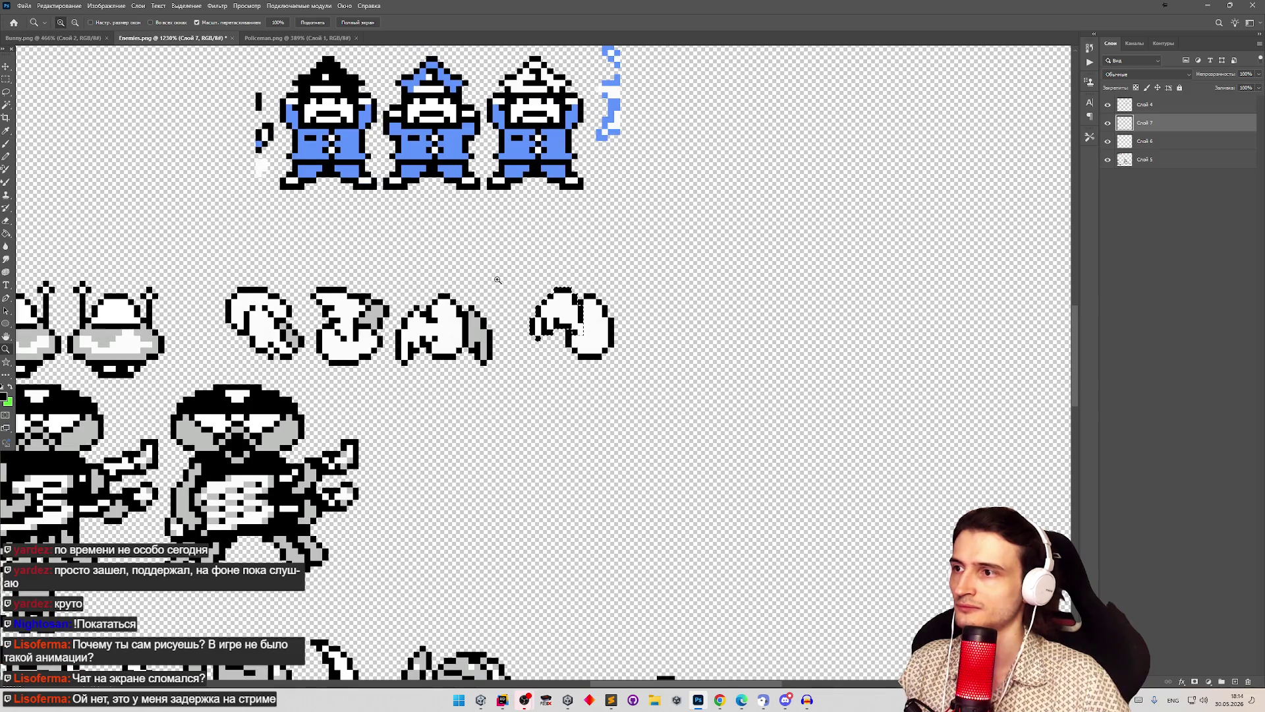
{"action": "key", "text": "v"}
{"action": "left_click_drag", "start_coordinate": [557, 313], "coordinate": [556, 296]}
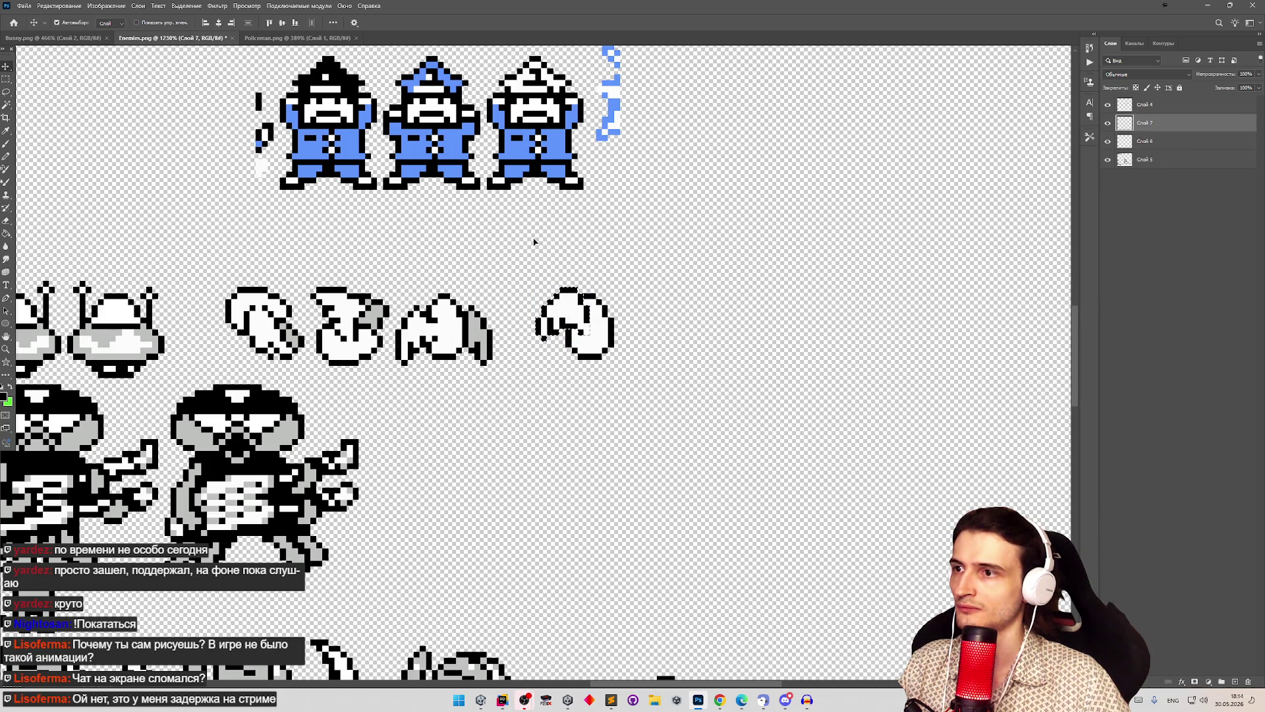
Step: Select the inner pattern of the right sprite and shift it 22 px left
{"action": "key", "text": "z"}
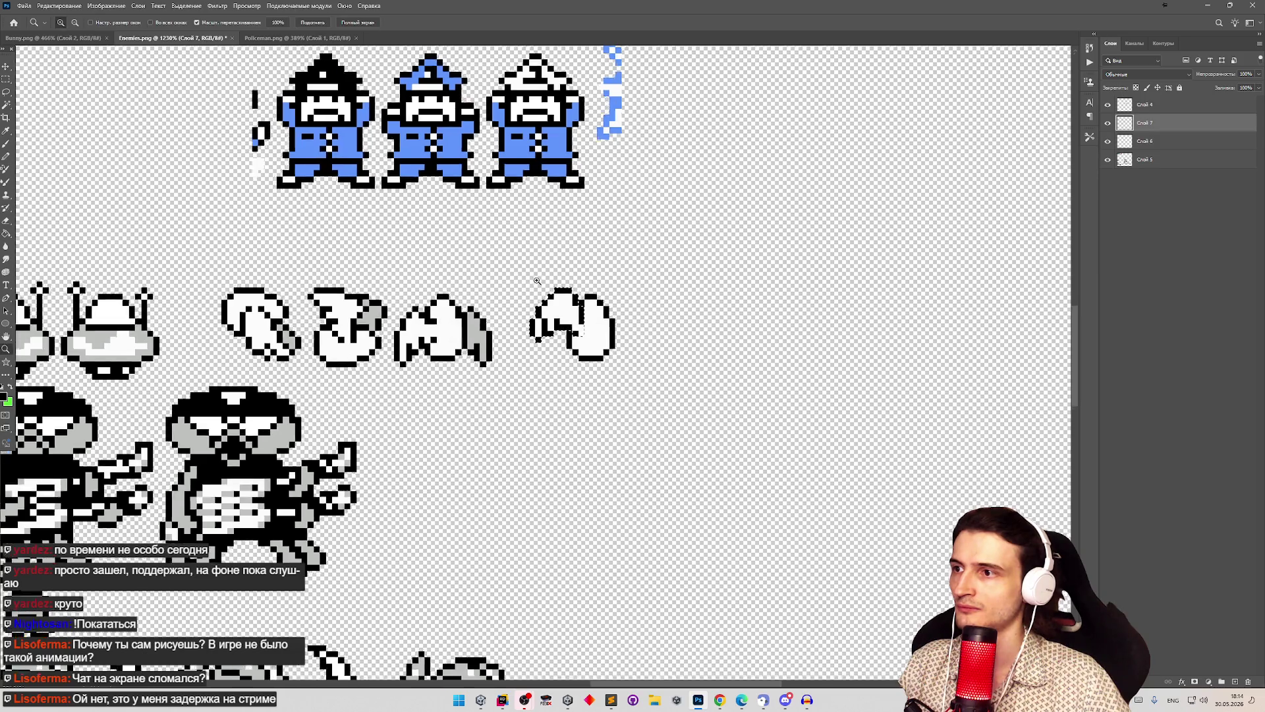
{"action": "left_click", "coordinate": [537, 281]}
{"action": "key", "text": "b"}
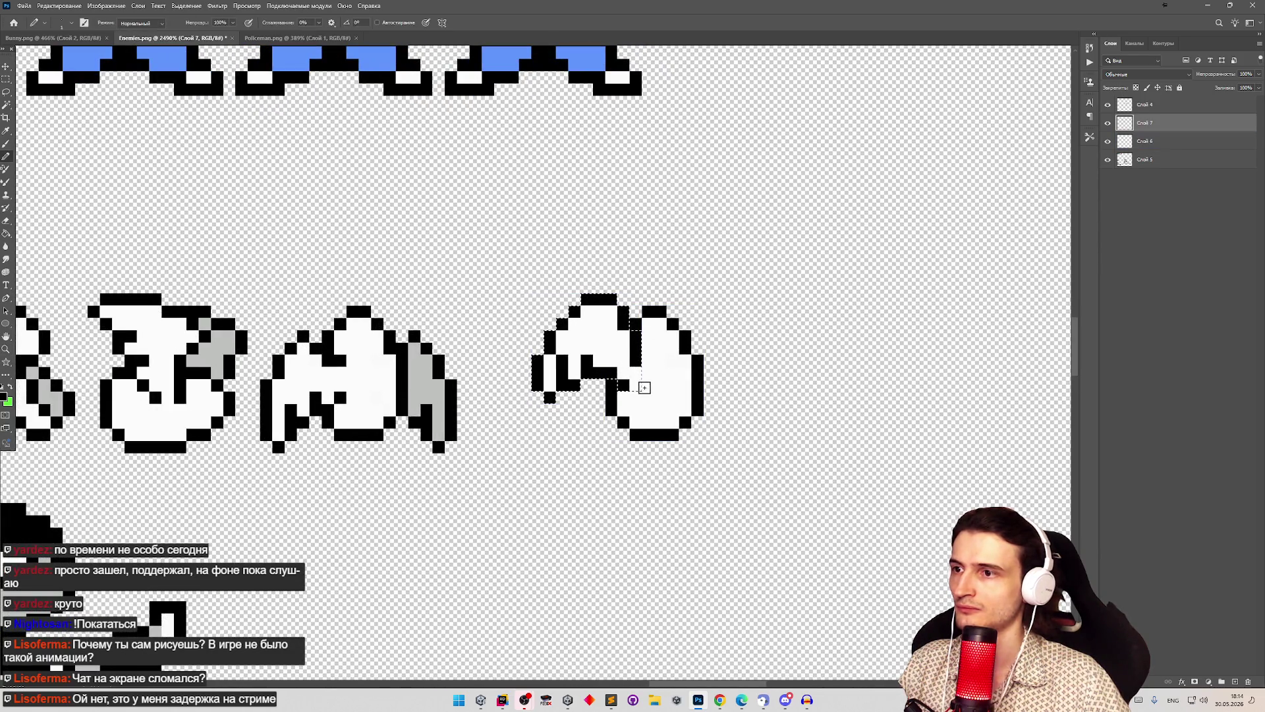
{"action": "key", "text": "z"}
{"action": "mouse_move", "coordinate": [689, 337]}
{"action": "left_mouse_down"}
{"action": "mouse_move", "coordinate": [642, 336]}
{"action": "mouse_move", "coordinate": [715, 350]}
{"action": "mouse_move", "coordinate": [686, 339]}
{"action": "left_mouse_up"}
{"action": "key", "text": "b"}
{"action": "key", "text": "z"}
{"action": "key", "text": "b"}
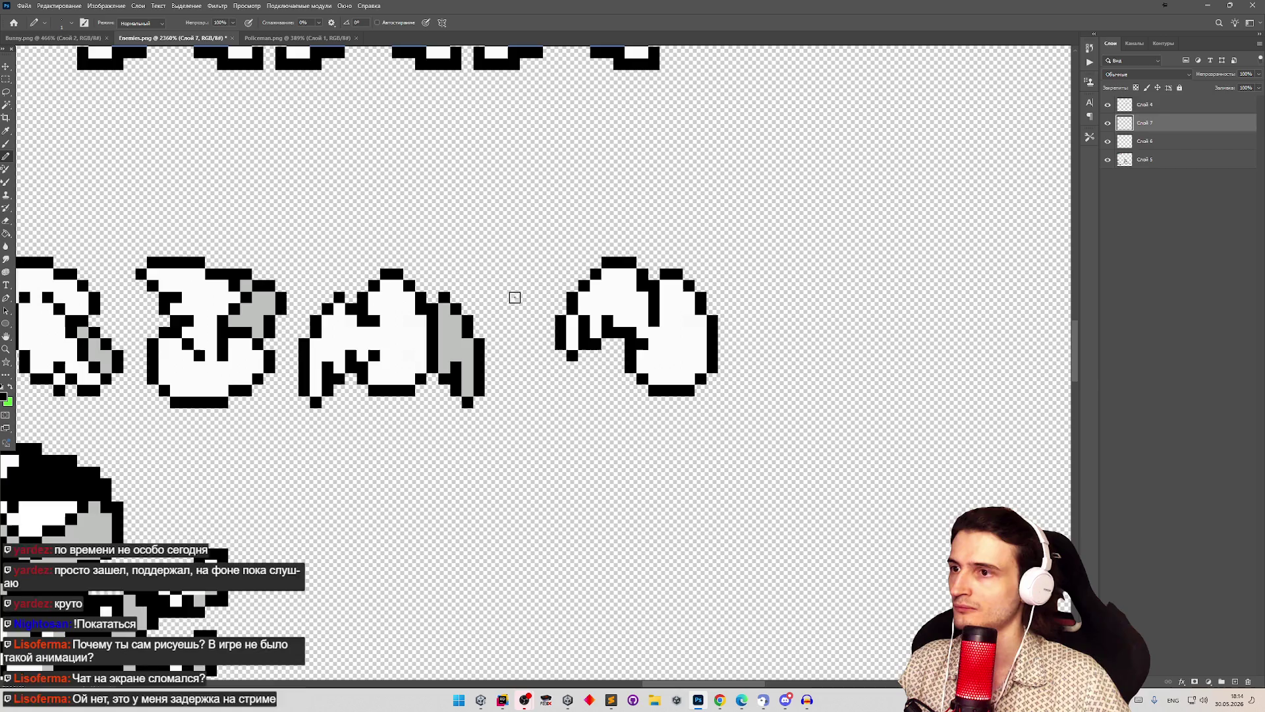
{"action": "key", "text": "m"}
{"action": "left_click_drag", "start_coordinate": [554, 257], "coordinate": [658, 350]}
{"action": "key", "text": "v"}
{"action": "mouse_move", "coordinate": [599, 307]}
{"action": "left_mouse_down"}
{"action": "mouse_move", "coordinate": [315, 311]}
{"action": "mouse_move", "coordinate": [598, 311]}
{"action": "left_mouse_up"}
Step: Add a black pixel to the right sprite's outline, deselect, and view the whole sheet
{"action": "key", "text": "b"}
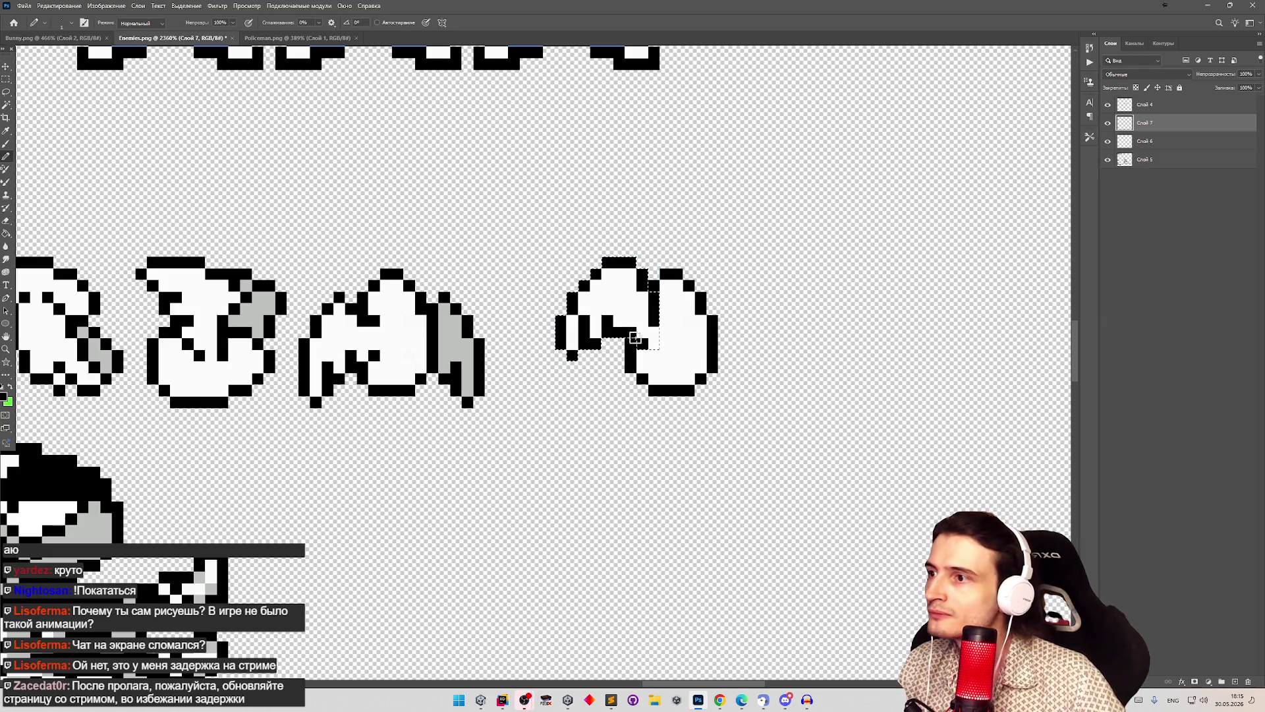
{"action": "left_click", "coordinate": [655, 344]}
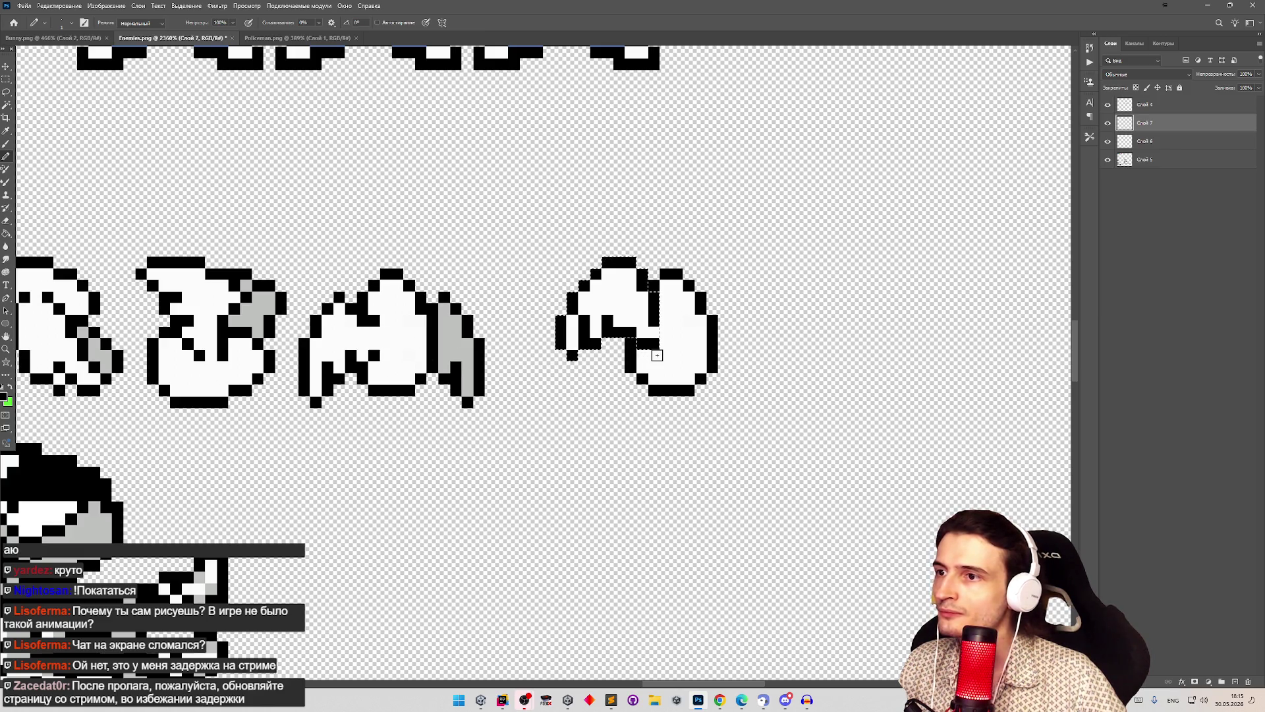
{"action": "key", "text": "ctrl+d"}
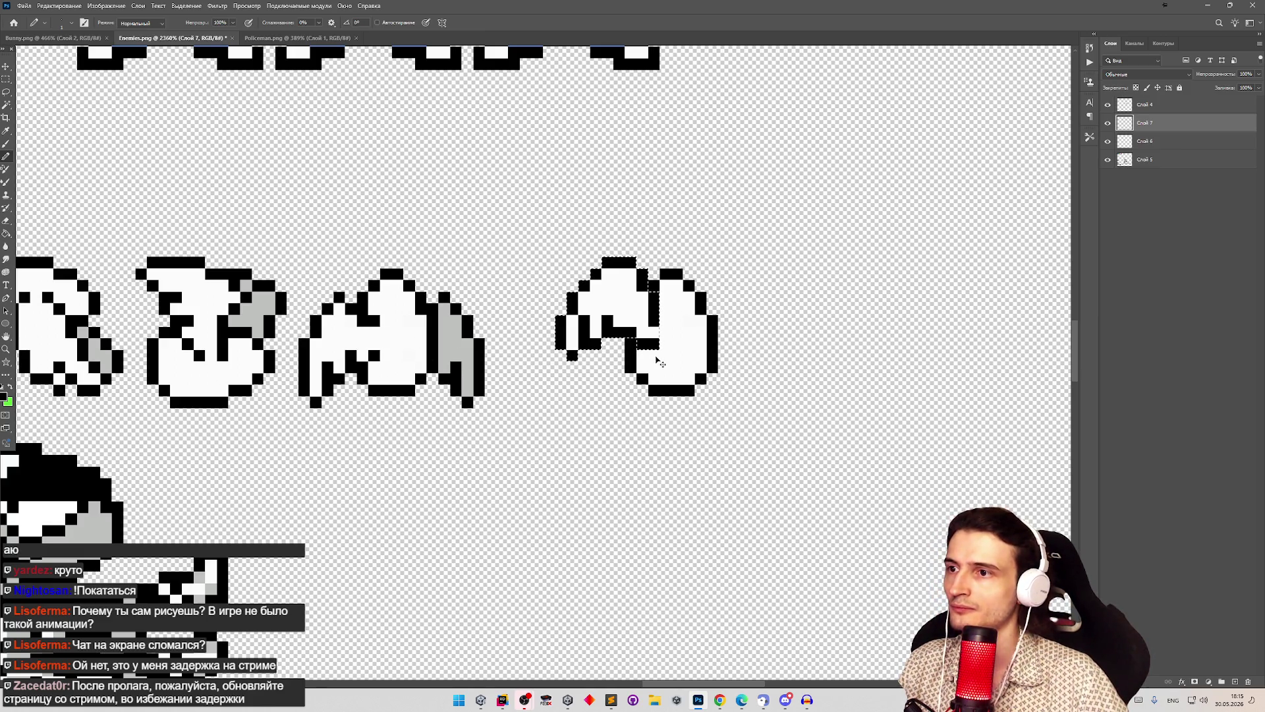
{"action": "key", "text": "z"}
{"action": "scroll", "coordinate": [689, 343], "scroll_direction": "down", "scroll_amount": 5}
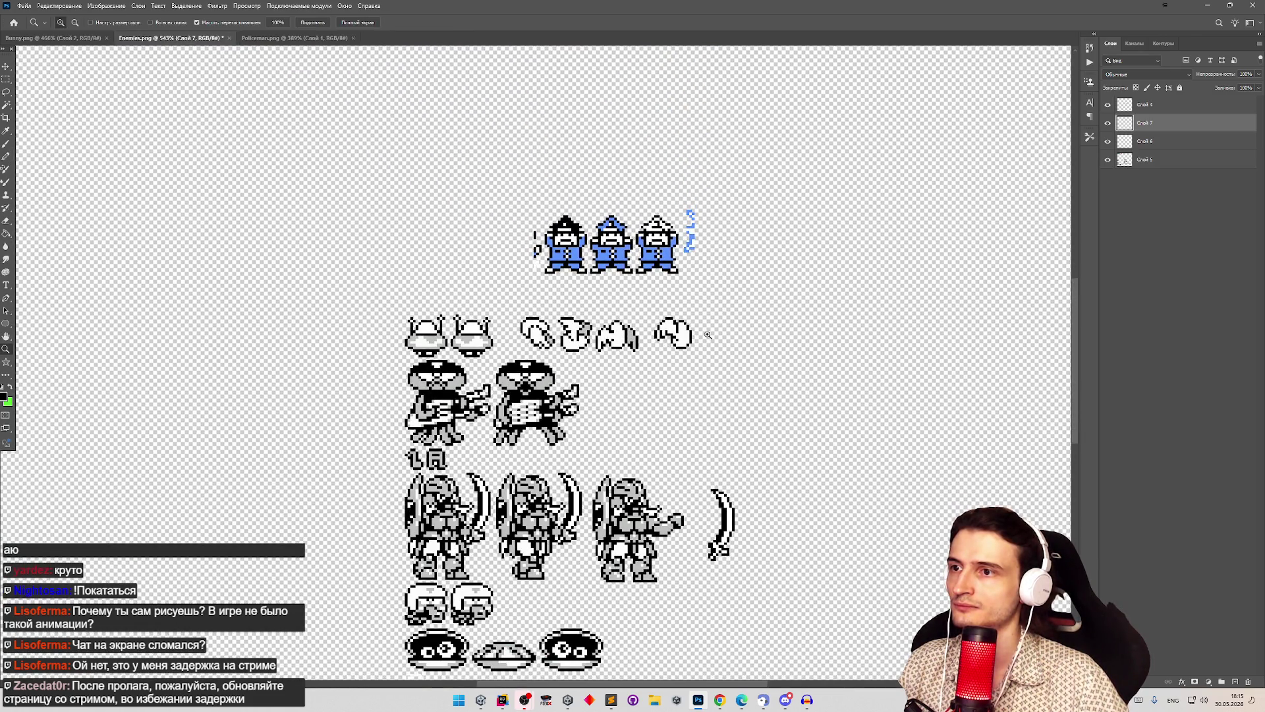
Step: Draw a diagonal step of black pixels on the wing outline
{"action": "scroll", "coordinate": [707, 335], "scroll_direction": "up", "scroll_amount": 5}
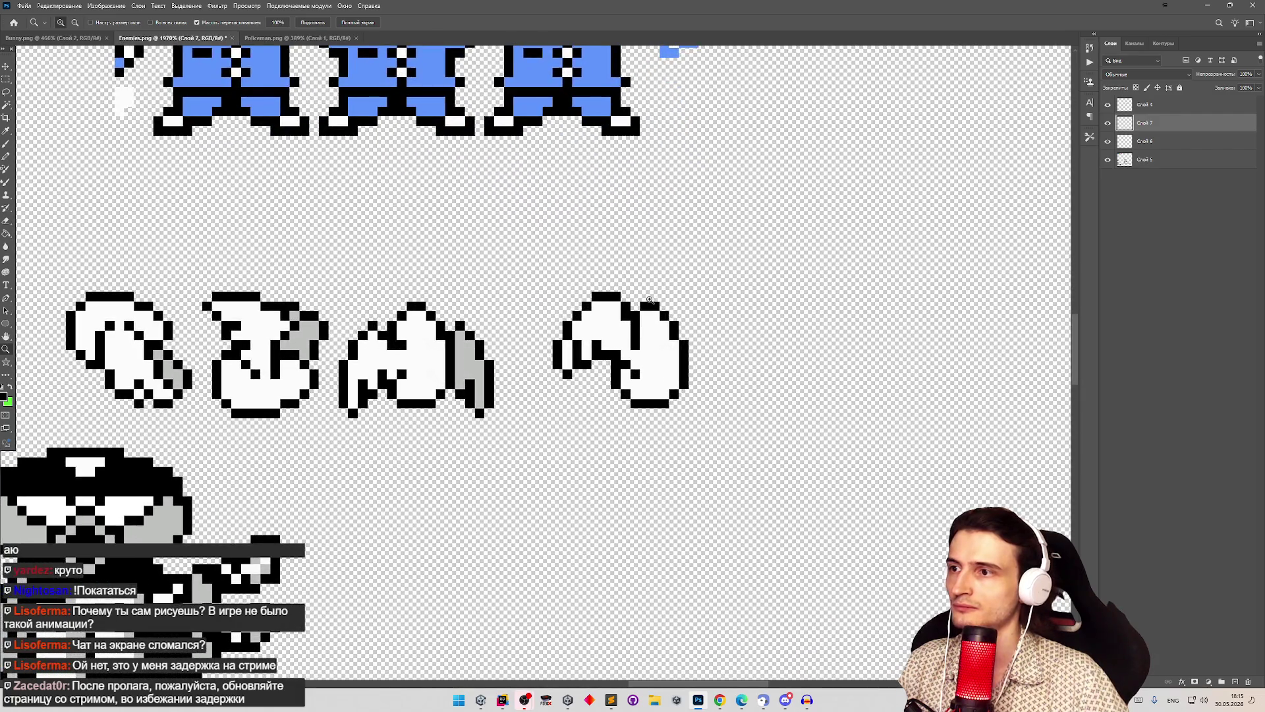
{"action": "key", "text": "b"}
{"action": "key", "text": "e"}
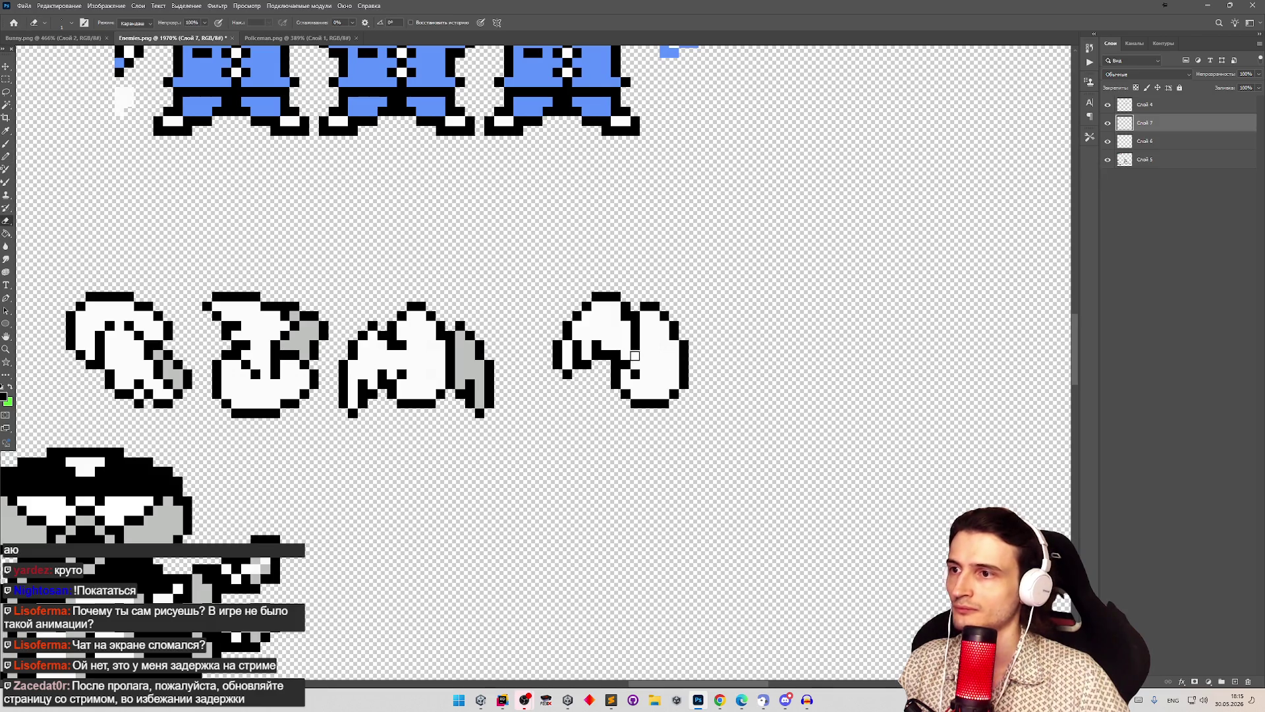
{"action": "key", "text": "b"}
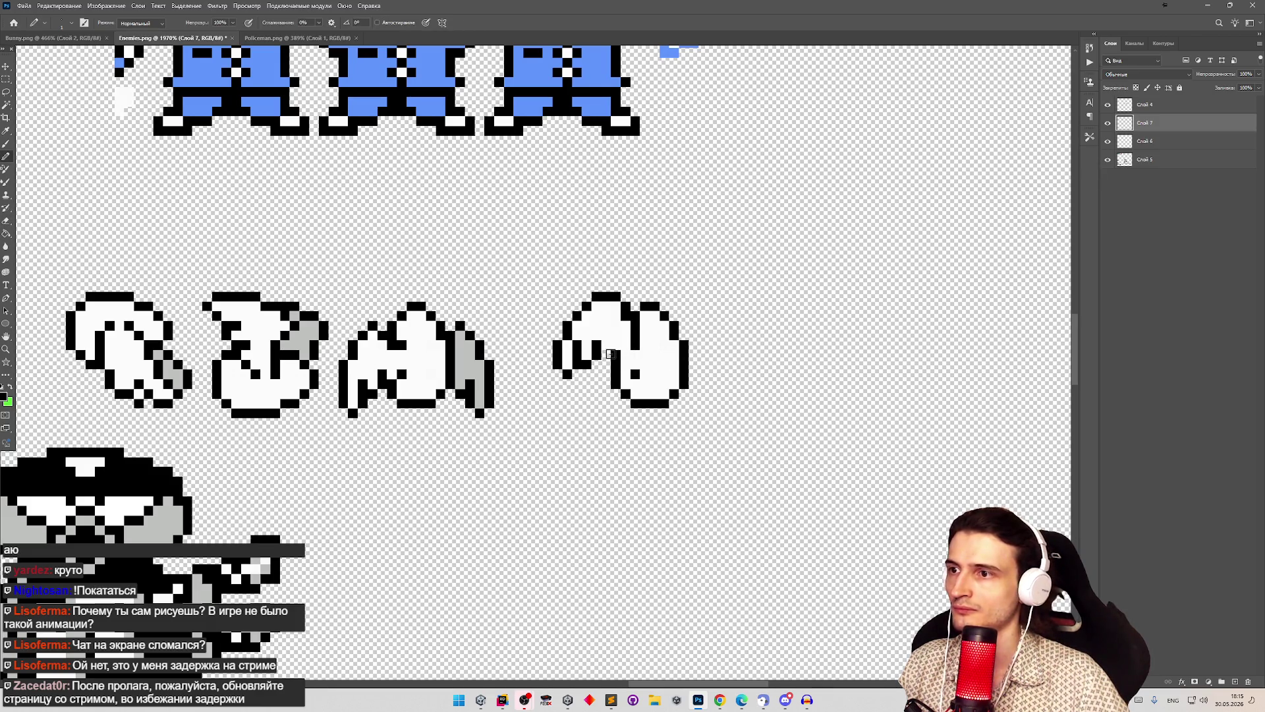
{"action": "left_click_drag", "start_coordinate": [611, 355], "coordinate": [624, 366]}
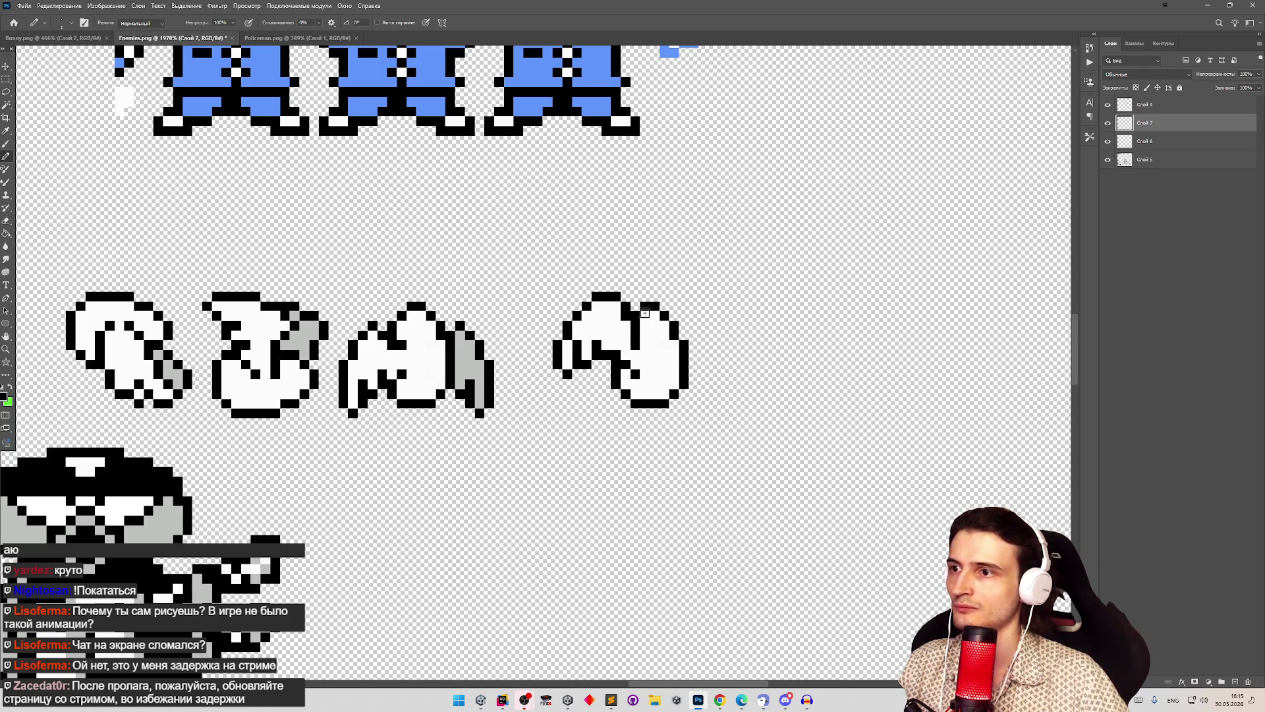
{"action": "scroll", "coordinate": [644, 313], "scroll_direction": "down", "scroll_amount": 5}
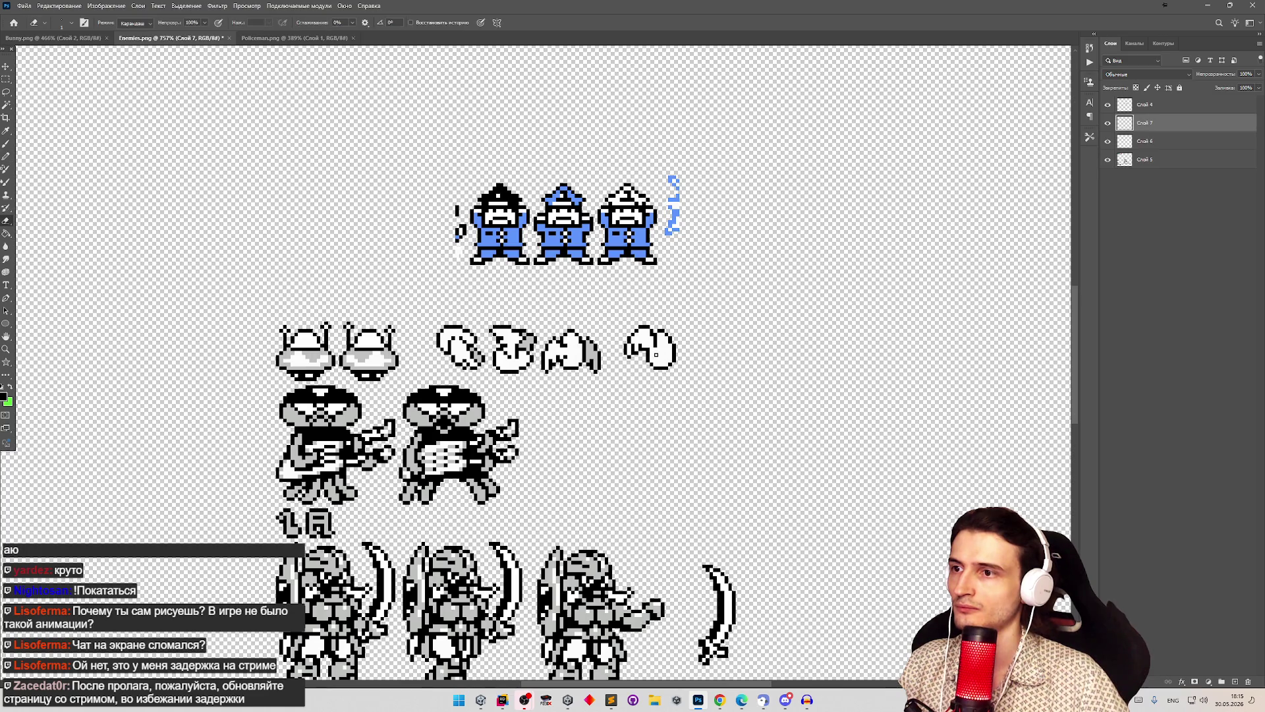
{"action": "scroll", "coordinate": [665, 354], "scroll_direction": "up", "scroll_amount": 3}
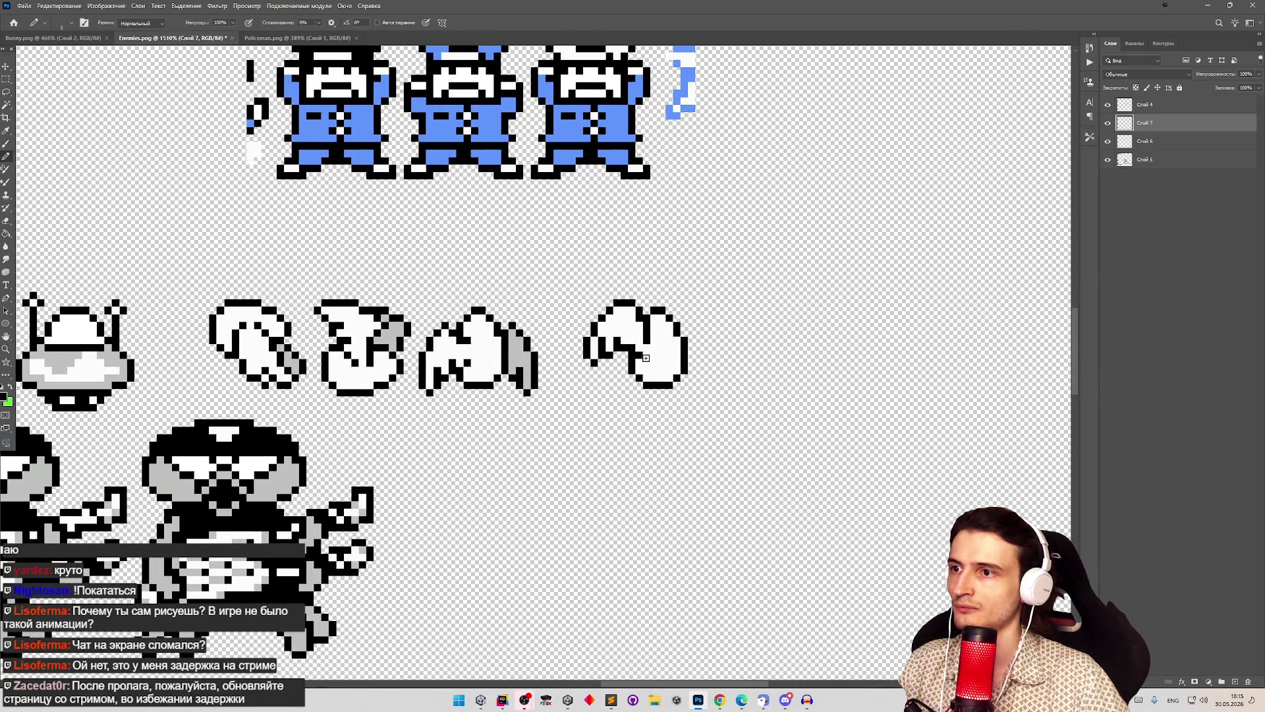
{"action": "scroll", "coordinate": [645, 361], "scroll_direction": "down", "scroll_amount": 3}
{"action": "scroll", "coordinate": [649, 346], "scroll_direction": "up", "scroll_amount": 3}
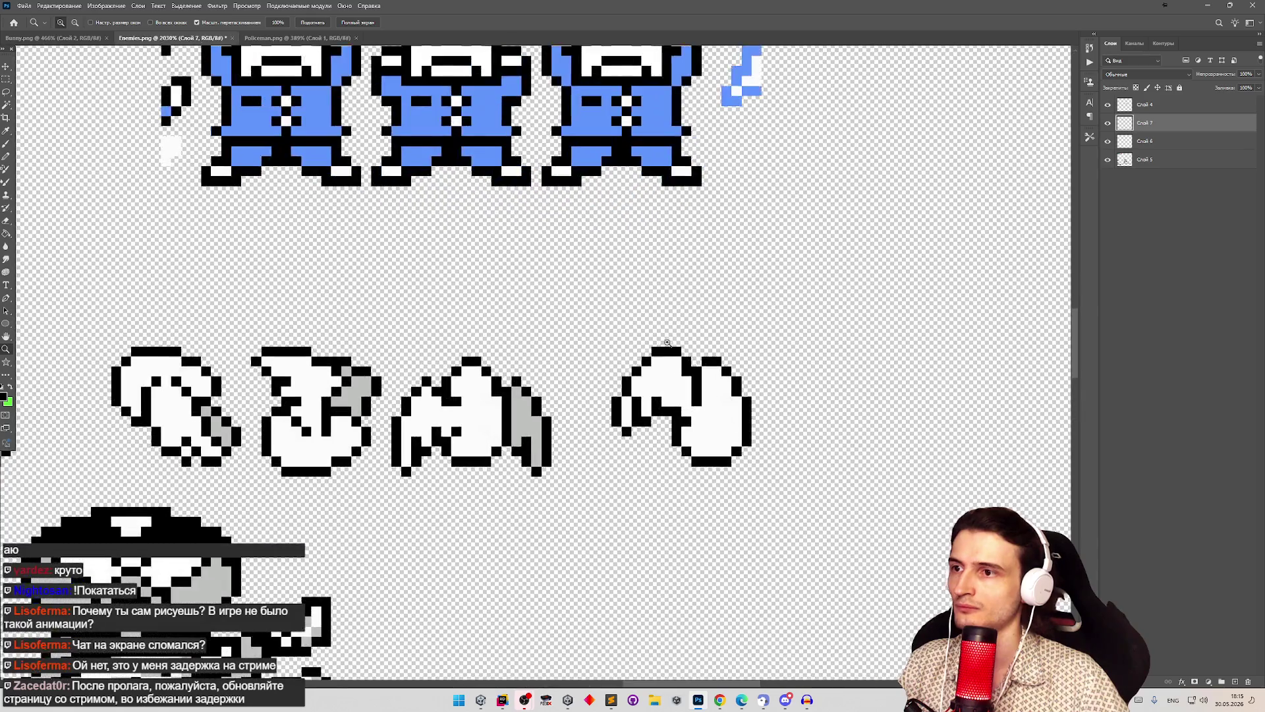
Step: Extend the wing tip one pixel to the right and erase the extra pixel at its left end
{"action": "key", "text": "b"}
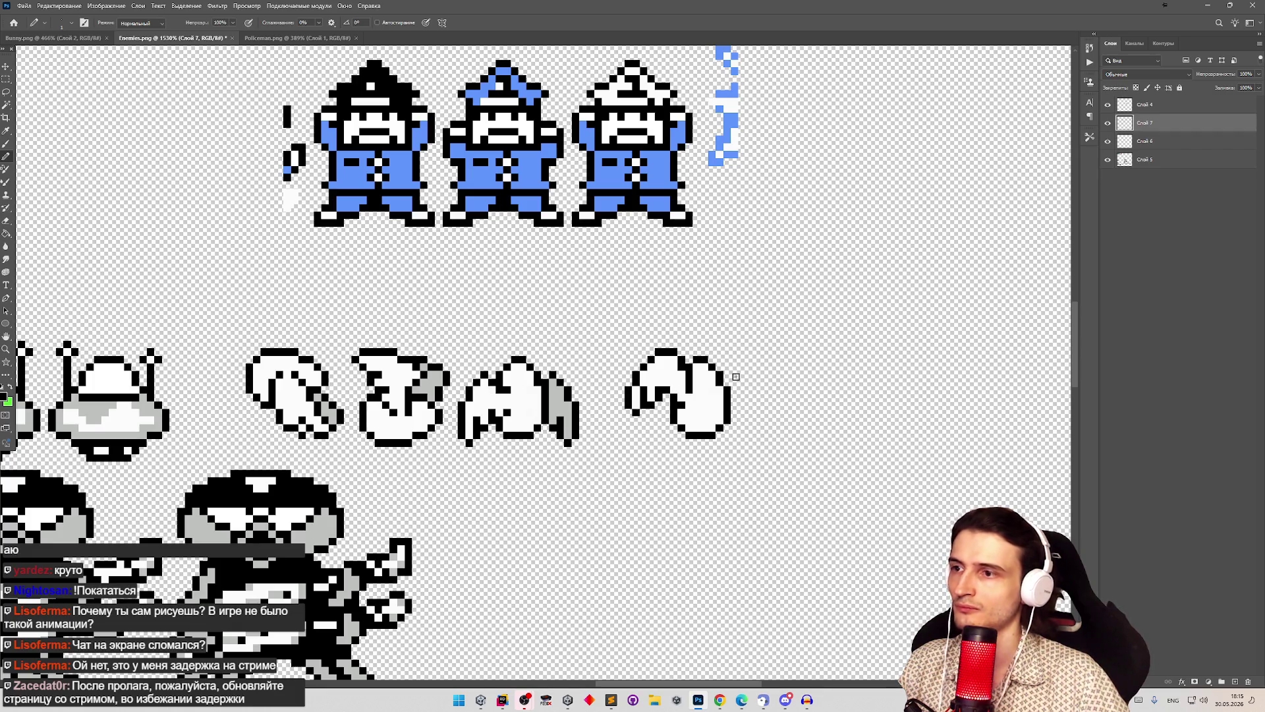
{"action": "key", "text": "e"}
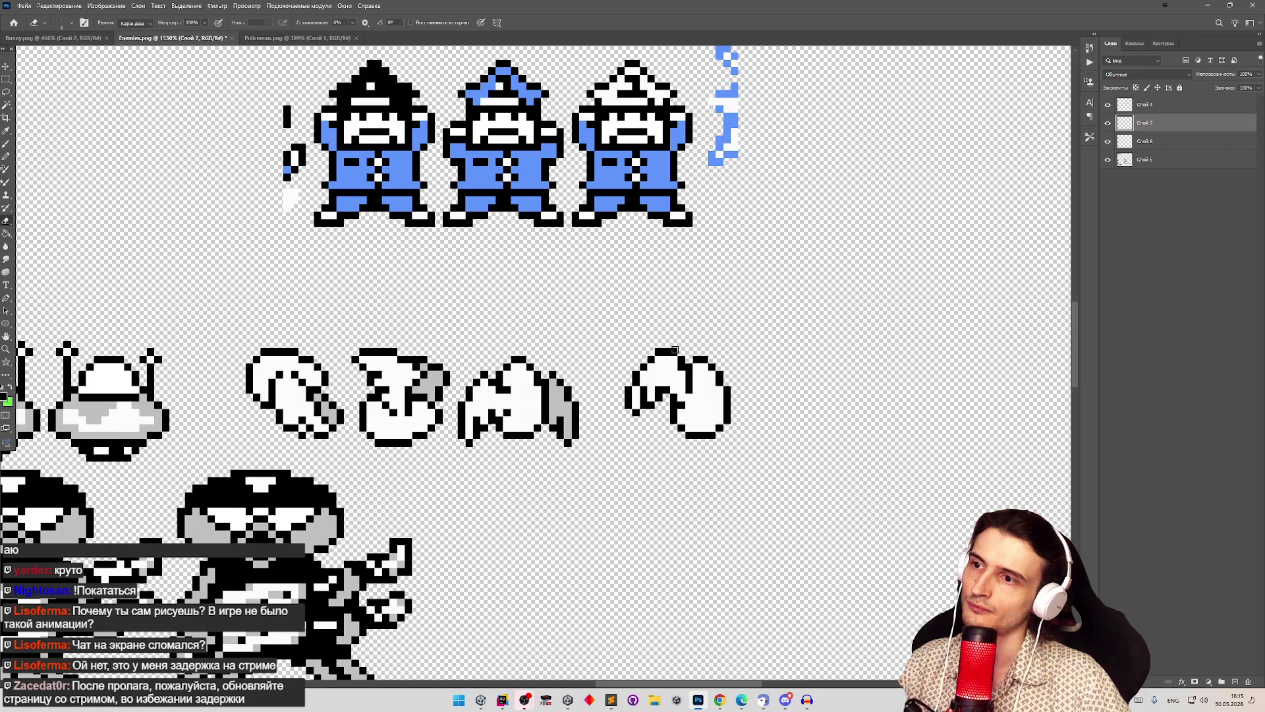
{"action": "key", "text": "b"}
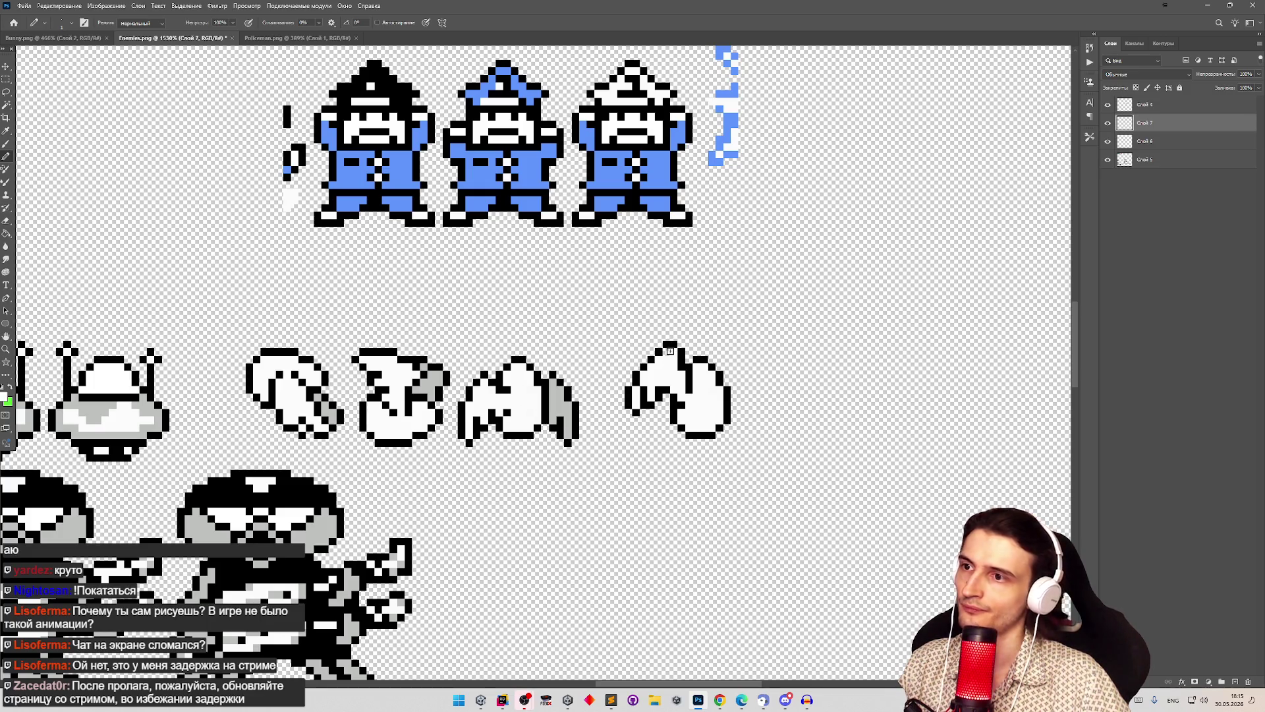
{"action": "key", "text": "z"}
{"action": "mouse_move", "coordinate": [683, 351]}
{"action": "left_mouse_down"}
{"action": "mouse_move", "coordinate": [665, 333]}
{"action": "mouse_move", "coordinate": [691, 326]}
{"action": "left_mouse_up"}
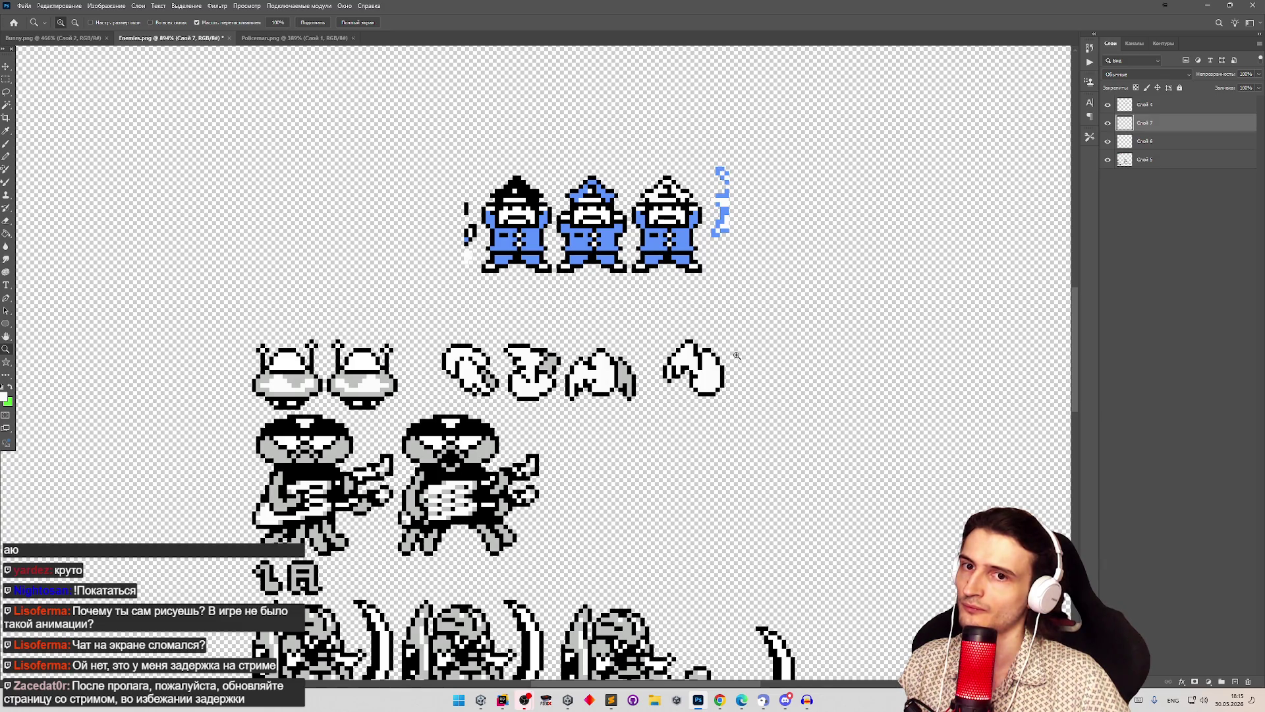
{"action": "mouse_move", "coordinate": [741, 359]}
{"action": "left_mouse_down"}
{"action": "mouse_move", "coordinate": [790, 356]}
{"action": "mouse_move", "coordinate": [686, 339]}
{"action": "left_mouse_up"}
{"action": "key", "text": "b"}
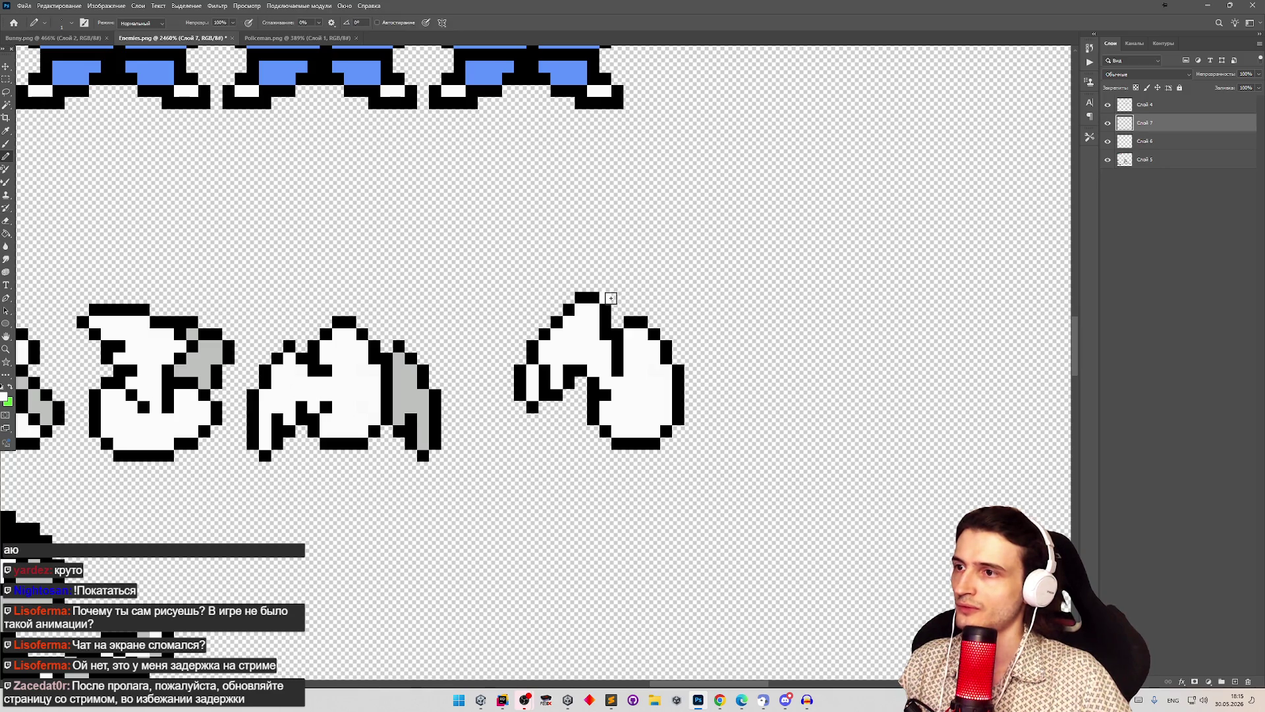
{"action": "left_click", "coordinate": [605, 298]}
{"action": "key", "text": "e"}
{"action": "left_click", "coordinate": [581, 298]}
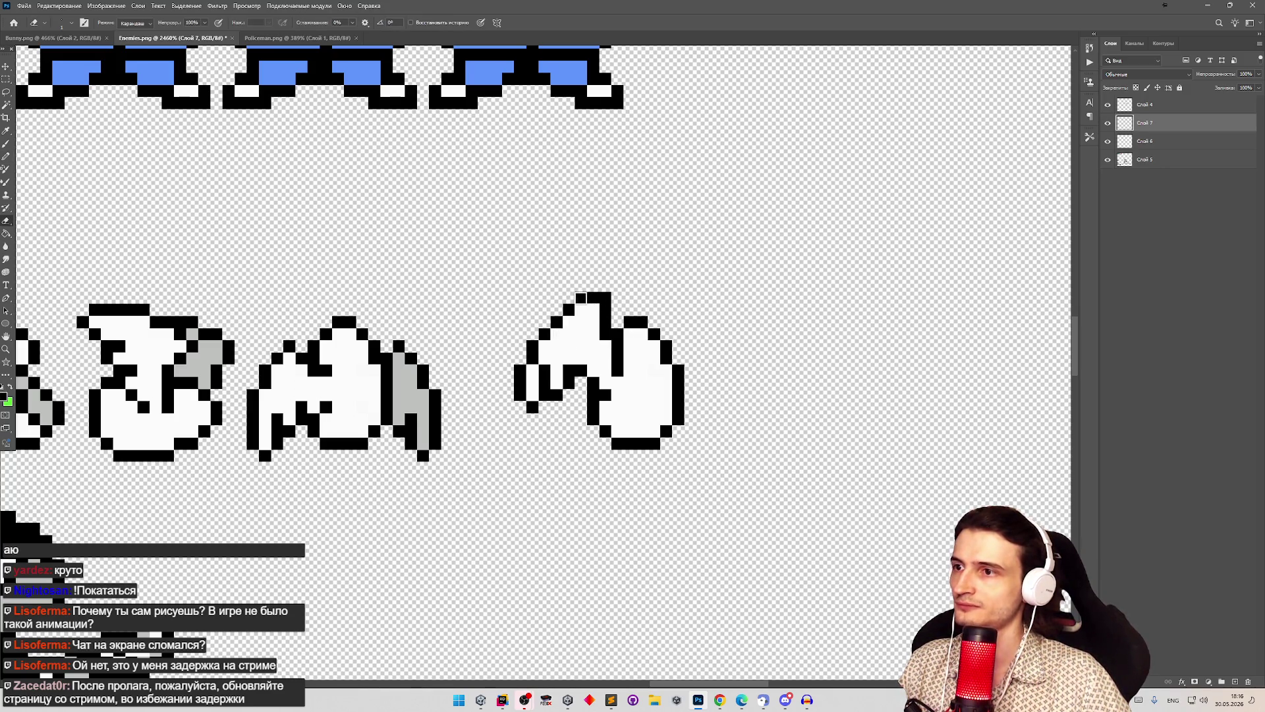
Step: Check the fourth winged-egg frame zoomed out, then hide the wing layer to see the egg beneath
{"action": "key", "text": "z"}
{"action": "mouse_move", "coordinate": [692, 323]}
{"action": "left_mouse_down"}
{"action": "mouse_move", "coordinate": [648, 320]}
{"action": "mouse_move", "coordinate": [610, 294]}
{"action": "mouse_move", "coordinate": [701, 314]}
{"action": "left_mouse_up"}
{"action": "key", "text": "b"}
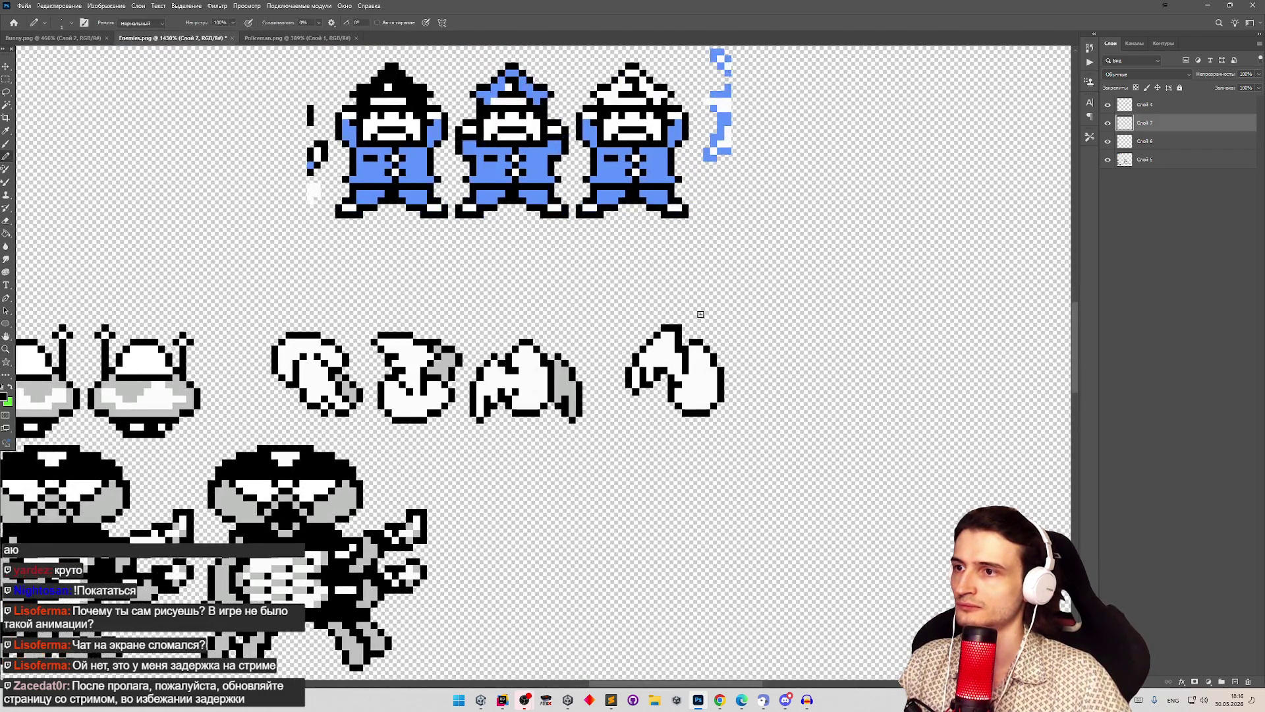
{"action": "key", "text": "e"}
{"action": "key", "text": "b"}
{"action": "key", "text": "x"}
{"action": "key", "text": "z"}
{"action": "mouse_move", "coordinate": [696, 340]}
{"action": "left_mouse_down"}
{"action": "mouse_move", "coordinate": [666, 326]}
{"action": "mouse_move", "coordinate": [700, 313]}
{"action": "left_mouse_up"}
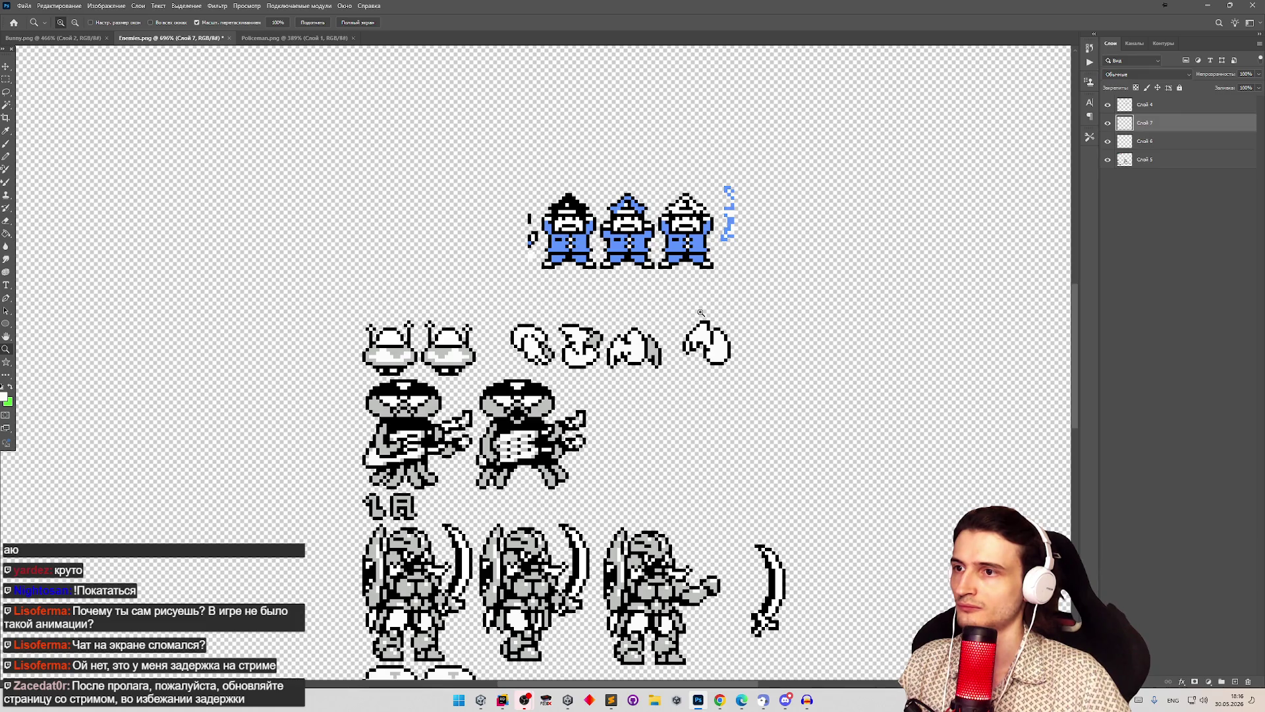
{"action": "left_click_drag", "start_coordinate": [761, 334], "coordinate": [817, 323]}
{"action": "key", "text": "m"}
{"action": "left_click", "coordinate": [1110, 126]}
Step: Show the wing layer again, copy the wing to a new layer, and move the copy right of the egg
{"action": "left_click", "coordinate": [1110, 126]}
{"action": "left_click_drag", "start_coordinate": [468, 267], "coordinate": [642, 395]}
{"action": "key", "text": "ctrl+j"}
{"action": "key", "text": "v"}
{"action": "left_click_drag", "start_coordinate": [557, 336], "coordinate": [761, 336]}
Step: Flip the copied wing horizontally and fill its interior and white strip grey
{"action": "left_click", "coordinate": [59, 5]}
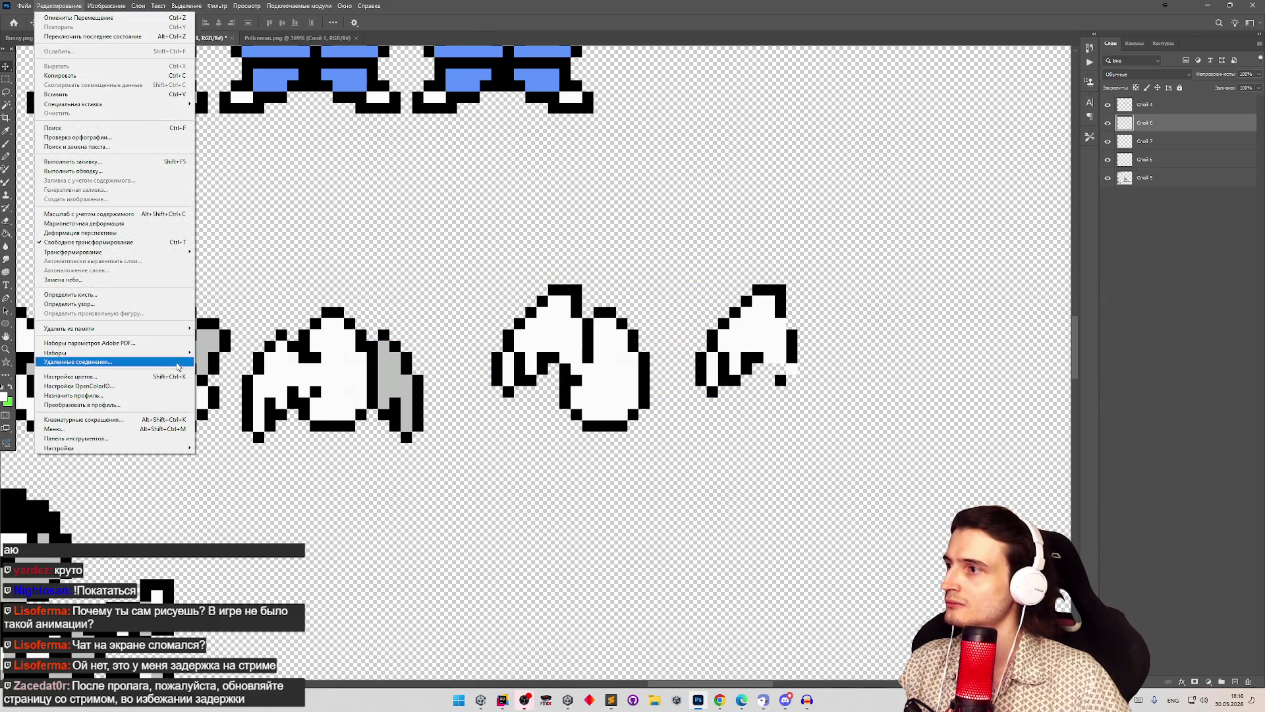
{"action": "mouse_move", "coordinate": [164, 256]}
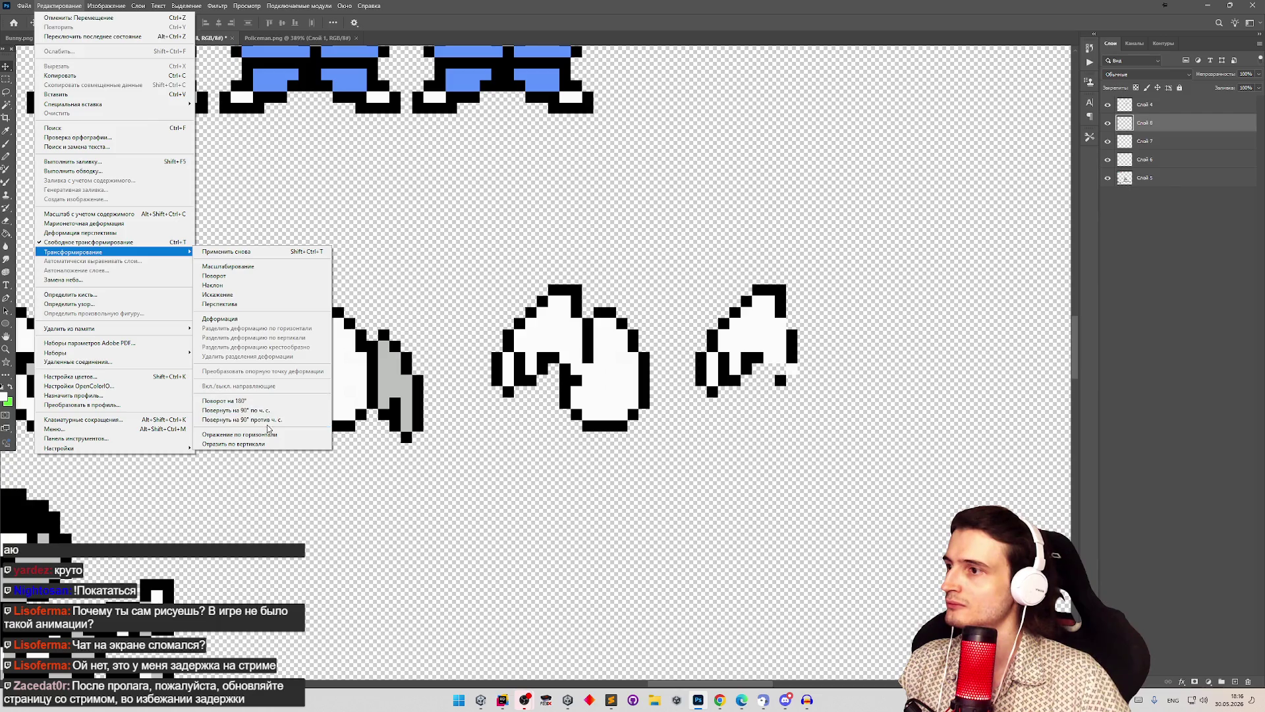
{"action": "left_click", "coordinate": [239, 434]}
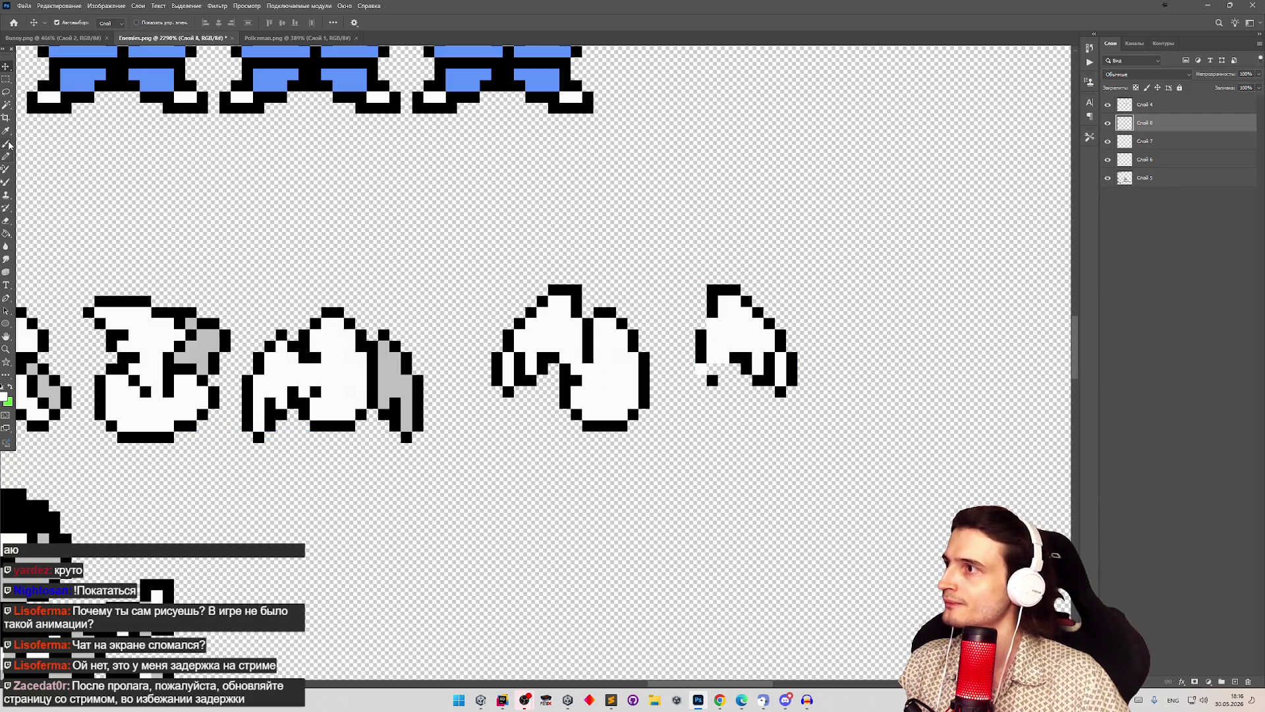
{"action": "left_click", "coordinate": [6, 235]}
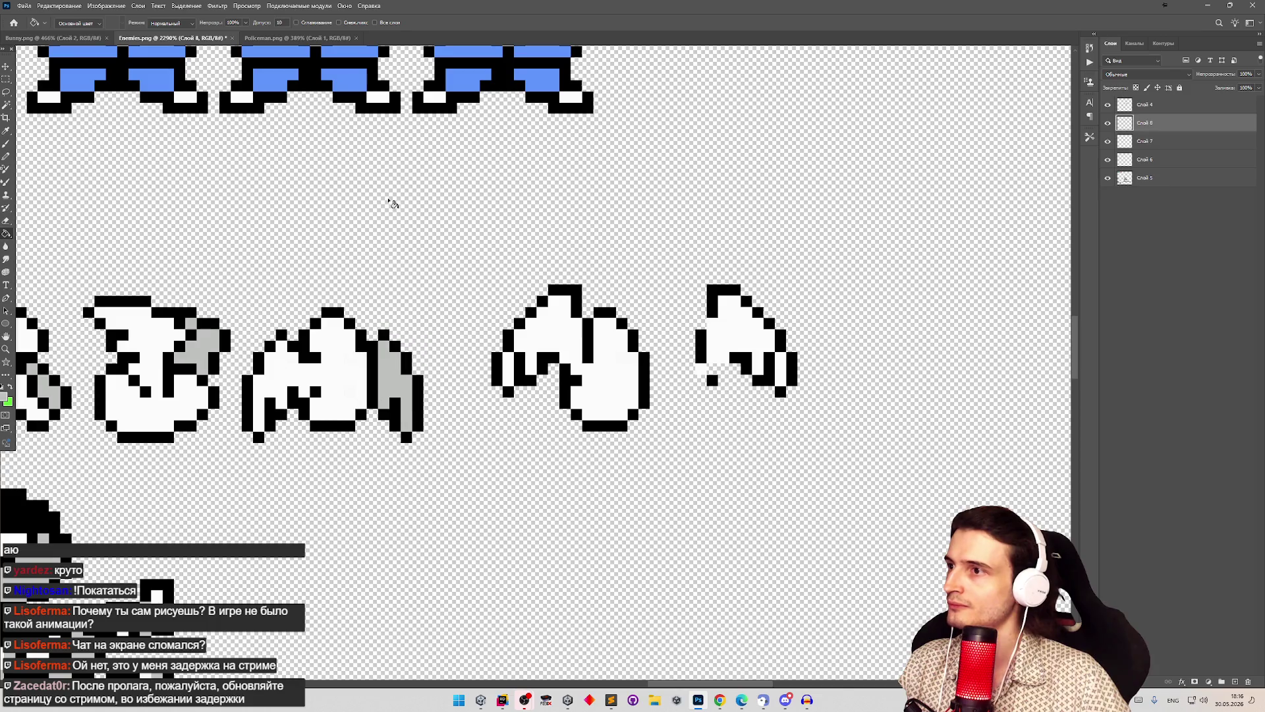
{"action": "left_click", "coordinate": [755, 316]}
{"action": "left_click", "coordinate": [782, 369]}
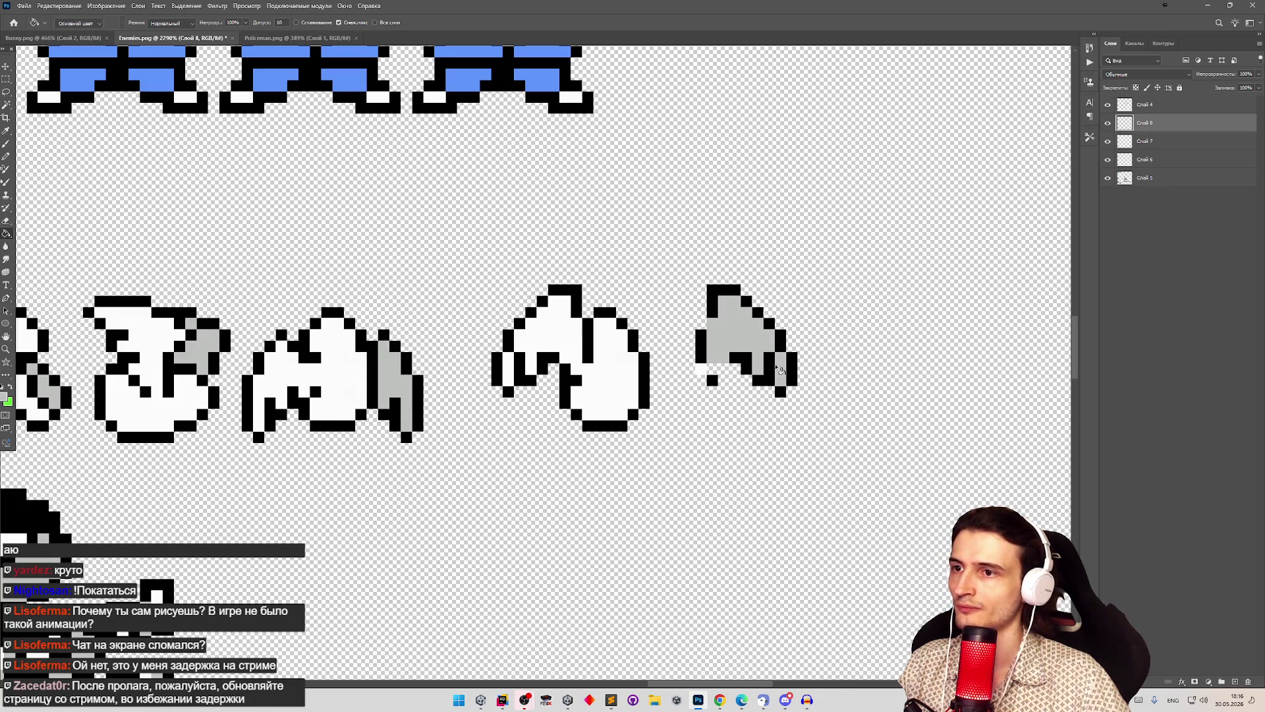
Step: Select the area around the fourth frame and dismiss the empty-selection warning
{"action": "left_click", "coordinate": [6, 79]}
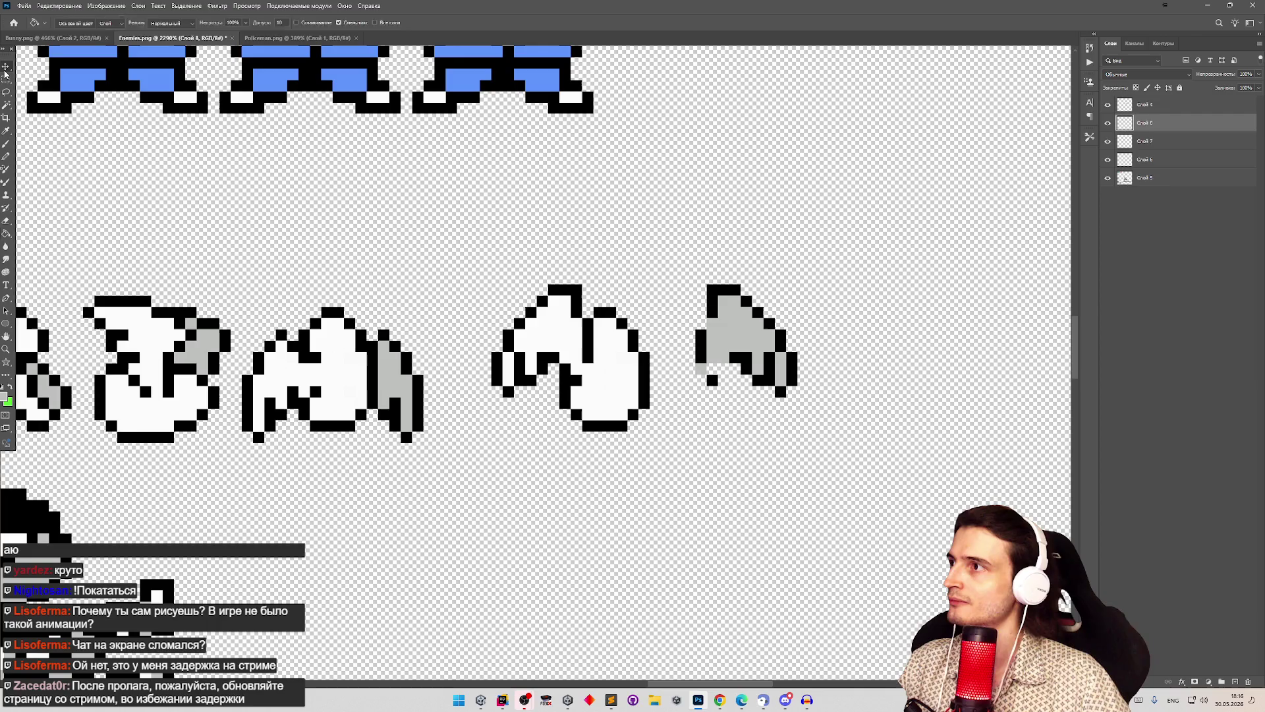
{"action": "mouse_move", "coordinate": [469, 251]}
{"action": "left_mouse_down"}
{"action": "mouse_move", "coordinate": [655, 424]}
{"action": "mouse_move", "coordinate": [661, 453]}
{"action": "left_mouse_up"}
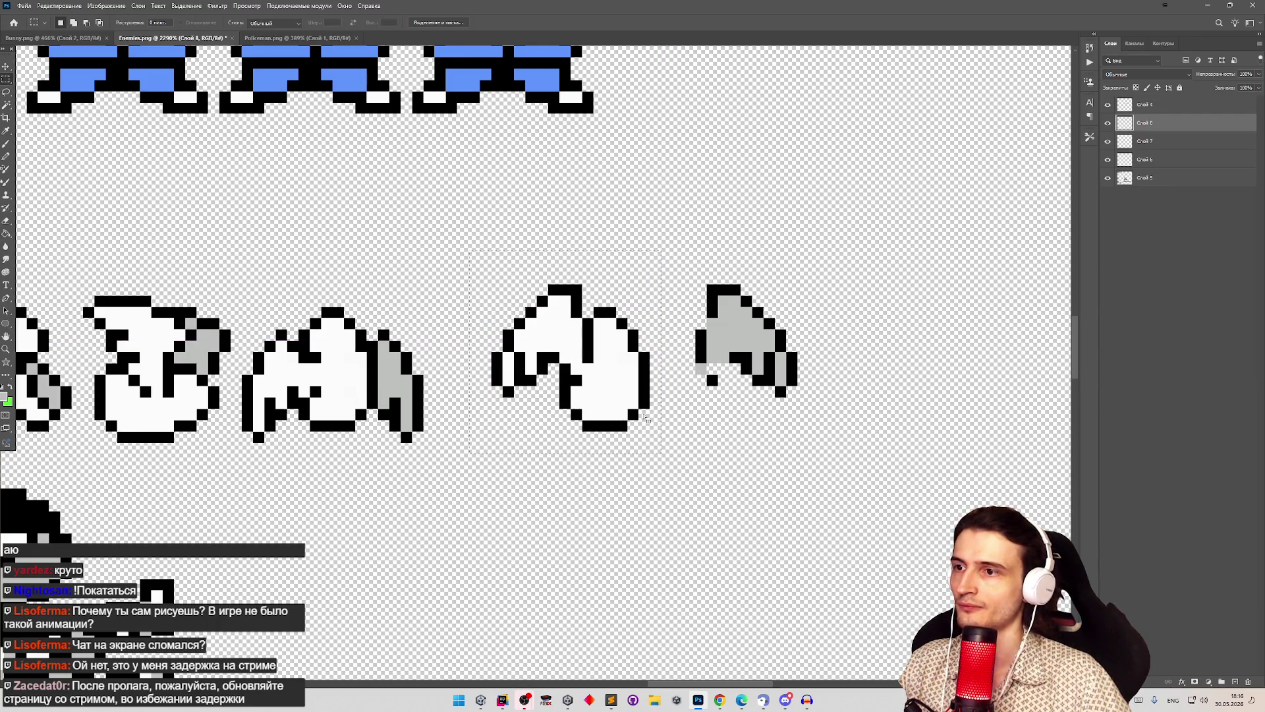
{"action": "key", "text": "v"}
{"action": "left_click", "coordinate": [659, 376]}
{"action": "key", "text": "Return"}
{"action": "left_click", "coordinate": [1145, 141]}
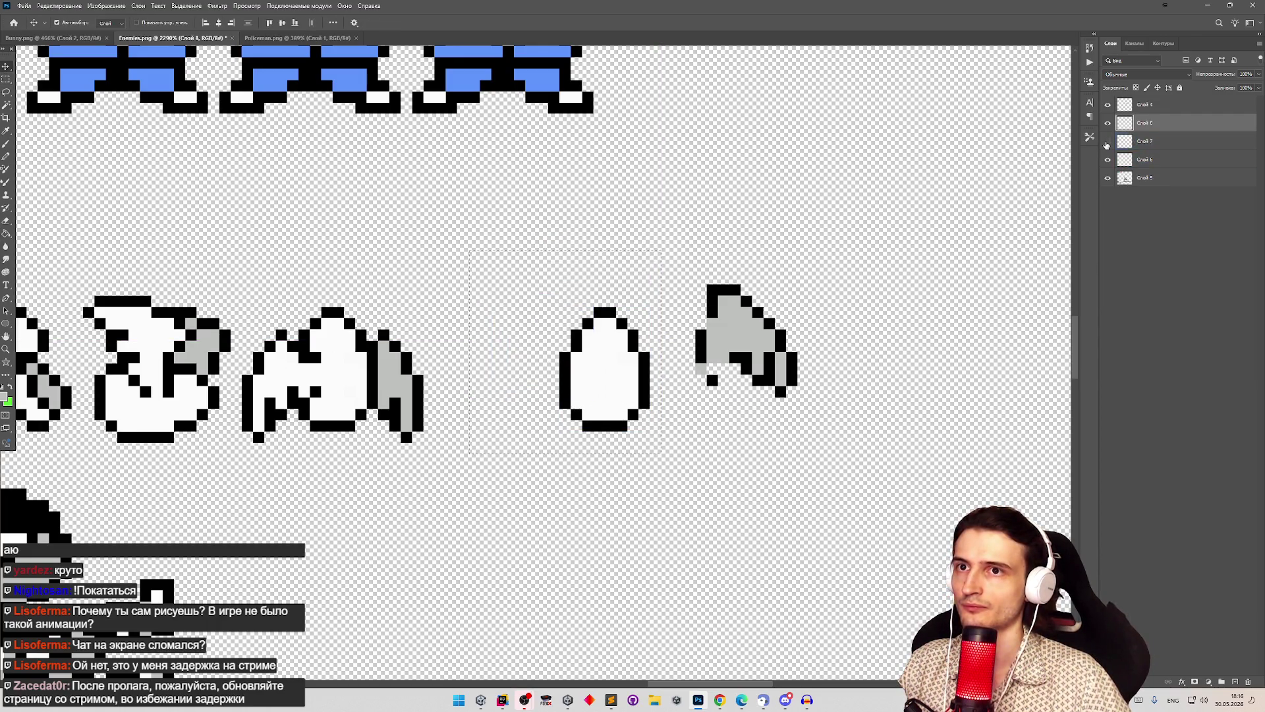
Step: Reorder the layers so the grey wing sits beneath the egg, then shift the egg and white wing right
{"action": "key", "text": "ctrl+bracketright"}
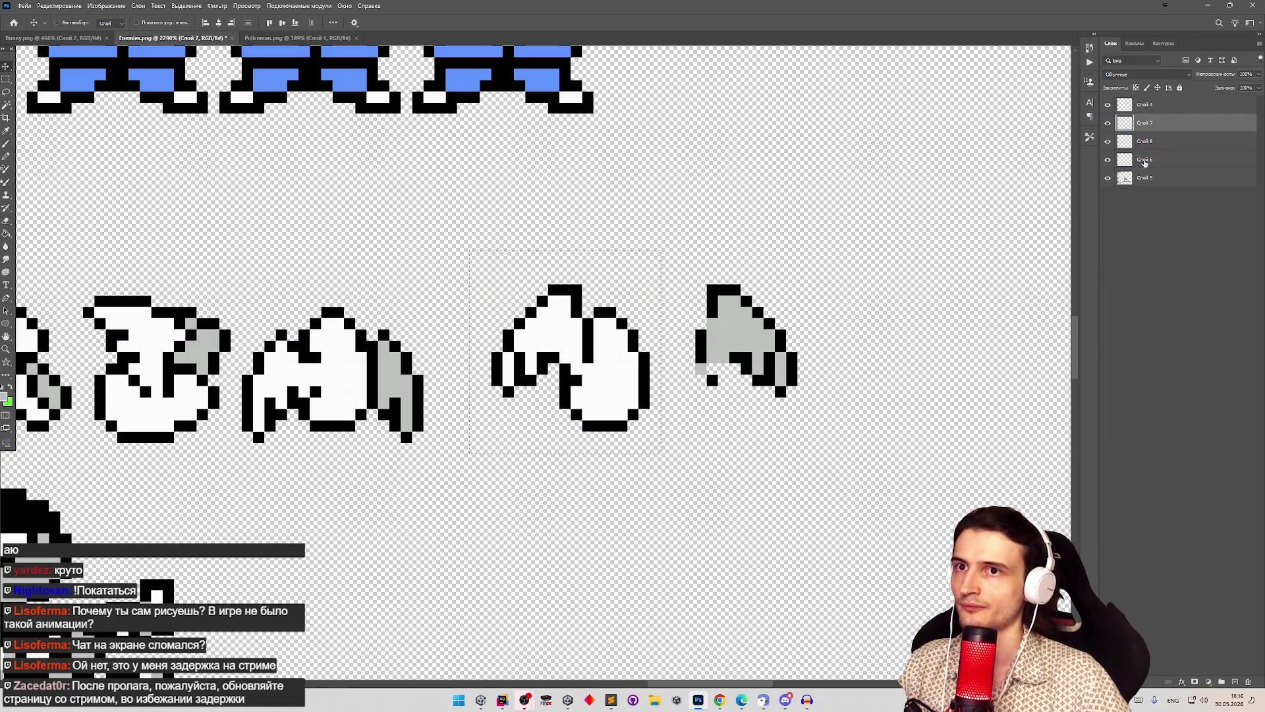
{"action": "left_click", "coordinate": [1108, 141]}
{"action": "left_click", "coordinate": [1108, 141]}
{"action": "left_click", "coordinate": [1108, 123]}
{"action": "left_click", "coordinate": [1108, 122]}
{"action": "left_click", "coordinate": [1108, 162]}
{"action": "left_click", "coordinate": [1109, 162]}
{"action": "left_click_drag", "start_coordinate": [1147, 141], "coordinate": [1150, 160]}
{"action": "left_click", "coordinate": [1150, 141]}
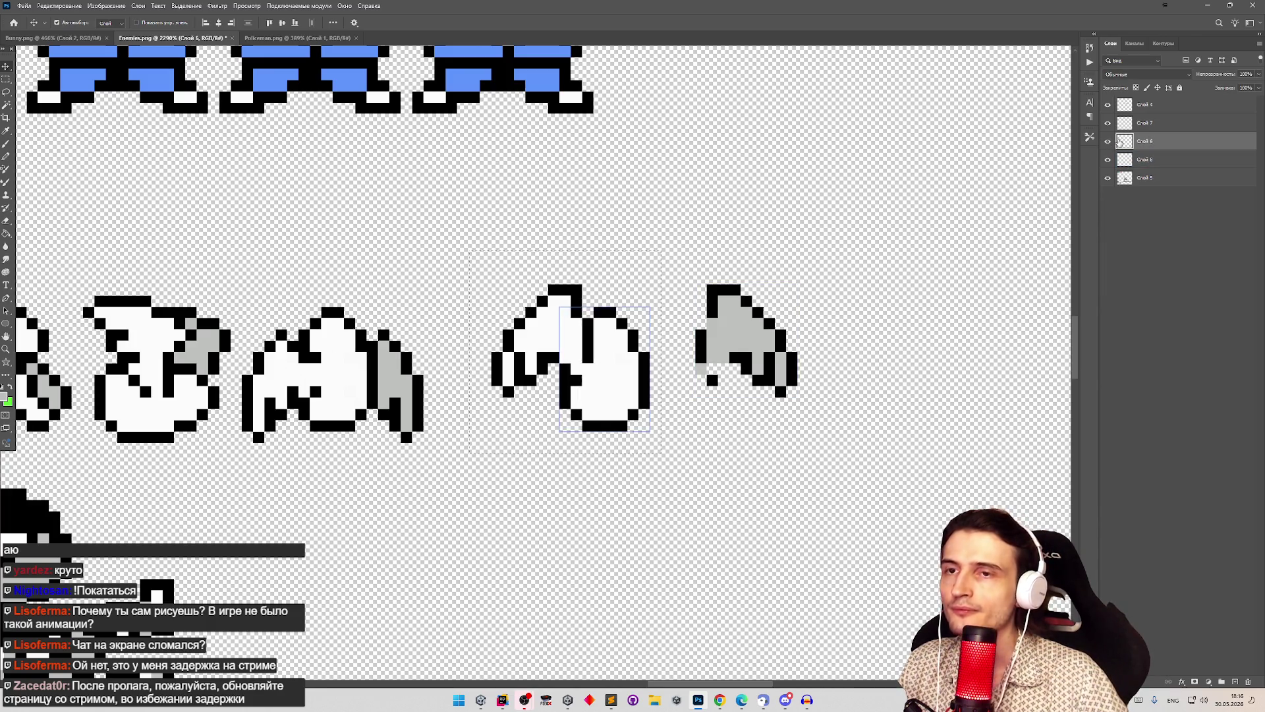
{"action": "left_click", "coordinate": [1150, 122], "text": "ctrl"}
{"action": "mouse_move", "coordinate": [618, 371]}
{"action": "left_mouse_down"}
{"action": "mouse_move", "coordinate": [714, 352]}
{"action": "mouse_move", "coordinate": [698, 359]}
{"action": "mouse_move", "coordinate": [709, 370]}
{"action": "left_mouse_up"}
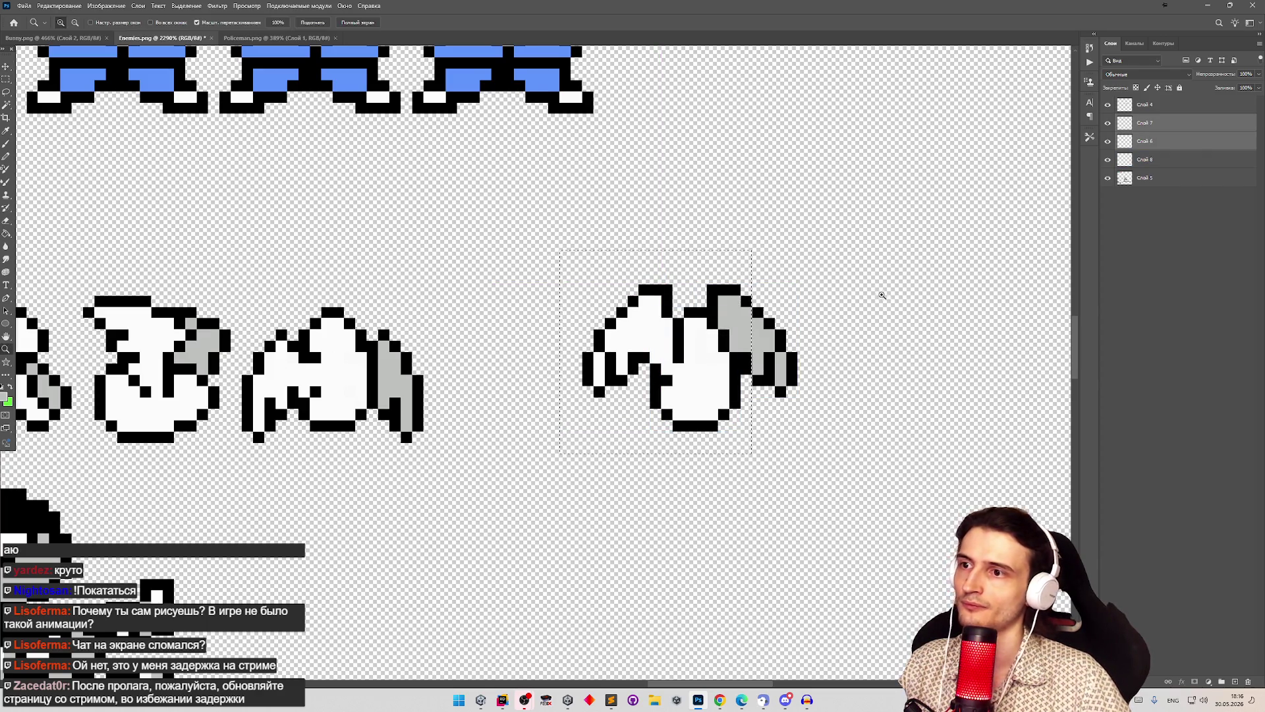
Step: Select the assembled winged-egg frame and move it left, closer to the other frames
{"action": "scroll", "coordinate": [881, 294], "scroll_direction": "down", "scroll_amount": 3}
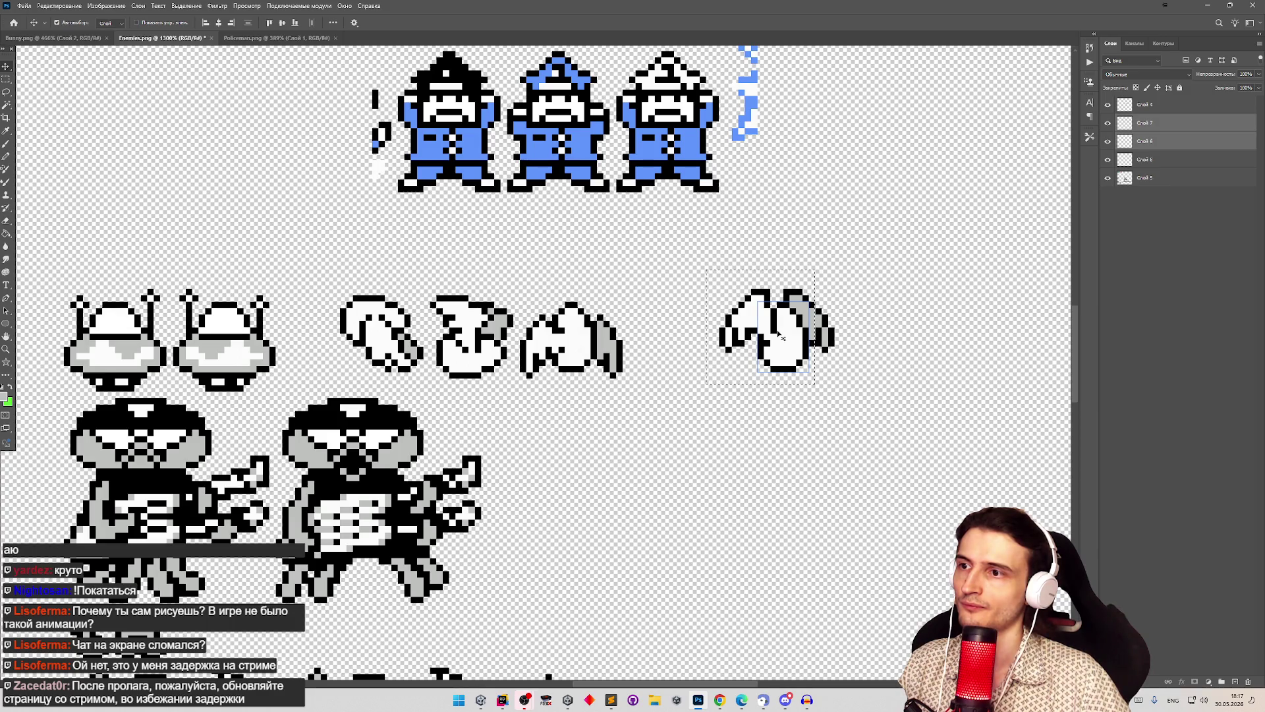
{"action": "left_click_drag", "start_coordinate": [772, 334], "coordinate": [770, 328]}
{"action": "scroll", "coordinate": [784, 224], "scroll_direction": "down", "scroll_amount": 2}
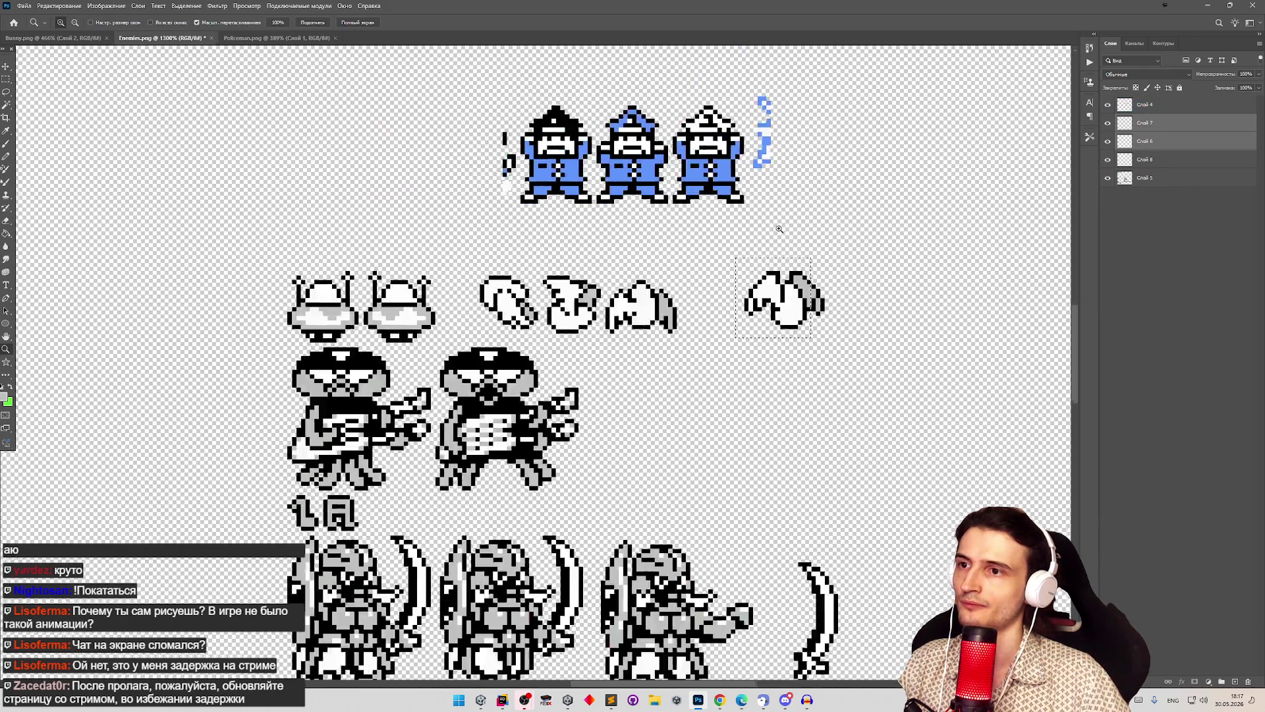
{"action": "scroll", "coordinate": [841, 231], "scroll_direction": "up", "scroll_amount": 3}
{"action": "left_click", "coordinate": [6, 79]}
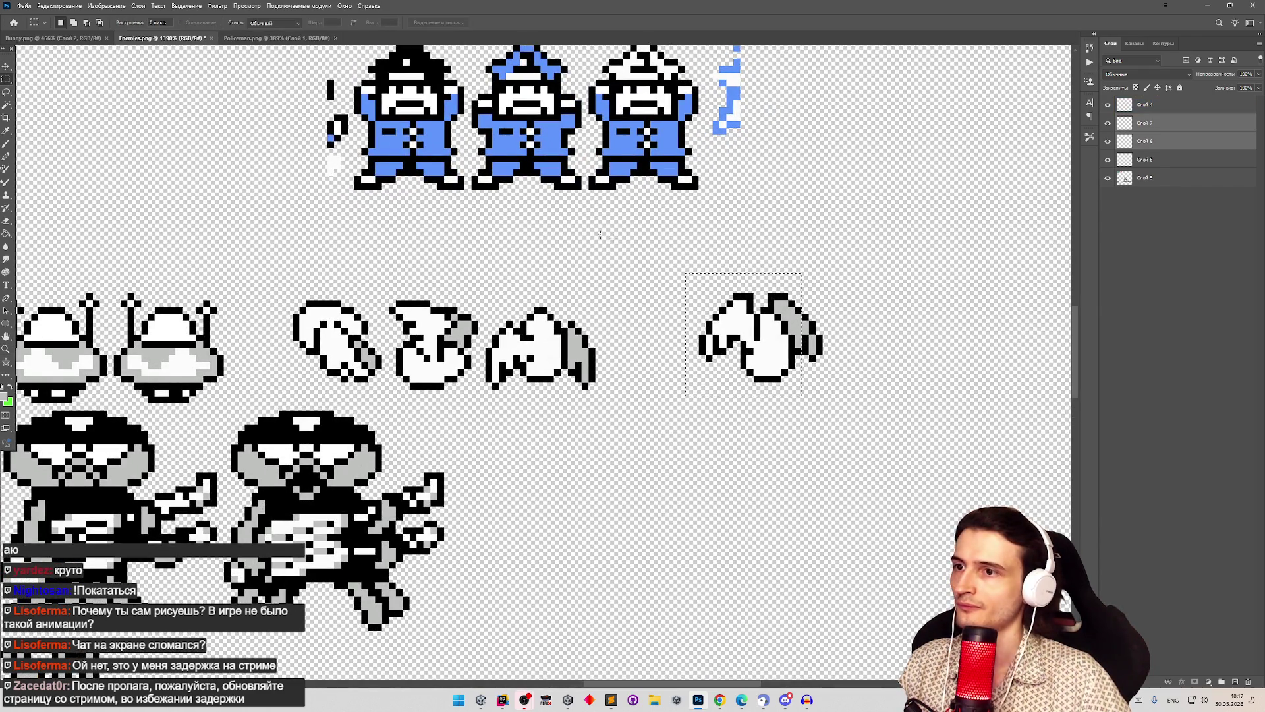
{"action": "left_click_drag", "start_coordinate": [799, 336], "coordinate": [854, 413]}
{"action": "key", "text": "v"}
{"action": "mouse_move", "coordinate": [832, 338]}
{"action": "left_mouse_down"}
{"action": "mouse_move", "coordinate": [812, 337]}
{"action": "mouse_move", "coordinate": [834, 337]}
{"action": "left_mouse_up"}
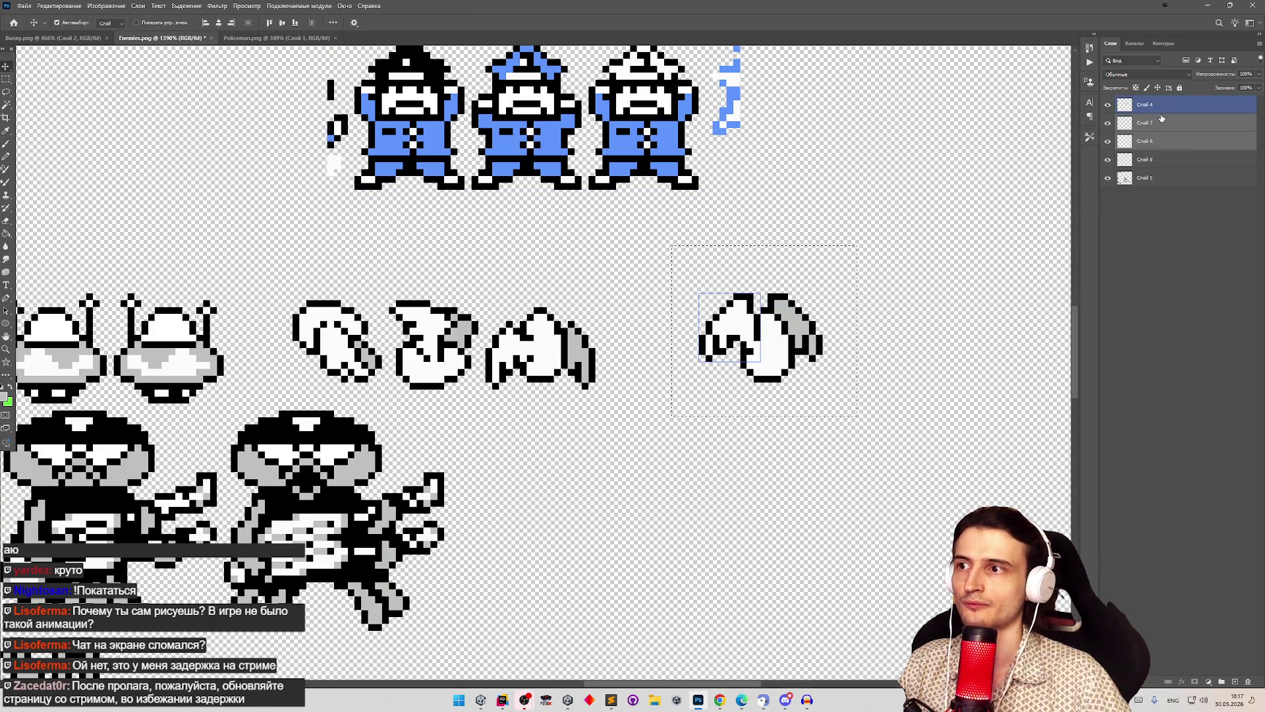
Step: Merge the bat layers, merge Слой 7 down into Слой 8, and hide the policemen layer
{"action": "right_click", "coordinate": [1135, 131]}
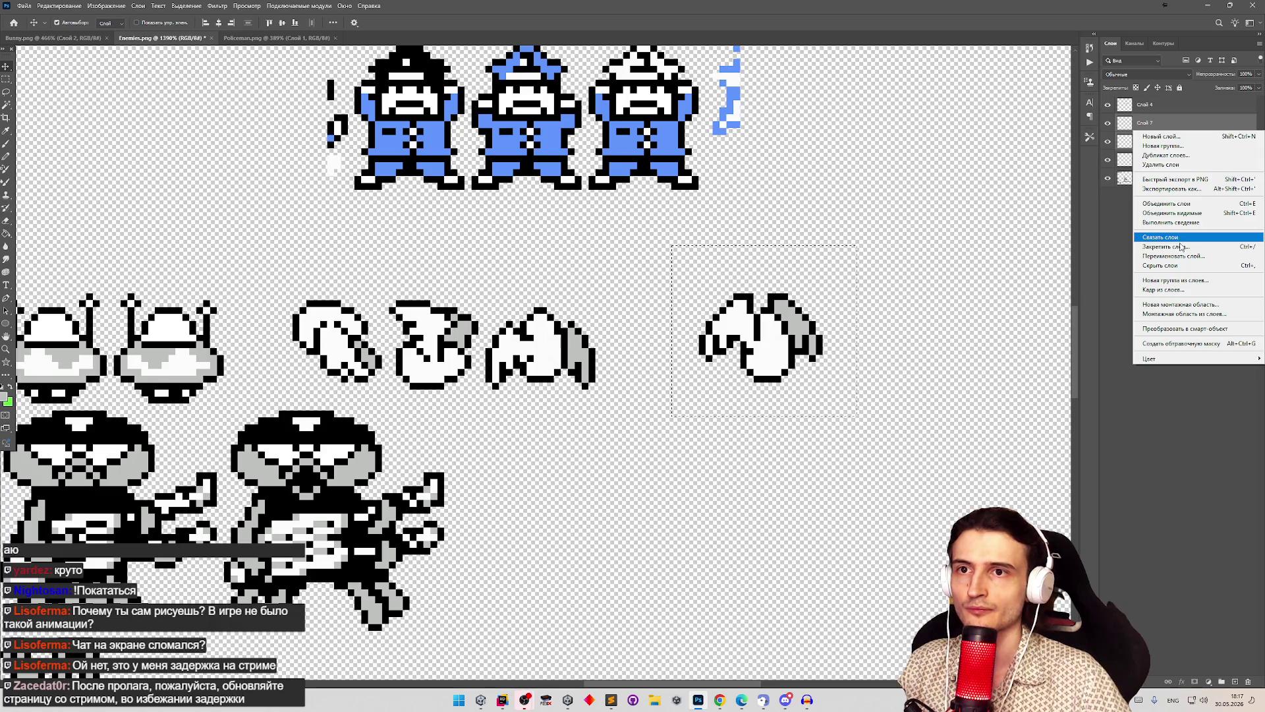
{"action": "left_click", "coordinate": [1176, 204]}
{"action": "left_click_drag", "start_coordinate": [783, 339], "coordinate": [712, 340]}
{"action": "key", "text": "ctrl+z"}
{"action": "key", "text": "ctrl+z"}
{"action": "key", "text": "ctrl+z"}
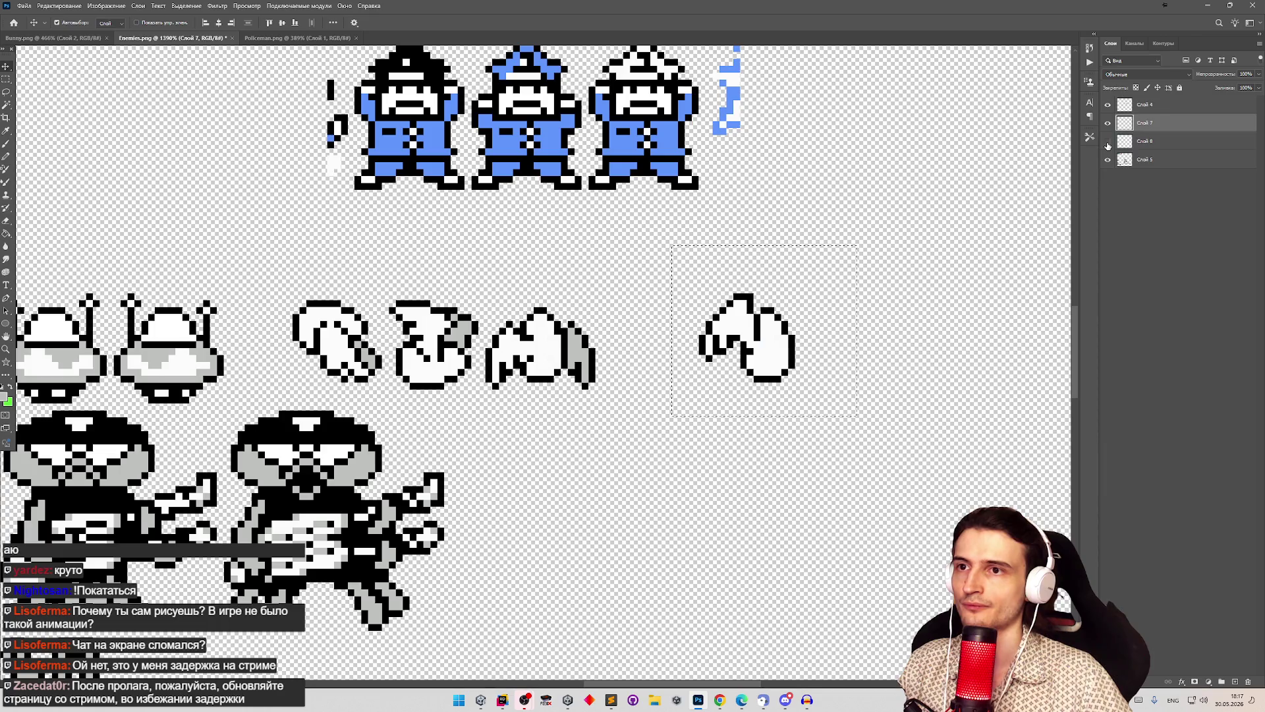
{"action": "right_click", "coordinate": [1138, 124]}
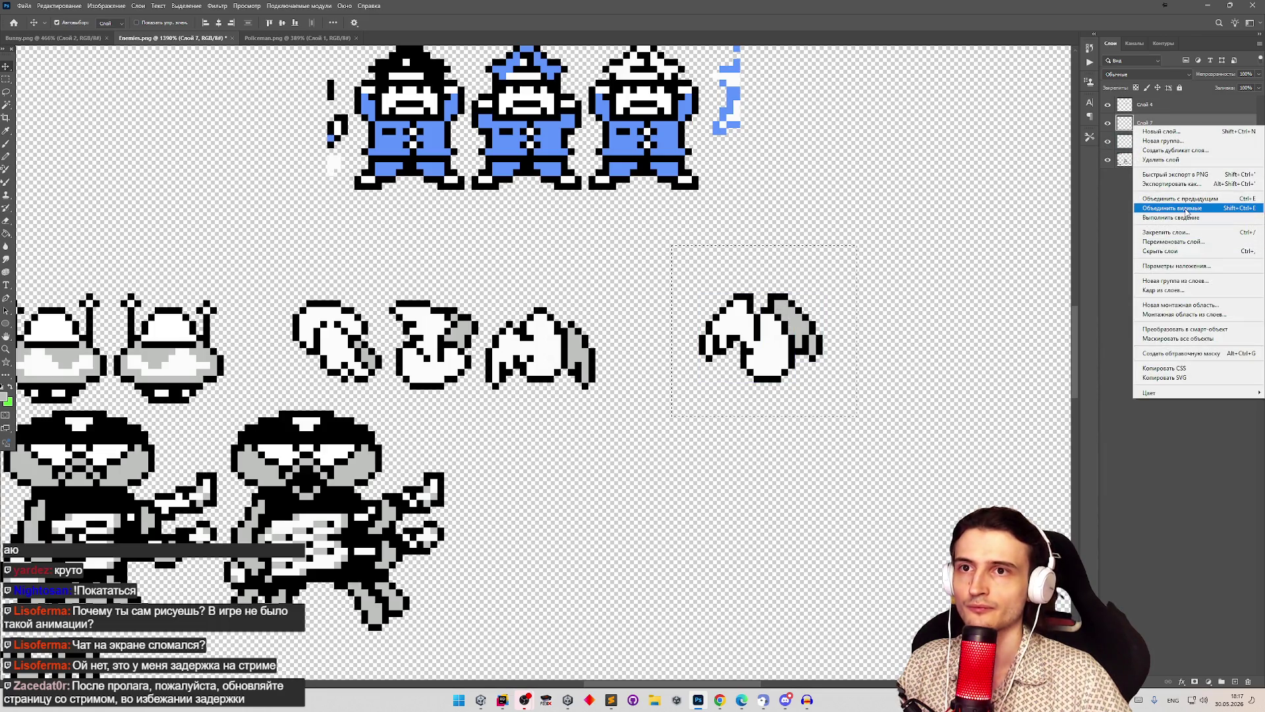
{"action": "left_click", "coordinate": [1209, 199]}
{"action": "left_click", "coordinate": [1107, 104]}
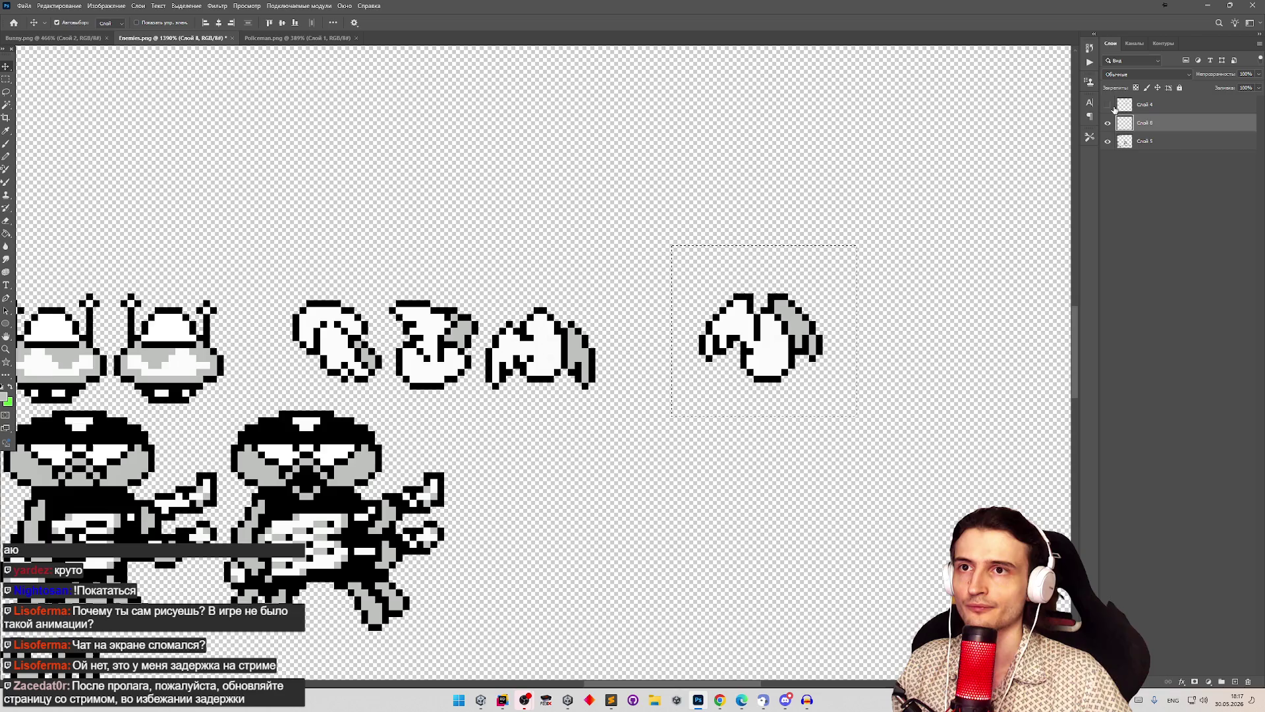
Step: Show the blue policemen layer again and move the merged bat frame left beside the other bats
{"action": "left_click", "coordinate": [1121, 141]}
{"action": "left_click", "coordinate": [1152, 110]}
{"action": "left_click", "coordinate": [1107, 105]}
{"action": "left_click", "coordinate": [1147, 123]}
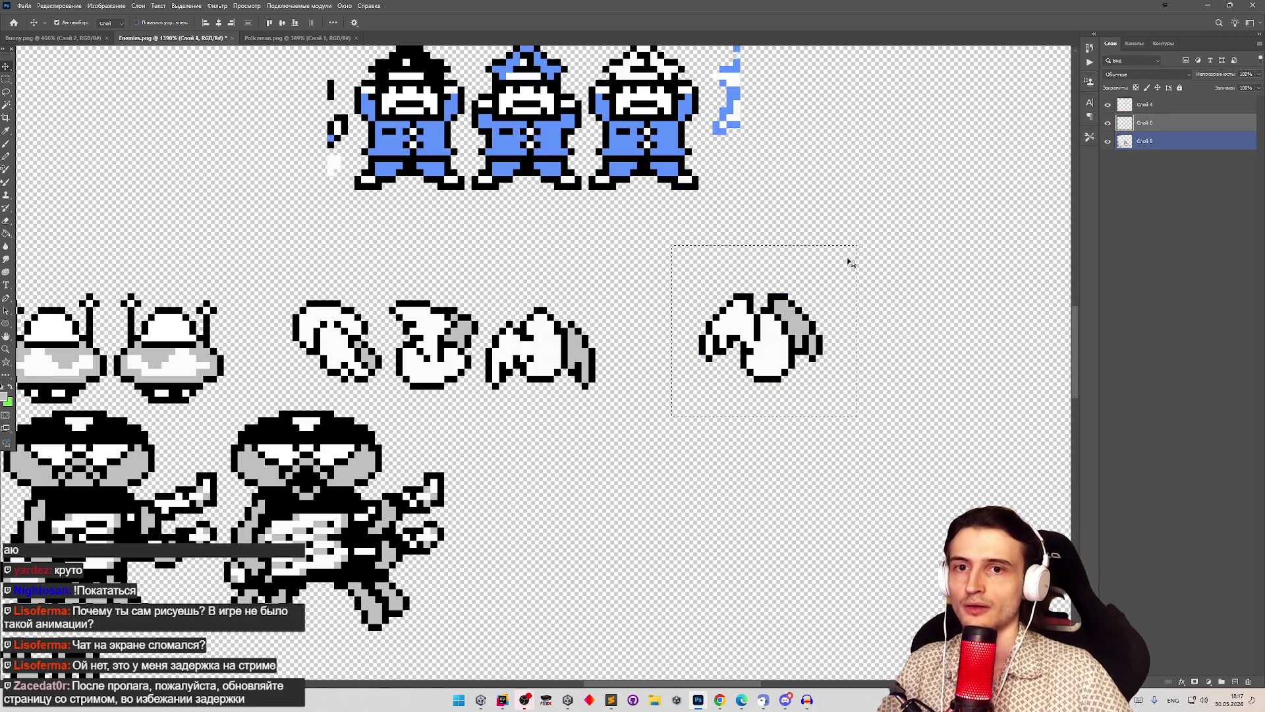
{"action": "mouse_move", "coordinate": [751, 333]}
{"action": "left_mouse_down"}
{"action": "mouse_move", "coordinate": [649, 346]}
{"action": "mouse_move", "coordinate": [529, 335]}
{"action": "mouse_move", "coordinate": [659, 336]}
{"action": "left_mouse_up"}
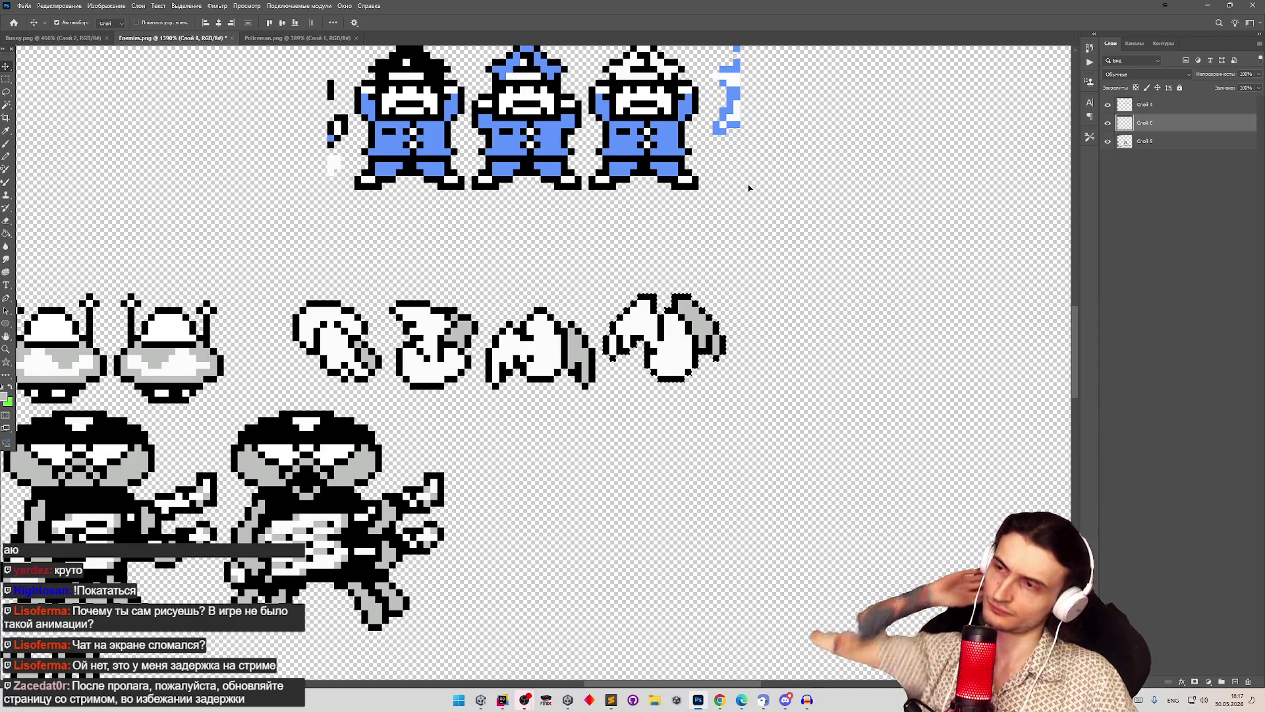
Step: Copy the rightmost bat frame onto a new layer and place the copy just right of the original
{"action": "key", "text": "z"}
{"action": "mouse_move", "coordinate": [736, 239]}
{"action": "left_mouse_down"}
{"action": "mouse_move", "coordinate": [711, 242]}
{"action": "mouse_move", "coordinate": [778, 237]}
{"action": "mouse_move", "coordinate": [705, 243]}
{"action": "mouse_move", "coordinate": [787, 165]}
{"action": "mouse_move", "coordinate": [799, 175]}
{"action": "left_mouse_up"}
{"action": "key", "text": "v"}
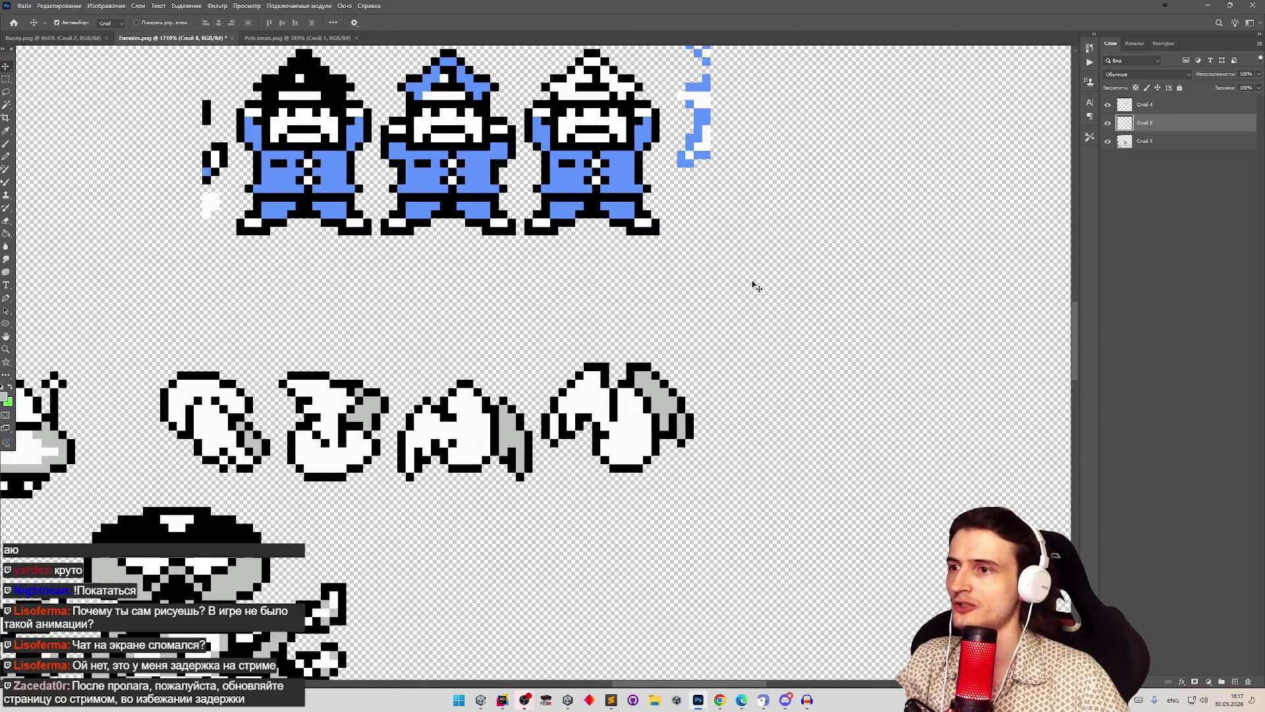
{"action": "left_click", "coordinate": [5, 78]}
{"action": "mouse_move", "coordinate": [690, 342]}
{"action": "left_mouse_down"}
{"action": "mouse_move", "coordinate": [692, 382]}
{"action": "mouse_move", "coordinate": [523, 480]}
{"action": "left_mouse_up"}
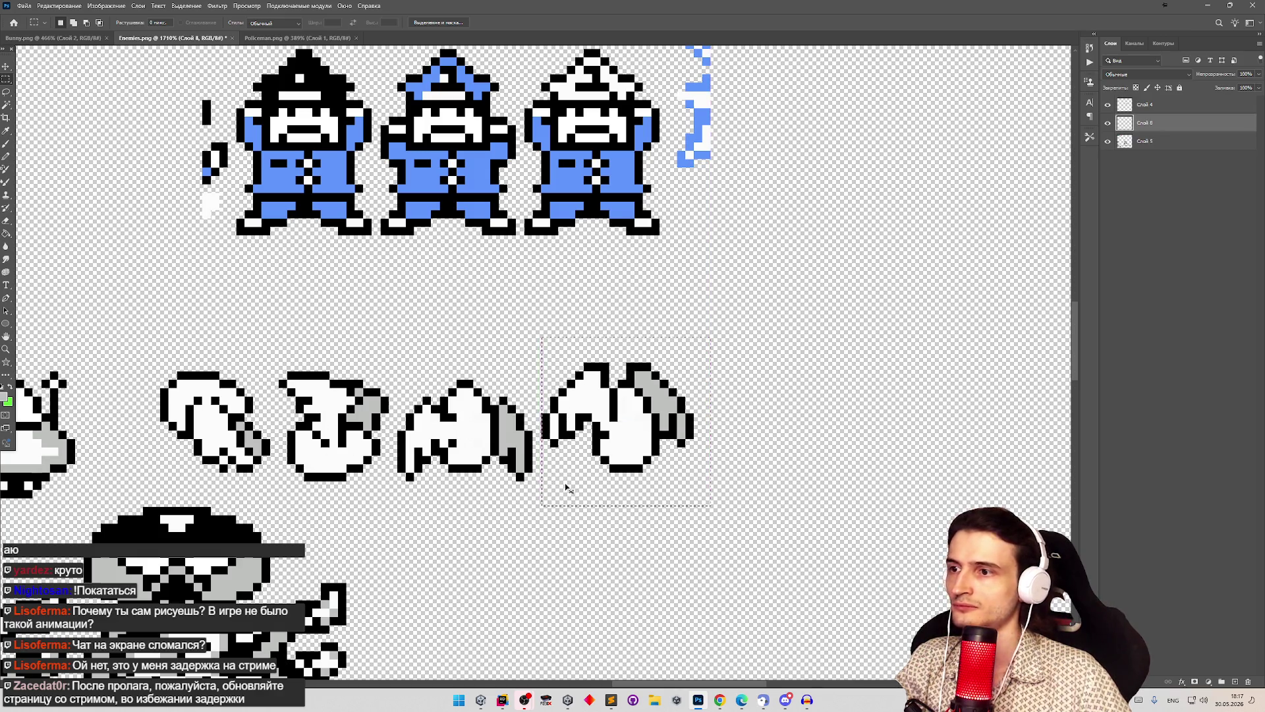
{"action": "key", "text": "ctrl+j"}
{"action": "key", "text": "v"}
{"action": "left_click_drag", "start_coordinate": [629, 431], "coordinate": [791, 431]}
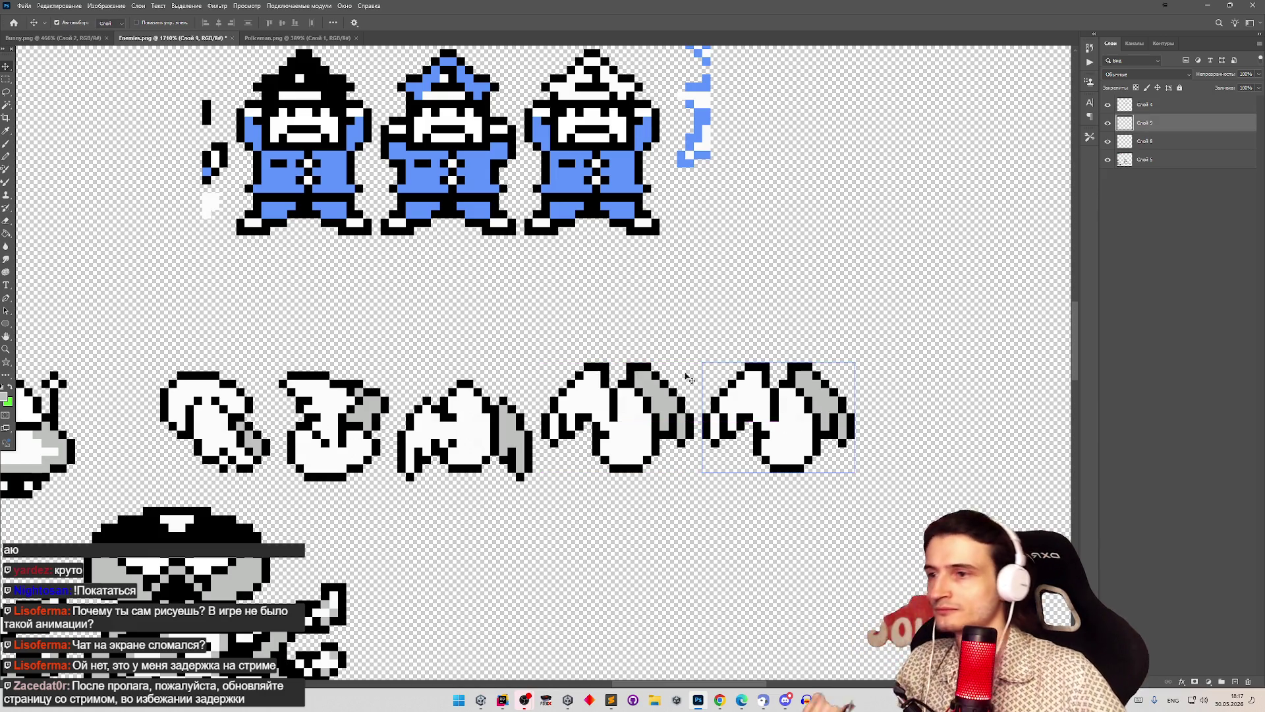
Step: Paint black pixels over the copied bat's body with the Pencil
{"action": "left_click", "coordinate": [7, 158]}
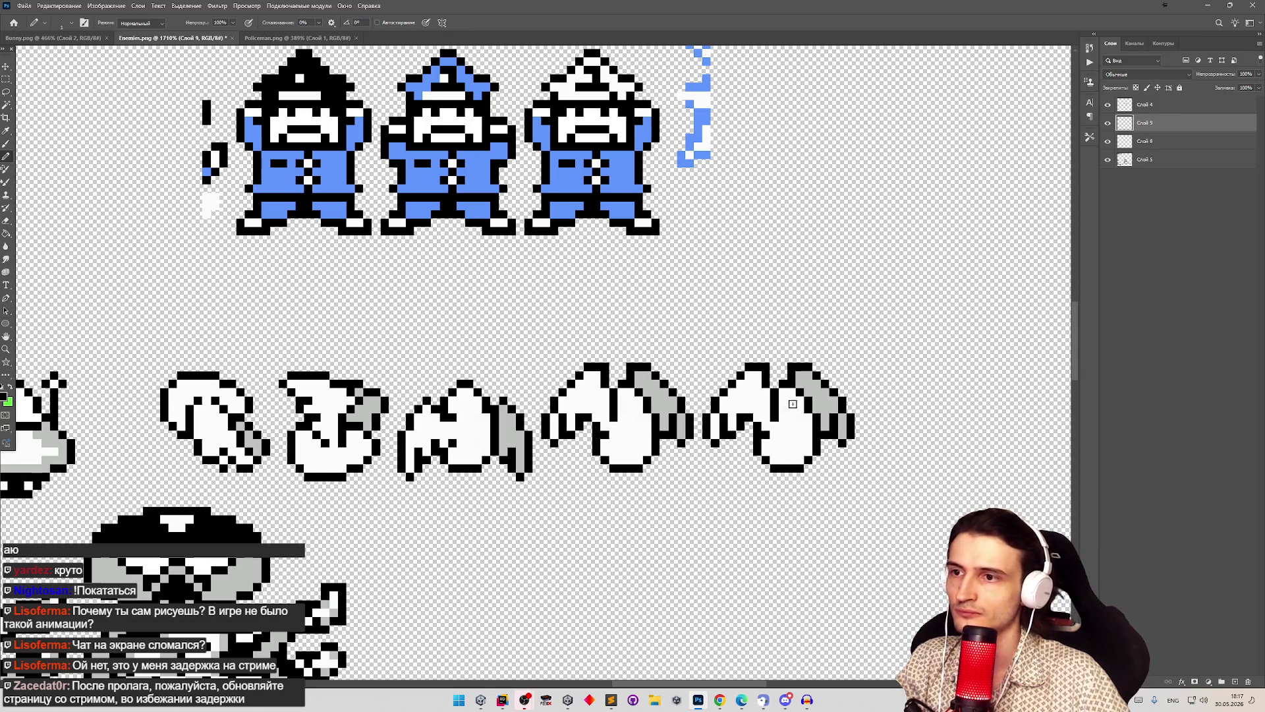
{"action": "mouse_move", "coordinate": [784, 394]}
{"action": "left_mouse_down"}
{"action": "mouse_move", "coordinate": [807, 435]}
{"action": "mouse_move", "coordinate": [803, 455]}
{"action": "mouse_move", "coordinate": [782, 461]}
{"action": "mouse_move", "coordinate": [773, 448]}
{"action": "mouse_move", "coordinate": [794, 438]}
{"action": "left_mouse_up"}
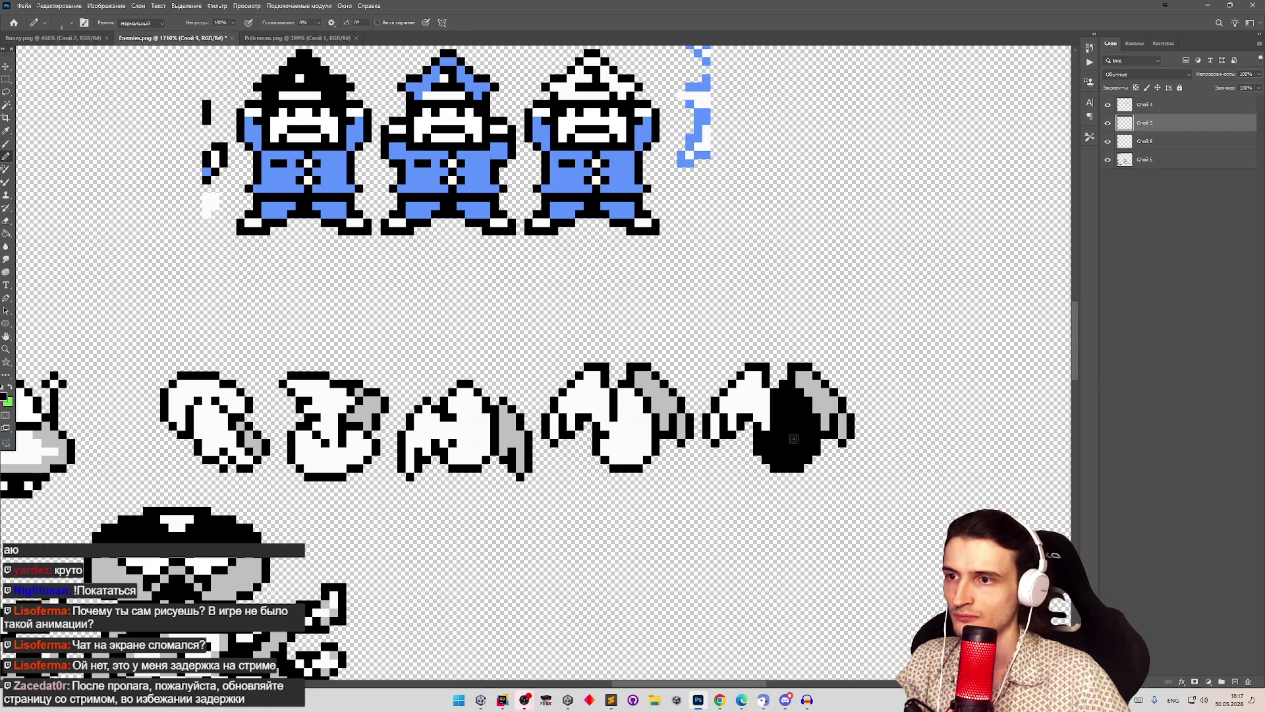
{"action": "key", "text": "z"}
{"action": "scroll", "coordinate": [805, 411], "scroll_direction": "down", "scroll_amount": 5}
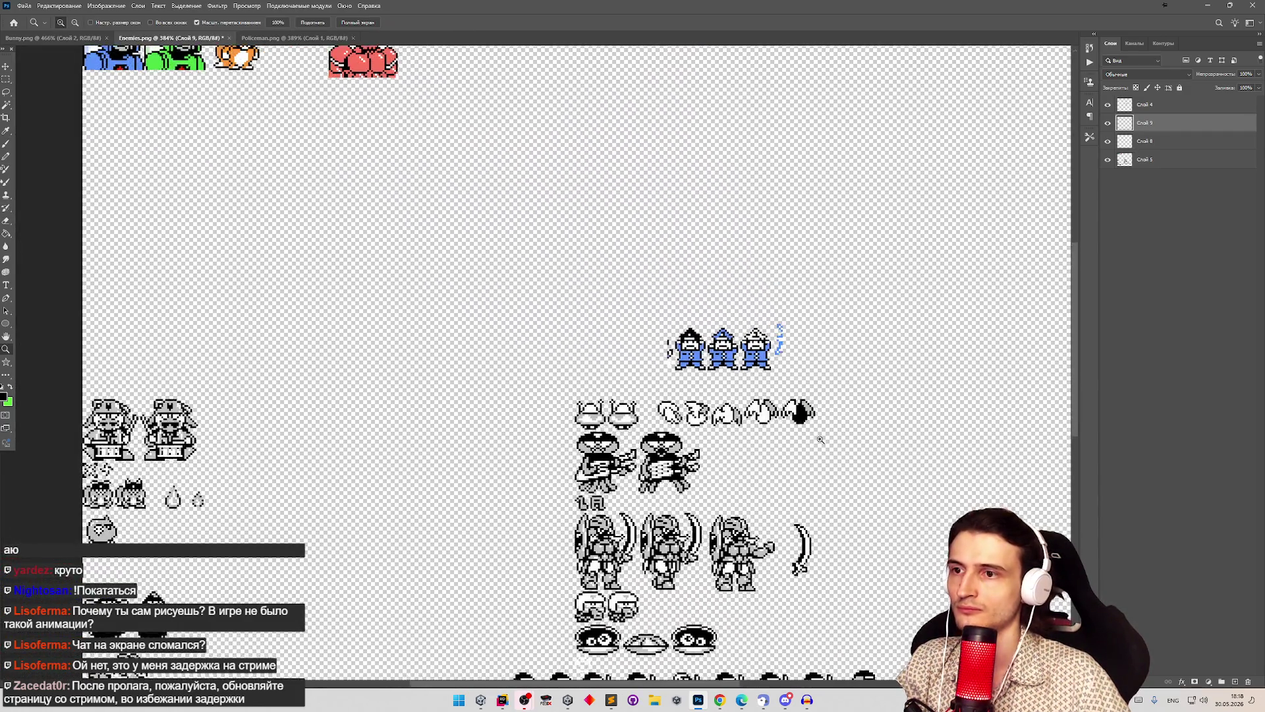
{"action": "scroll", "coordinate": [824, 395], "scroll_direction": "up", "scroll_amount": 5}
{"action": "scroll", "coordinate": [861, 365], "scroll_direction": "up", "scroll_amount": 2}
{"action": "key", "text": "b"}
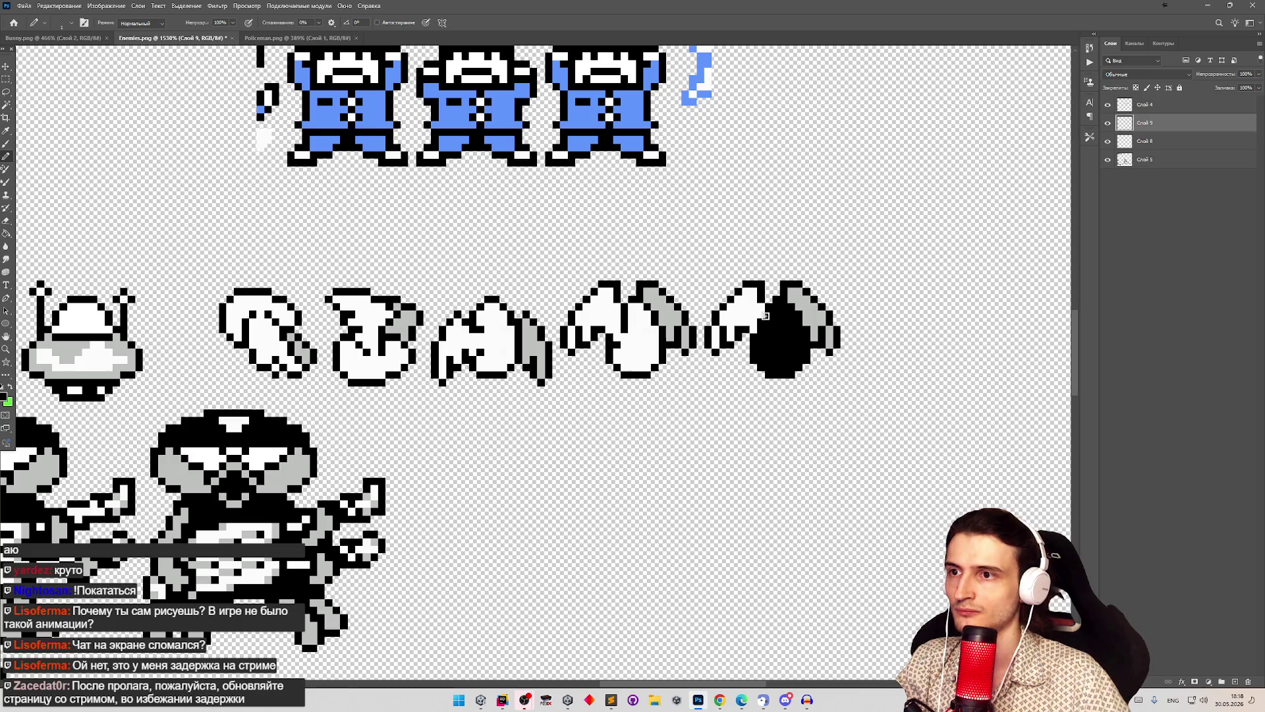
Step: Turn a head pixel of the middle bat grey
{"action": "key", "text": "z"}
{"action": "scroll", "coordinate": [791, 351], "scroll_direction": "down", "scroll_amount": 2}
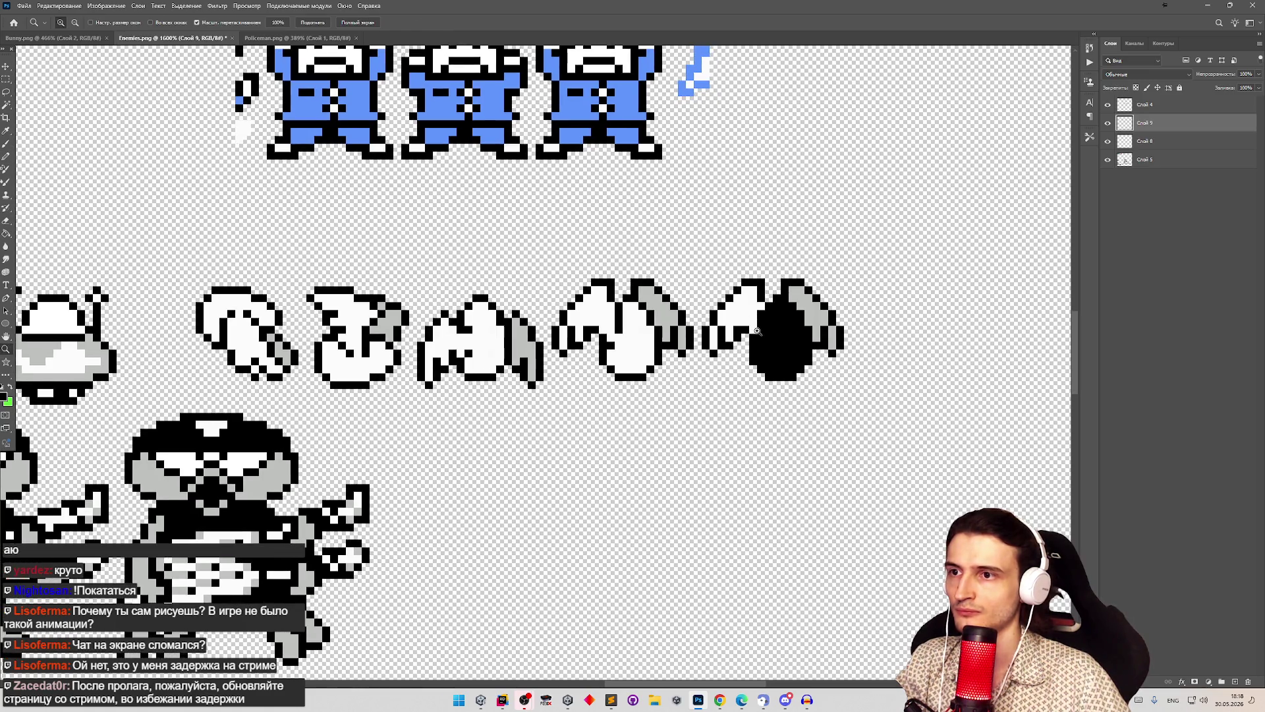
{"action": "scroll", "coordinate": [785, 351], "scroll_direction": "down", "scroll_amount": 3}
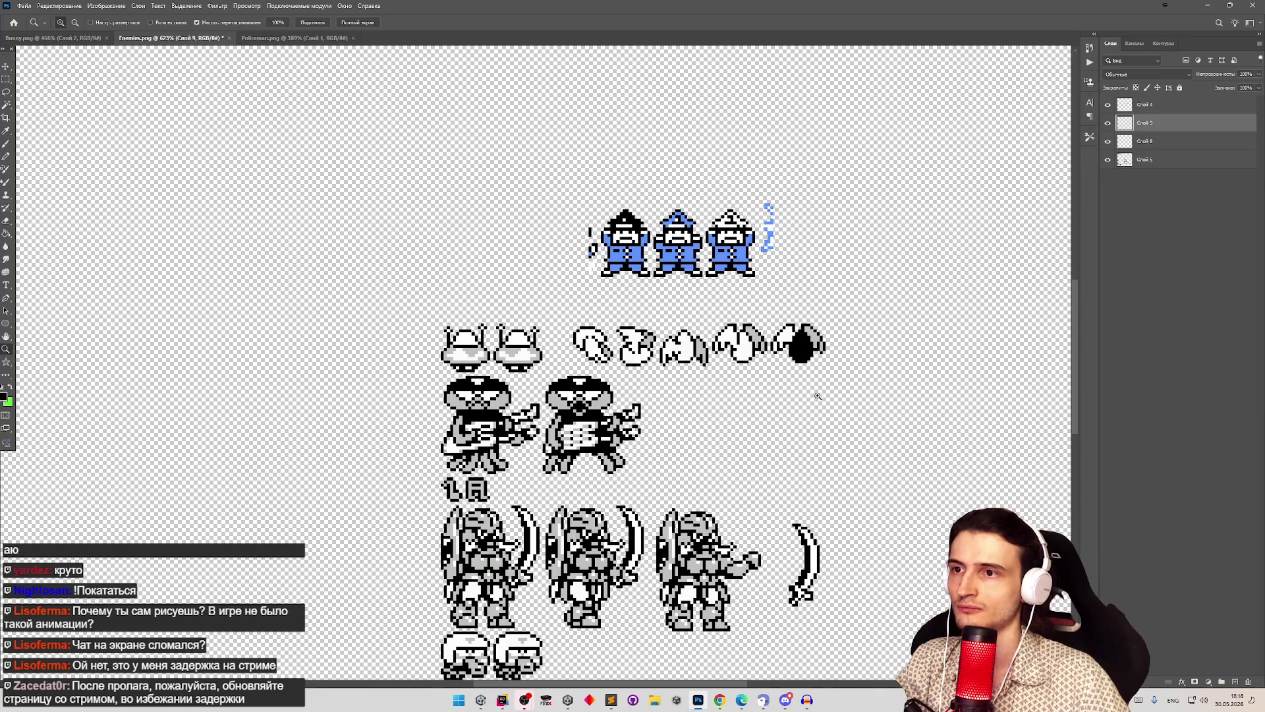
{"action": "scroll", "coordinate": [853, 400], "scroll_direction": "down", "scroll_amount": 1}
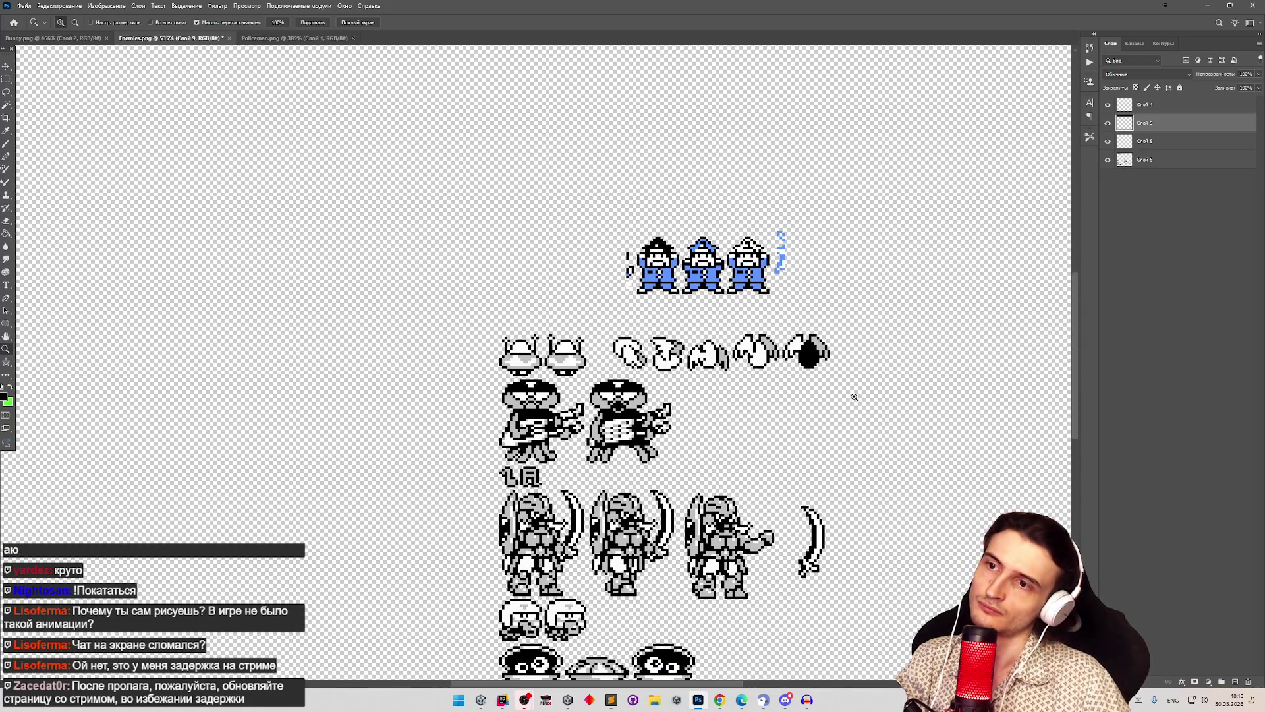
{"action": "scroll", "coordinate": [854, 398], "scroll_direction": "up", "scroll_amount": 5}
{"action": "key", "text": "b"}
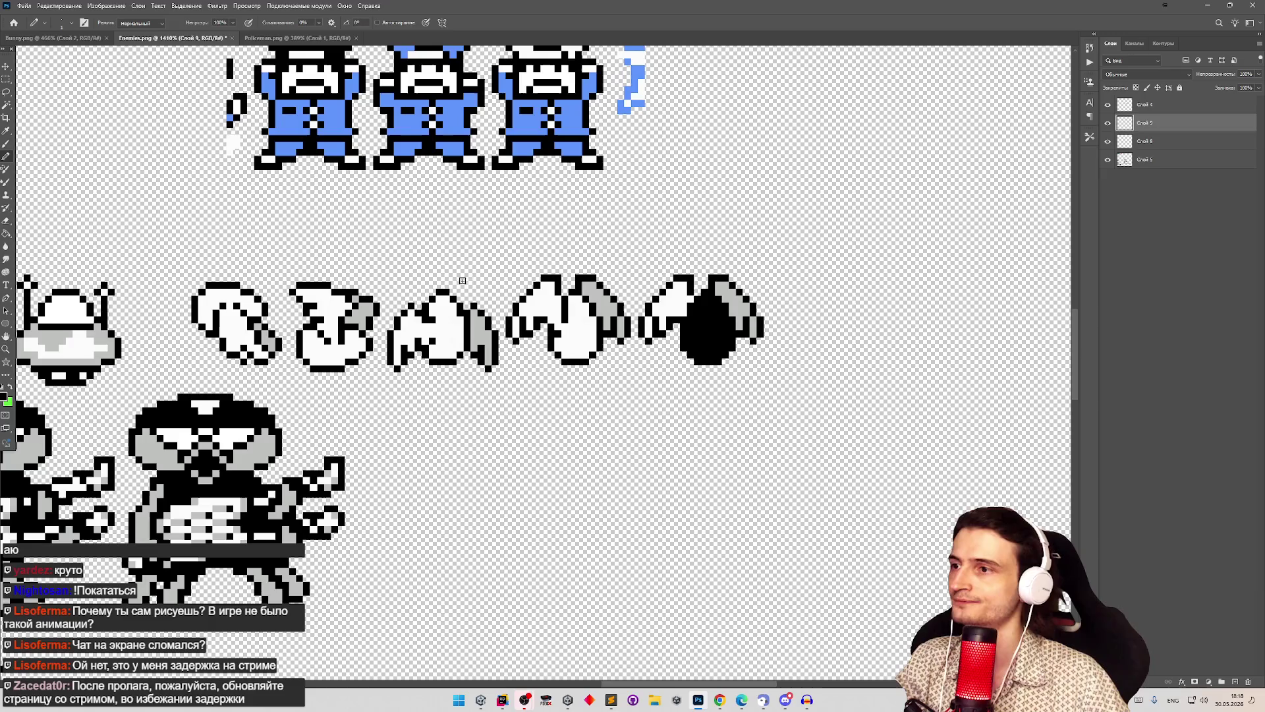
{"action": "key", "text": "z"}
{"action": "scroll", "coordinate": [390, 305], "scroll_direction": "down", "scroll_amount": 2}
{"action": "scroll", "coordinate": [391, 305], "scroll_direction": "up", "scroll_amount": 1}
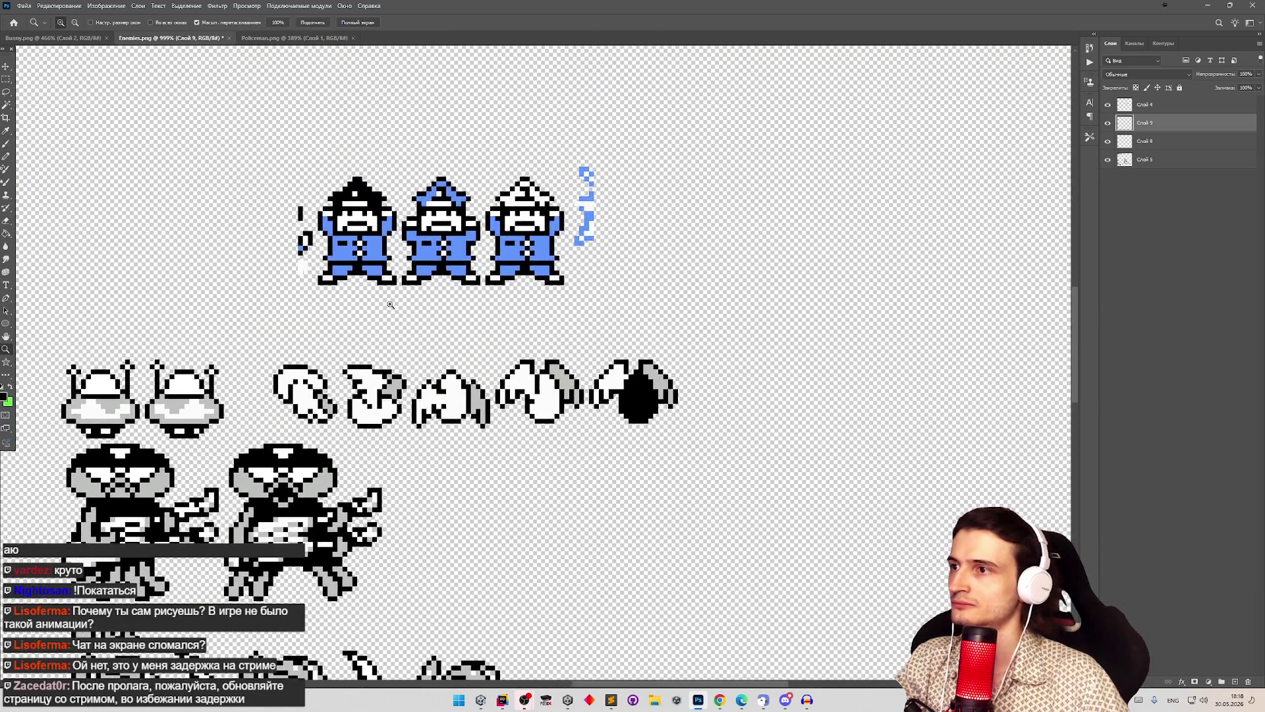
{"action": "scroll", "coordinate": [390, 304], "scroll_direction": "up", "scroll_amount": 2}
{"action": "key", "text": "b"}
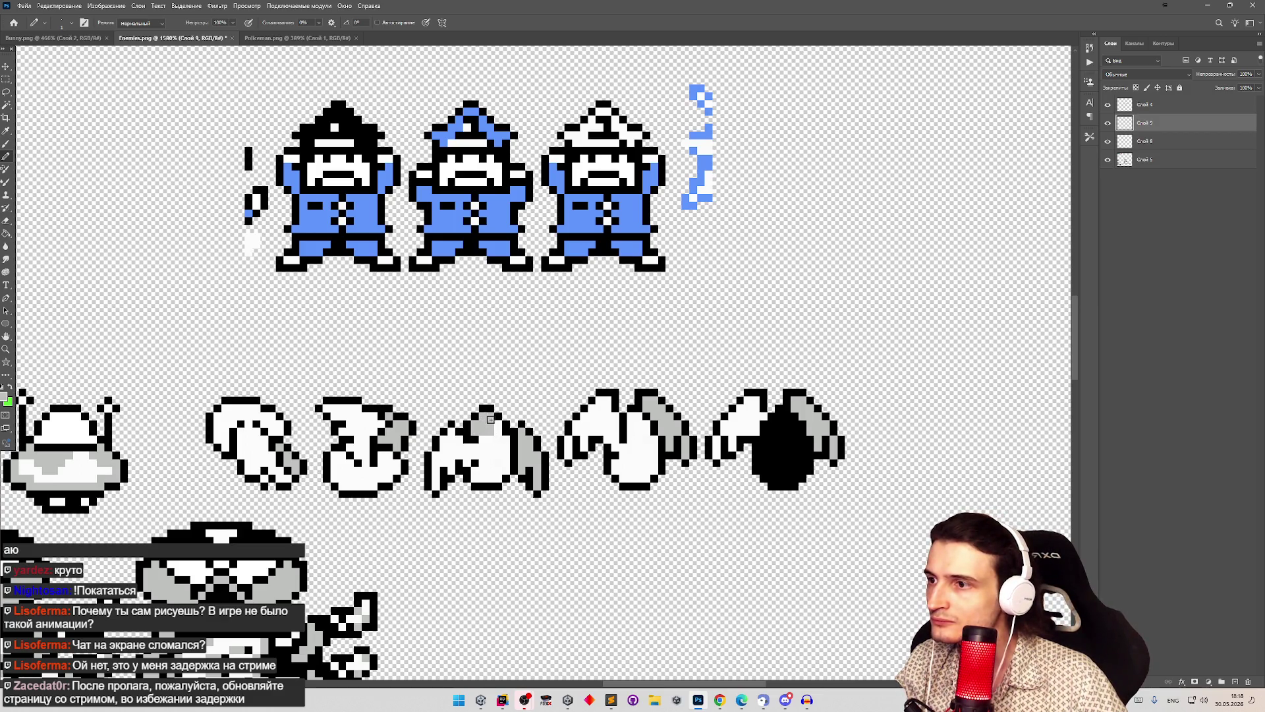
{"action": "left_click_drag", "start_coordinate": [492, 436], "coordinate": [501, 433]}
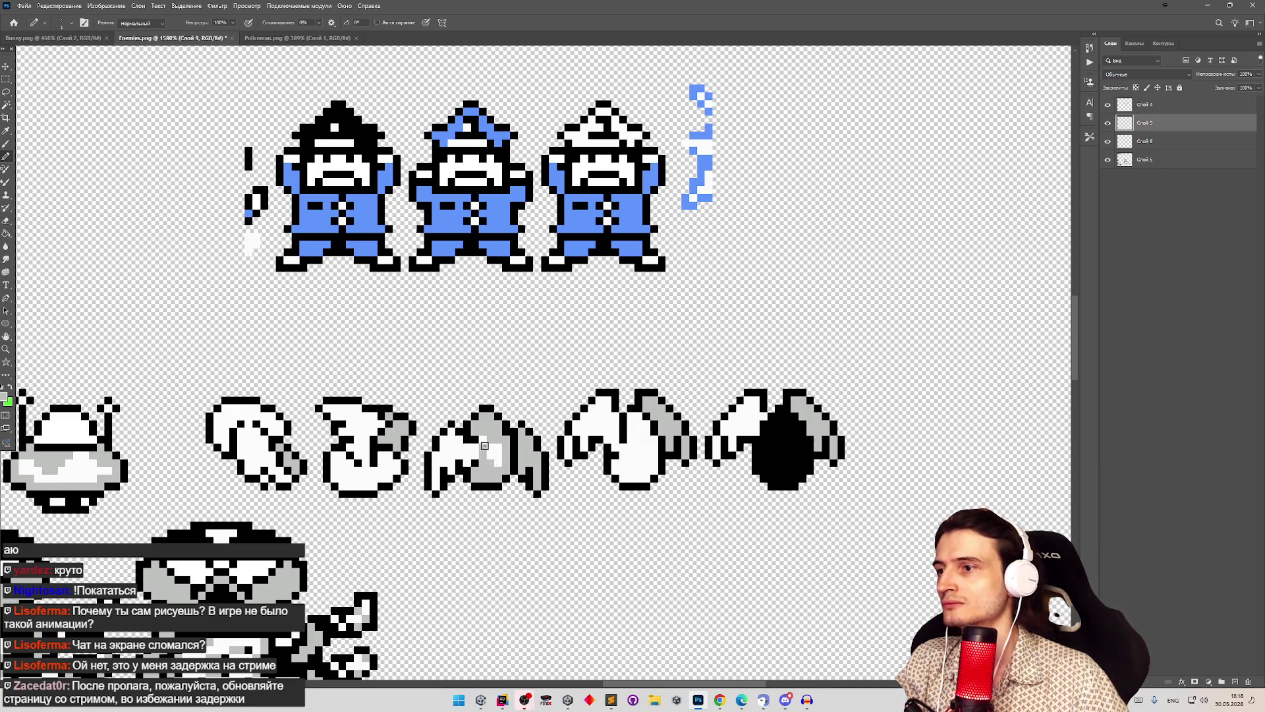
{"action": "key", "text": "z"}
{"action": "scroll", "coordinate": [499, 459], "scroll_direction": "down", "scroll_amount": 4}
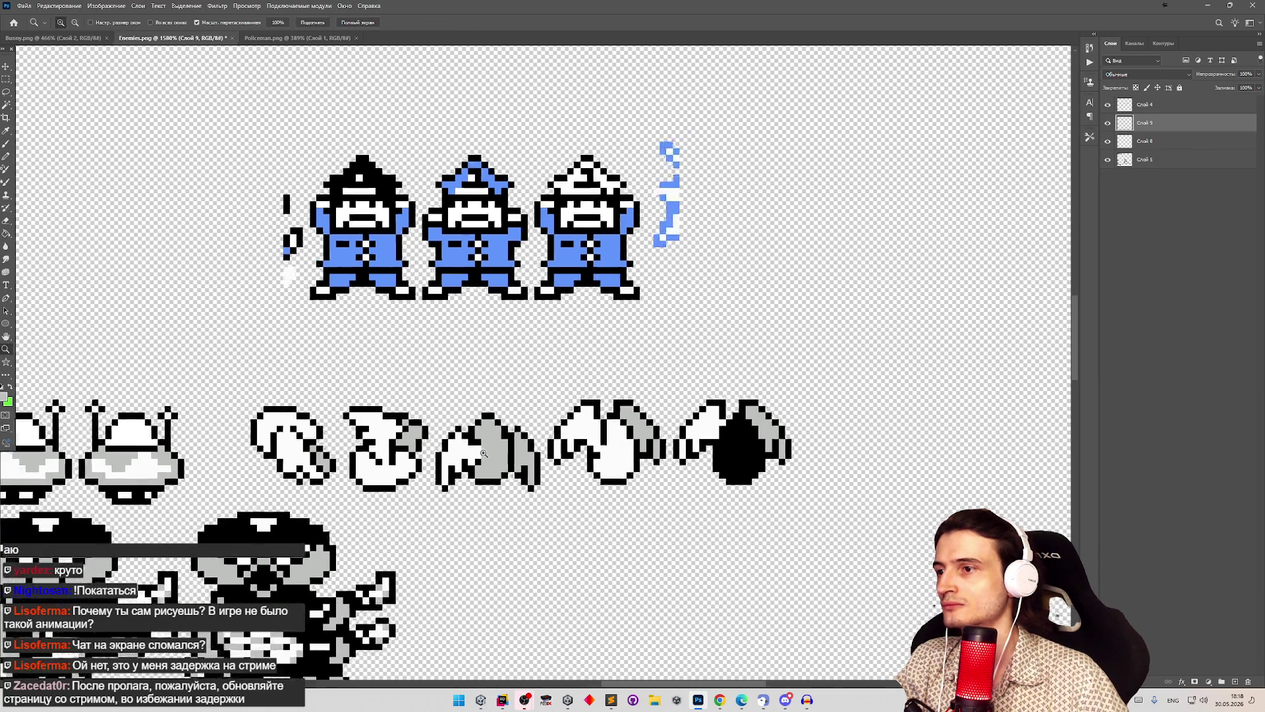
{"action": "scroll", "coordinate": [497, 457], "scroll_direction": "up", "scroll_amount": 3}
{"action": "scroll", "coordinate": [496, 457], "scroll_direction": "up", "scroll_amount": 1}
{"action": "key", "text": "b"}
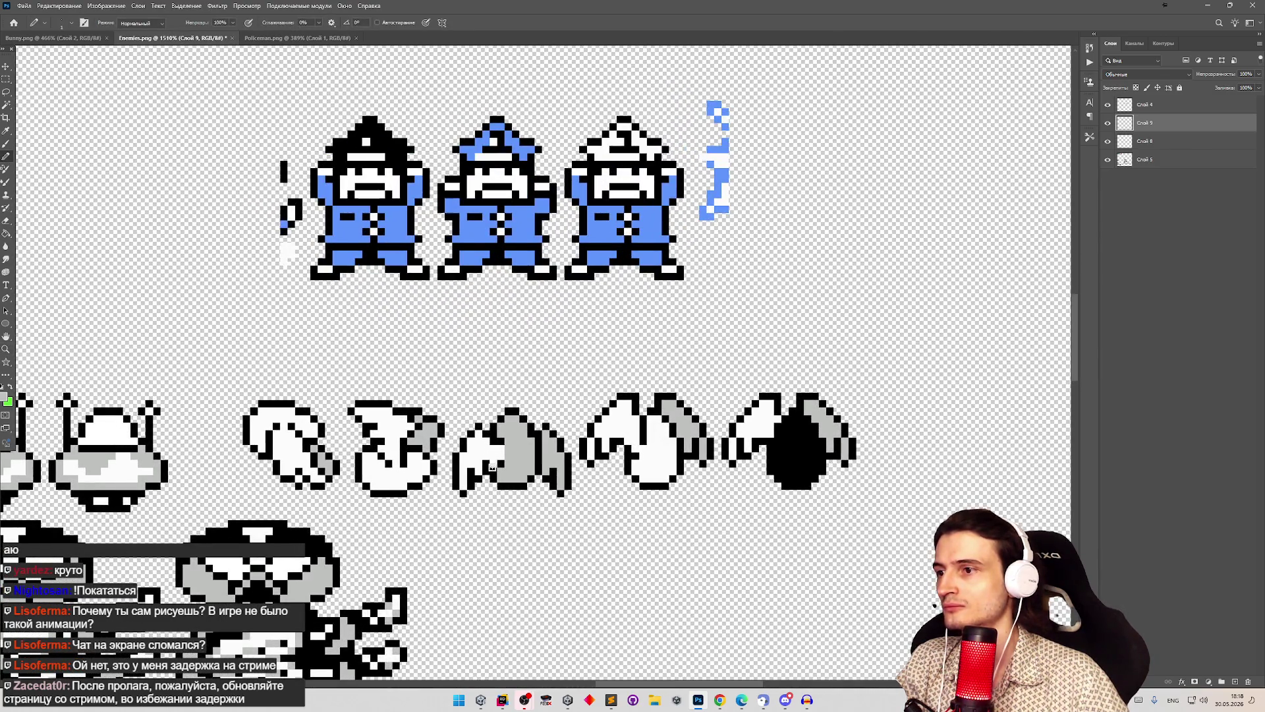
{"action": "left_click_drag", "start_coordinate": [493, 447], "coordinate": [500, 457]}
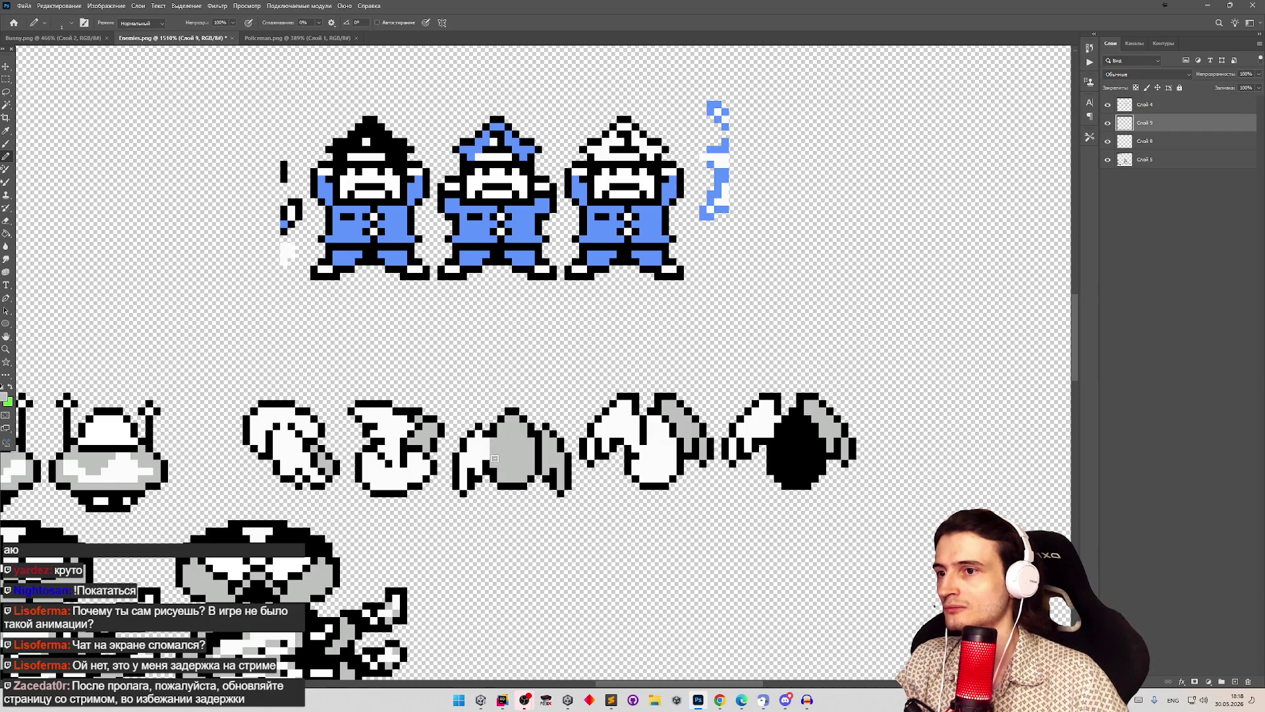
{"action": "key", "text": "z"}
{"action": "scroll", "coordinate": [506, 440], "scroll_direction": "down", "scroll_amount": 4}
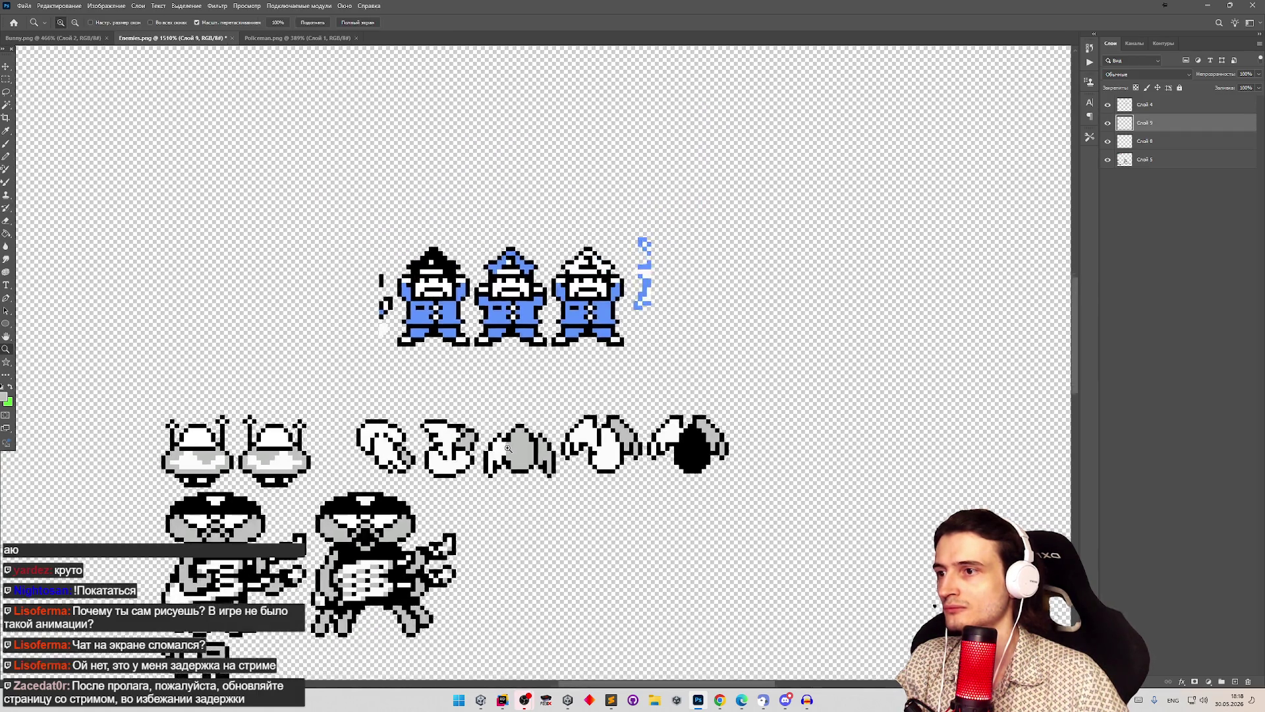
{"action": "scroll", "coordinate": [506, 441], "scroll_direction": "up", "scroll_amount": 3}
{"action": "key", "text": "b"}
{"action": "scroll", "coordinate": [653, 424], "scroll_direction": "down", "scroll_amount": 3}
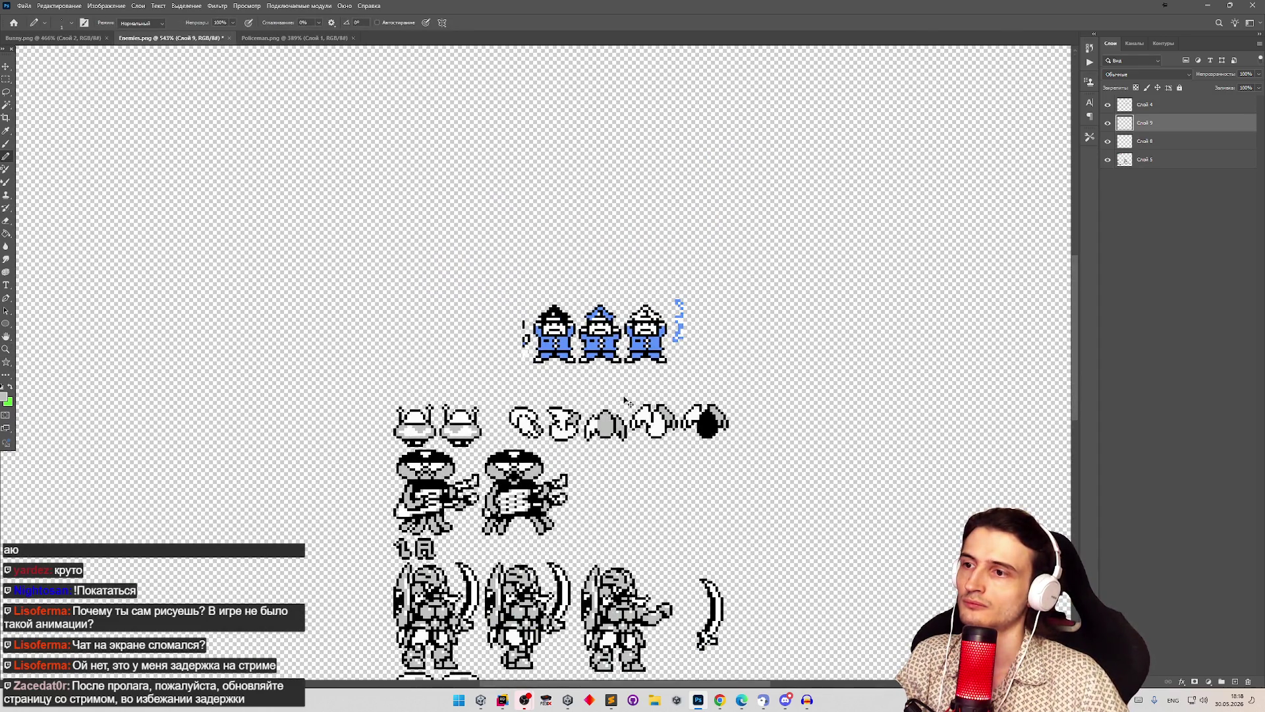
{"action": "key", "text": "z"}
{"action": "scroll", "coordinate": [727, 427], "scroll_direction": "up", "scroll_amount": 2}
{"action": "scroll", "coordinate": [727, 427], "scroll_direction": "down", "scroll_amount": 2}
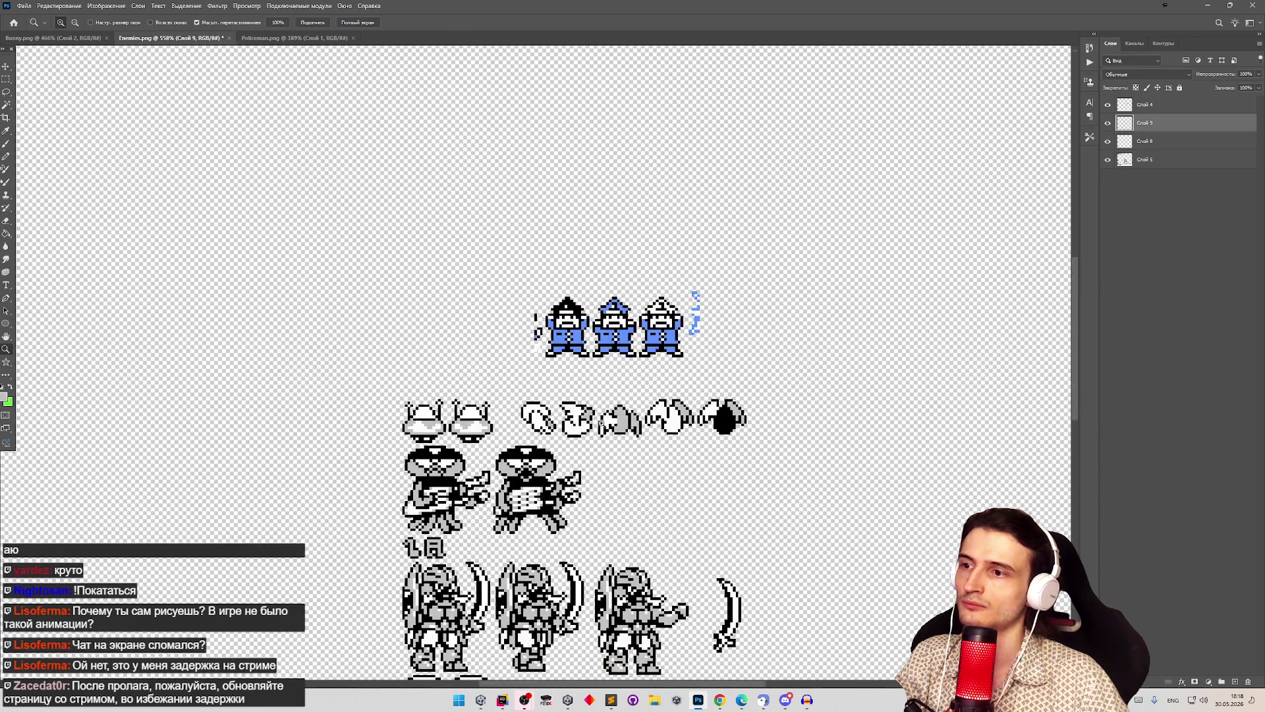
{"action": "scroll", "coordinate": [728, 415], "scroll_direction": "up", "scroll_amount": 5}
{"action": "key", "text": "b"}
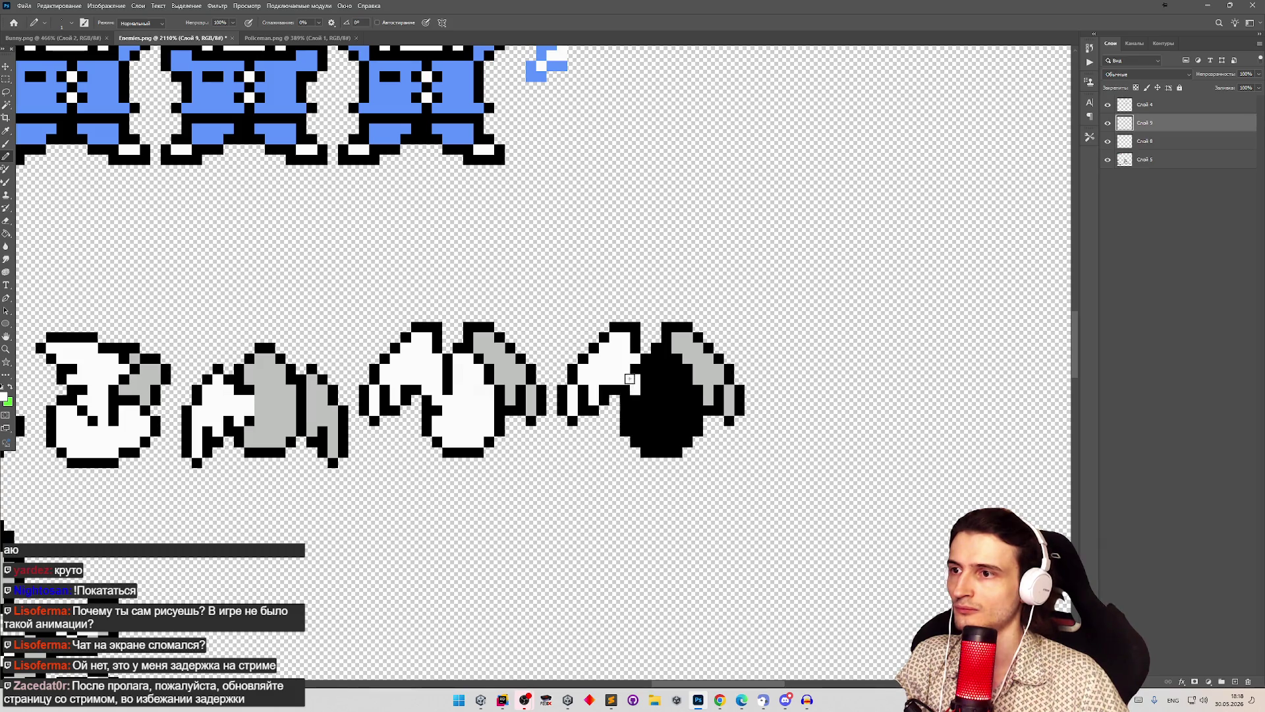
{"action": "key", "text": "z"}
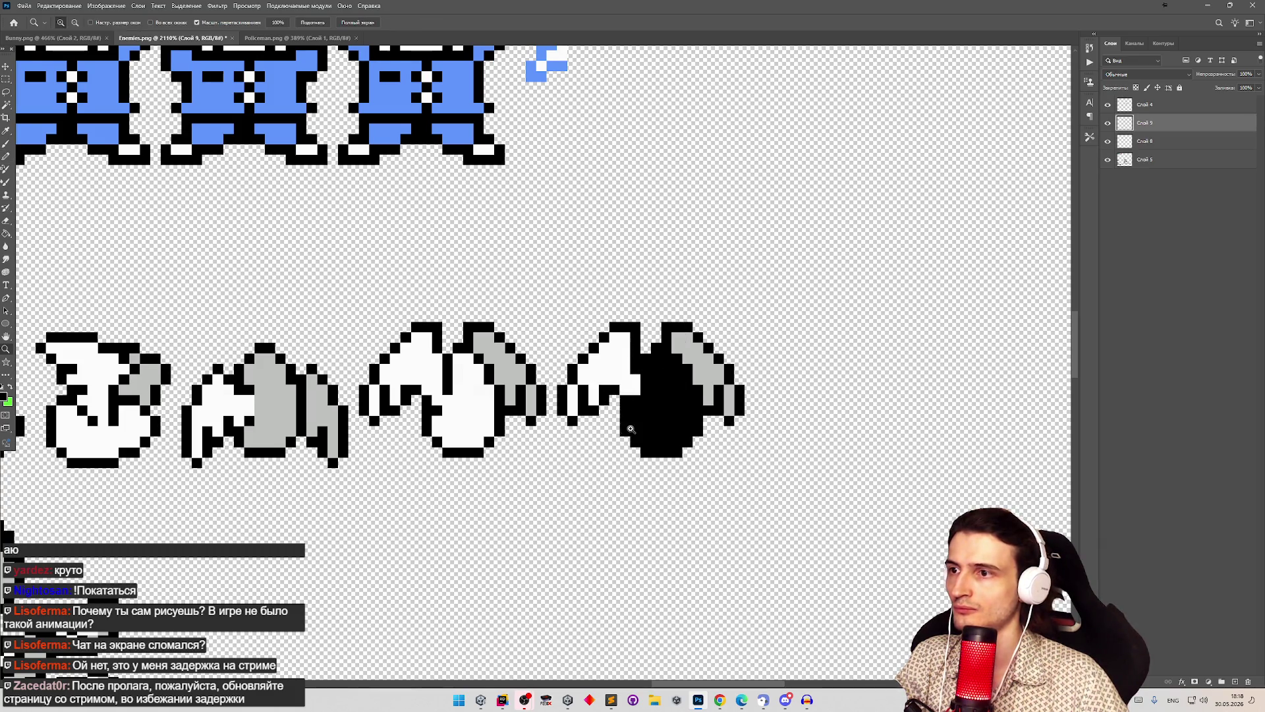
{"action": "left_click_drag", "start_coordinate": [631, 429], "coordinate": [622, 426]}
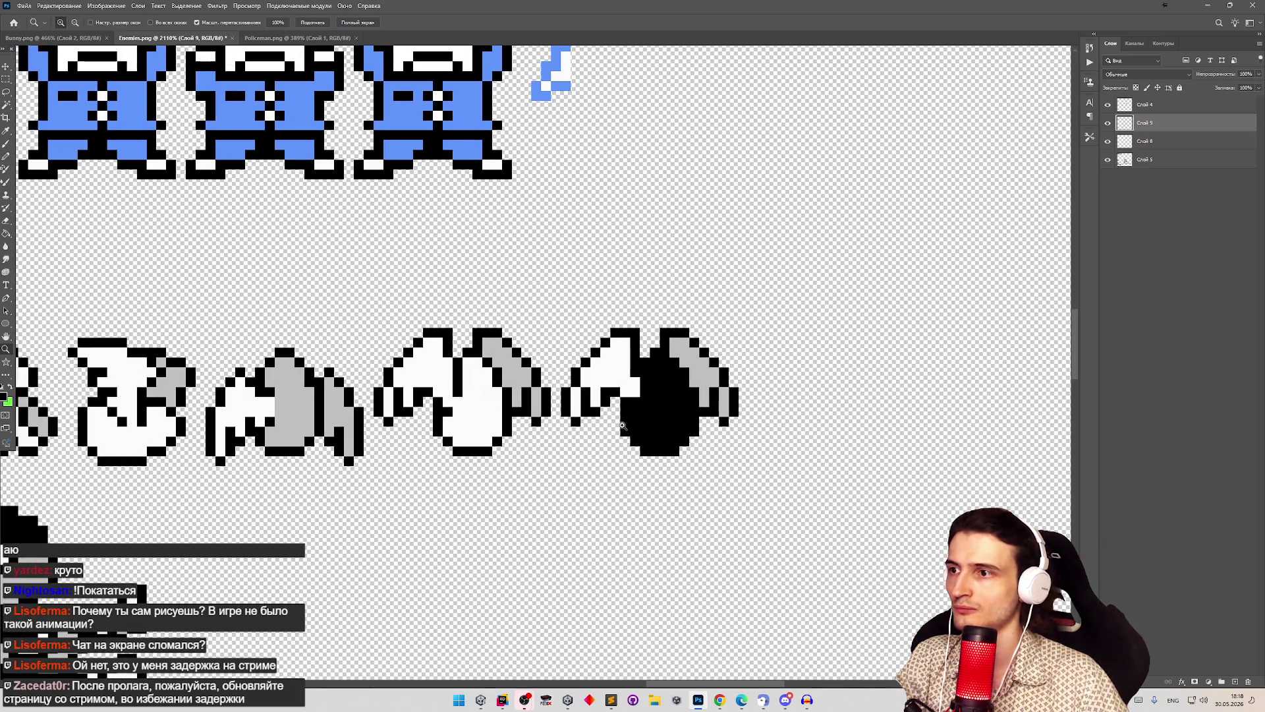
{"action": "key", "text": "b"}
{"action": "left_click", "coordinate": [632, 374], "text": "alt"}
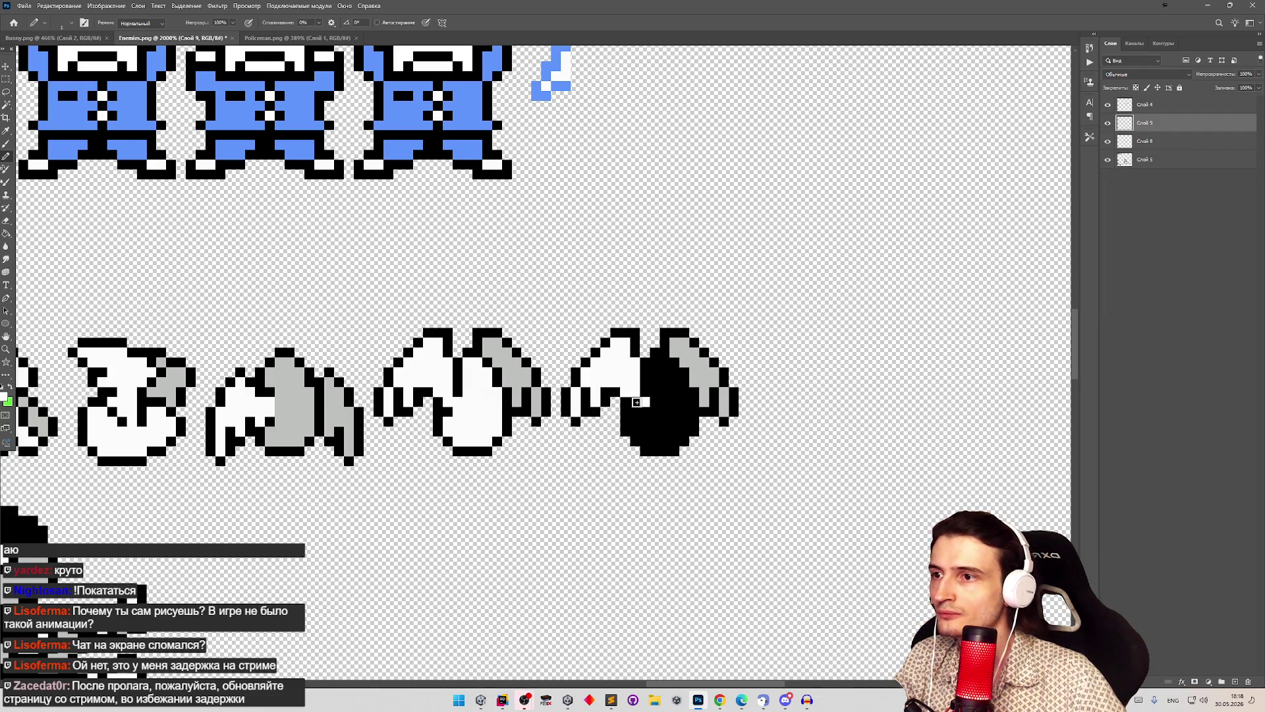
{"action": "key", "text": "z"}
{"action": "left_click_drag", "start_coordinate": [635, 401], "coordinate": [502, 356]}
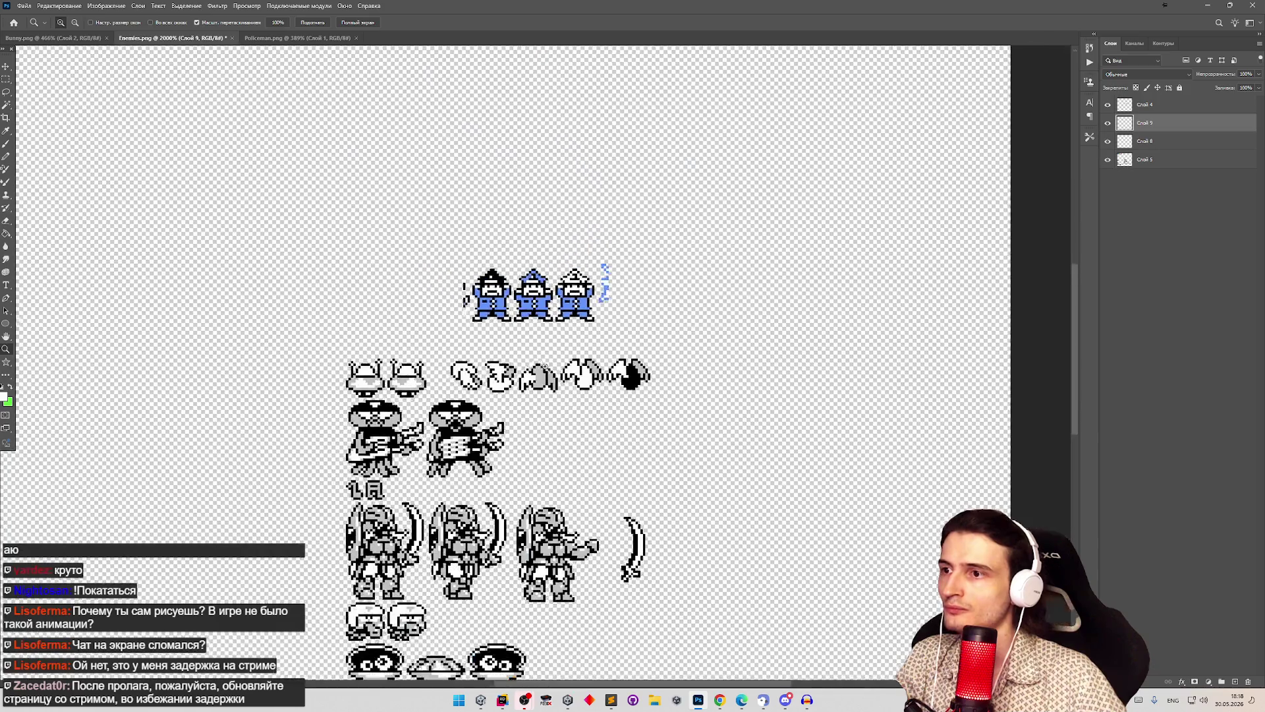
{"action": "scroll", "coordinate": [611, 374], "scroll_direction": "up", "scroll_amount": 3}
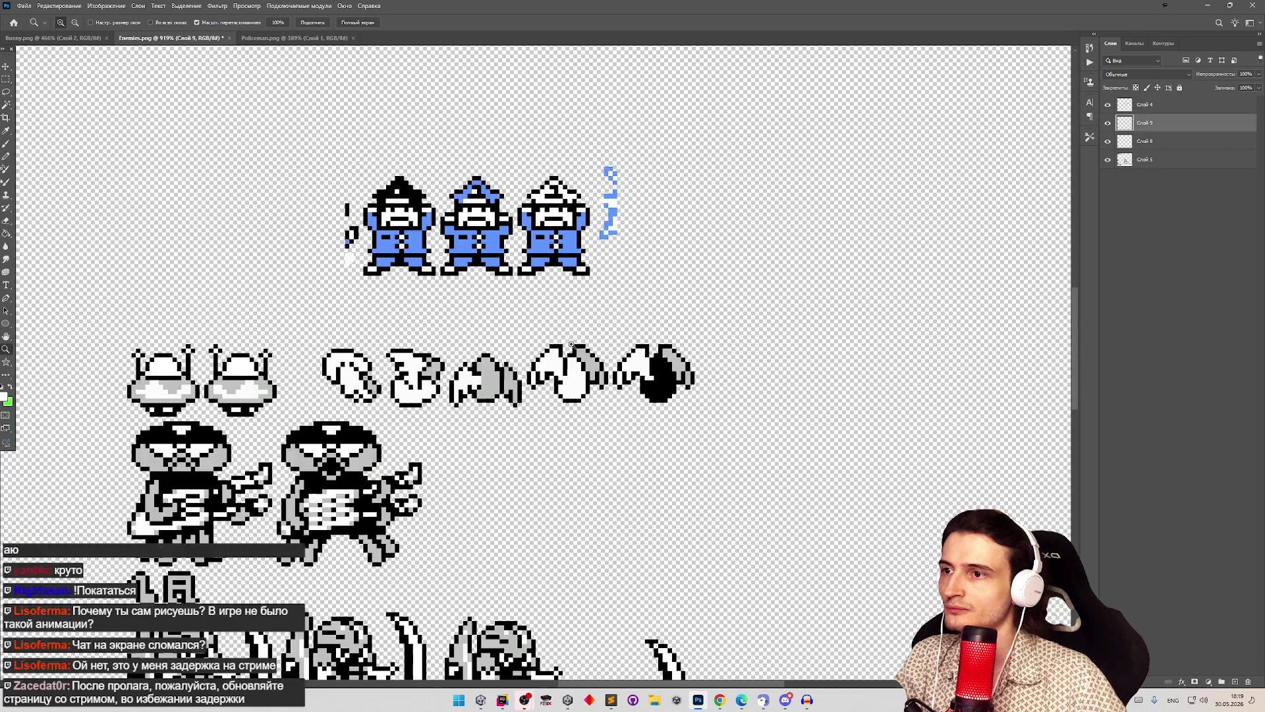
{"action": "scroll", "coordinate": [571, 343], "scroll_direction": "down", "scroll_amount": 2}
{"action": "key", "text": "b"}
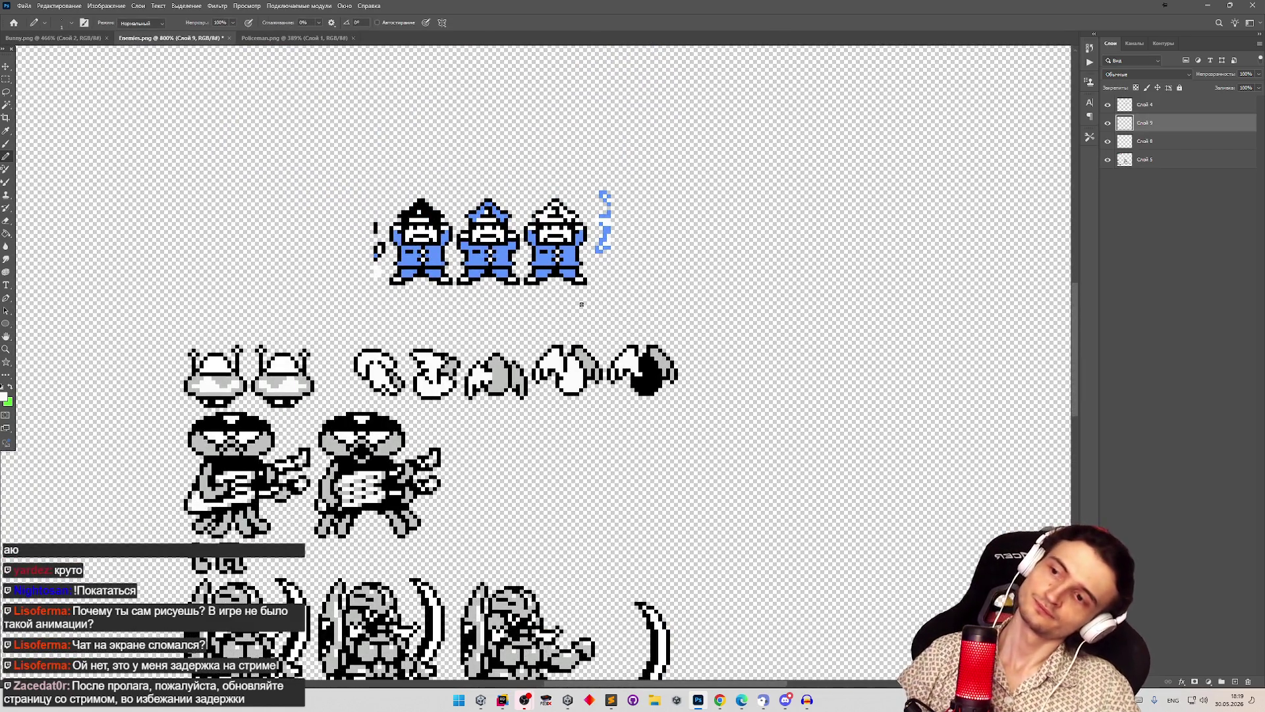
{"action": "key", "text": "z"}
{"action": "scroll", "coordinate": [618, 334], "scroll_direction": "up", "scroll_amount": 3}
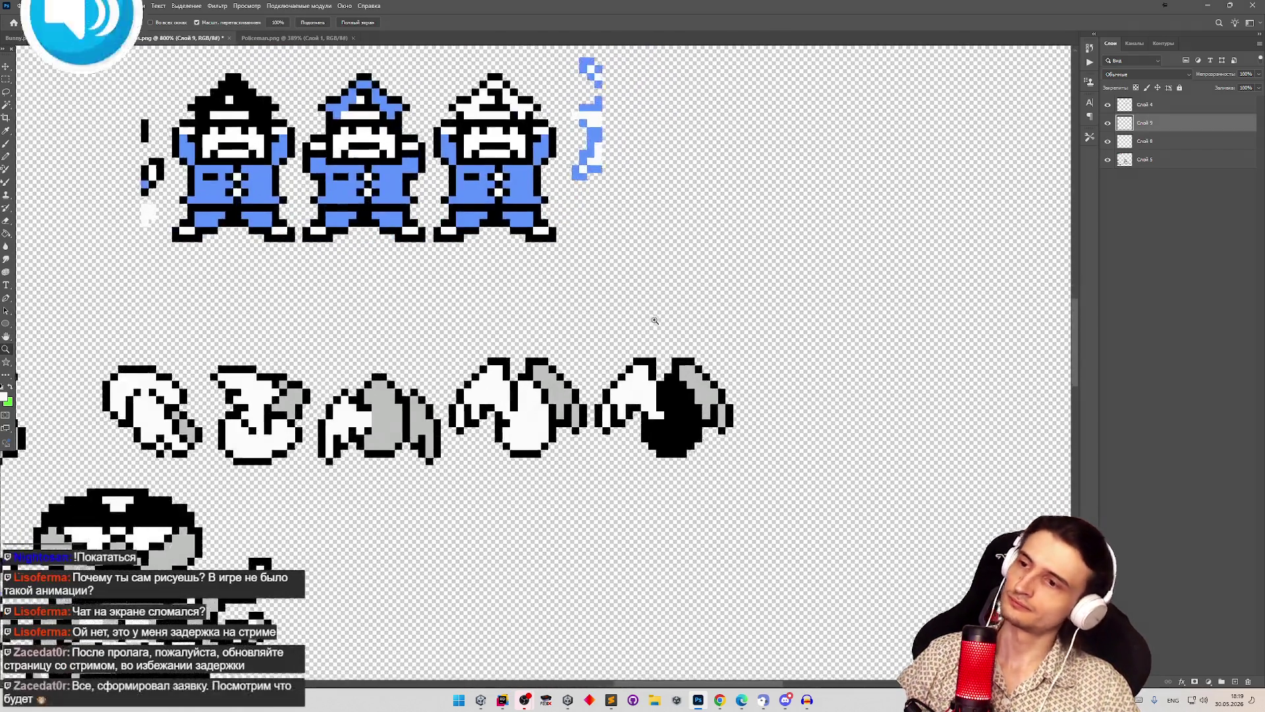
{"action": "scroll", "coordinate": [421, 364], "scroll_direction": "down", "scroll_amount": 2}
{"action": "scroll", "coordinate": [501, 376], "scroll_direction": "up", "scroll_amount": 3}
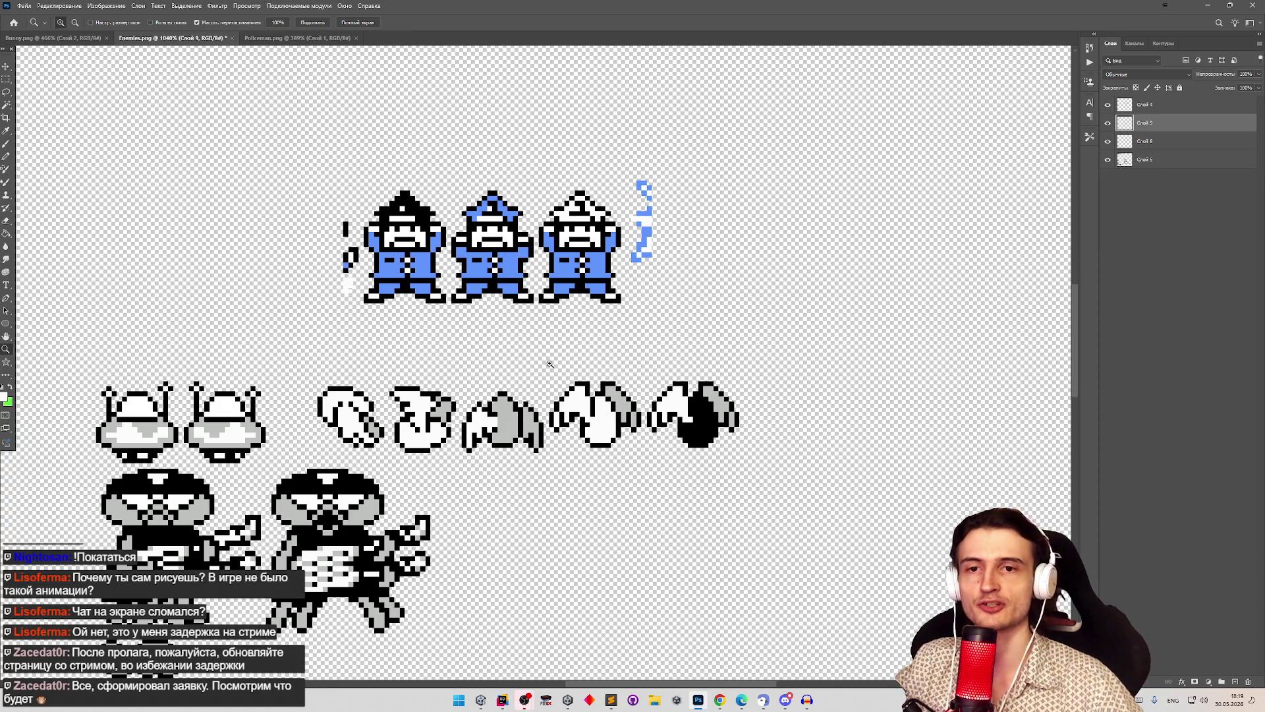
{"action": "scroll", "coordinate": [612, 441], "scroll_direction": "down", "scroll_amount": 2}
{"action": "scroll", "coordinate": [614, 422], "scroll_direction": "up", "scroll_amount": 4}
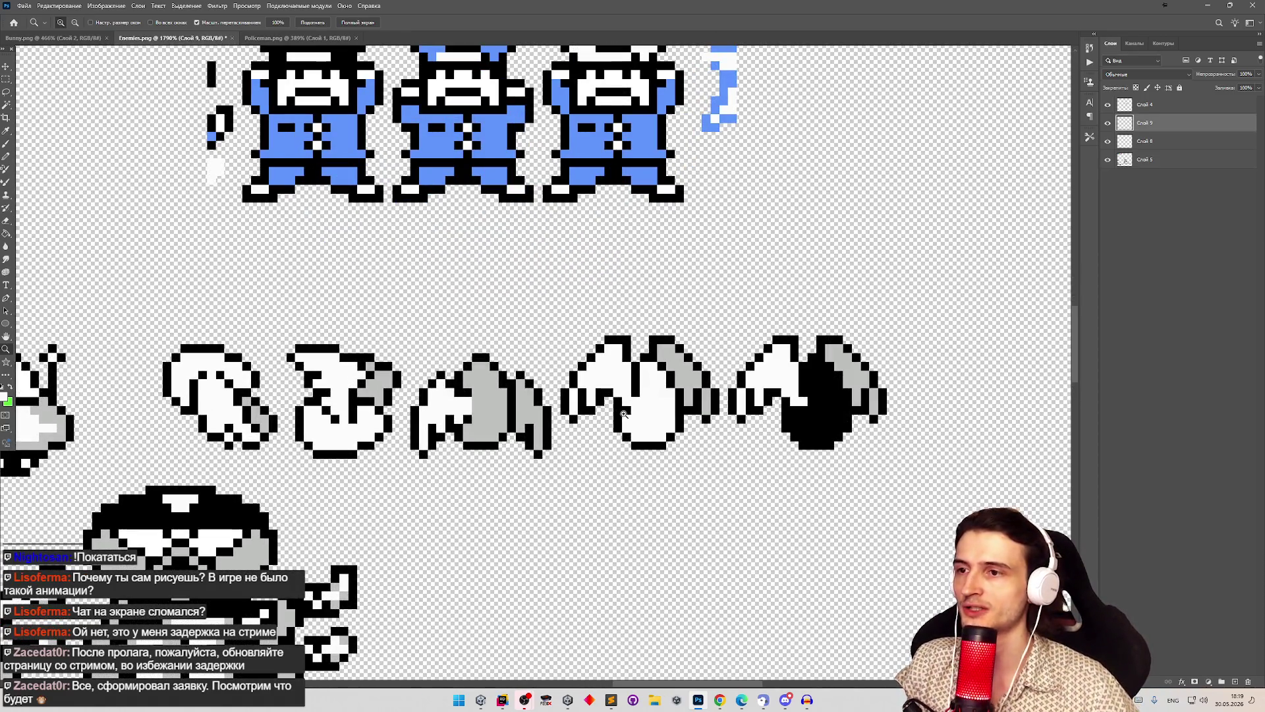
{"action": "key", "text": "b"}
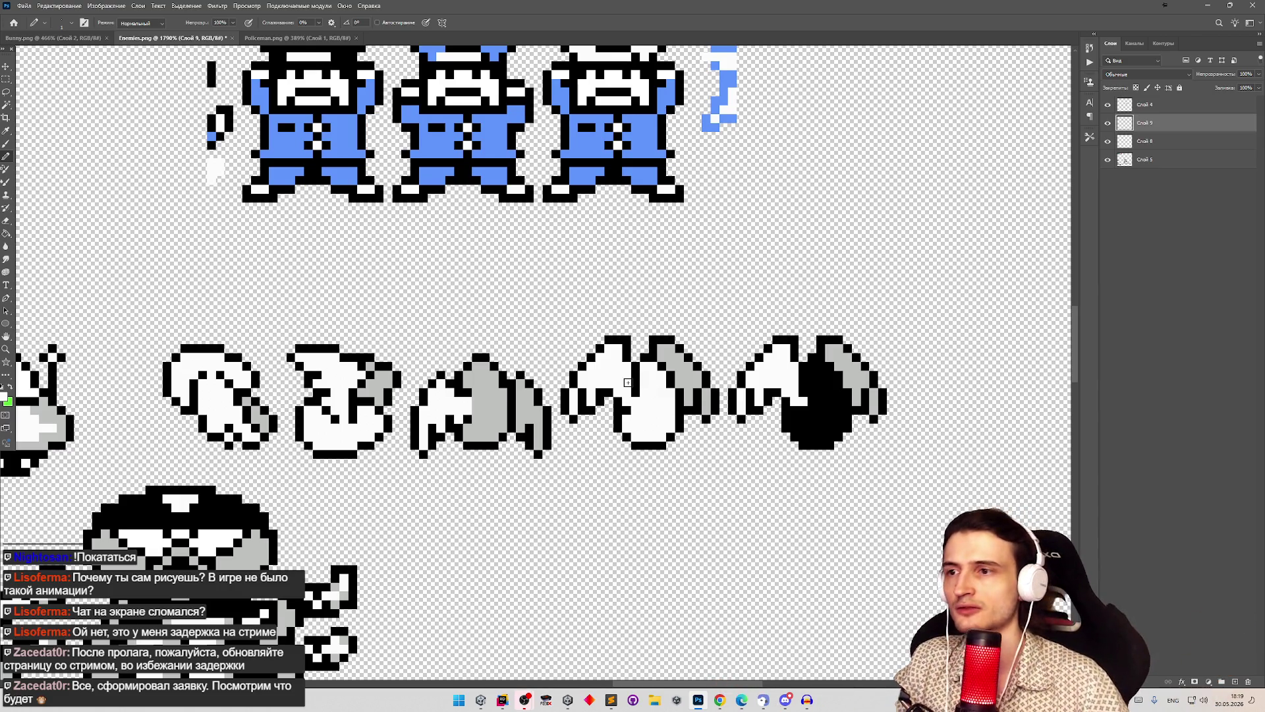
{"action": "key", "text": "z"}
{"action": "left_click", "coordinate": [613, 358], "text": "alt"}
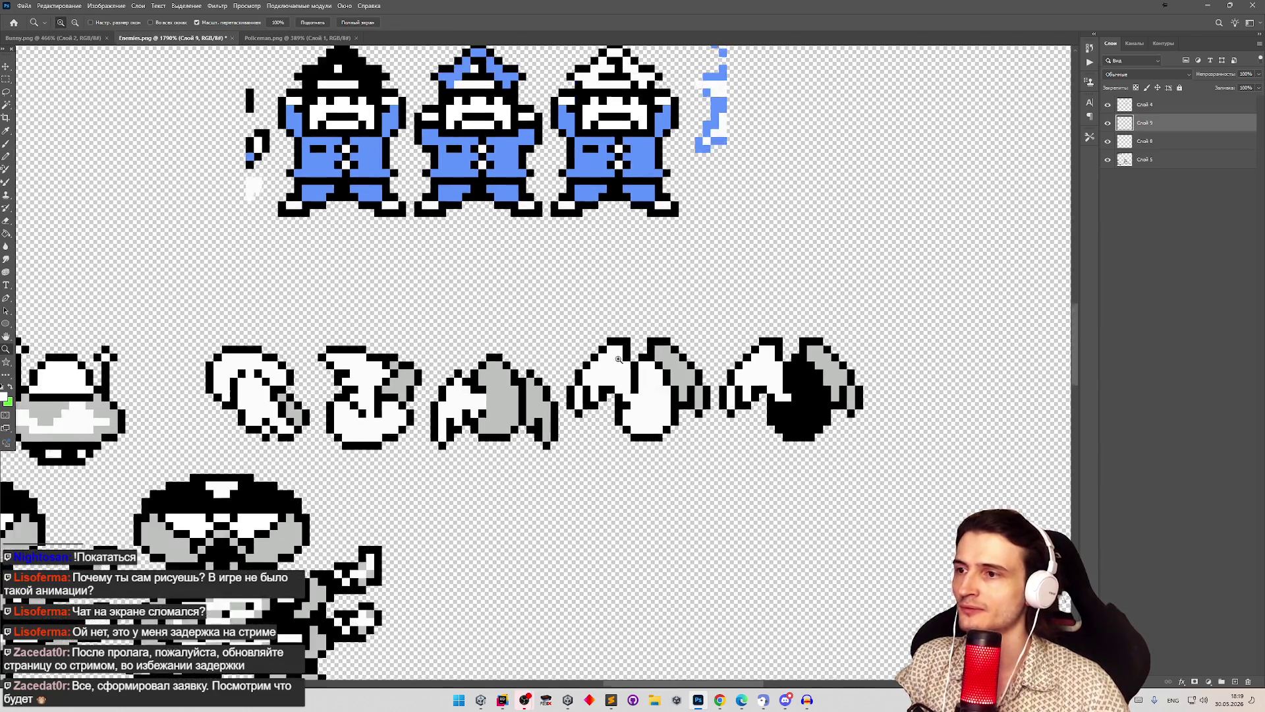
{"action": "mouse_move", "coordinate": [613, 357]}
{"action": "left_mouse_down"}
{"action": "mouse_move", "coordinate": [624, 355]}
{"action": "mouse_move", "coordinate": [557, 359]}
{"action": "mouse_move", "coordinate": [665, 342]}
{"action": "mouse_move", "coordinate": [500, 349]}
{"action": "left_mouse_up"}
{"action": "left_click_drag", "start_coordinate": [409, 336], "coordinate": [271, 368]}
{"action": "key", "text": "b"}
{"action": "scroll", "coordinate": [374, 421], "scroll_direction": "up", "scroll_amount": 4}
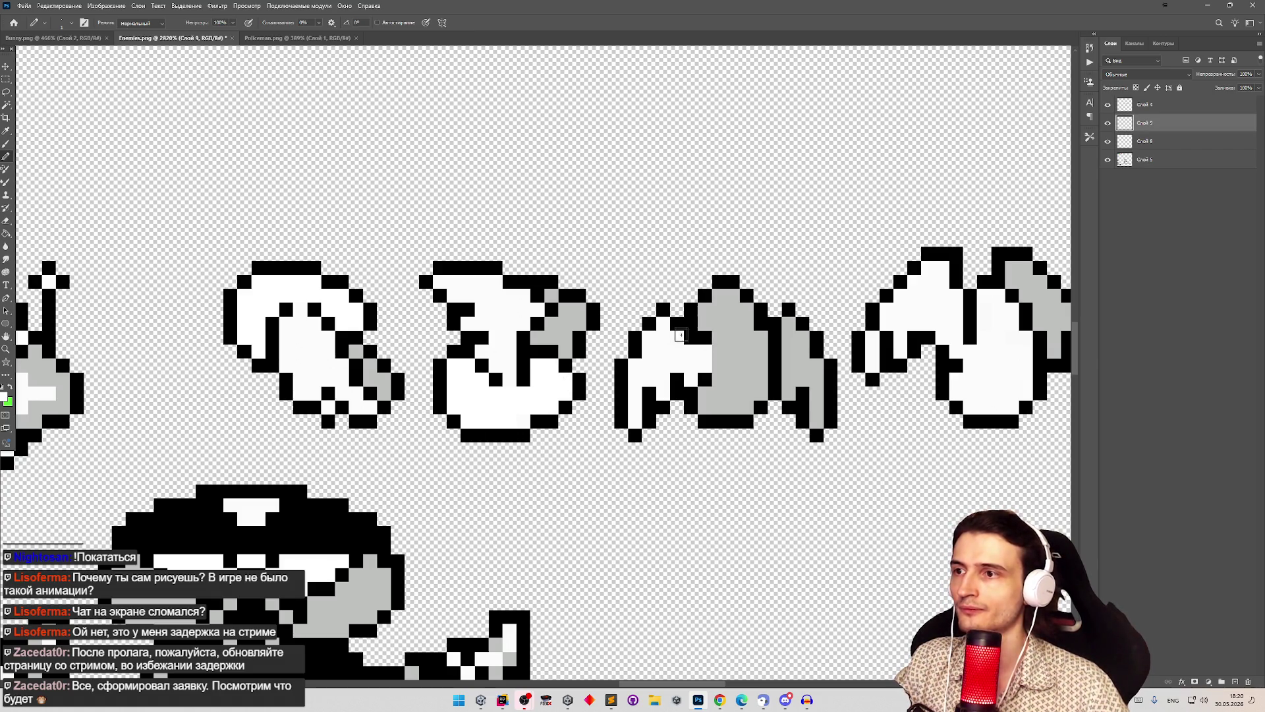
Step: Sample black from the right bat frame, then take the bat body's white as the Pencil colour
{"action": "key", "text": "z"}
{"action": "left_click", "coordinate": [568, 334], "text": "alt"}
{"action": "left_click", "coordinate": [863, 333]}
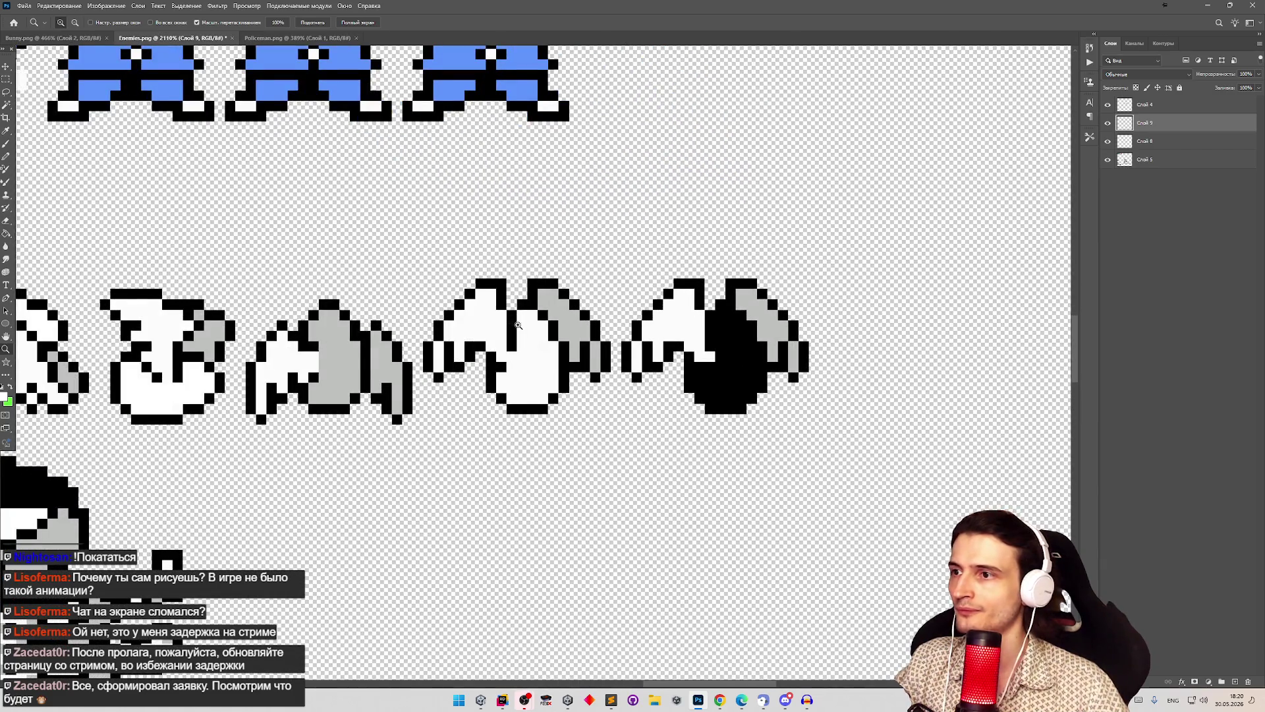
{"action": "left_click", "coordinate": [527, 323]}
{"action": "key", "text": "b"}
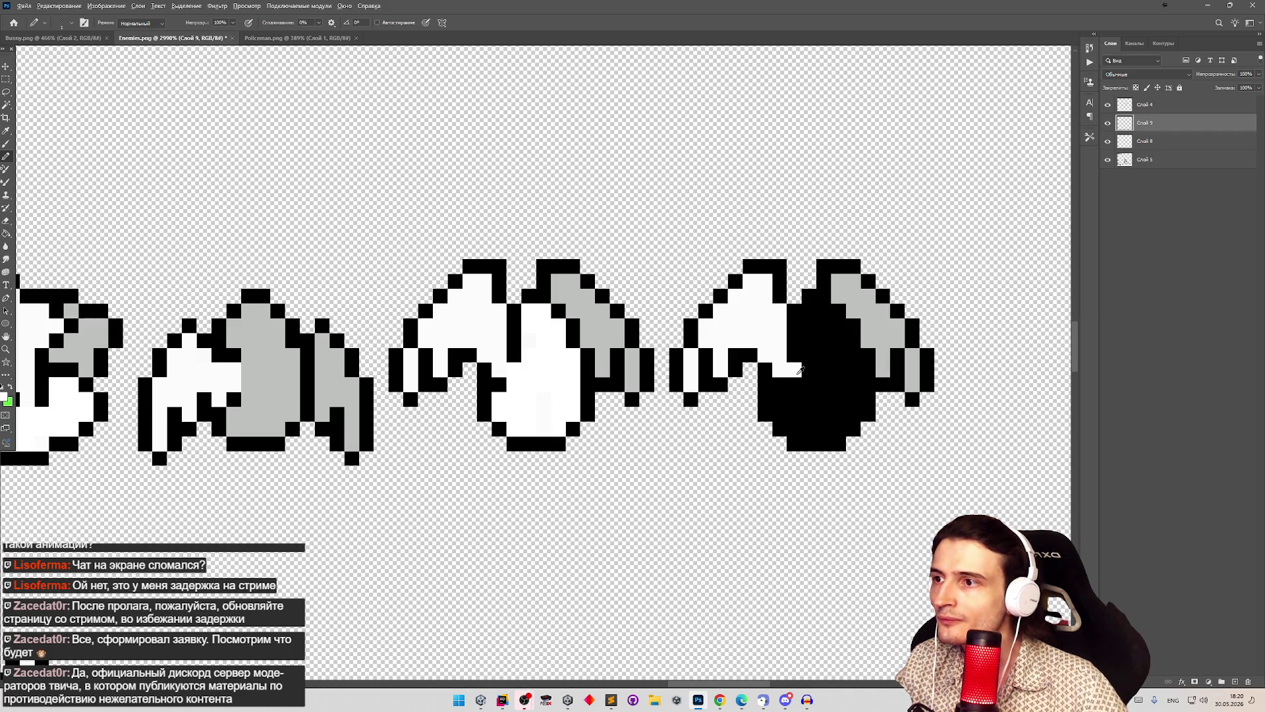
{"action": "left_click", "coordinate": [802, 368], "text": "alt"}
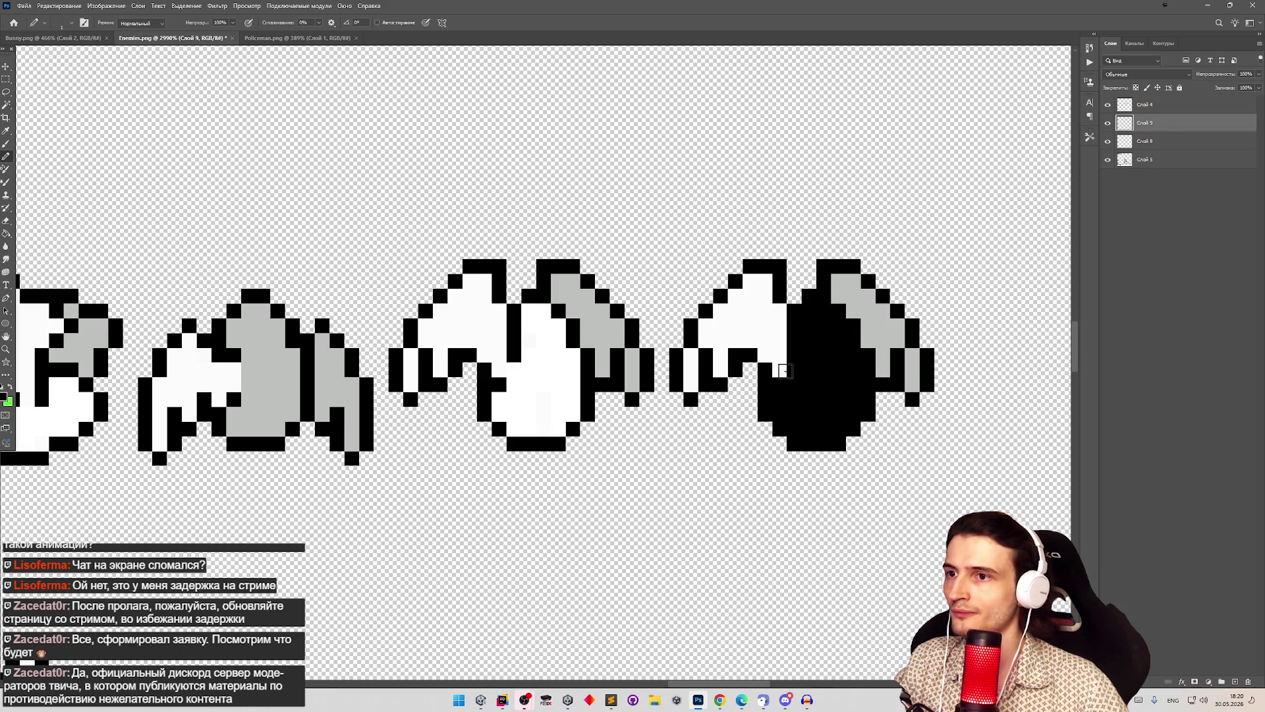
{"action": "left_click", "coordinate": [545, 371], "text": "alt"}
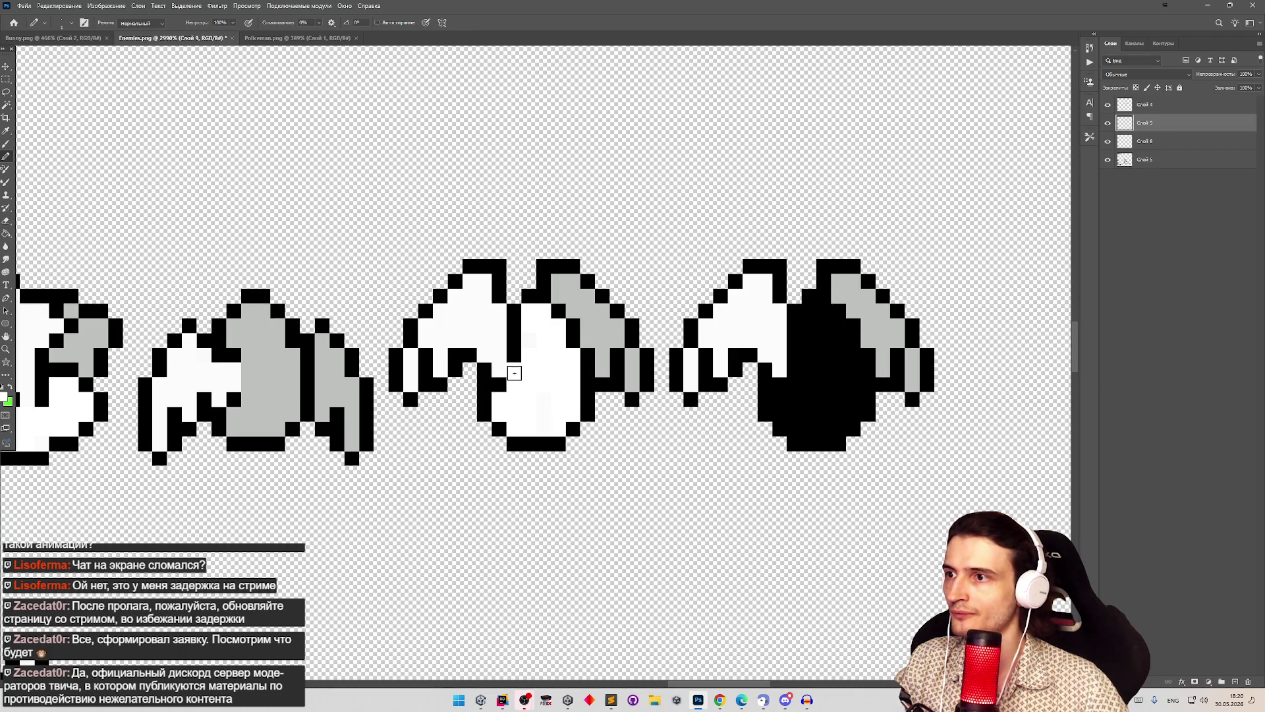
{"action": "key", "text": "z"}
{"action": "left_click", "coordinate": [534, 389], "text": "alt"}
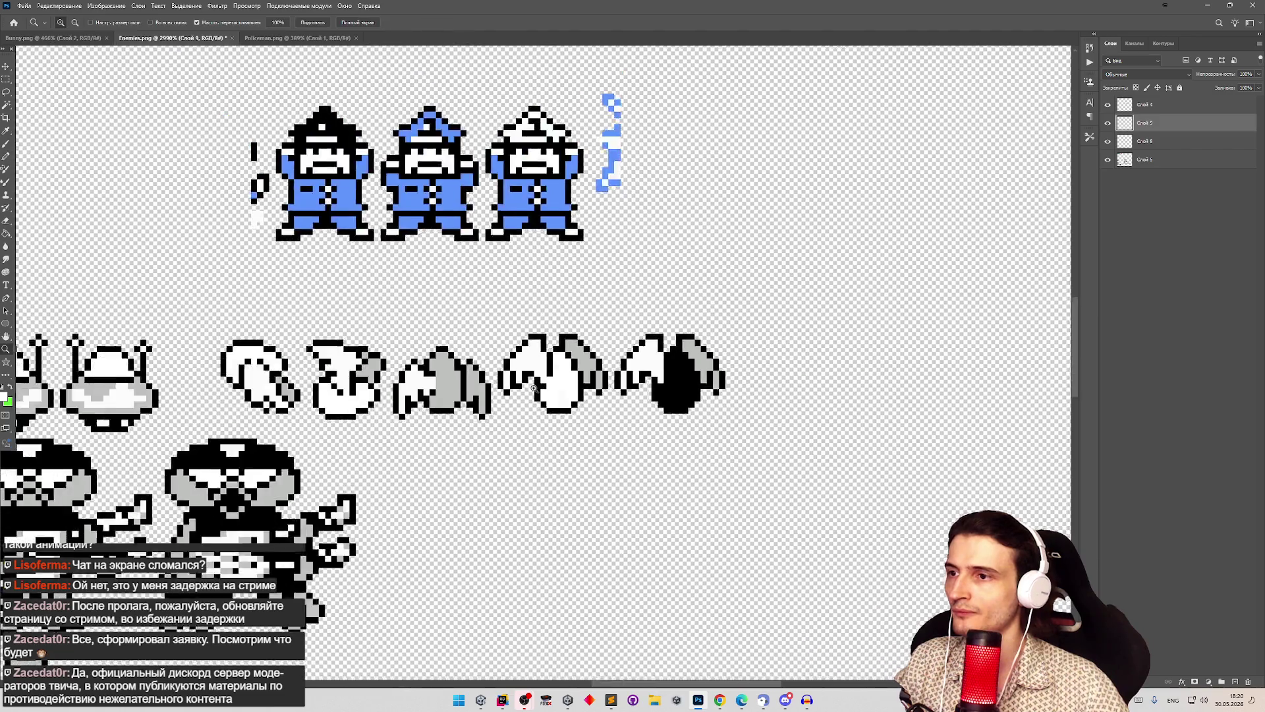
{"action": "left_click", "coordinate": [534, 389], "text": "alt"}
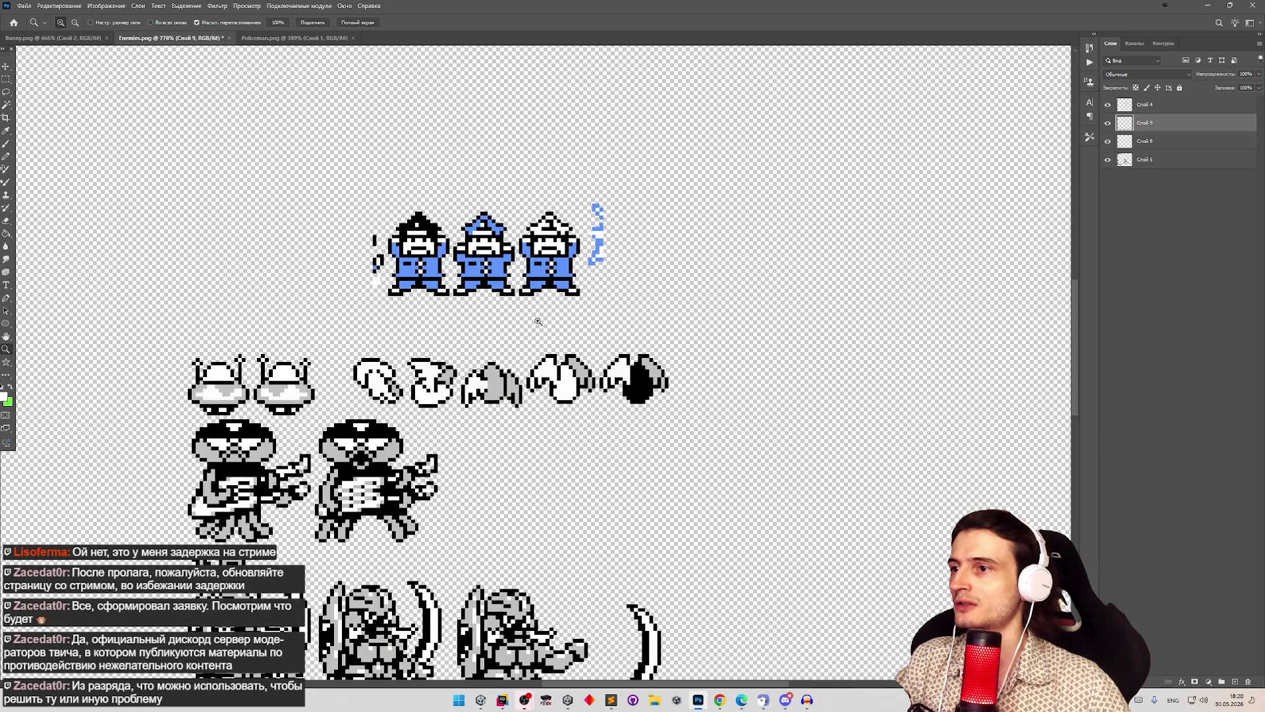
{"action": "scroll", "coordinate": [538, 321], "scroll_direction": "down", "scroll_amount": 3}
{"action": "scroll", "coordinate": [539, 320], "scroll_direction": "up", "scroll_amount": 4}
Step: Delete the blue policemen layer Слой 4, undo a stray green stroke, and zoom out
{"action": "key", "text": "b"}
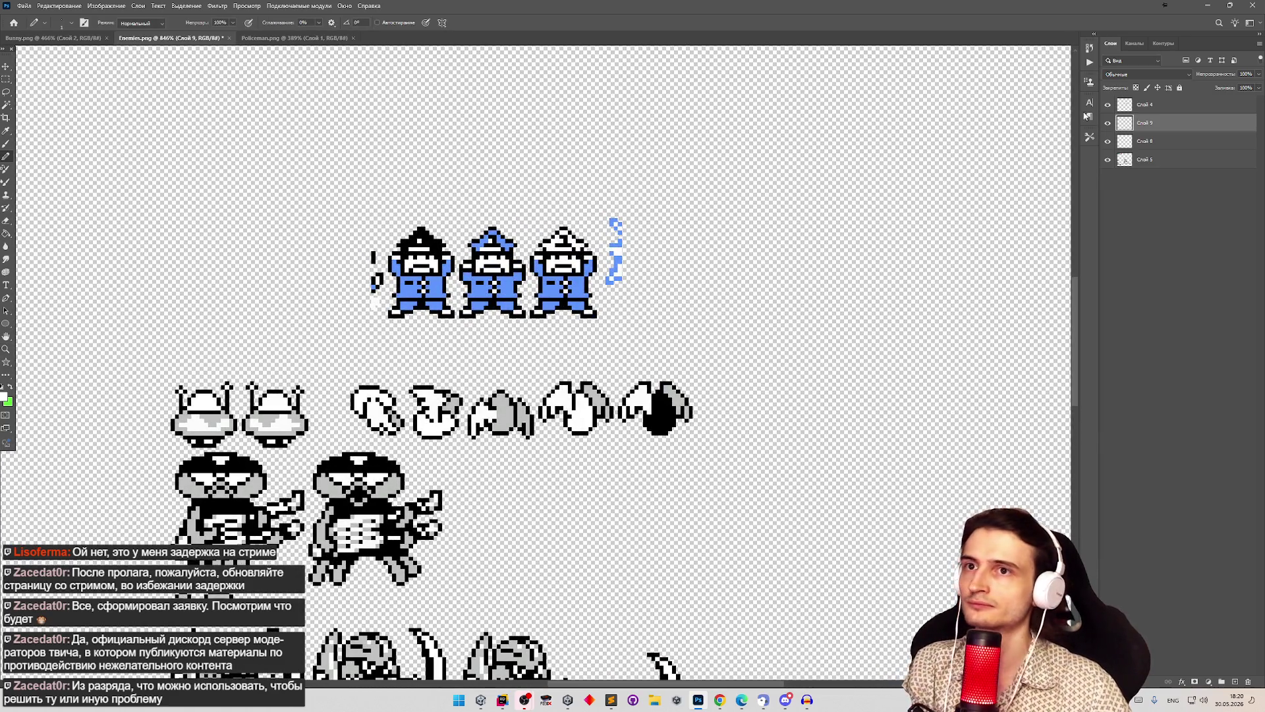
{"action": "left_click", "coordinate": [1128, 105]}
{"action": "key", "text": "Delete"}
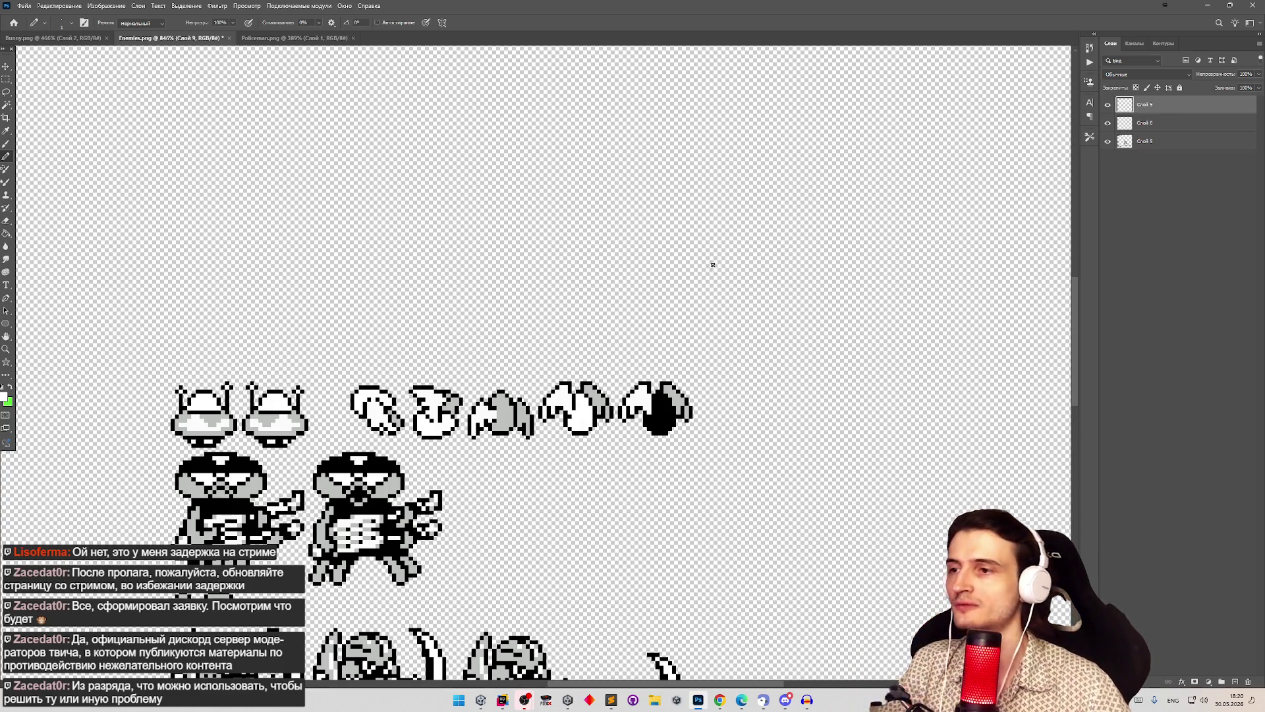
{"action": "key", "text": "x"}
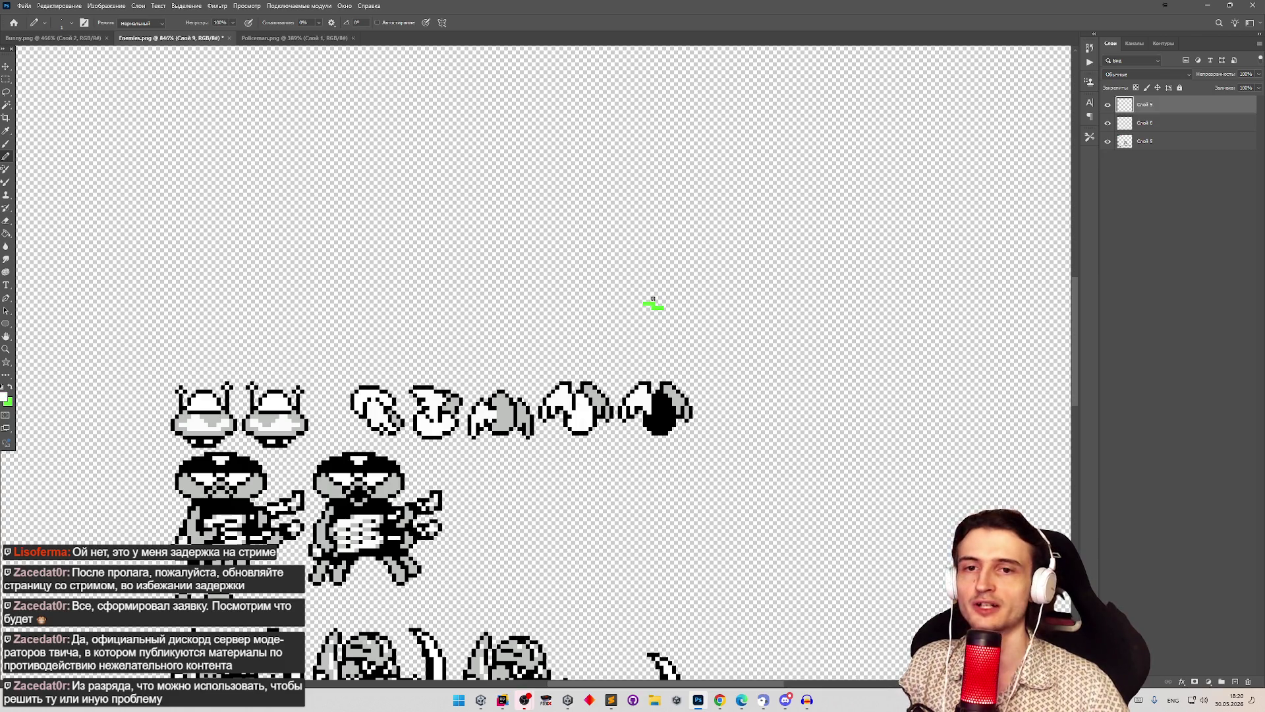
{"action": "key", "text": "ctrl+z"}
{"action": "key", "text": "z"}
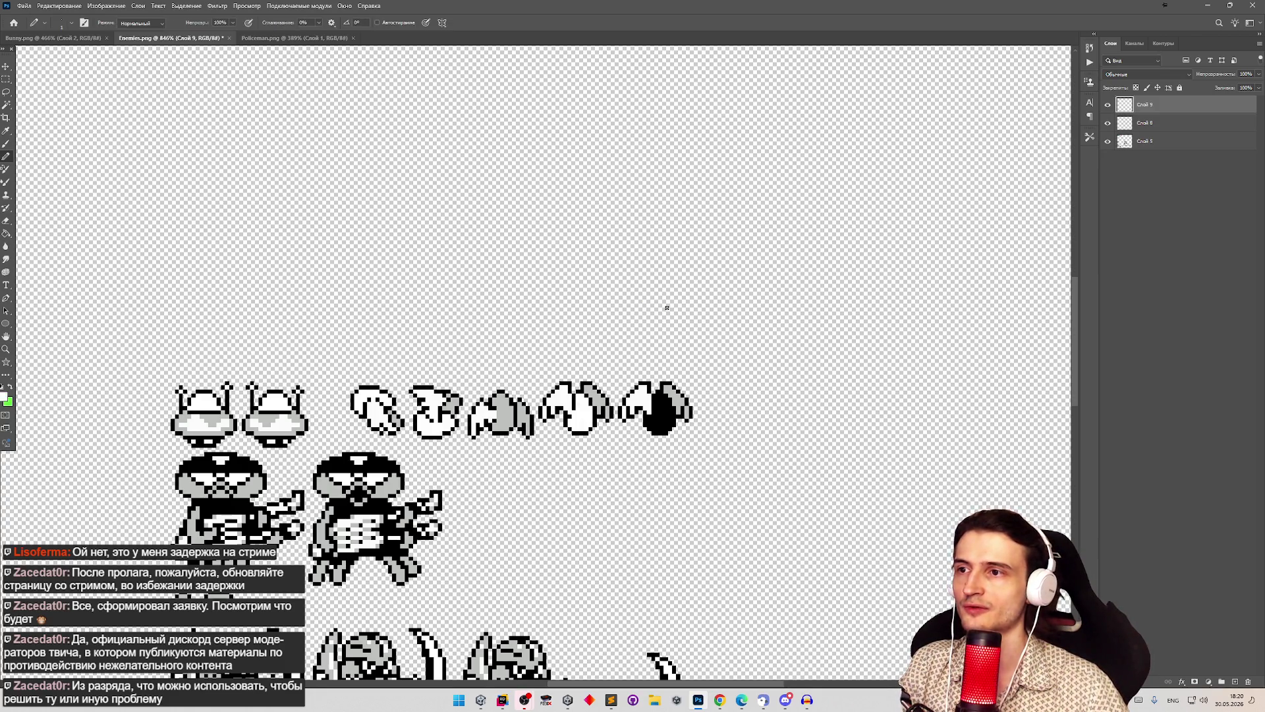
{"action": "left_click_drag", "start_coordinate": [665, 300], "coordinate": [637, 304]}
{"action": "scroll", "coordinate": [636, 305], "scroll_direction": "down", "scroll_amount": 3}
{"action": "scroll", "coordinate": [665, 371], "scroll_direction": "up", "scroll_amount": 4}
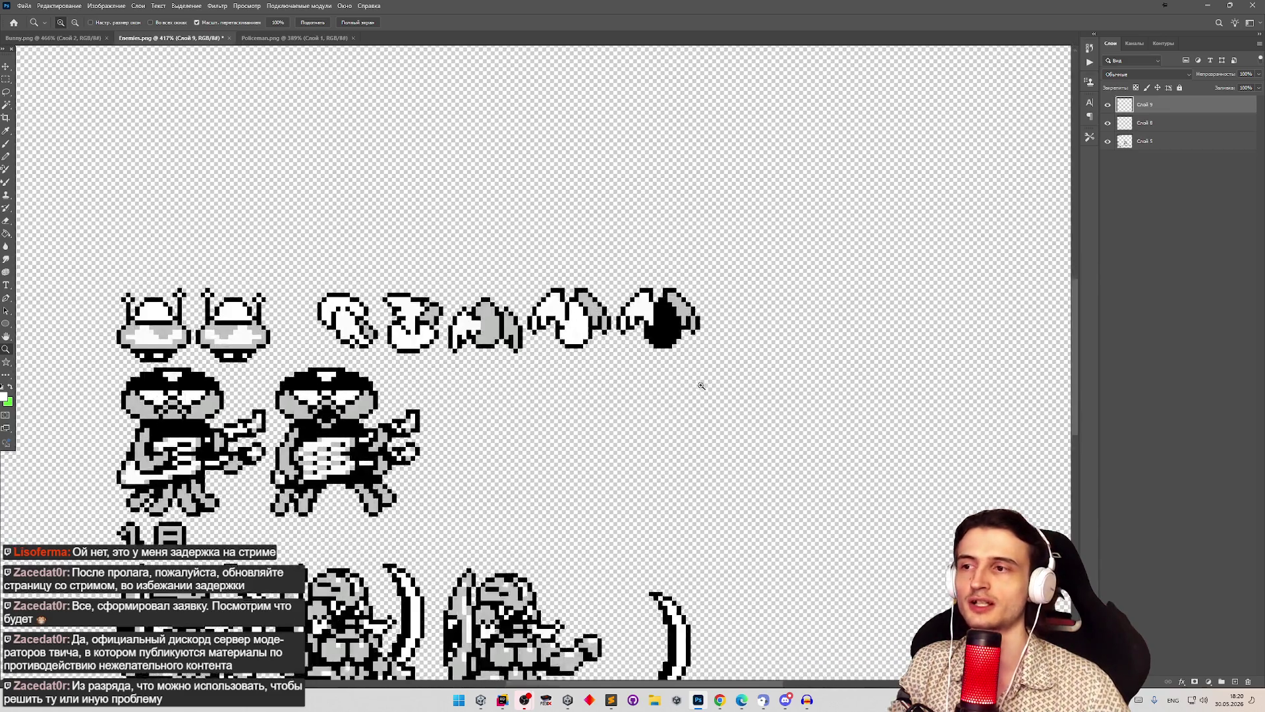
{"action": "key", "text": "b"}
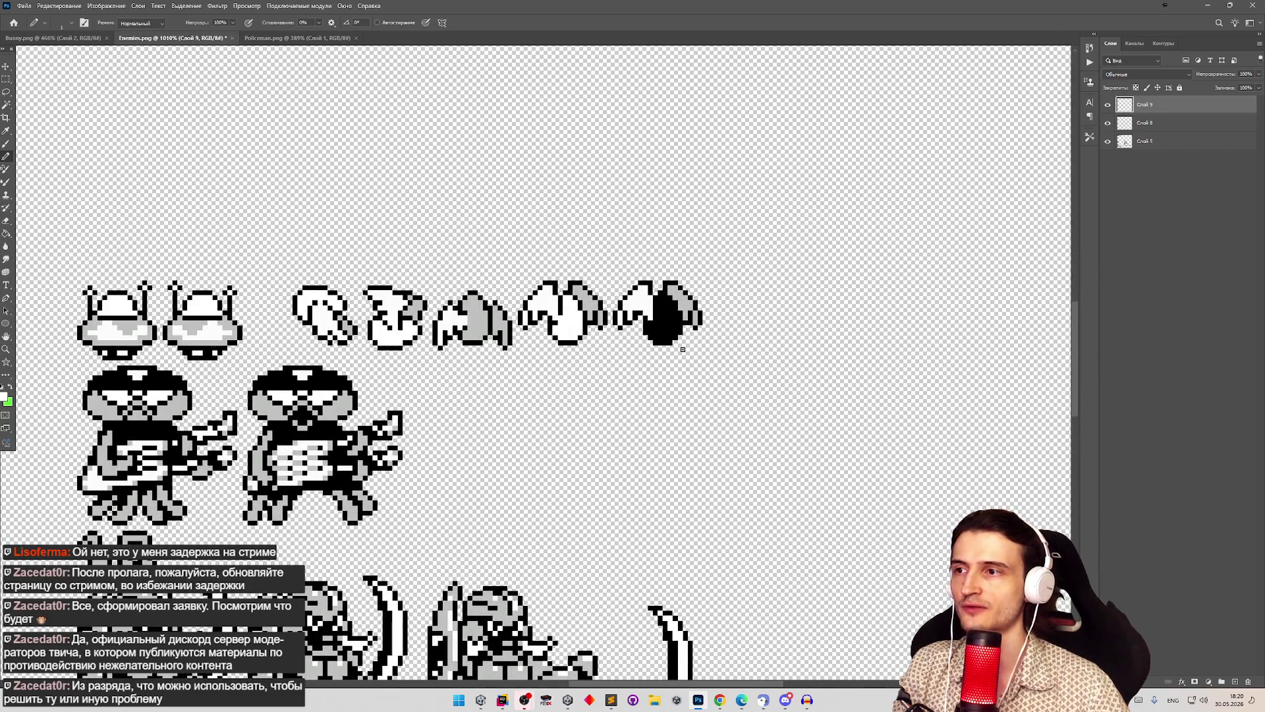
{"action": "key", "text": "z"}
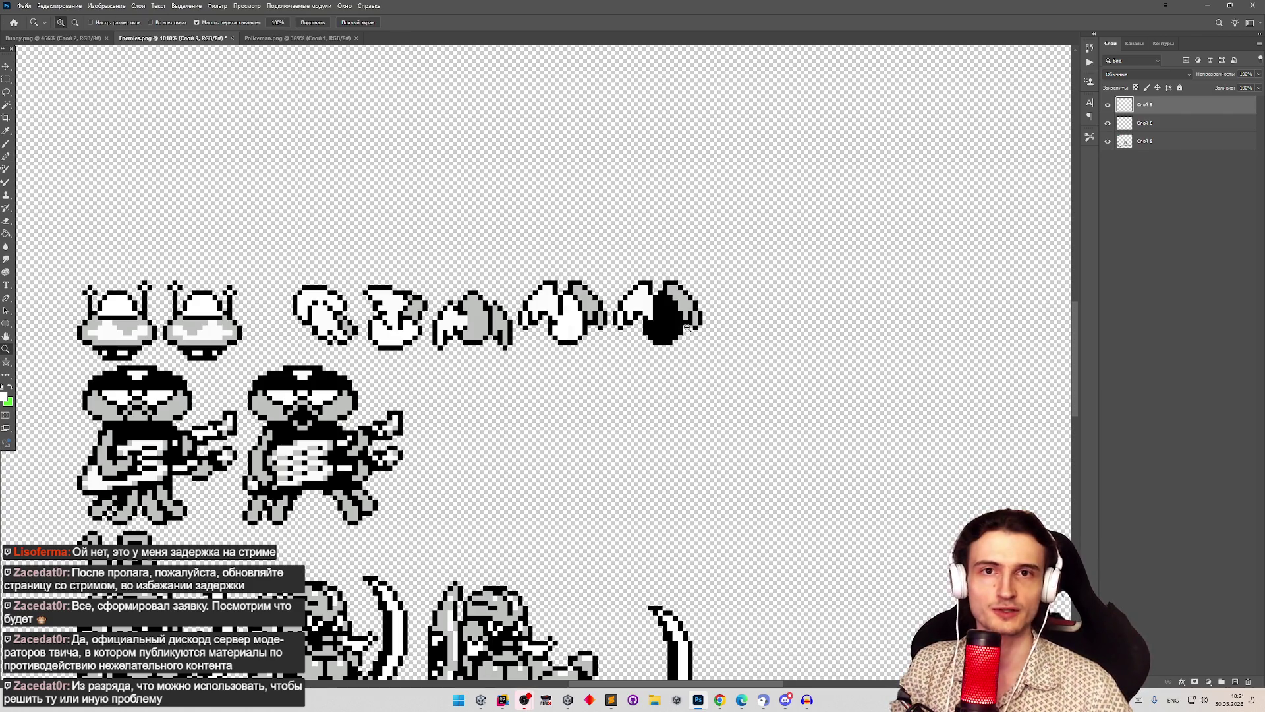
{"action": "key", "text": "b"}
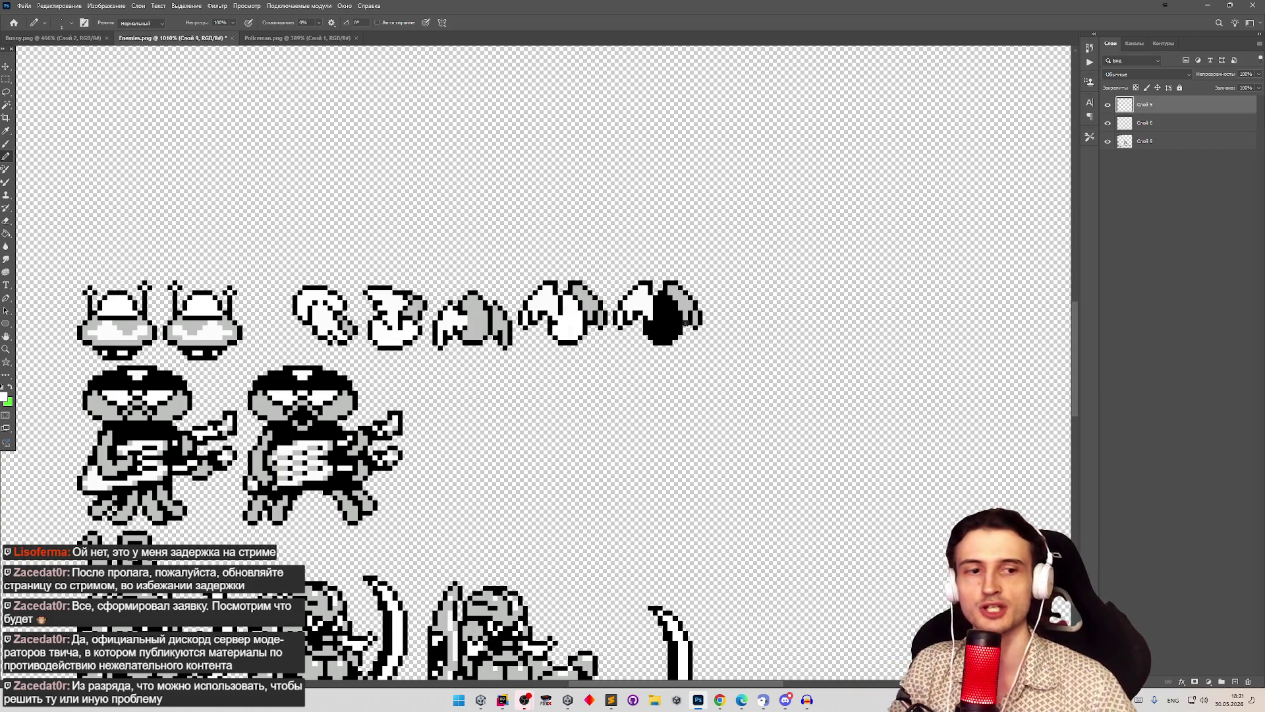
{"action": "key", "text": "z"}
Step: Marquee the last bat frame and nudge it 2 px right and 1 px down
{"action": "left_click", "coordinate": [6, 79]}
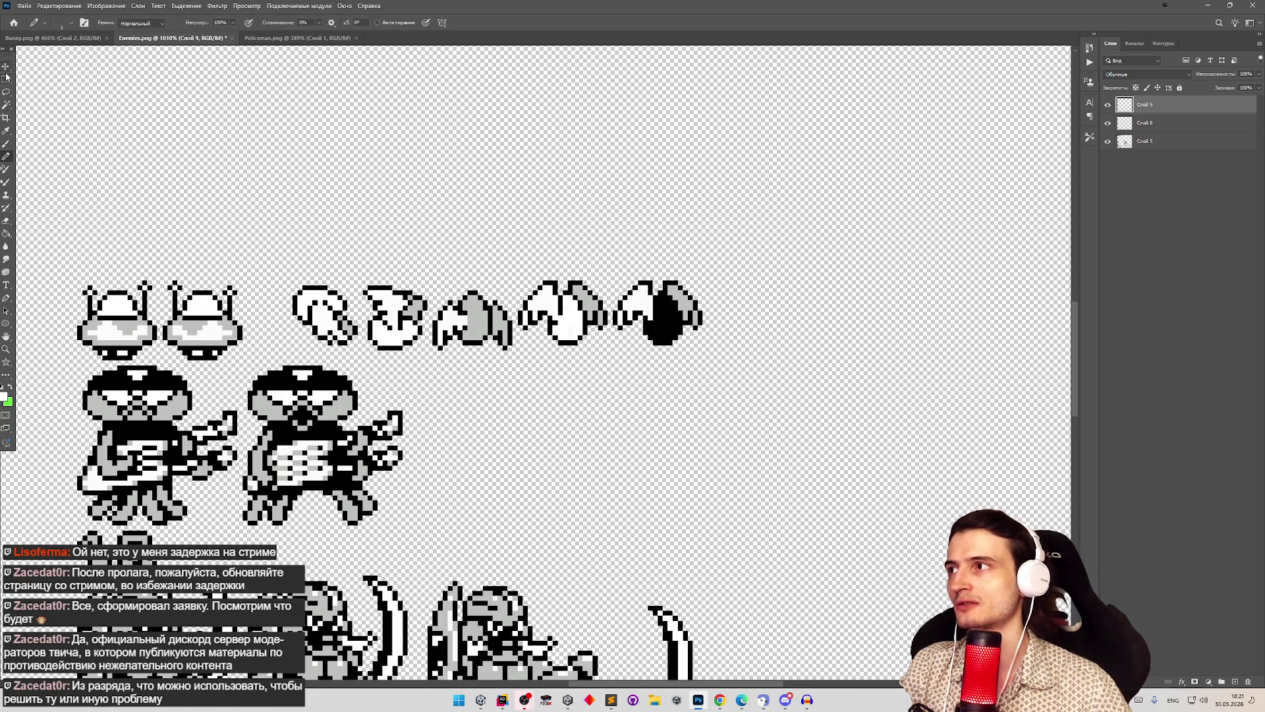
{"action": "mouse_move", "coordinate": [710, 275]}
{"action": "left_mouse_down"}
{"action": "mouse_move", "coordinate": [616, 356]}
{"action": "mouse_move", "coordinate": [668, 340]}
{"action": "left_mouse_up"}
{"action": "key", "text": "v"}
{"action": "scroll", "coordinate": [616, 220], "scroll_direction": "down", "scroll_amount": 2}
{"action": "scroll", "coordinate": [616, 220], "scroll_direction": "up", "scroll_amount": 2}
{"action": "key", "text": "z"}
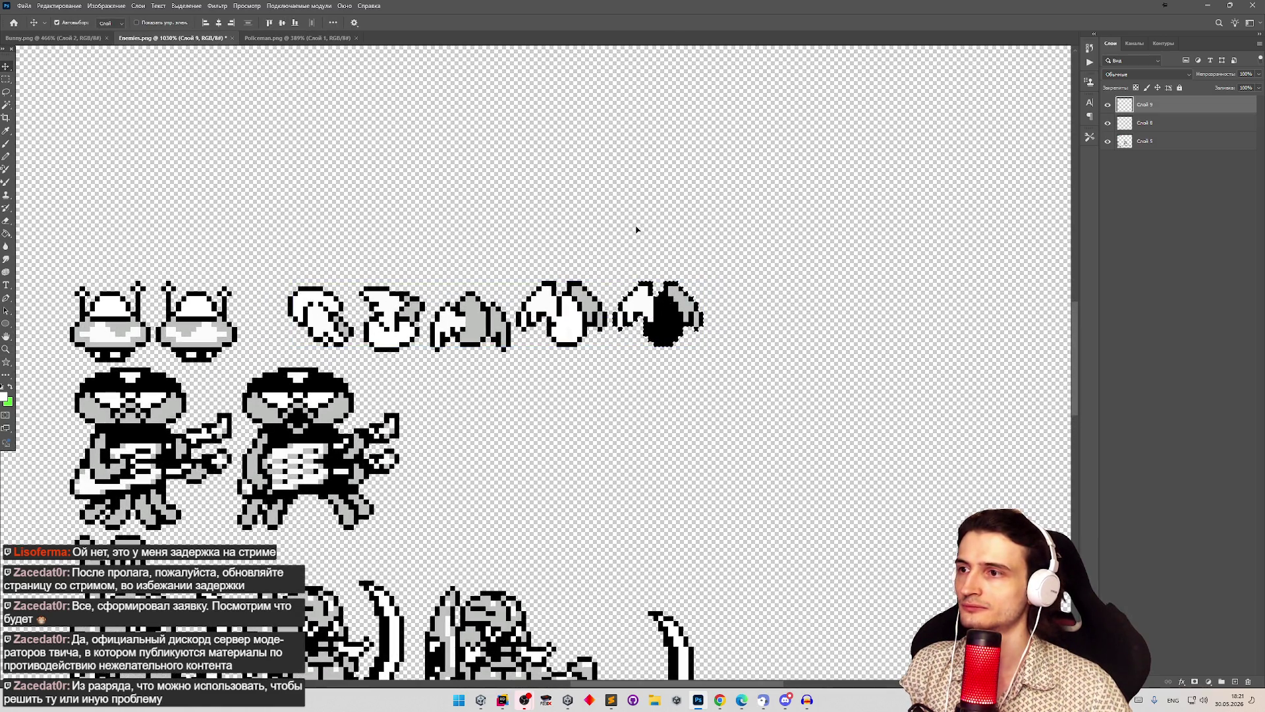
{"action": "scroll", "coordinate": [623, 227], "scroll_direction": "down", "scroll_amount": 4}
{"action": "scroll", "coordinate": [615, 205], "scroll_direction": "up", "scroll_amount": 2}
{"action": "key", "text": "v"}
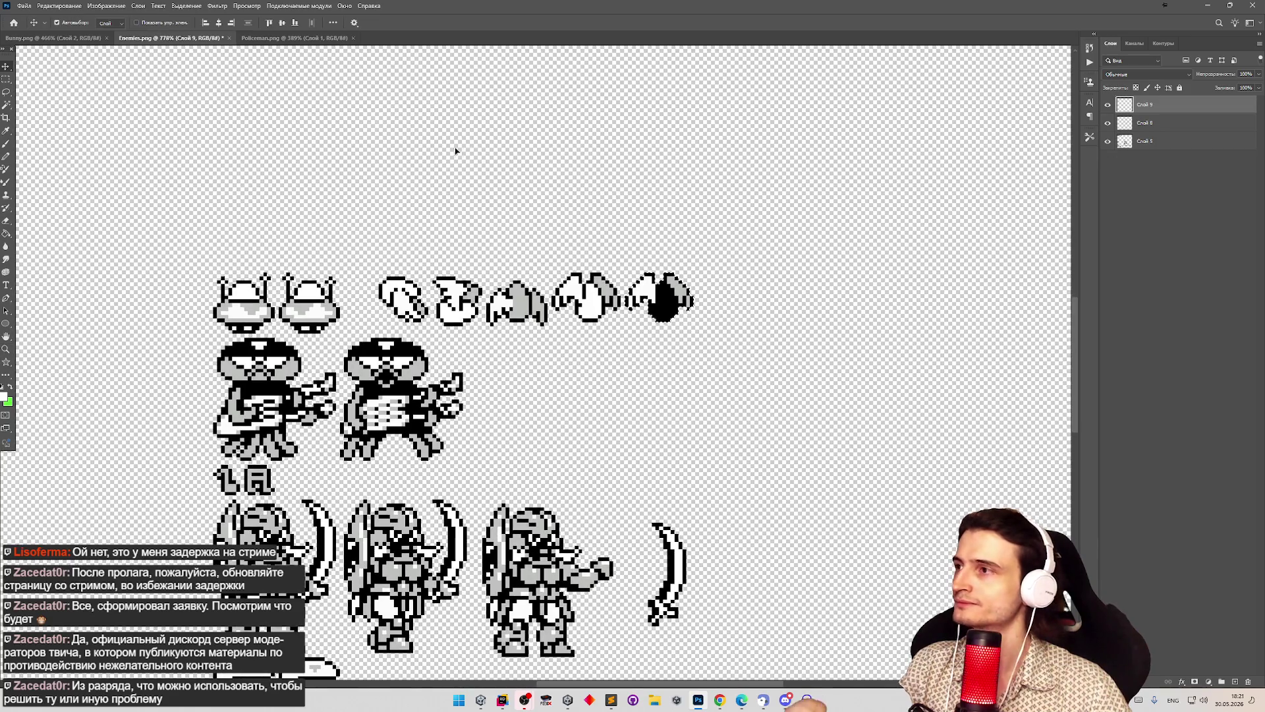
Step: Quick Export the sheet as PNG, overwriting Enemies.png
{"action": "left_click", "coordinate": [23, 5]}
{"action": "mouse_move", "coordinate": [93, 165]}
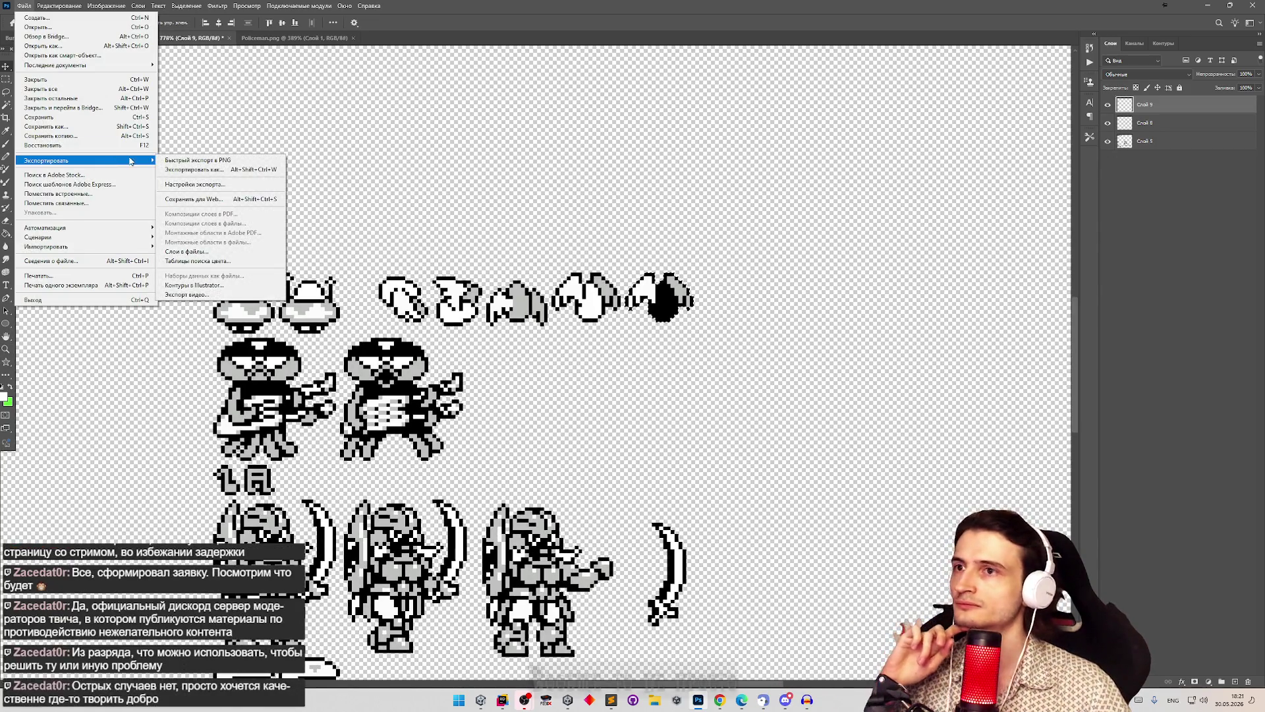
{"action": "left_click", "coordinate": [195, 161]}
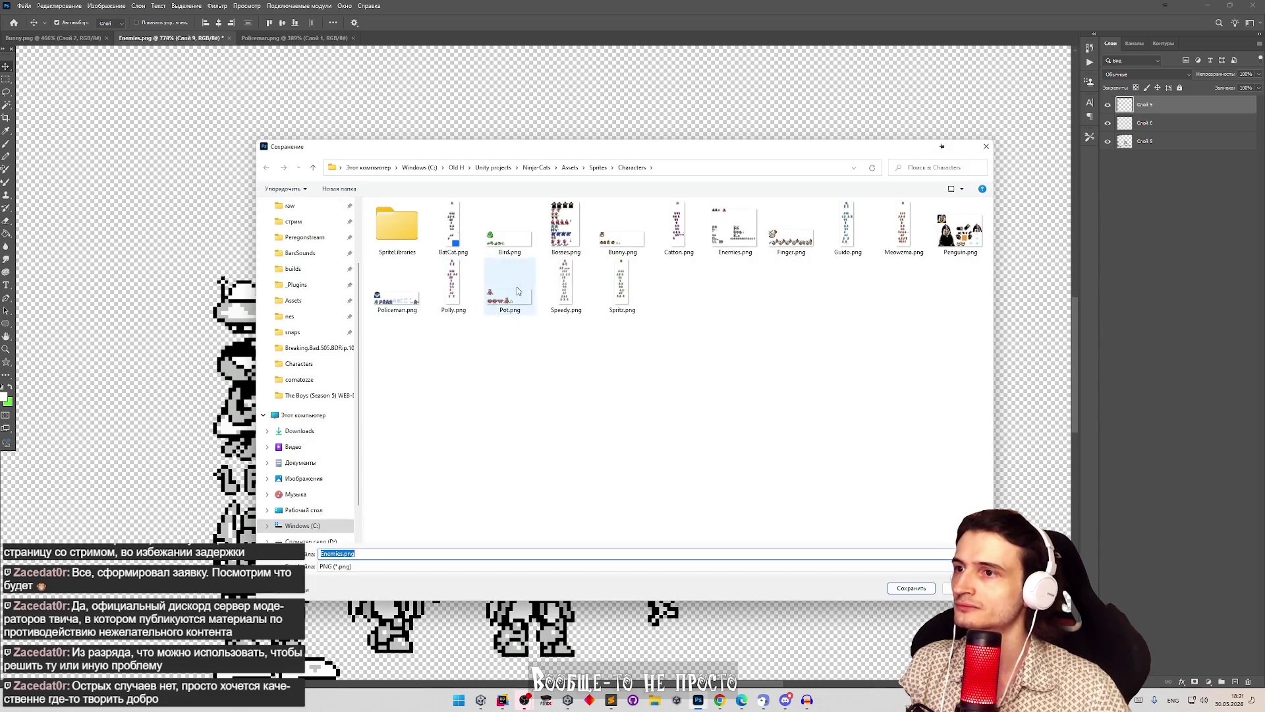
{"action": "double_click", "coordinate": [727, 255]}
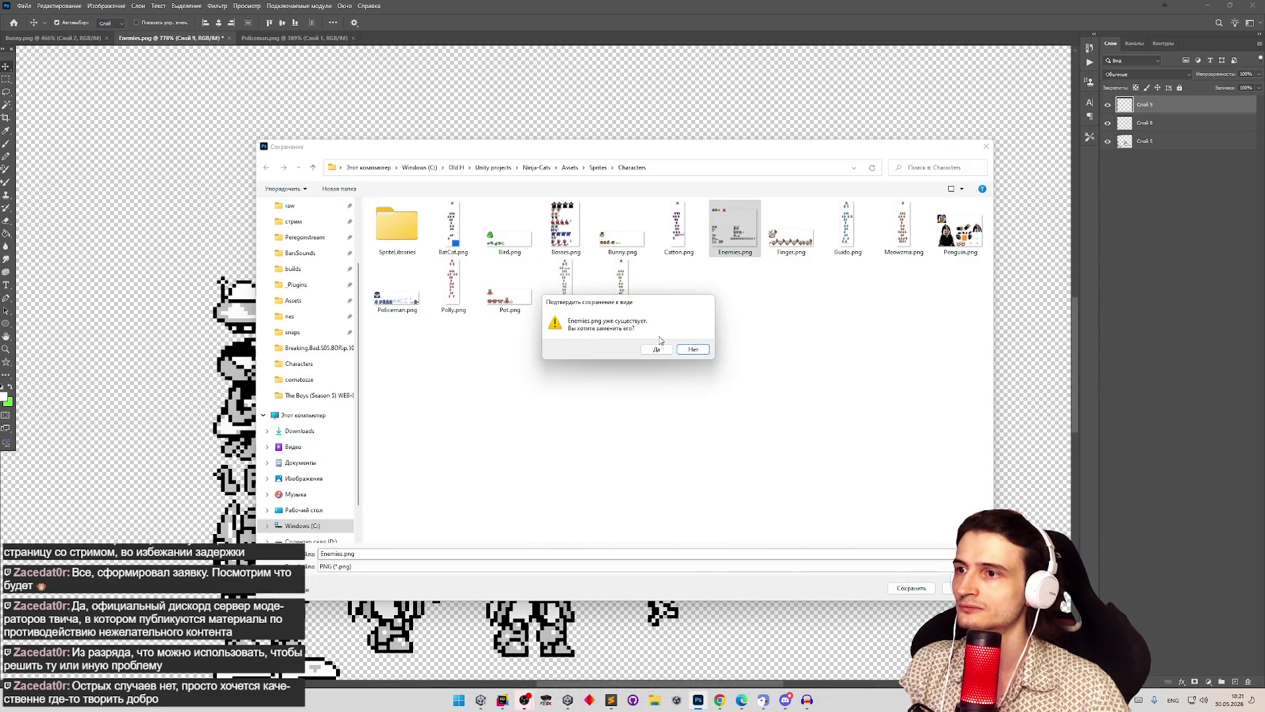
{"action": "left_click", "coordinate": [657, 347]}
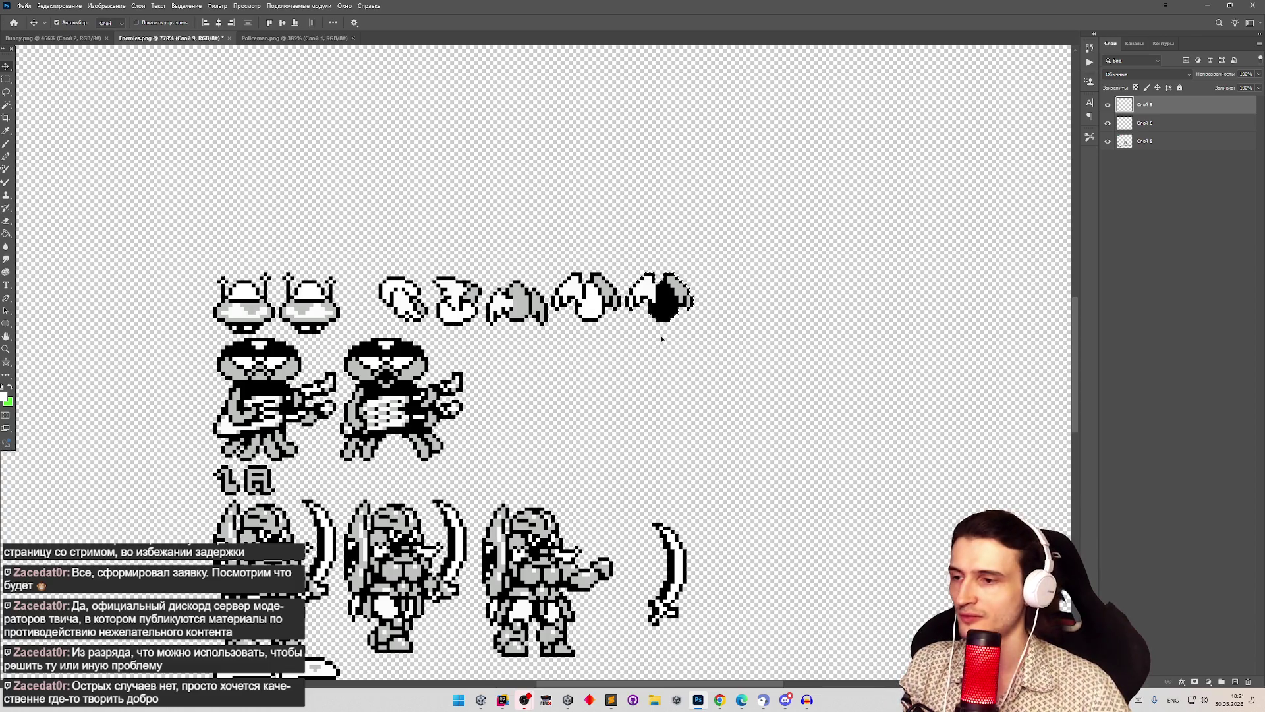
Step: Back in Unity, open the WingedEgg character data in the Inspector
{"action": "left_click", "coordinate": [504, 700]}
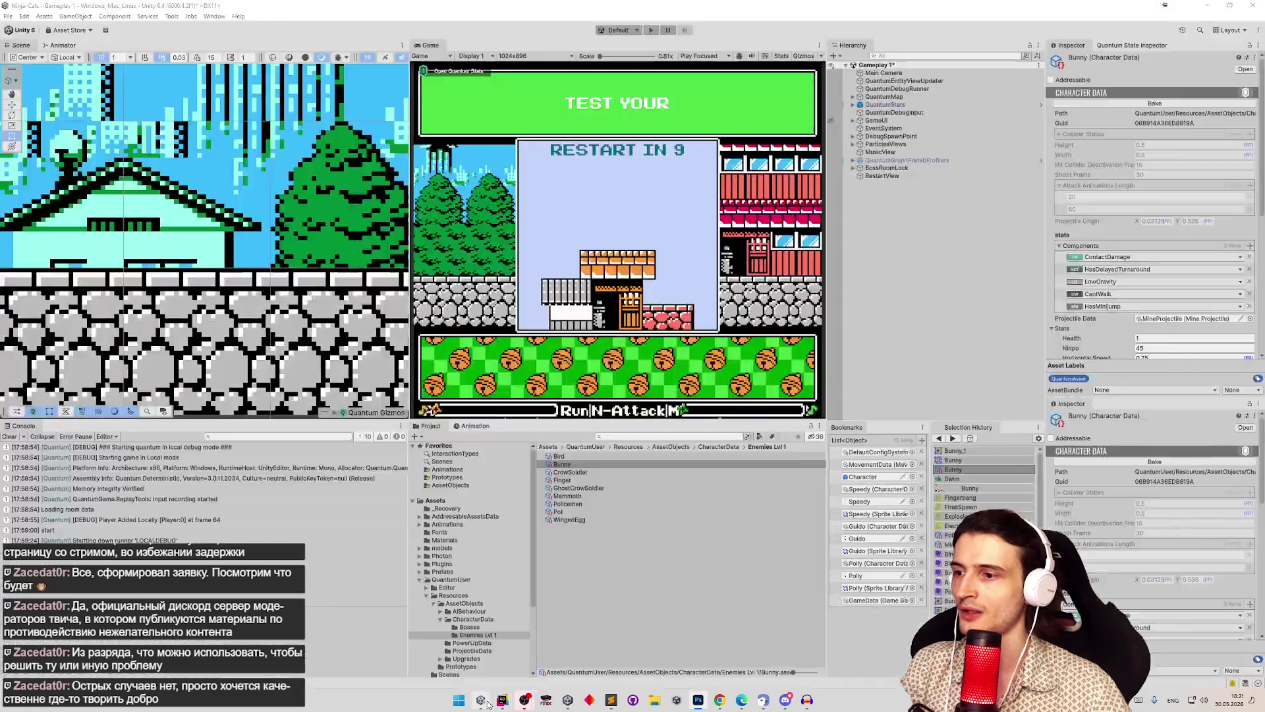
{"action": "left_click", "coordinate": [560, 465]}
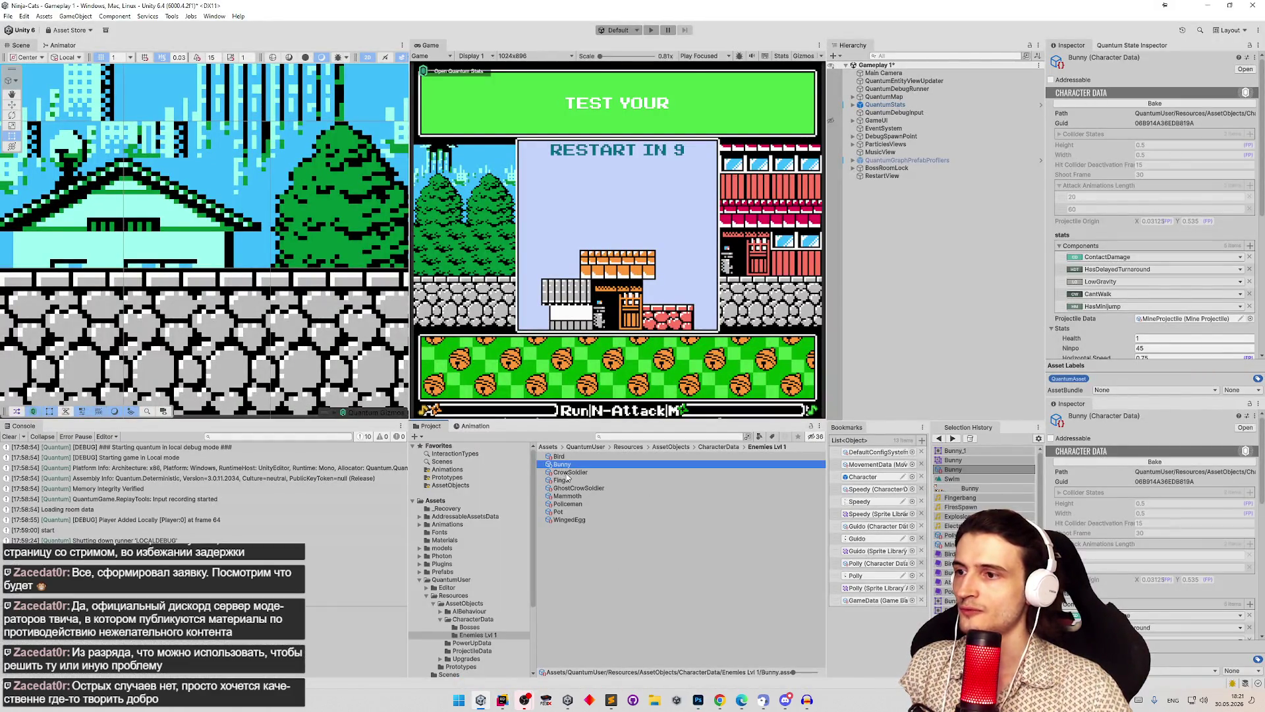
{"action": "left_click", "coordinate": [568, 520]}
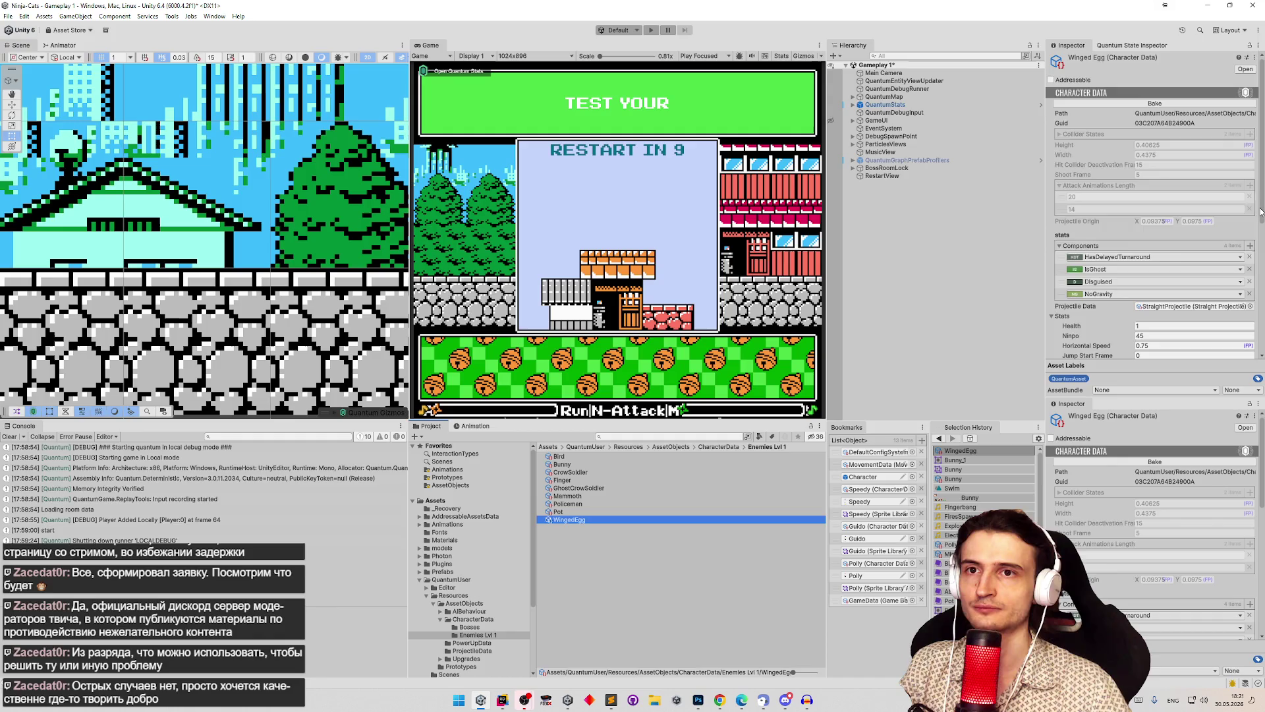
{"action": "scroll", "coordinate": [1186, 277], "scroll_direction": "down", "scroll_amount": 6}
{"action": "scroll", "coordinate": [1240, 329], "scroll_direction": "down", "scroll_amount": 1}
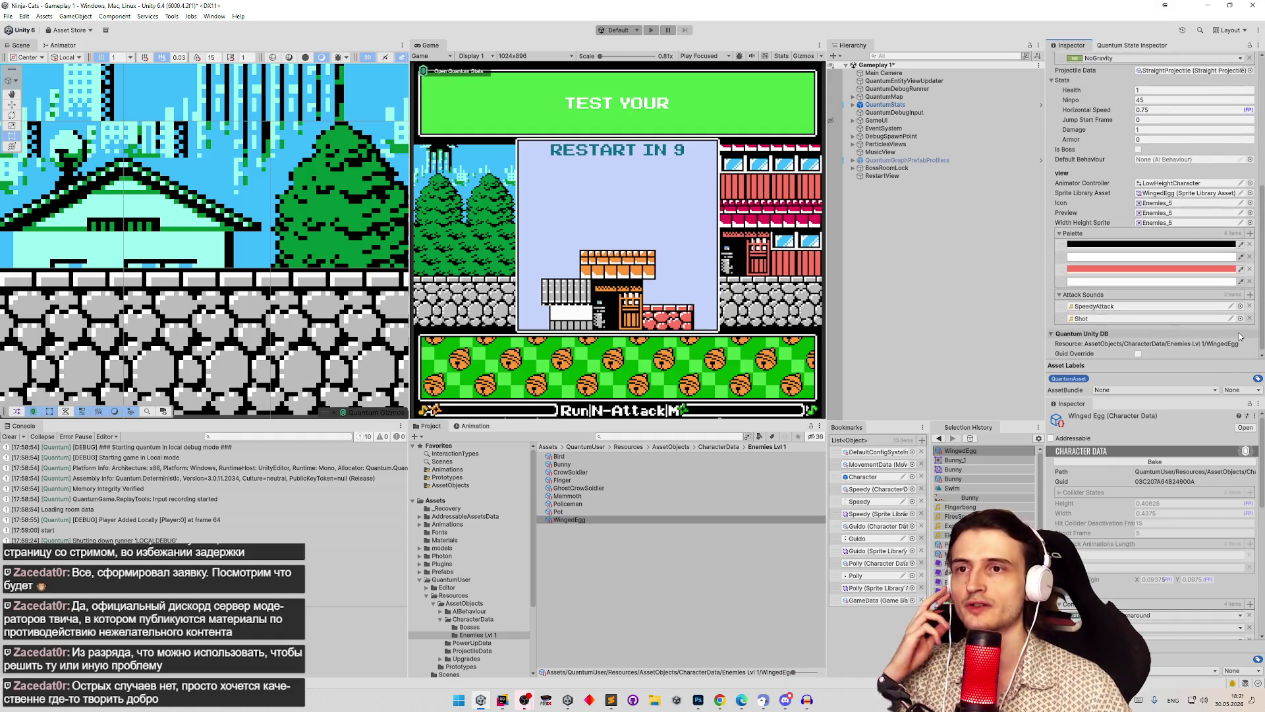
{"action": "scroll", "coordinate": [1240, 336], "scroll_direction": "down", "scroll_amount": 1}
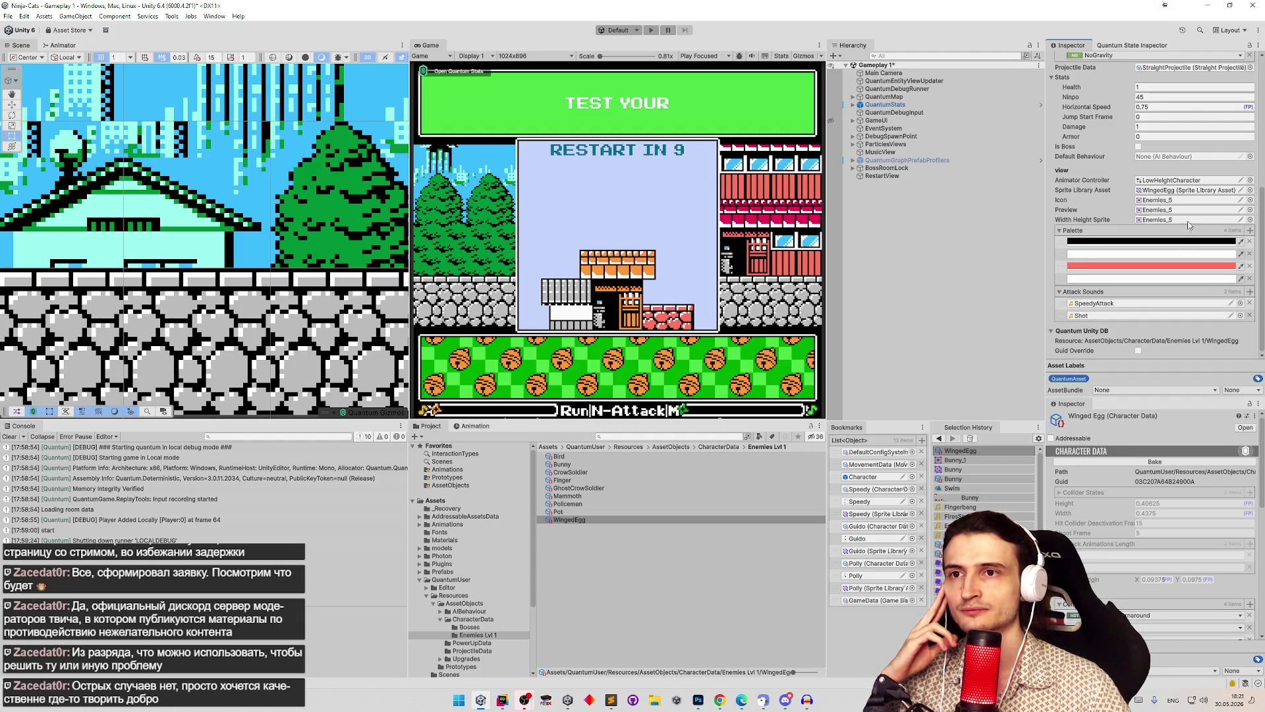
Step: Ping the Enemies_5 preview sprite and open the Enemies sheet in the Sprite Editor
{"action": "left_click", "coordinate": [1250, 210]}
{"action": "key", "text": "Escape"}
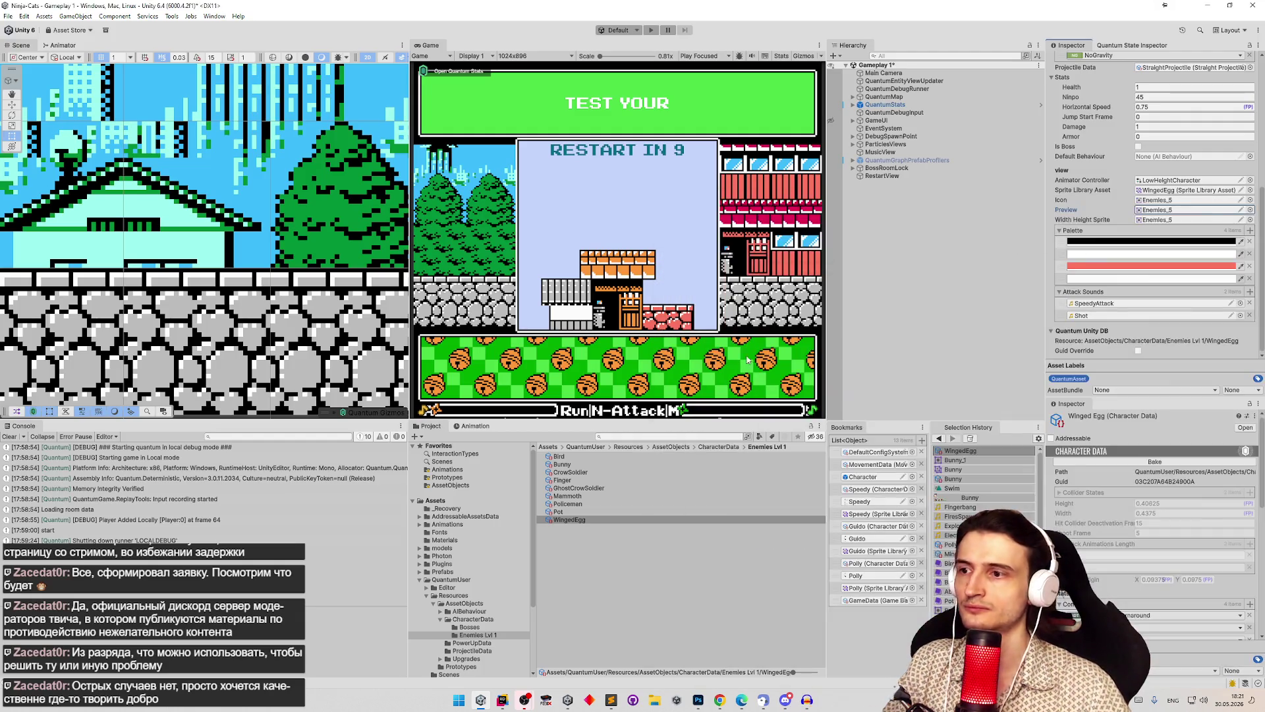
{"action": "double_click", "coordinate": [1166, 219]}
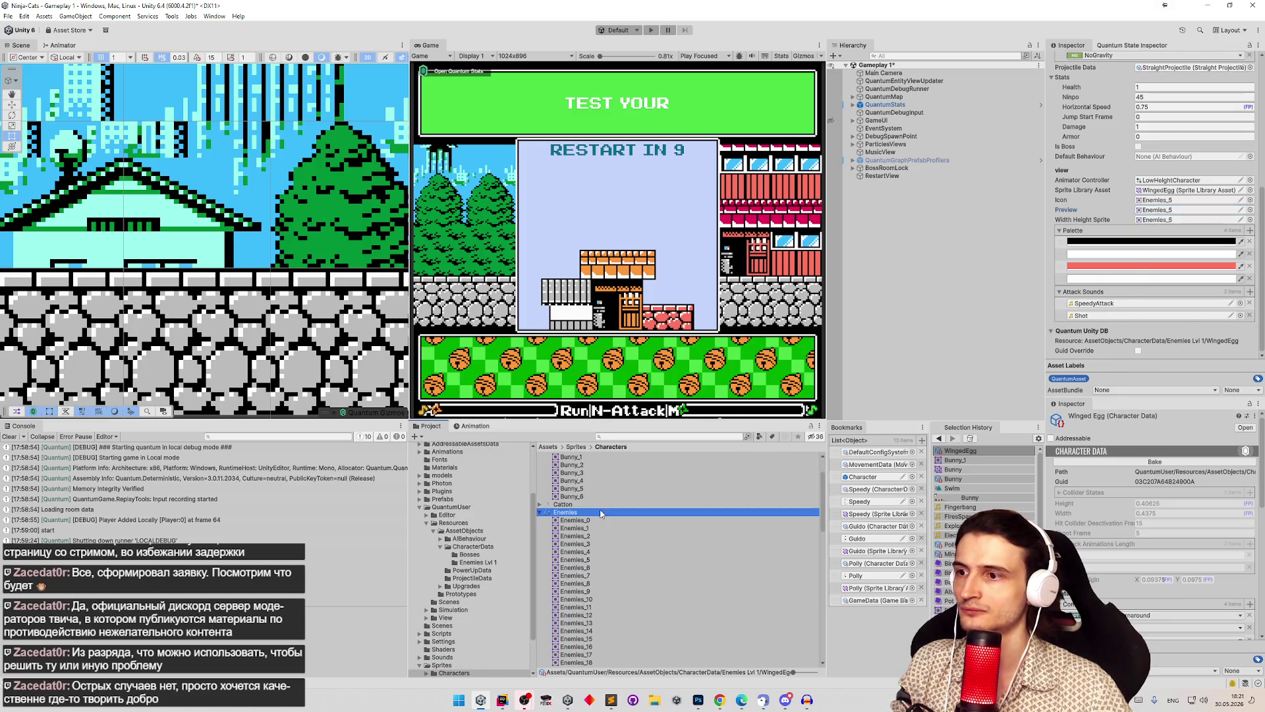
{"action": "left_click", "coordinate": [1180, 93]}
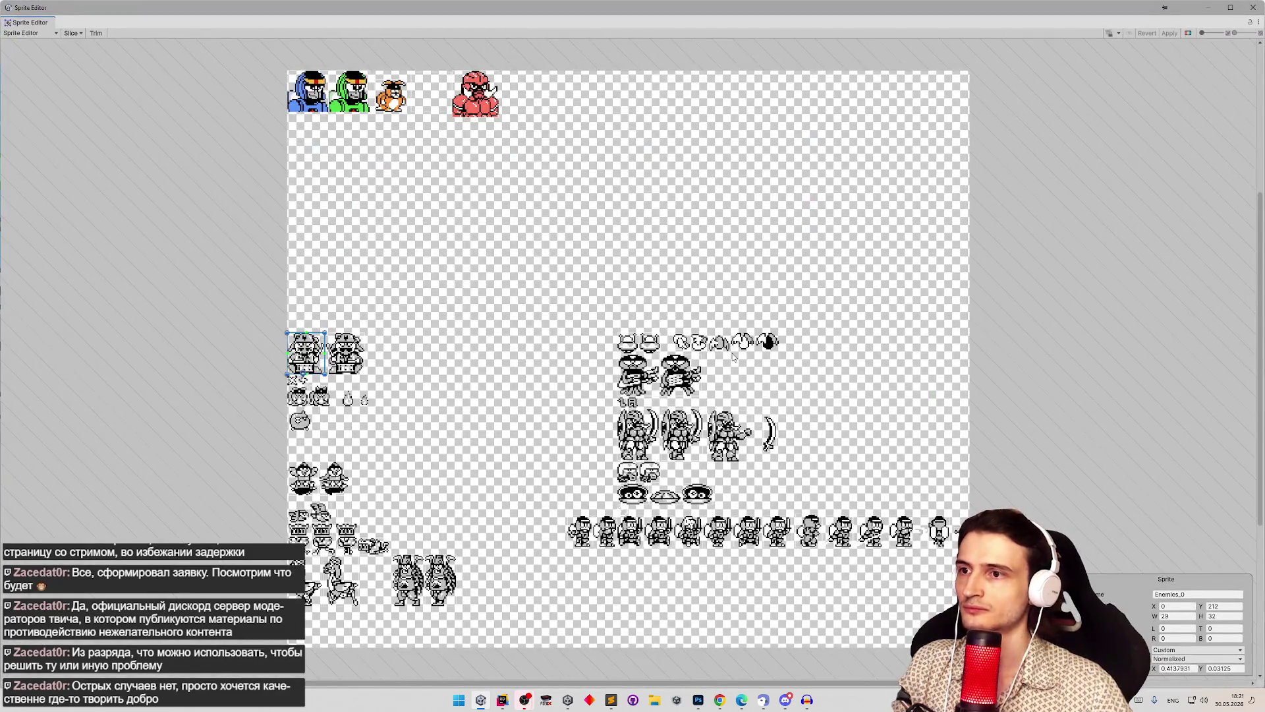
Step: Slice the third winged sprite and give it a custom pivot in pixel units
{"action": "scroll", "coordinate": [740, 326], "scroll_direction": "up", "scroll_amount": 10}
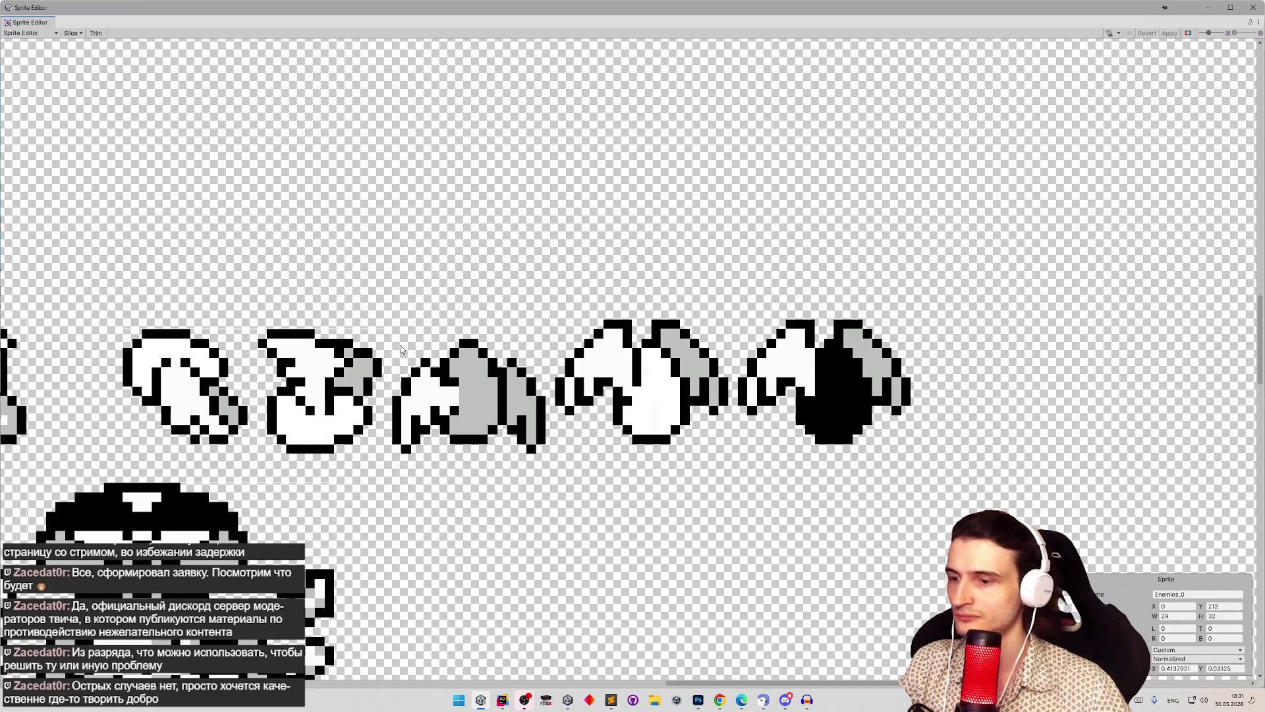
{"action": "mouse_move", "coordinate": [394, 340]}
{"action": "left_mouse_down"}
{"action": "mouse_move", "coordinate": [514, 451]}
{"action": "mouse_move", "coordinate": [546, 453]}
{"action": "left_mouse_up"}
{"action": "left_click", "coordinate": [328, 390]}
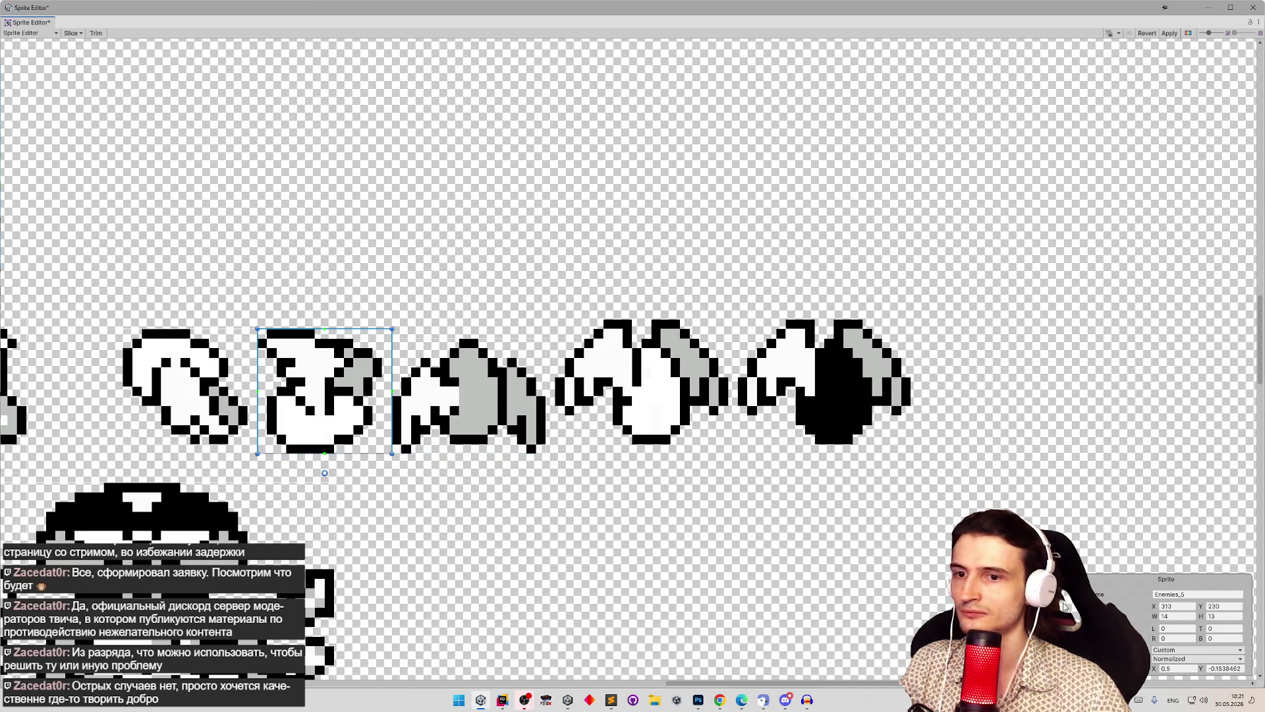
{"action": "left_click", "coordinate": [1196, 659]}
{"action": "left_click", "coordinate": [1206, 680]}
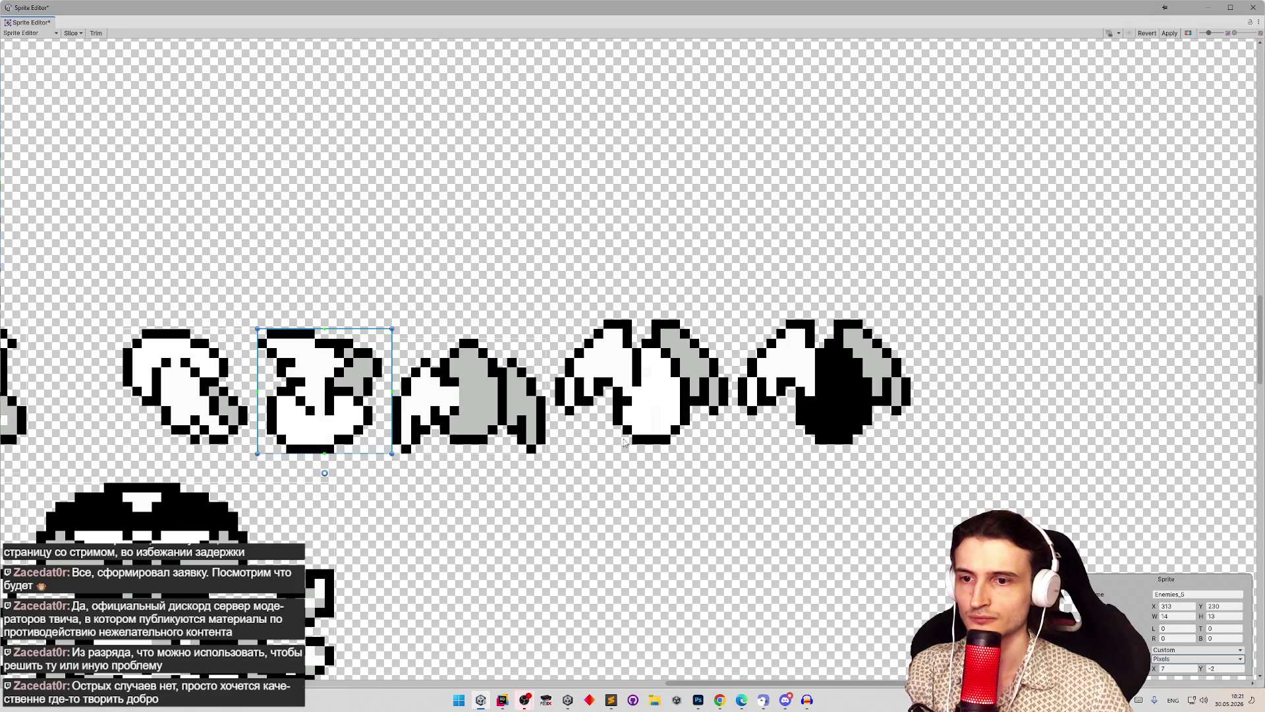
{"action": "left_click", "coordinate": [464, 390]}
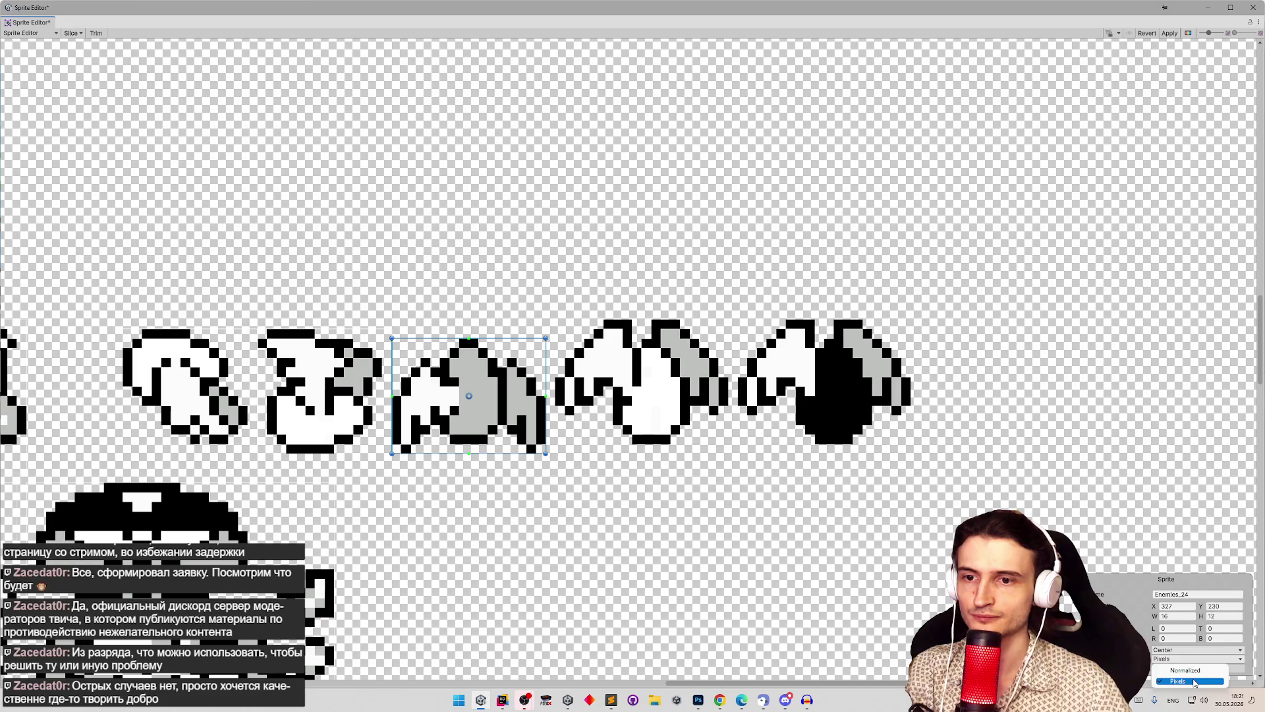
{"action": "left_click", "coordinate": [1186, 650]}
{"action": "left_click", "coordinate": [1185, 650]}
{"action": "left_click", "coordinate": [1223, 669]}
{"action": "type", "text": "-2"}
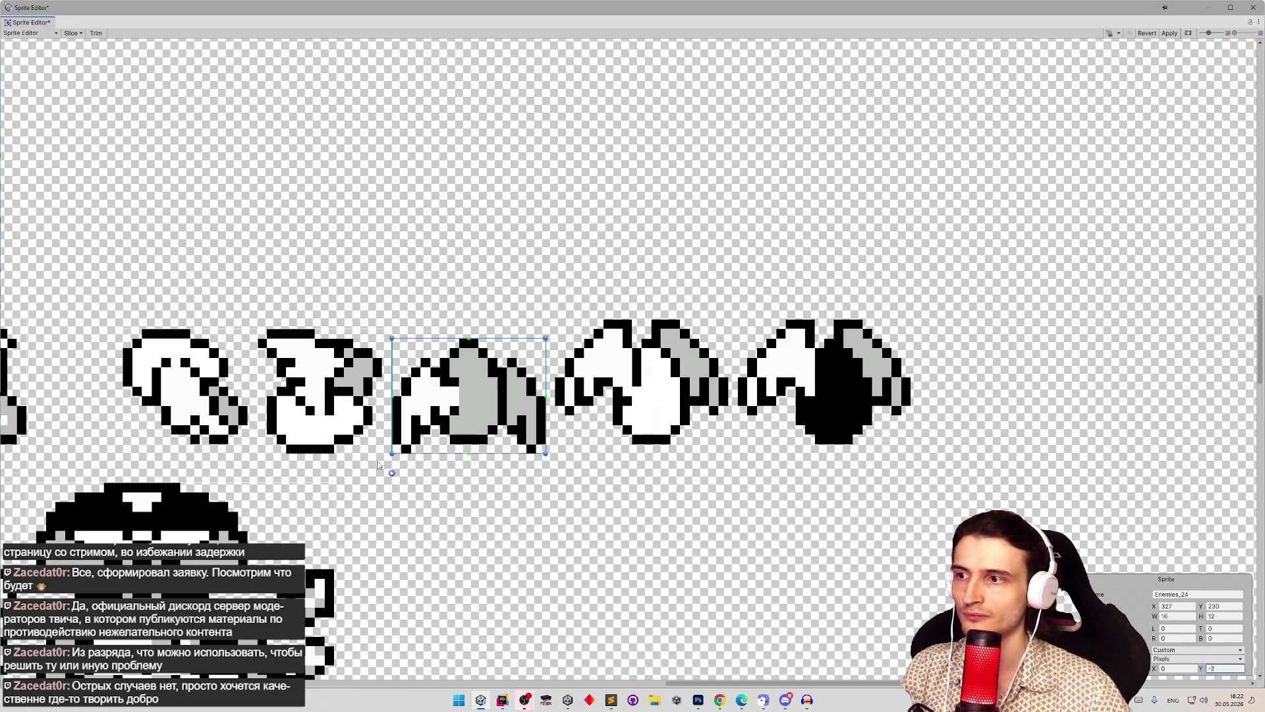
{"action": "key", "text": "Return"}
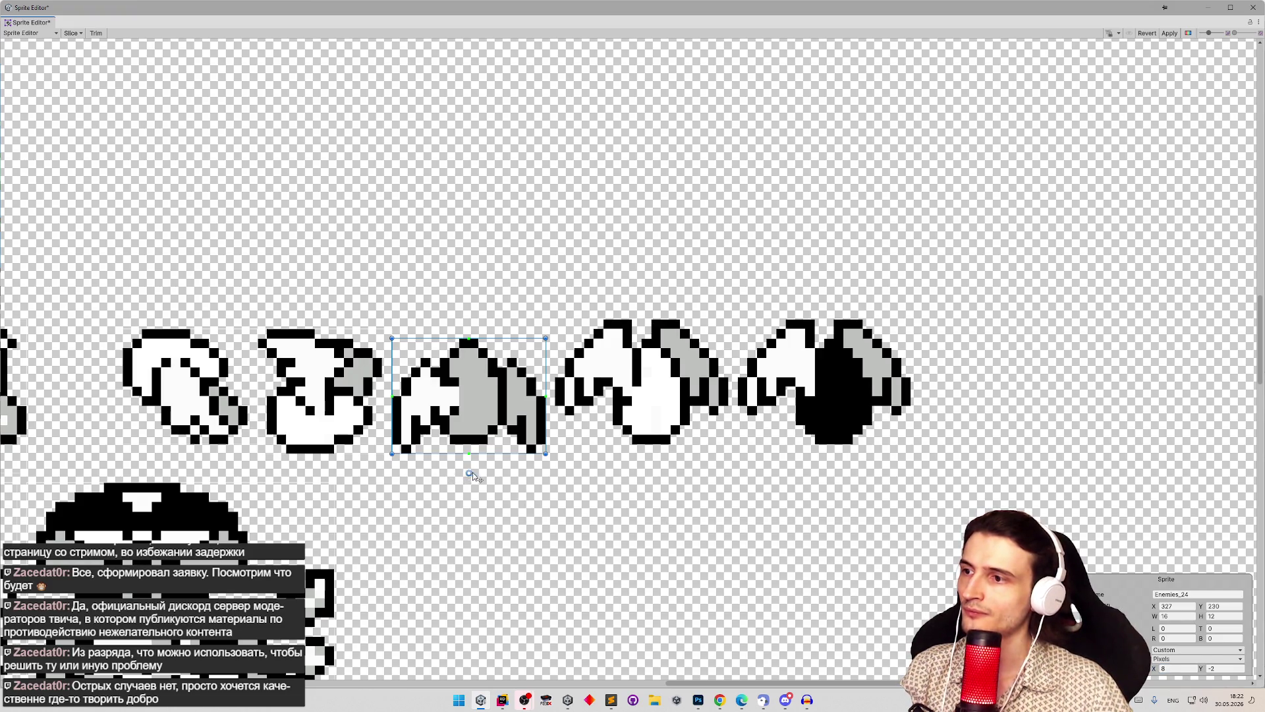
{"action": "left_click", "coordinate": [351, 398]}
{"action": "left_click", "coordinate": [483, 402]}
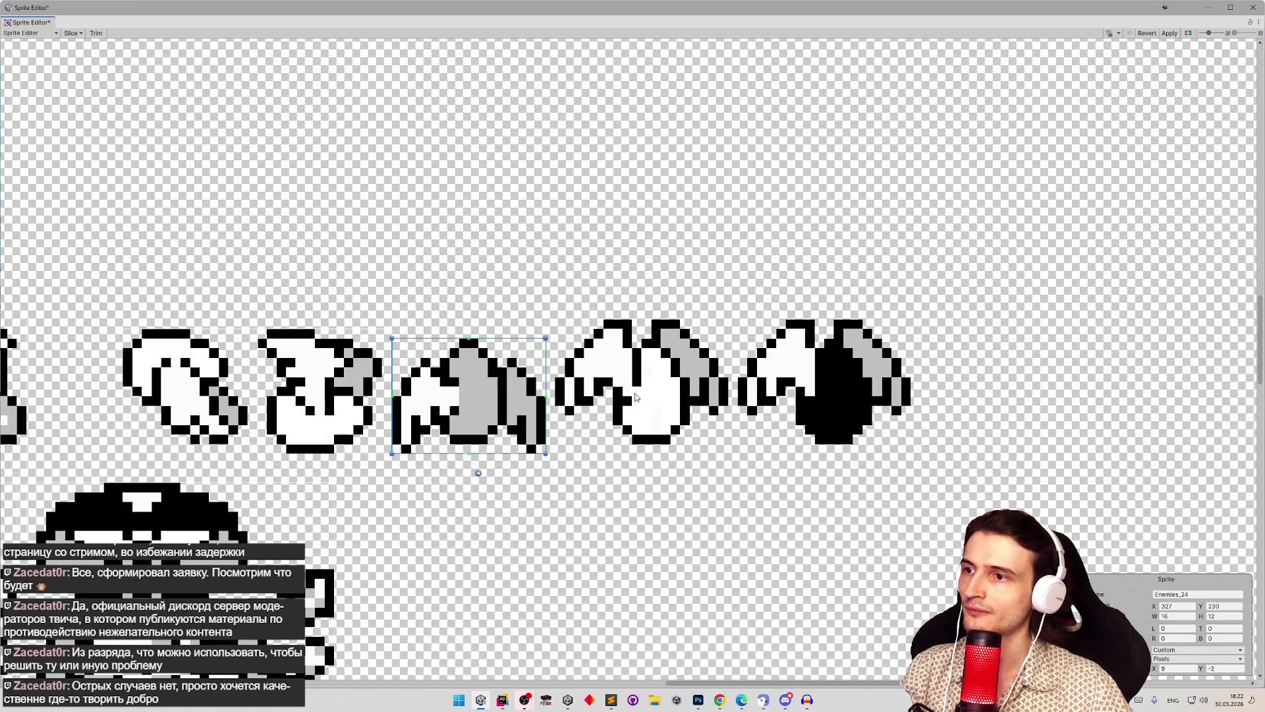
Step: Slice the fourth winged sprite Enemies_48 with a custom pivot, X set to 9
{"action": "left_click_drag", "start_coordinate": [652, 432], "coordinate": [729, 454]}
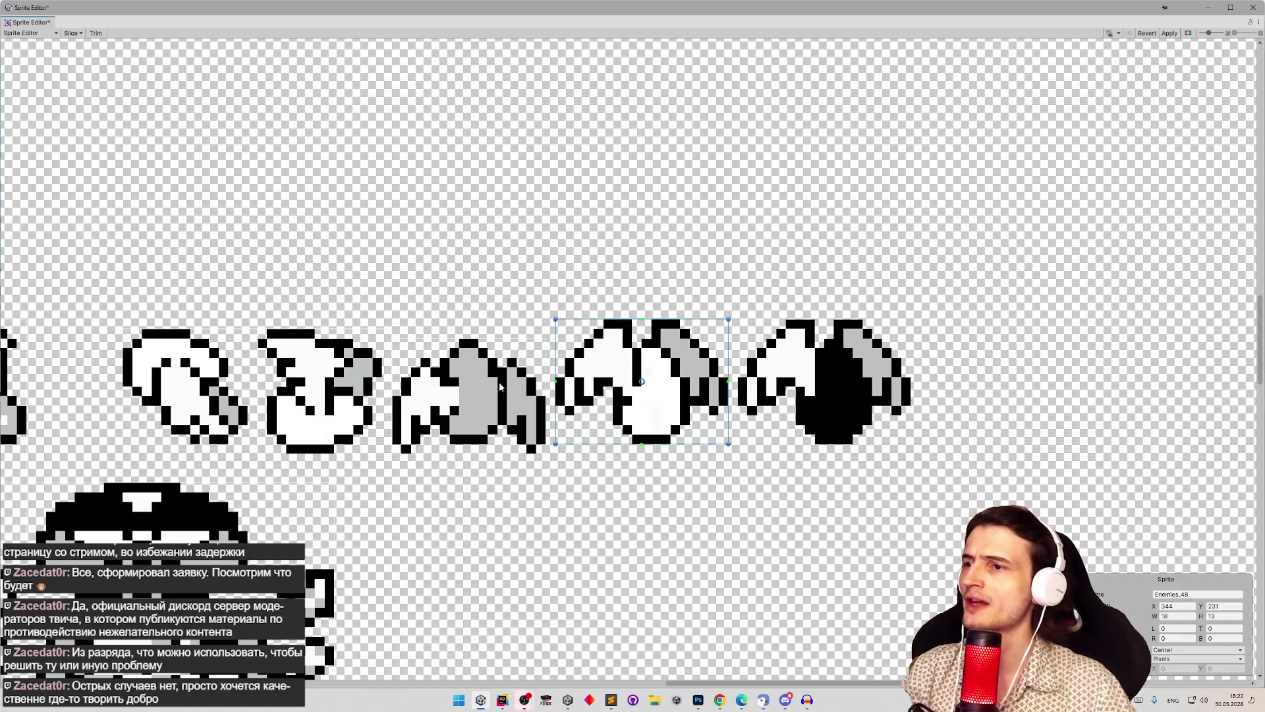
{"action": "left_click", "coordinate": [1175, 650]}
{"action": "left_click", "coordinate": [1174, 647]}
{"action": "left_click", "coordinate": [1174, 654]}
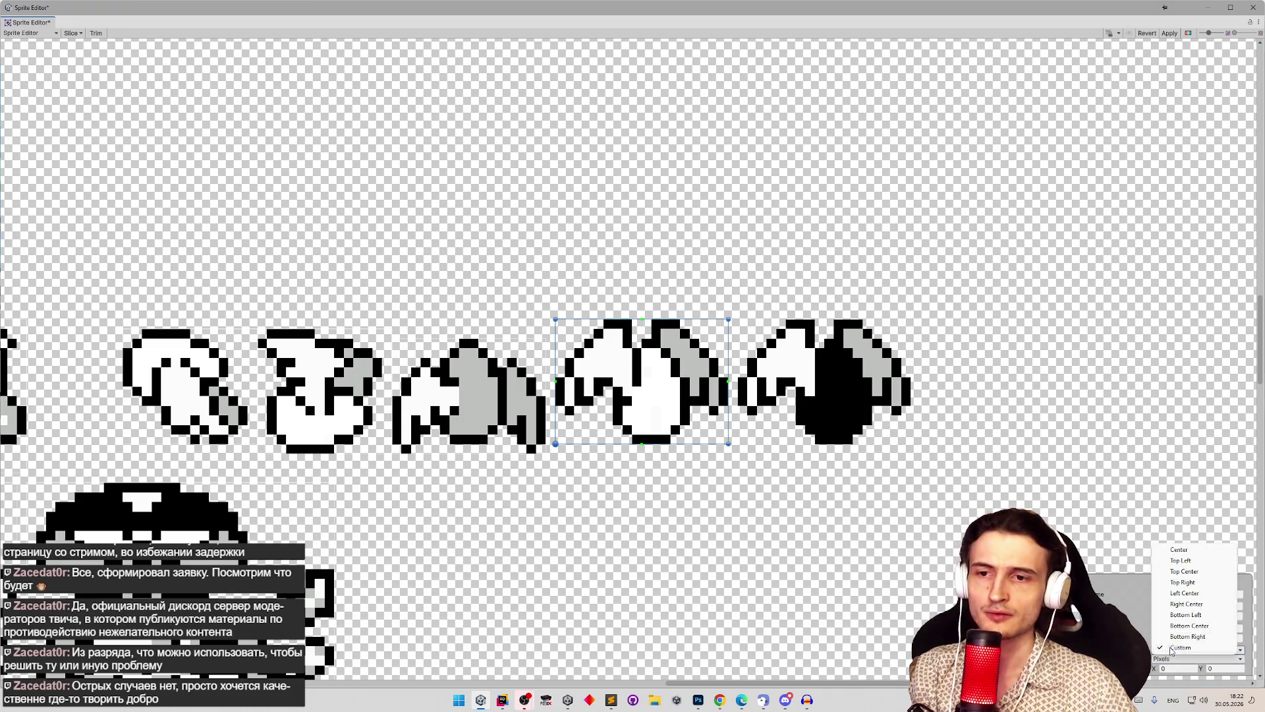
{"action": "left_click", "coordinate": [1183, 663]}
{"action": "left_click", "coordinate": [524, 384]}
{"action": "left_click", "coordinate": [625, 387]}
{"action": "left_click", "coordinate": [528, 438]}
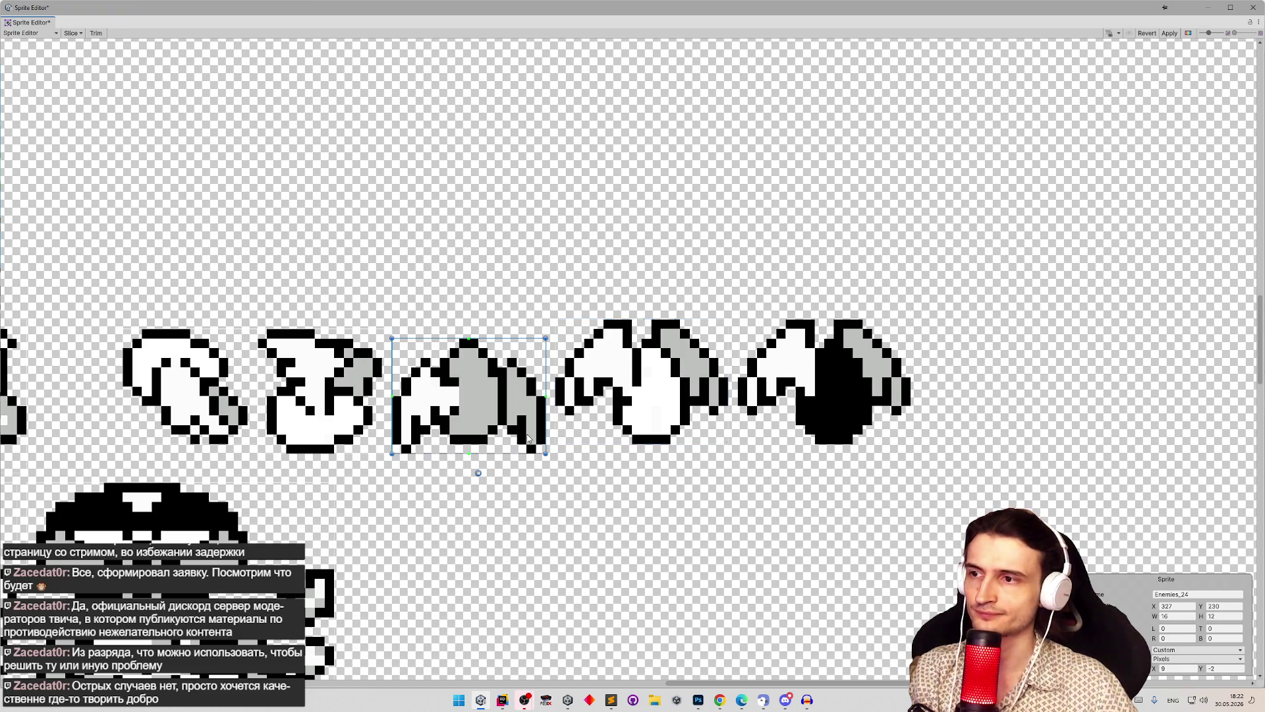
{"action": "left_click", "coordinate": [630, 414]}
{"action": "type", "text": "9"}
{"action": "left_click", "coordinate": [1227, 667]}
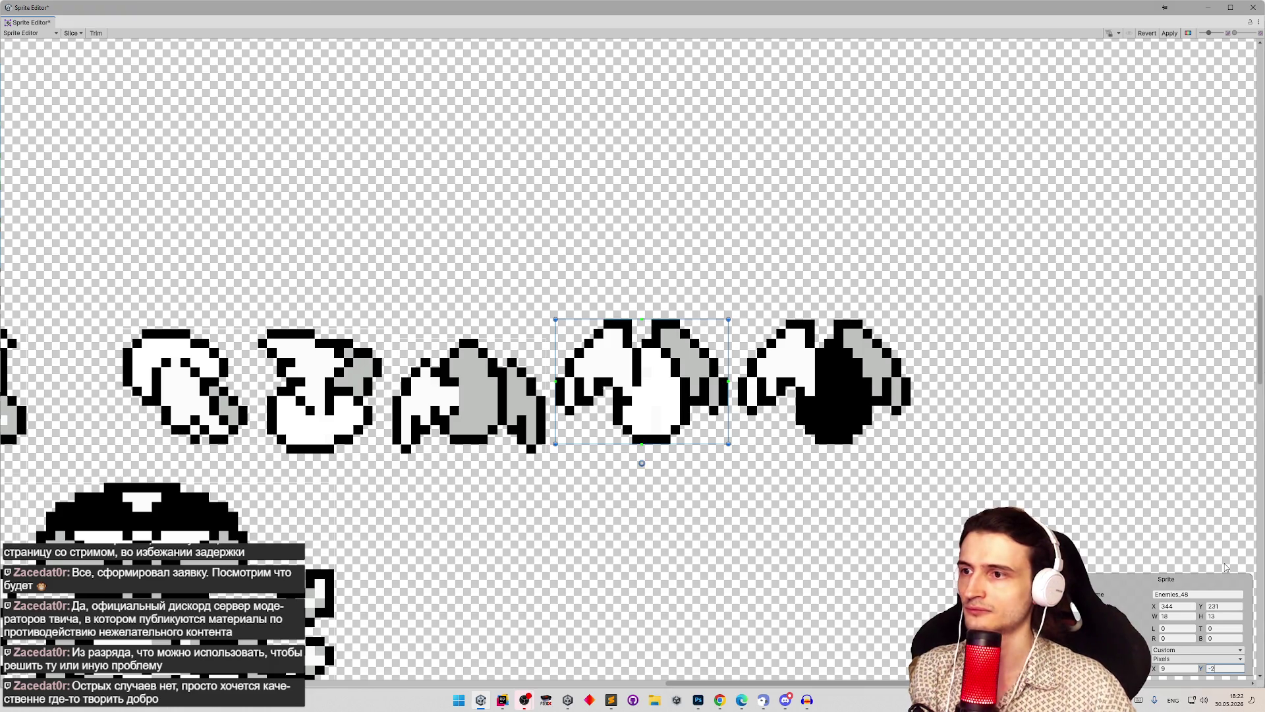
{"action": "left_click_drag", "start_coordinate": [644, 466], "coordinate": [662, 465]}
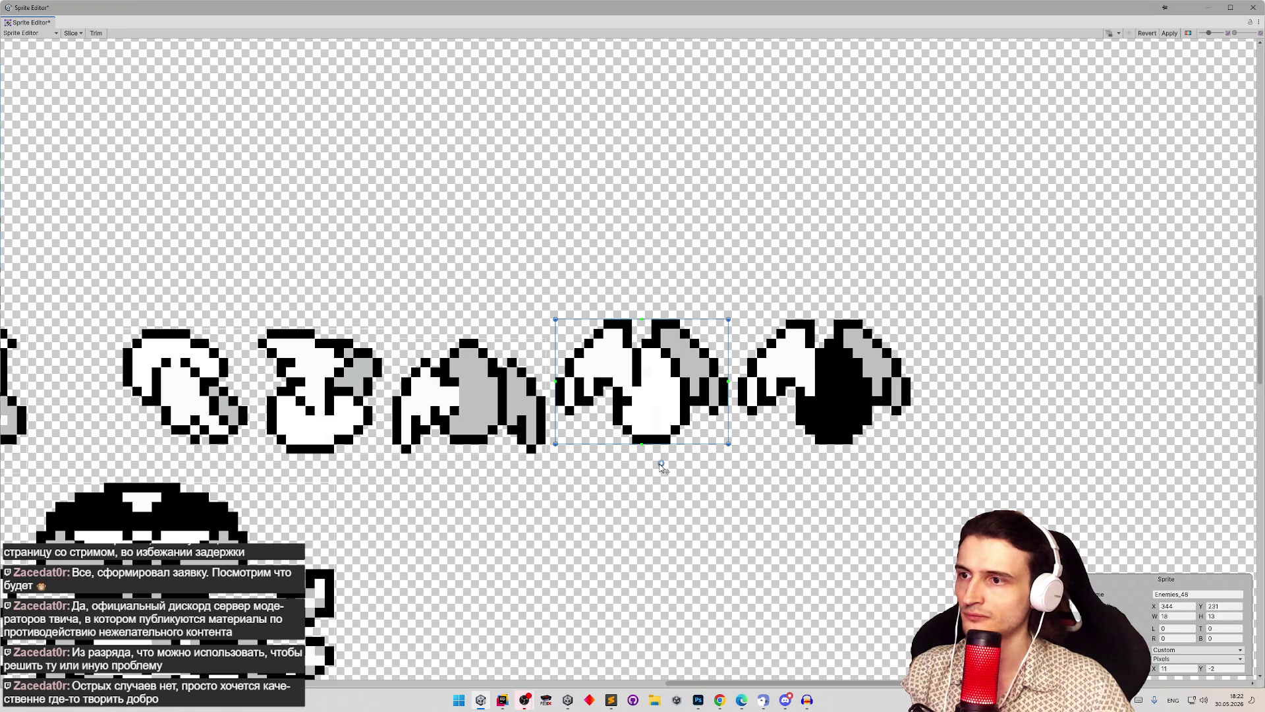
{"action": "left_click", "coordinate": [459, 399]}
{"action": "left_click", "coordinate": [630, 396]}
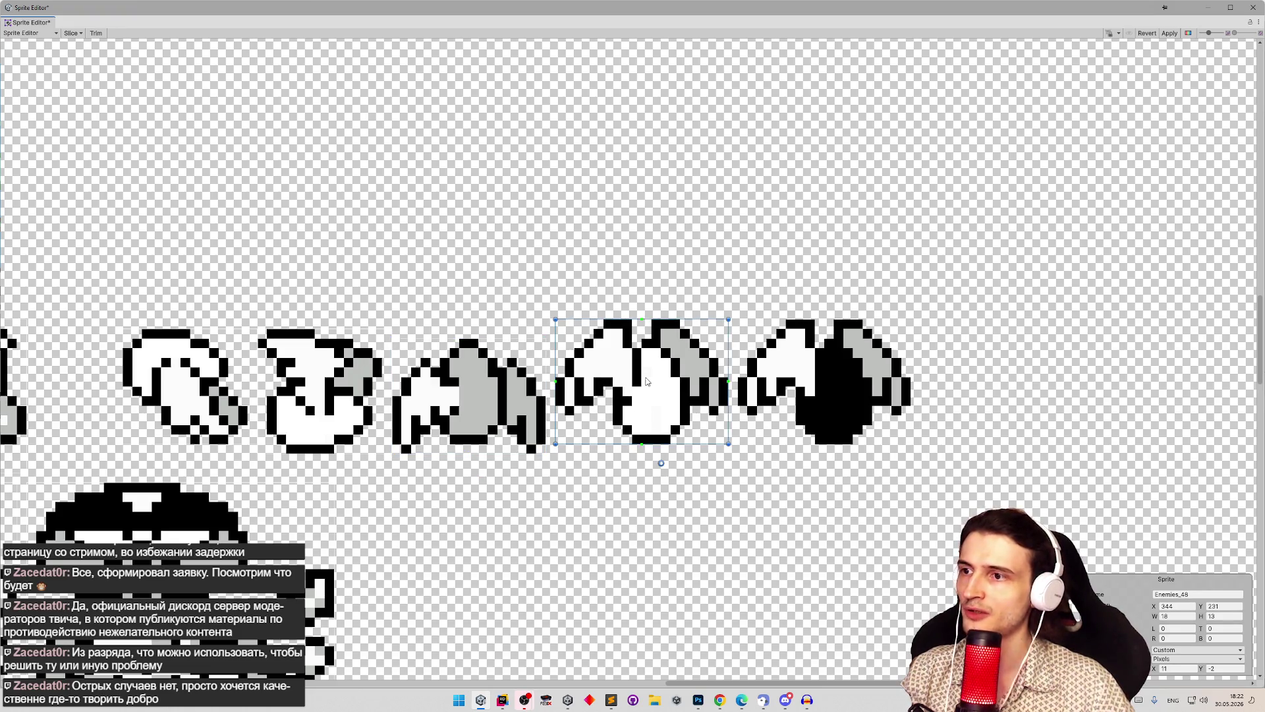
Step: Slice the rightmost winged sprite with a custom pivot at X 11, Y -2
{"action": "left_click", "coordinate": [828, 374]}
{"action": "mouse_move", "coordinate": [739, 321]}
{"action": "left_mouse_down"}
{"action": "mouse_move", "coordinate": [900, 456]}
{"action": "mouse_move", "coordinate": [911, 444]}
{"action": "left_mouse_up"}
{"action": "left_click", "coordinate": [1219, 655]}
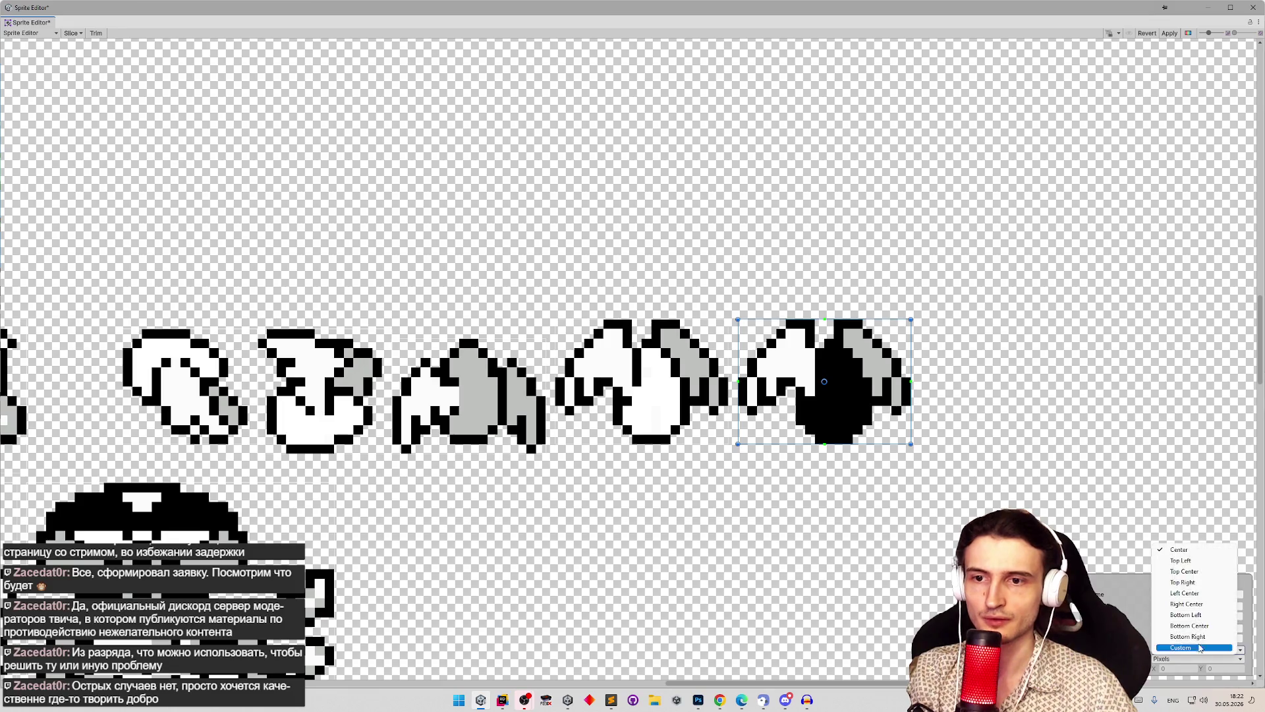
{"action": "left_click", "coordinate": [1176, 648]}
{"action": "left_click", "coordinate": [1172, 666]}
{"action": "type", "text": "9"}
{"action": "key", "text": "Tab"}
{"action": "type", "text": "-2"}
{"action": "left_click", "coordinate": [1176, 667]}
{"action": "type", "text": "11"}
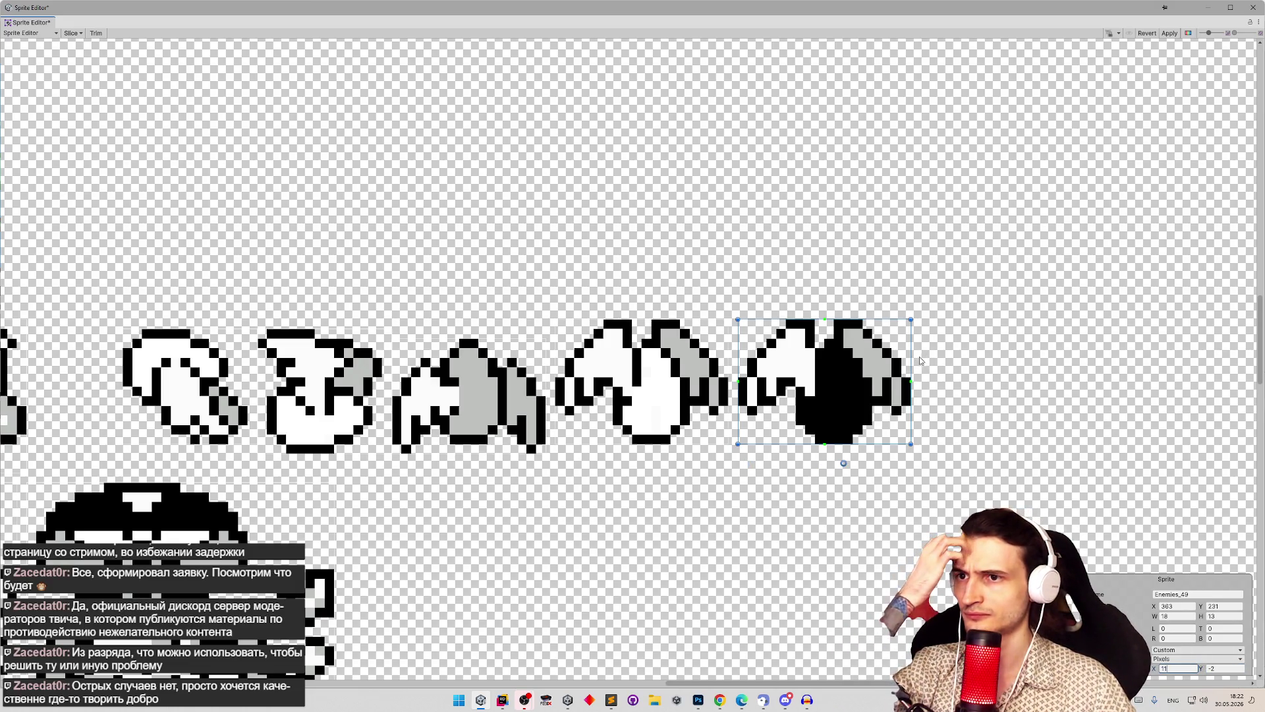
Step: Extend the rightmost frame one pixel upward and re-enter its pivot Y as -2
{"action": "left_click_drag", "start_coordinate": [910, 361], "coordinate": [920, 361]}
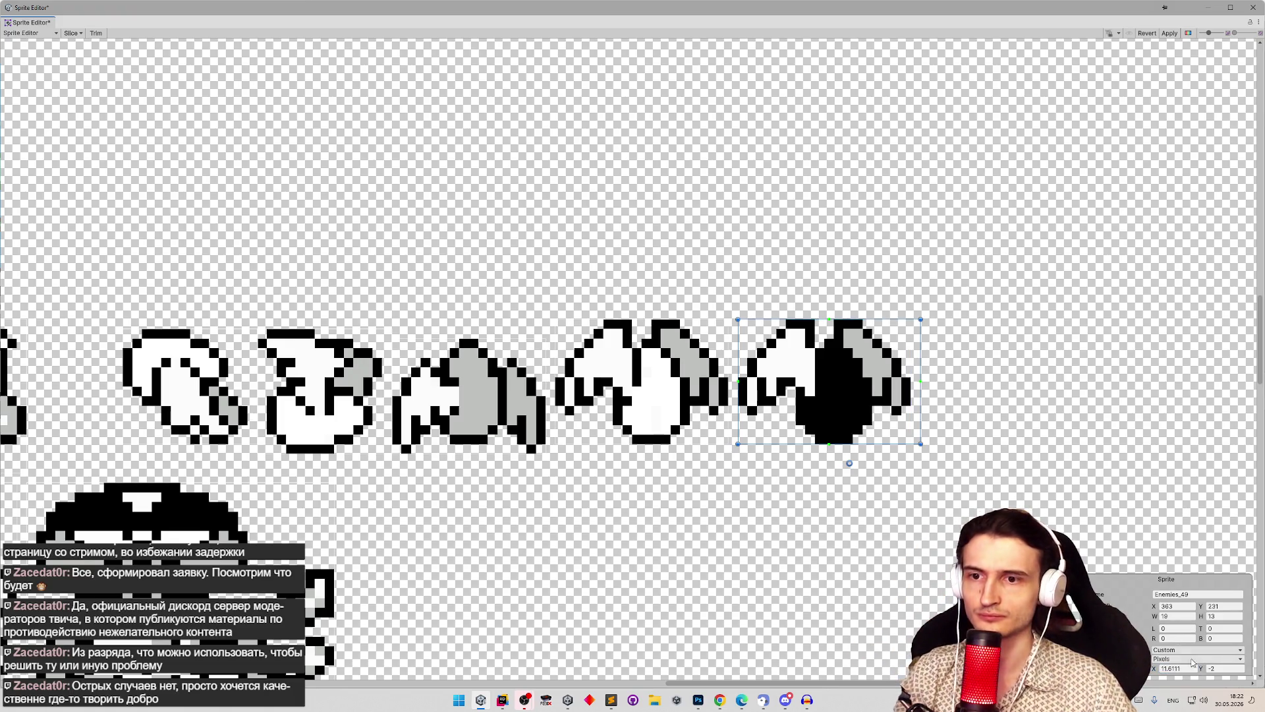
{"action": "left_click_drag", "start_coordinate": [920, 368], "coordinate": [910, 368]}
{"action": "left_click_drag", "start_coordinate": [838, 321], "coordinate": [837, 309]}
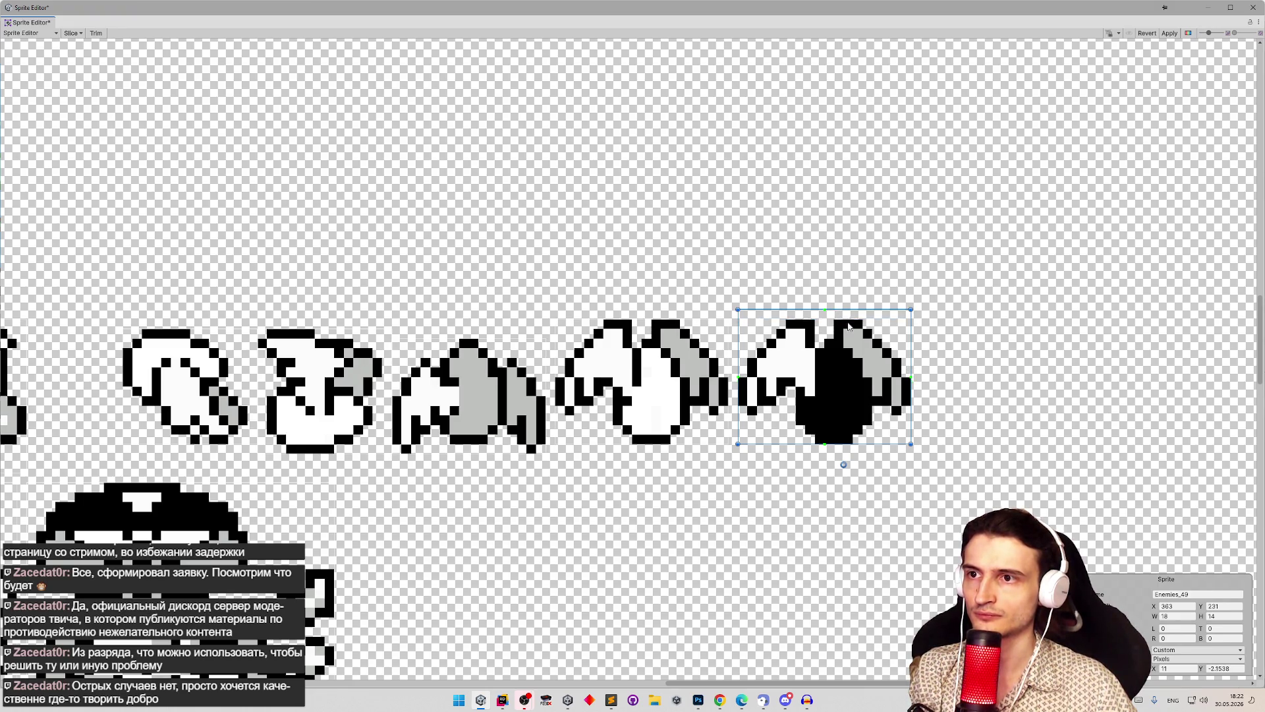
{"action": "left_click", "coordinate": [1224, 668]}
{"action": "type", "text": "-2"}
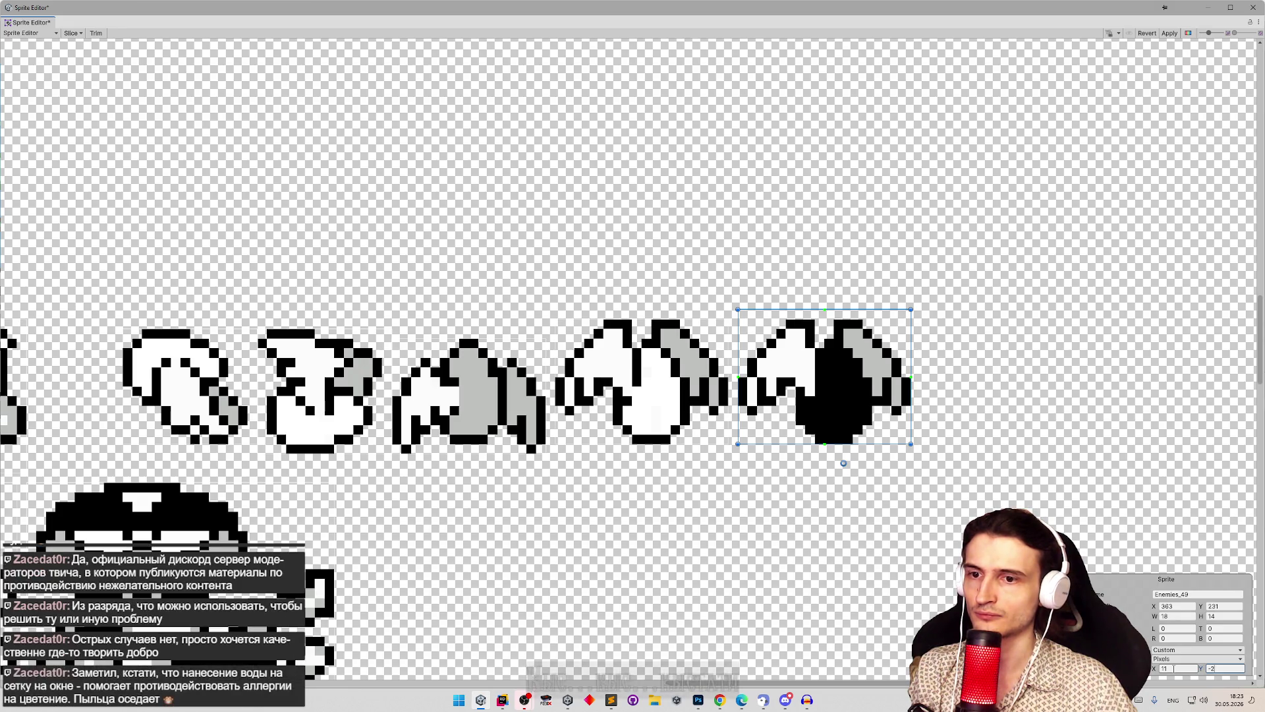
{"action": "left_click", "coordinate": [843, 464]}
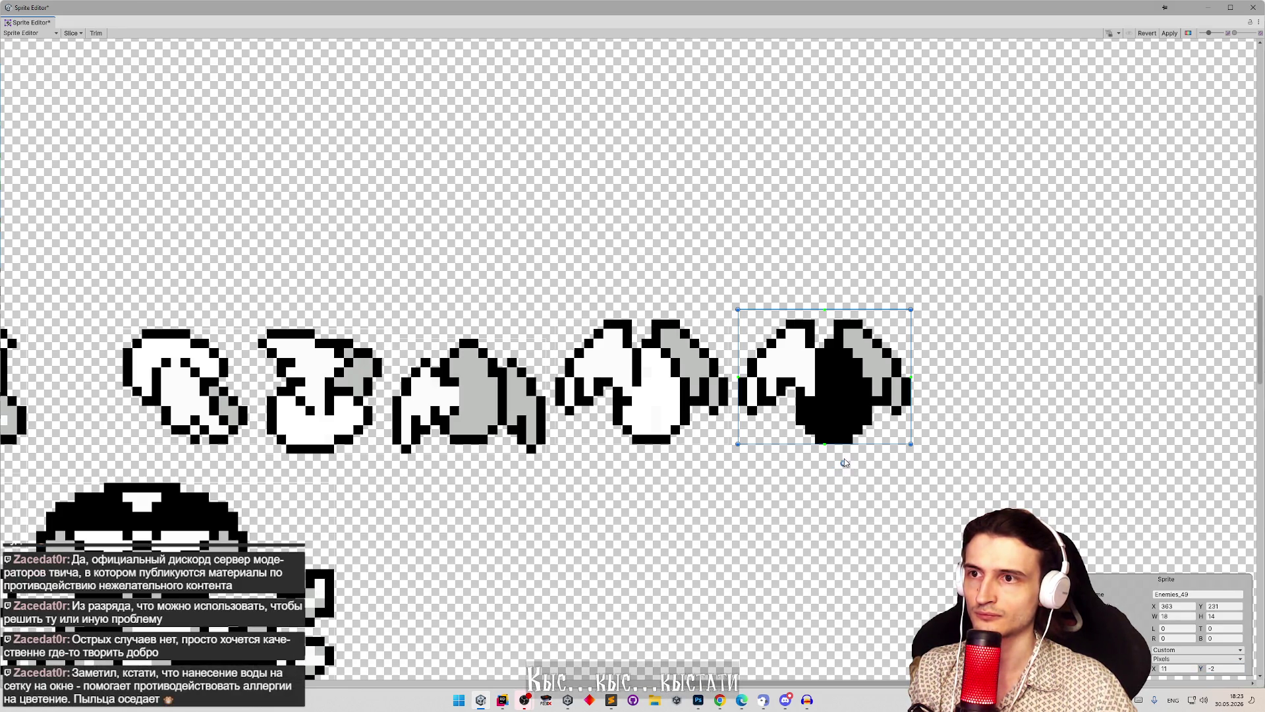
Step: Widen the fourth winged frame by one pixel and set its pivot X to 11
{"action": "left_click", "coordinate": [666, 365]}
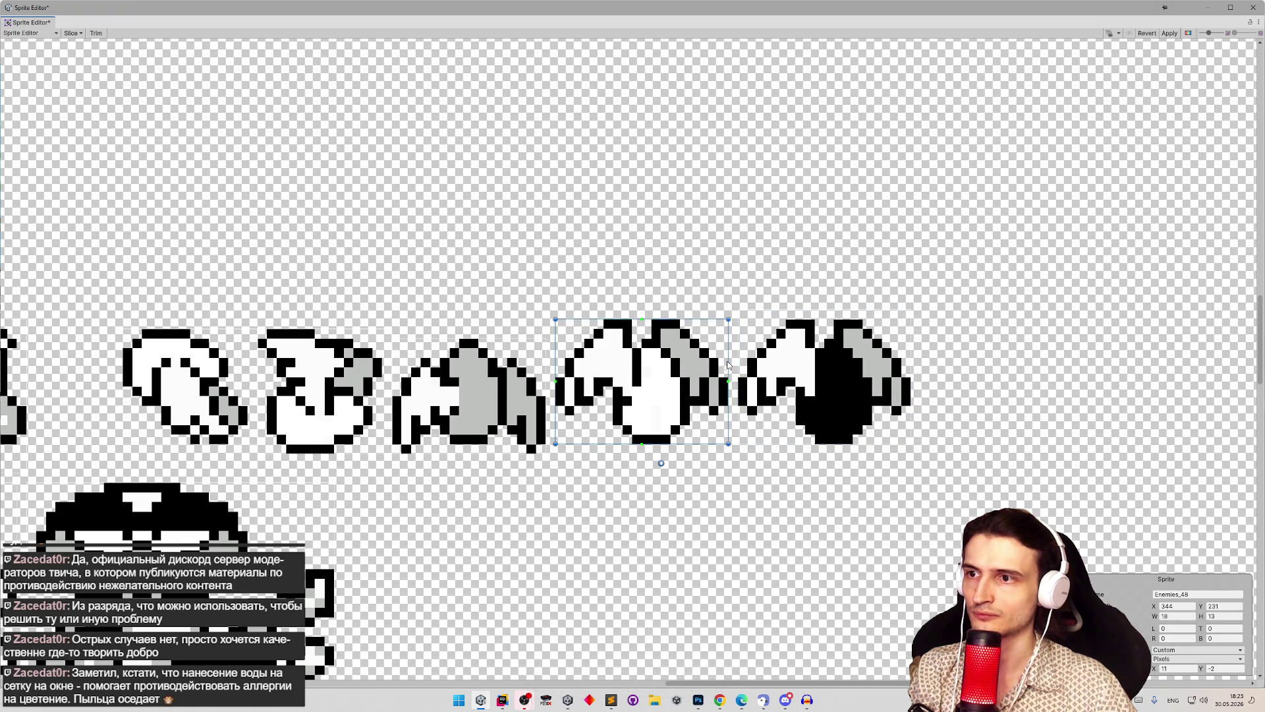
{"action": "left_click_drag", "start_coordinate": [728, 361], "coordinate": [738, 361]}
{"action": "left_click", "coordinate": [1177, 668]}
{"action": "type", "text": "11"}
Step: Step through the winged frames comparing their slice and pivot settings
{"action": "left_click", "coordinate": [844, 408]}
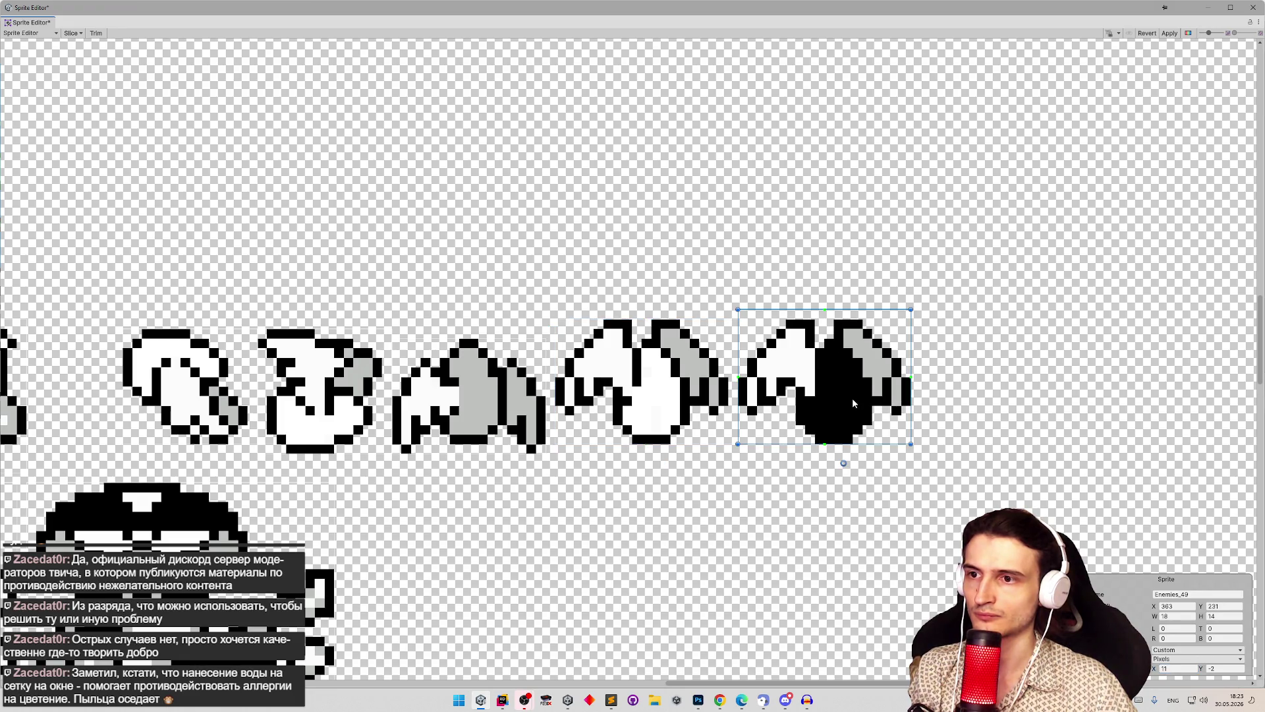
{"action": "left_click", "coordinate": [645, 389]}
{"action": "left_click", "coordinate": [468, 396]}
{"action": "left_click", "coordinate": [290, 389]}
{"action": "left_click", "coordinate": [199, 373]}
{"action": "left_click", "coordinate": [488, 392]}
{"action": "left_click", "coordinate": [290, 389]}
{"action": "left_click", "coordinate": [477, 400]}
{"action": "left_click", "coordinate": [633, 391]}
{"action": "left_click", "coordinate": [426, 409]}
{"action": "left_click", "coordinate": [630, 394]}
{"action": "left_click", "coordinate": [413, 414]}
{"action": "left_click", "coordinate": [653, 412]}
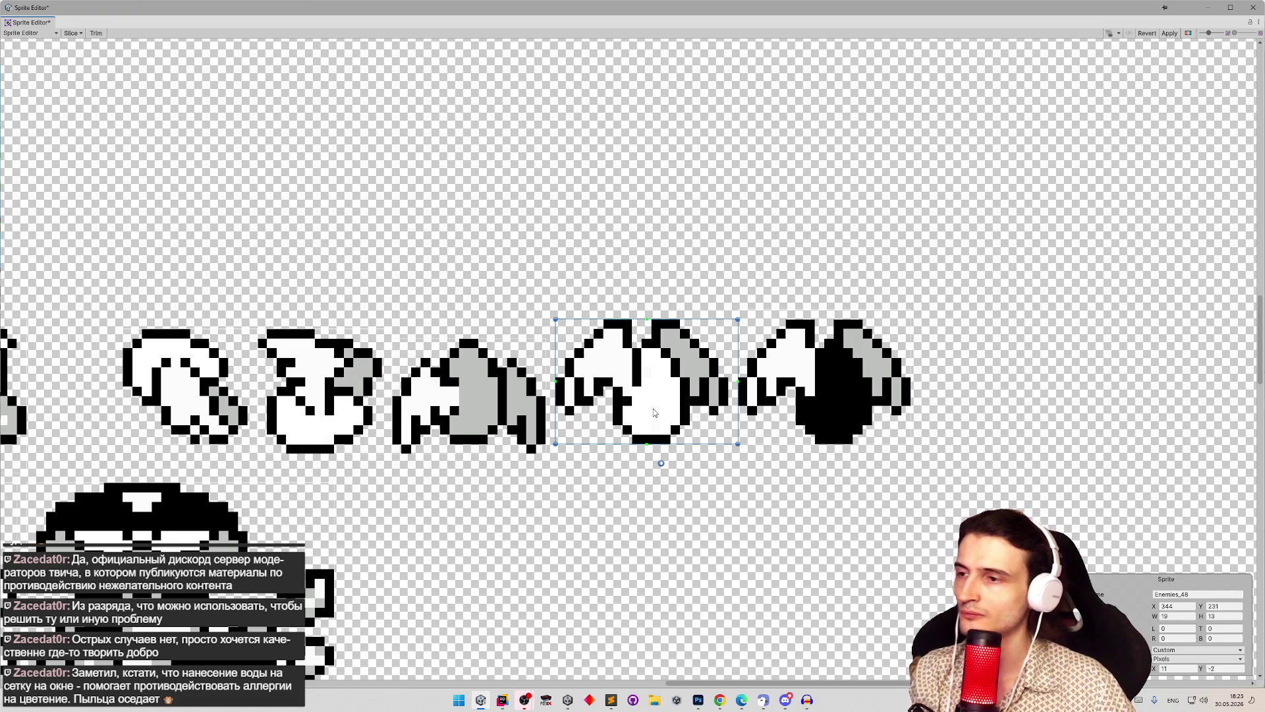
{"action": "left_click", "coordinate": [496, 412]}
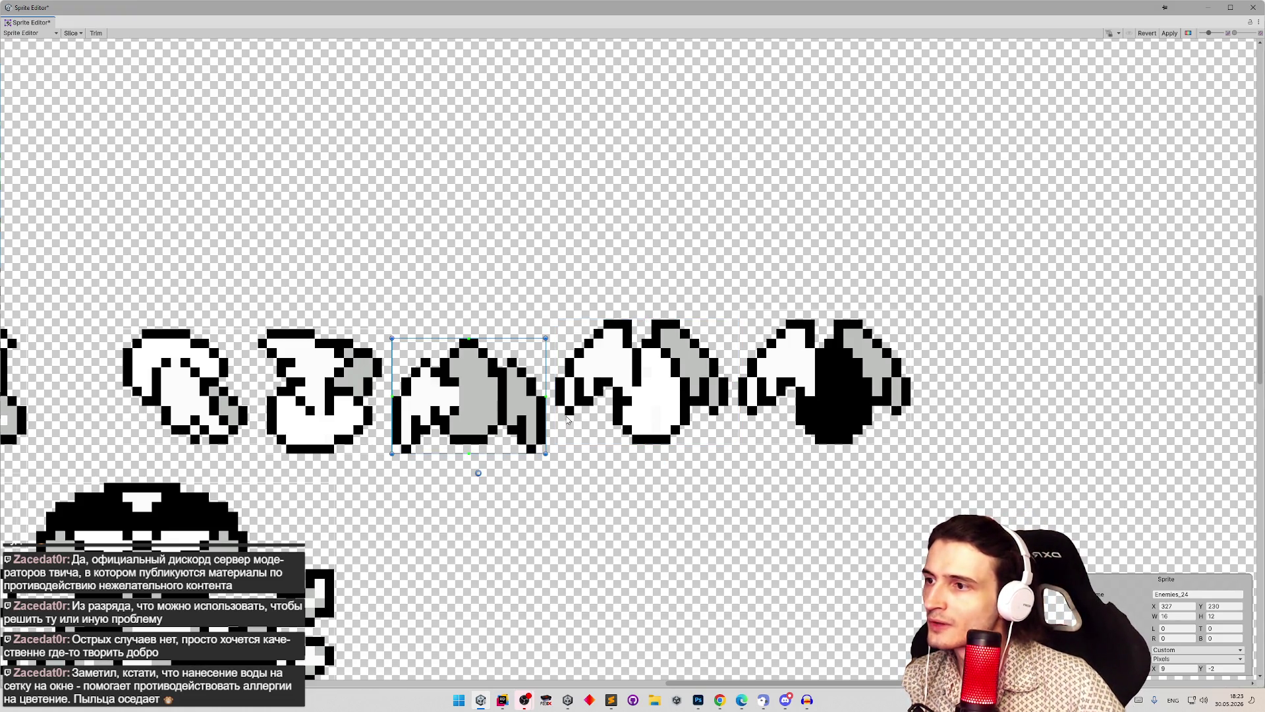
{"action": "left_click", "coordinate": [332, 410]}
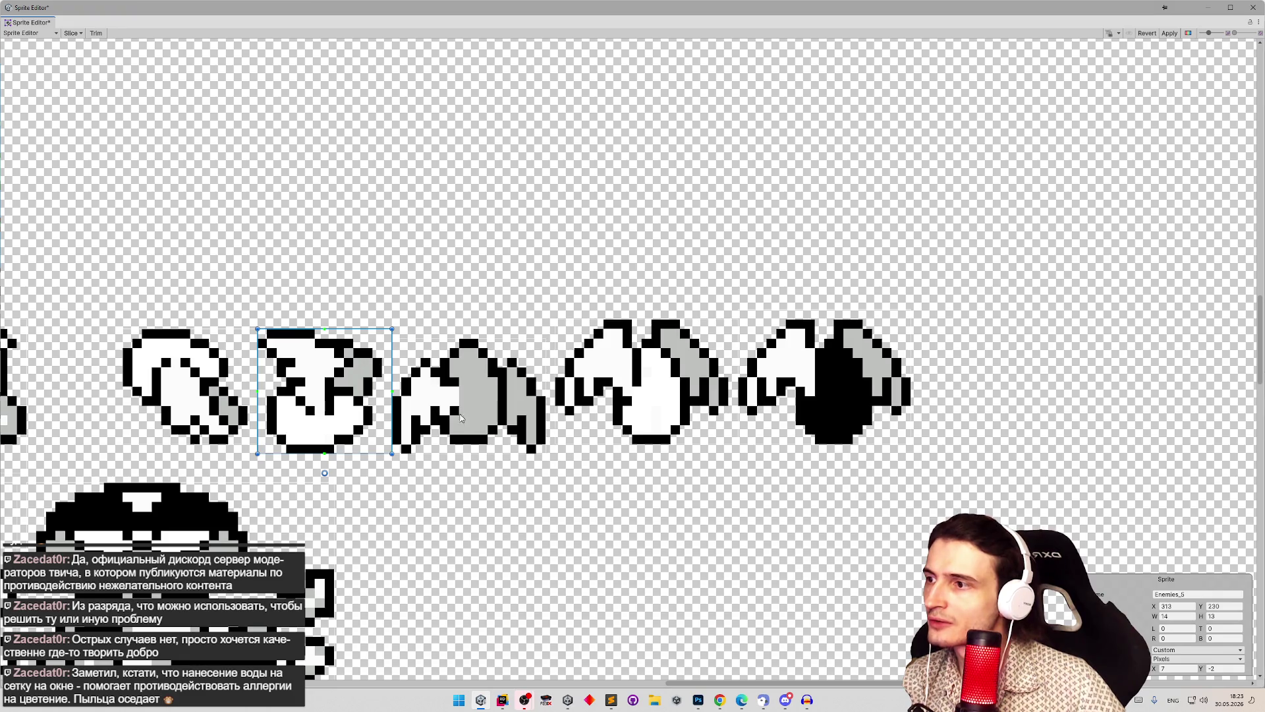
{"action": "left_click", "coordinate": [474, 417]}
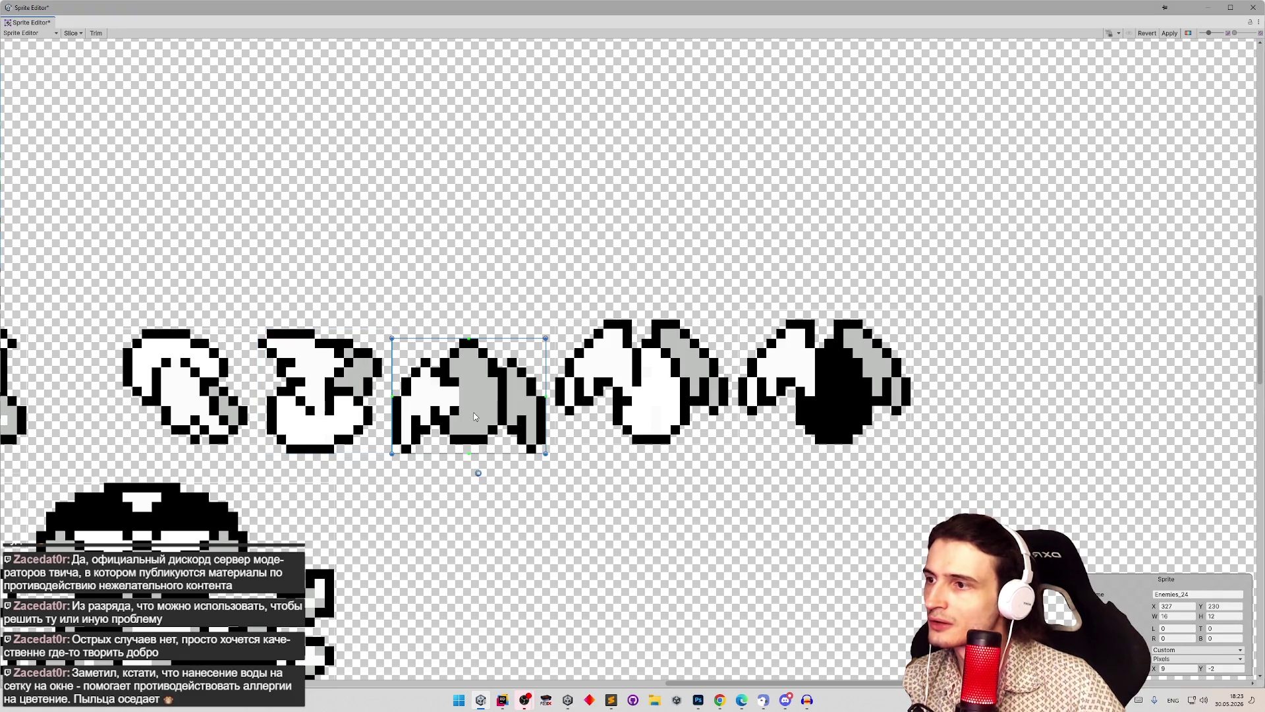
Step: Settle Enemies_24's pivot Y at -1 after trying -3, then review Enemies_48 and Enemies_49
{"action": "left_click", "coordinate": [1226, 668]}
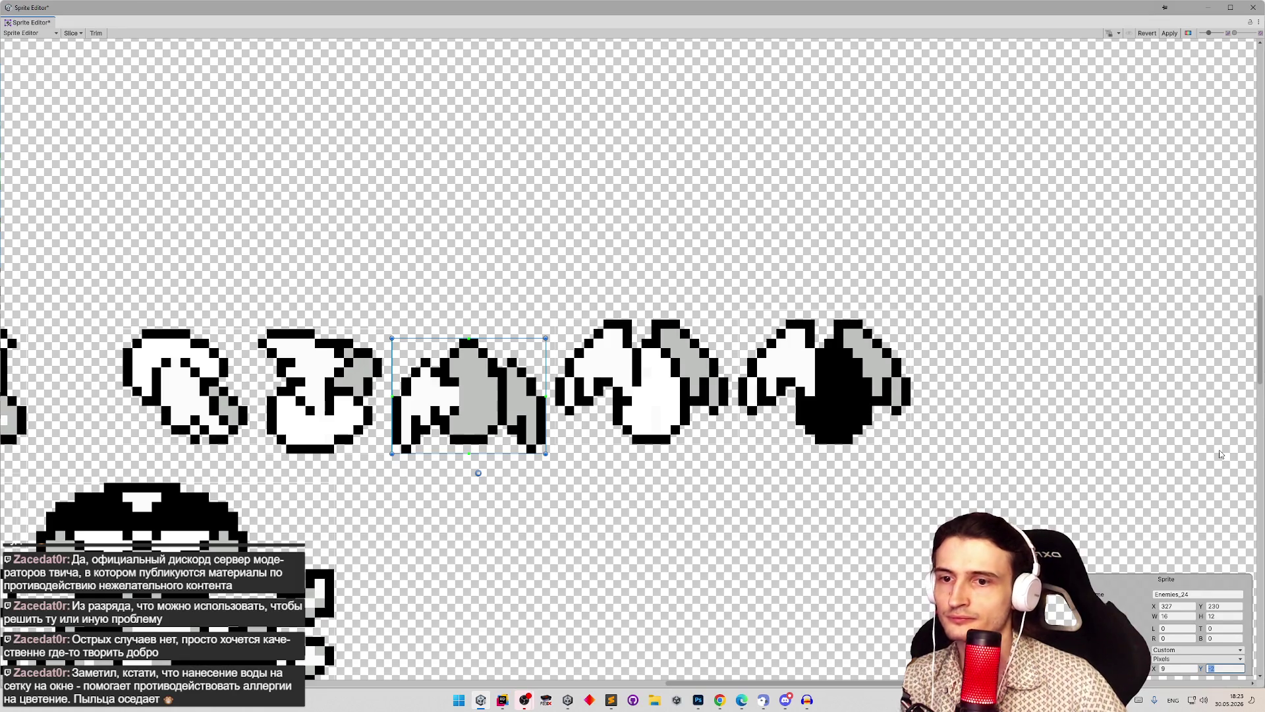
{"action": "type", "text": "-1"}
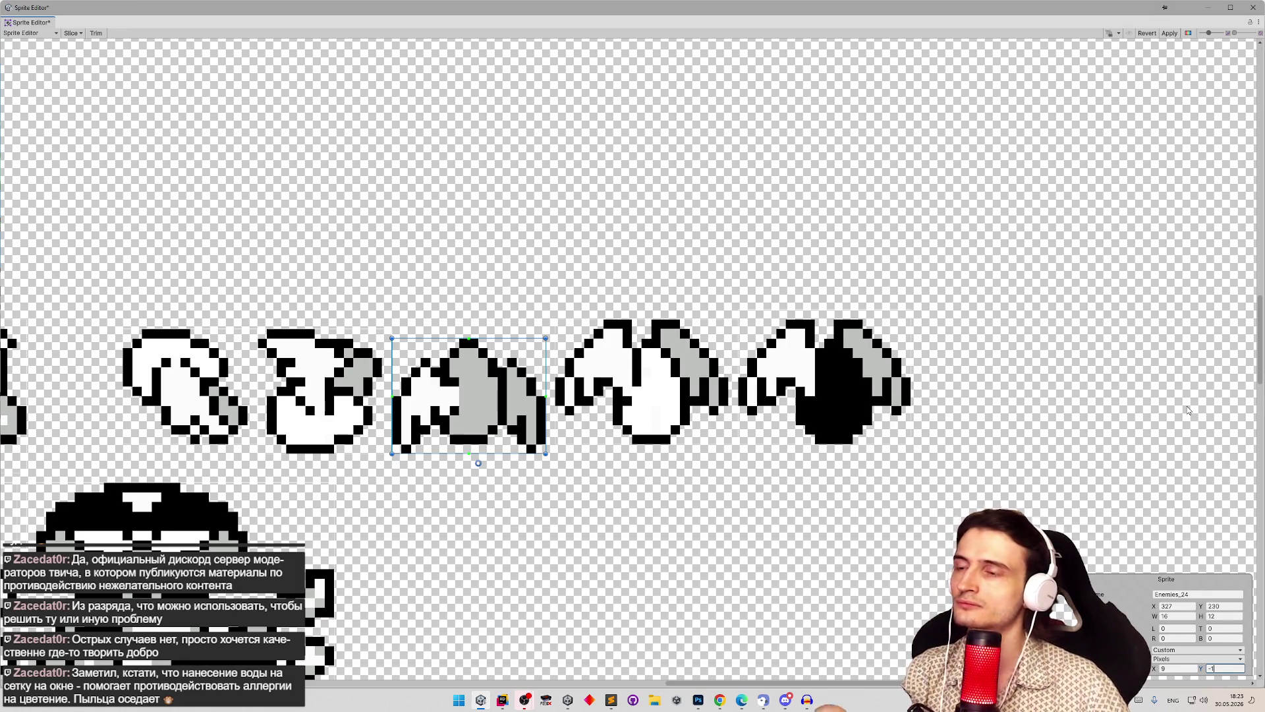
{"action": "left_click", "coordinate": [670, 381]}
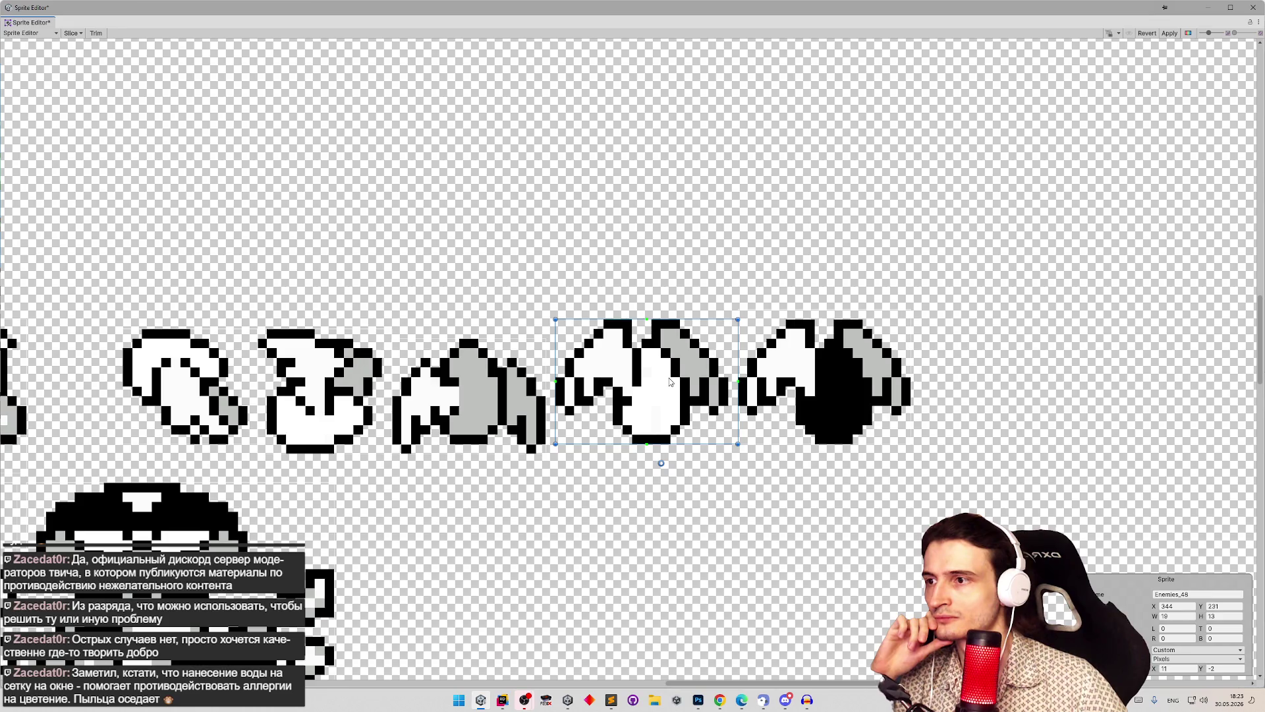
{"action": "left_click", "coordinate": [470, 402]}
{"action": "left_click", "coordinate": [1213, 669]}
{"action": "type", "text": "-3"}
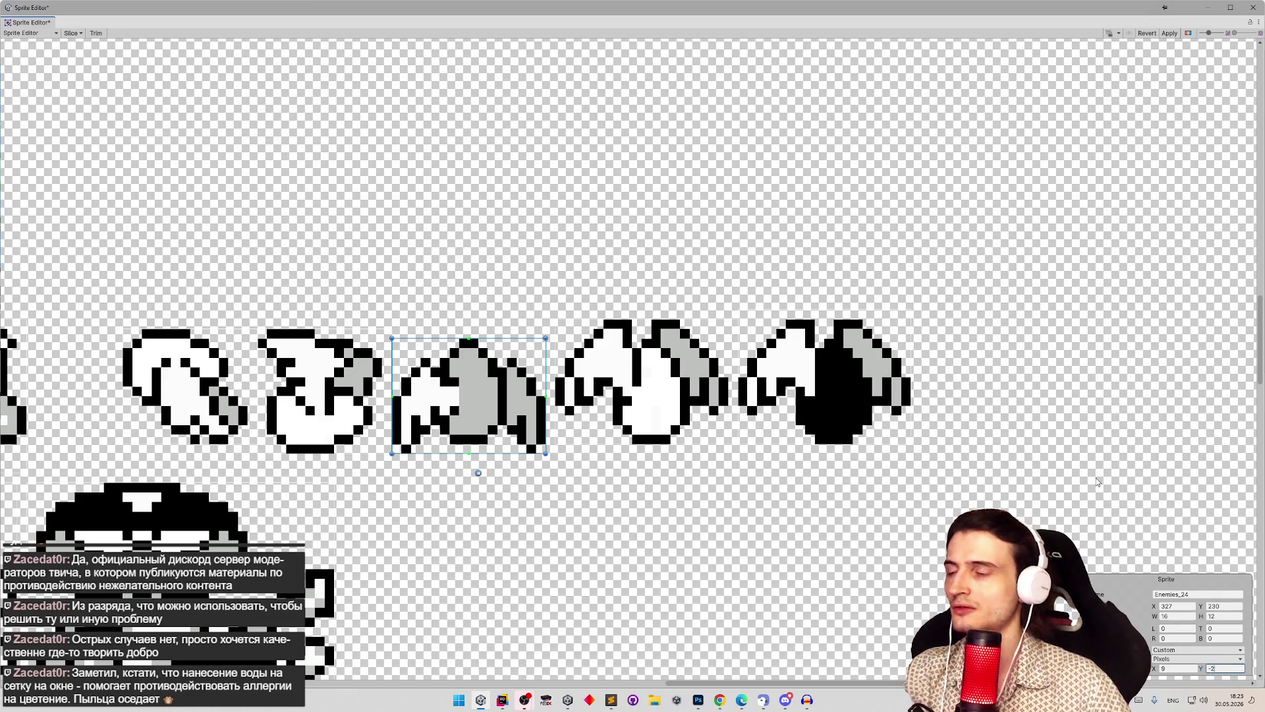
{"action": "left_click", "coordinate": [628, 353]}
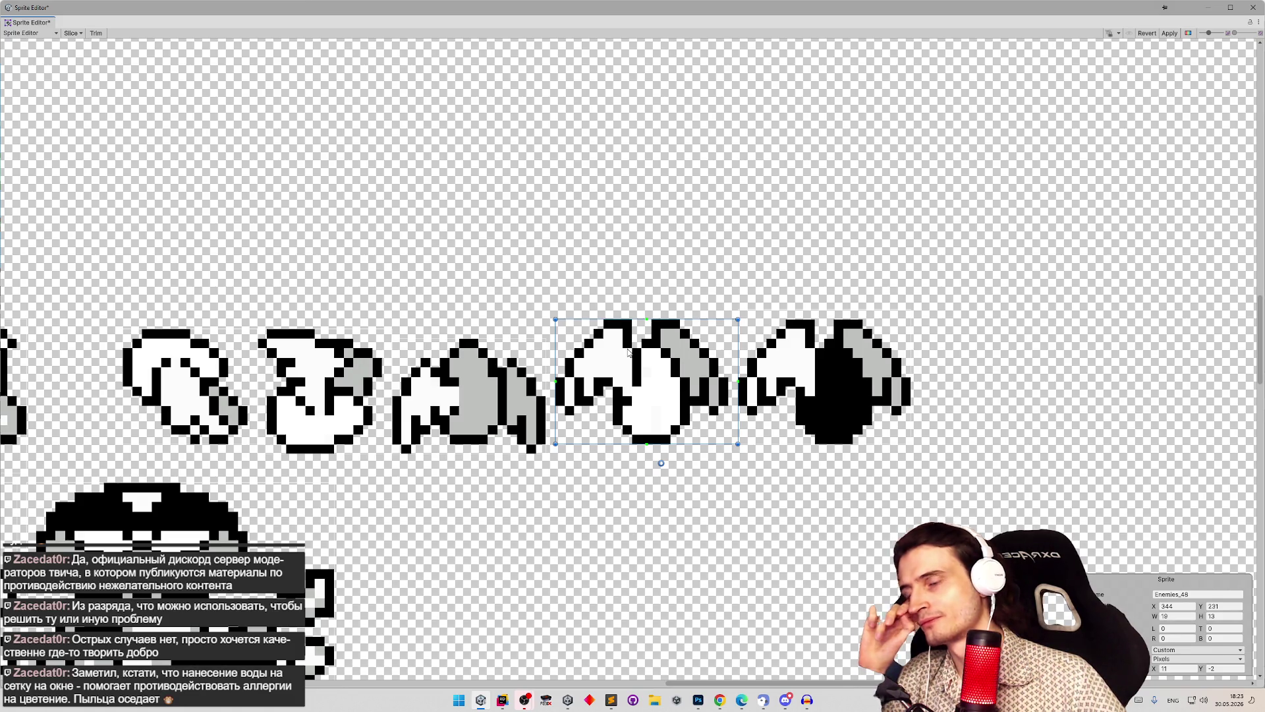
{"action": "key", "text": "ctrl+z"}
{"action": "left_click", "coordinate": [1224, 668]}
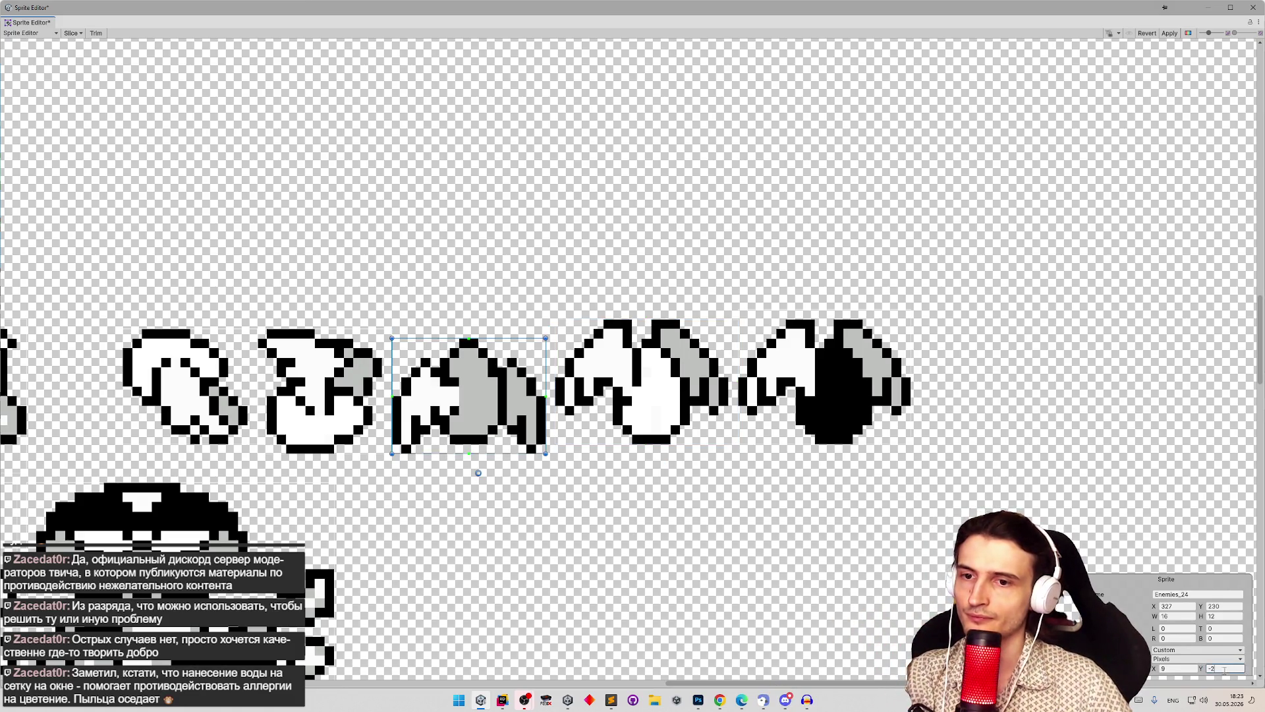
{"action": "type", "text": "-1"}
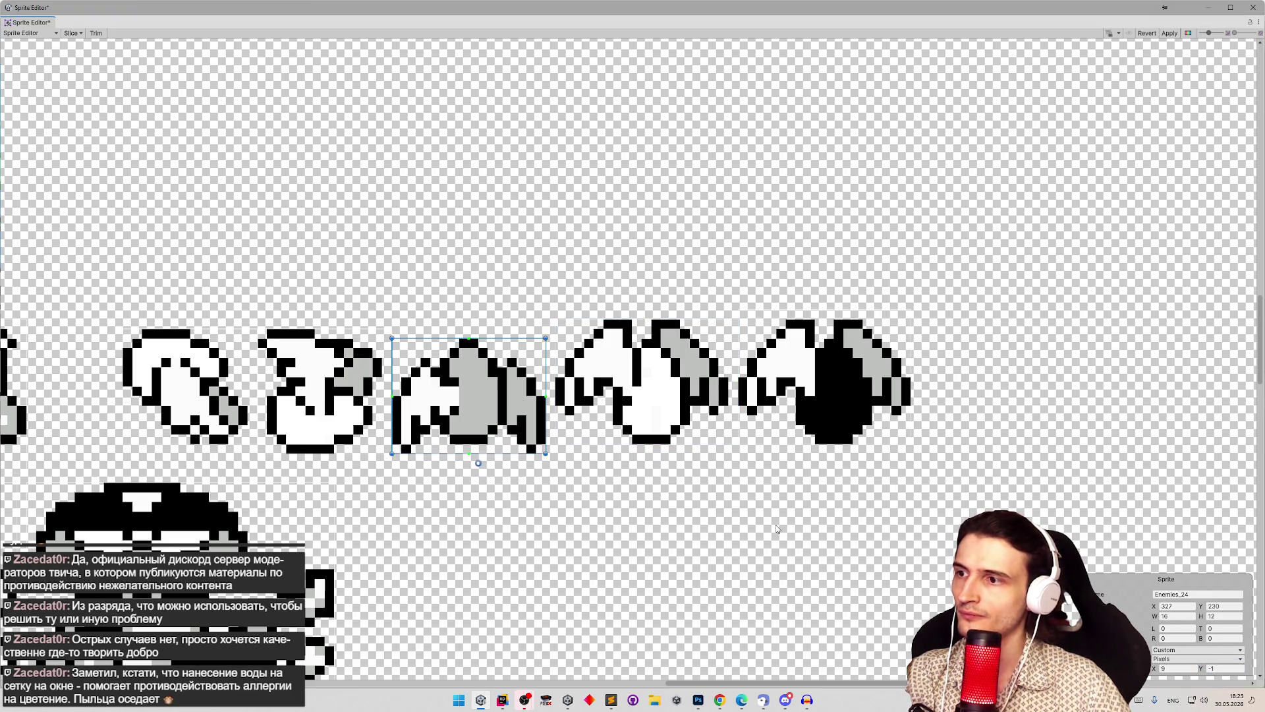
{"action": "left_click", "coordinate": [1203, 670]}
{"action": "left_click", "coordinate": [661, 414]}
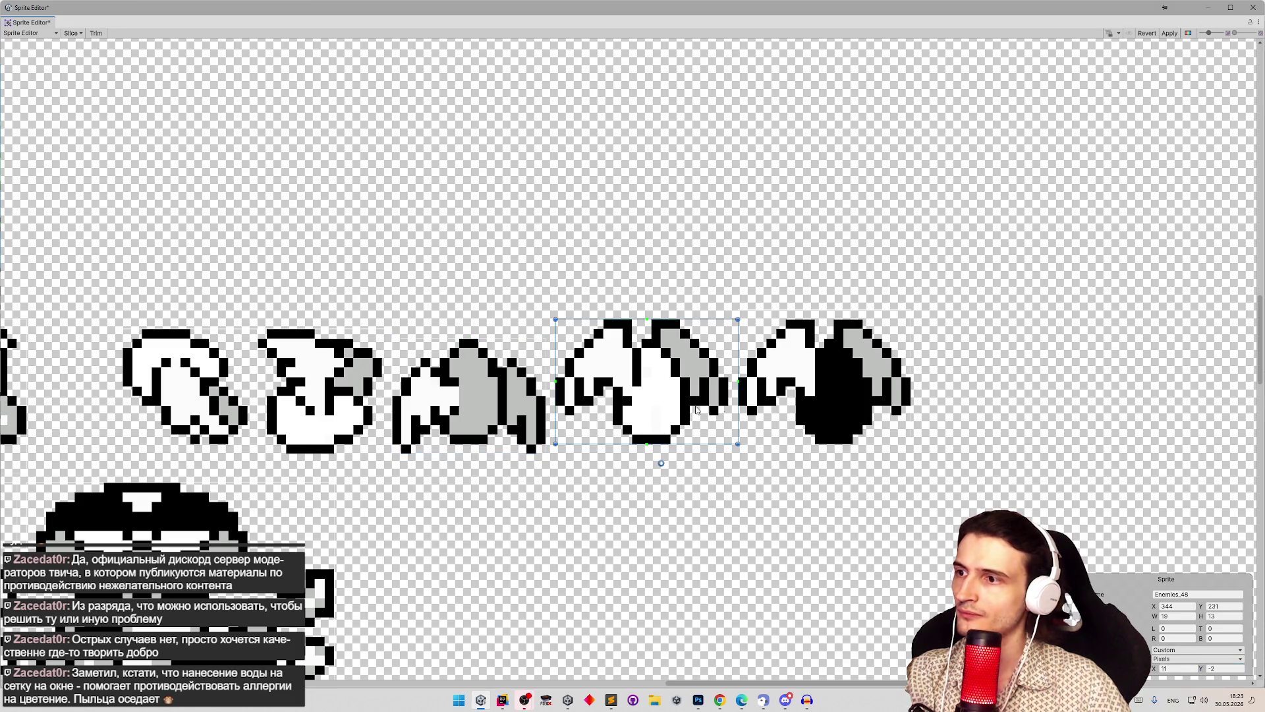
{"action": "left_click", "coordinate": [832, 401]}
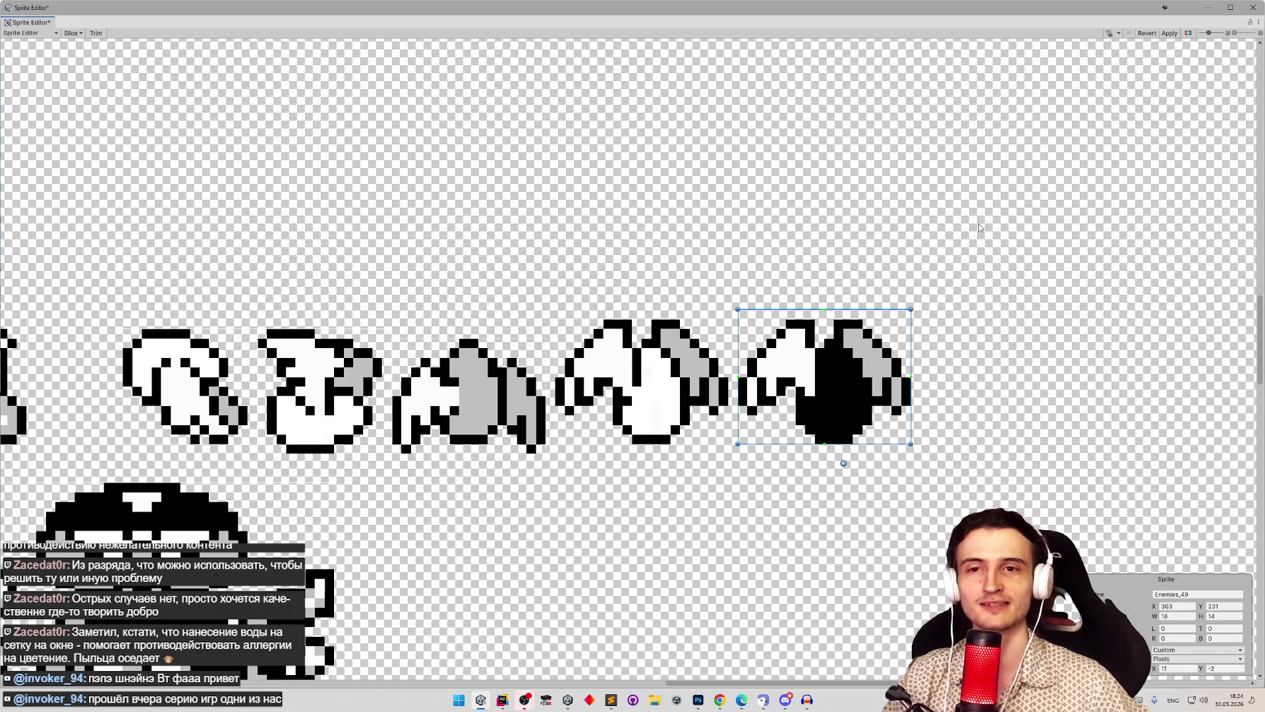
Step: Apply the Enemies sheet slicing and close the Sprite Editor window
{"action": "left_click", "coordinate": [1170, 33]}
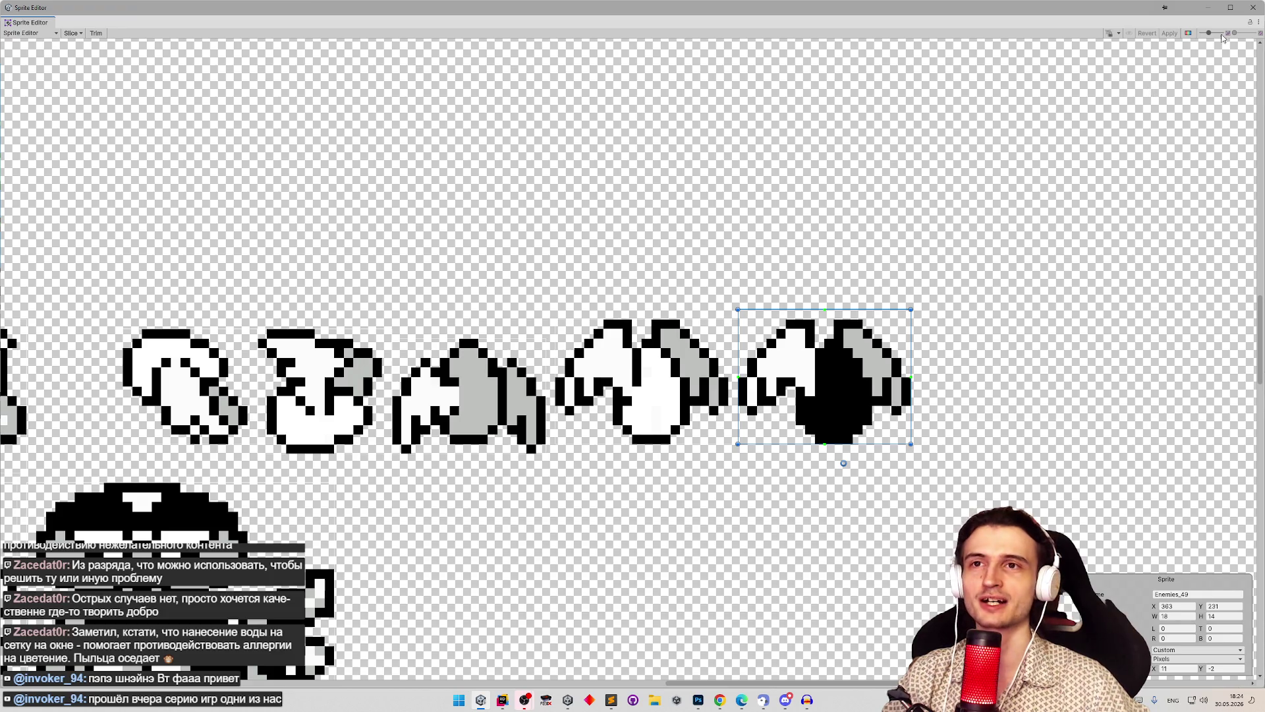
{"action": "left_click", "coordinate": [1253, 8]}
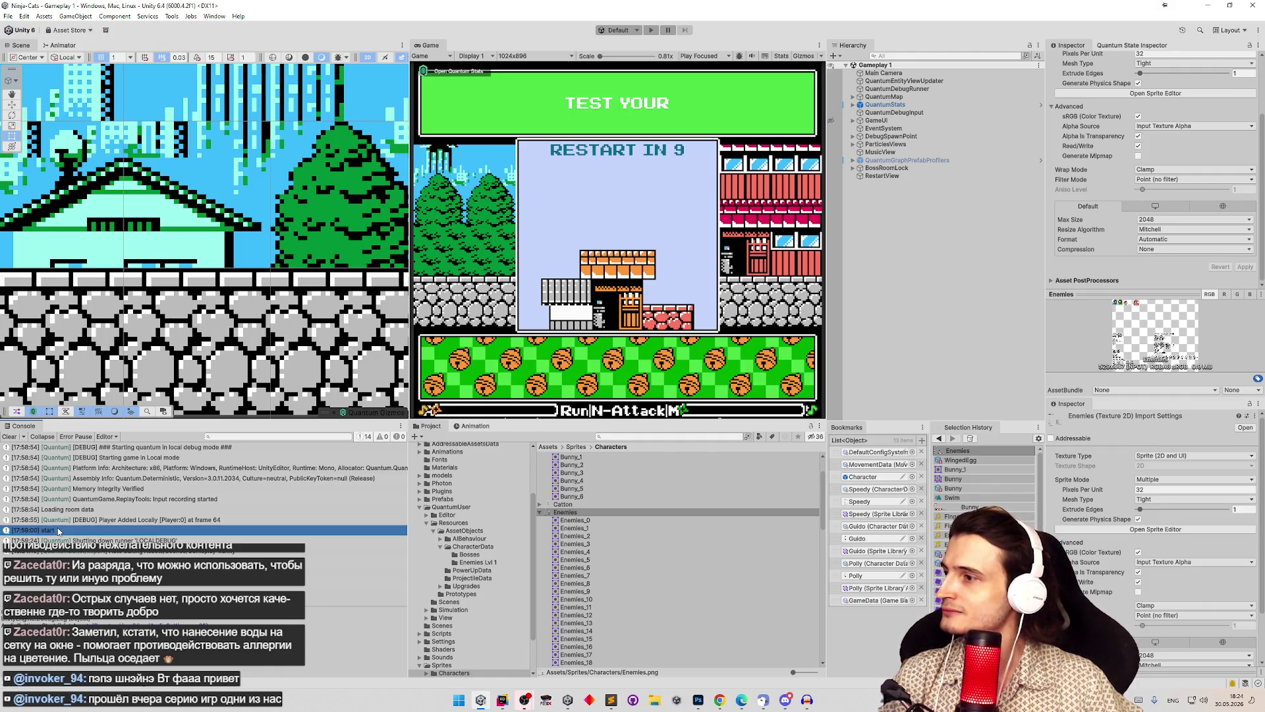
Step: Delete the Debug.Log("start") line in AudioSettings.cs and switch back to Unity
{"action": "key", "text": "alt+Tab"}
{"action": "left_click", "coordinate": [362, 258]}
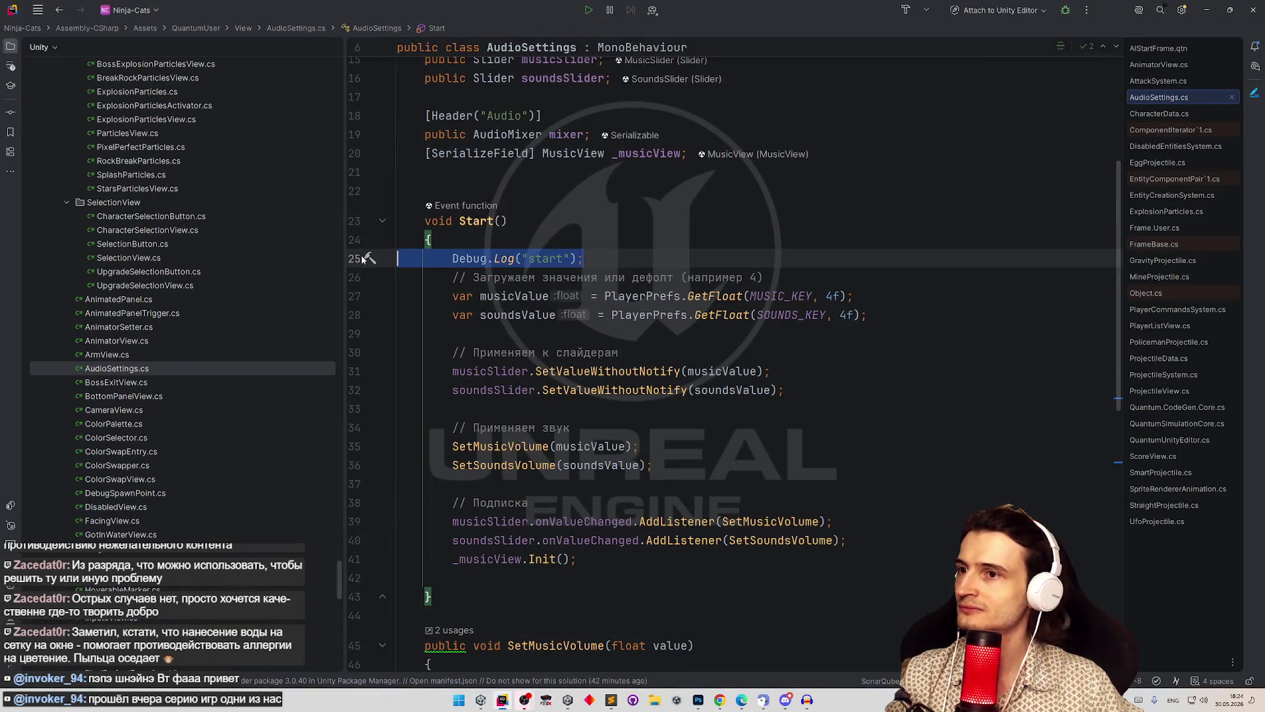
{"action": "key", "text": "BackSpace"}
{"action": "key", "text": "BackSpace"}
{"action": "left_click", "coordinate": [718, 221]}
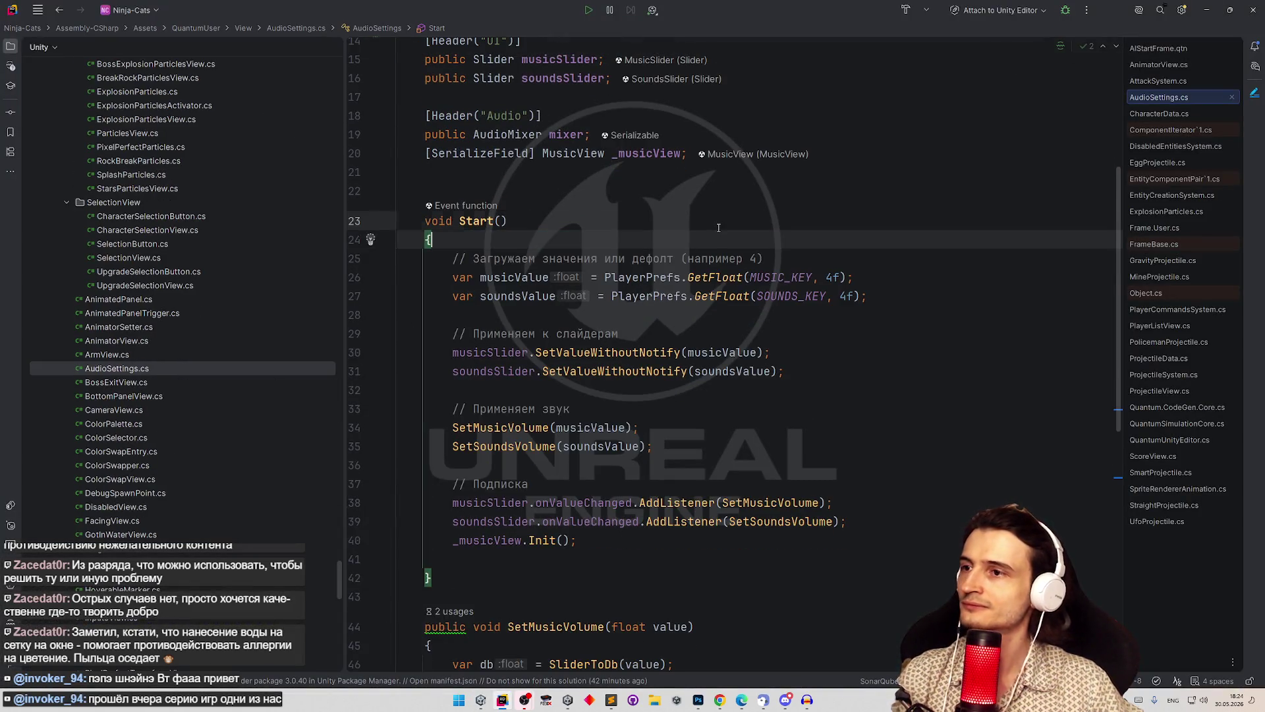
{"action": "left_click", "coordinate": [1206, 9]}
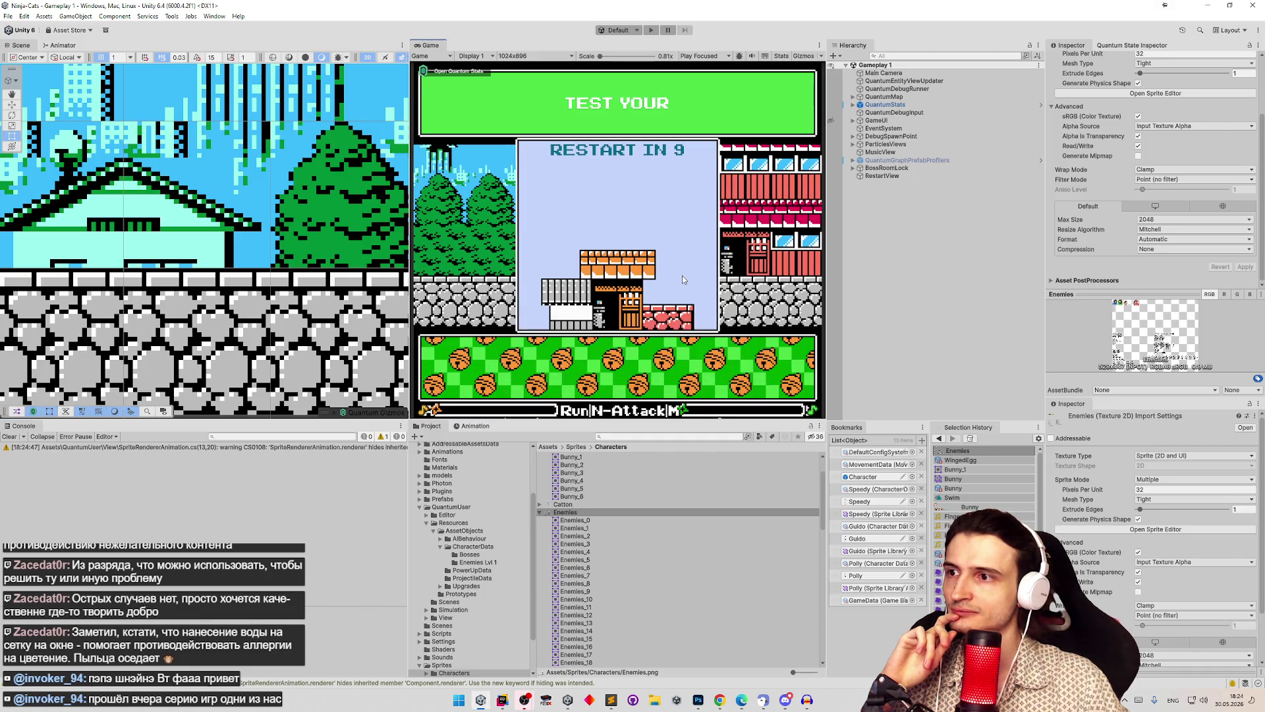
Step: Search the Project for winged assets and select the WingedEgg character data
{"action": "scroll", "coordinate": [1236, 133], "scroll_direction": "up", "scroll_amount": 3}
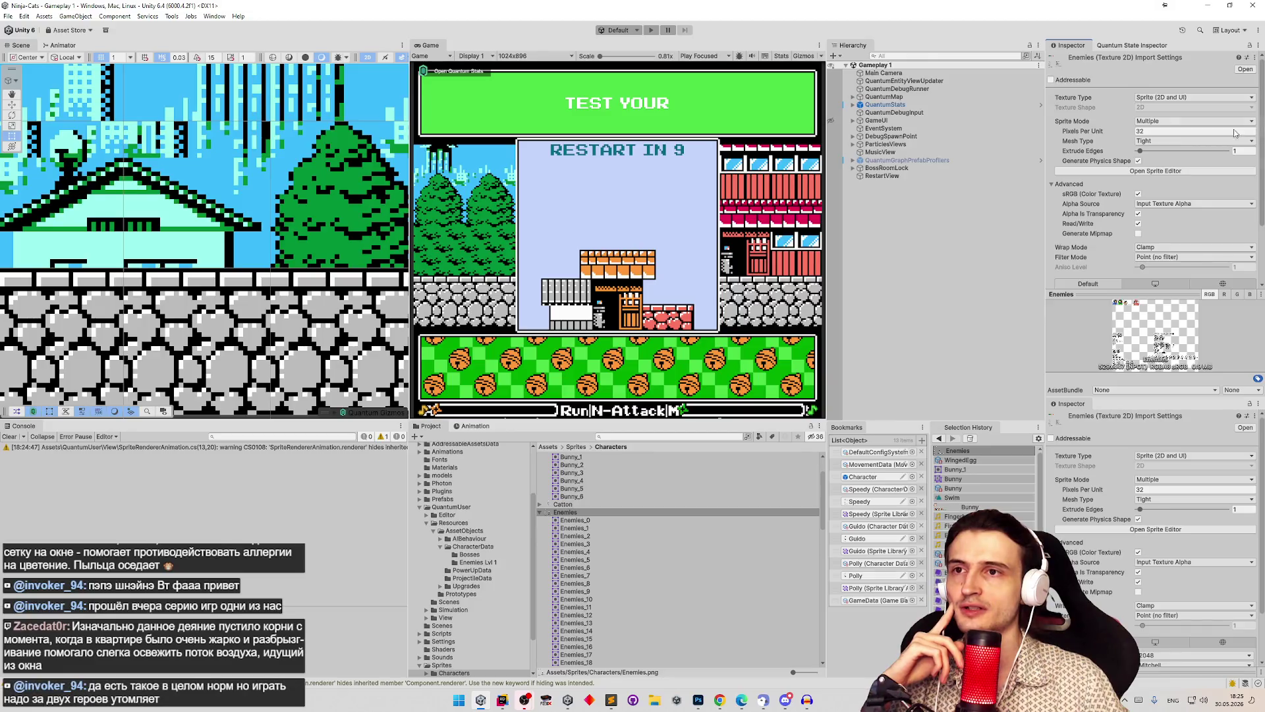
{"action": "left_click", "coordinate": [636, 437]}
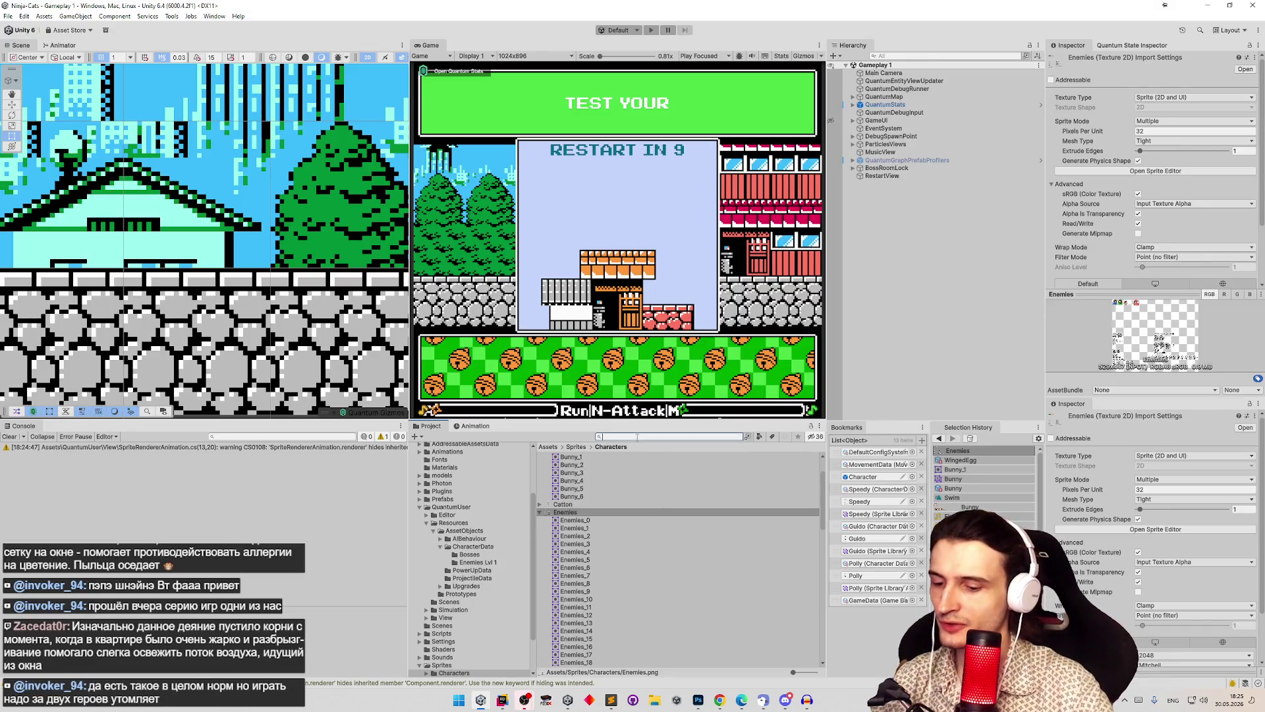
{"action": "type", "text": "winged"}
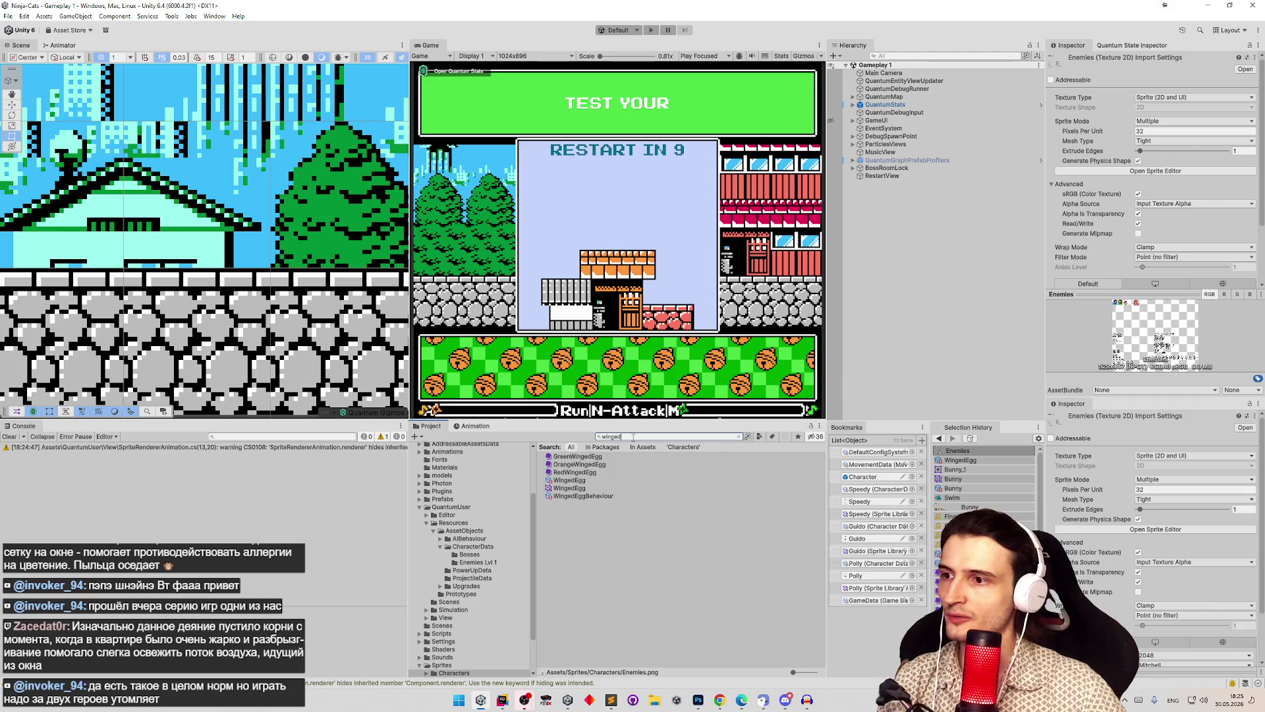
{"action": "left_click", "coordinate": [595, 481]}
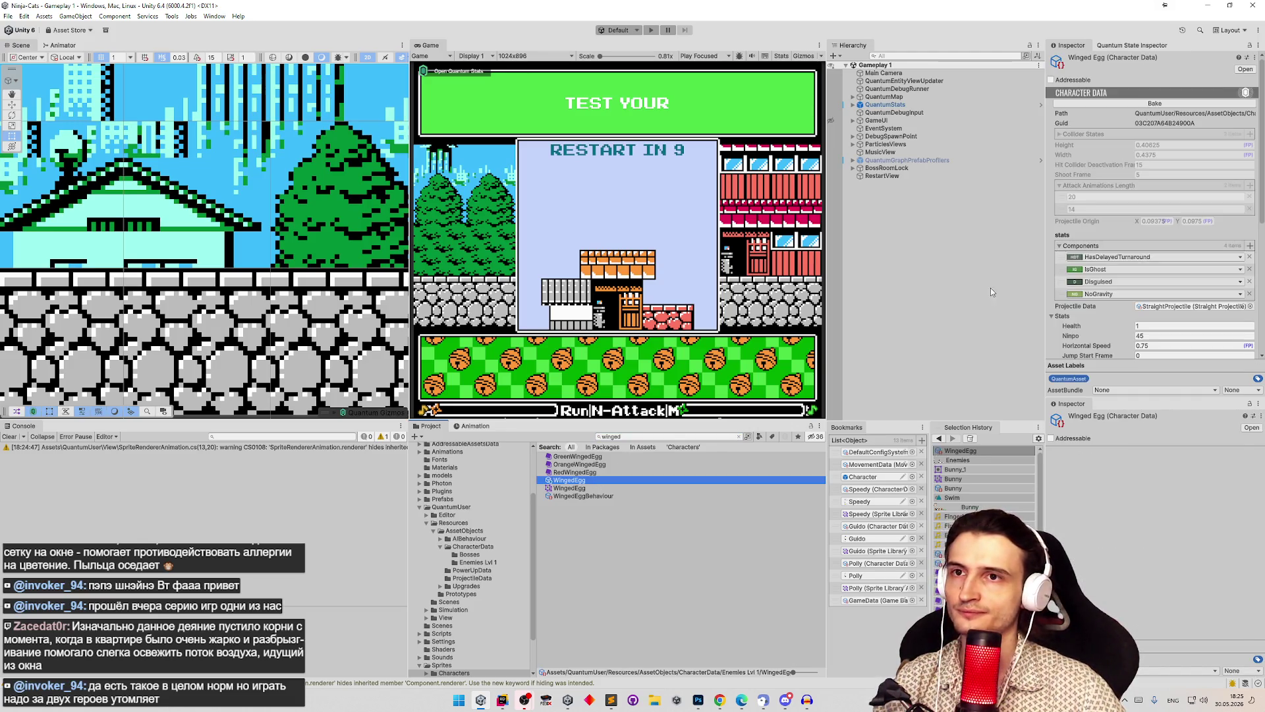
{"action": "left_click", "coordinate": [957, 450]}
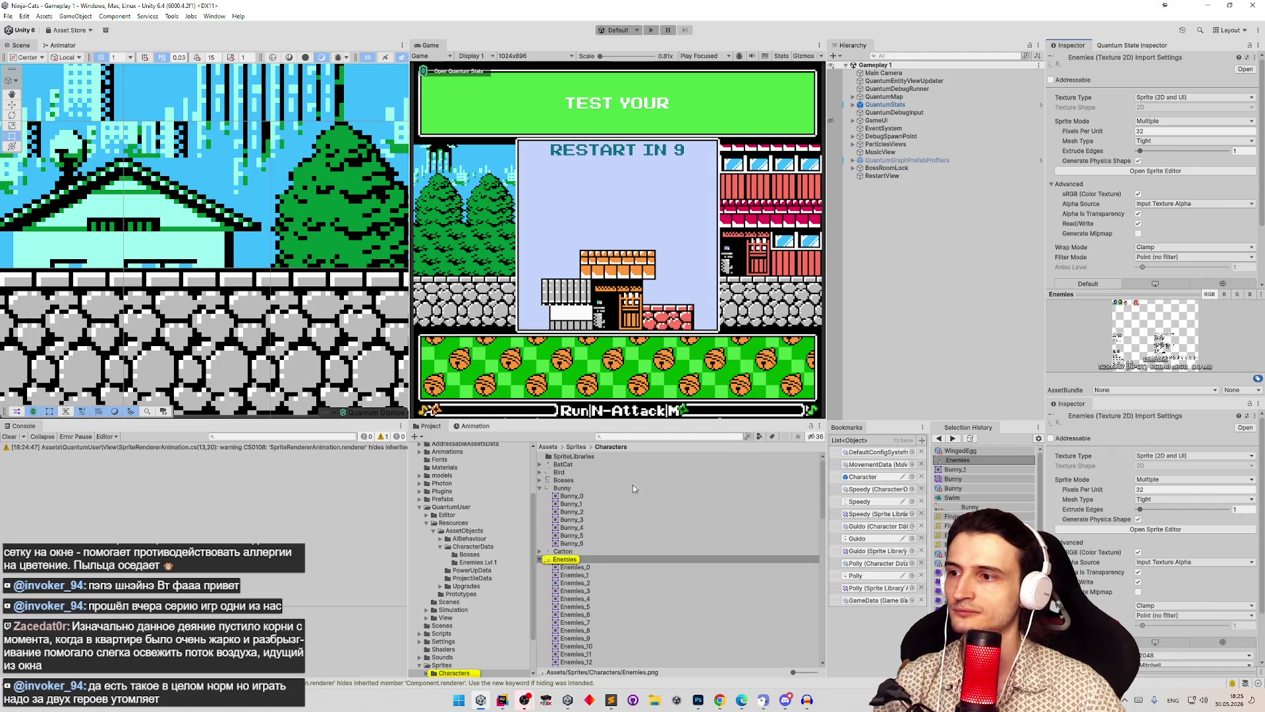
{"action": "left_click", "coordinate": [631, 437]}
{"action": "type", "text": "wn"}
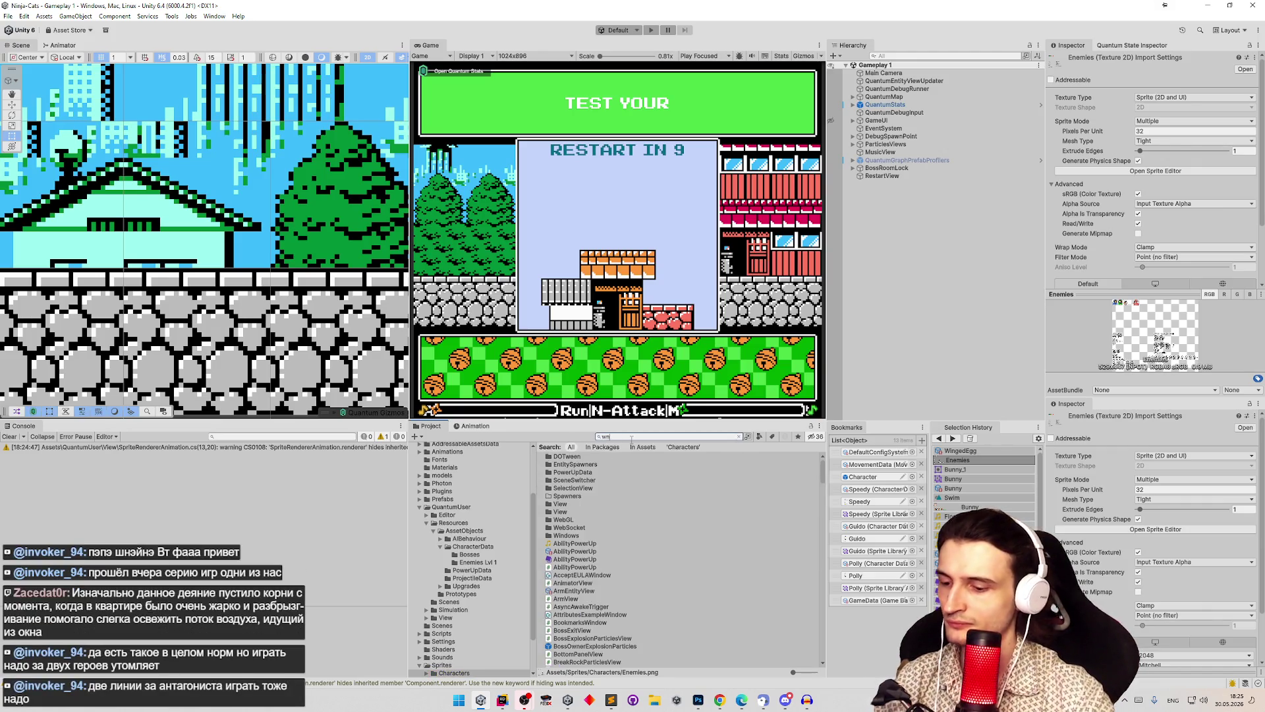
{"action": "type", "text": "inged"}
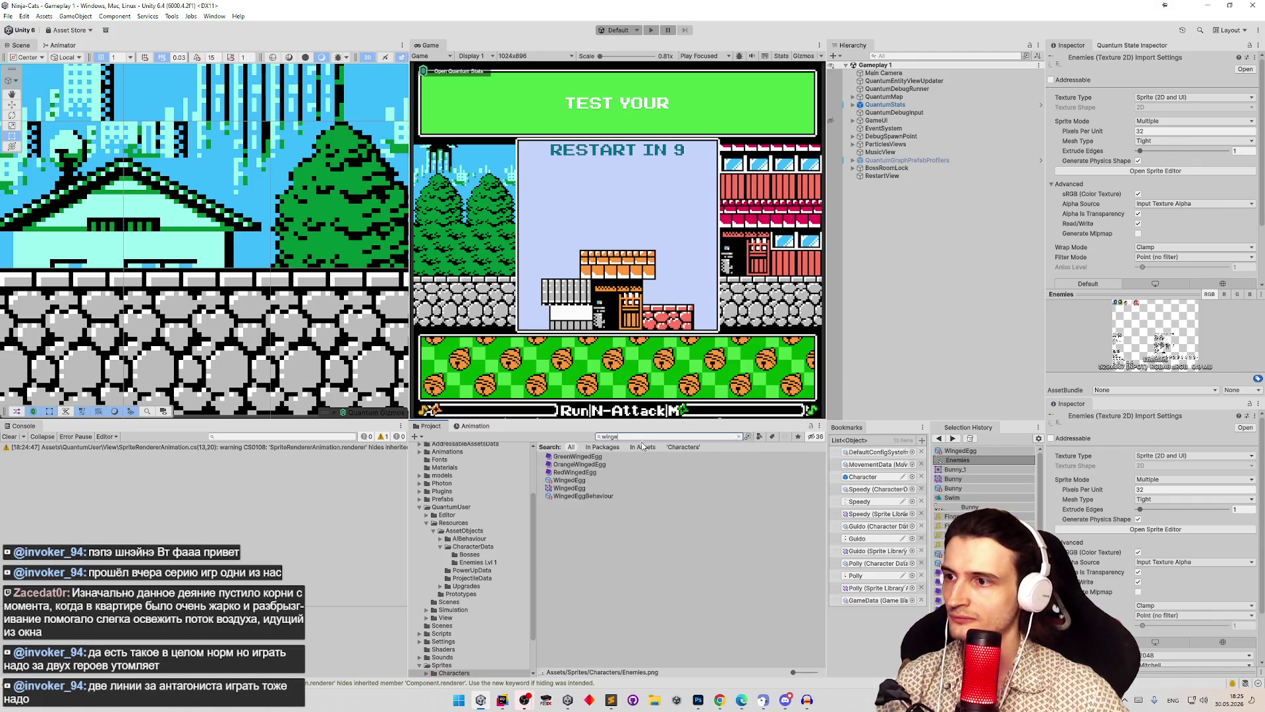
{"action": "left_click", "coordinate": [575, 481]}
Step: Duplicate the LowHeightCharacter animator controller and rename the copy WingedEgg
{"action": "left_click_drag", "start_coordinate": [1260, 186], "coordinate": [1252, 270]}
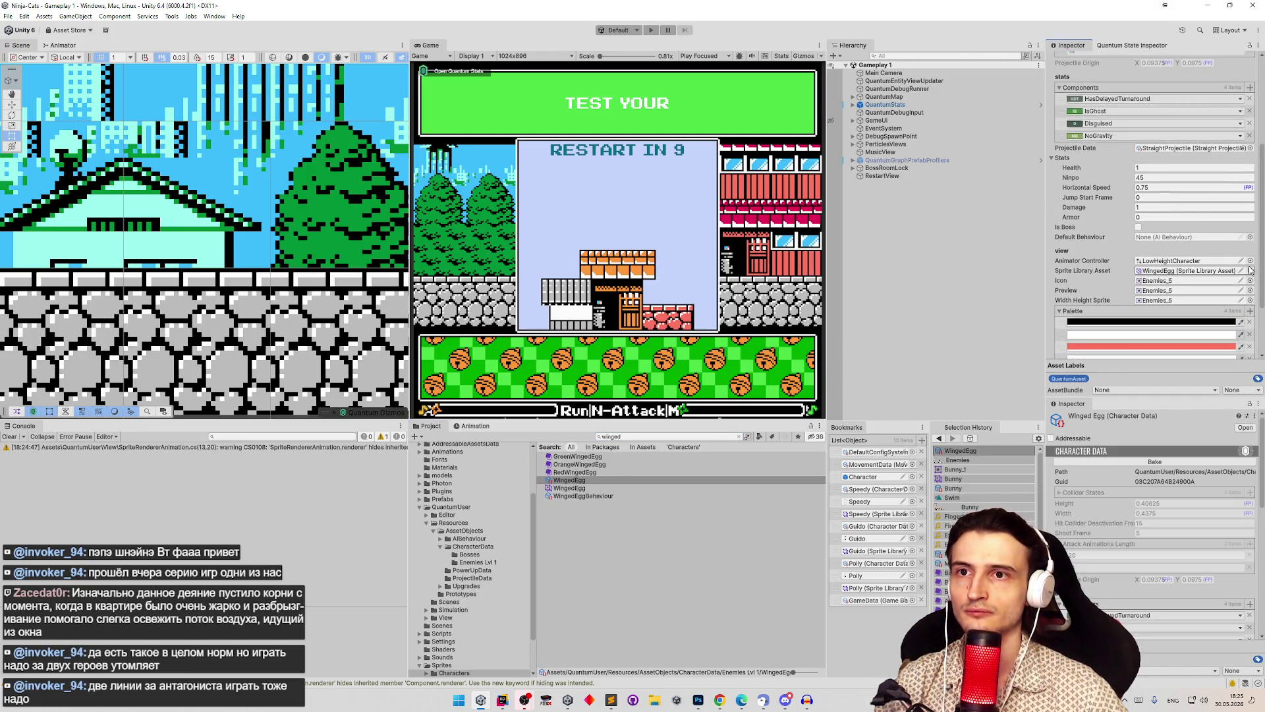
{"action": "left_click", "coordinate": [1173, 261]}
{"action": "key", "text": "ctrl+d"}
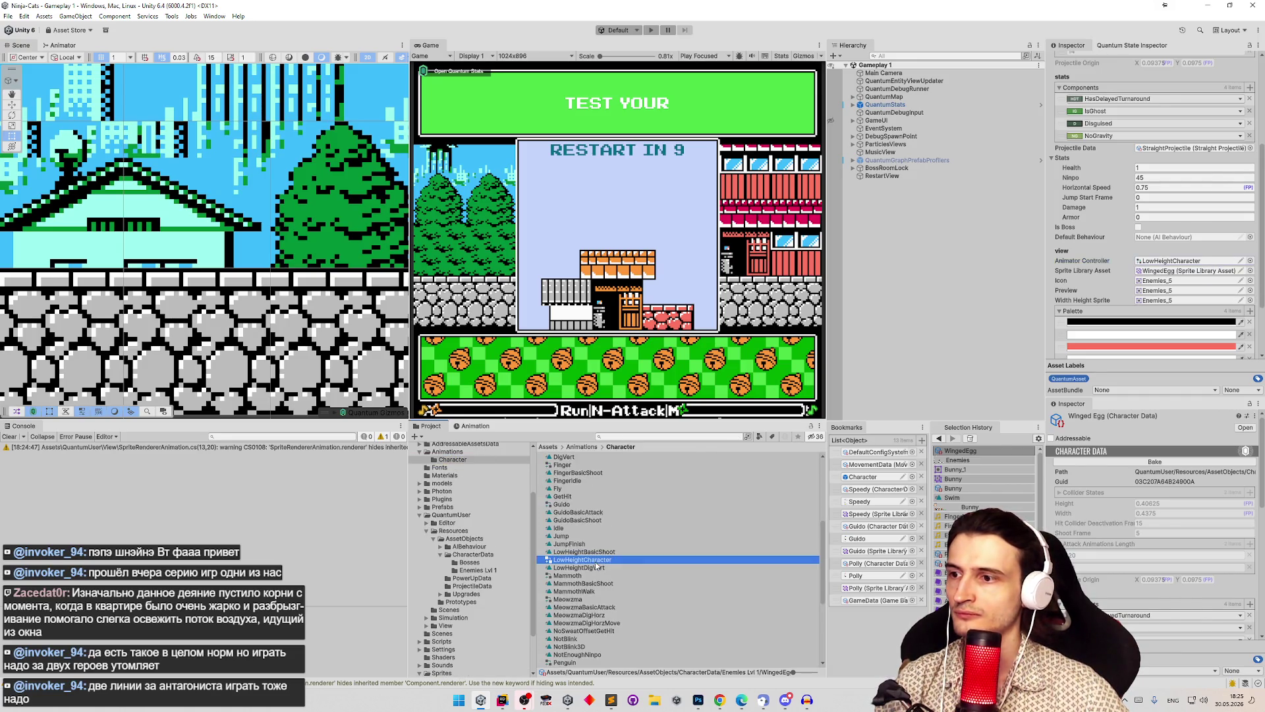
{"action": "key", "text": "F2"}
{"action": "type", "text": "WingedEgg"}
{"action": "key", "text": "Return"}
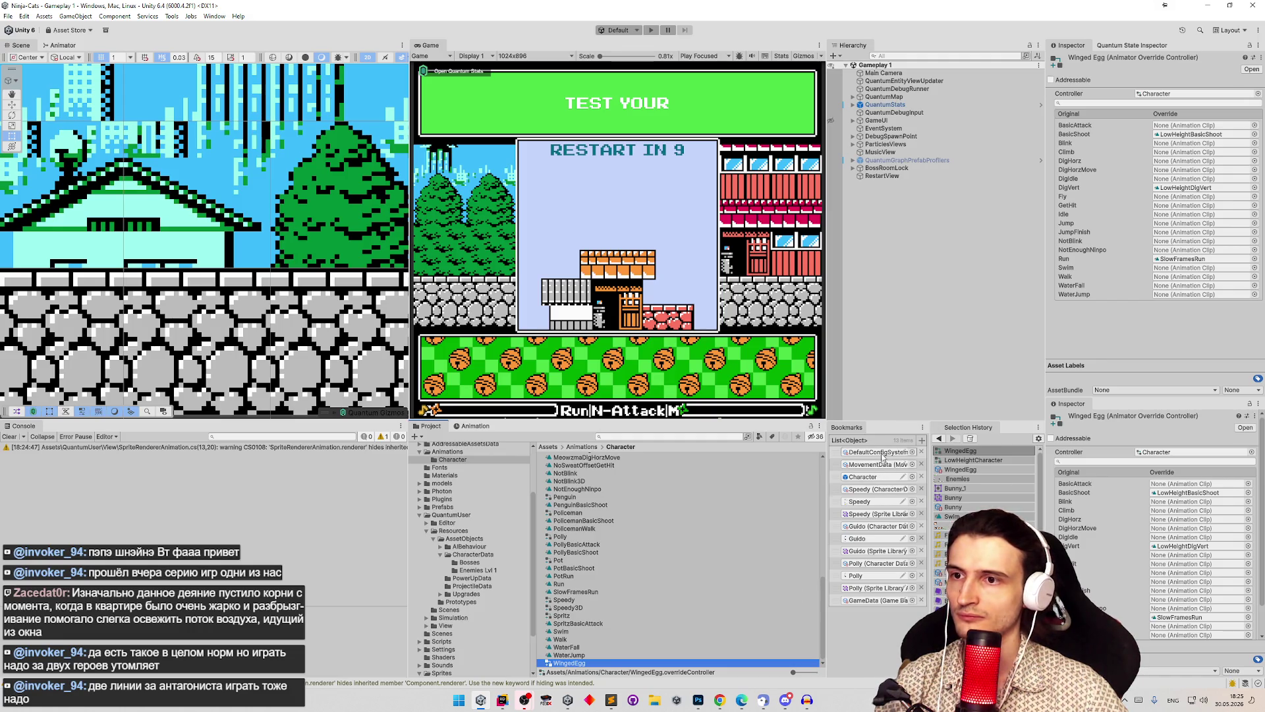
Step: Assign the WingedEgg controller to the WingedEgg character data's Animator Controller field
{"action": "left_click", "coordinate": [960, 469]}
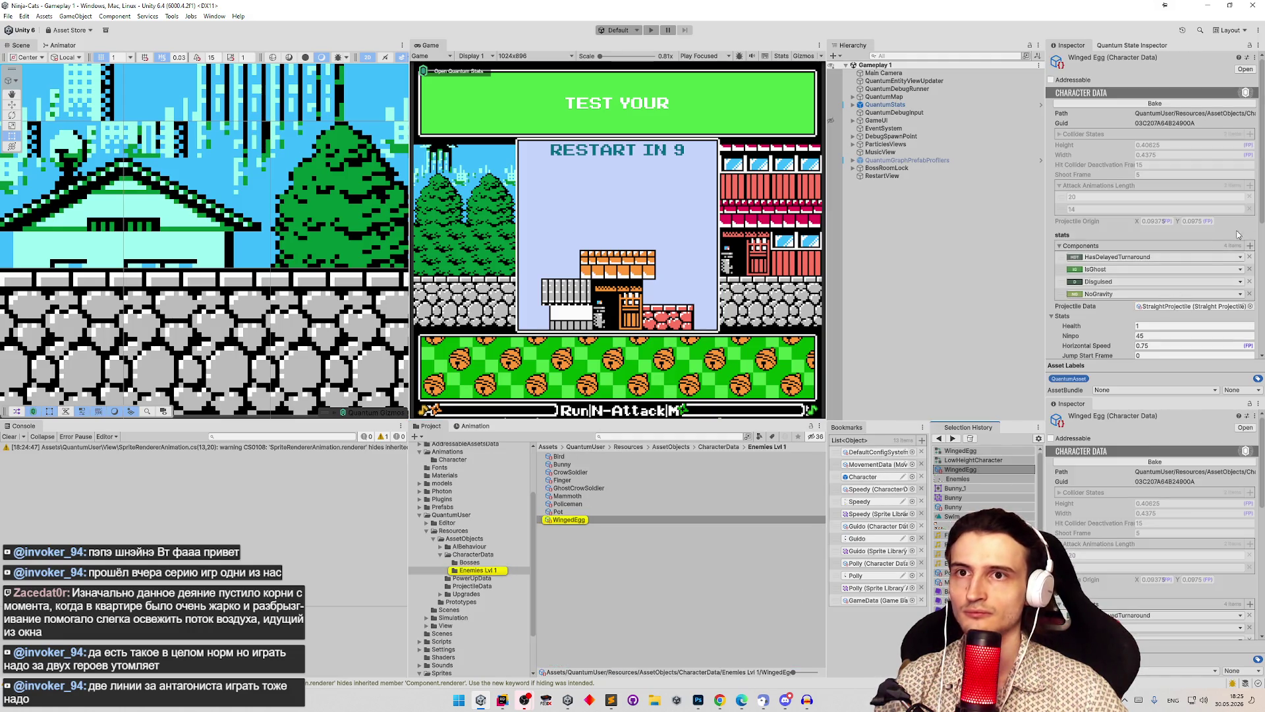
{"action": "scroll", "coordinate": [1257, 247], "scroll_direction": "down", "scroll_amount": 5}
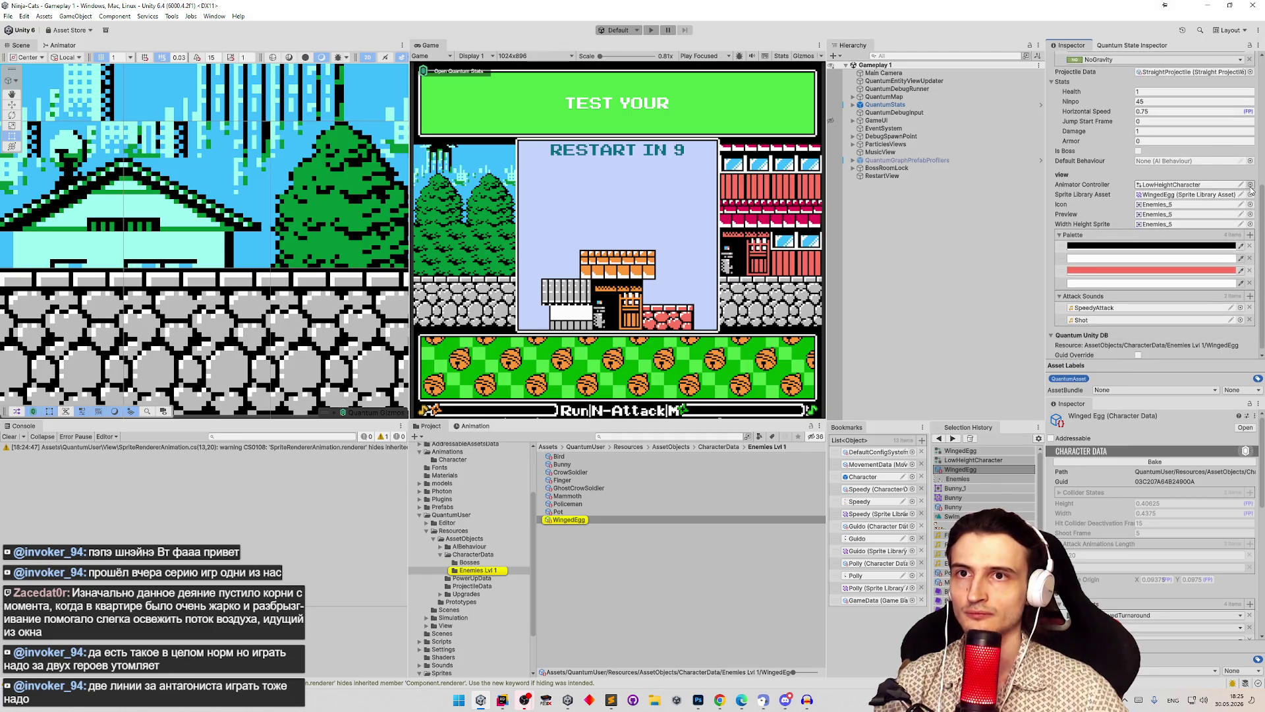
{"action": "left_click", "coordinate": [1250, 192]}
{"action": "type", "text": "inged"}
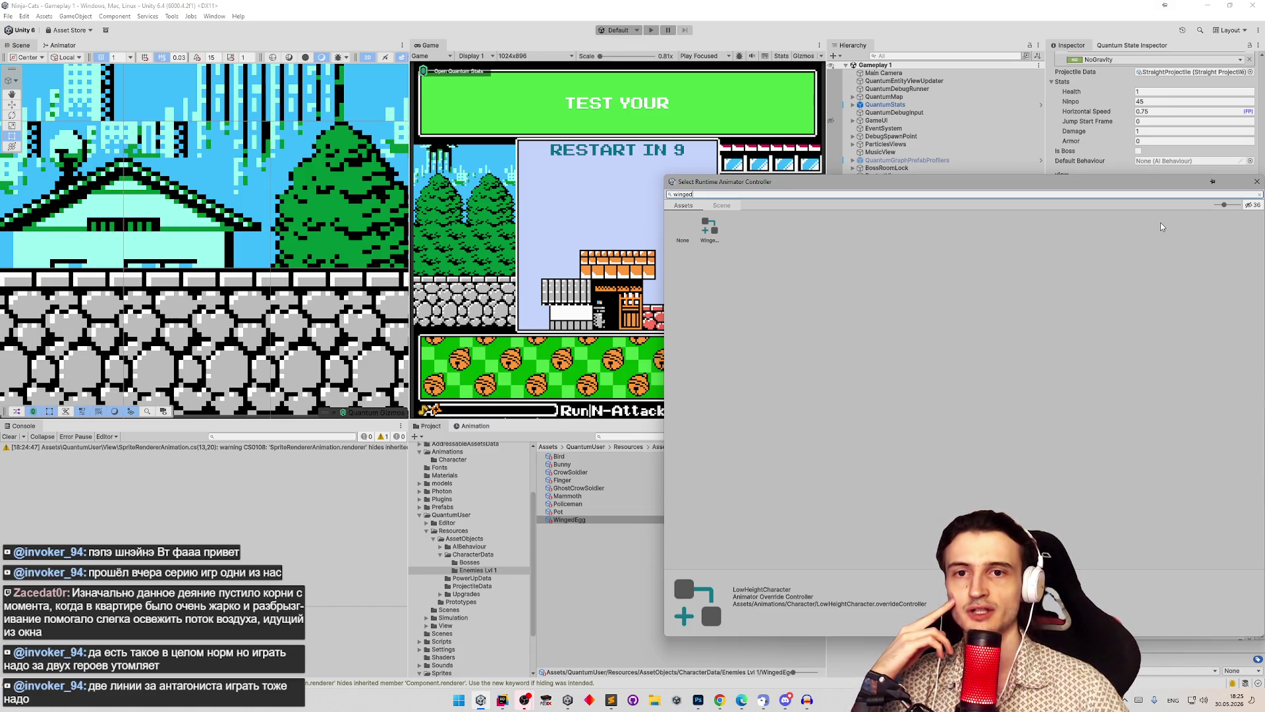
{"action": "double_click", "coordinate": [709, 228]}
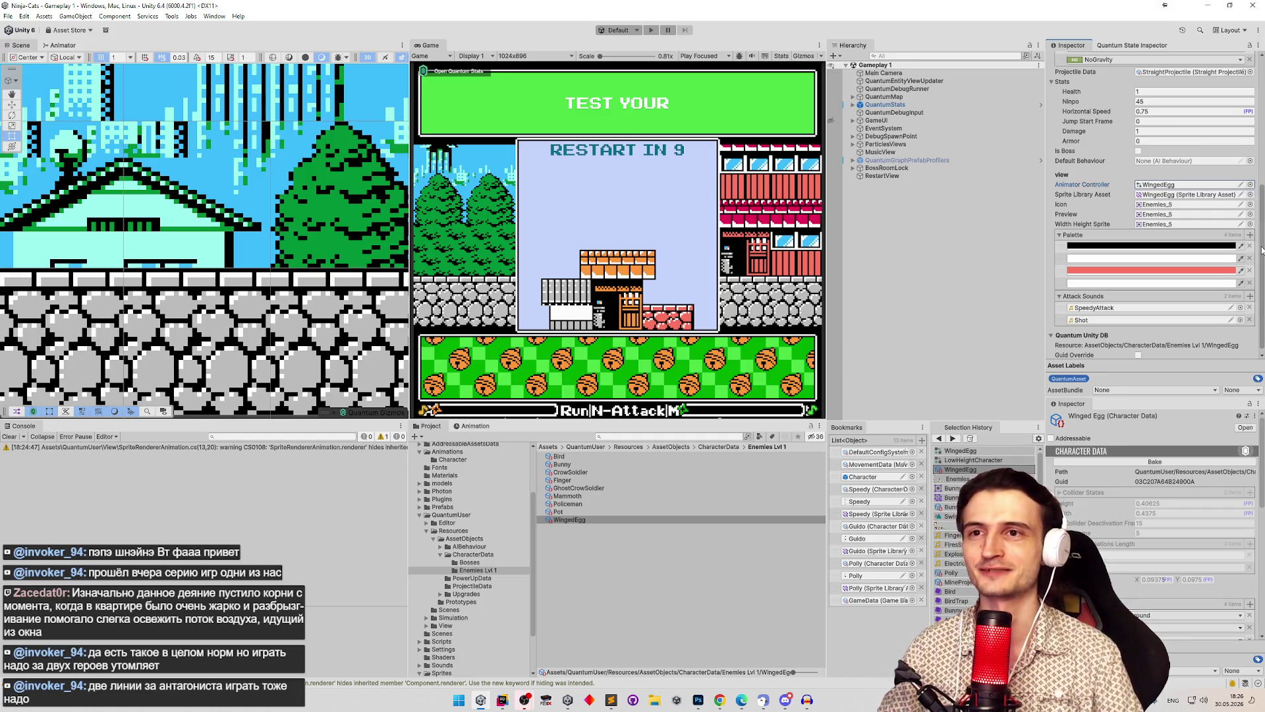
Step: Remove two colours from the WingedEgg's palette list and edit one of the remaining colours
{"action": "scroll", "coordinate": [1262, 249], "scroll_direction": "up", "scroll_amount": 3}
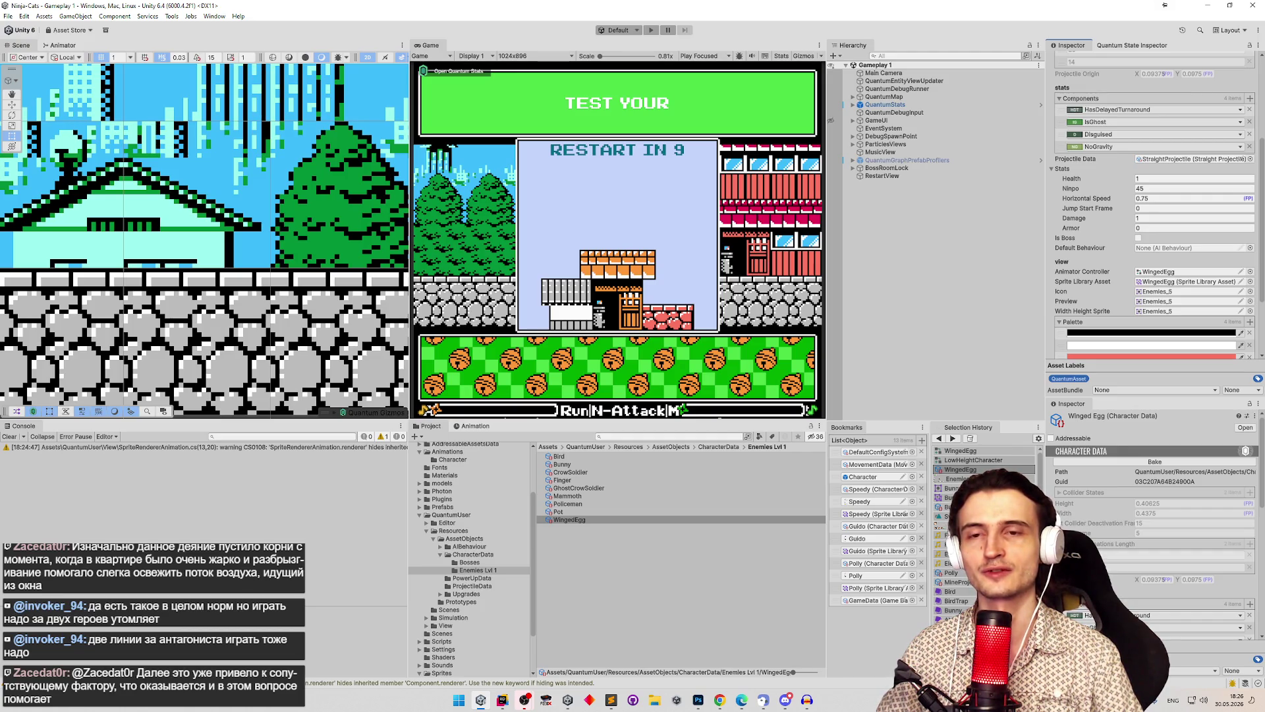
{"action": "scroll", "coordinate": [1243, 262], "scroll_direction": "down", "scroll_amount": 3}
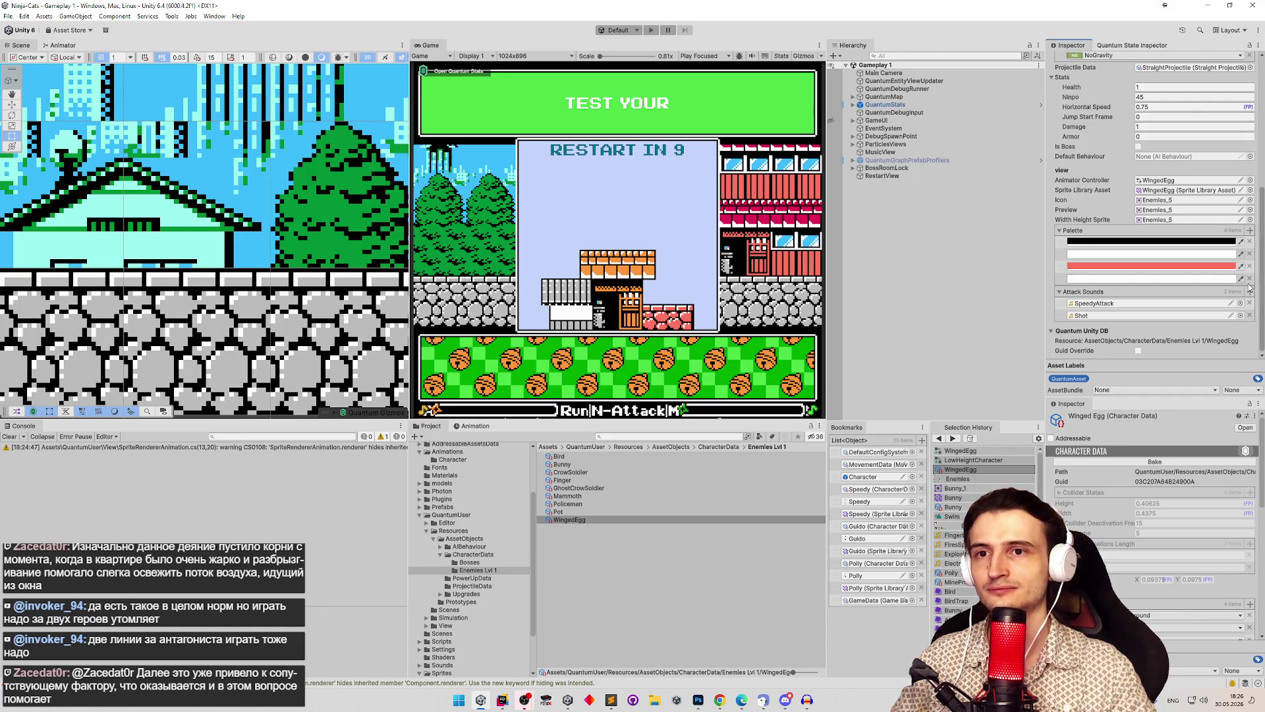
{"action": "left_click", "coordinate": [1250, 280]}
{"action": "left_click", "coordinate": [1250, 279]}
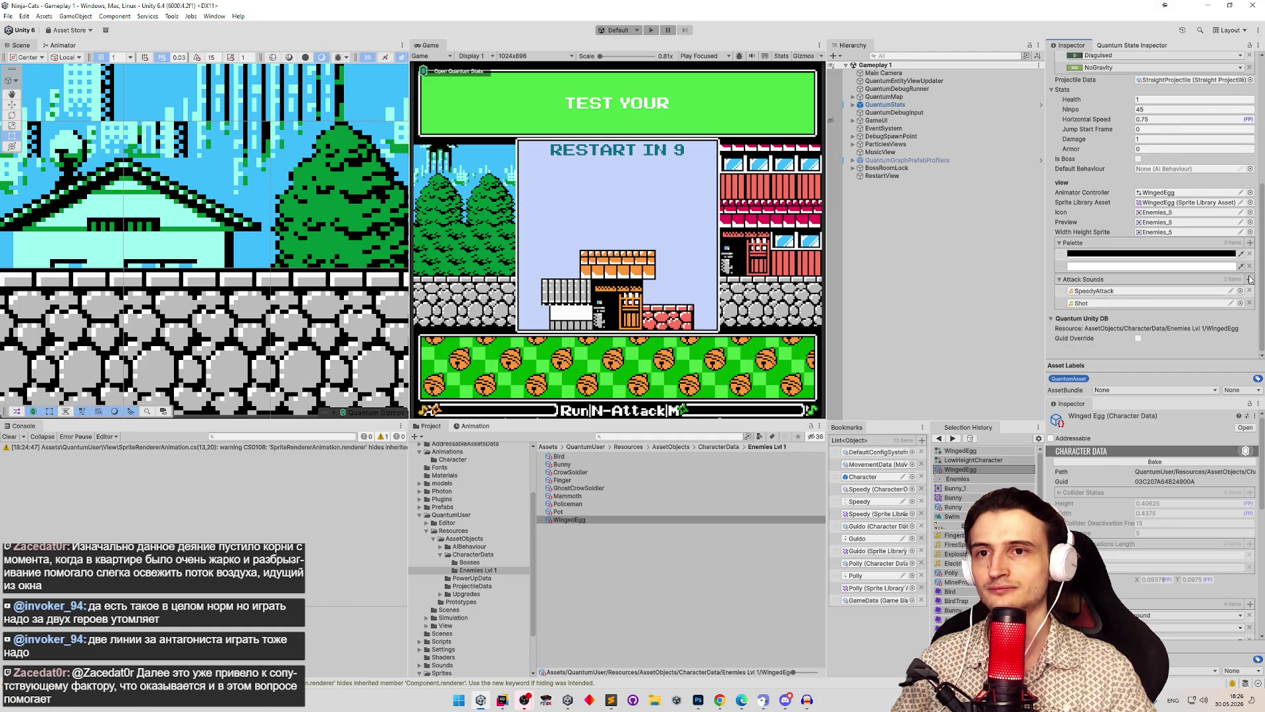
{"action": "mouse_move", "coordinate": [1262, 280]}
{"action": "left_mouse_down"}
{"action": "mouse_move", "coordinate": [1261, 133]}
{"action": "mouse_move", "coordinate": [1258, 265]}
{"action": "left_mouse_up"}
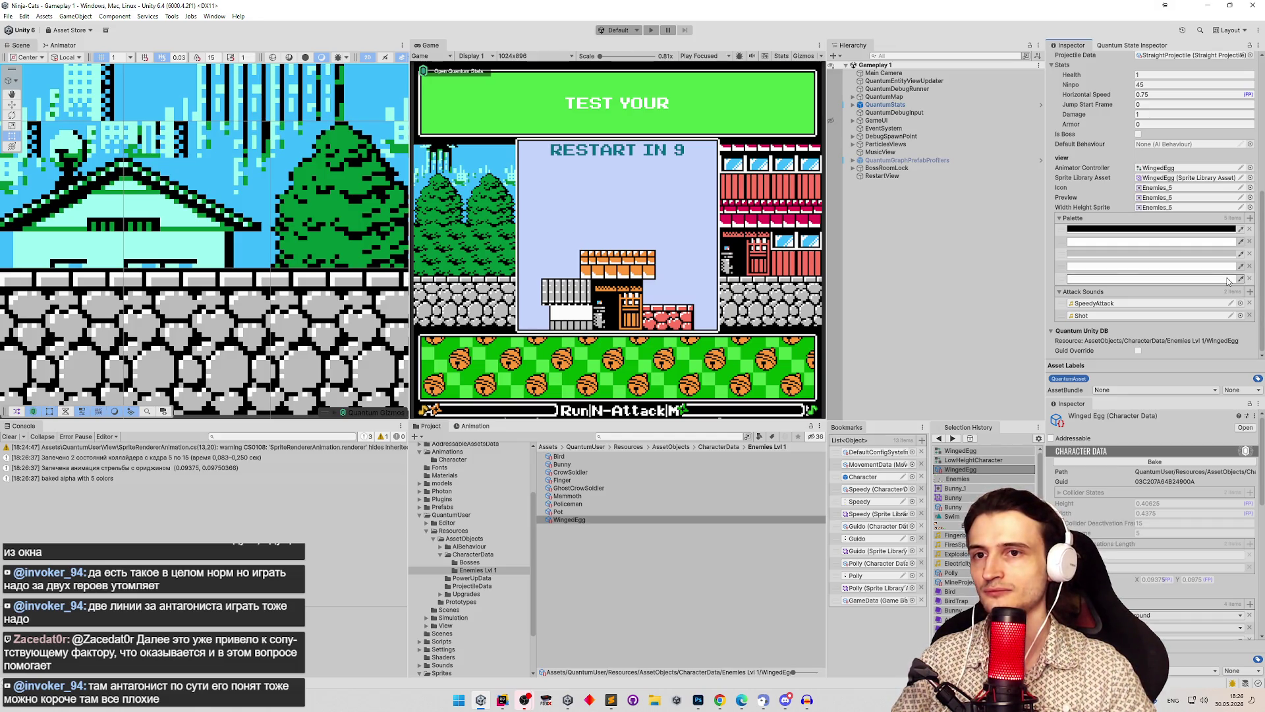
{"action": "left_click", "coordinate": [1229, 256]}
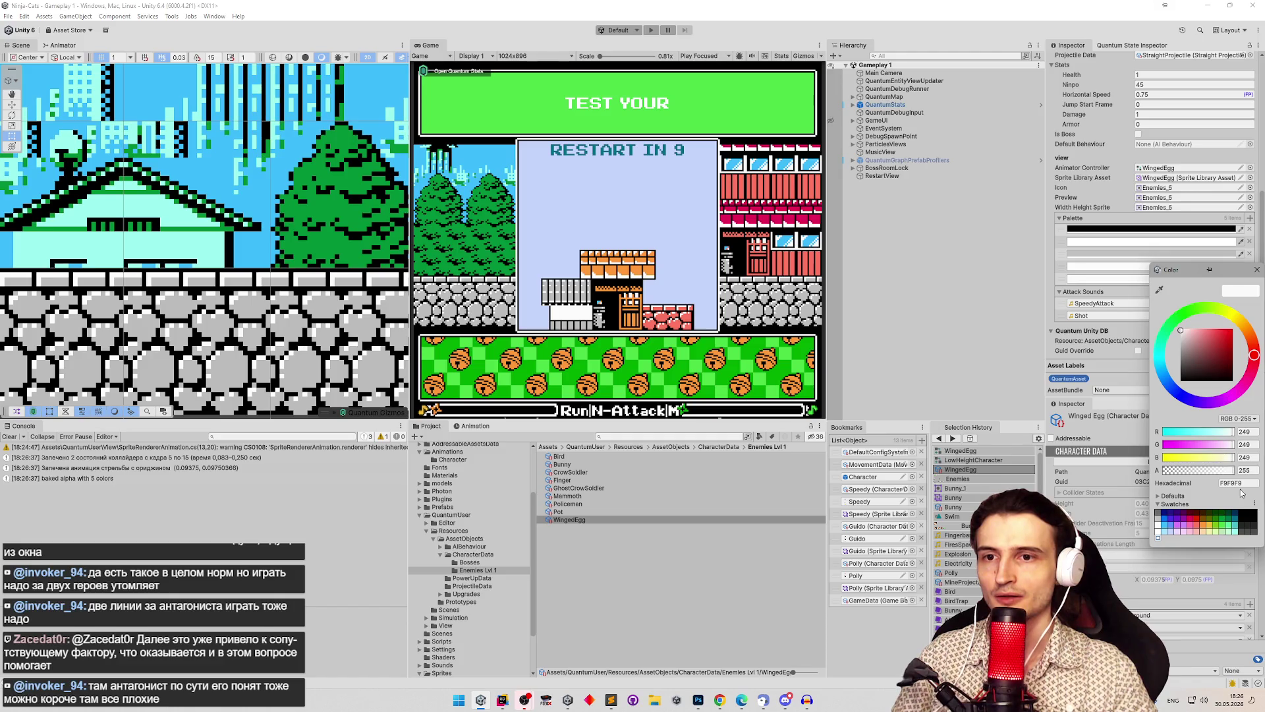
{"action": "left_click", "coordinate": [1256, 269]}
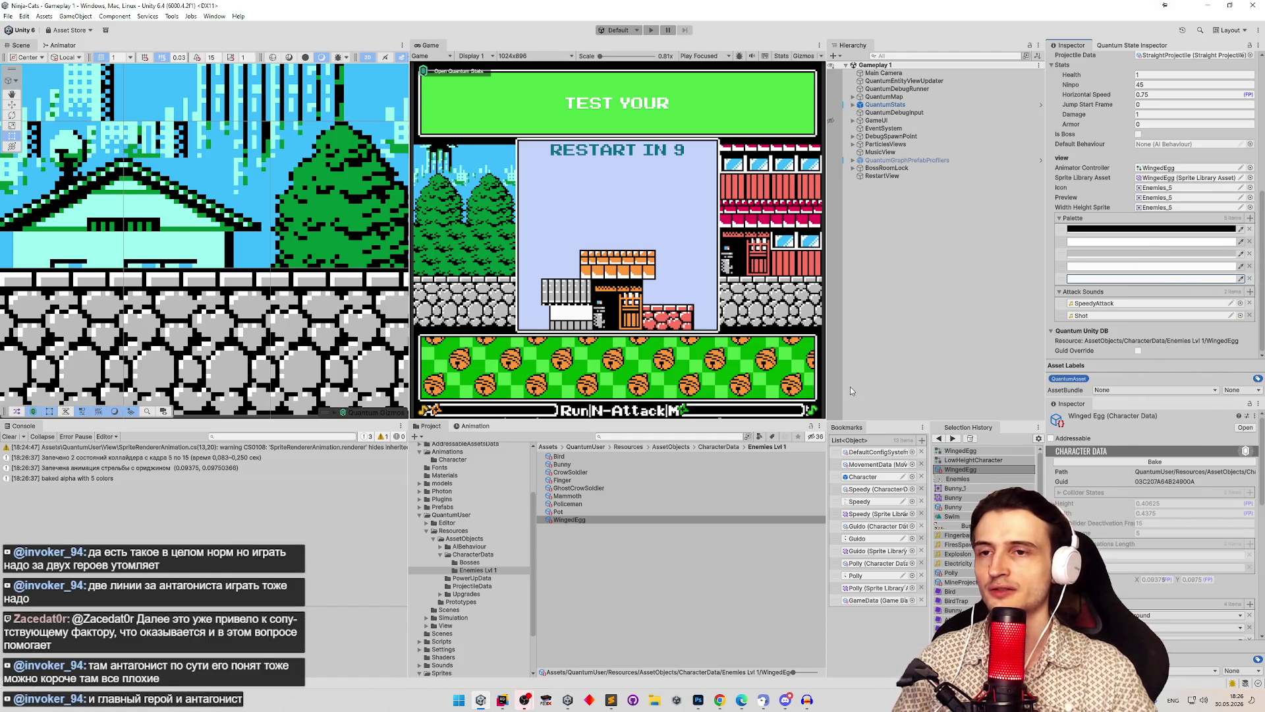
Step: Search 'lic' in the clip picker and add PolicemanExplode as the second attack sound
{"action": "left_click", "coordinate": [1239, 317]}
{"action": "type", "text": "lic"}
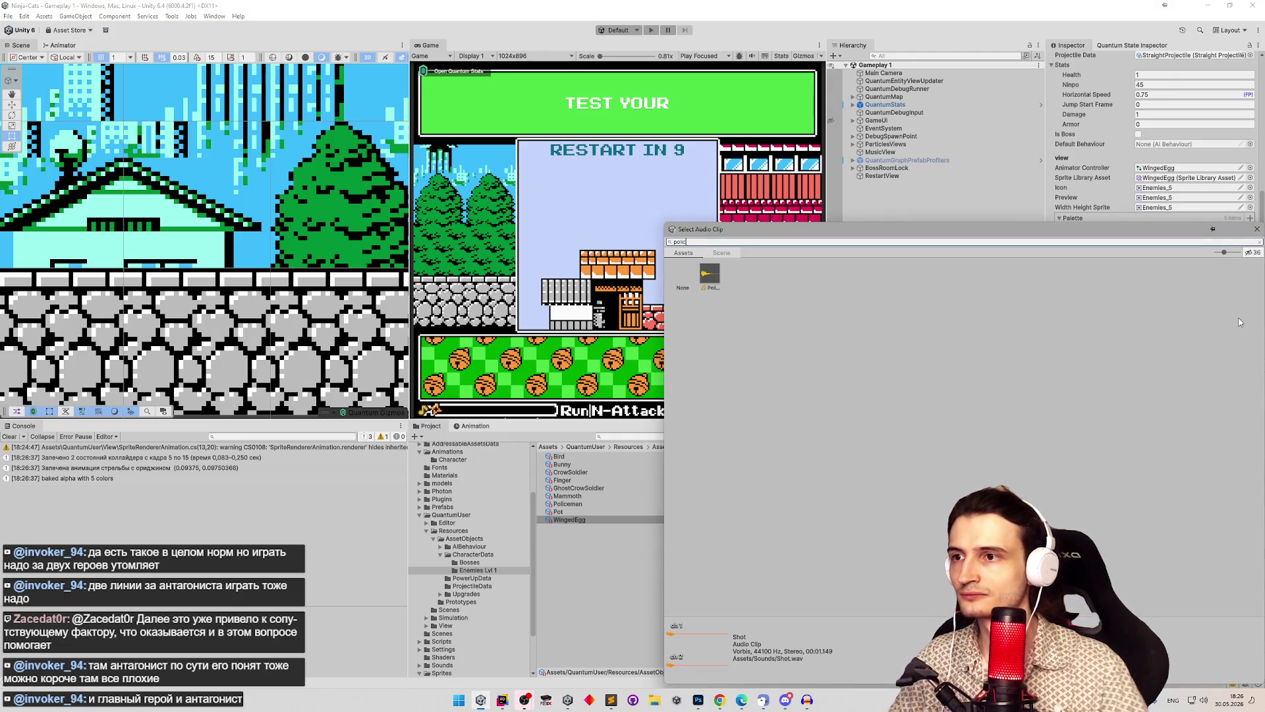
{"action": "left_click", "coordinate": [709, 275]}
{"action": "double_click", "coordinate": [714, 281]}
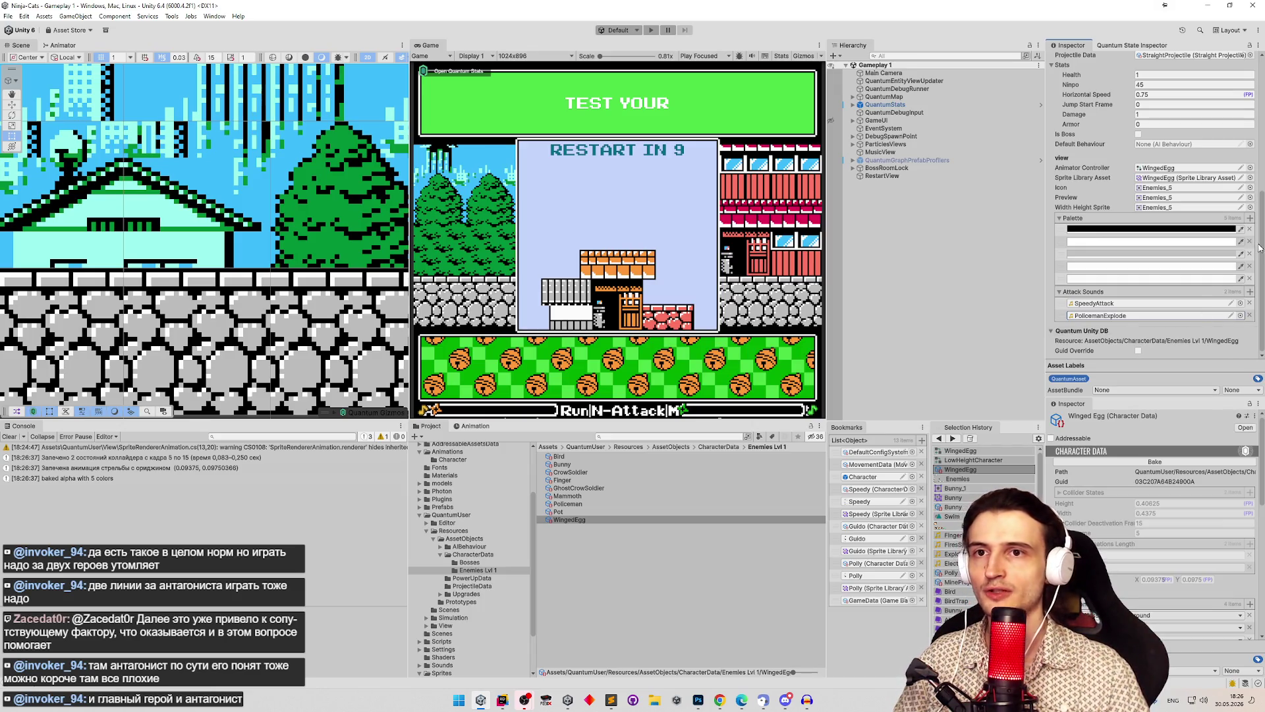
{"action": "left_click_drag", "start_coordinate": [1260, 263], "coordinate": [1251, 188]}
Step: Search 'pol' and assign PolicemanProjectile as the WingedEgg's Projectile Data
{"action": "left_click", "coordinate": [1250, 180]}
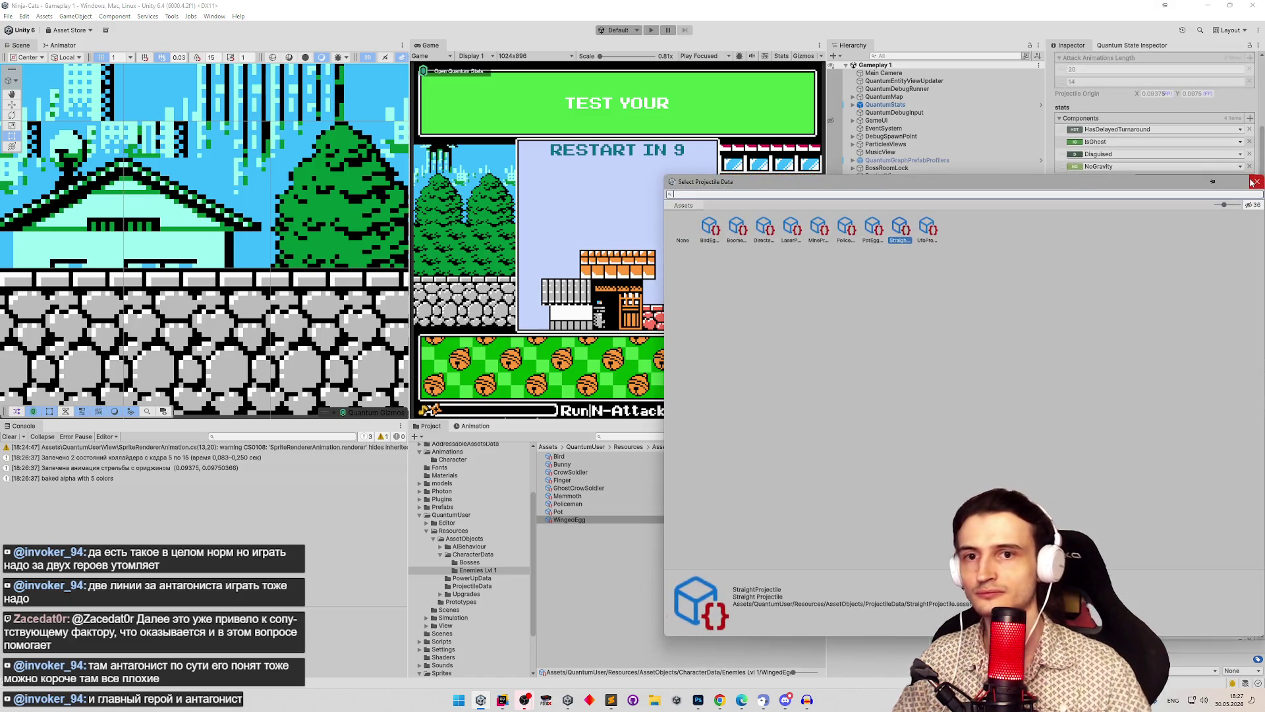
{"action": "type", "text": "pol"}
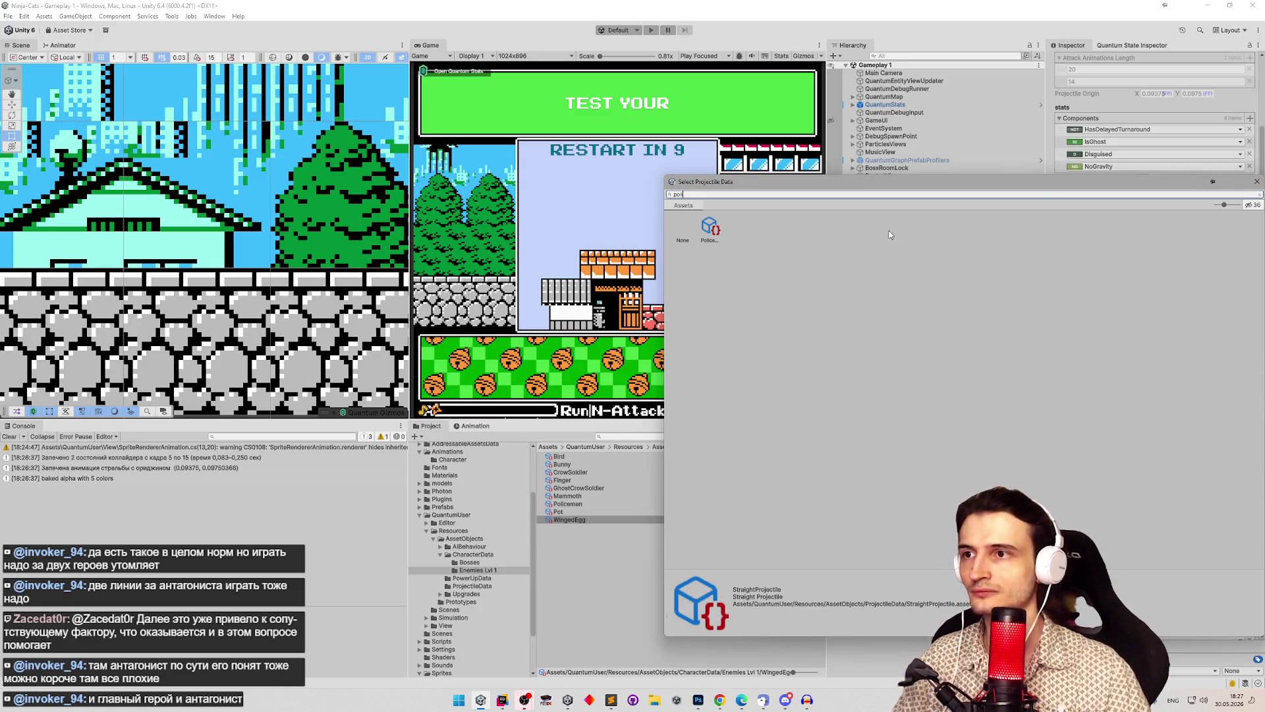
{"action": "double_click", "coordinate": [710, 227]}
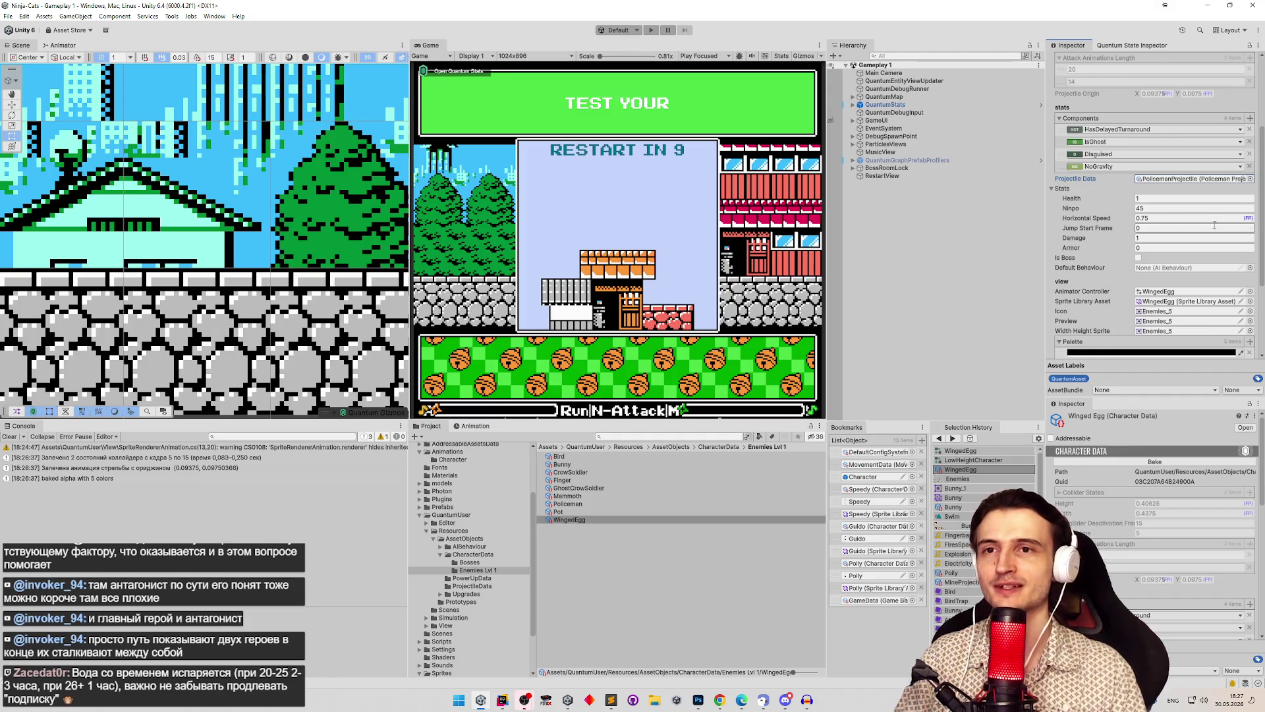
{"action": "left_click_drag", "start_coordinate": [1261, 228], "coordinate": [1252, 292]}
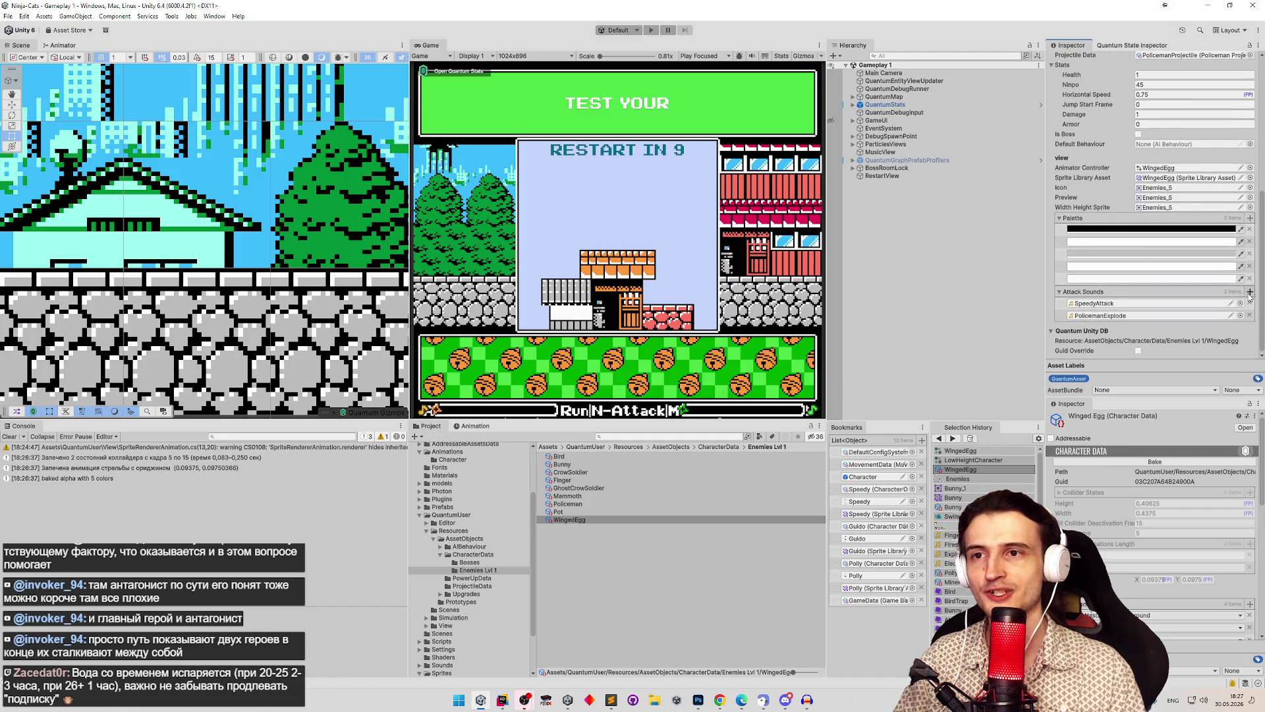
{"action": "left_click", "coordinate": [700, 697]}
Step: Zoom in on the sprites and Magic Wand-select the fourth bat's white body to check its pixels
{"action": "key", "text": "z"}
{"action": "left_click_drag", "start_coordinate": [661, 384], "coordinate": [623, 322]}
{"action": "scroll", "coordinate": [623, 322], "scroll_direction": "up", "scroll_amount": 5}
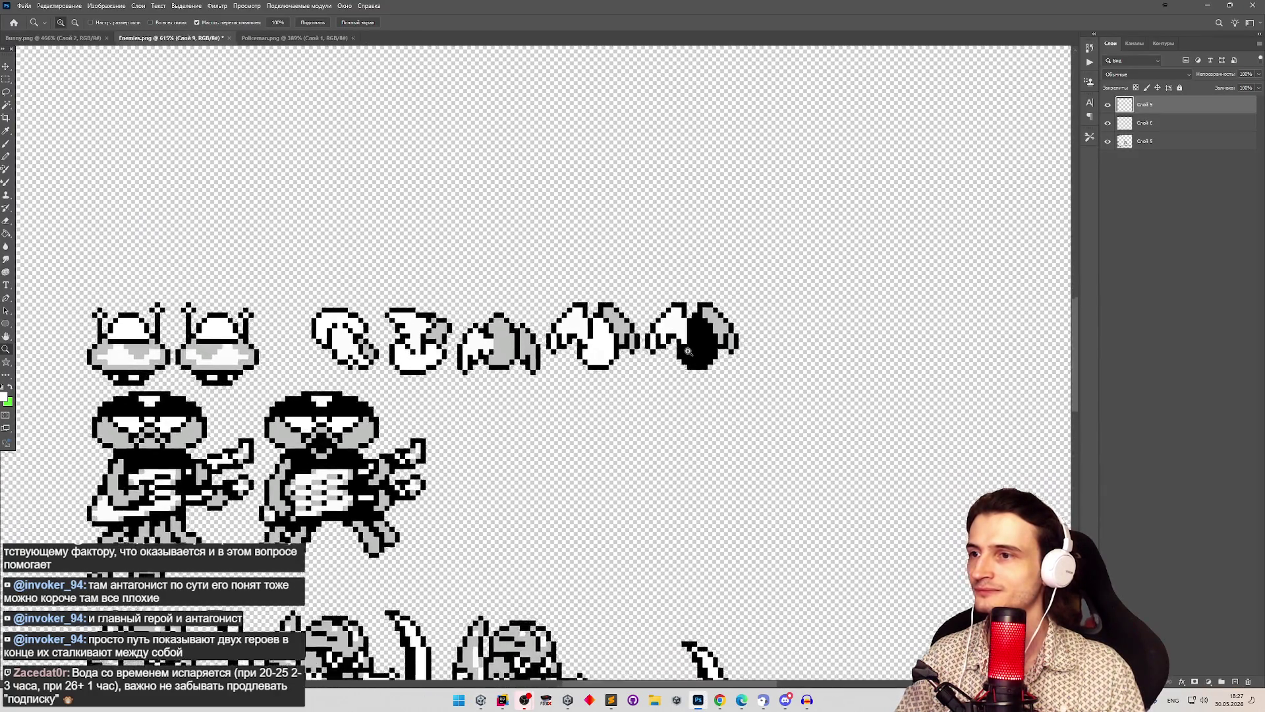
{"action": "key", "text": "v"}
{"action": "left_click", "coordinate": [7, 105]}
{"action": "left_click", "coordinate": [598, 338]}
{"action": "scroll", "coordinate": [596, 336], "scroll_direction": "up", "scroll_amount": 3}
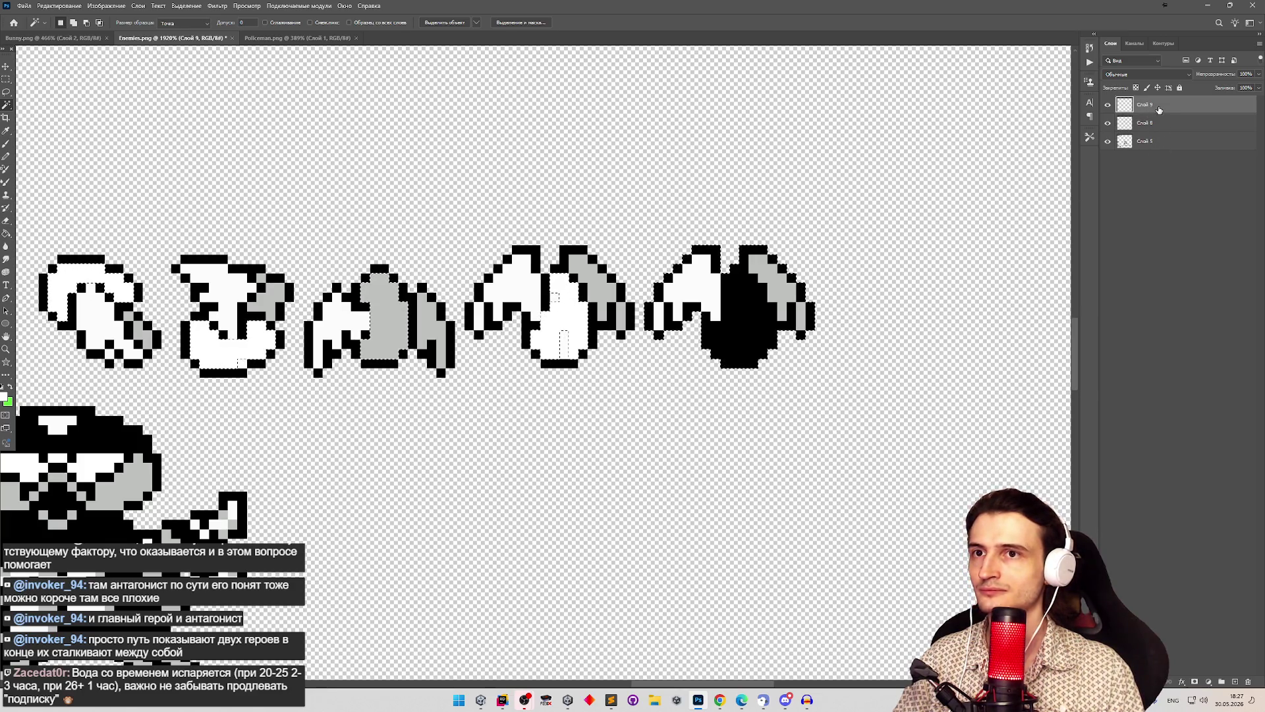
Step: Check layers Слой 8 and Слой 9 by toggling visibility, then Flatten Image
{"action": "left_click", "coordinate": [1108, 123]}
{"action": "left_click", "coordinate": [1108, 123]}
{"action": "left_click", "coordinate": [1108, 105]}
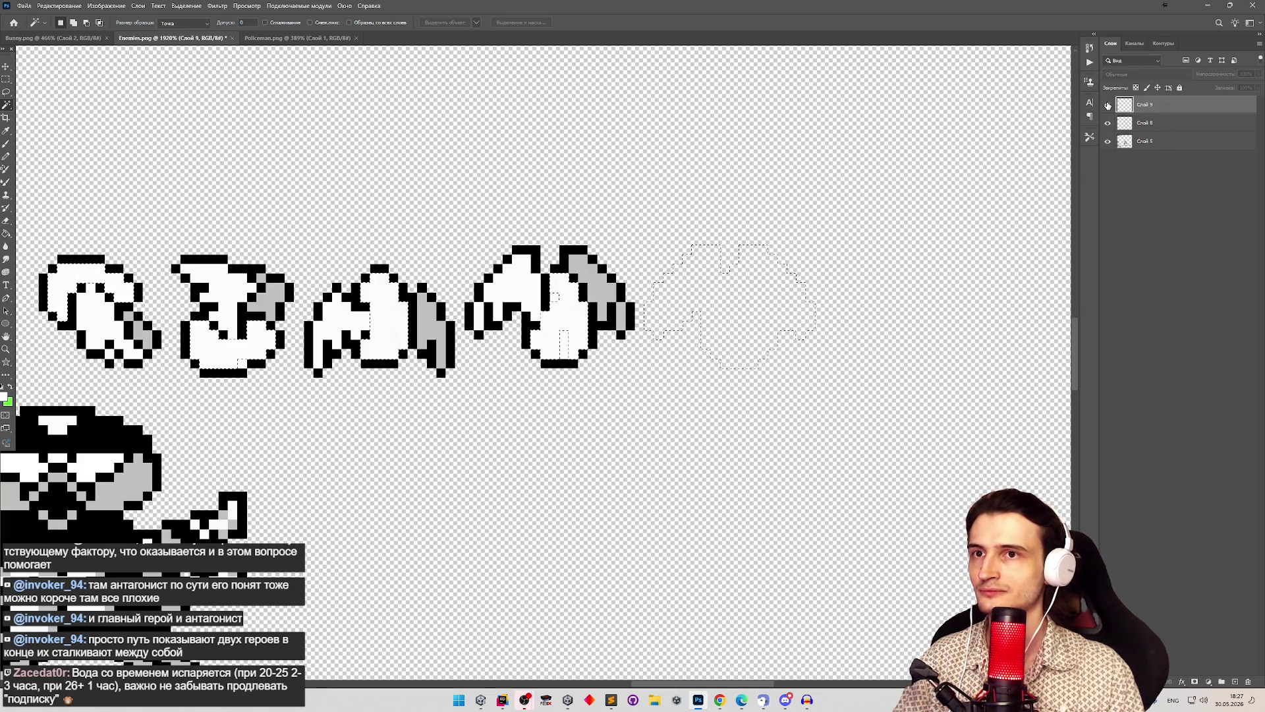
{"action": "left_click", "coordinate": [1107, 105]}
{"action": "right_click", "coordinate": [1145, 107]}
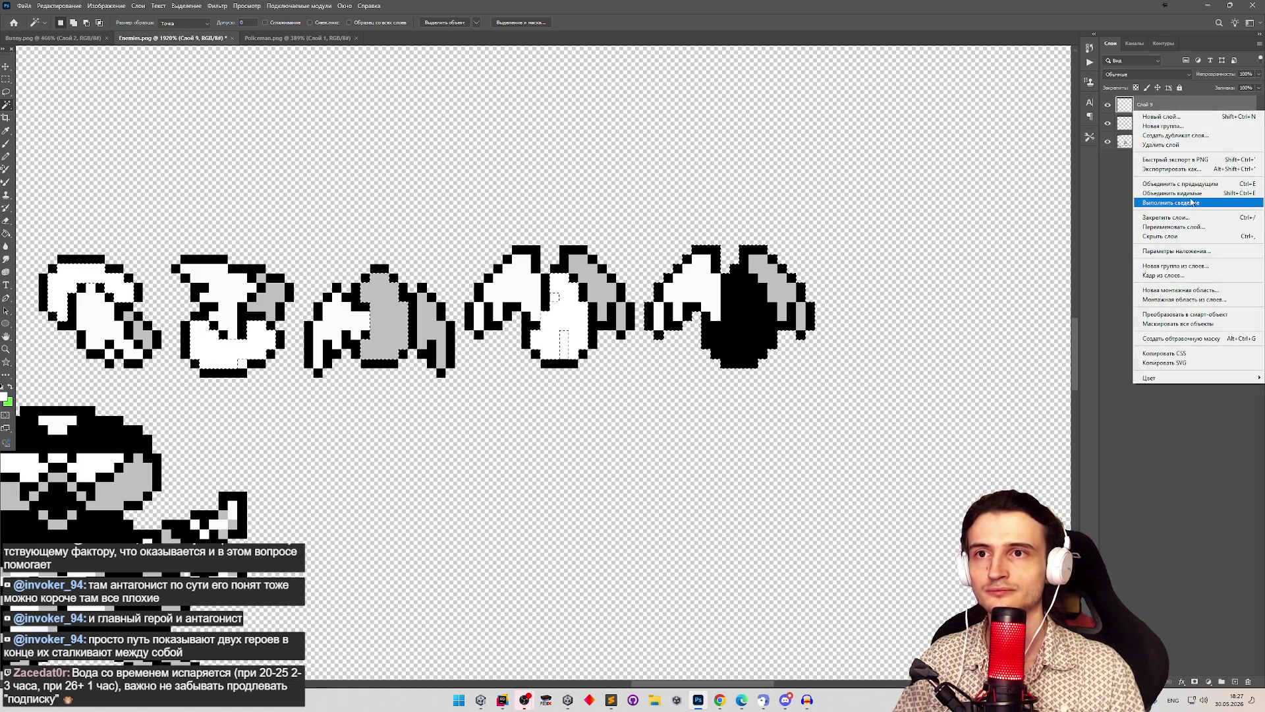
{"action": "left_click", "coordinate": [1191, 202]}
Step: Inspect the flattened bat frames up close and ready the Pencil for pixel fixes
{"action": "key", "text": "z"}
{"action": "scroll", "coordinate": [748, 279], "scroll_direction": "down", "scroll_amount": 5}
{"action": "scroll", "coordinate": [758, 376], "scroll_direction": "up", "scroll_amount": 4}
{"action": "scroll", "coordinate": [795, 376], "scroll_direction": "up", "scroll_amount": 2}
{"action": "scroll", "coordinate": [758, 349], "scroll_direction": "down", "scroll_amount": 1}
{"action": "scroll", "coordinate": [692, 316], "scroll_direction": "up", "scroll_amount": 2}
{"action": "key", "text": "w"}
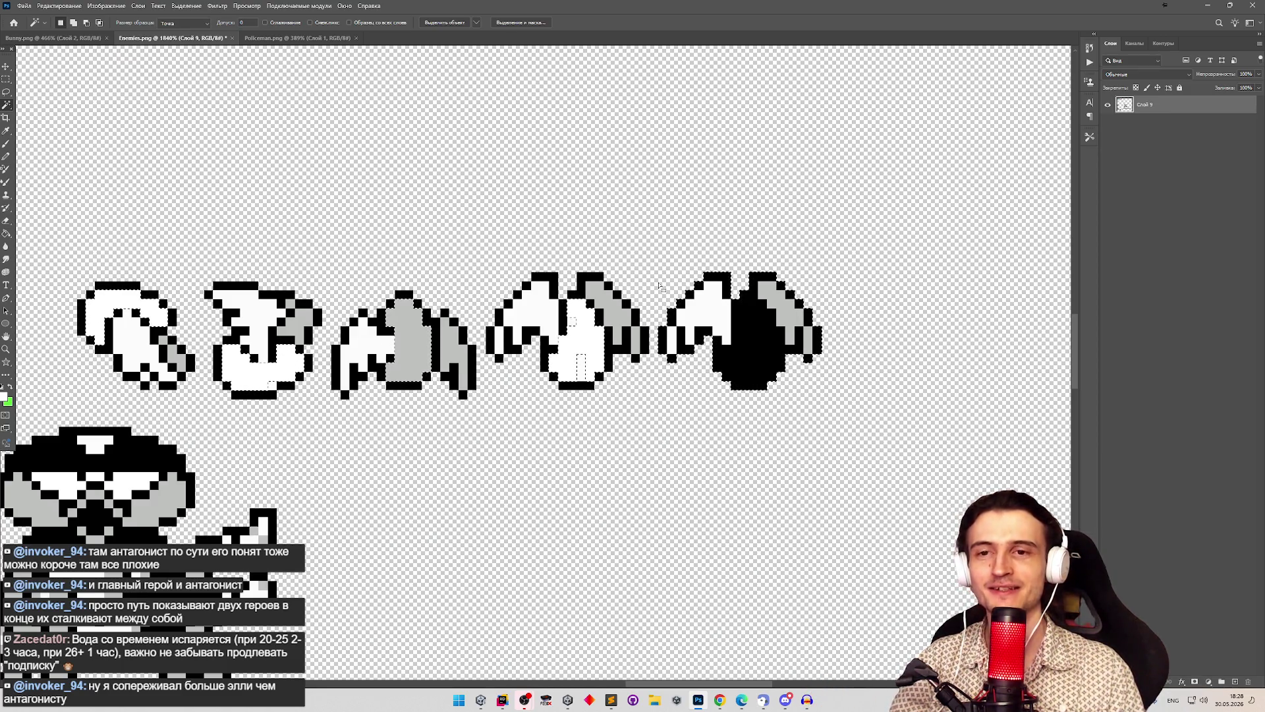
{"action": "key", "text": "b"}
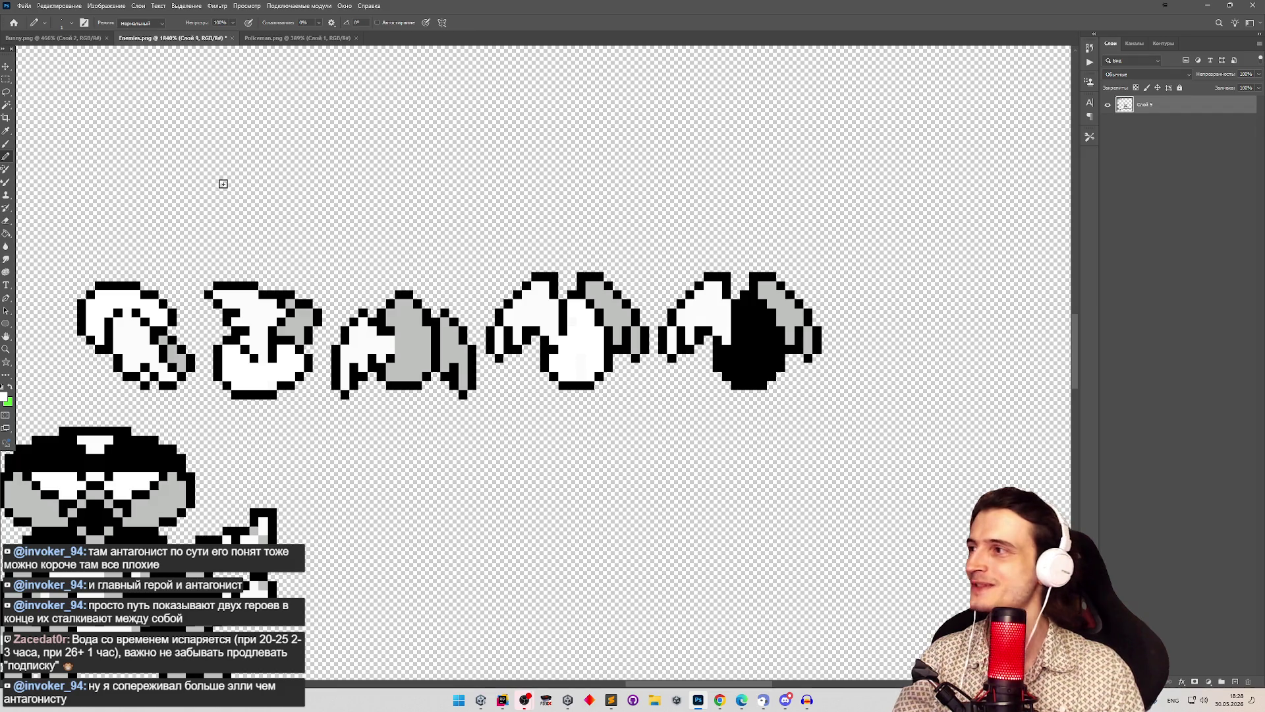
Step: Magic Wand-select the bat's off-white pixels, inspect them zoomed in, then deselect
{"action": "left_click", "coordinate": [8, 106]}
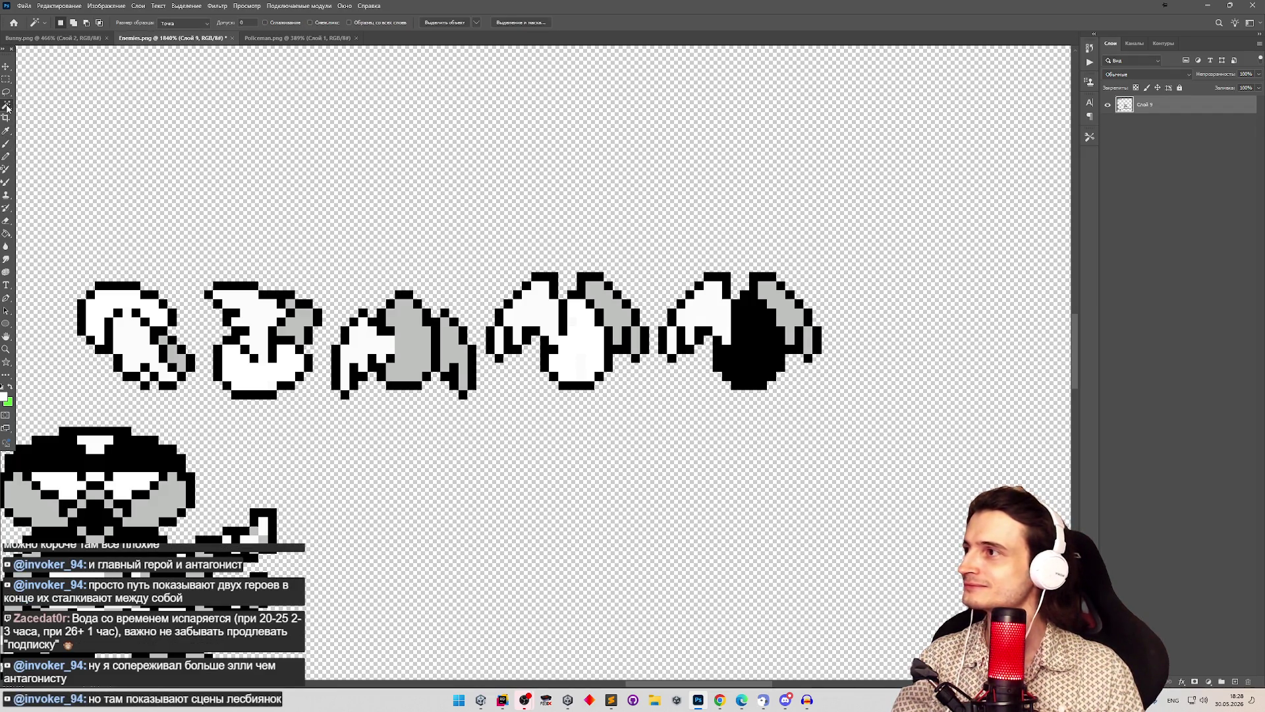
{"action": "left_click", "coordinate": [585, 342]}
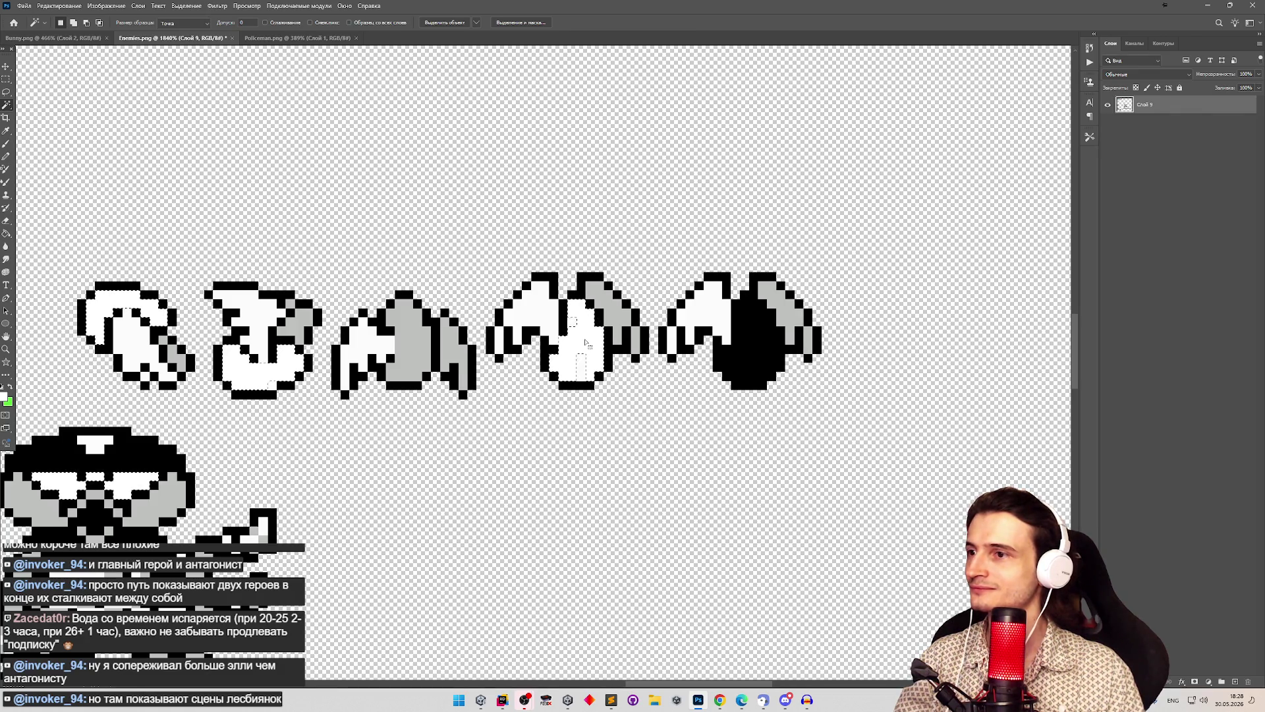
{"action": "key", "text": "z"}
{"action": "mouse_move", "coordinate": [566, 331]}
{"action": "left_mouse_down"}
{"action": "mouse_move", "coordinate": [421, 332]}
{"action": "mouse_move", "coordinate": [804, 350]}
{"action": "left_mouse_up"}
{"action": "key", "text": "g"}
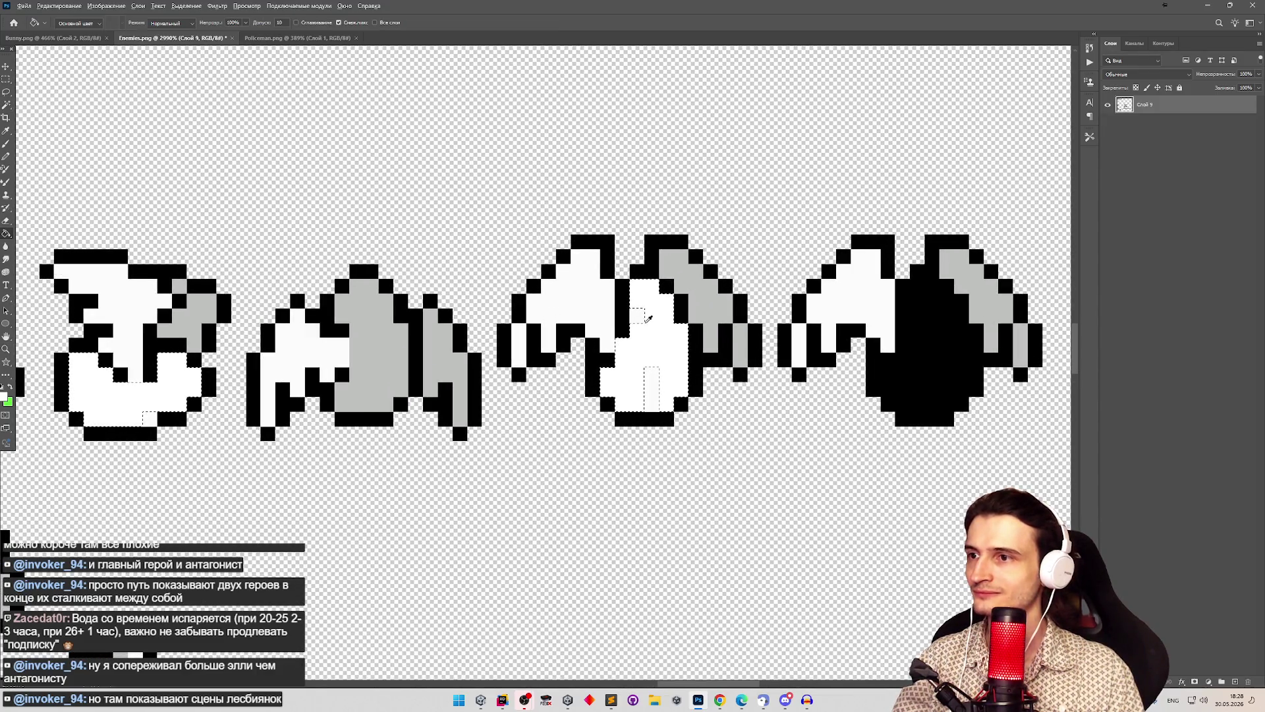
{"action": "key", "text": "b"}
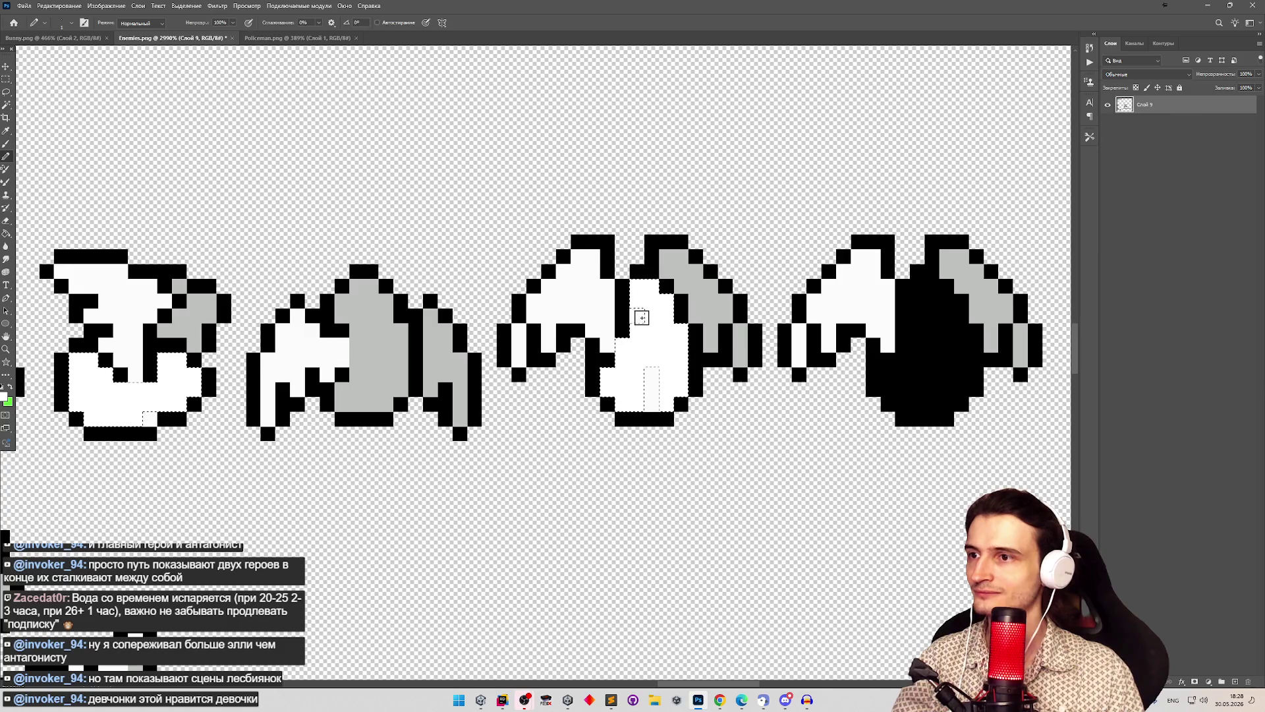
{"action": "key", "text": "ctrl+d"}
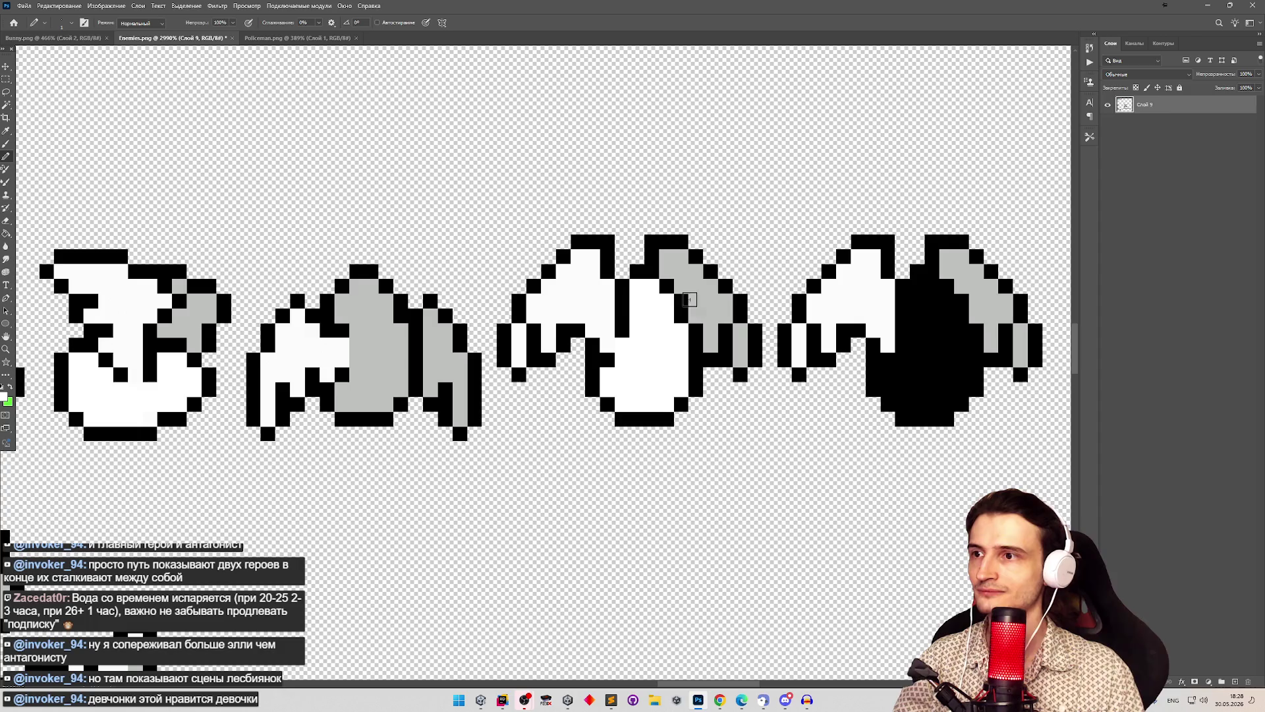
Step: Try Select > Color Range, then set a new foreground colour for the Pencil
{"action": "key", "text": "z"}
{"action": "scroll", "coordinate": [597, 303], "scroll_direction": "down", "scroll_amount": 5}
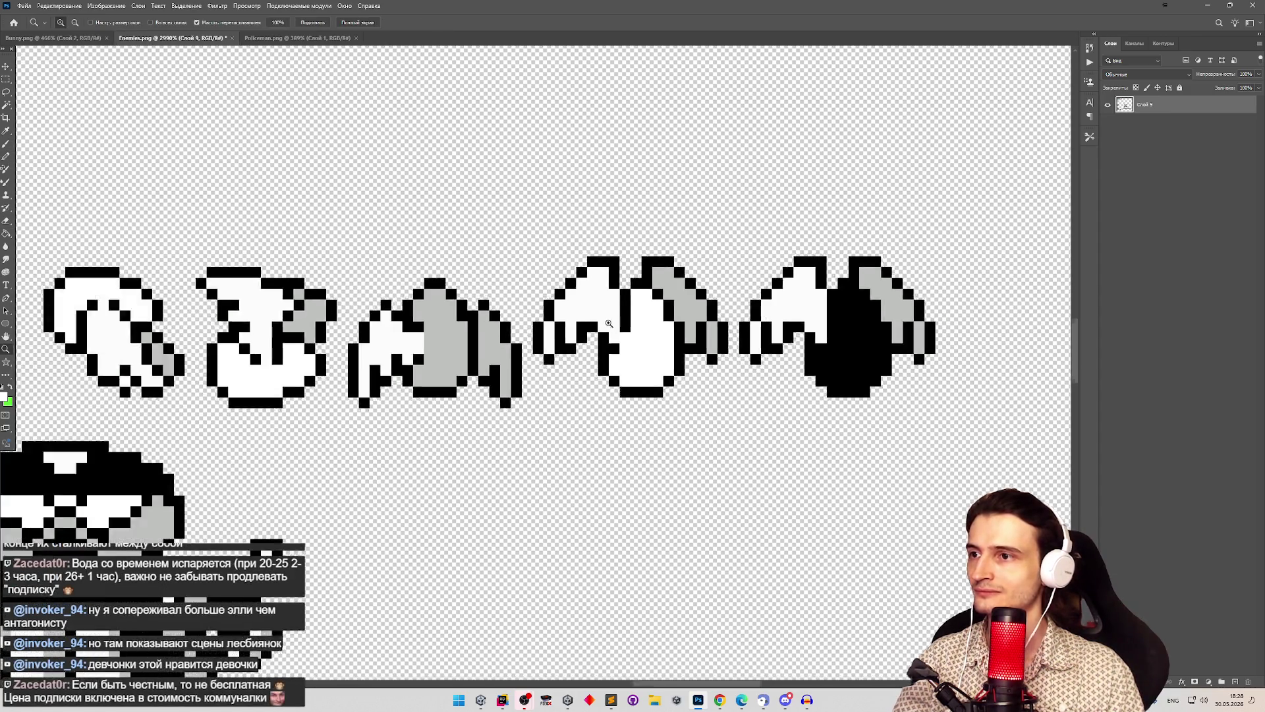
{"action": "scroll", "coordinate": [794, 332], "scroll_direction": "up", "scroll_amount": 2}
{"action": "key", "text": "b"}
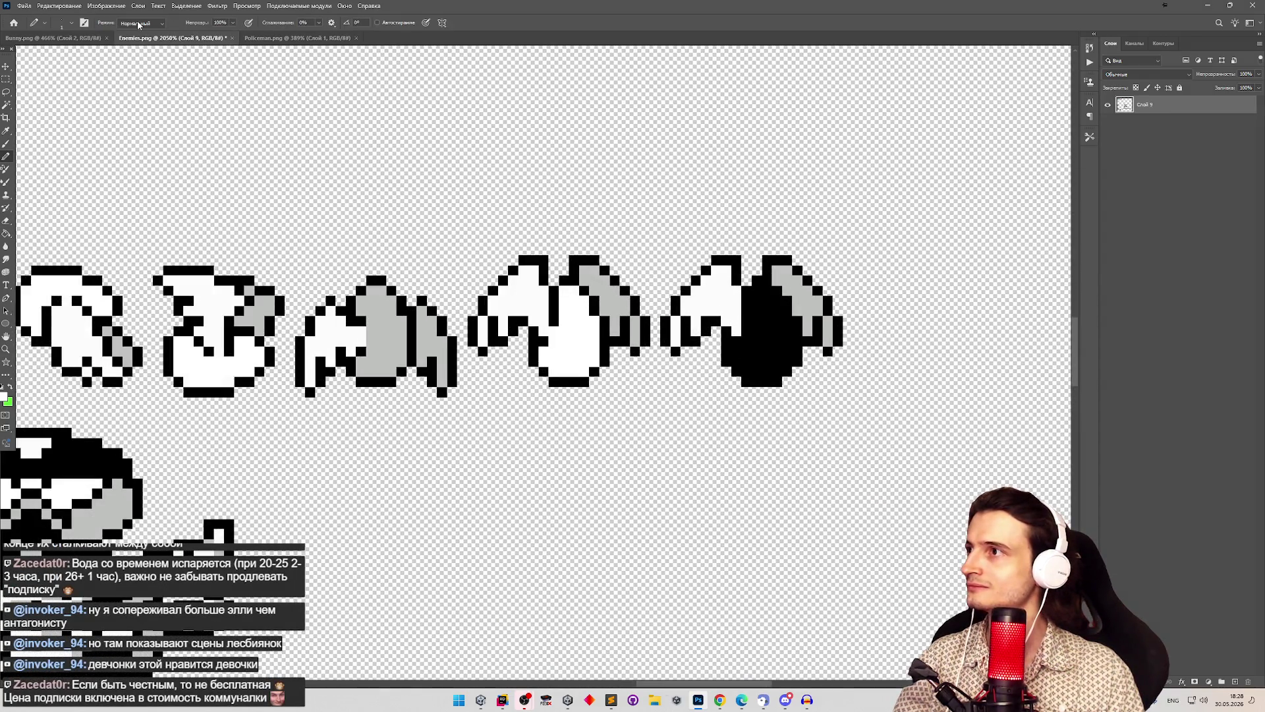
{"action": "left_click", "coordinate": [150, 8]}
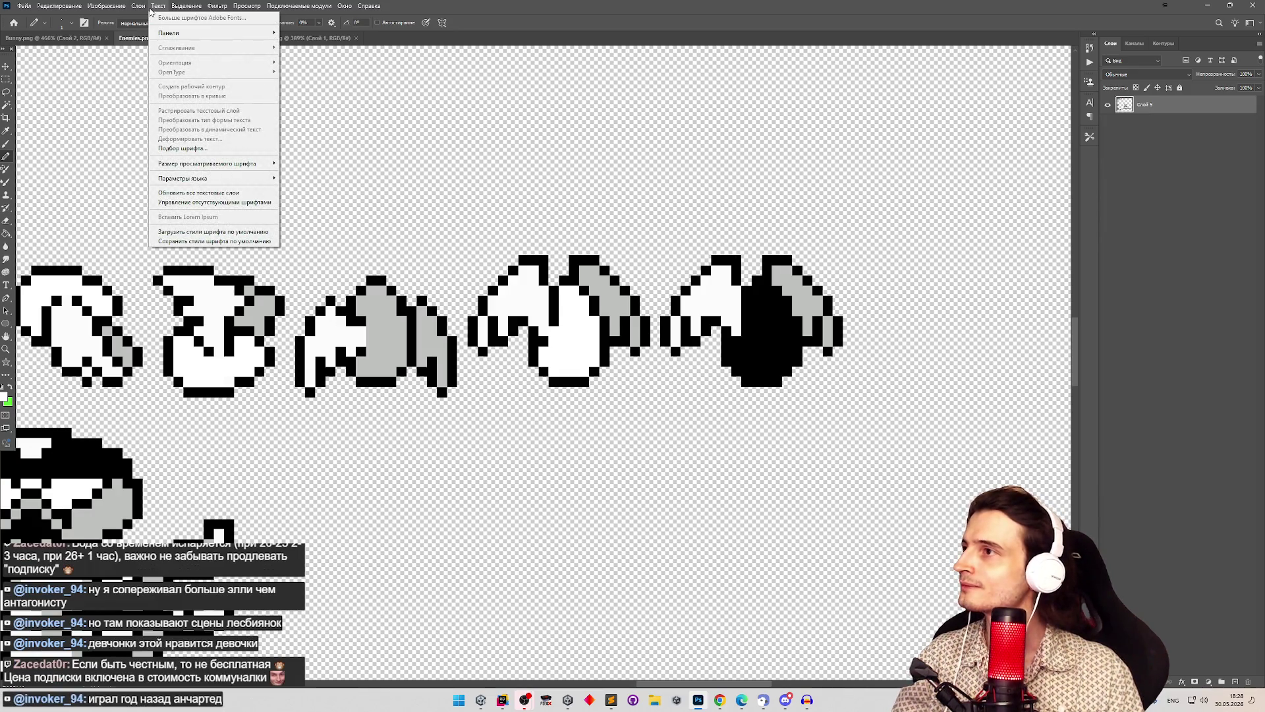
{"action": "left_click", "coordinate": [239, 105]}
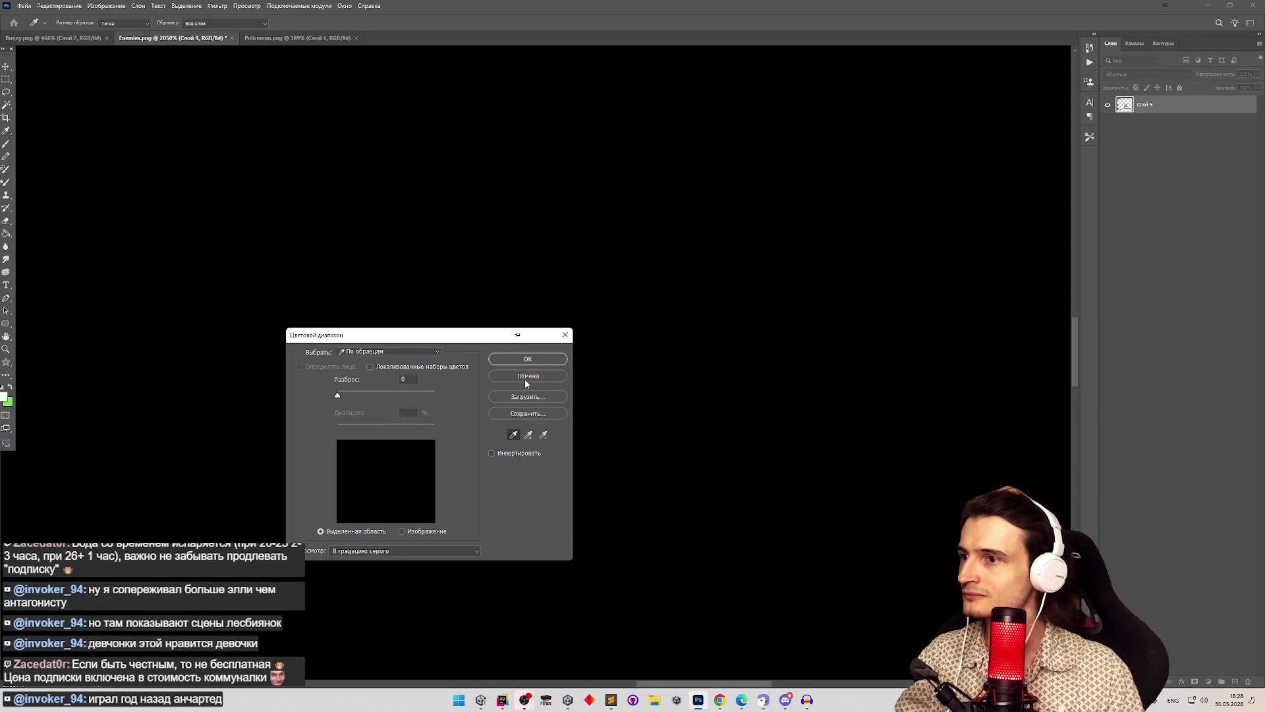
{"action": "left_click", "coordinate": [525, 377]}
{"action": "left_click", "coordinate": [4, 396]}
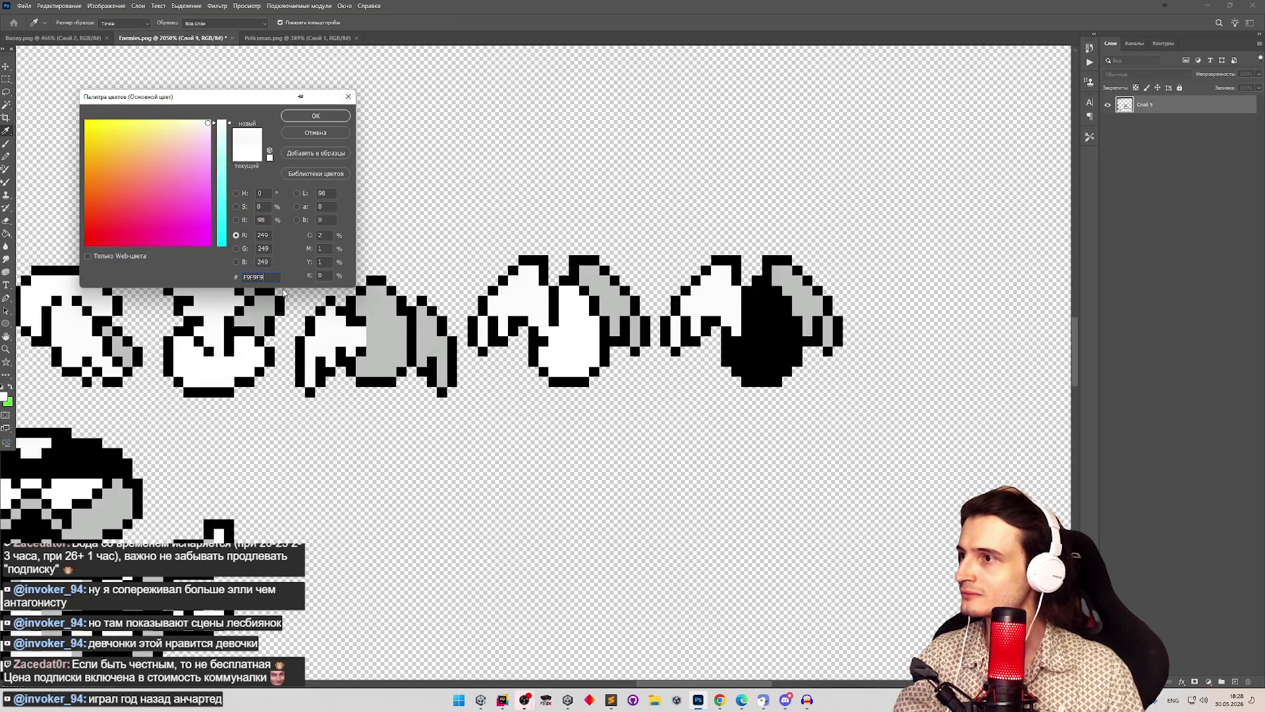
{"action": "left_click", "coordinate": [317, 116]}
{"action": "key", "text": "b"}
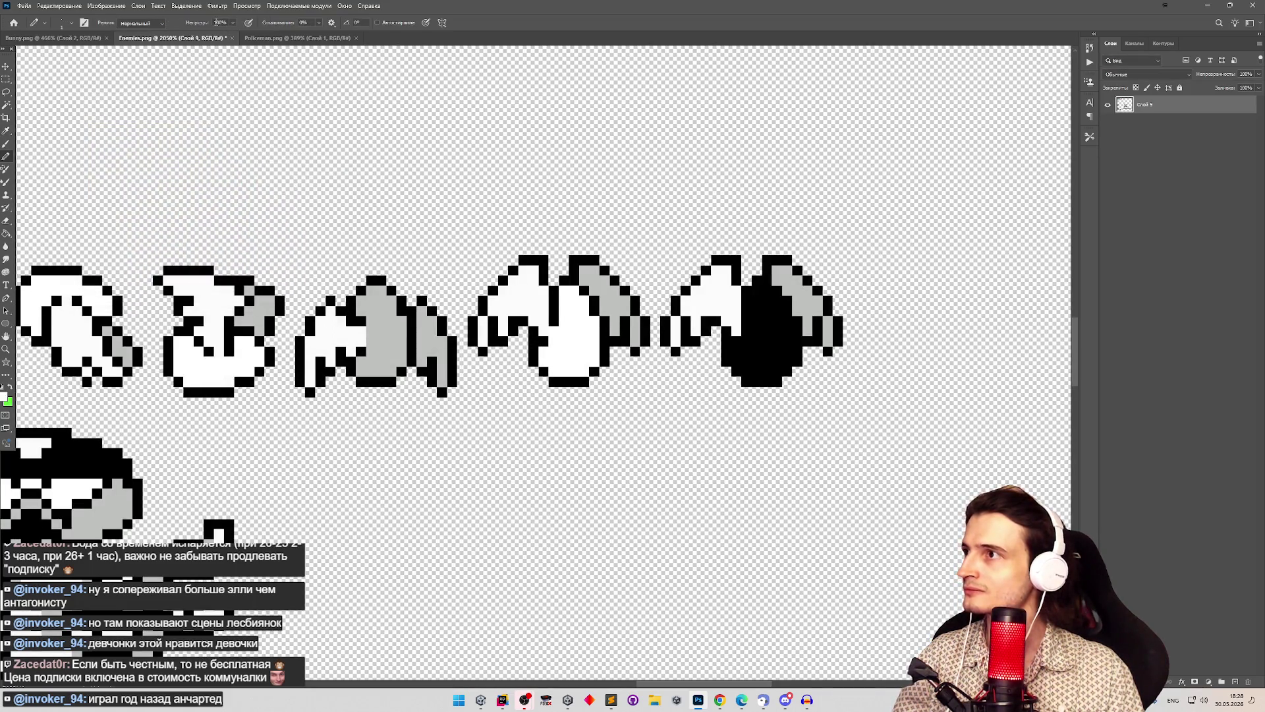
Step: Select the stray colour via Color Range with a sampled colour and recolour those pixels
{"action": "left_click", "coordinate": [217, 6]}
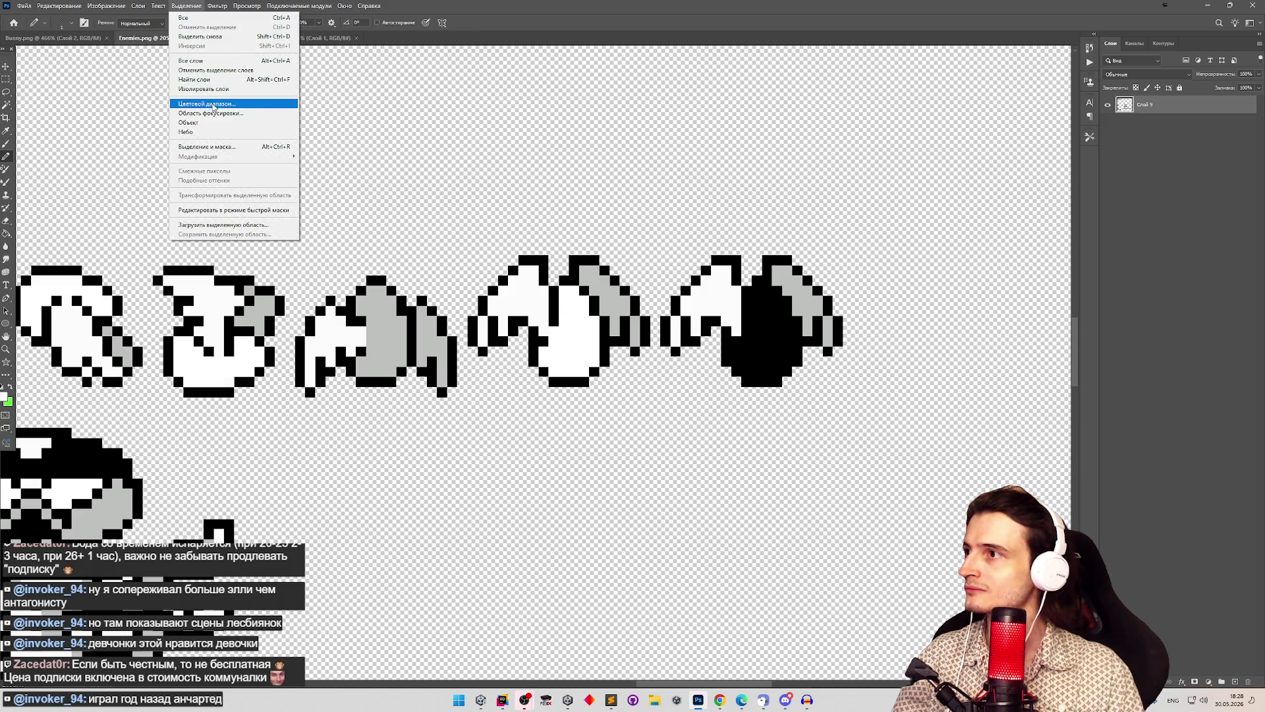
{"action": "left_click", "coordinate": [213, 102]}
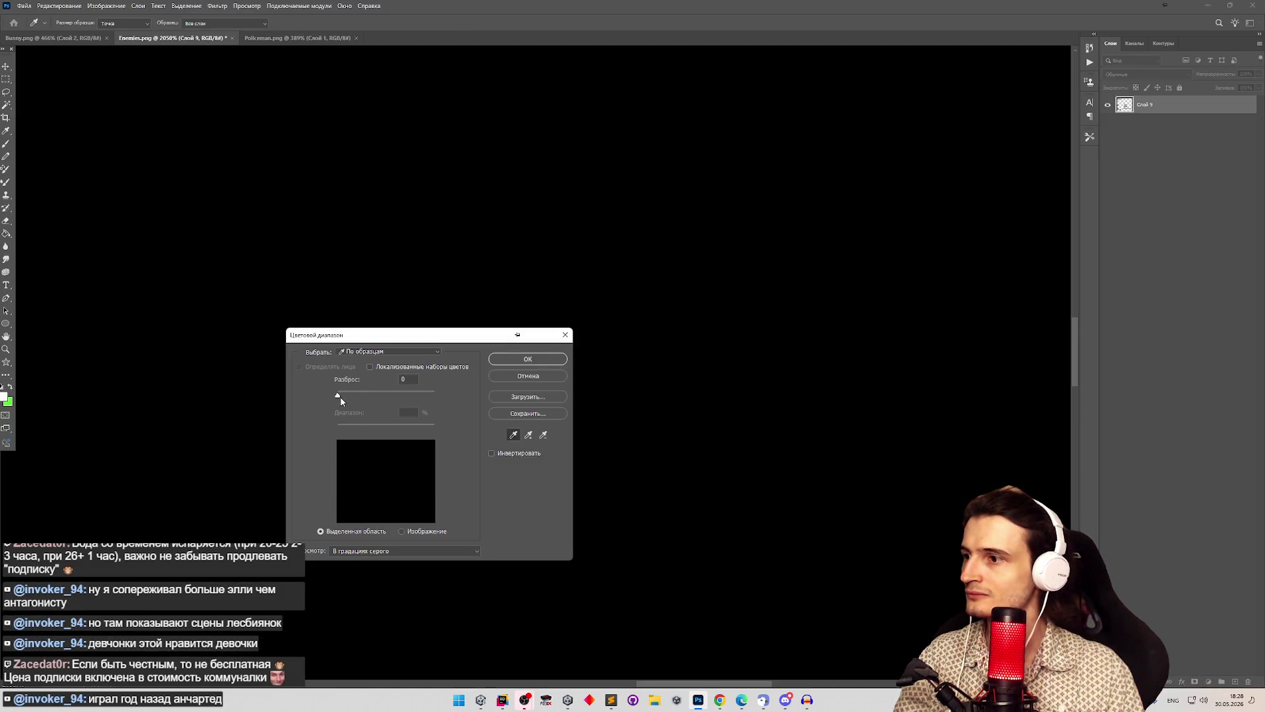
{"action": "left_click", "coordinate": [357, 350]}
{"action": "left_click", "coordinate": [356, 351]}
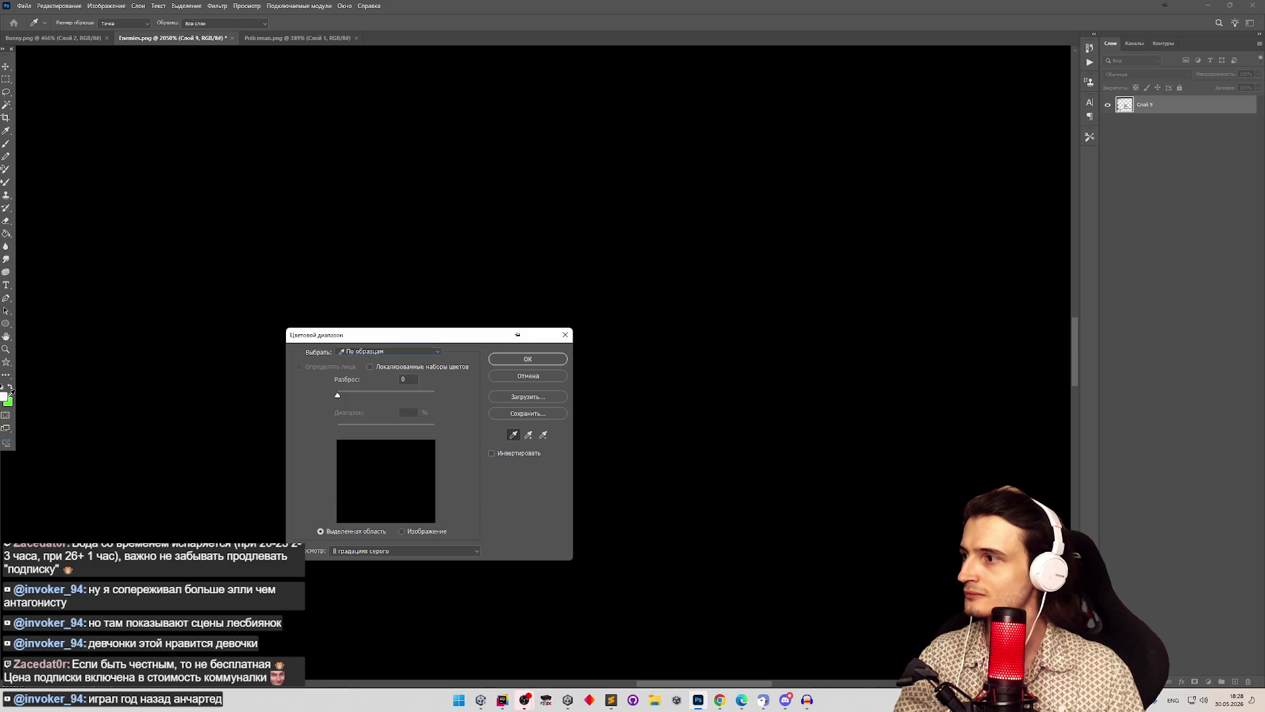
{"action": "left_click", "coordinate": [8, 389]}
{"action": "mouse_move", "coordinate": [392, 343]}
{"action": "left_mouse_down"}
{"action": "mouse_move", "coordinate": [241, 462]}
{"action": "mouse_move", "coordinate": [259, 426]}
{"action": "left_mouse_up"}
{"action": "left_click", "coordinate": [396, 443]}
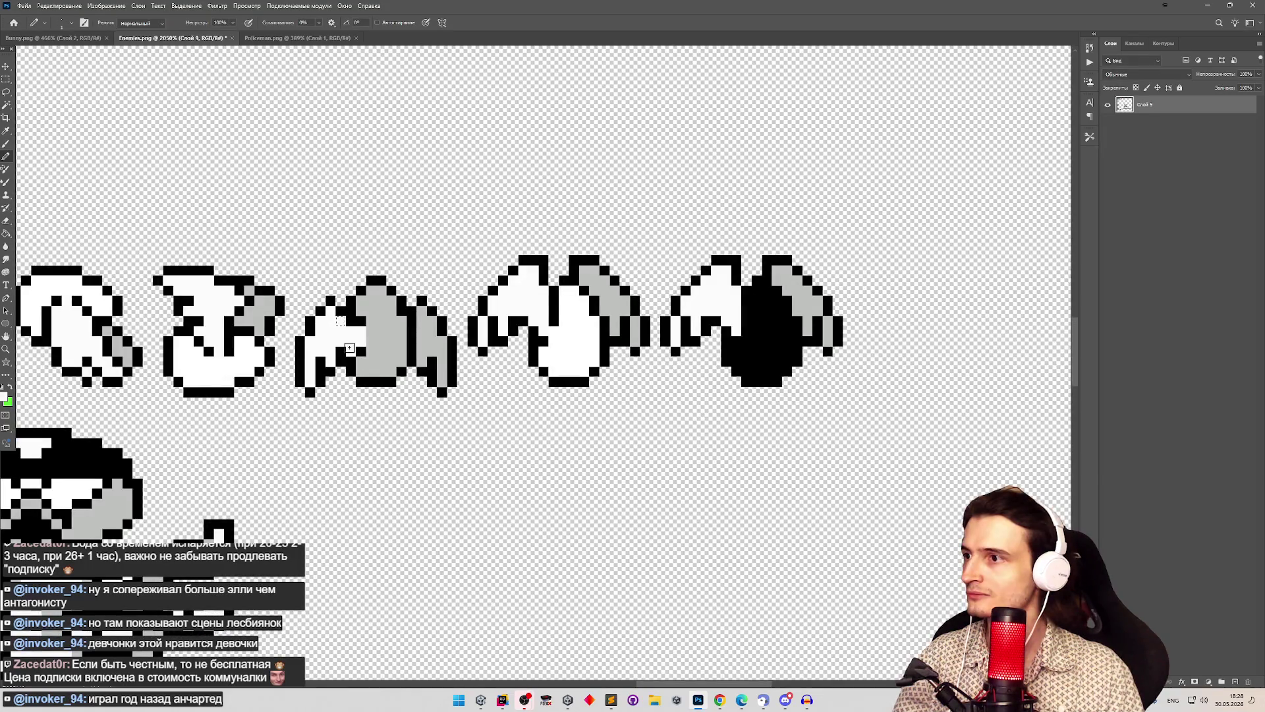
{"action": "key", "text": "g"}
{"action": "key", "text": "b"}
Step: Save Enemies.png, accepting the warning, and reopen LowHeightCharacter in Unity
{"action": "key", "text": "ctrl+s"}
{"action": "left_click", "coordinate": [616, 260]}
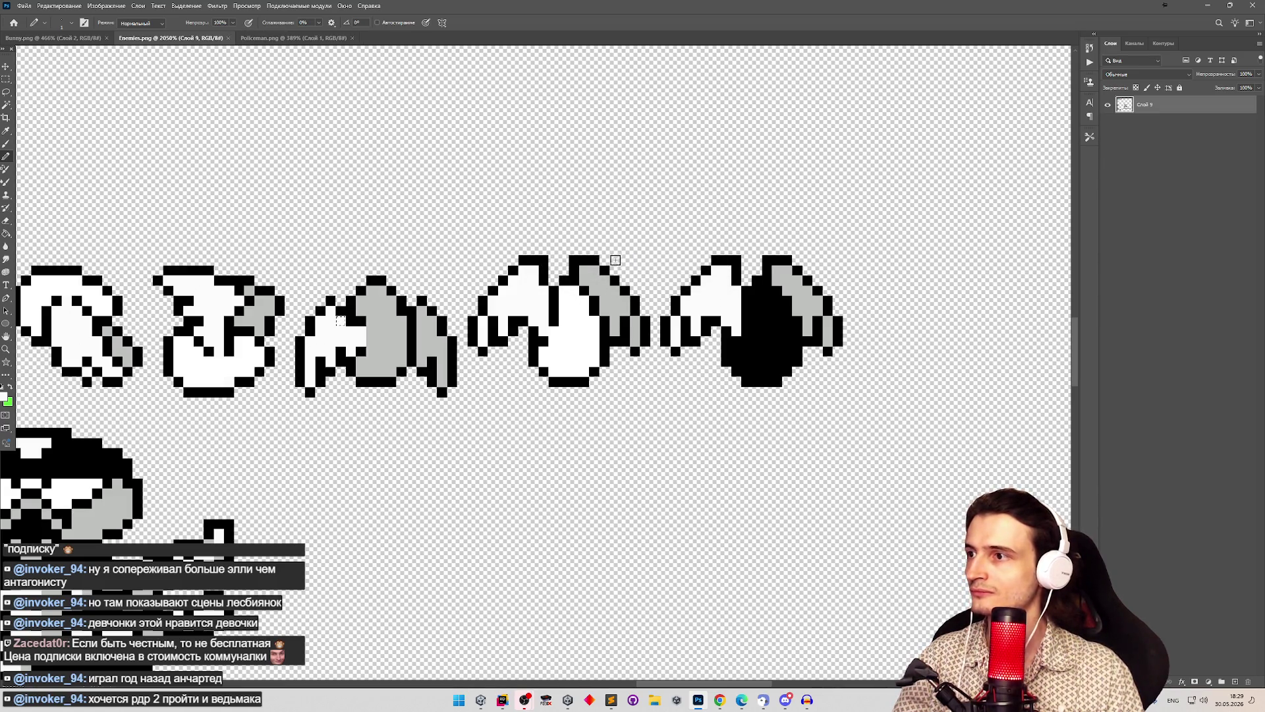
{"action": "key", "text": "alt+Tab"}
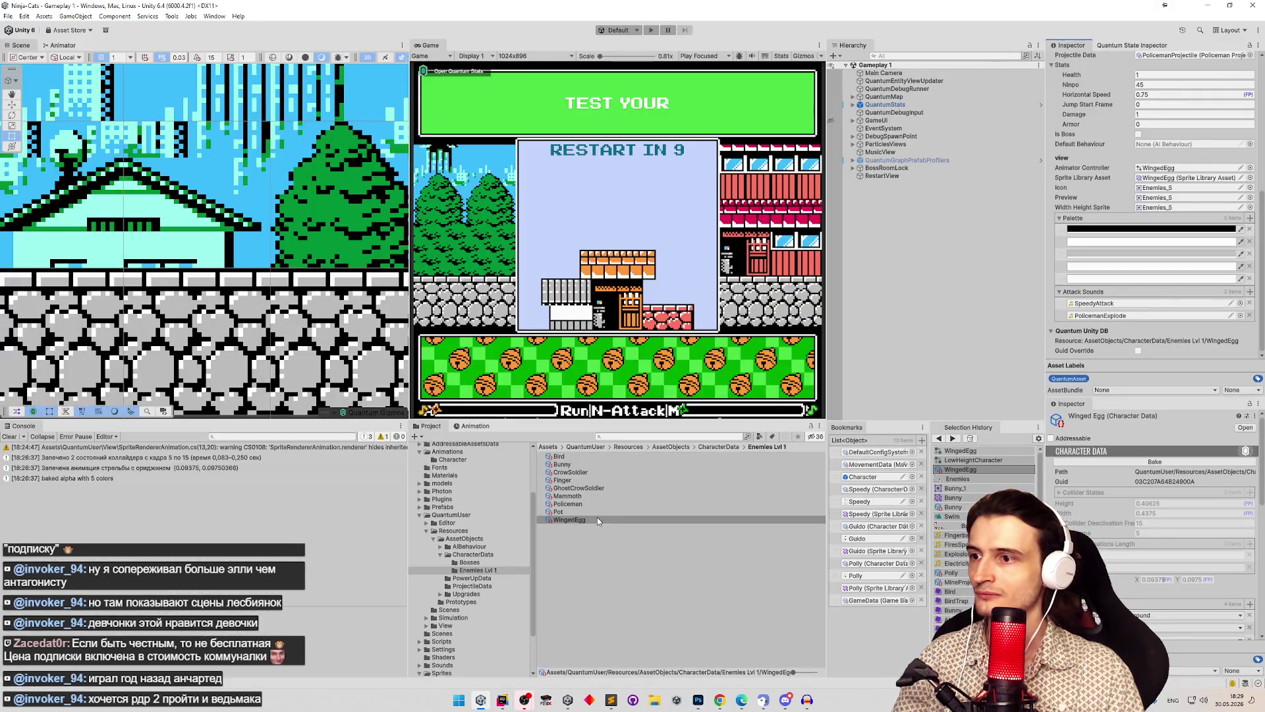
{"action": "left_click", "coordinate": [973, 459]}
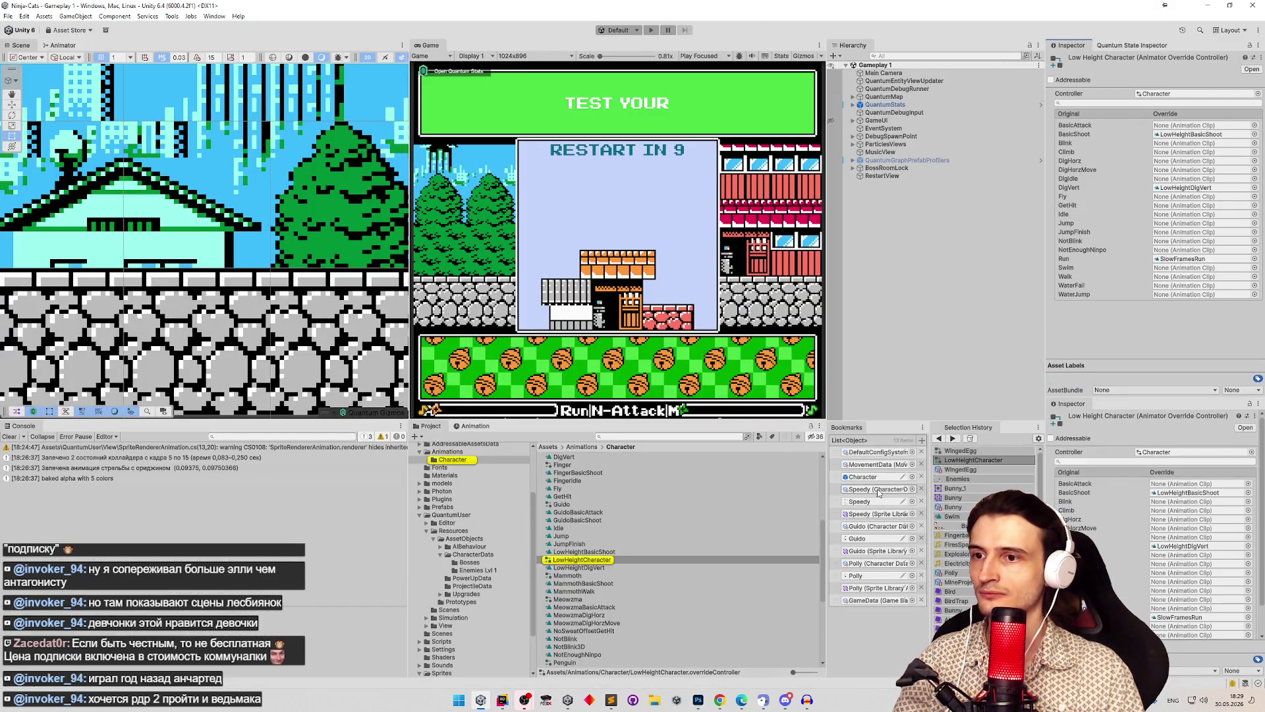
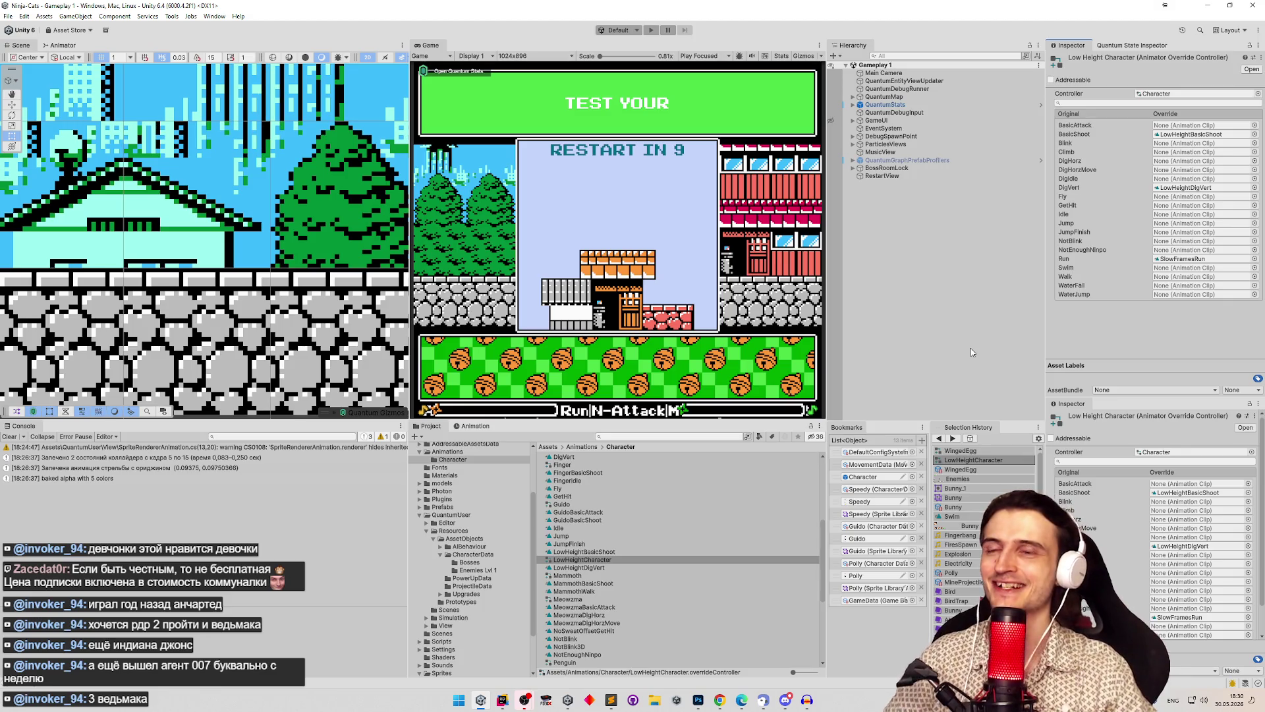
Step: Check where the LowHeightCharacter override controller is referenced, then delete it
{"action": "right_click", "coordinate": [603, 562]}
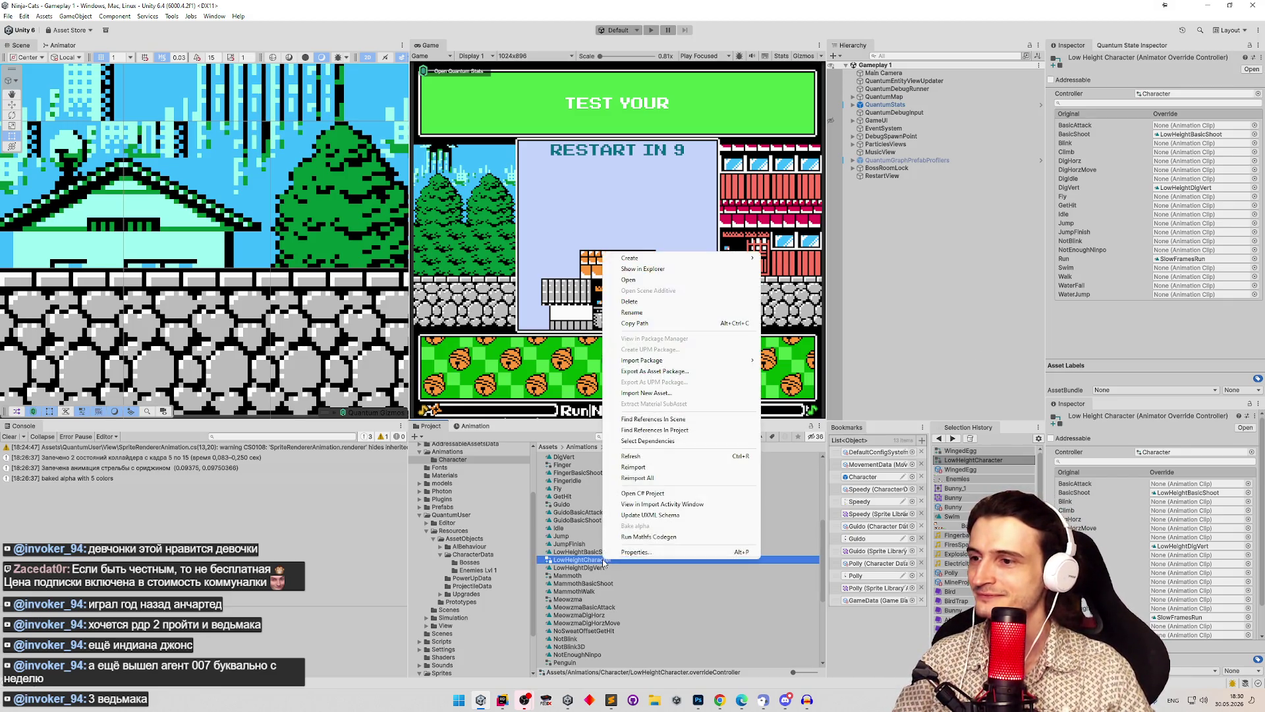
{"action": "left_click", "coordinate": [654, 430]}
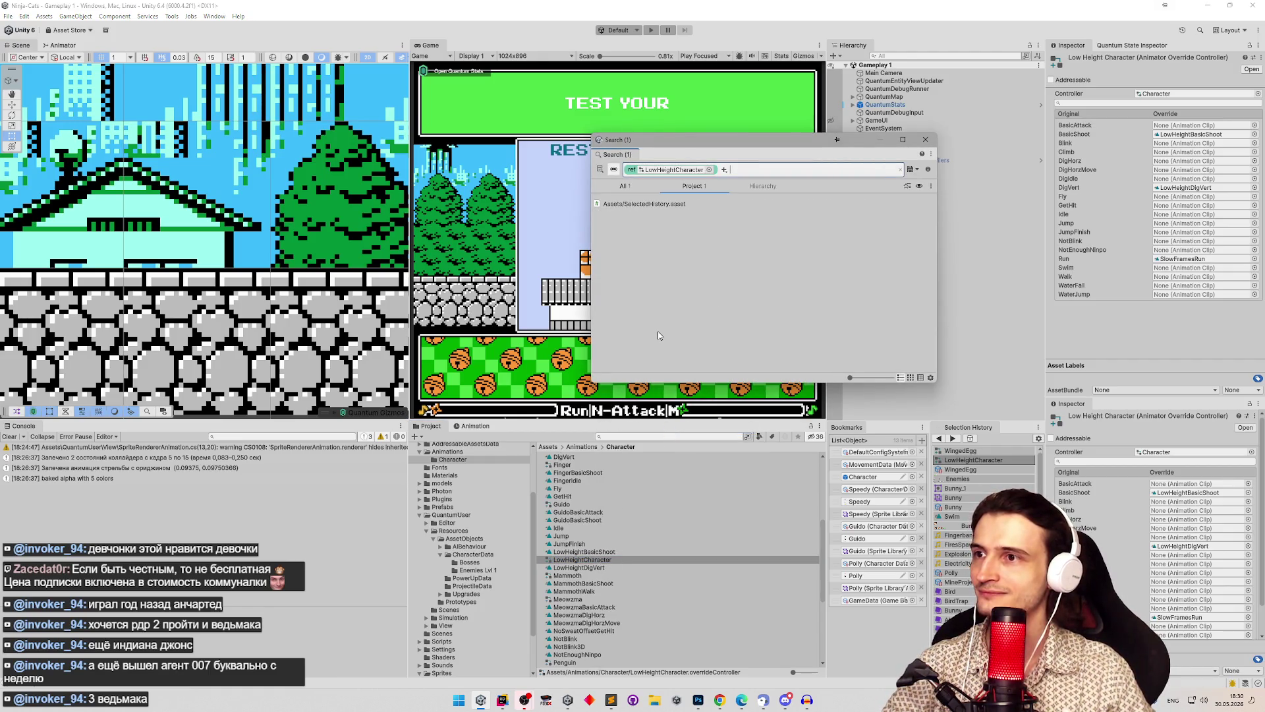
{"action": "left_click", "coordinate": [593, 561]}
{"action": "key", "text": "Delete"}
{"action": "key", "text": "Return"}
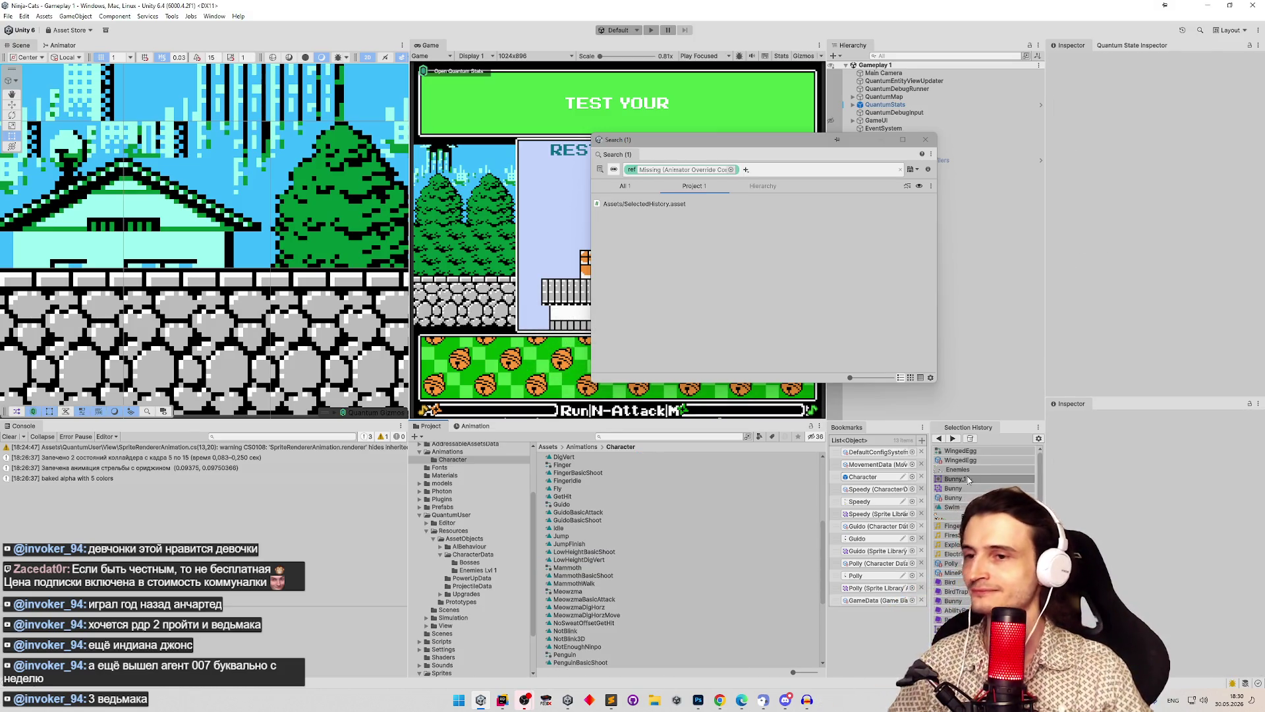
Step: Select the WingedEgg character data and bake it in the Inspector
{"action": "left_click", "coordinate": [960, 460]}
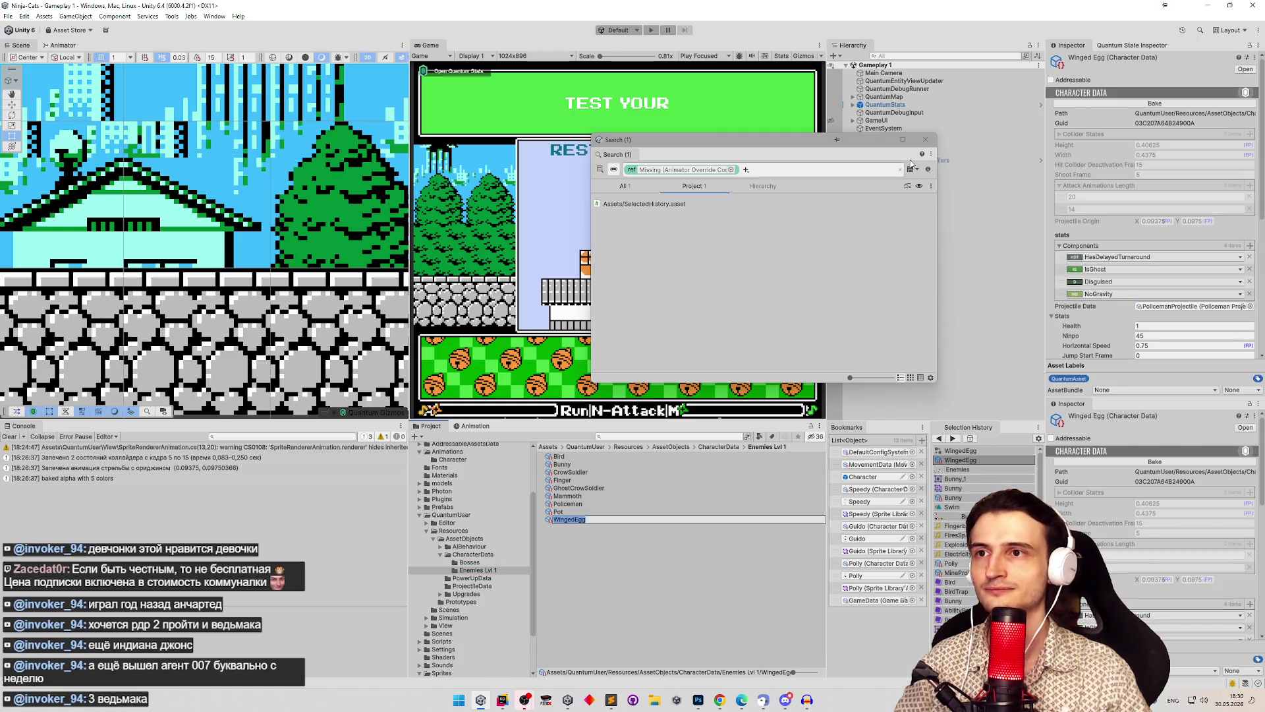
{"action": "left_click", "coordinate": [925, 139]}
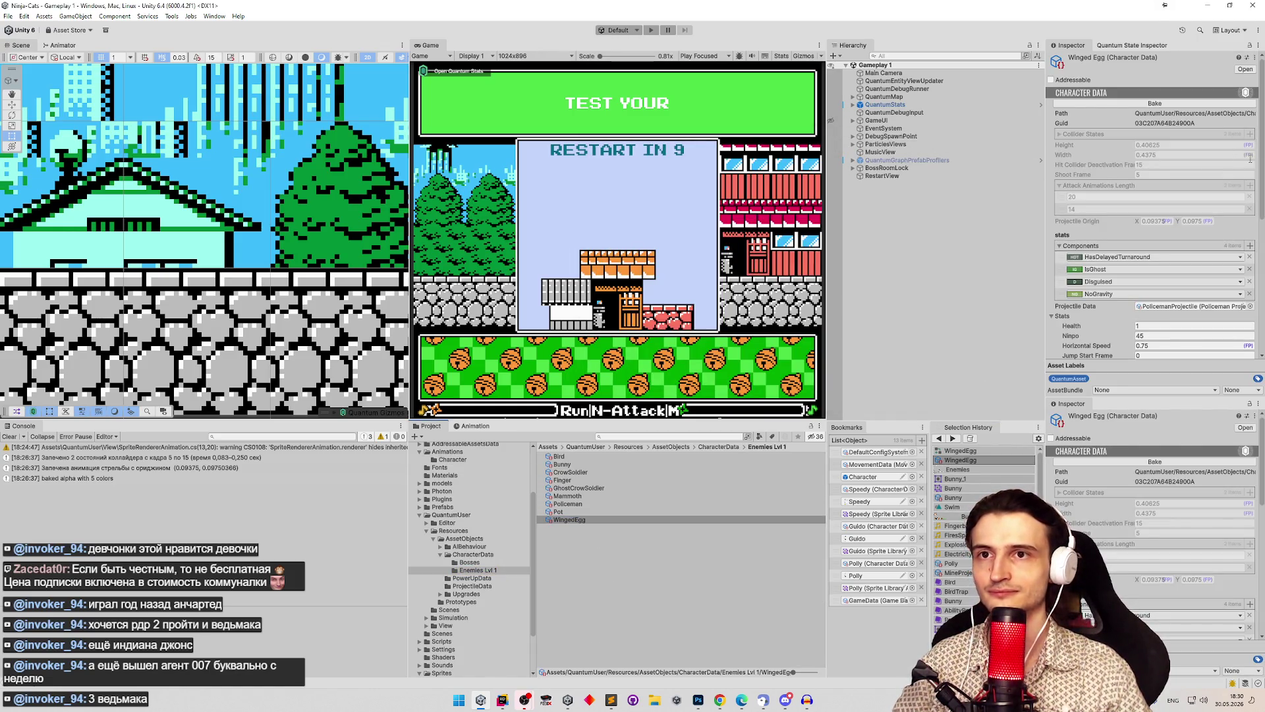
{"action": "scroll", "coordinate": [1254, 300], "scroll_direction": "down", "scroll_amount": 5}
{"action": "scroll", "coordinate": [1187, 77], "scroll_direction": "up", "scroll_amount": 6}
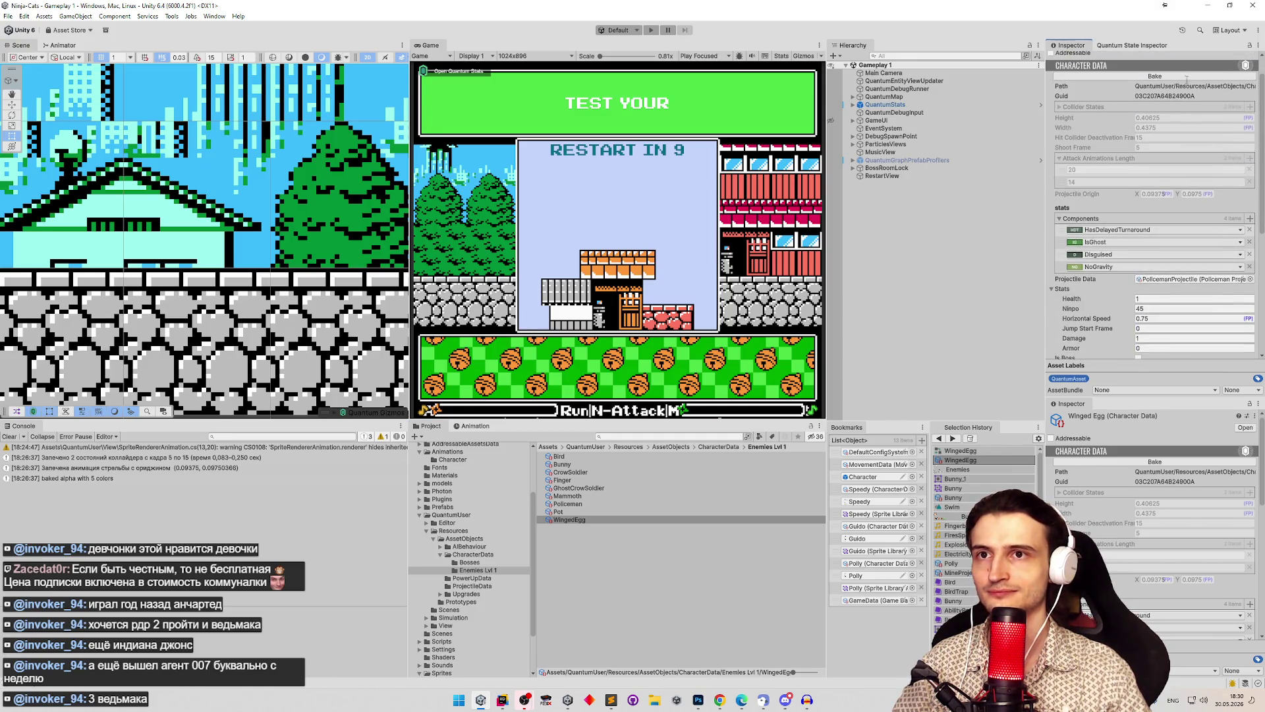
{"action": "left_click", "coordinate": [1186, 77]}
{"action": "scroll", "coordinate": [1258, 266], "scroll_direction": "down", "scroll_amount": 5}
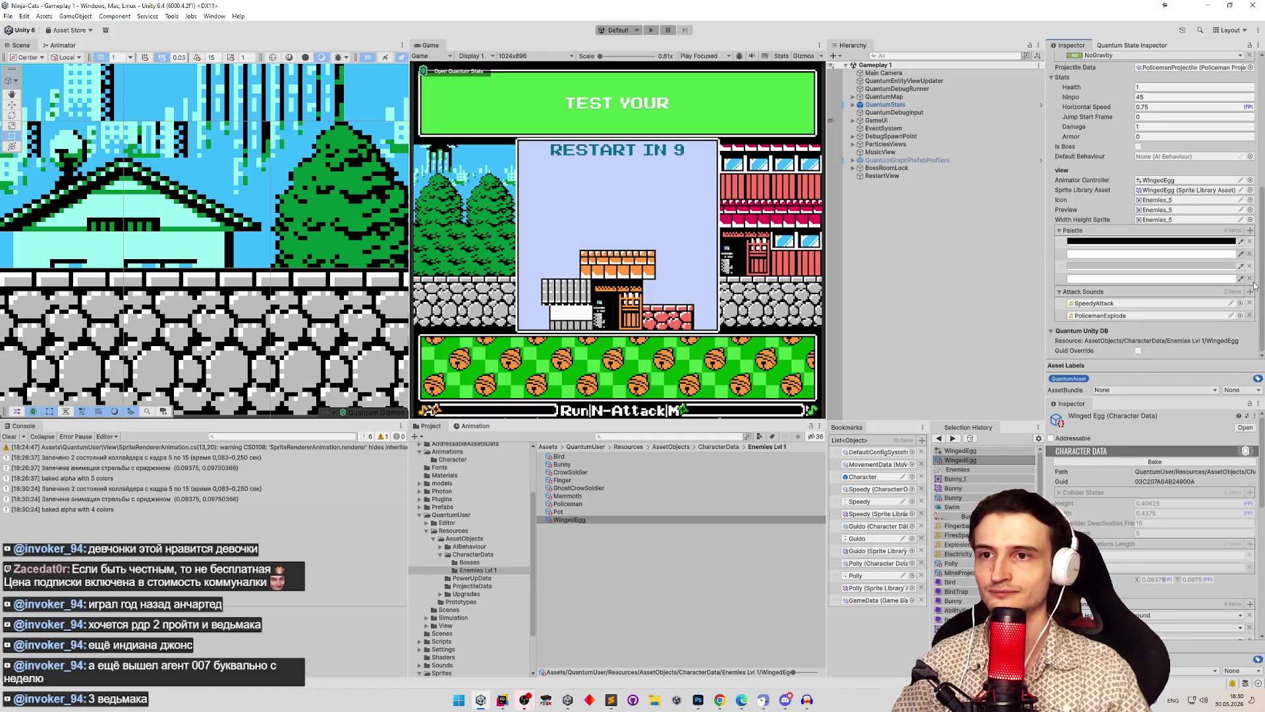
{"action": "scroll", "coordinate": [1224, 211], "scroll_direction": "up", "scroll_amount": 3}
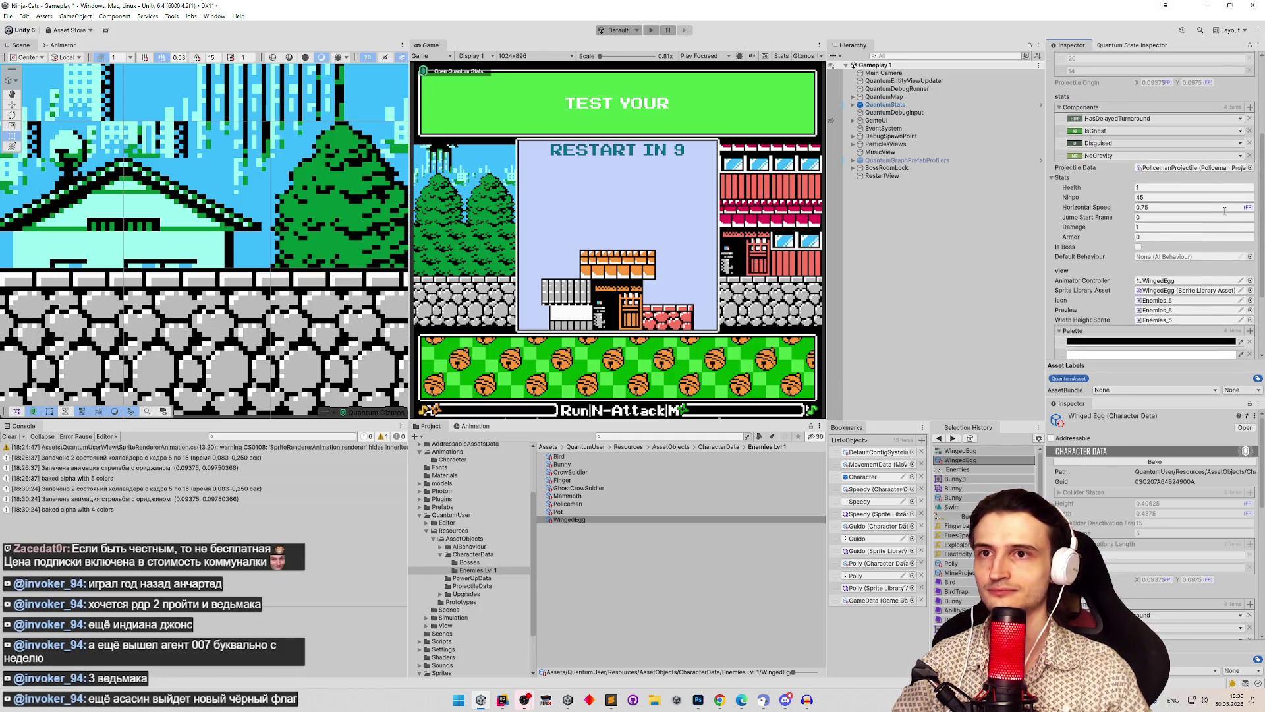
{"action": "left_click", "coordinate": [642, 434]}
Step: Set the WingedEgg controller's BasicShoot override to PolicemanBasicShoot
{"action": "type", "text": "wing"}
{"action": "left_click", "coordinate": [569, 488]}
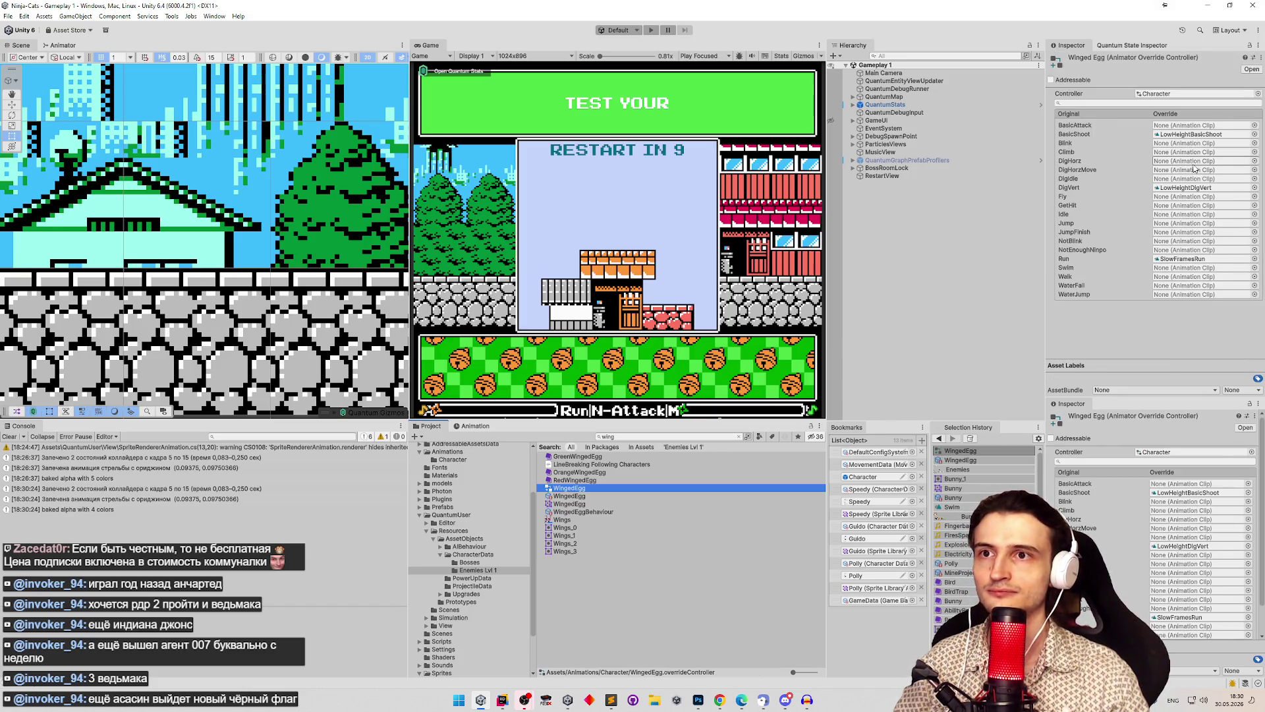
{"action": "left_click", "coordinate": [1254, 135]}
{"action": "type", "text": "policema"}
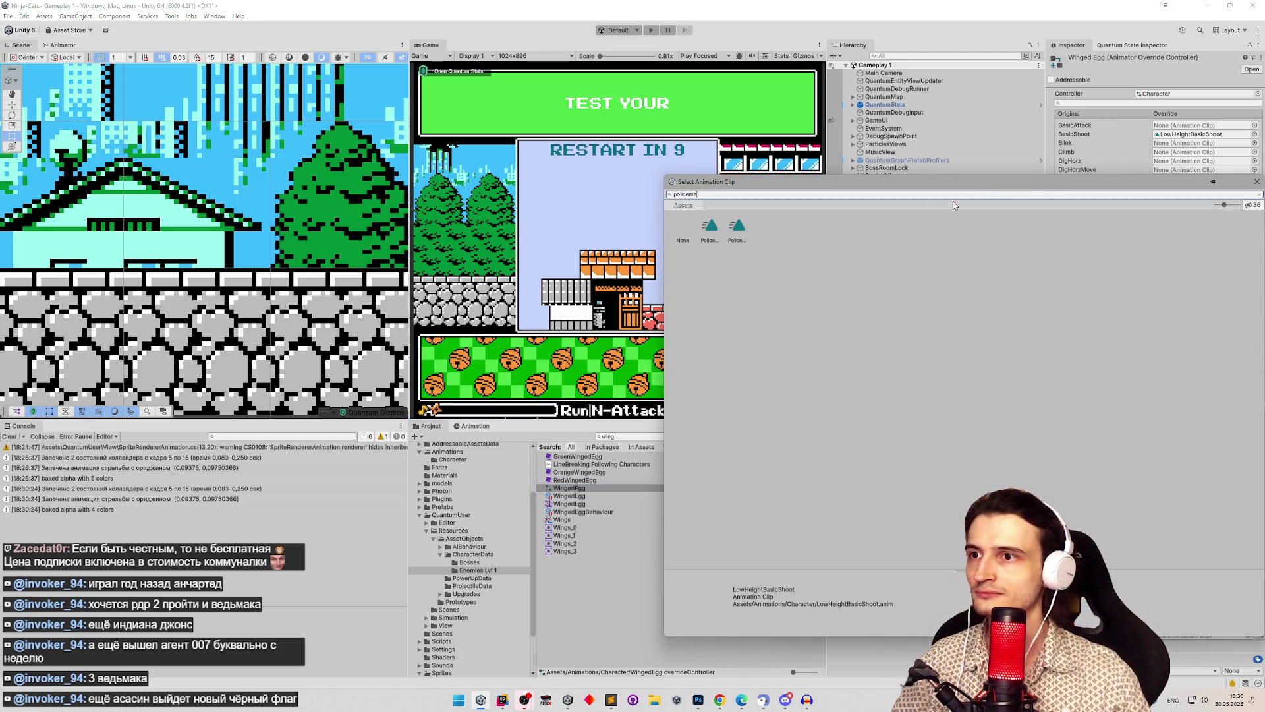
{"action": "double_click", "coordinate": [710, 227]}
Step: Open the Policeman sprite library in the Sprite Library Editor, showing its Shoot sprites
{"action": "key", "text": "ctrl+f"}
{"action": "type", "text": "po"}
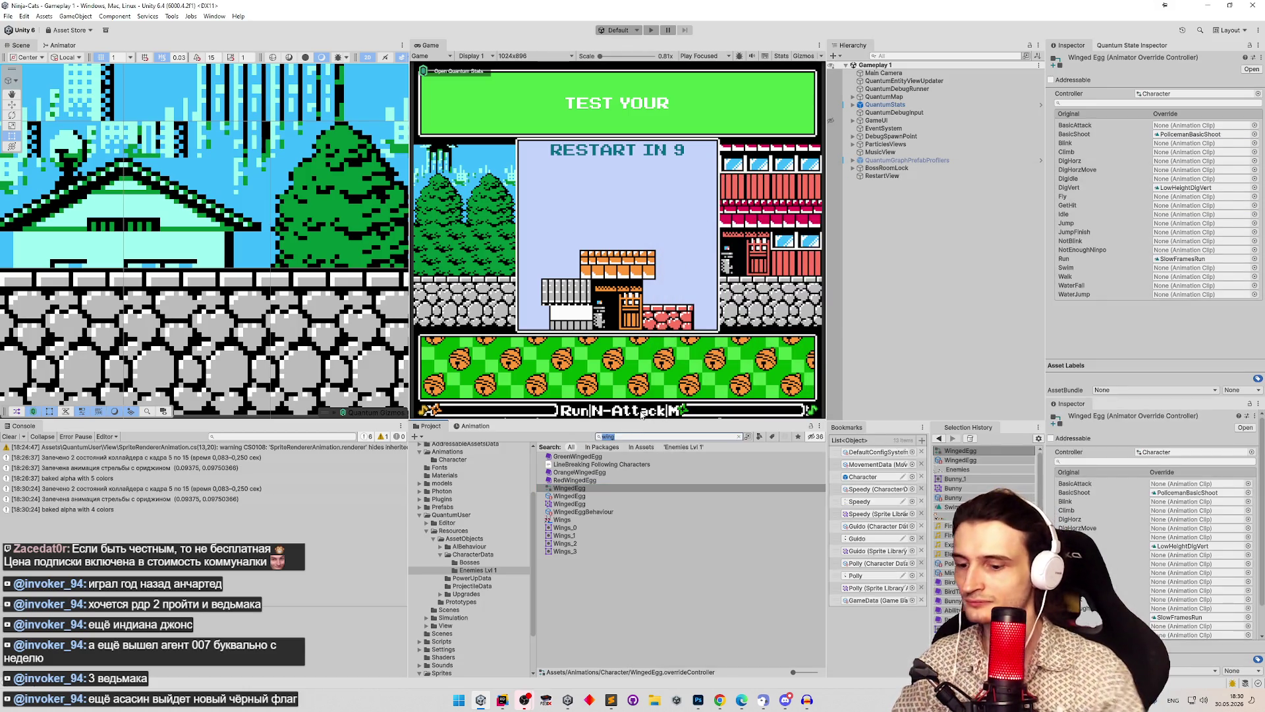
{"action": "type", "text": "liceme"}
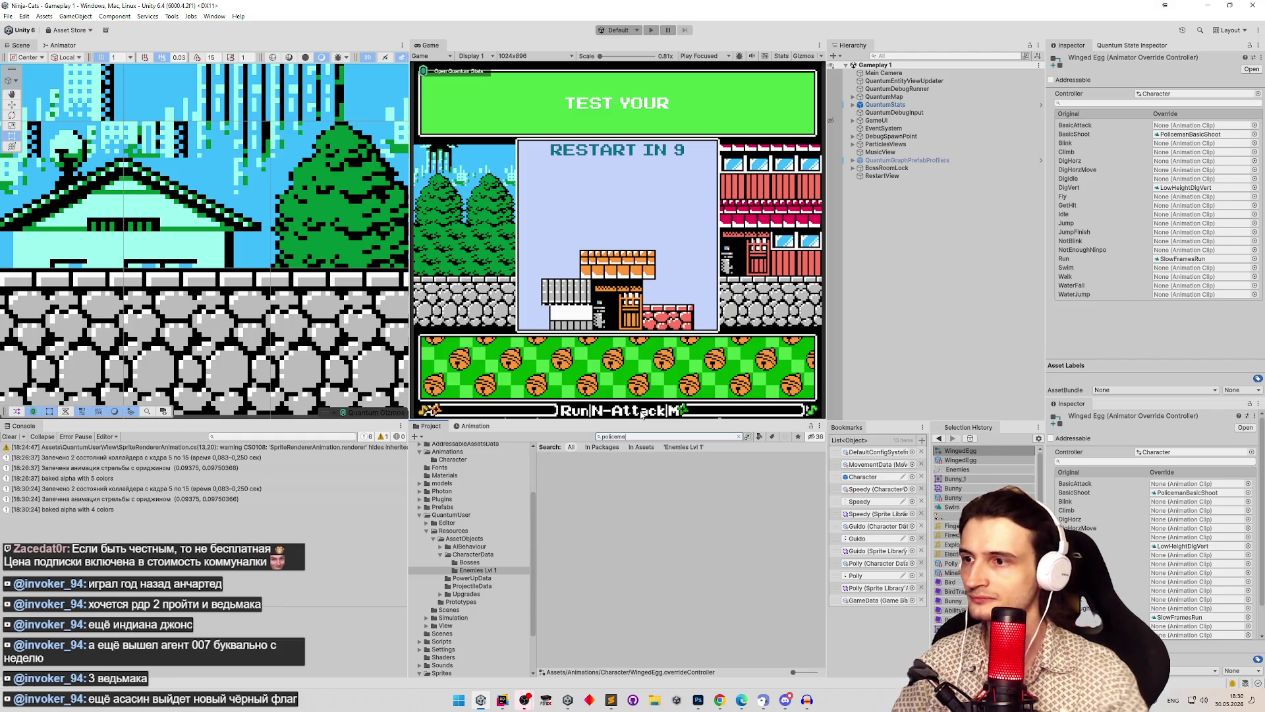
{"action": "type", "text": "n"}
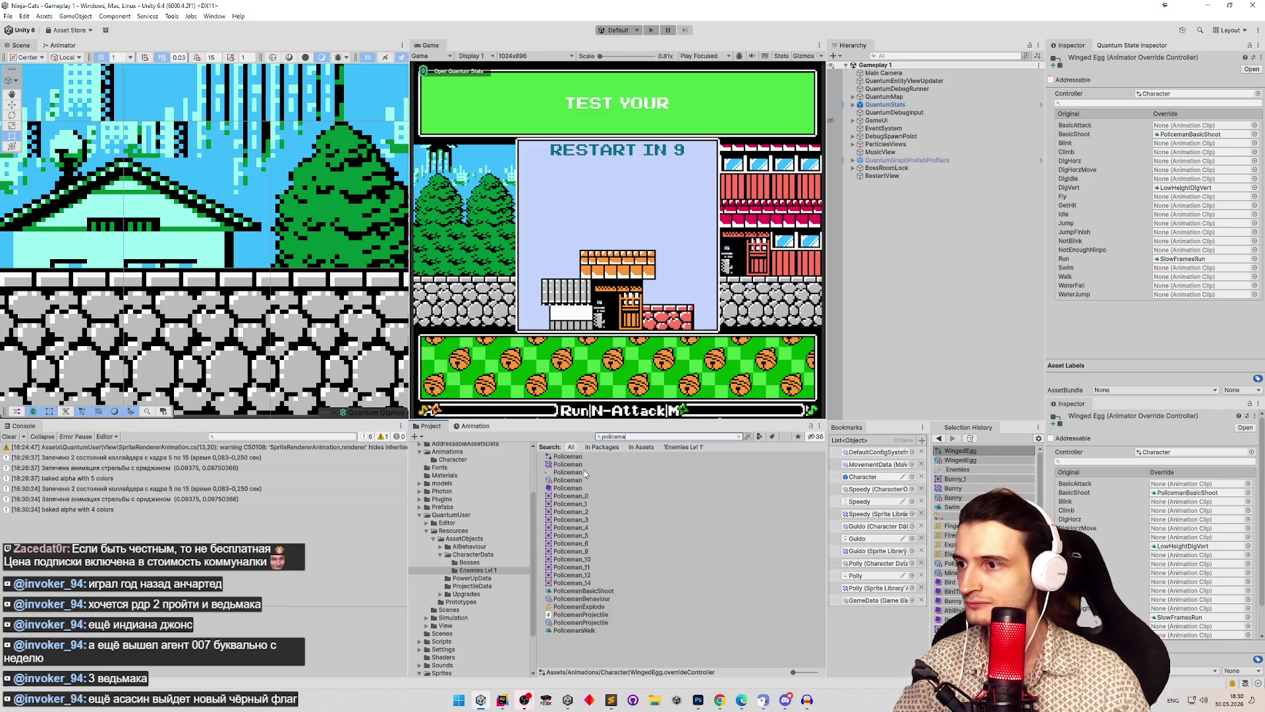
{"action": "left_click", "coordinate": [584, 466]}
{"action": "left_click", "coordinate": [1183, 98]}
{"action": "left_click", "coordinate": [319, 230]}
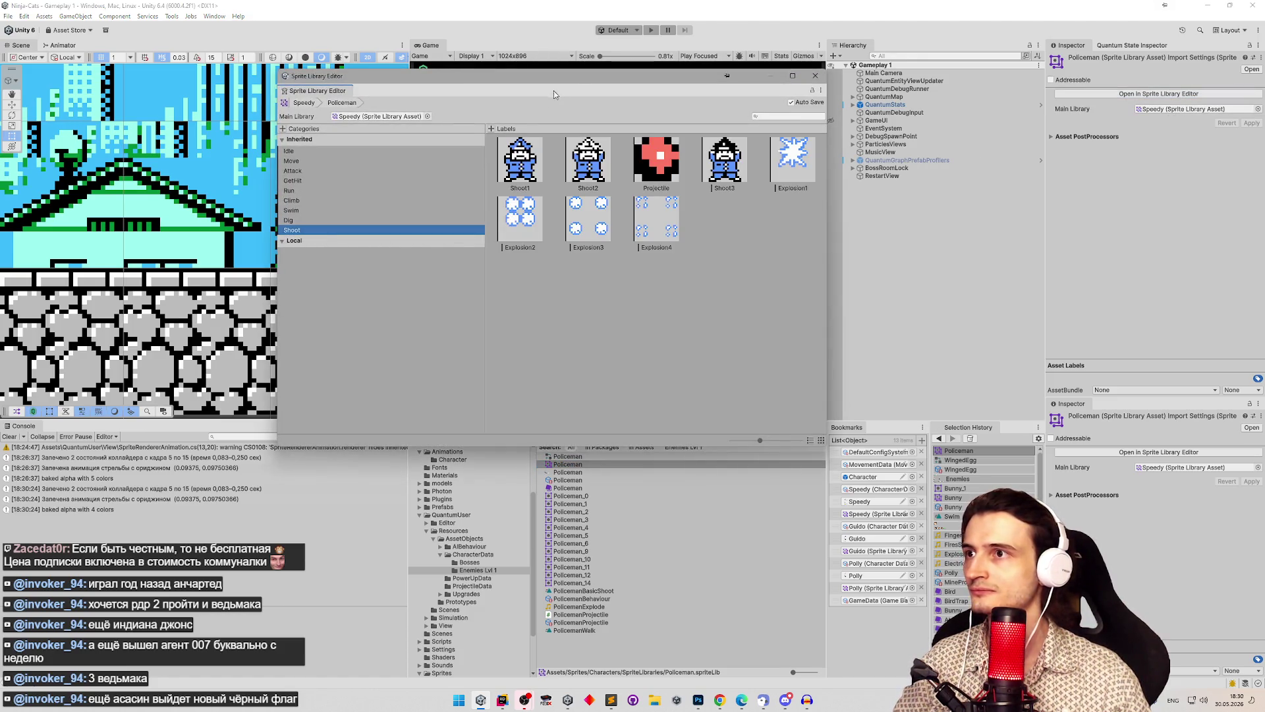
Step: Move and shrink the Policeman Sprite Library Editor window
{"action": "left_click_drag", "start_coordinate": [575, 80], "coordinate": [364, 108]}
{"action": "mouse_move", "coordinate": [616, 469]}
{"action": "left_mouse_down"}
{"action": "mouse_move", "coordinate": [575, 433]}
{"action": "mouse_move", "coordinate": [557, 276]}
{"action": "mouse_move", "coordinate": [606, 274]}
{"action": "mouse_move", "coordinate": [609, 341]}
{"action": "left_mouse_up"}
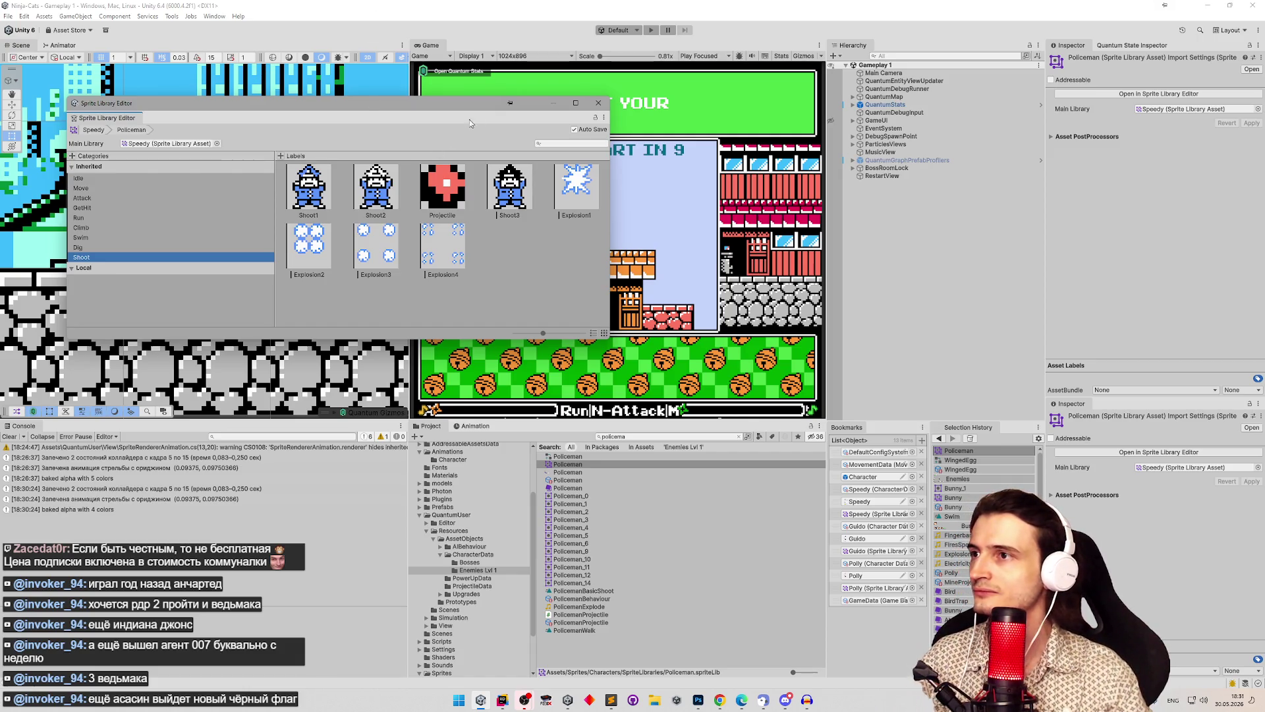
{"action": "left_click_drag", "start_coordinate": [490, 110], "coordinate": [472, 103]}
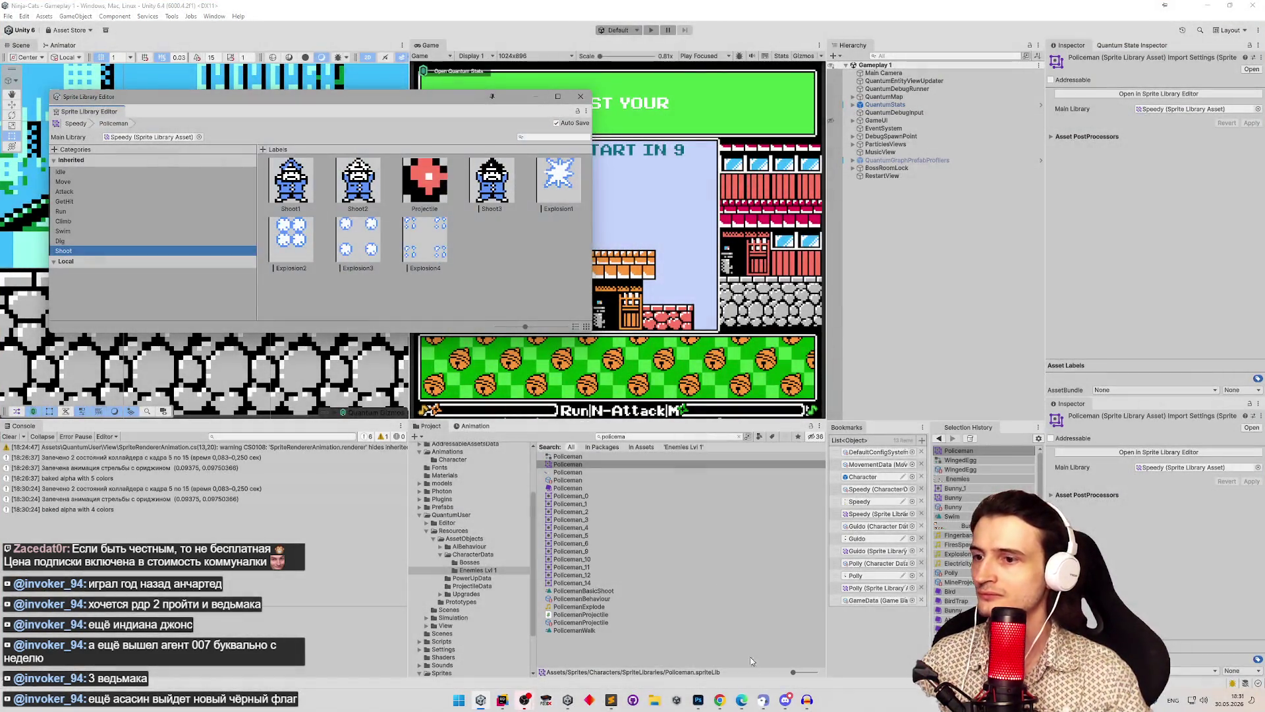
Step: Paste the Policeman Shoot sprites capture into a new Paint canvas and minimize Paint
{"action": "left_click", "coordinate": [459, 700]}
{"action": "type", "text": "pain"}
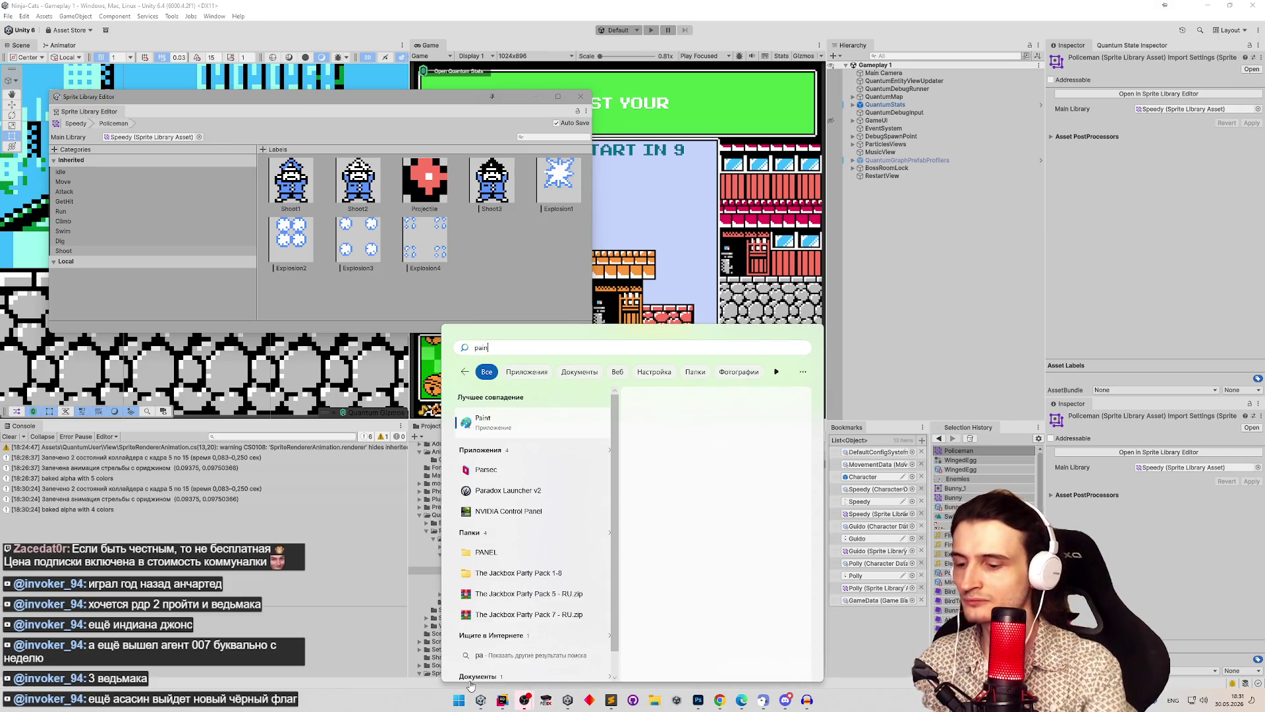
{"action": "key", "text": "Return"}
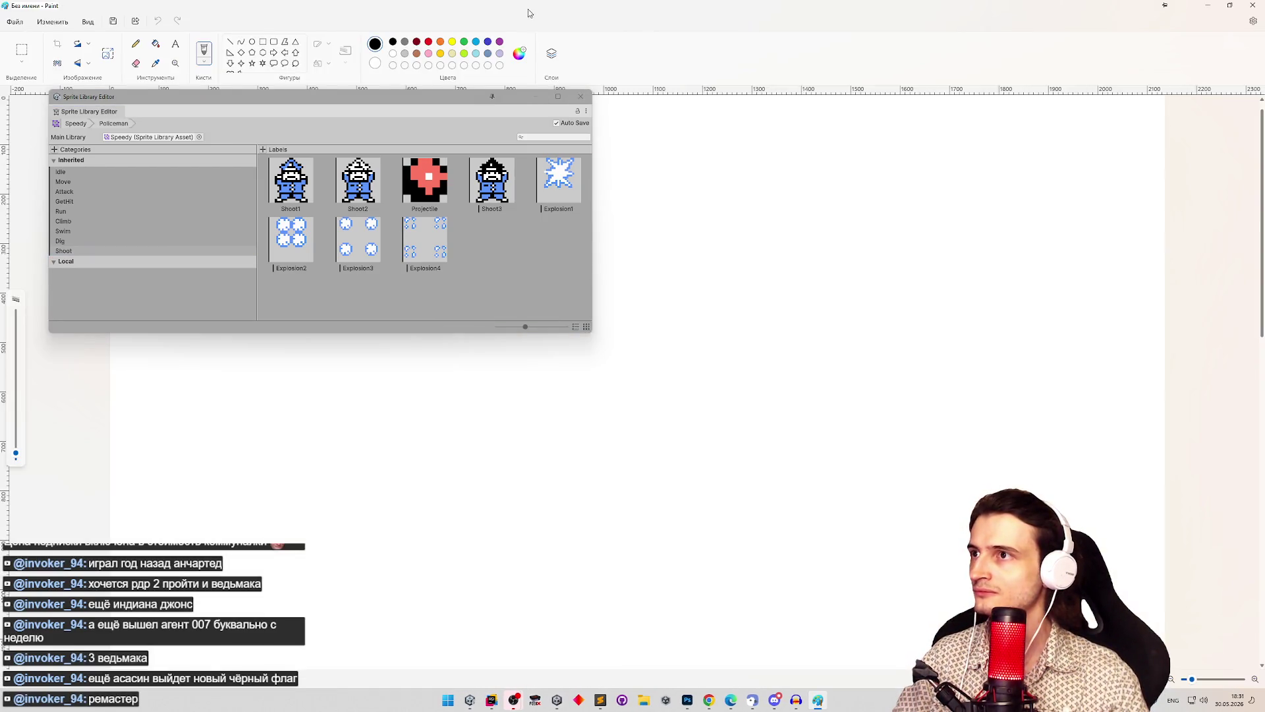
{"action": "left_click_drag", "start_coordinate": [527, 9], "coordinate": [872, 179]}
{"action": "key", "text": "ctrl+v"}
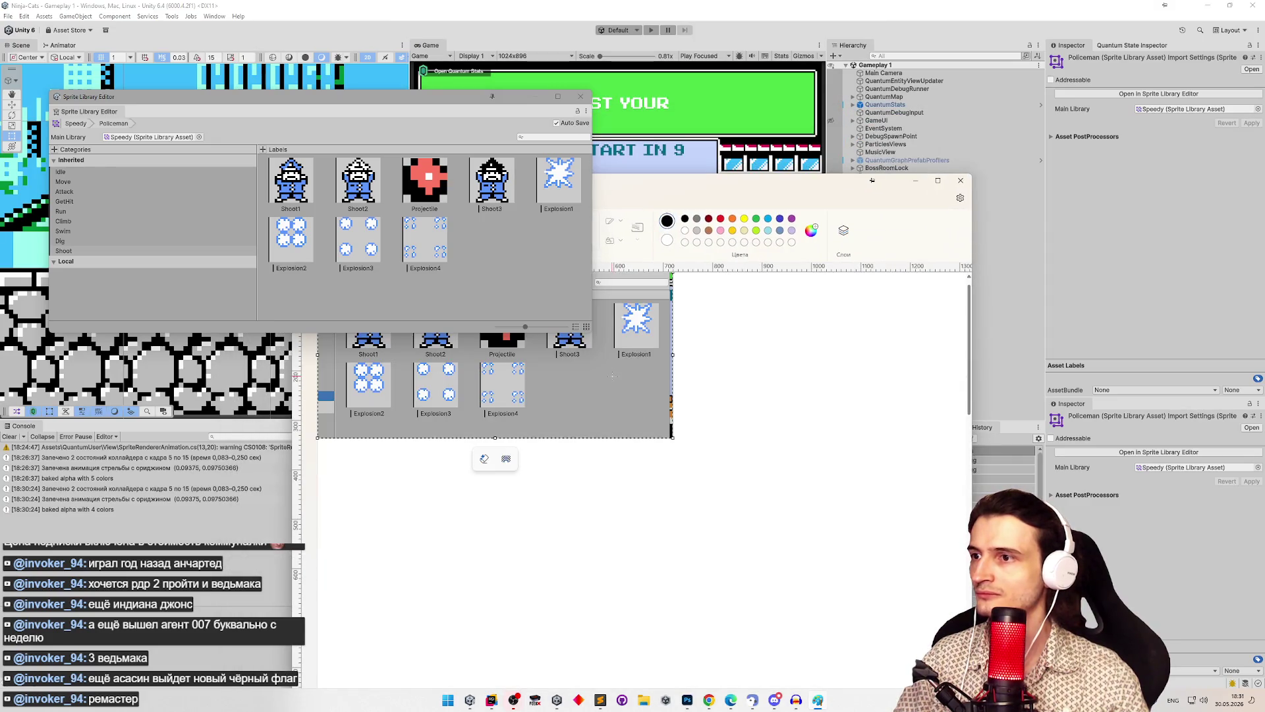
{"action": "left_click", "coordinate": [915, 187]}
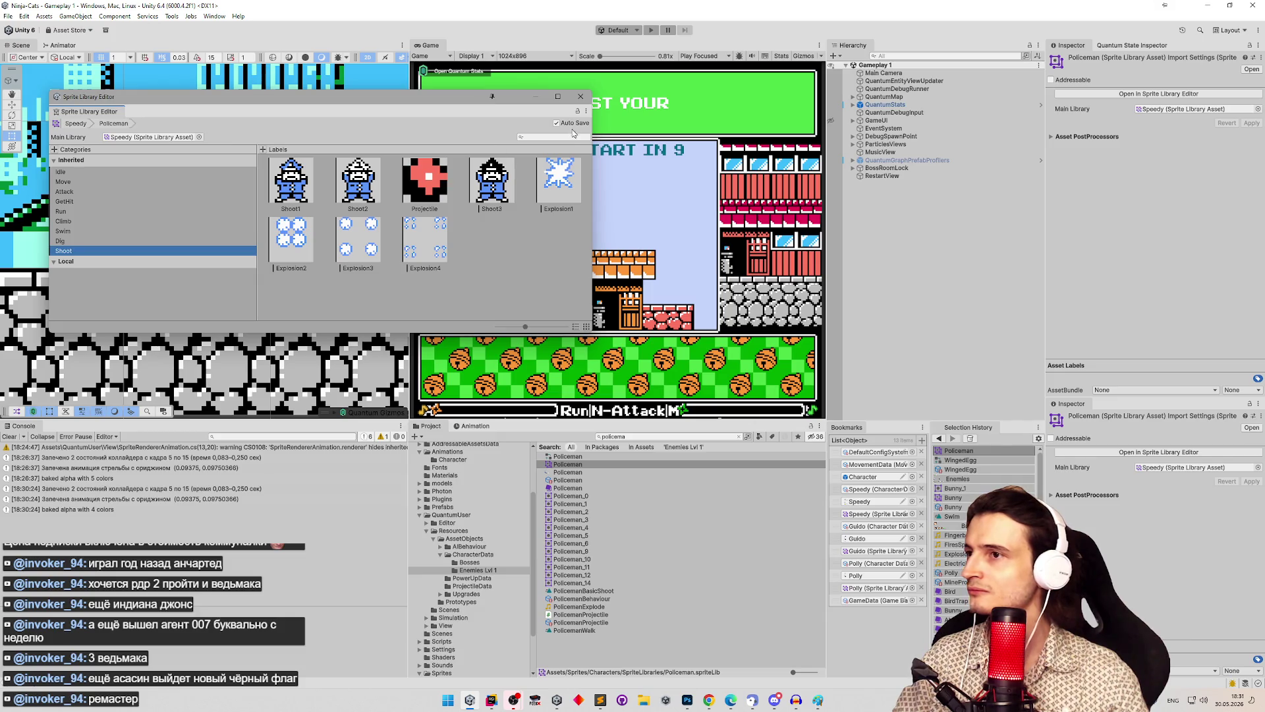
{"action": "left_click", "coordinate": [589, 99]}
Step: Open the WingedEgg library's Shoot category and place the Paint reference beside it
{"action": "left_click", "coordinate": [585, 464]}
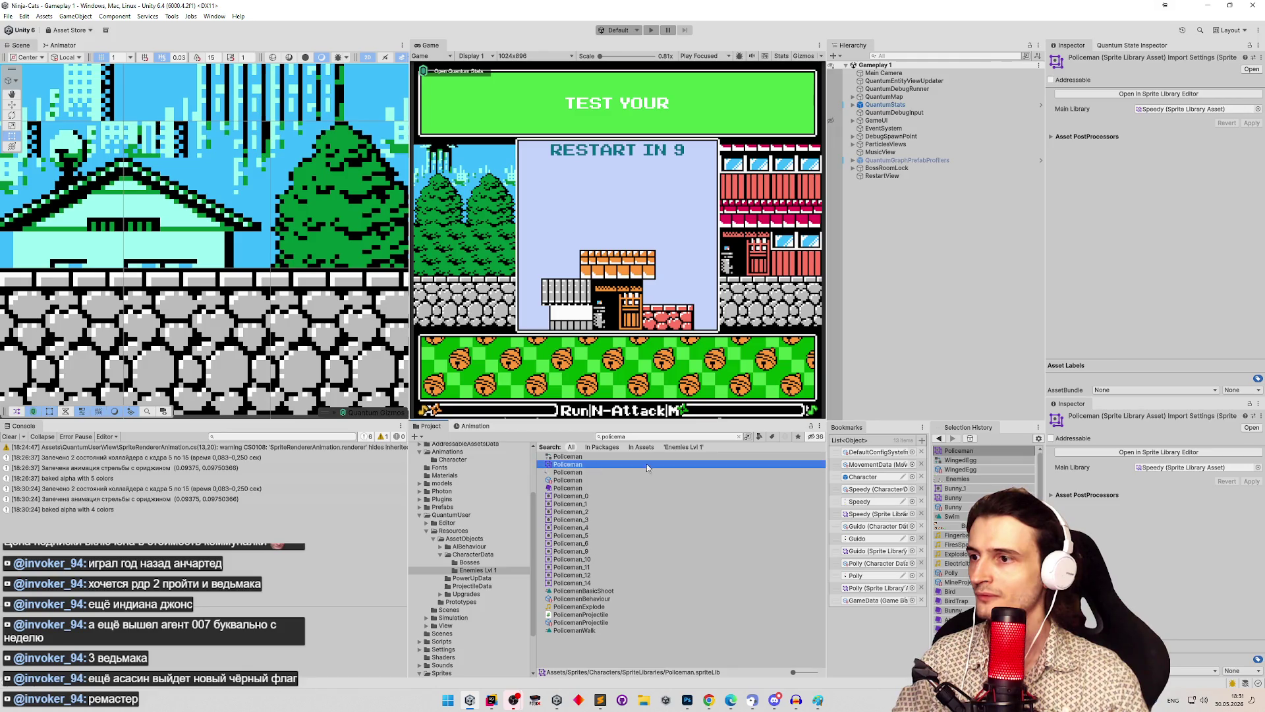
{"action": "key", "text": "Escape"}
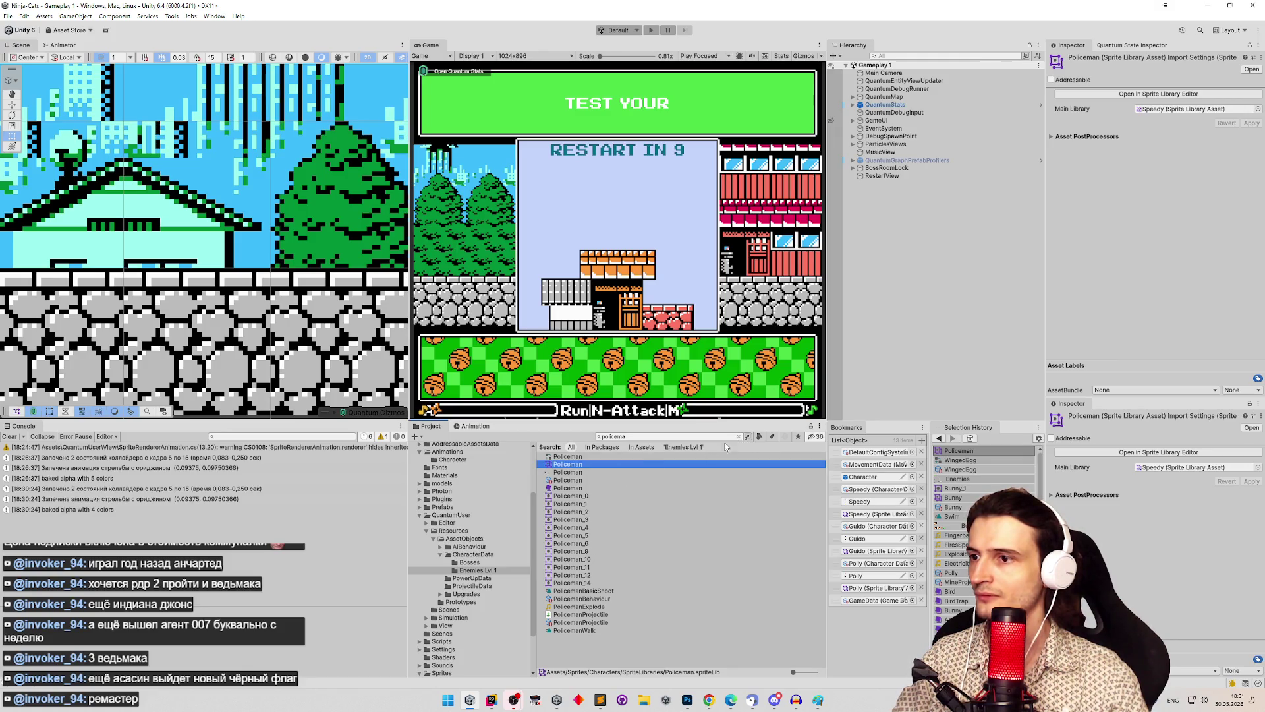
{"action": "left_click", "coordinate": [739, 437]}
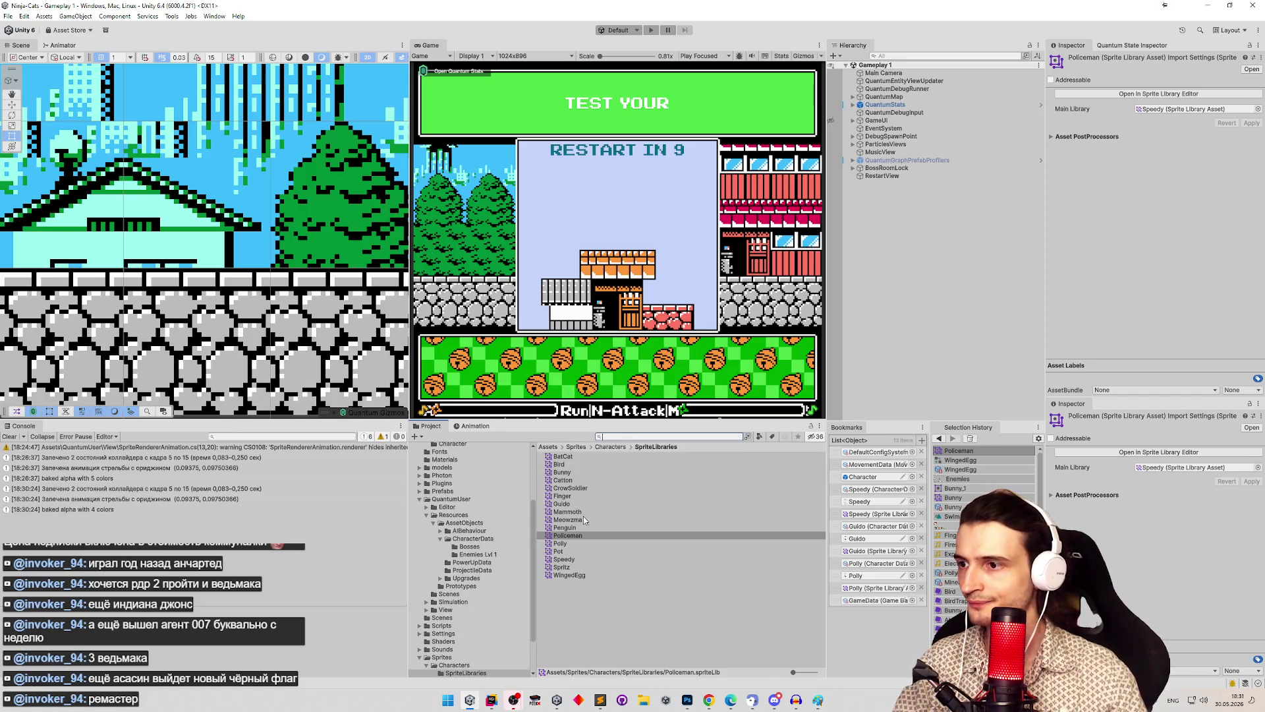
{"action": "double_click", "coordinate": [568, 575]}
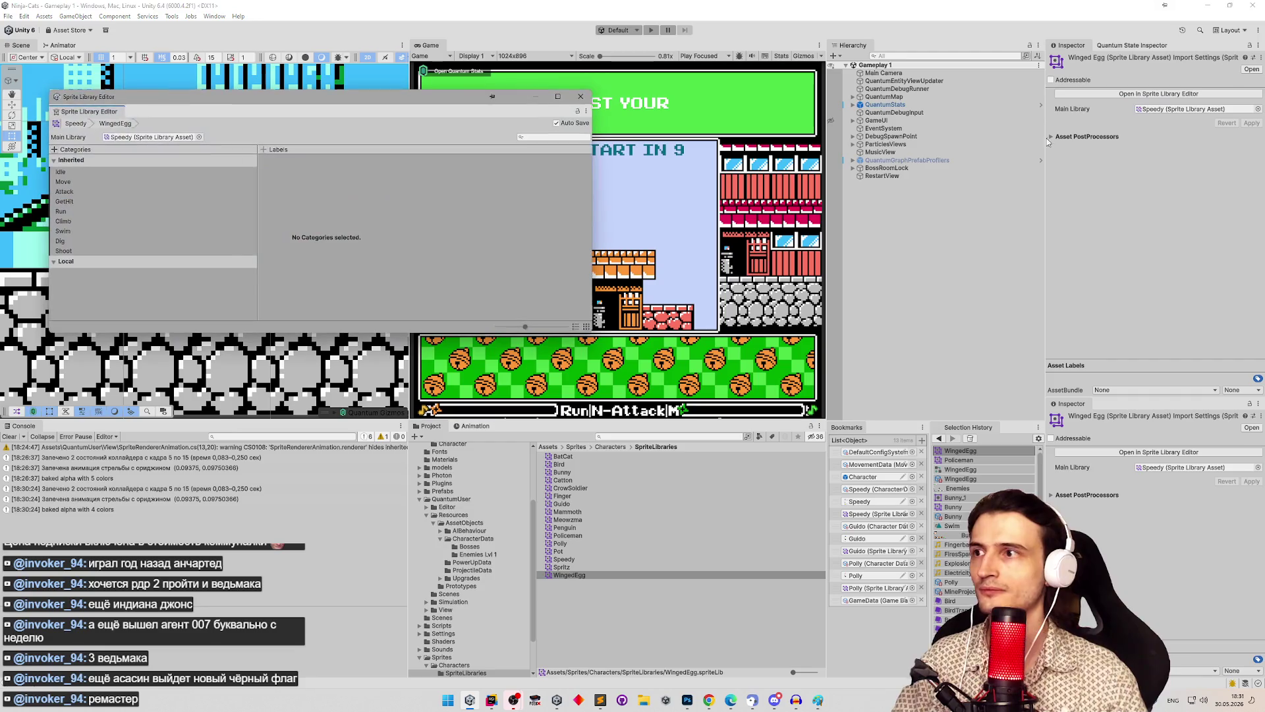
{"action": "left_click_drag", "start_coordinate": [91, 172], "coordinate": [72, 242]}
{"action": "left_click", "coordinate": [70, 252]}
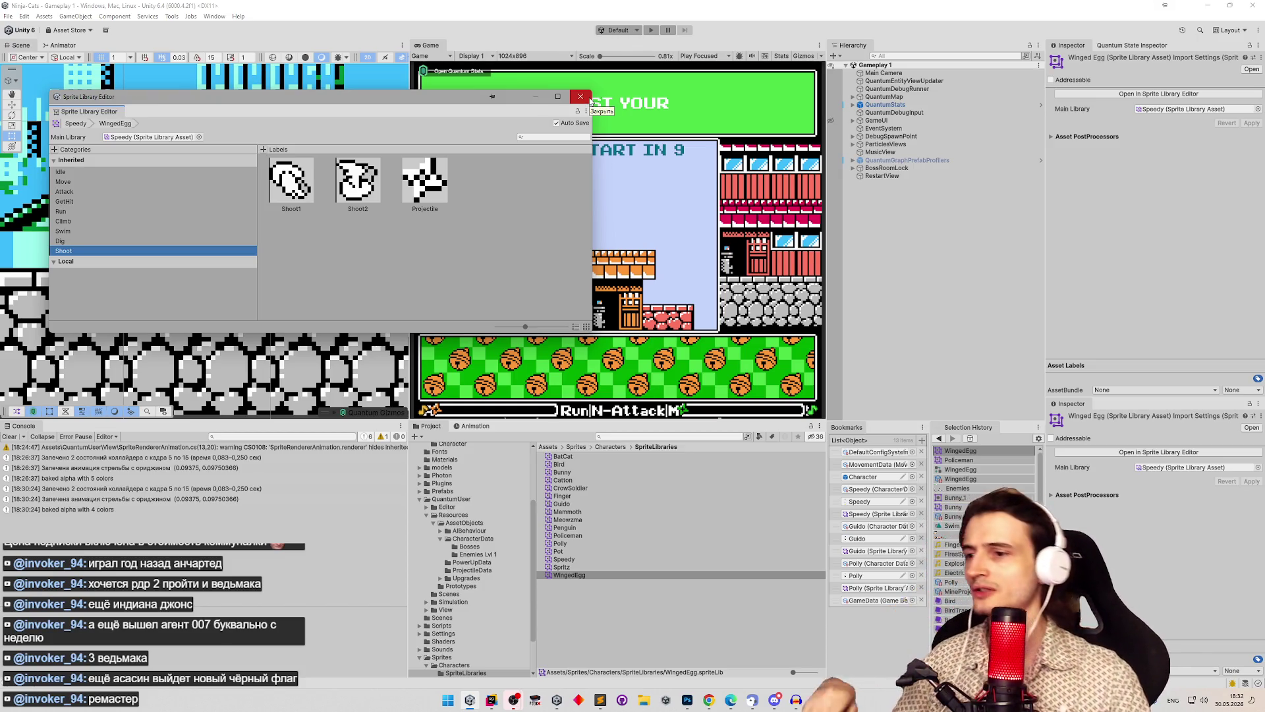
{"action": "left_click", "coordinate": [817, 700]}
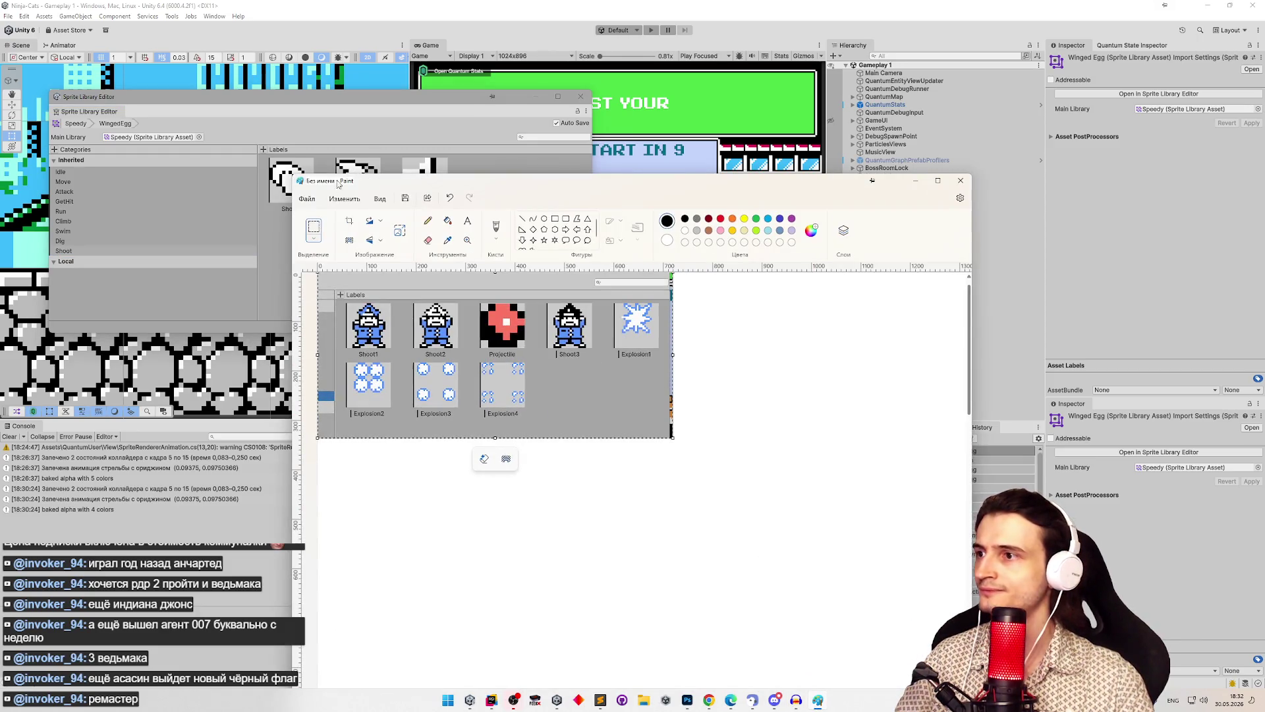
{"action": "left_click_drag", "start_coordinate": [290, 178], "coordinate": [381, 294]}
Step: Add five new empty labels to the WingedEgg Shoot category
{"action": "right_click", "coordinate": [357, 255]}
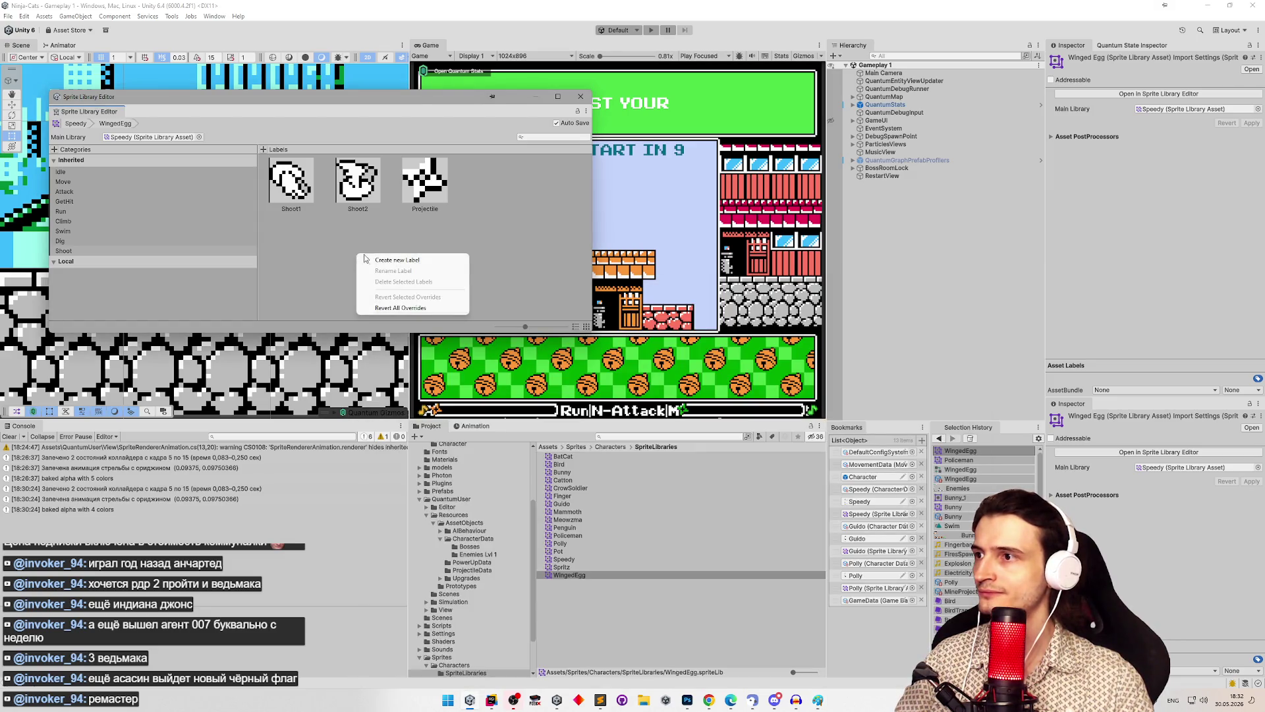
{"action": "left_click", "coordinate": [389, 260]}
{"action": "right_click", "coordinate": [390, 260]}
{"action": "left_click", "coordinate": [418, 267]}
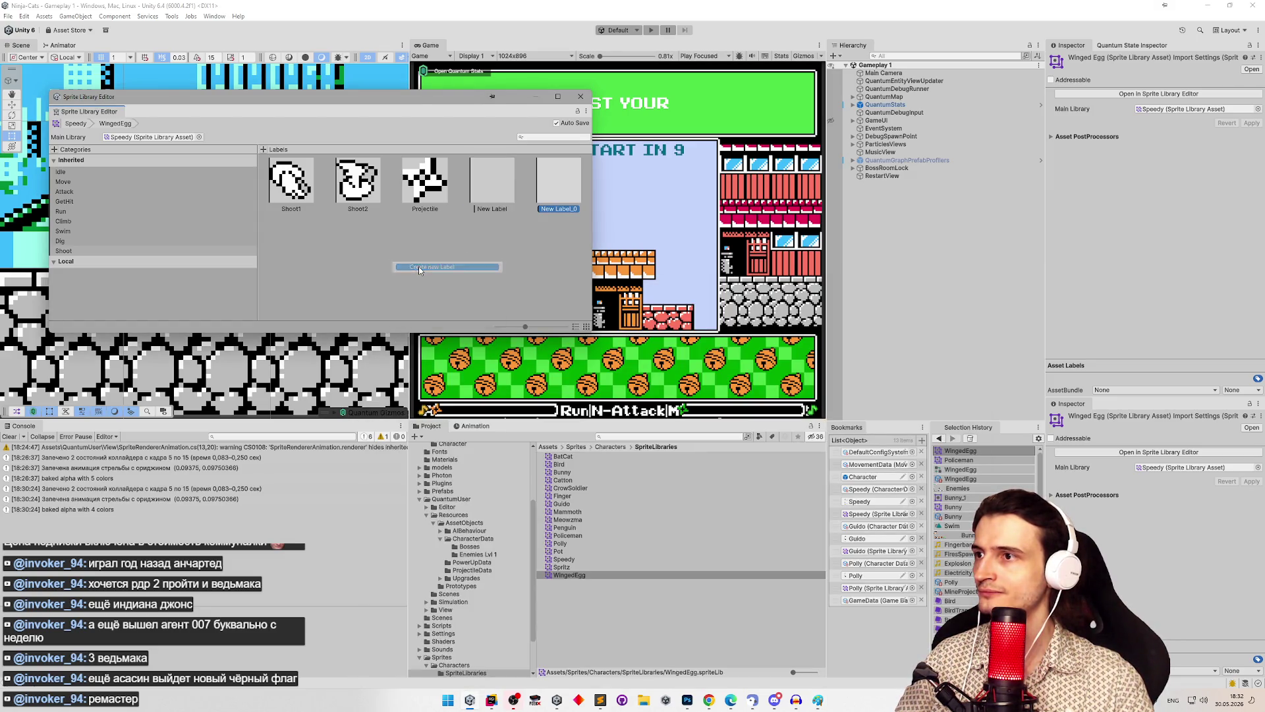
{"action": "left_click", "coordinate": [818, 700]}
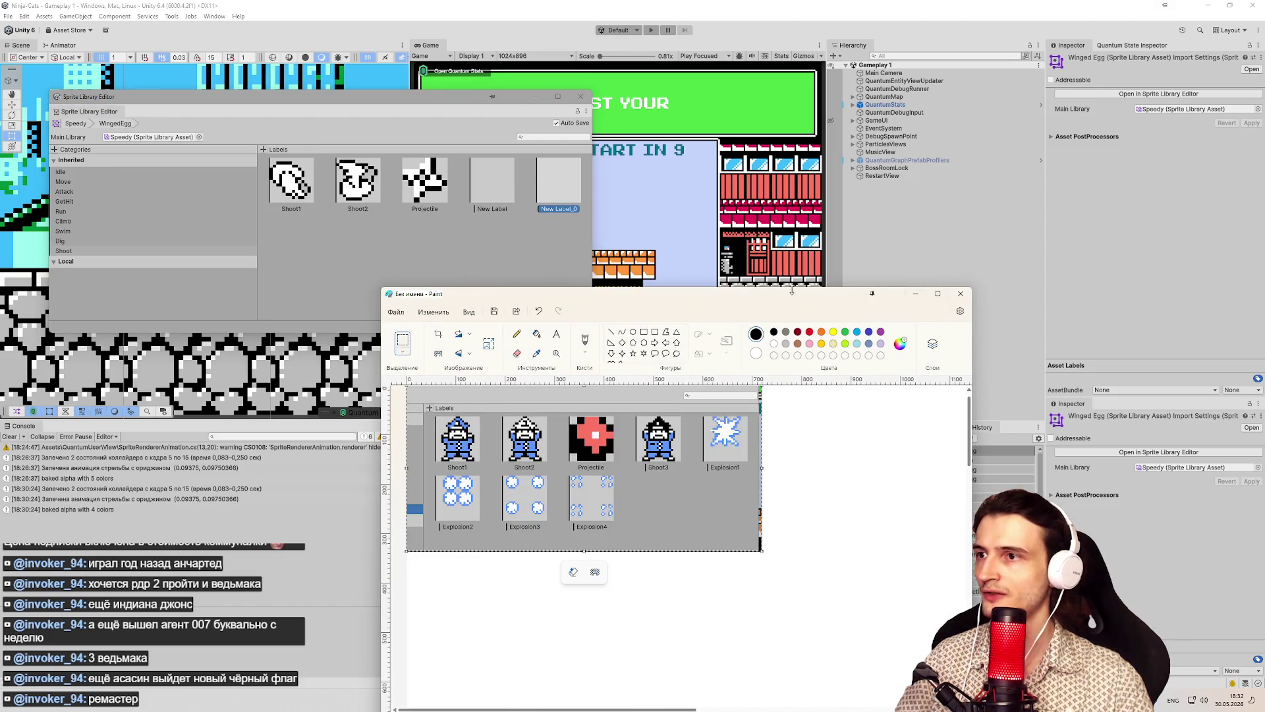
{"action": "right_click", "coordinate": [358, 248]}
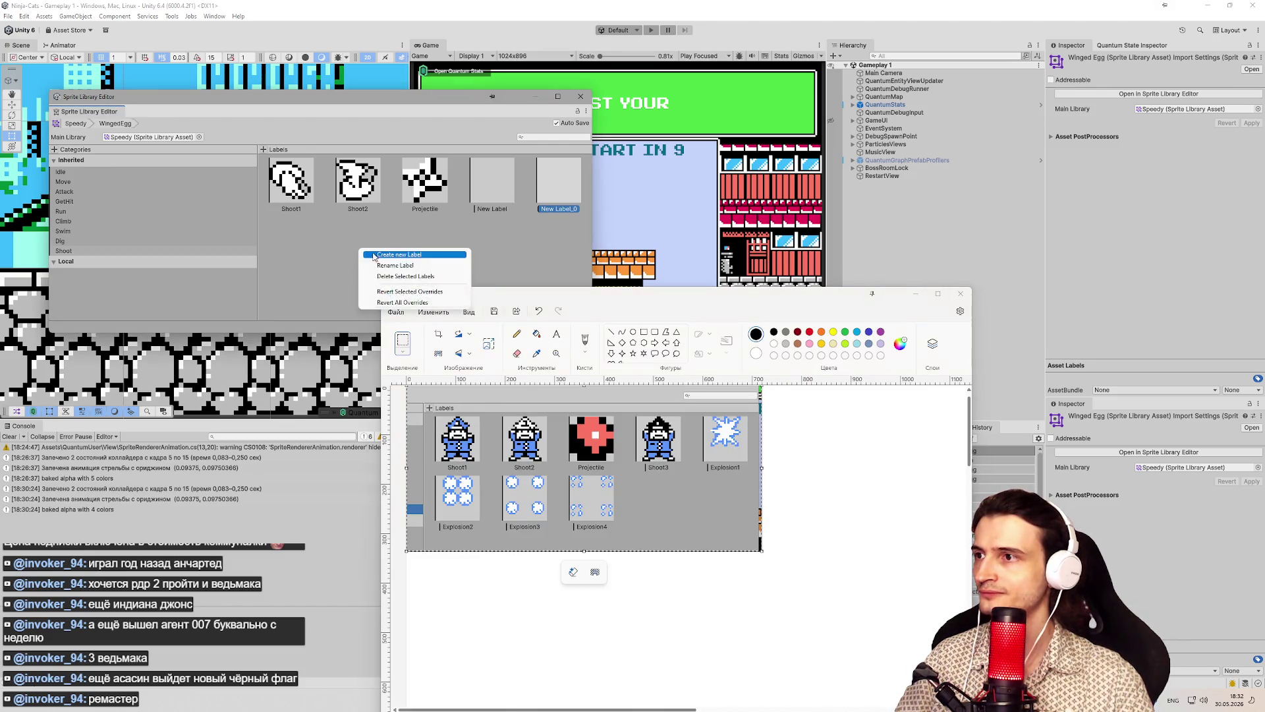
{"action": "left_click", "coordinate": [376, 254]}
{"action": "right_click", "coordinate": [386, 248]}
{"action": "left_click", "coordinate": [409, 254]}
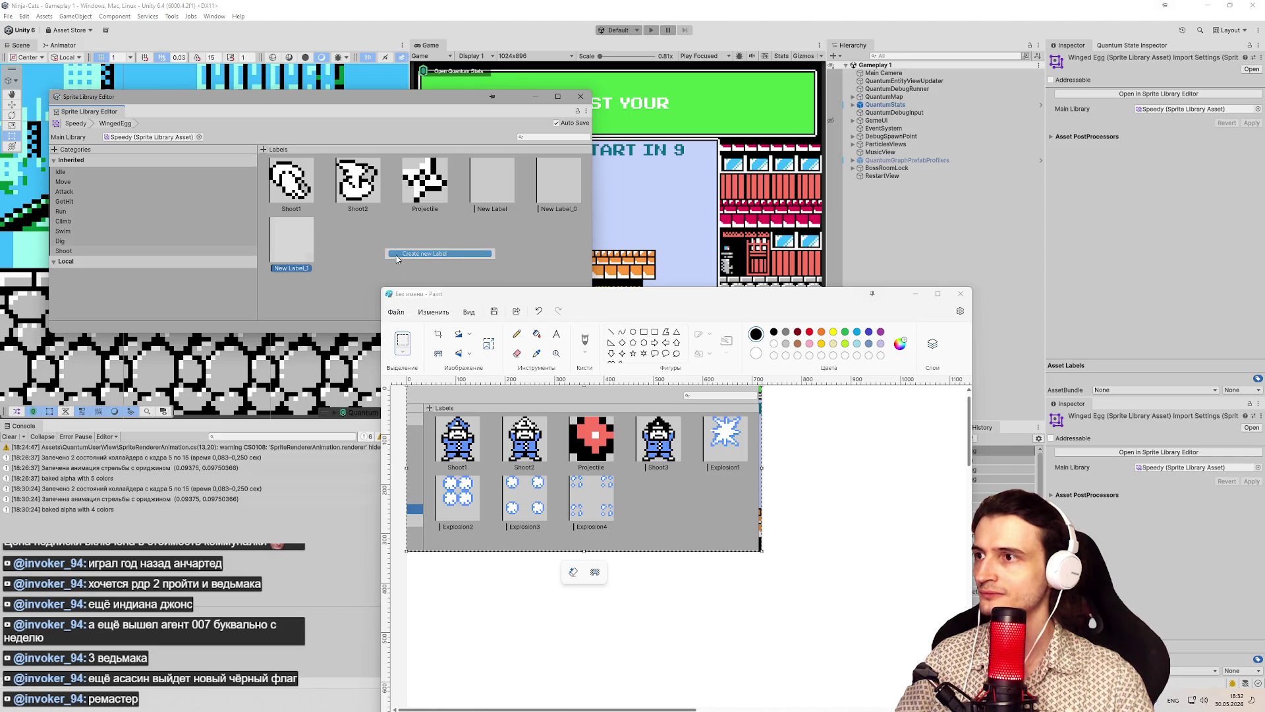
{"action": "right_click", "coordinate": [422, 251]}
{"action": "left_click", "coordinate": [442, 260]}
Step: Rename the first new labels to Shoot3, Explosion1 and Explosion2
{"action": "double_click", "coordinate": [492, 208]}
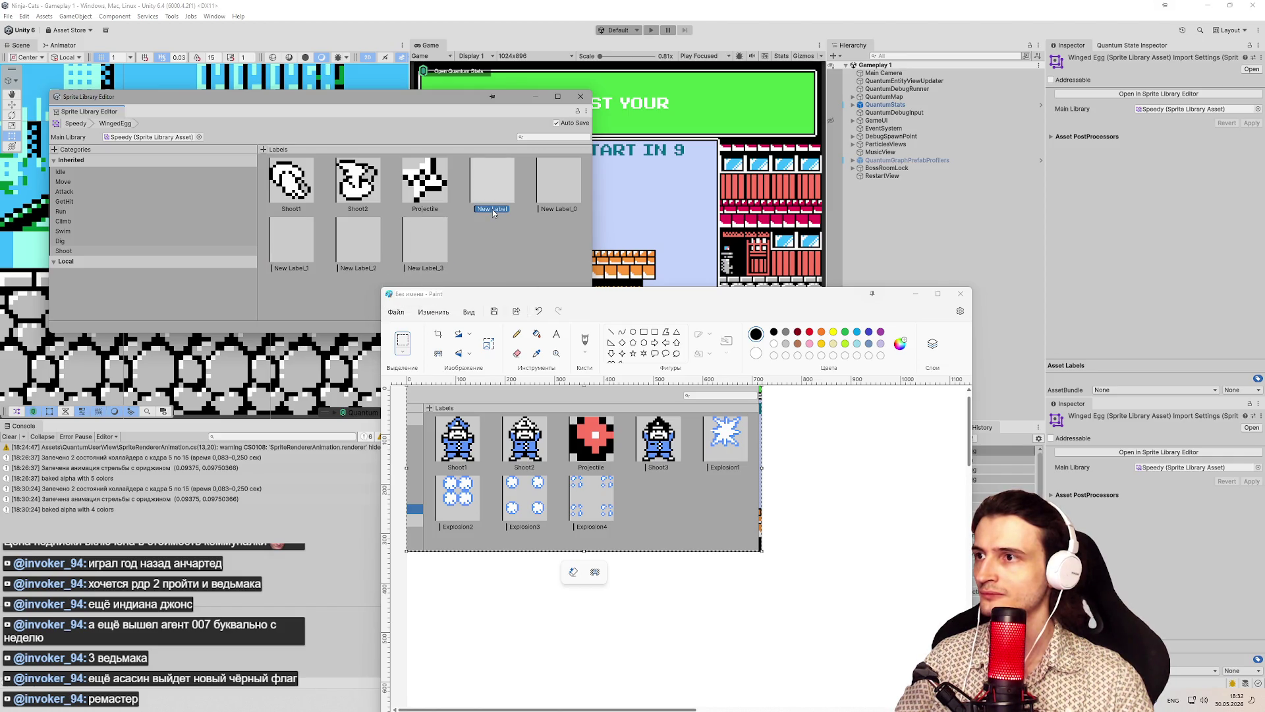
{"action": "type", "text": "Shoot3"}
{"action": "double_click", "coordinate": [564, 208]}
{"action": "type", "text": "E"}
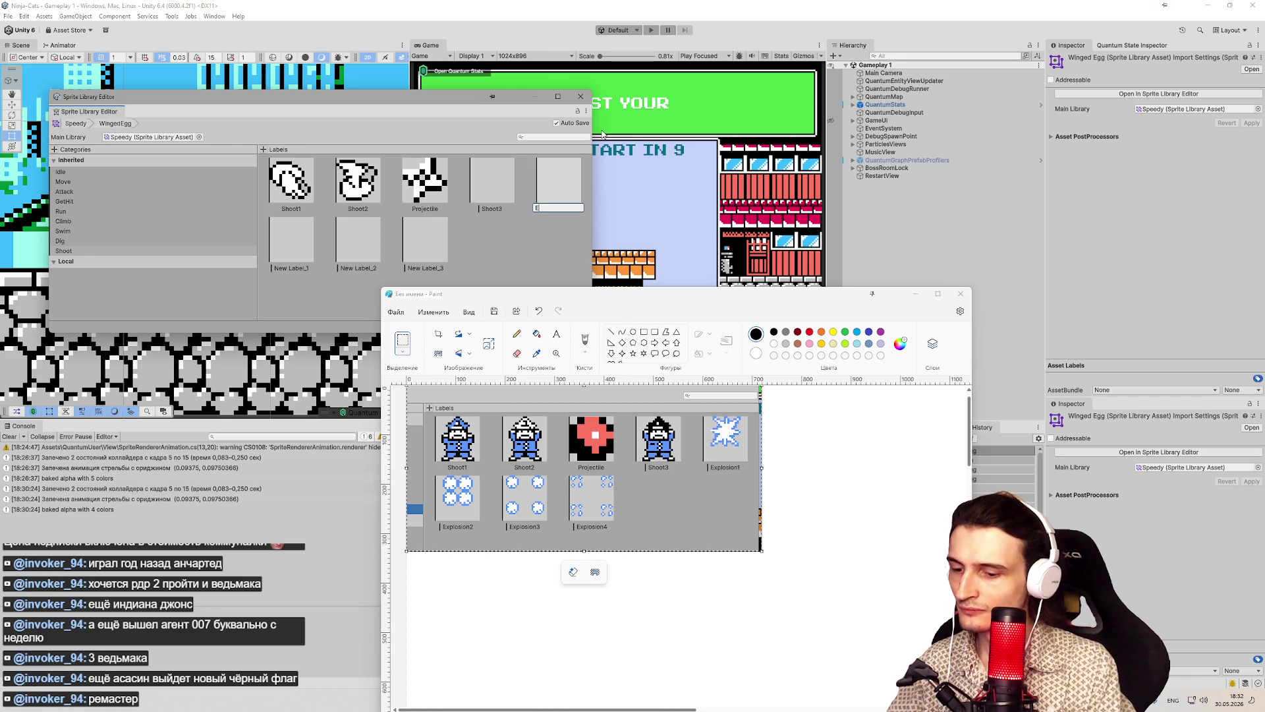
{"action": "type", "text": "1"}
{"action": "key", "text": "Return"}
{"action": "left_click", "coordinate": [346, 246]}
{"action": "key", "text": "F2"}
{"action": "type", "text": "Explosion2"}
{"action": "key", "text": "Return"}
Step: Name the remaining new labels Explosion3 and Explosion
{"action": "left_click", "coordinate": [363, 243]}
{"action": "key", "text": "F2"}
{"action": "type", "text": "Explosion"}
{"action": "key", "text": "Return"}
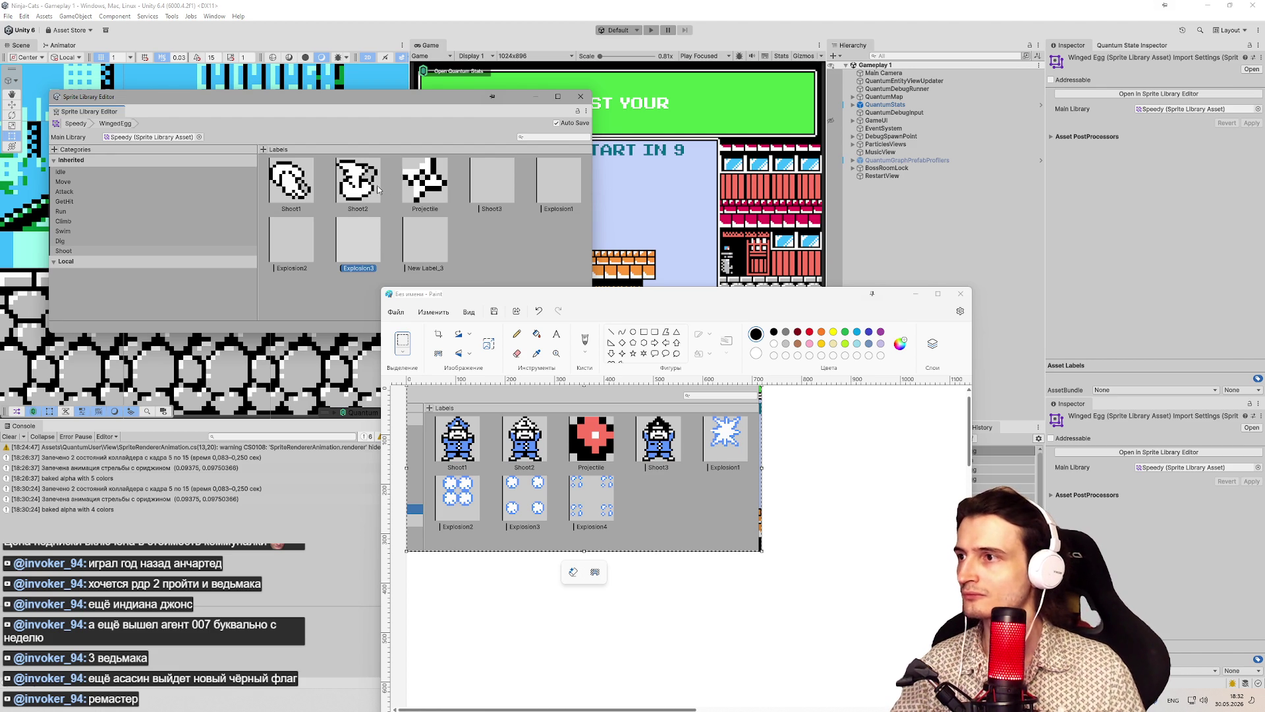
{"action": "double_click", "coordinate": [433, 263]}
{"action": "type", "text": "Explosion"}
{"action": "key", "text": "Return"}
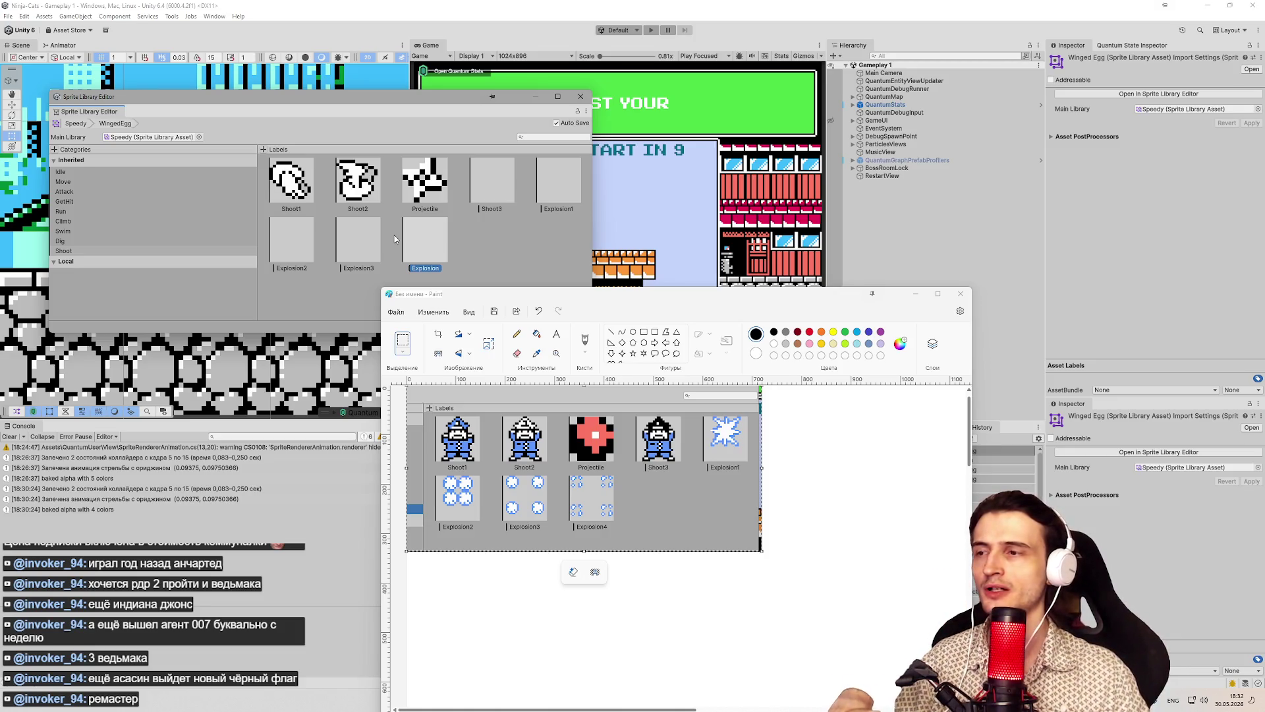
{"action": "double_click", "coordinate": [432, 267]}
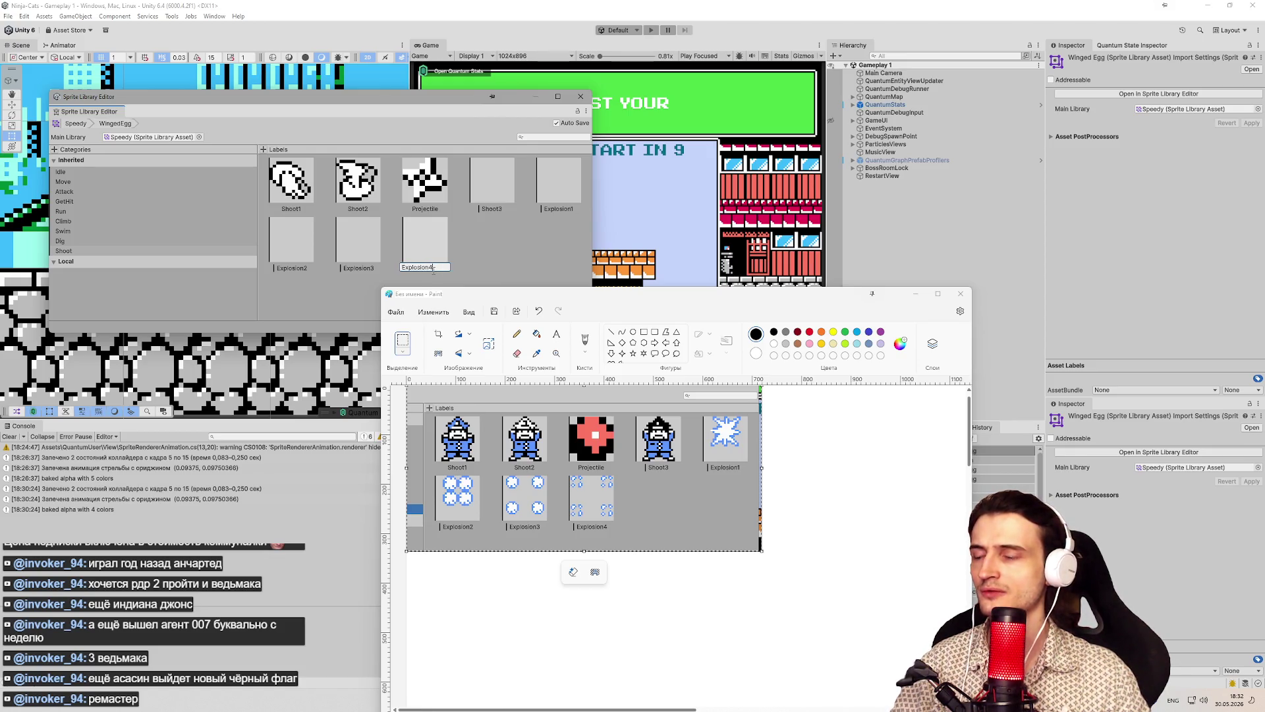
Step: Commit the Explosion4 label name and shrink Paint to the lower left
{"action": "left_click", "coordinate": [483, 270]}
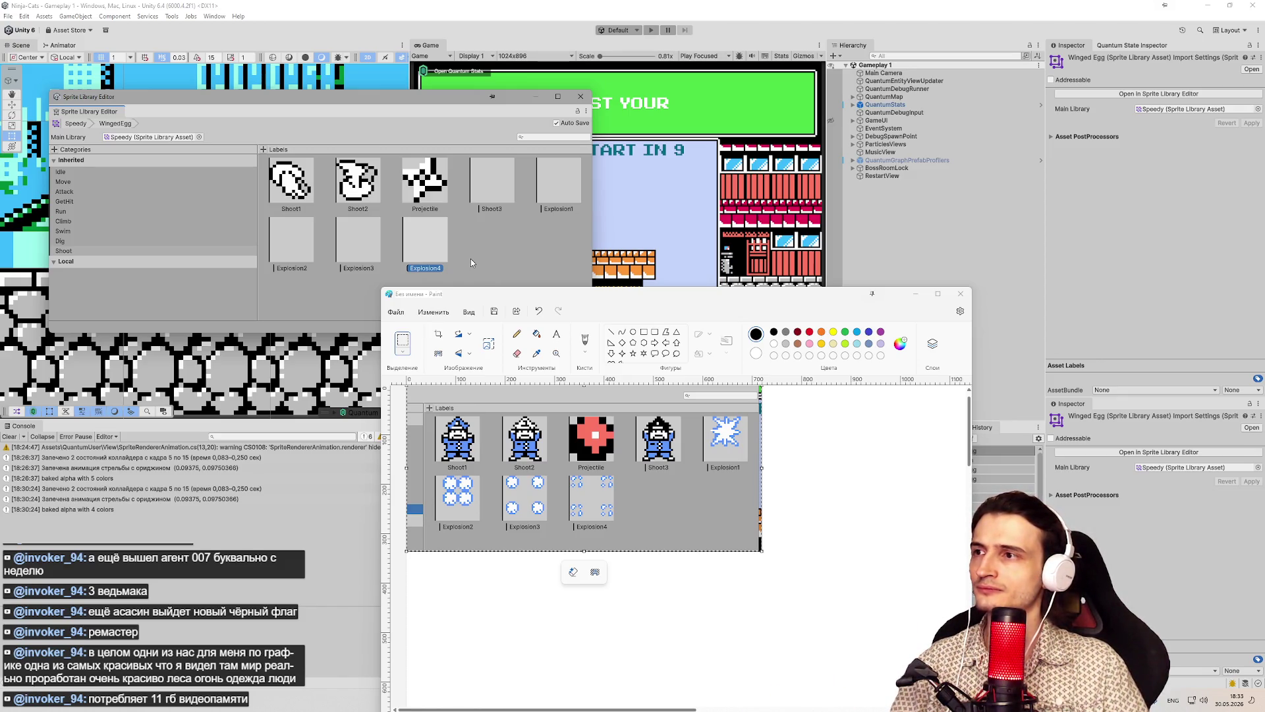
{"action": "left_click", "coordinate": [317, 190]}
{"action": "mouse_move", "coordinate": [488, 297]}
{"action": "left_mouse_down"}
{"action": "mouse_move", "coordinate": [786, 290]}
{"action": "mouse_move", "coordinate": [105, 263]}
{"action": "mouse_move", "coordinate": [2, 197]}
{"action": "left_mouse_up"}
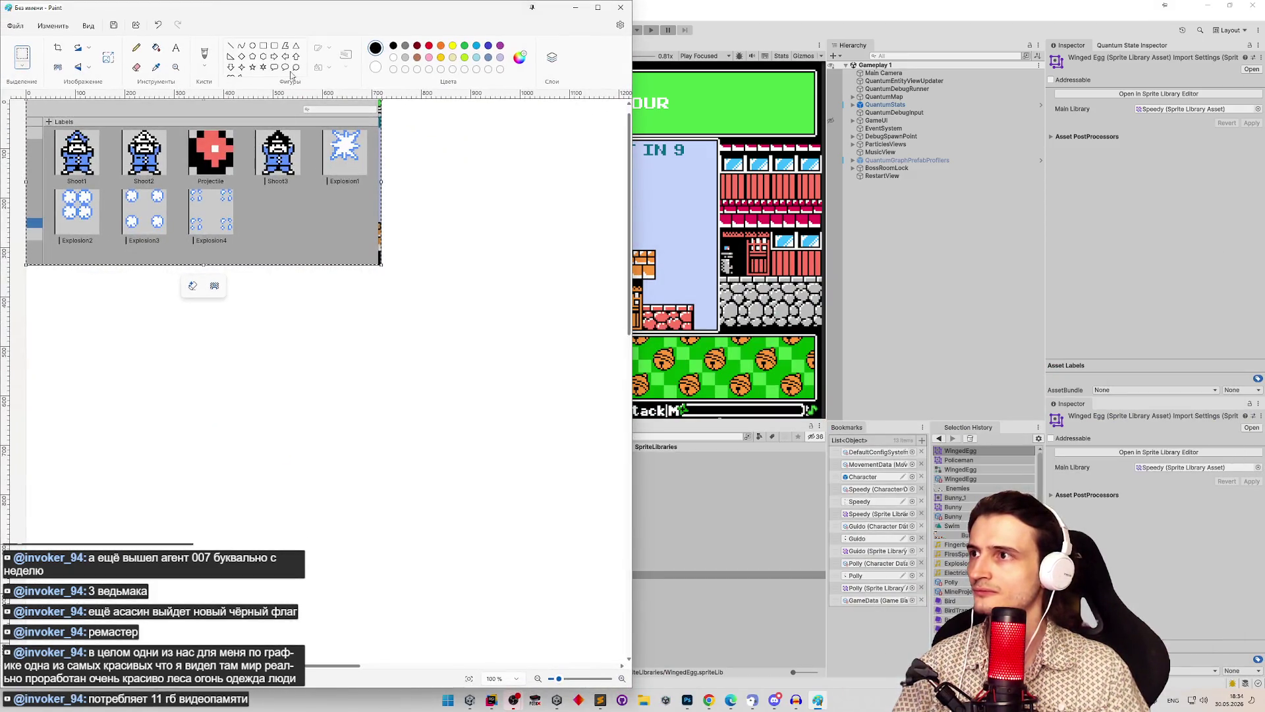
{"action": "mouse_move", "coordinate": [362, 12]}
{"action": "left_mouse_down"}
{"action": "mouse_move", "coordinate": [490, 334]}
{"action": "mouse_move", "coordinate": [481, 356]}
{"action": "mouse_move", "coordinate": [445, 356]}
{"action": "mouse_move", "coordinate": [448, 429]}
{"action": "mouse_move", "coordinate": [435, 359]}
{"action": "left_mouse_up"}
{"action": "left_click_drag", "start_coordinate": [586, 442], "coordinate": [413, 444]}
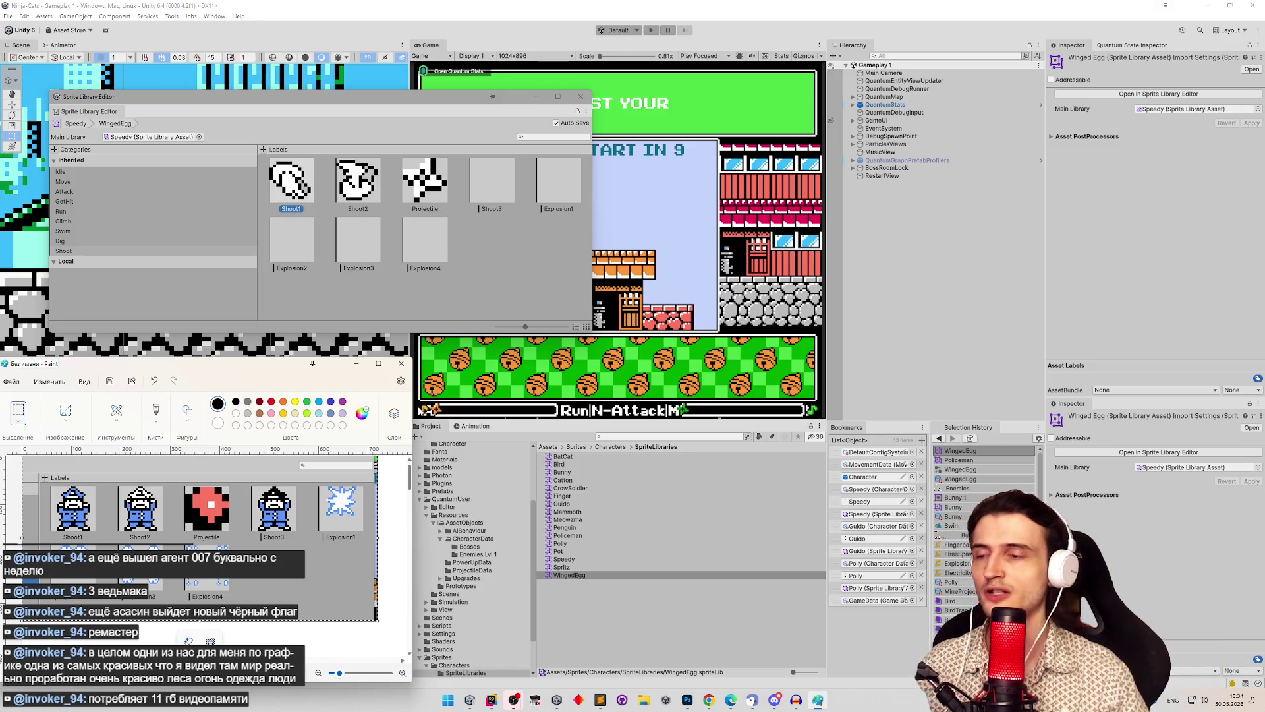
Step: Search the project for 'enemies' with the Shoot1 label selected
{"action": "left_click", "coordinate": [653, 436]}
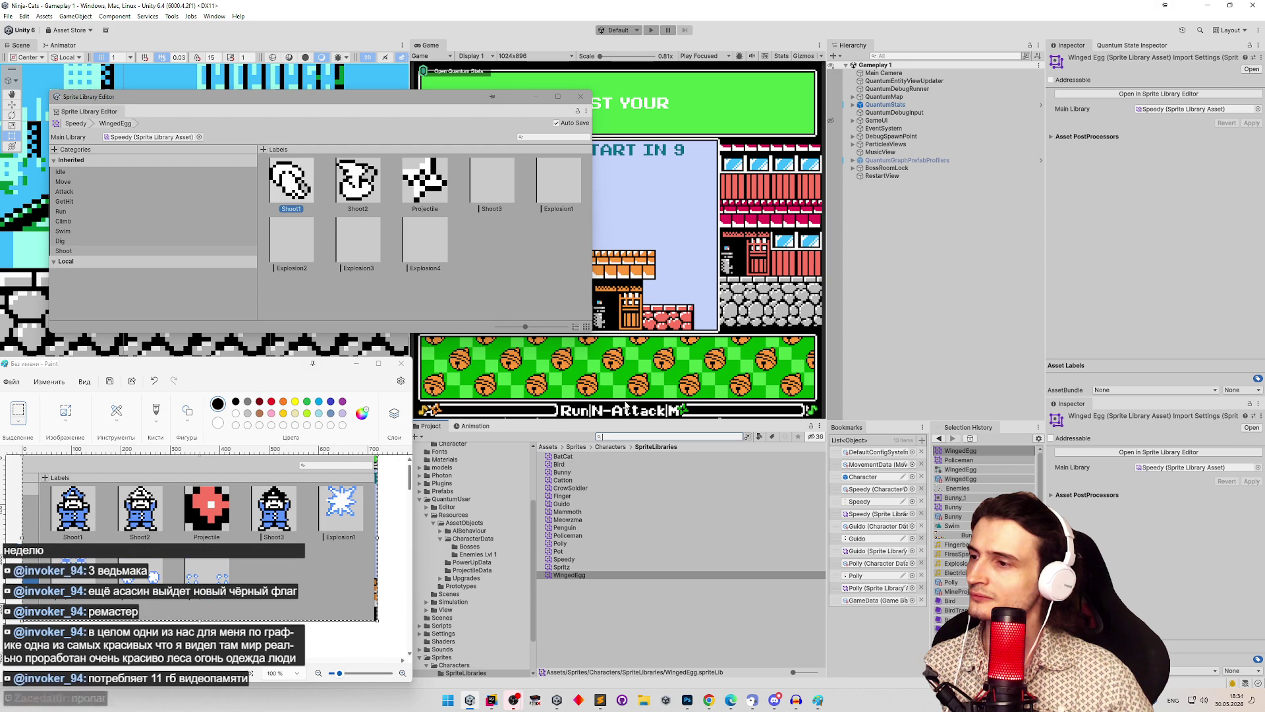
{"action": "mouse_move", "coordinate": [326, 505]}
{"action": "left_mouse_down"}
{"action": "mouse_move", "coordinate": [354, 471]}
{"action": "mouse_move", "coordinate": [327, 503]}
{"action": "left_mouse_up"}
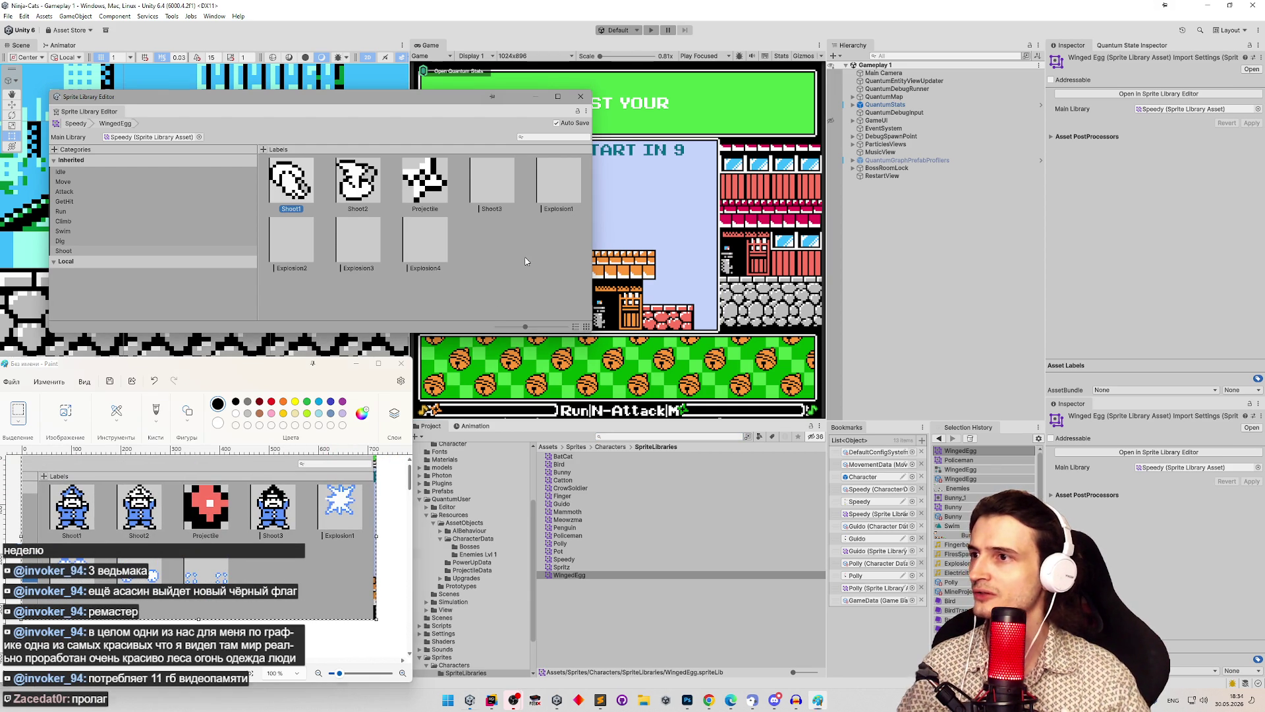
{"action": "left_click", "coordinate": [499, 192]}
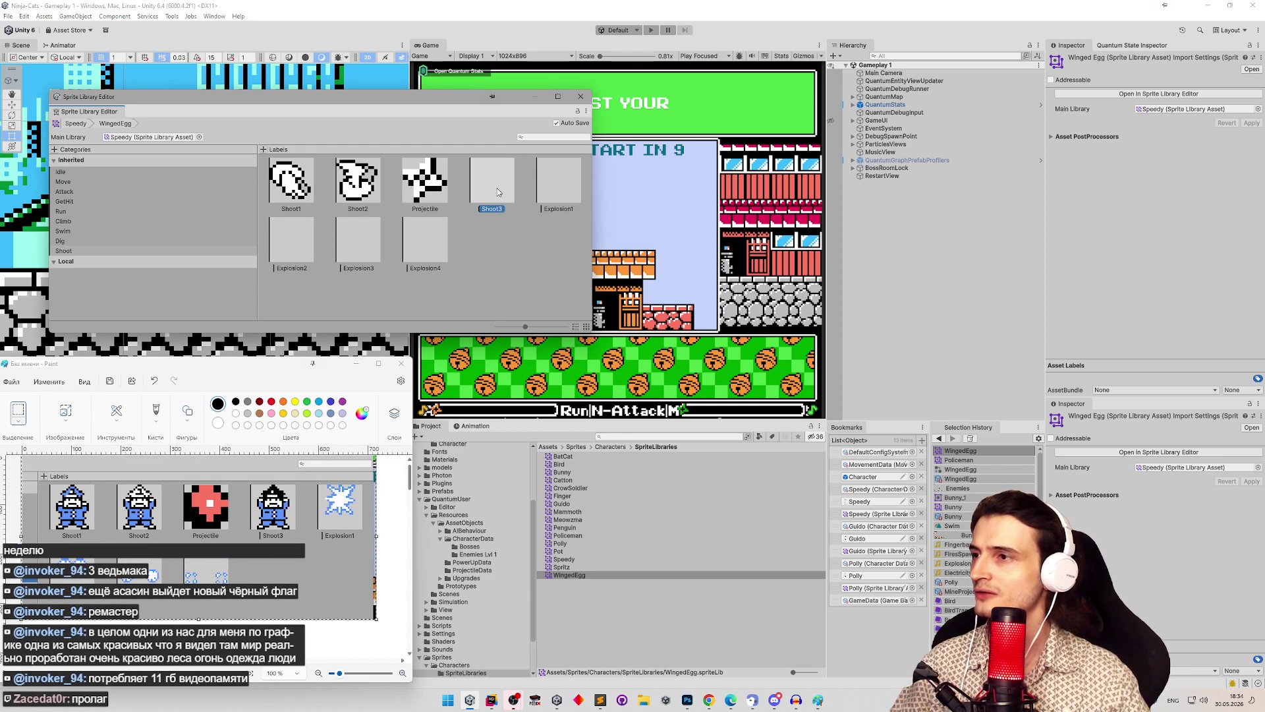
{"action": "left_click", "coordinate": [301, 191]}
{"action": "type", "text": "enemies"}
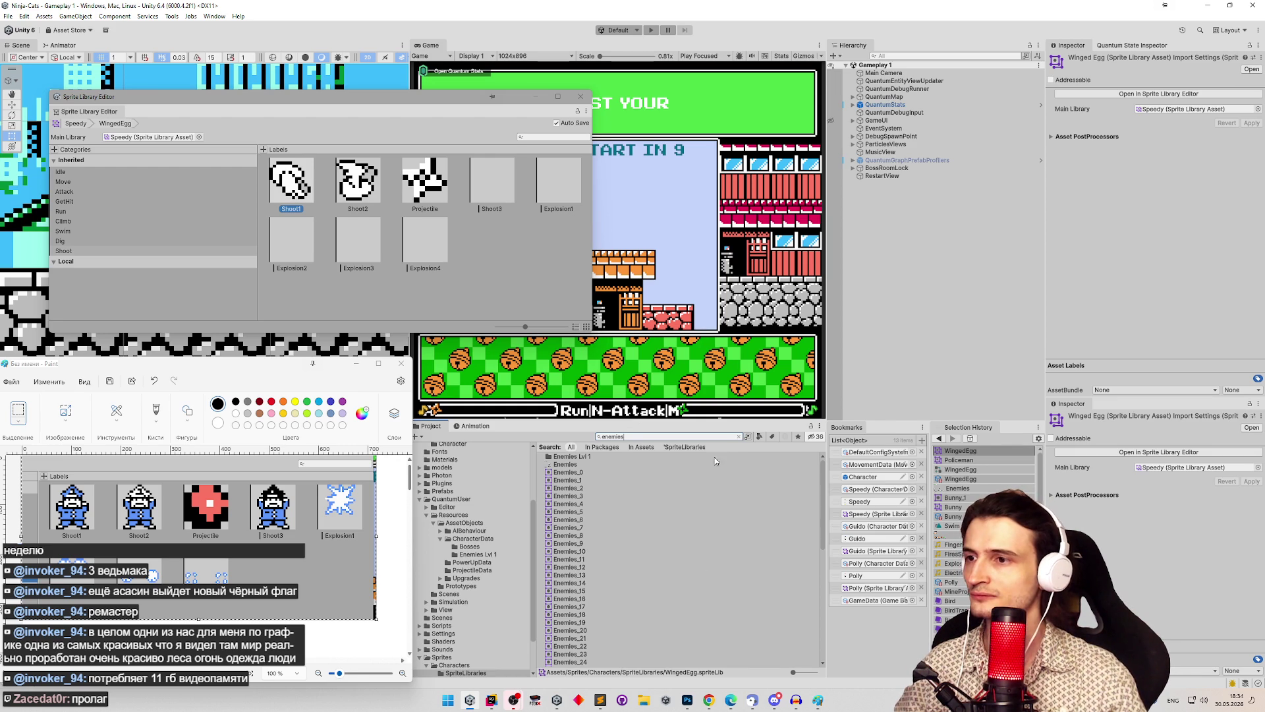
Step: Select the Enemies sprite sheet and show its sprites as large thumbnails
{"action": "left_click", "coordinate": [606, 464]}
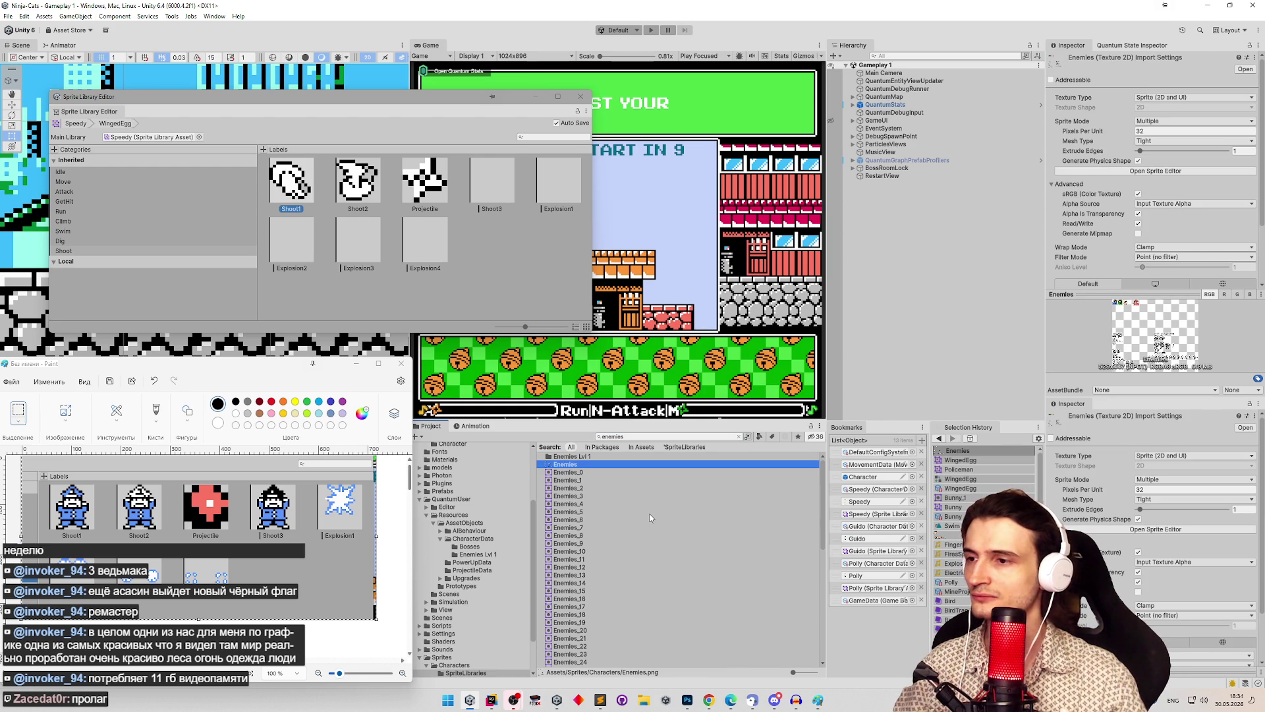
{"action": "left_click_drag", "start_coordinate": [793, 671], "coordinate": [798, 672]}
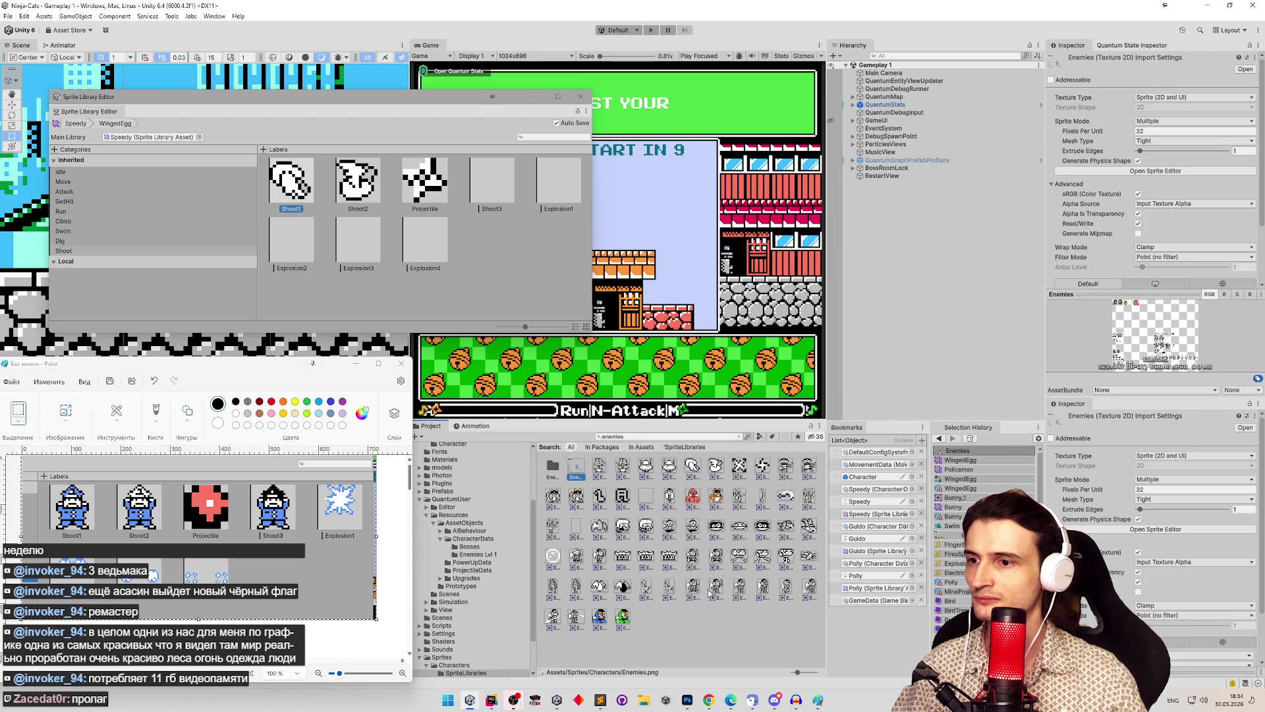
{"action": "key", "text": "ctrl+z"}
{"action": "key", "text": "ctrl+z"}
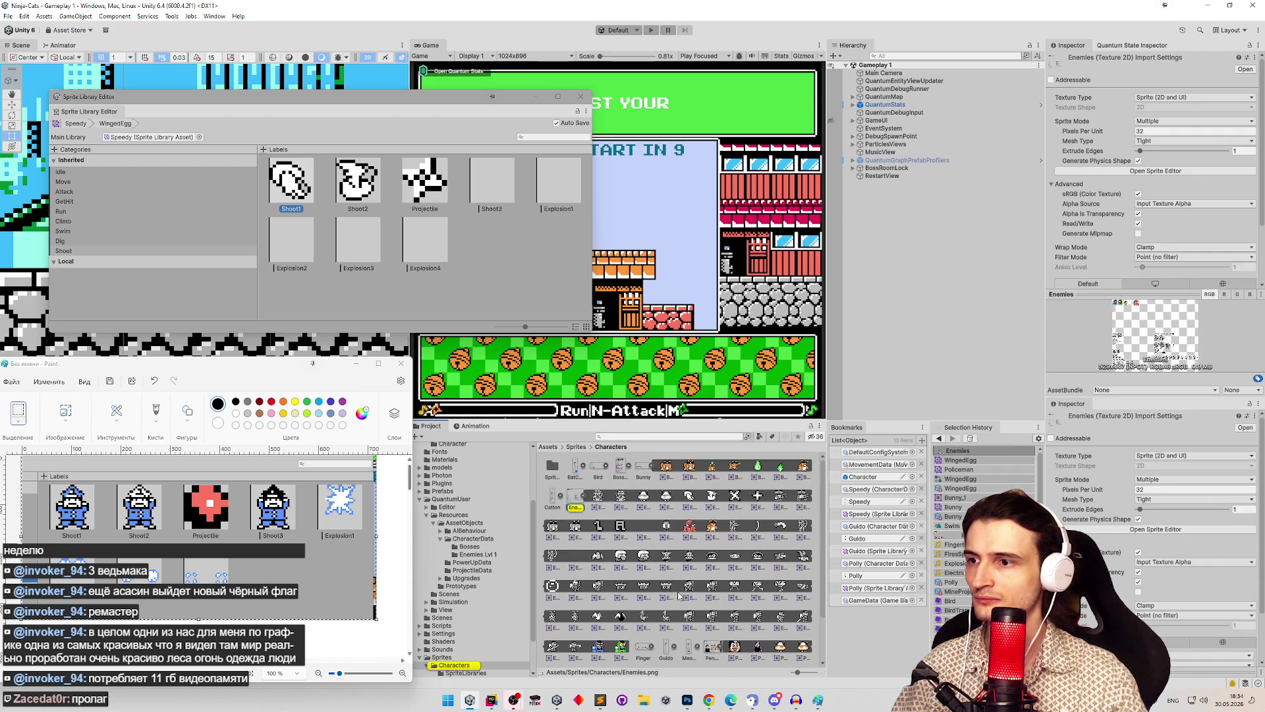
{"action": "key", "text": "ctrl+y"}
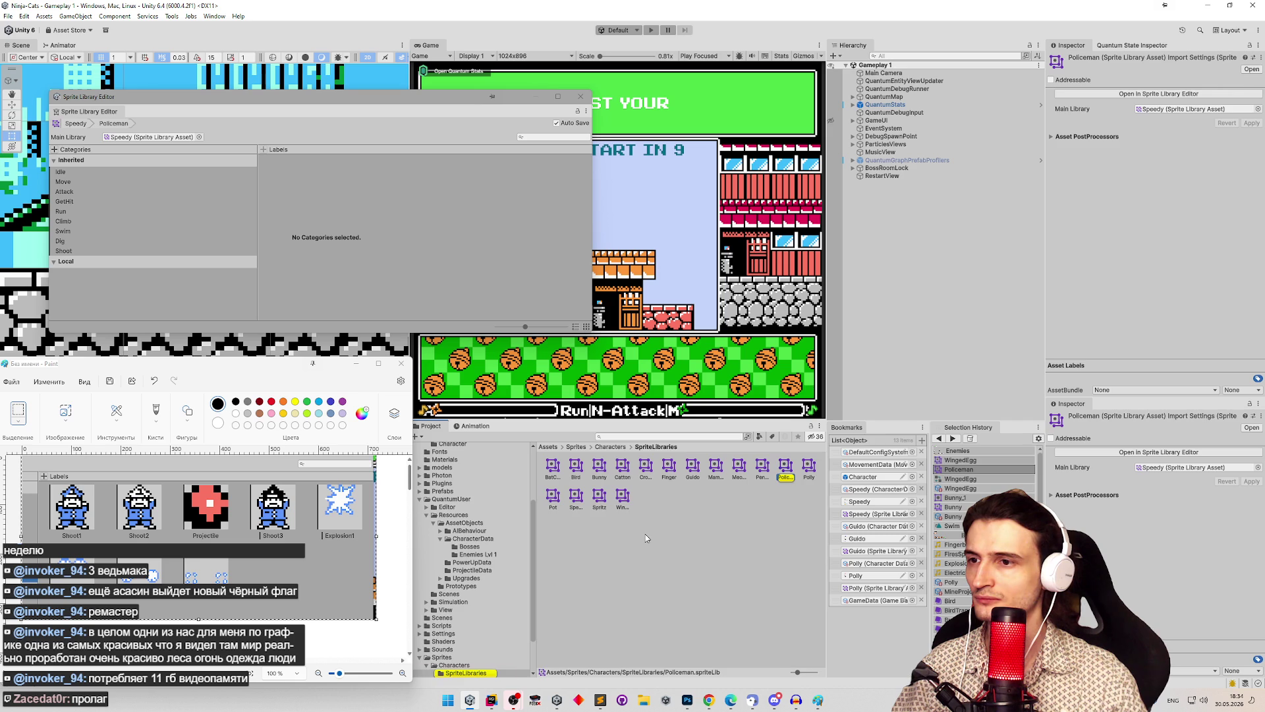
{"action": "key", "text": "ctrl+z"}
{"action": "key", "text": "ctrl+y"}
{"action": "key", "text": "ctrl+z"}
{"action": "key", "text": "ctrl+z"}
{"action": "key", "text": "ctrl+z"}
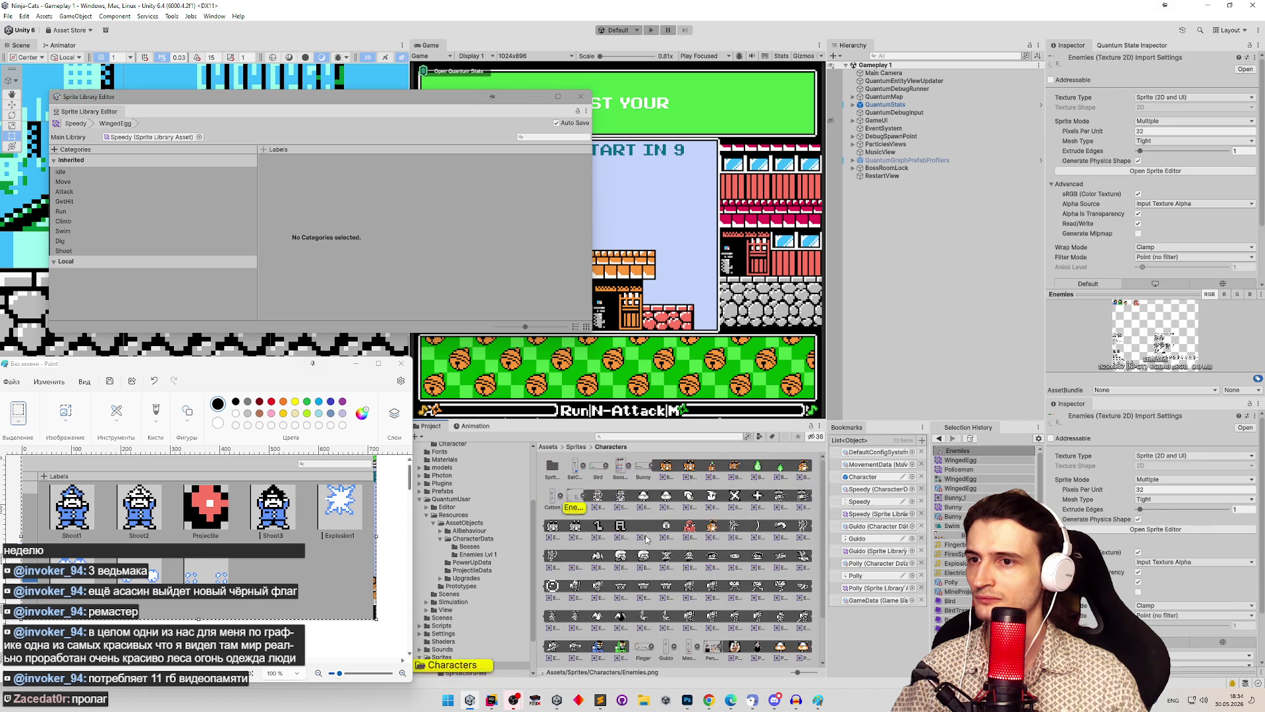
{"action": "key", "text": "ctrl+z"}
{"action": "key", "text": "ctrl+z"}
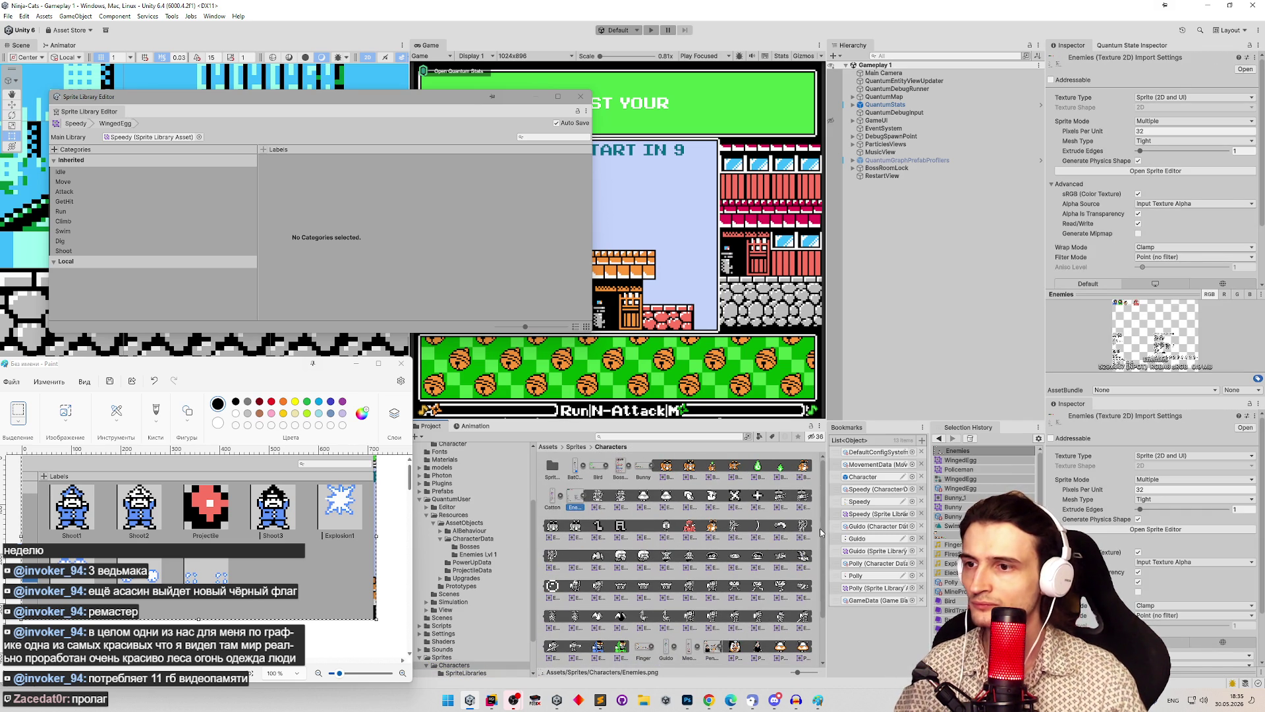
{"action": "scroll", "coordinate": [814, 586], "scroll_direction": "down", "scroll_amount": 3}
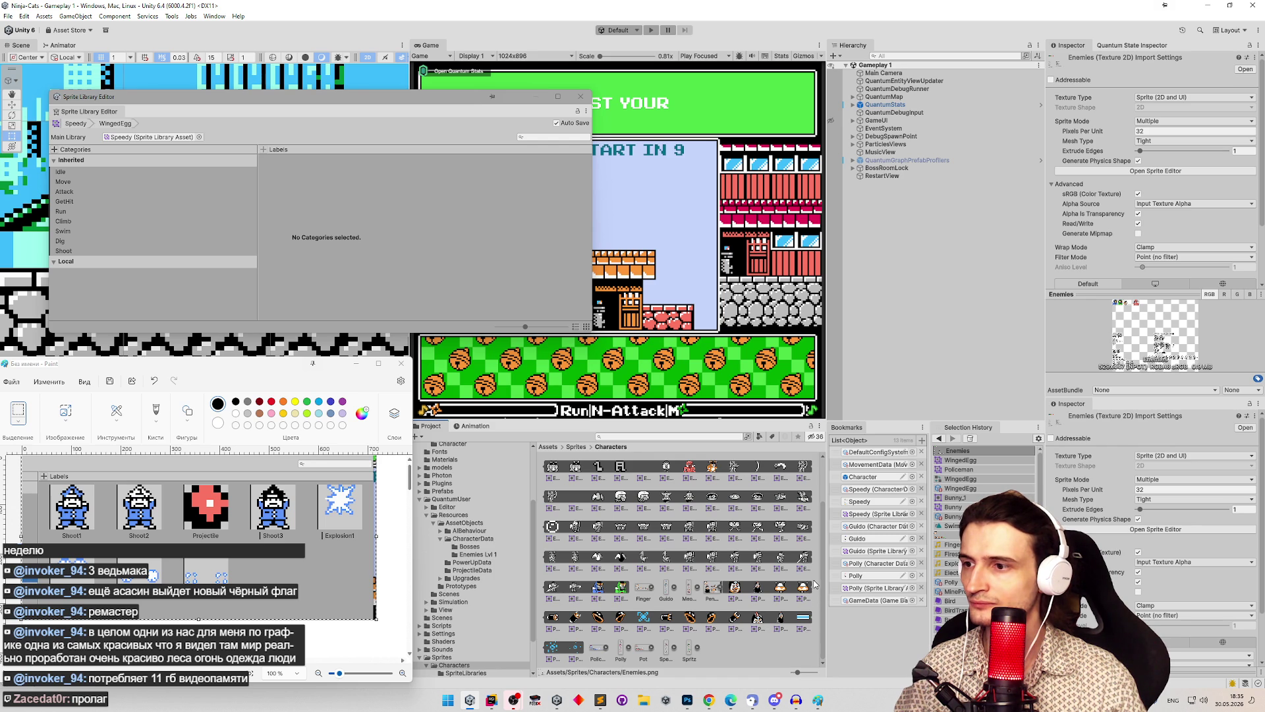
{"action": "scroll", "coordinate": [816, 570], "scroll_direction": "up", "scroll_amount": 1}
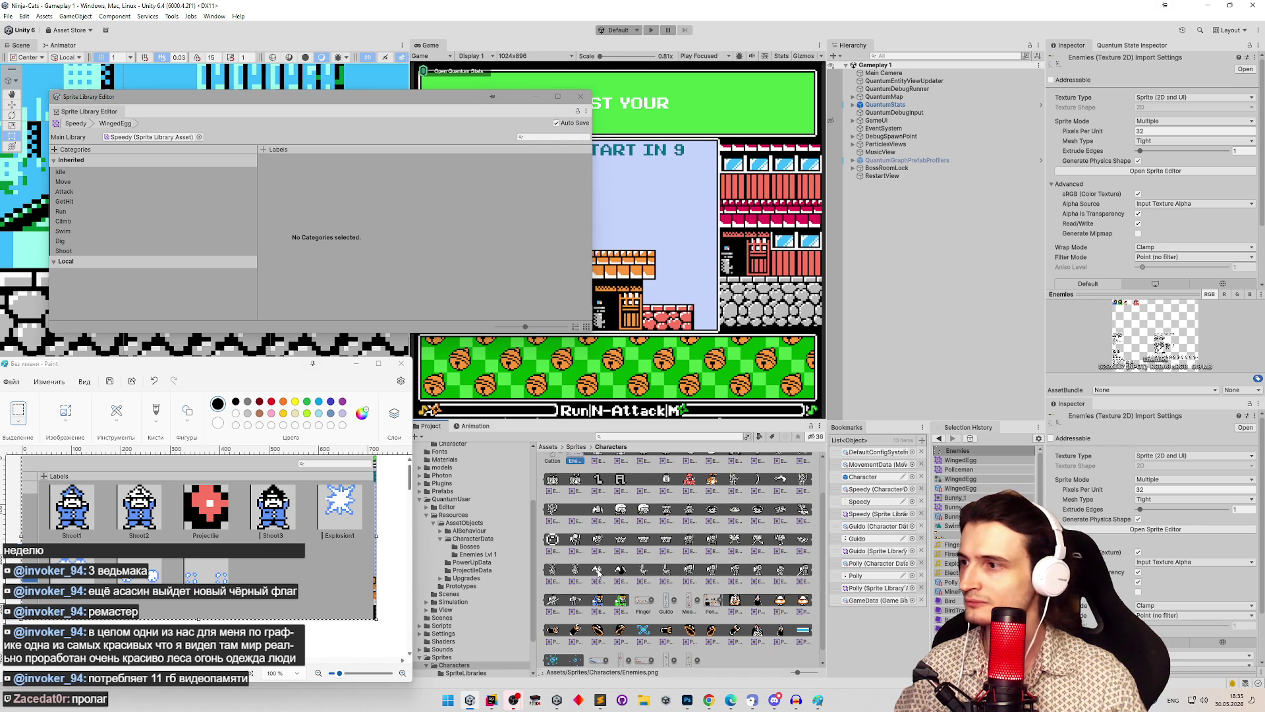
Step: Drag winged egg sprites into the Shoot2, Shoot3 and Shoot1 slots
{"action": "mouse_move", "coordinate": [600, 570]}
{"action": "left_mouse_down"}
{"action": "mouse_move", "coordinate": [388, 571]}
{"action": "mouse_move", "coordinate": [145, 504]}
{"action": "mouse_move", "coordinate": [306, 229]}
{"action": "mouse_move", "coordinate": [231, 339]}
{"action": "mouse_move", "coordinate": [389, 339]}
{"action": "mouse_move", "coordinate": [494, 558]}
{"action": "mouse_move", "coordinate": [603, 598]}
{"action": "mouse_move", "coordinate": [621, 576]}
{"action": "mouse_move", "coordinate": [356, 196]}
{"action": "left_mouse_up"}
{"action": "scroll", "coordinate": [627, 550], "scroll_direction": "up", "scroll_amount": 1}
{"action": "left_click_drag", "start_coordinate": [620, 577], "coordinate": [493, 181]}
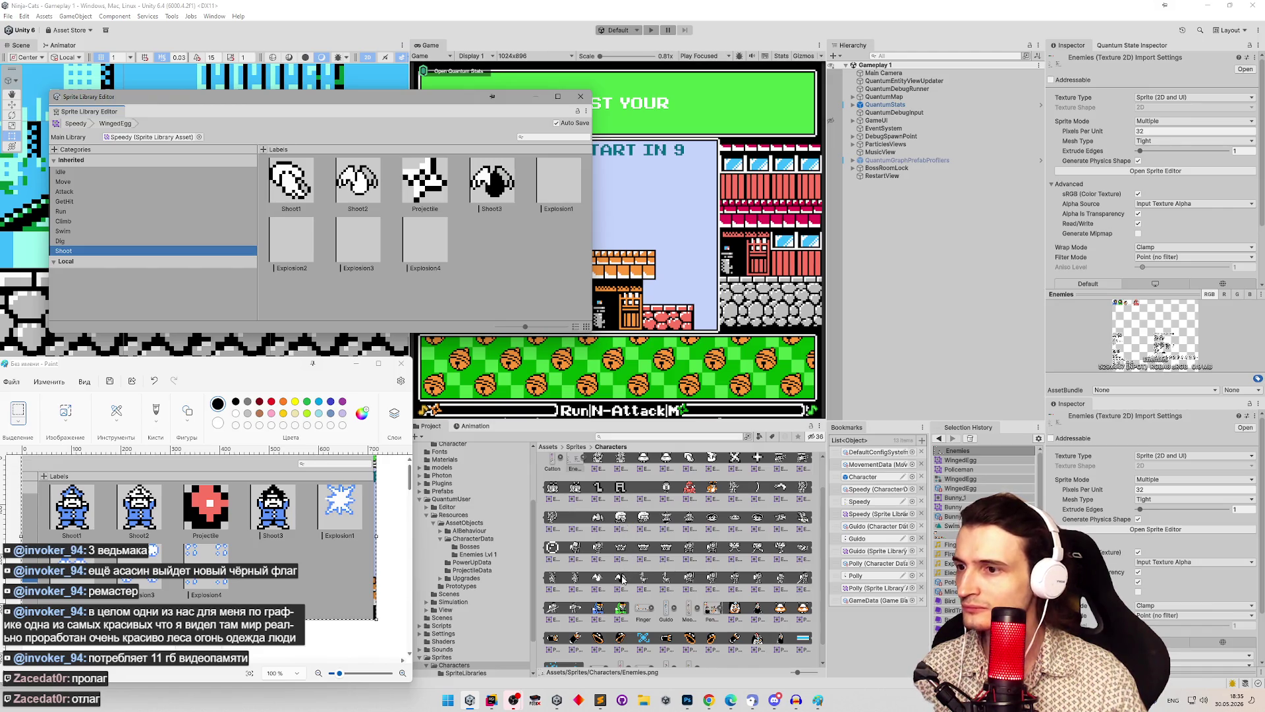
{"action": "mouse_move", "coordinate": [598, 521]}
{"action": "left_mouse_down"}
{"action": "mouse_move", "coordinate": [296, 241]}
{"action": "mouse_move", "coordinate": [305, 196]}
{"action": "left_mouse_up"}
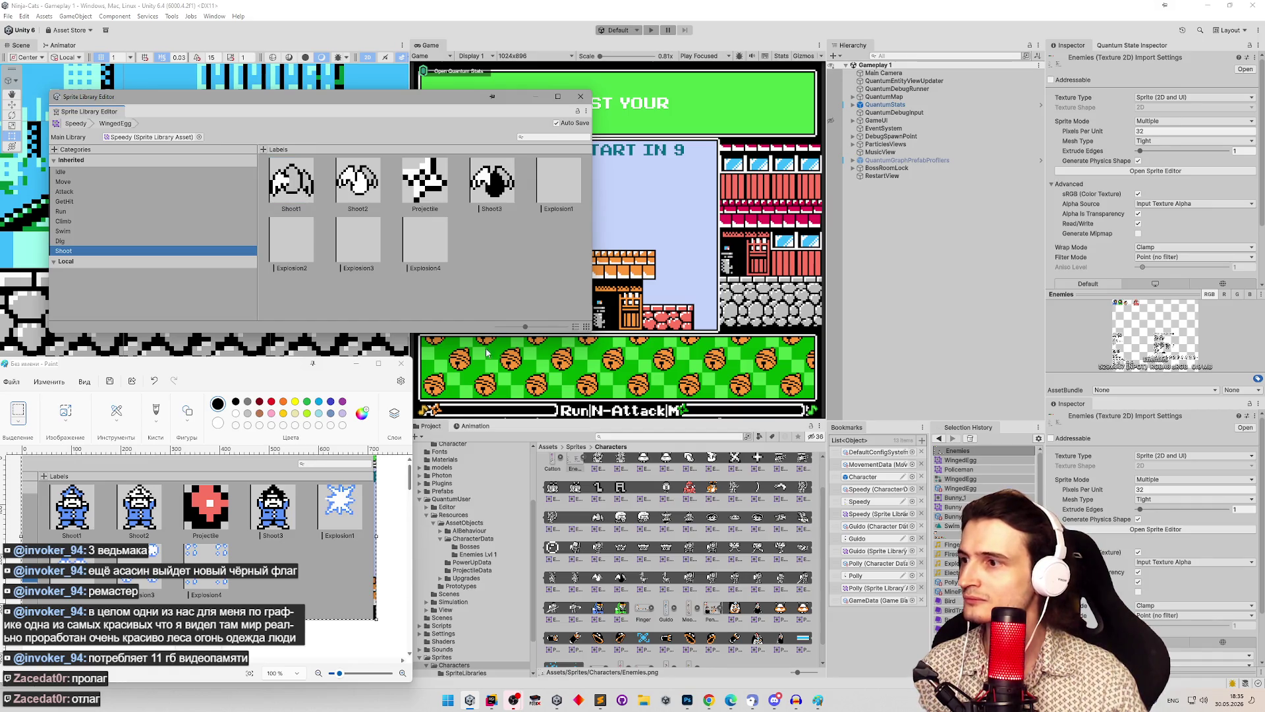
Step: Search 'ema' and fill Explosion1, Explosion2 and Explosion3 with Policeman explosion frames
{"action": "scroll", "coordinate": [702, 464], "scroll_direction": "up", "scroll_amount": 1}
{"action": "left_click", "coordinate": [671, 435]}
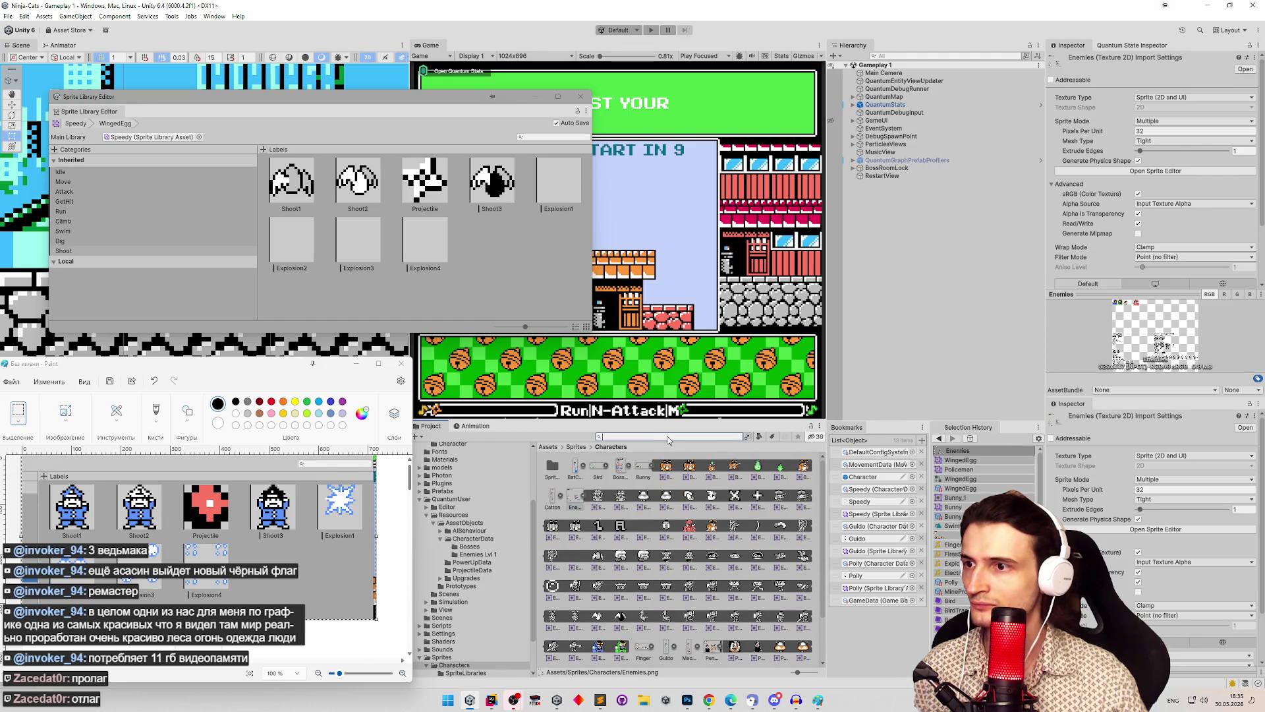
{"action": "type", "text": "policeme"}
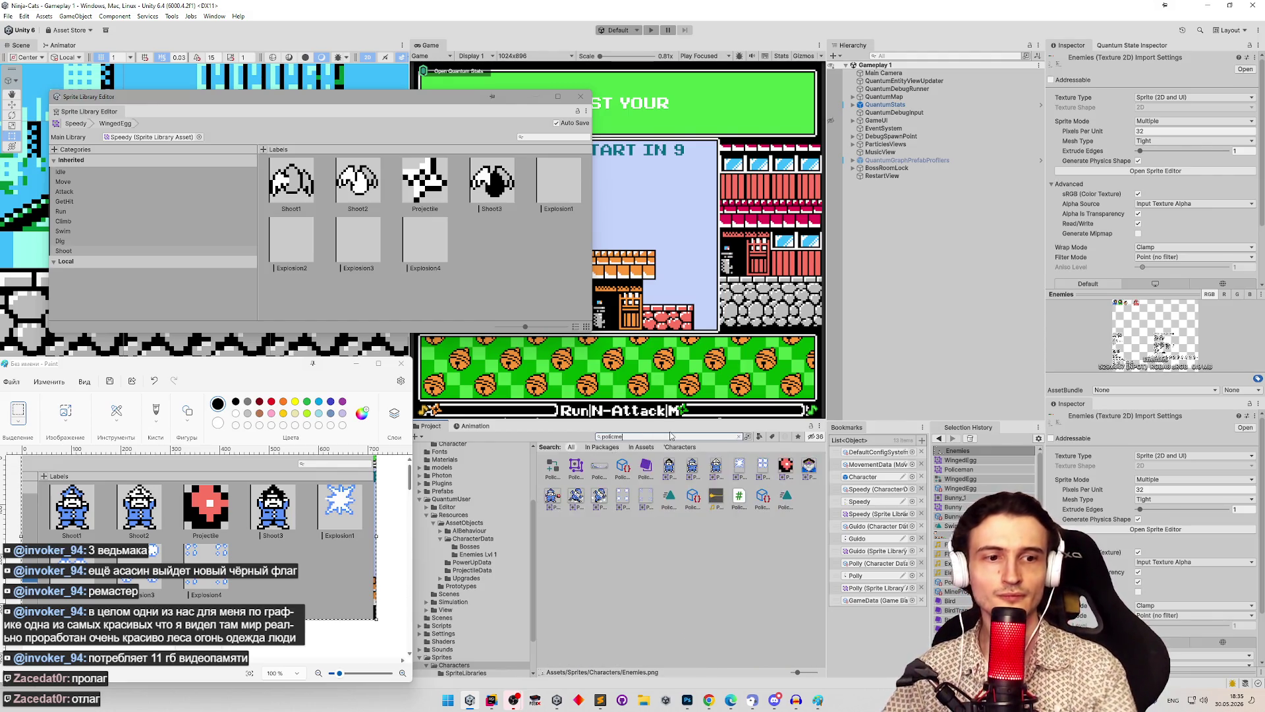
{"action": "key", "text": "BackSpace"}
{"action": "key", "text": "BackSpace"}
{"action": "type", "text": "ema"}
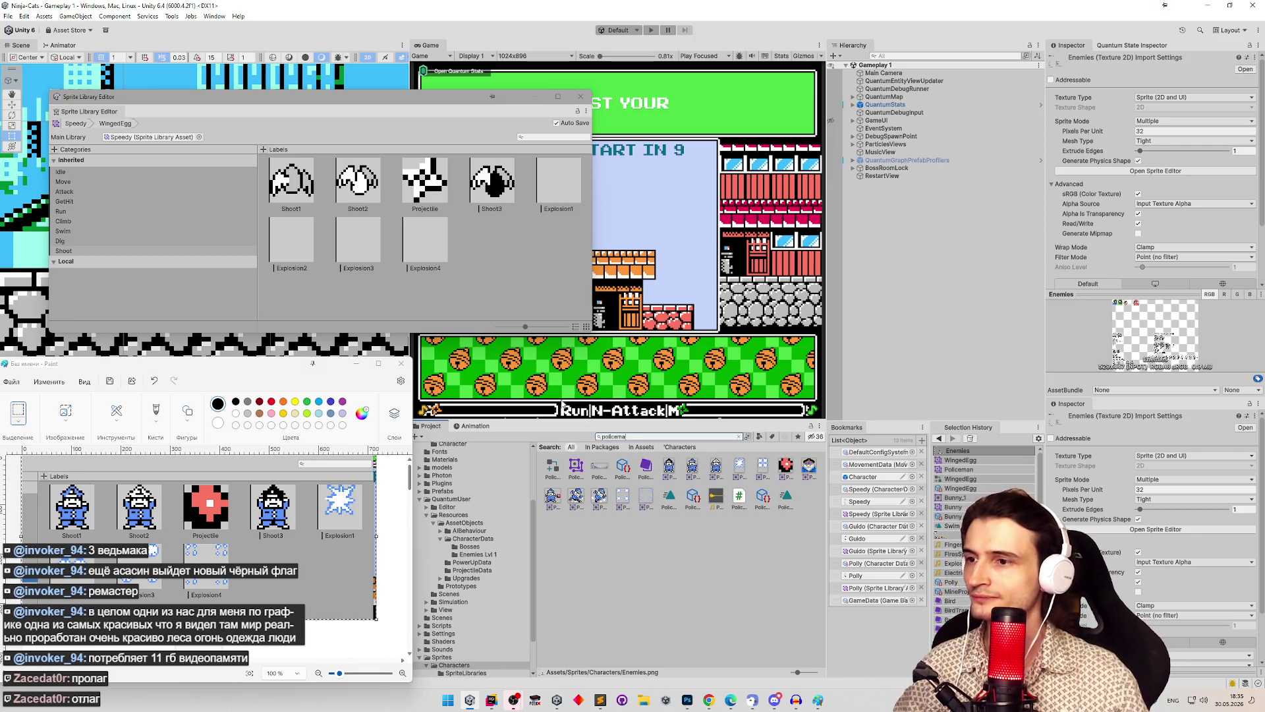
{"action": "left_click_drag", "start_coordinate": [746, 472], "coordinate": [575, 195]}
{"action": "mouse_move", "coordinate": [761, 466]}
{"action": "left_mouse_down"}
{"action": "mouse_move", "coordinate": [665, 395]}
{"action": "mouse_move", "coordinate": [292, 235]}
{"action": "left_mouse_up"}
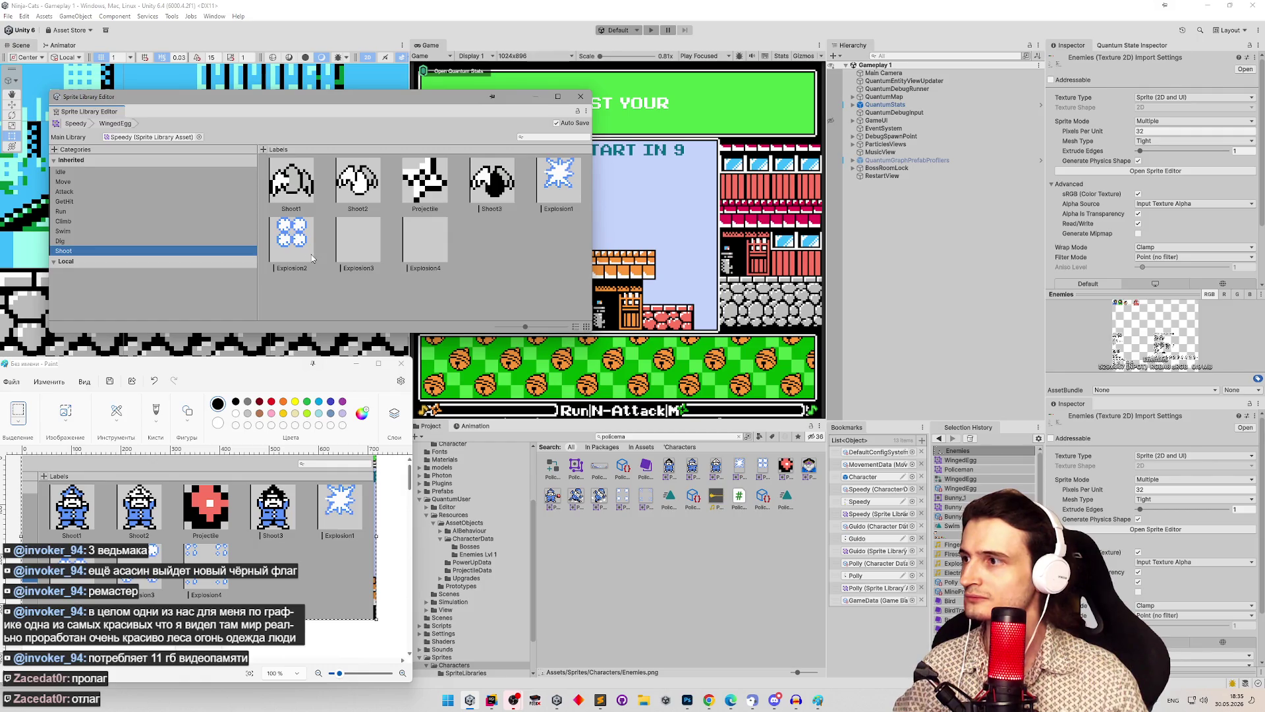
{"action": "left_click_drag", "start_coordinate": [628, 499], "coordinate": [373, 239]}
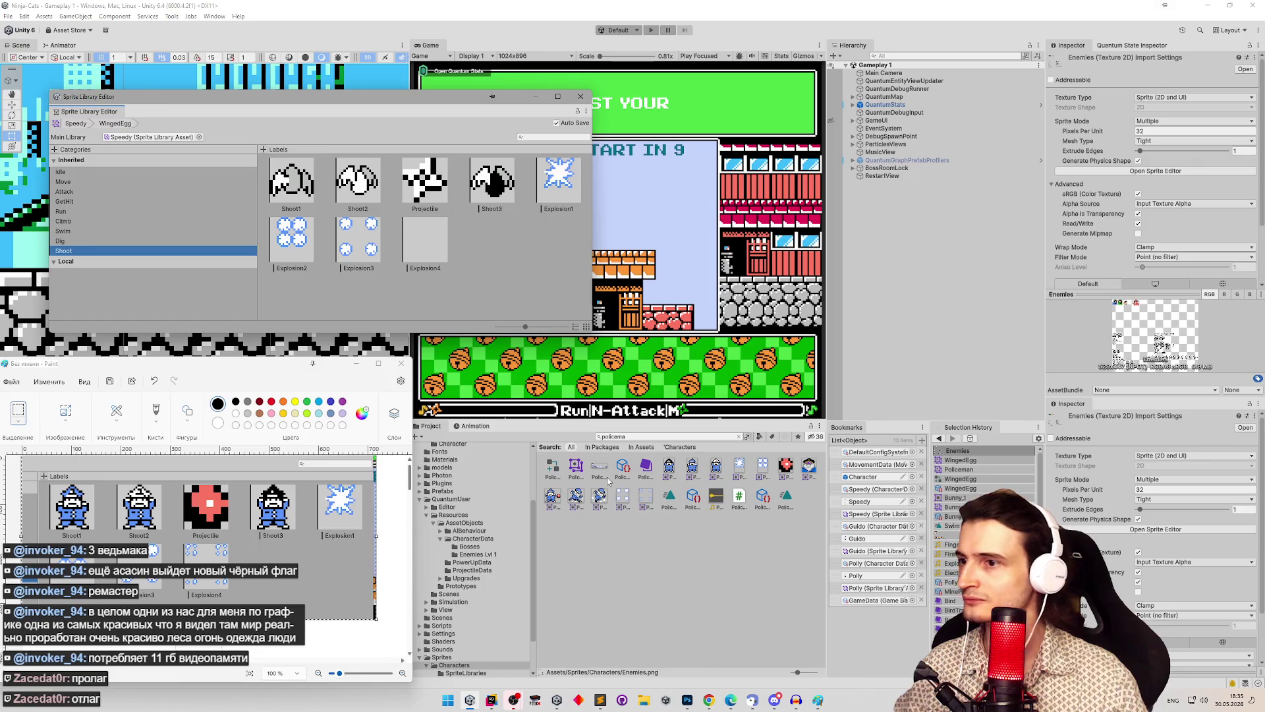
Step: Assign the red round projectile sprite to the Projectile label
{"action": "left_click_drag", "start_coordinate": [649, 507], "coordinate": [424, 251]}
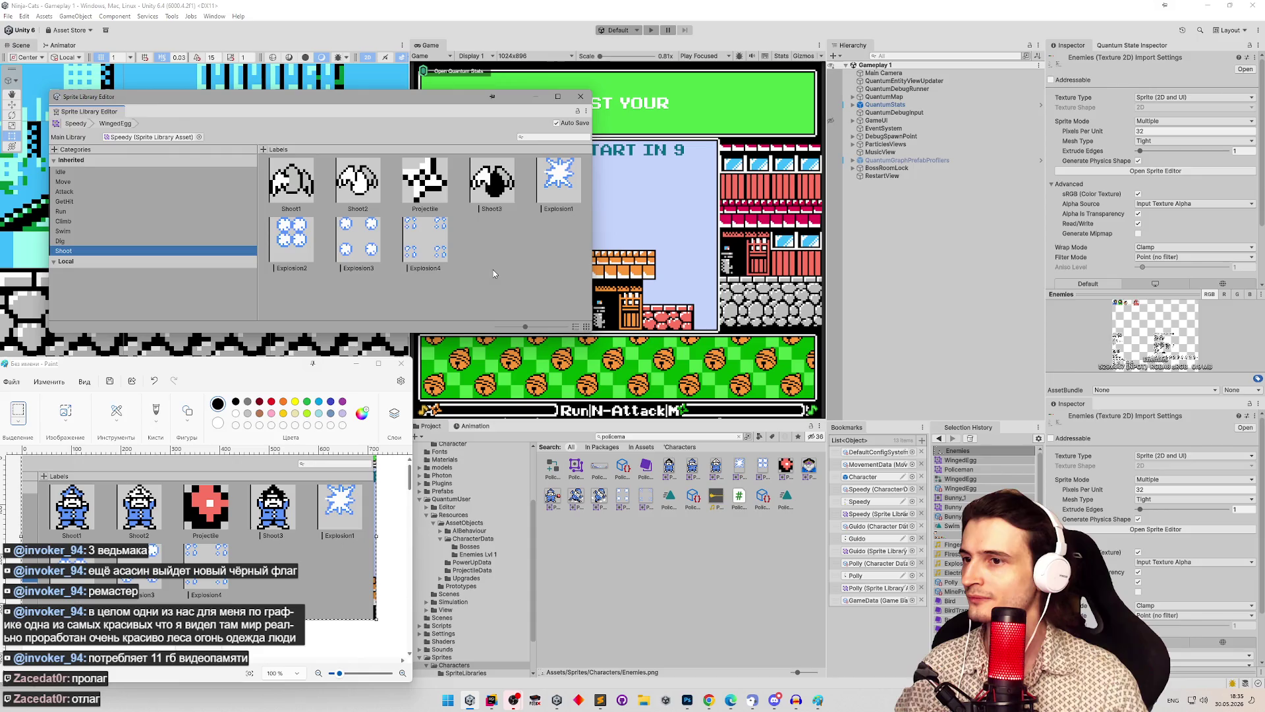
{"action": "mouse_move", "coordinate": [785, 466]}
{"action": "left_mouse_down"}
{"action": "mouse_move", "coordinate": [593, 297]}
{"action": "mouse_move", "coordinate": [425, 179]}
{"action": "left_mouse_up"}
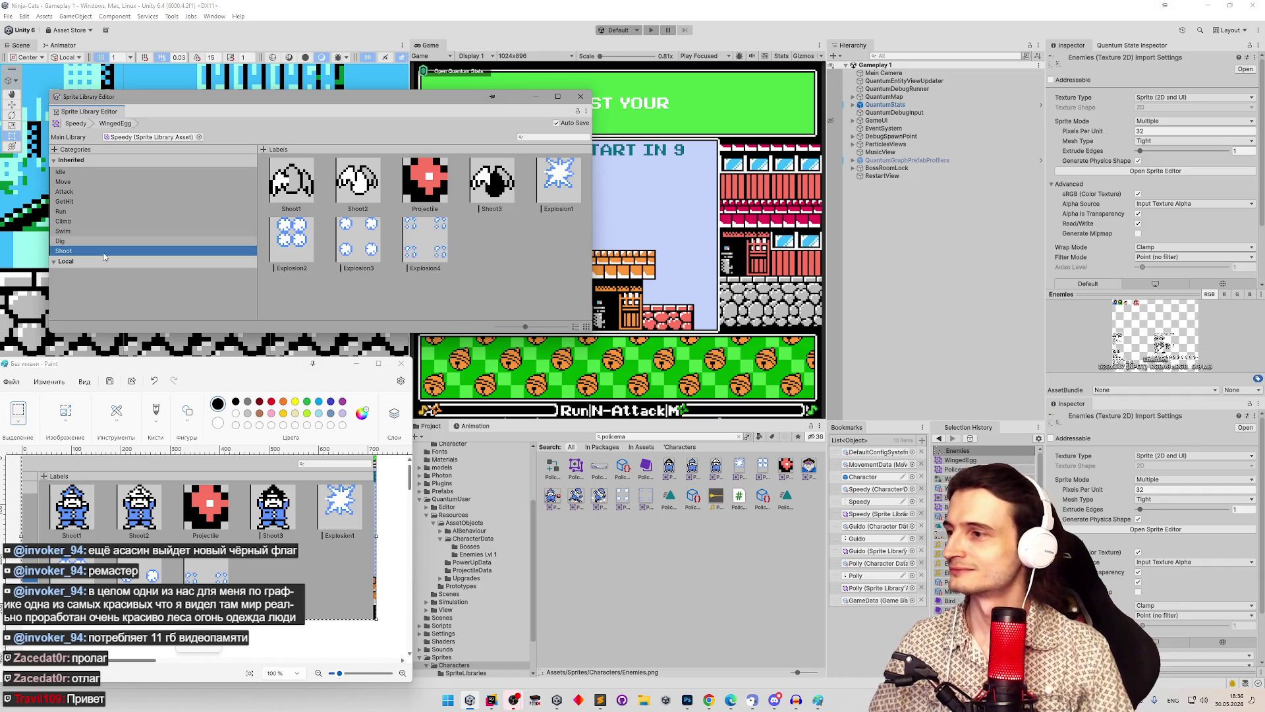
{"action": "left_click_drag", "start_coordinate": [276, 366], "coordinate": [319, 368]}
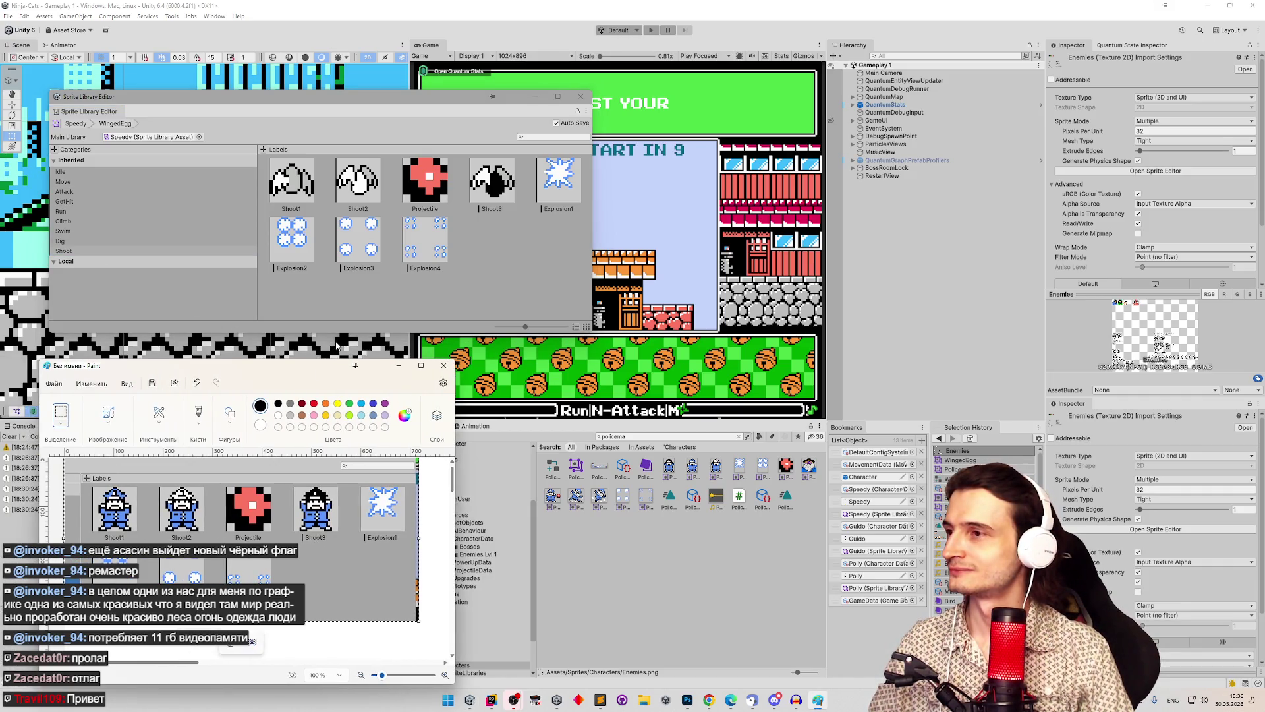
Step: Hide and restore the Paint reference window, then return focus to Unity
{"action": "left_click", "coordinate": [401, 366]}
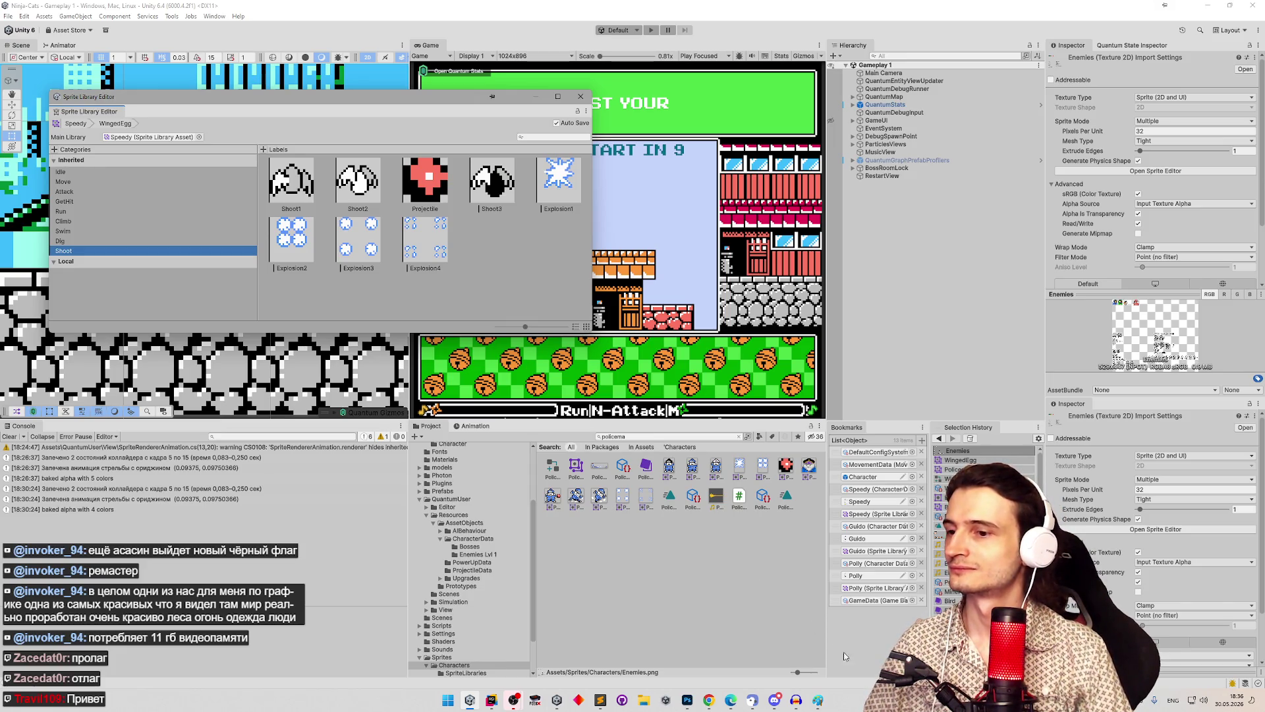
{"action": "left_click", "coordinate": [818, 700]}
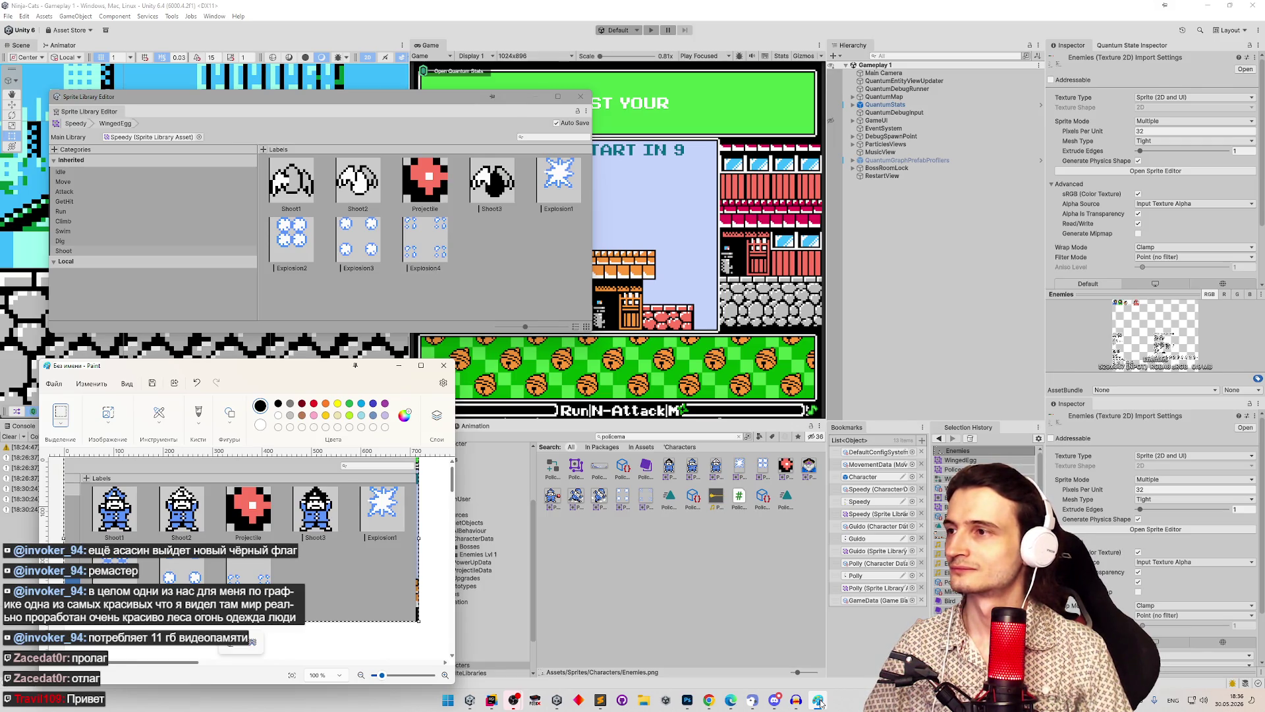
{"action": "left_click", "coordinate": [820, 702]}
{"action": "left_click", "coordinate": [819, 702]}
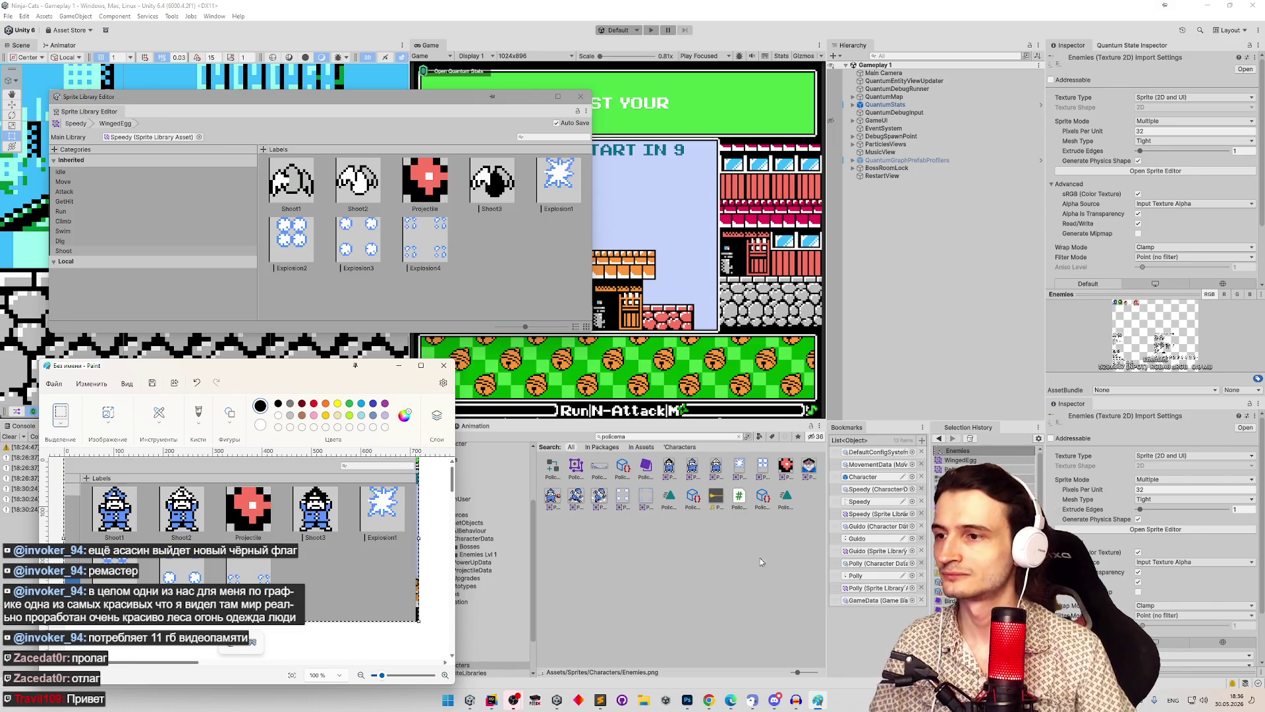
{"action": "left_click", "coordinate": [771, 469]}
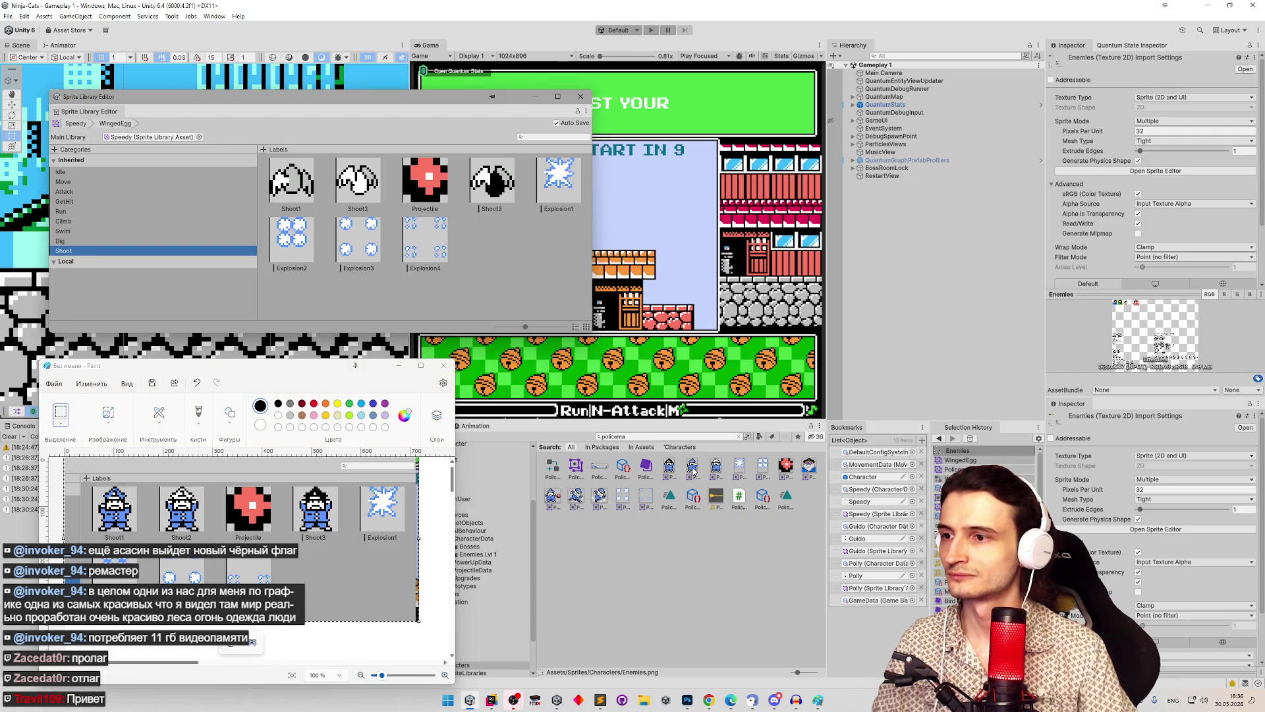
Step: Select the Policeman sprite sheet and view Policeman.png in Photoshop
{"action": "left_click", "coordinate": [600, 469]}
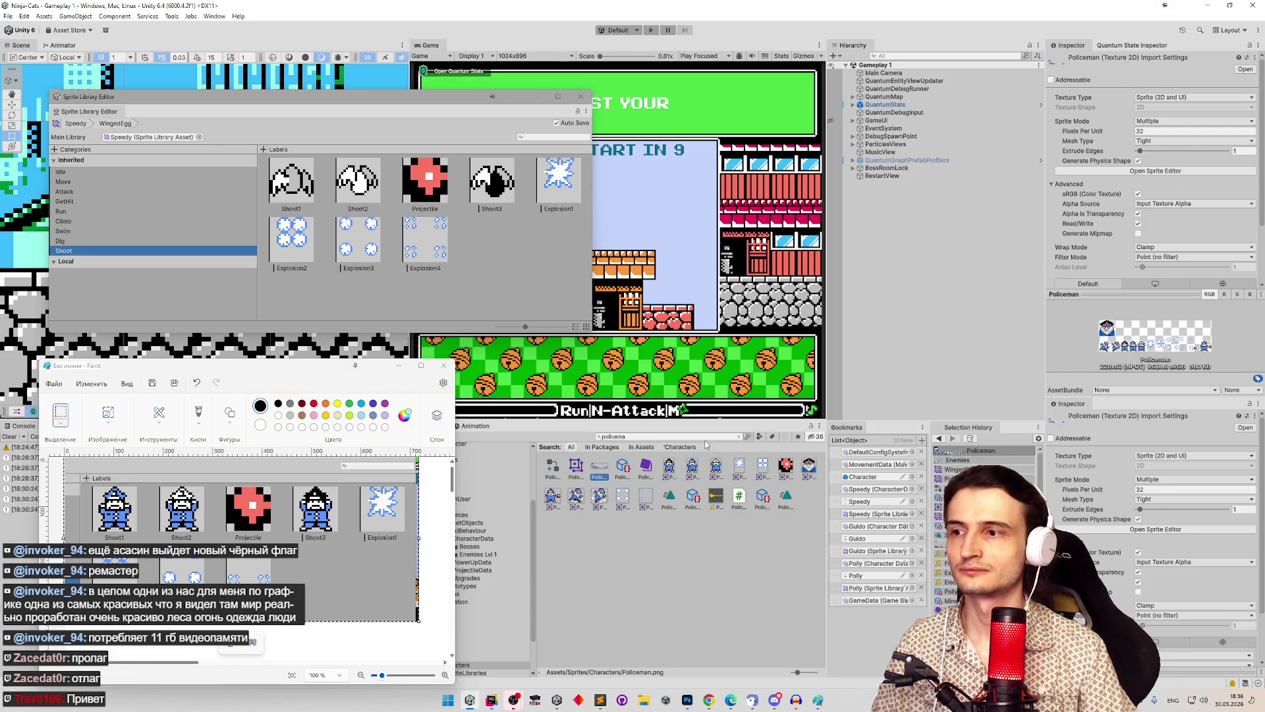
{"action": "right_click", "coordinate": [601, 477]}
{"action": "left_click", "coordinate": [706, 702]}
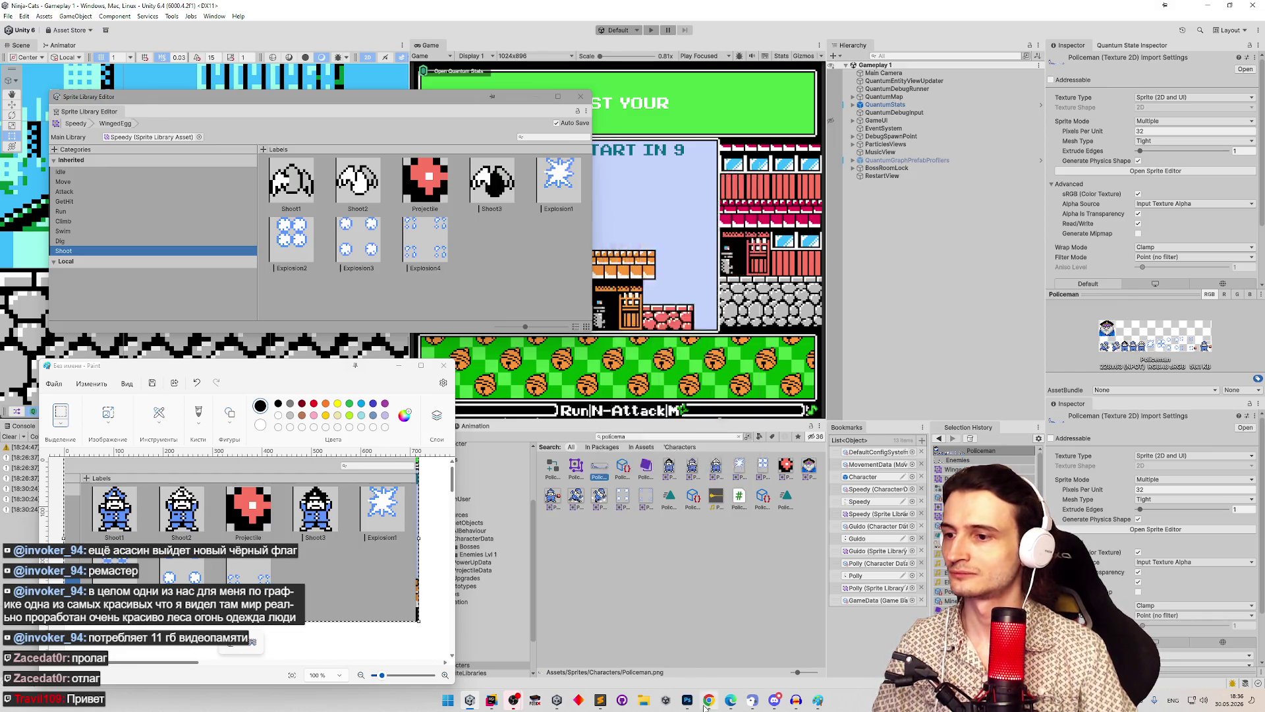
{"action": "left_click", "coordinate": [687, 699]}
{"action": "left_click", "coordinate": [250, 38]}
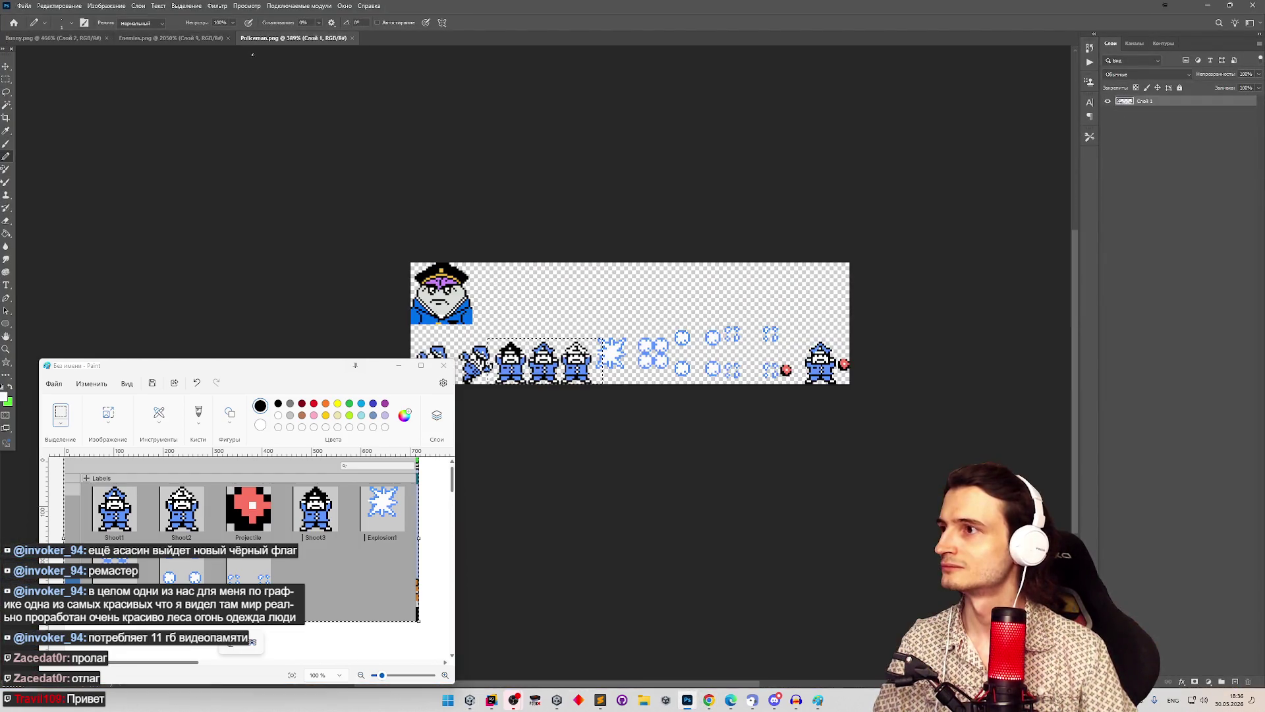
Step: Copy the red projectile from the policeman sheet and paste it into Enemies.png
{"action": "scroll", "coordinate": [832, 371], "scroll_direction": "up", "scroll_amount": 4}
{"action": "left_click", "coordinate": [6, 79]}
{"action": "left_click_drag", "start_coordinate": [680, 354], "coordinate": [719, 393]}
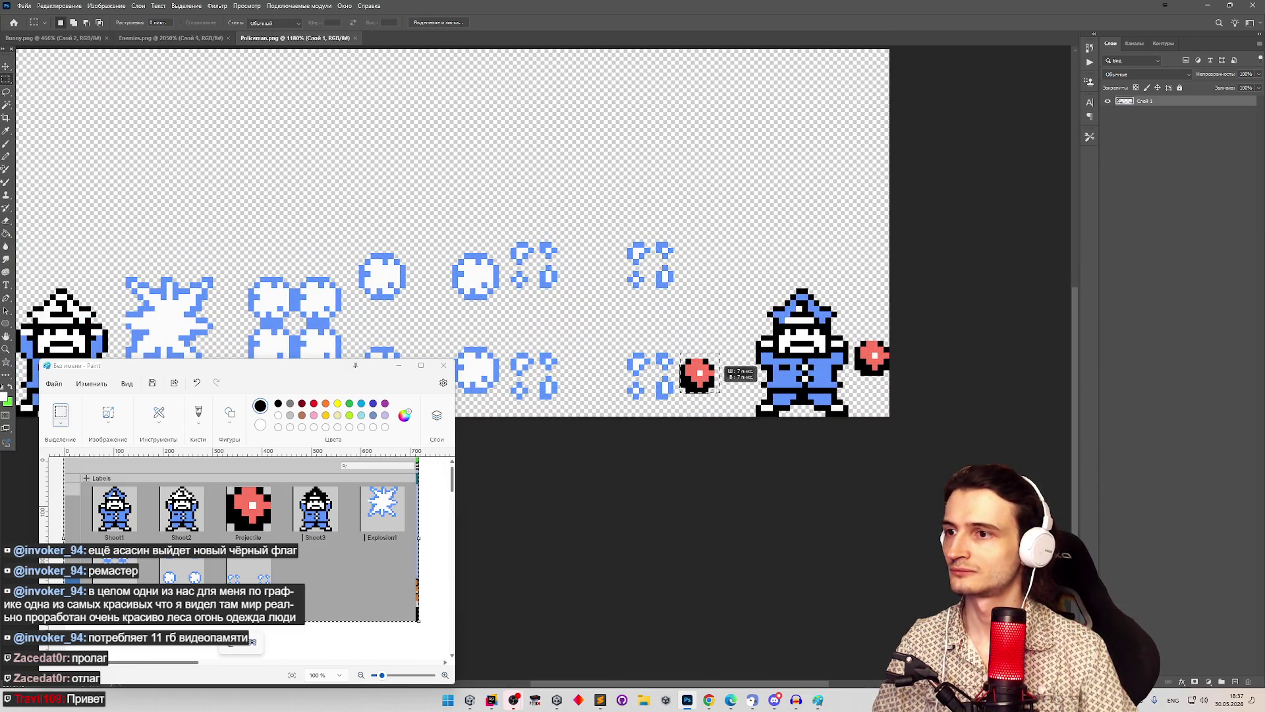
{"action": "left_click", "coordinate": [178, 39]}
{"action": "key", "text": "ctrl+v"}
Step: Position the pasted projectile beside the winged egg sprites, nudging it about 2 px left
{"action": "key", "text": "z"}
{"action": "scroll", "coordinate": [659, 349], "scroll_direction": "down", "scroll_amount": 10}
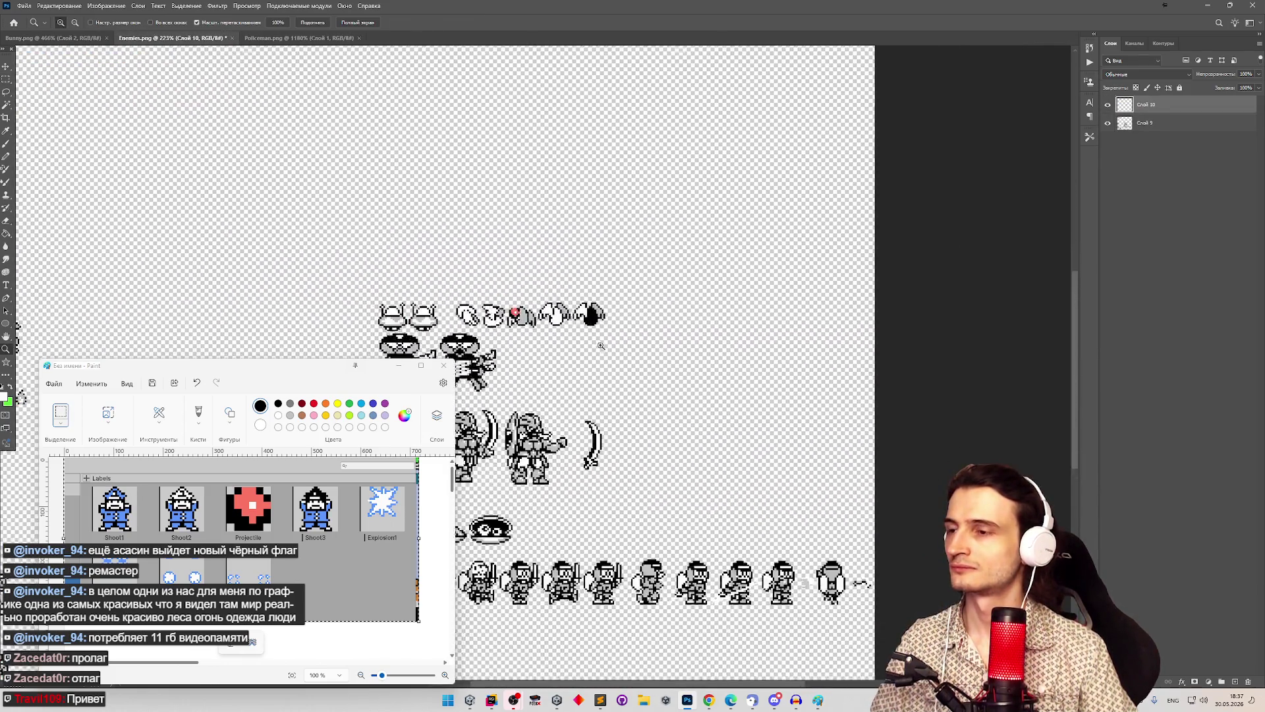
{"action": "scroll", "coordinate": [524, 319], "scroll_direction": "up", "scroll_amount": 7}
{"action": "key", "text": "v"}
{"action": "left_click_drag", "start_coordinate": [480, 291], "coordinate": [731, 317]}
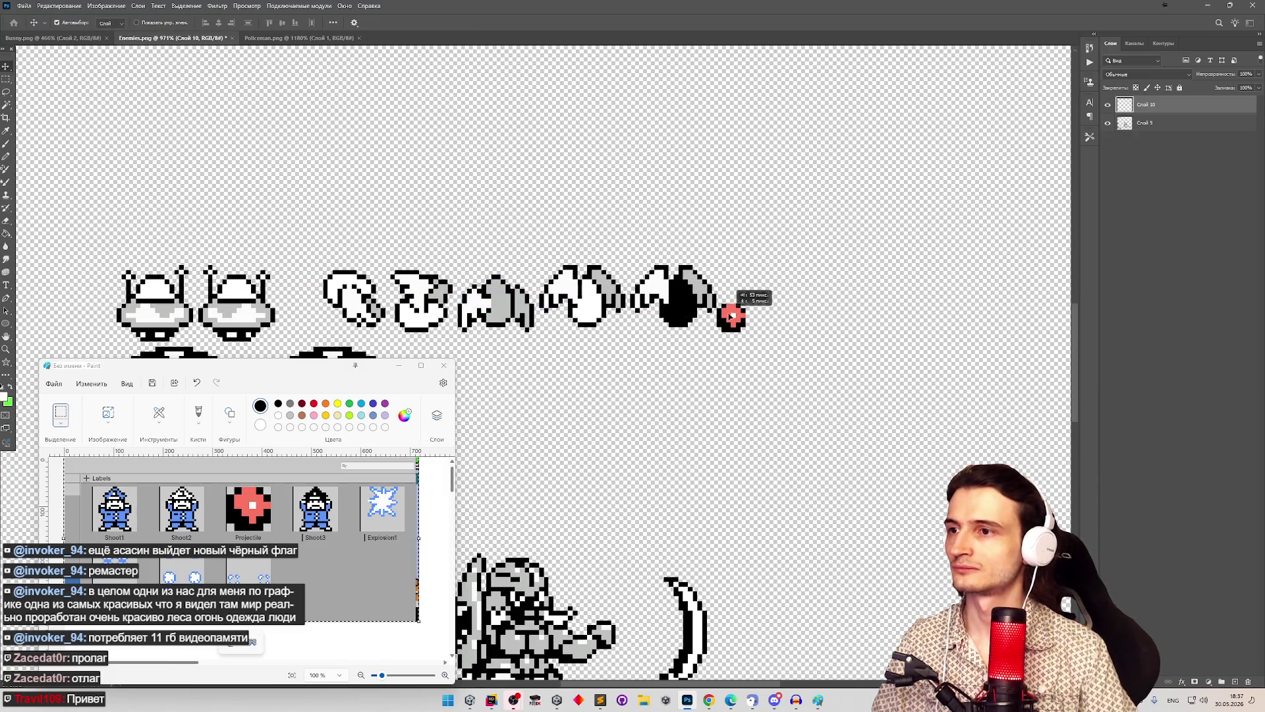
{"action": "key", "text": "z"}
{"action": "scroll", "coordinate": [824, 315], "scroll_direction": "down", "scroll_amount": 3}
{"action": "scroll", "coordinate": [829, 315], "scroll_direction": "up", "scroll_amount": 6}
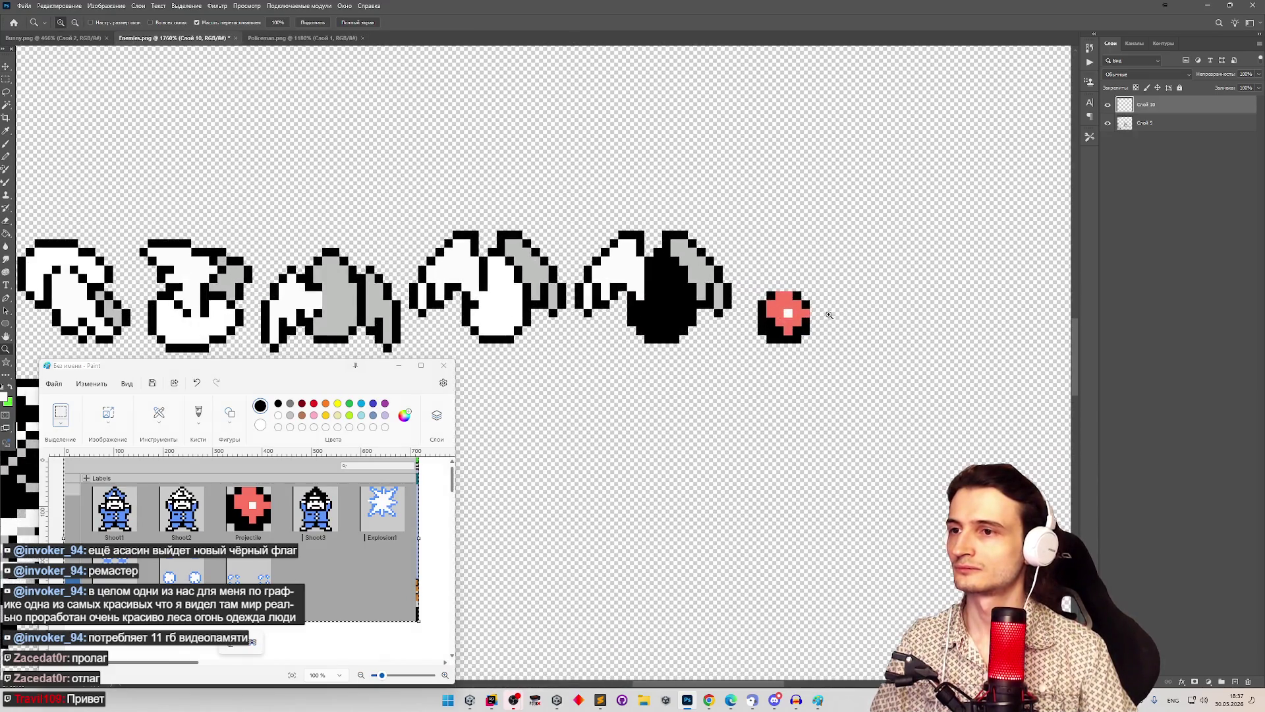
{"action": "scroll", "coordinate": [829, 315], "scroll_direction": "up", "scroll_amount": 2}
{"action": "key", "text": "v"}
{"action": "left_click_drag", "start_coordinate": [739, 312], "coordinate": [714, 311]}
{"action": "key", "text": "z"}
{"action": "scroll", "coordinate": [732, 307], "scroll_direction": "down", "scroll_amount": 10}
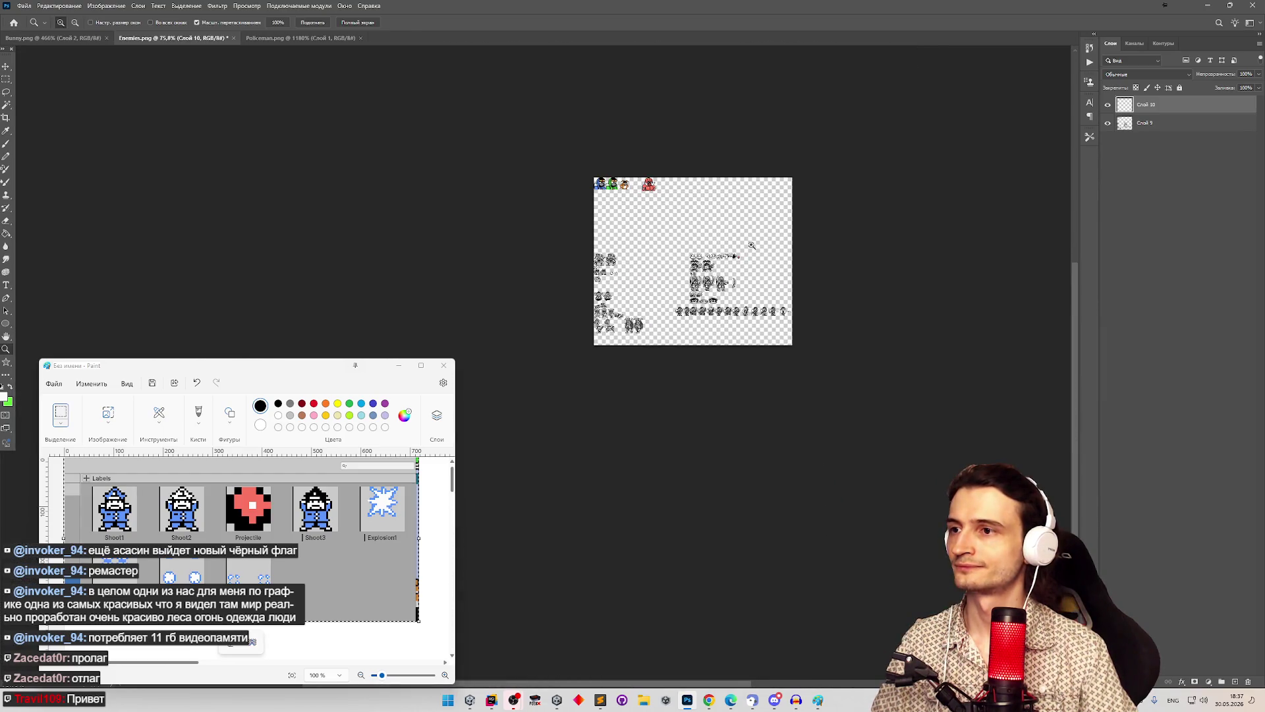
{"action": "scroll", "coordinate": [751, 245], "scroll_direction": "up", "scroll_amount": 4}
{"action": "key", "text": "v"}
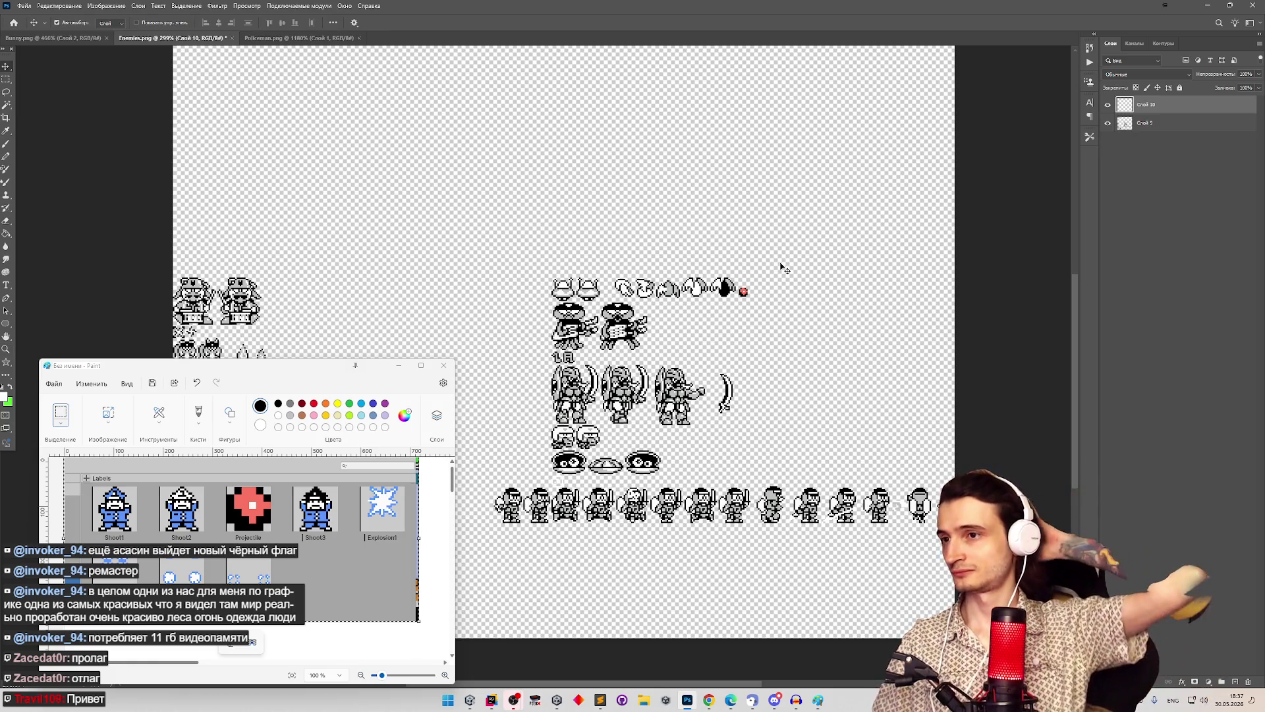
{"action": "key", "text": "z"}
{"action": "scroll", "coordinate": [763, 261], "scroll_direction": "up", "scroll_amount": 2}
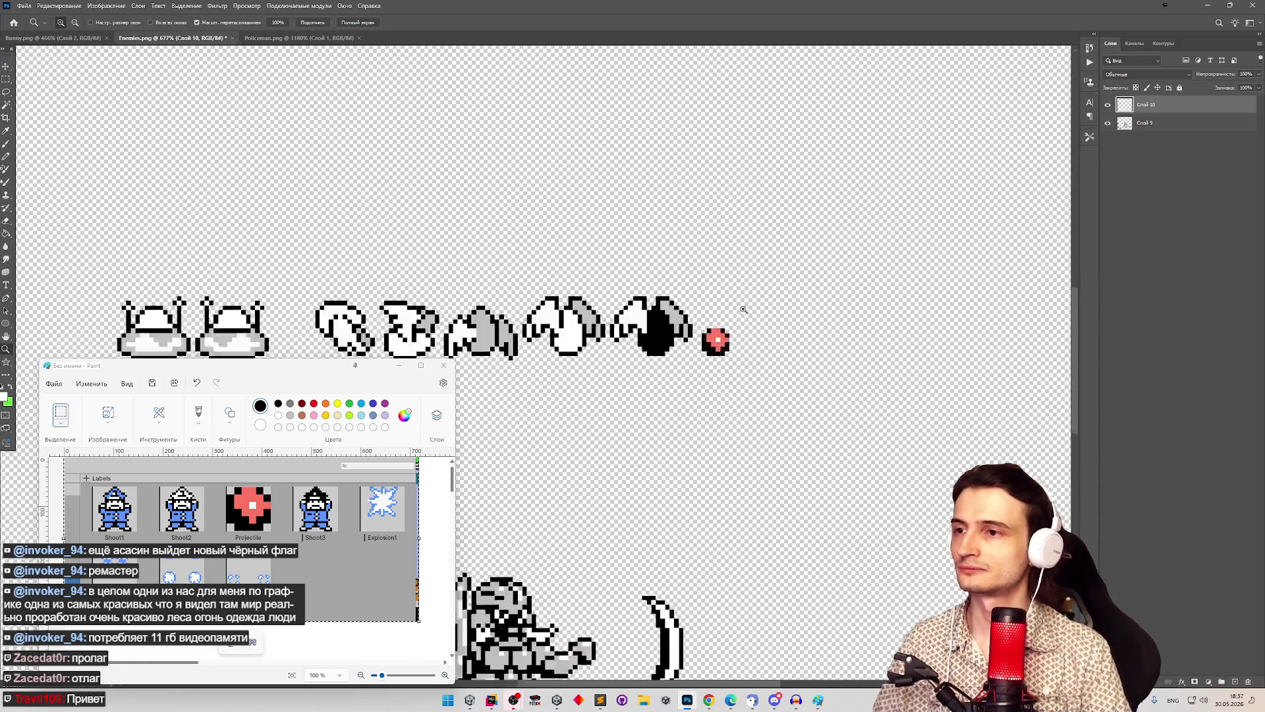
{"action": "scroll", "coordinate": [552, 279], "scroll_direction": "down", "scroll_amount": 5}
{"action": "scroll", "coordinate": [736, 307], "scroll_direction": "up", "scroll_amount": 6}
{"action": "scroll", "coordinate": [699, 297], "scroll_direction": "up", "scroll_amount": 5}
{"action": "key", "text": "v"}
Step: Repaint the projectile's red pixels grey with the Pencil
{"action": "key", "text": "g"}
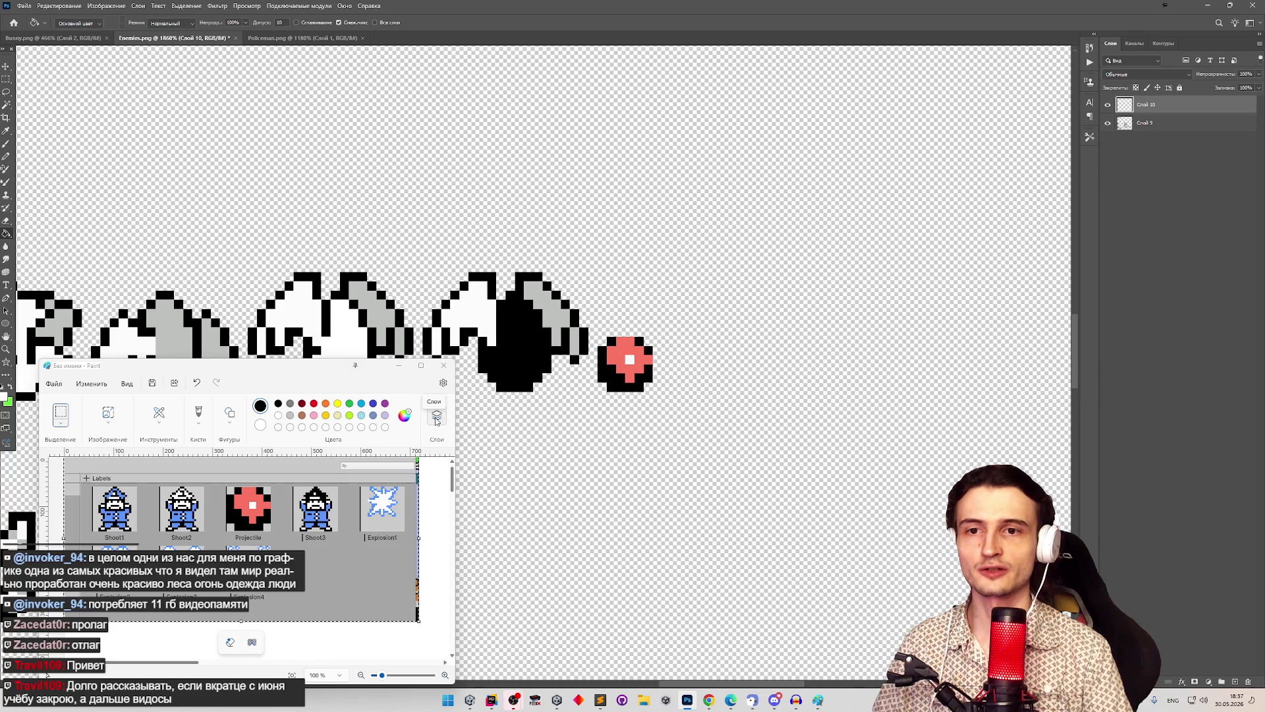
{"action": "mouse_move", "coordinate": [324, 366]}
{"action": "left_mouse_down"}
{"action": "mouse_move", "coordinate": [265, 385]}
{"action": "mouse_move", "coordinate": [361, 367]}
{"action": "left_mouse_up"}
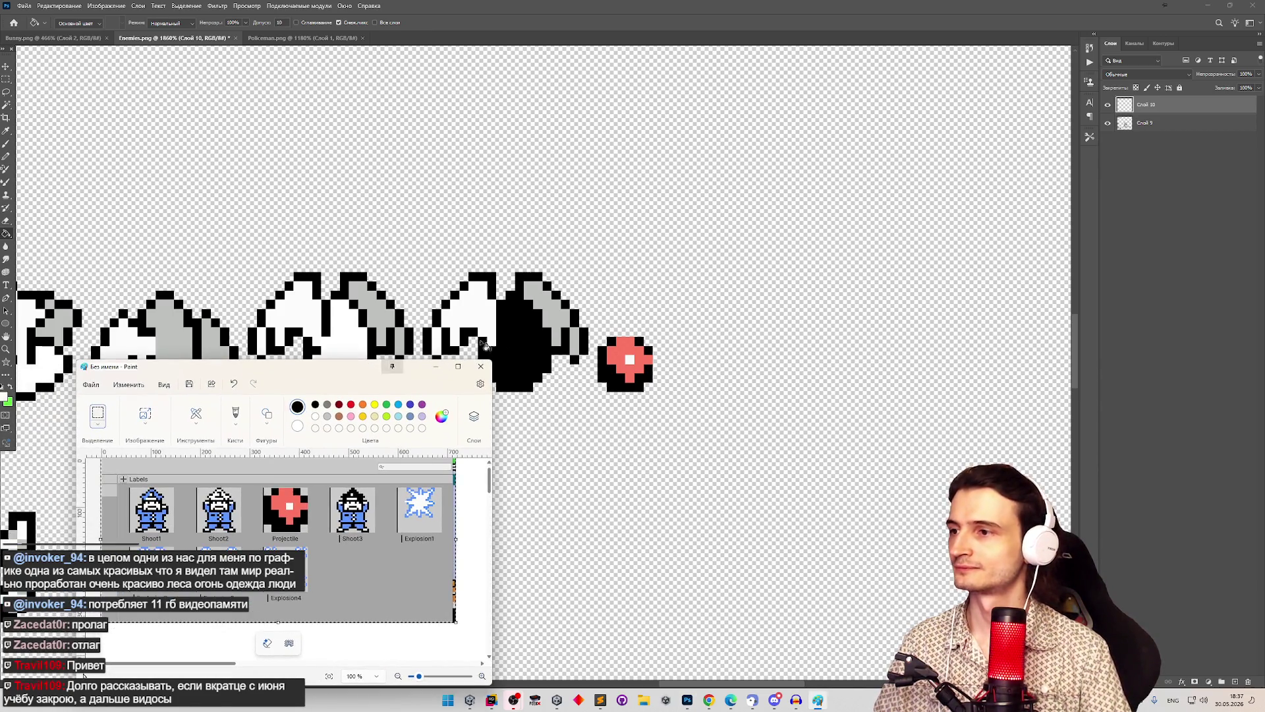
{"action": "left_click", "coordinate": [1077, 336]}
{"action": "scroll", "coordinate": [1077, 338], "scroll_direction": "down", "scroll_amount": 2}
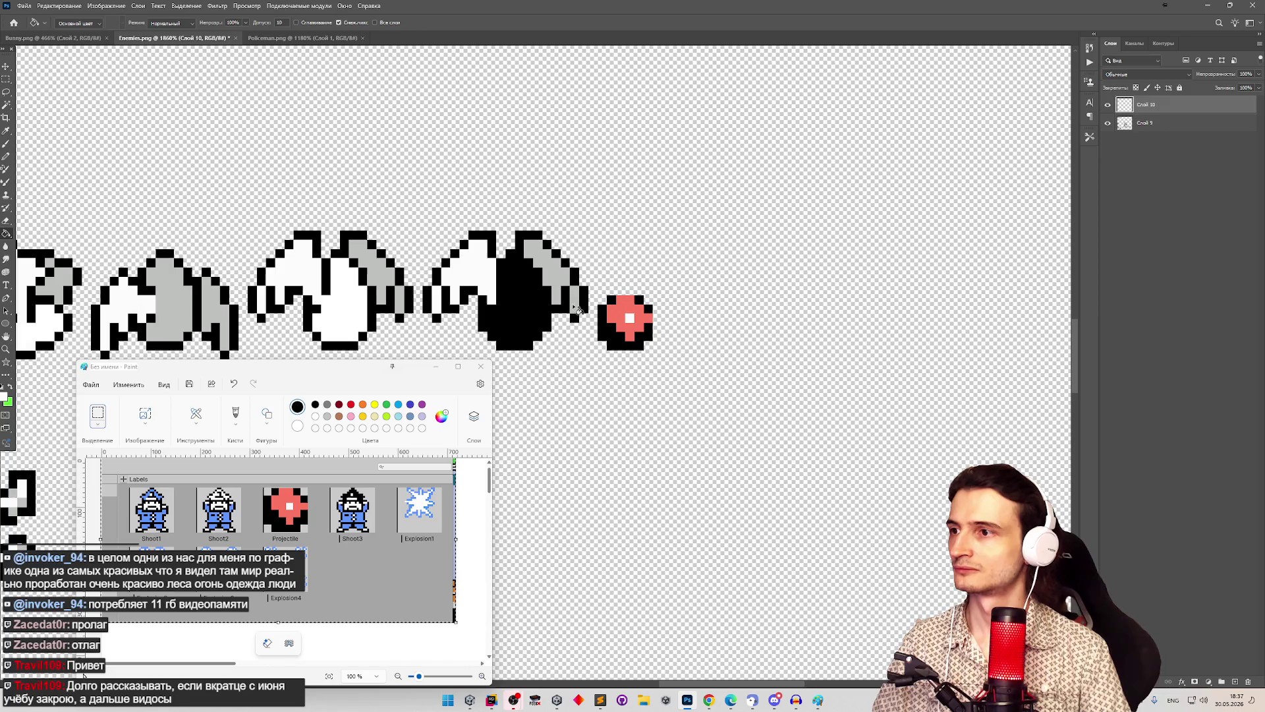
{"action": "key", "text": "b"}
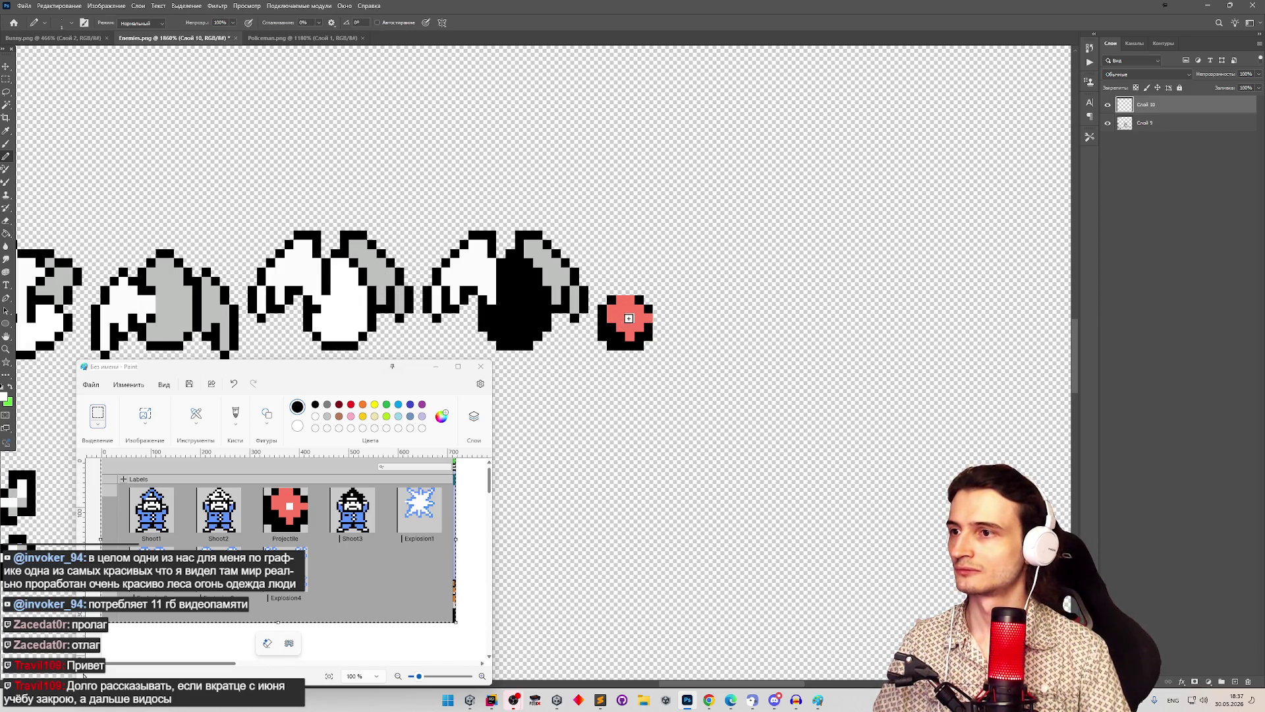
{"action": "left_click", "coordinate": [575, 285], "text": "alt"}
{"action": "mouse_move", "coordinate": [609, 314]}
{"action": "left_mouse_down"}
{"action": "mouse_move", "coordinate": [626, 302]}
{"action": "mouse_move", "coordinate": [647, 316]}
{"action": "mouse_move", "coordinate": [630, 334]}
{"action": "mouse_move", "coordinate": [633, 319]}
{"action": "left_mouse_up"}
{"action": "left_click", "coordinate": [435, 367]}
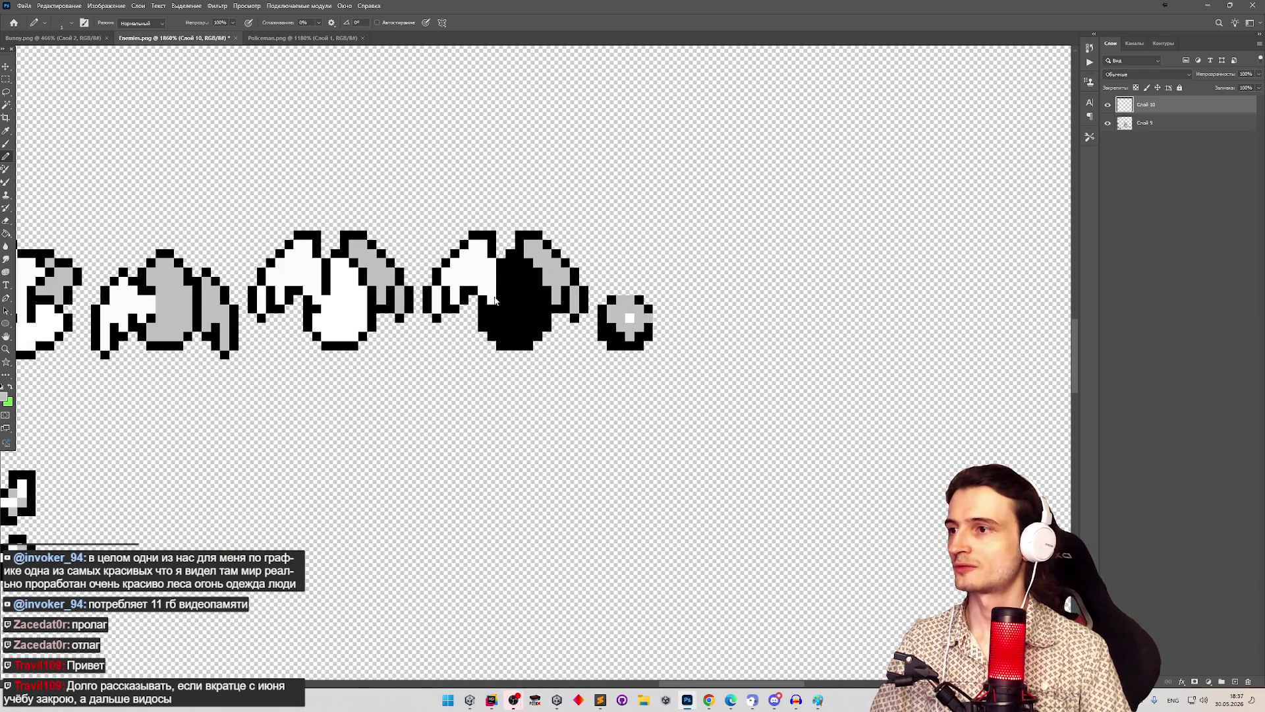
Step: Merge the visible layers so the grey projectile becomes part of the Enemies sheet
{"action": "key", "text": "ctrl+s"}
{"action": "key", "text": "Escape"}
{"action": "left_click", "coordinate": [1107, 104]}
{"action": "left_click", "coordinate": [1107, 104]}
{"action": "right_click", "coordinate": [1140, 107]}
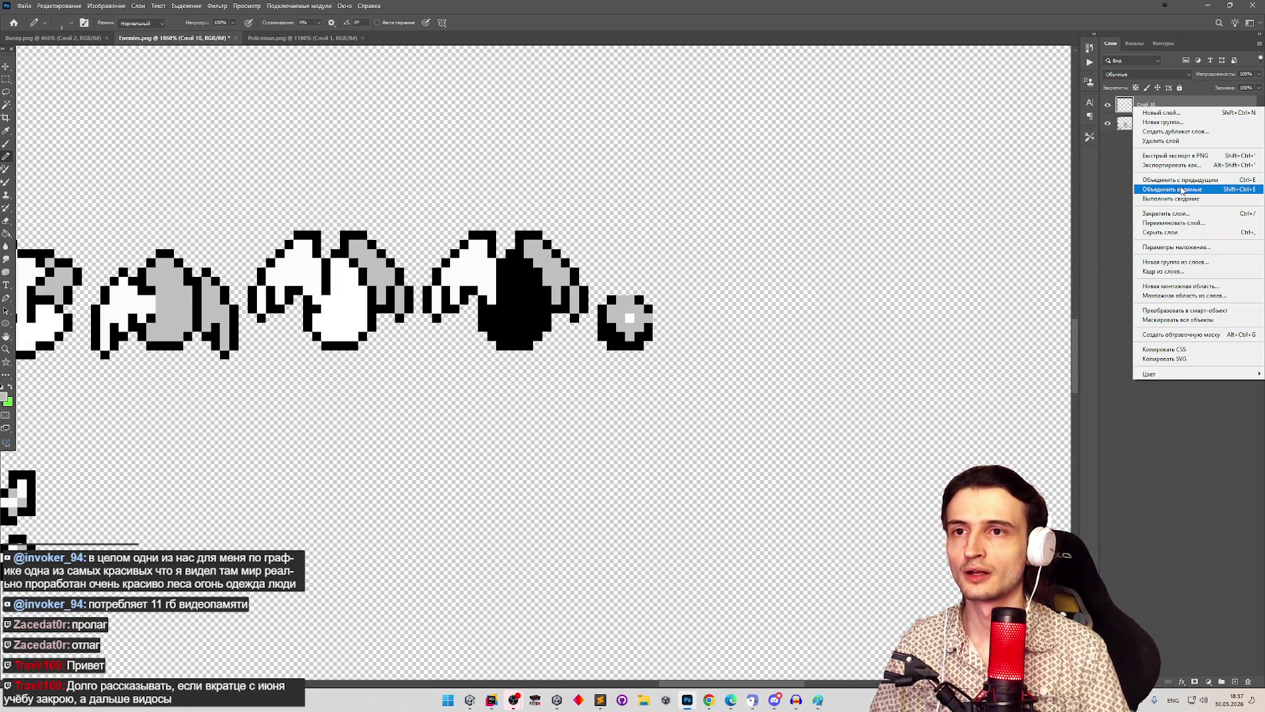
{"action": "left_click", "coordinate": [1181, 191]}
{"action": "left_click", "coordinate": [622, 256]}
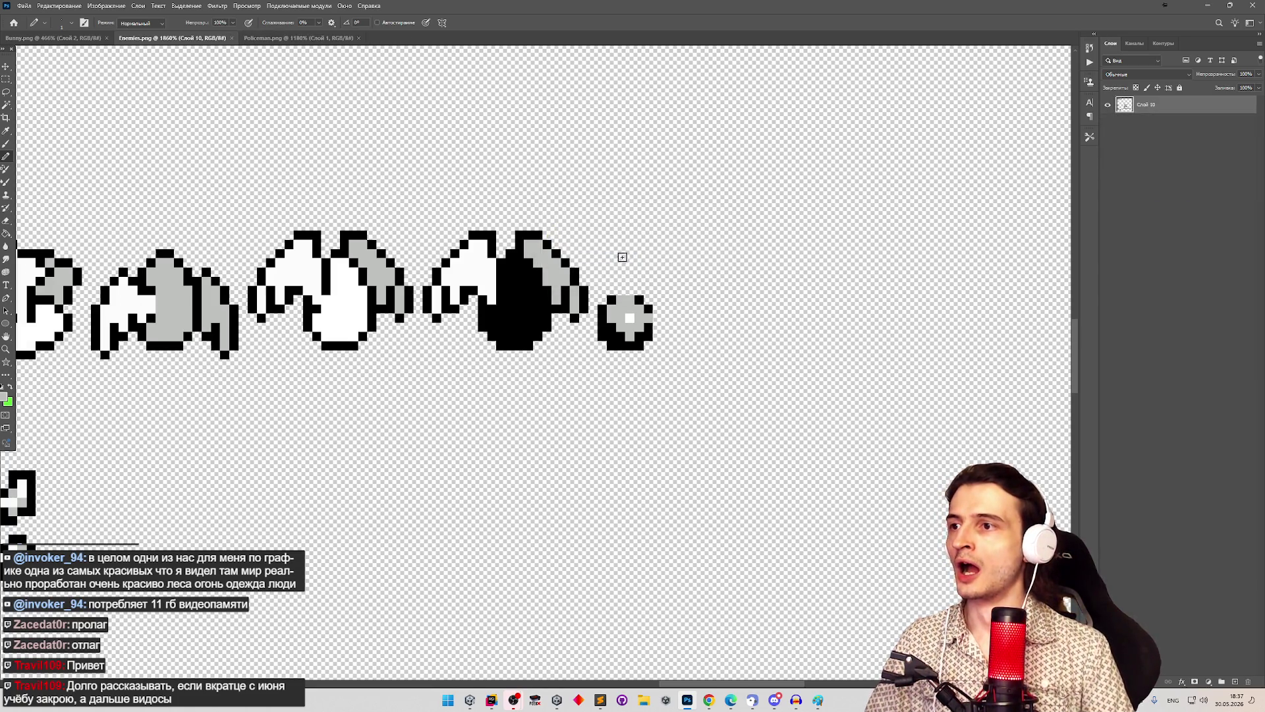
{"action": "left_click", "coordinate": [1207, 5]}
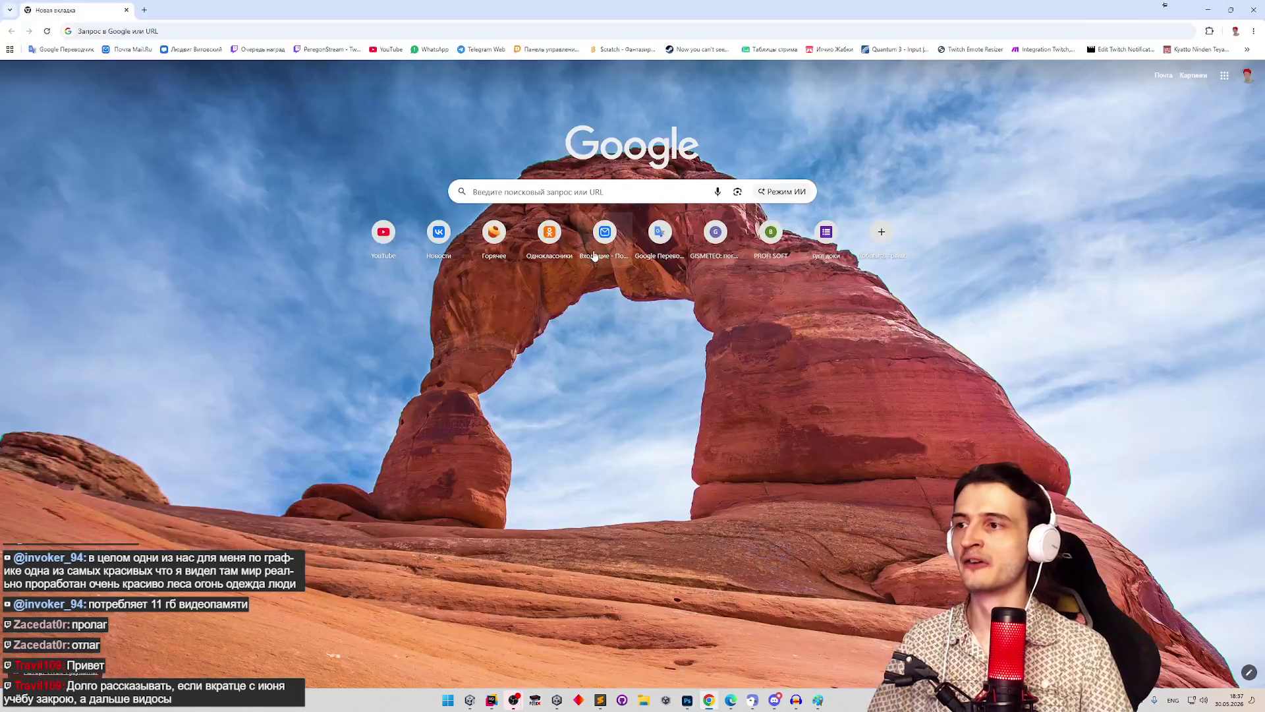
Step: Find the Enemies sprite sheet texture and open it in the Sprite Editor
{"action": "left_click", "coordinate": [449, 699]}
{"action": "left_click", "coordinate": [450, 700]}
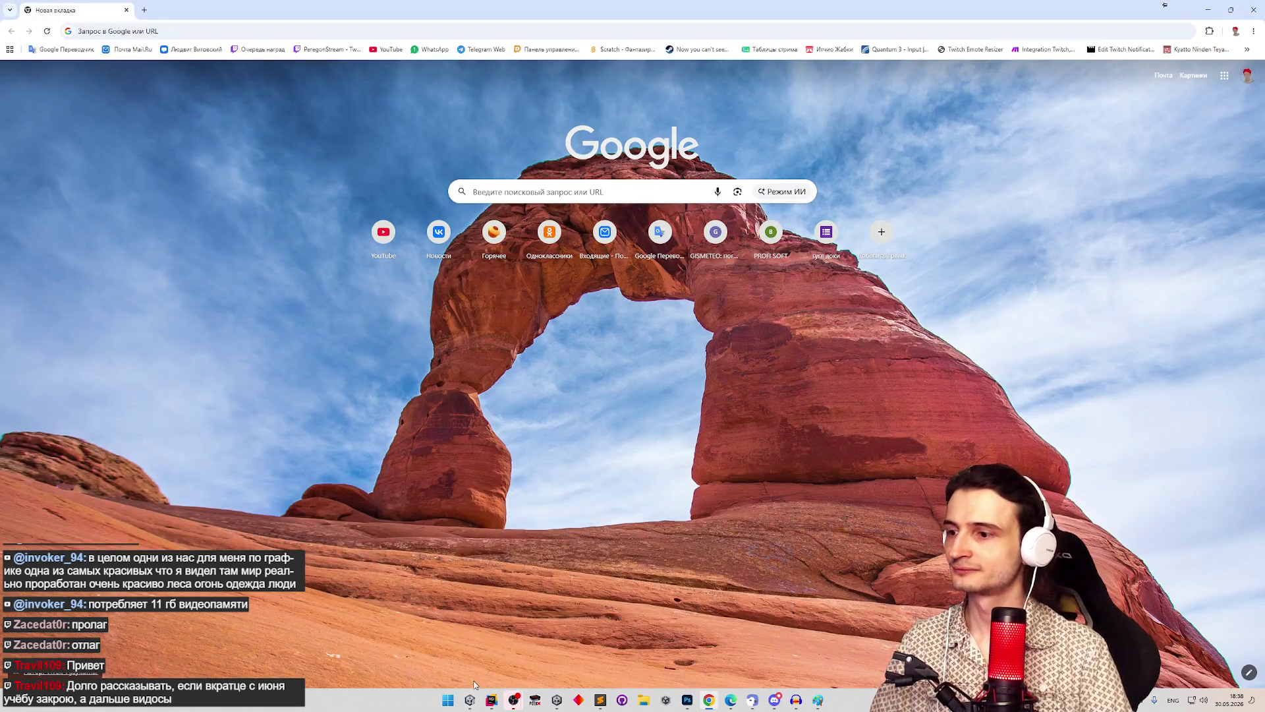
{"action": "left_click", "coordinate": [469, 699]}
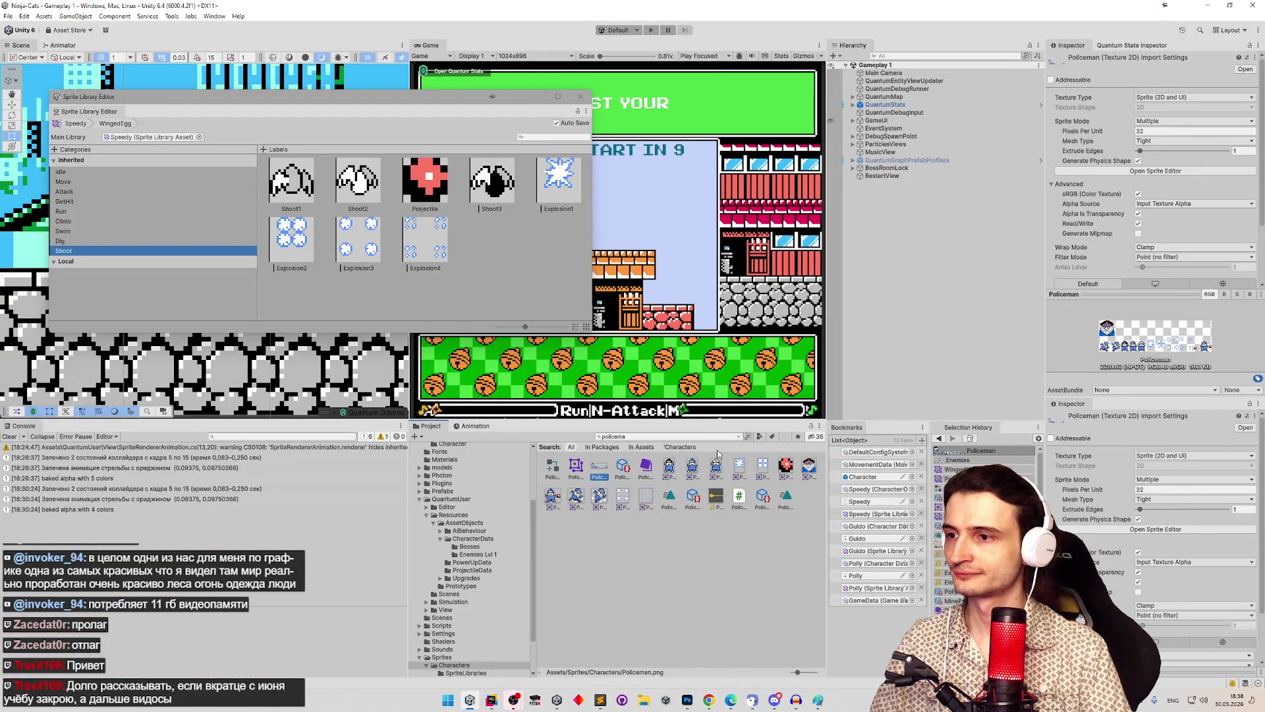
{"action": "left_click", "coordinate": [638, 436]}
{"action": "type", "text": "enemi"}
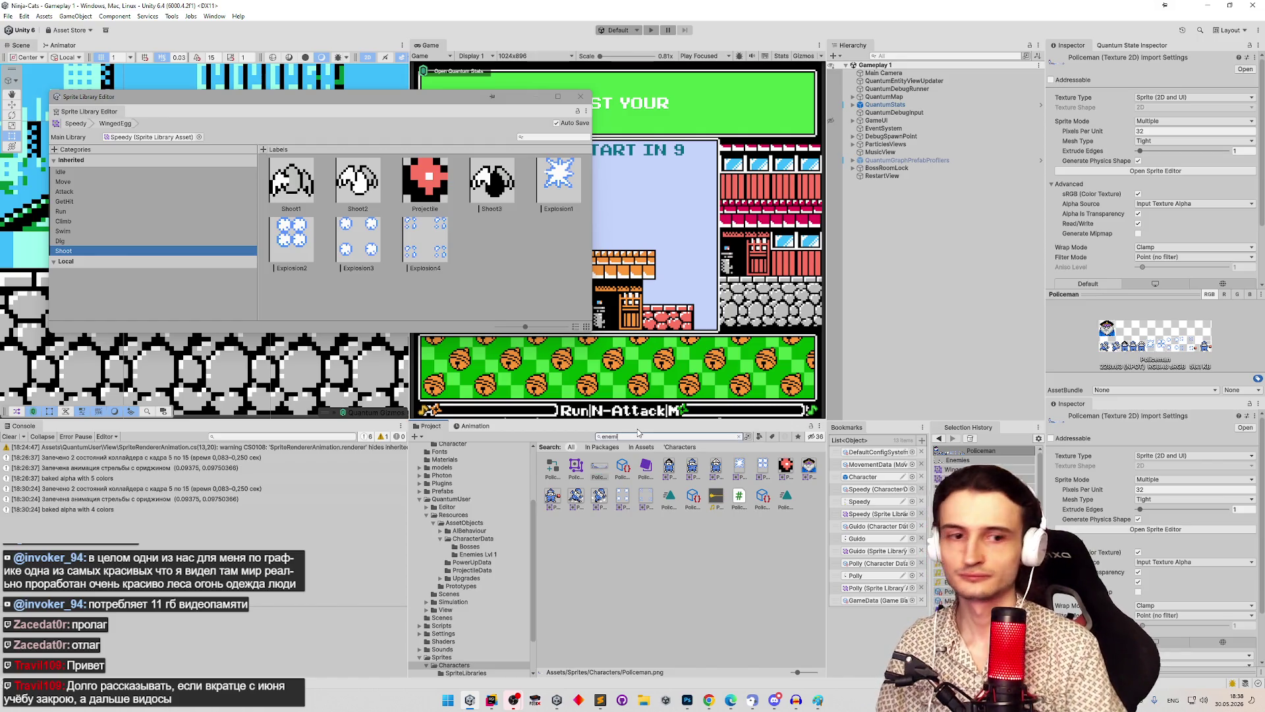
{"action": "left_click", "coordinate": [576, 469]}
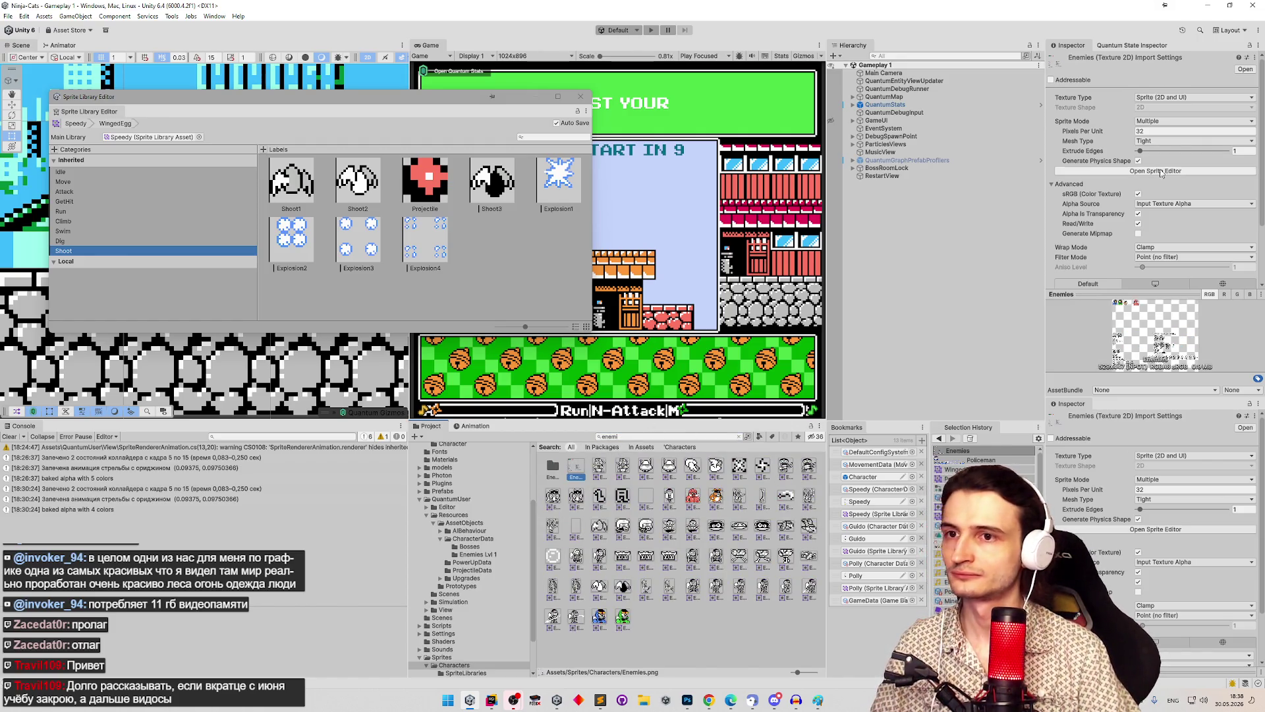
{"action": "left_click", "coordinate": [1226, 172]}
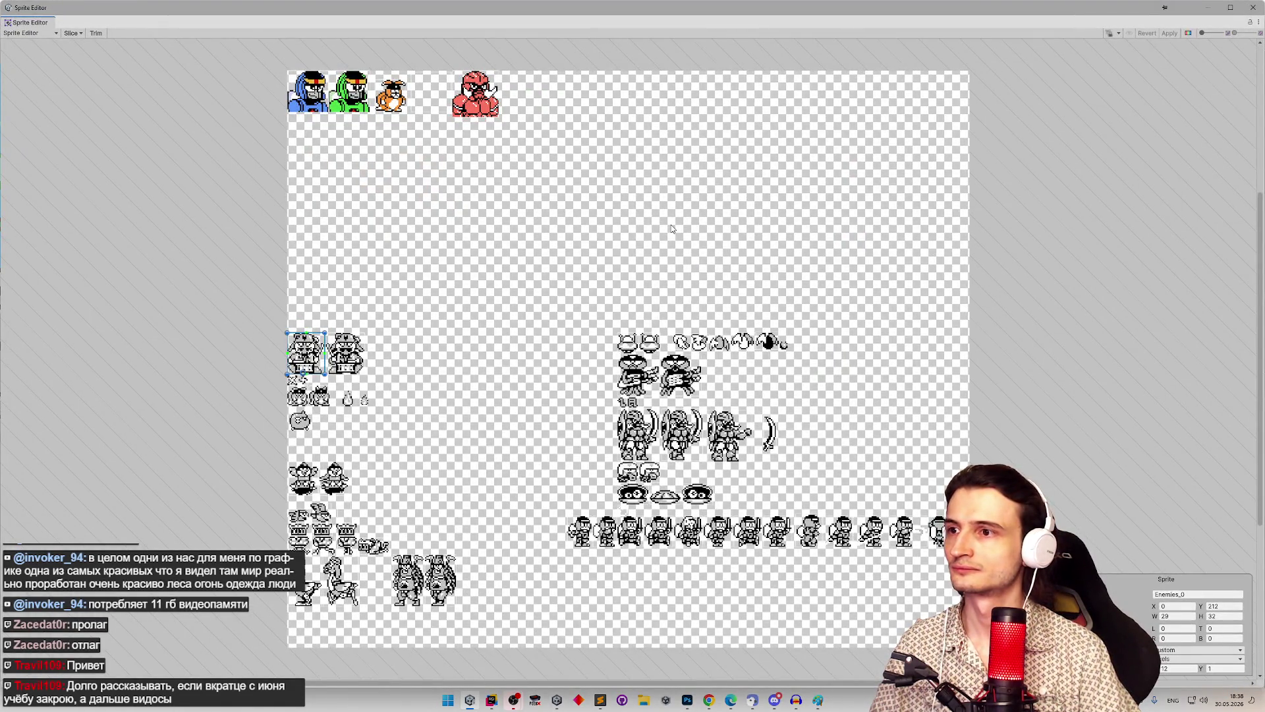
Step: Slice the grey egg ball as a new sprite, Enemies_50, and apply it
{"action": "scroll", "coordinate": [795, 354], "scroll_direction": "up", "scroll_amount": 5}
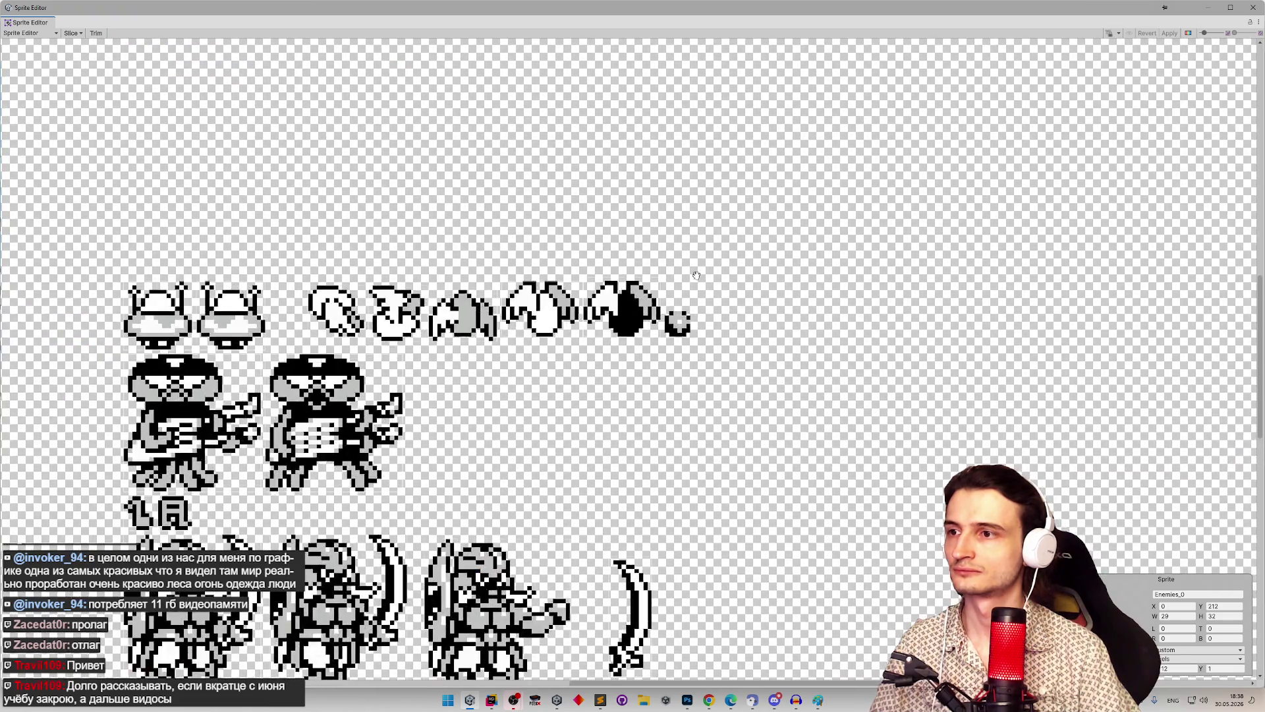
{"action": "scroll", "coordinate": [696, 323], "scroll_direction": "up", "scroll_amount": 3}
{"action": "left_click_drag", "start_coordinate": [639, 308], "coordinate": [687, 354]}
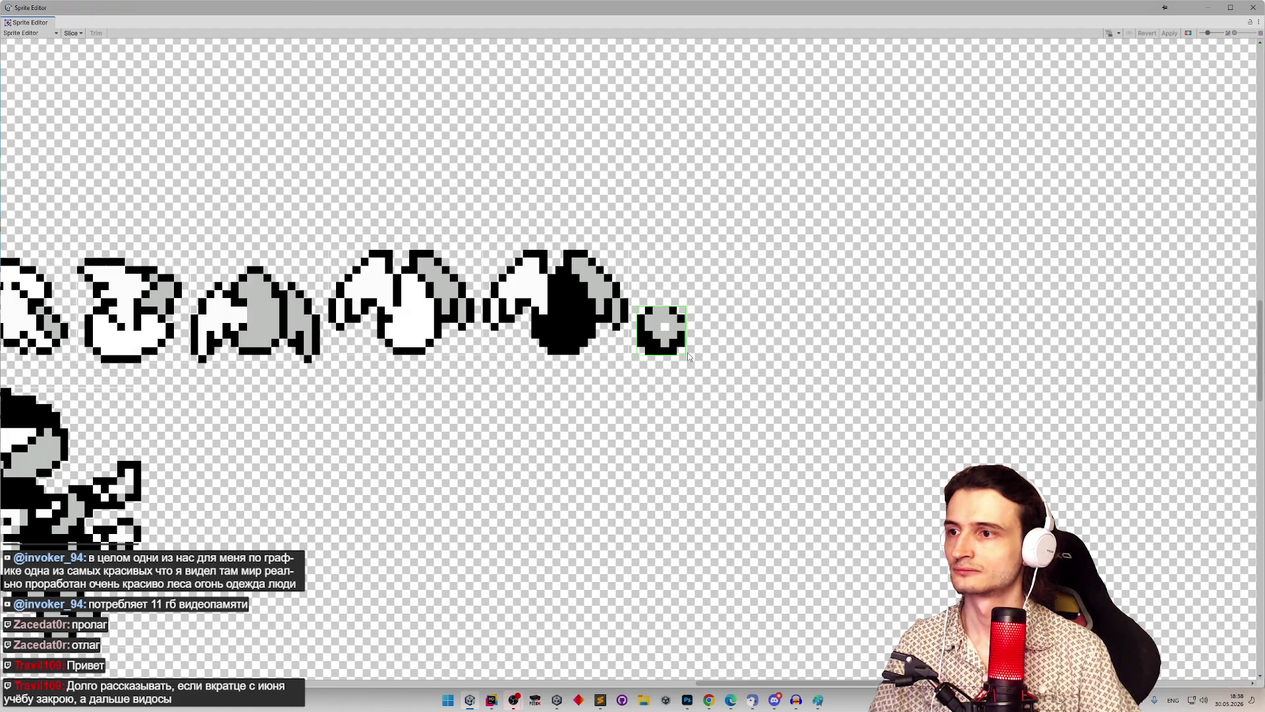
{"action": "left_click", "coordinate": [1168, 33]}
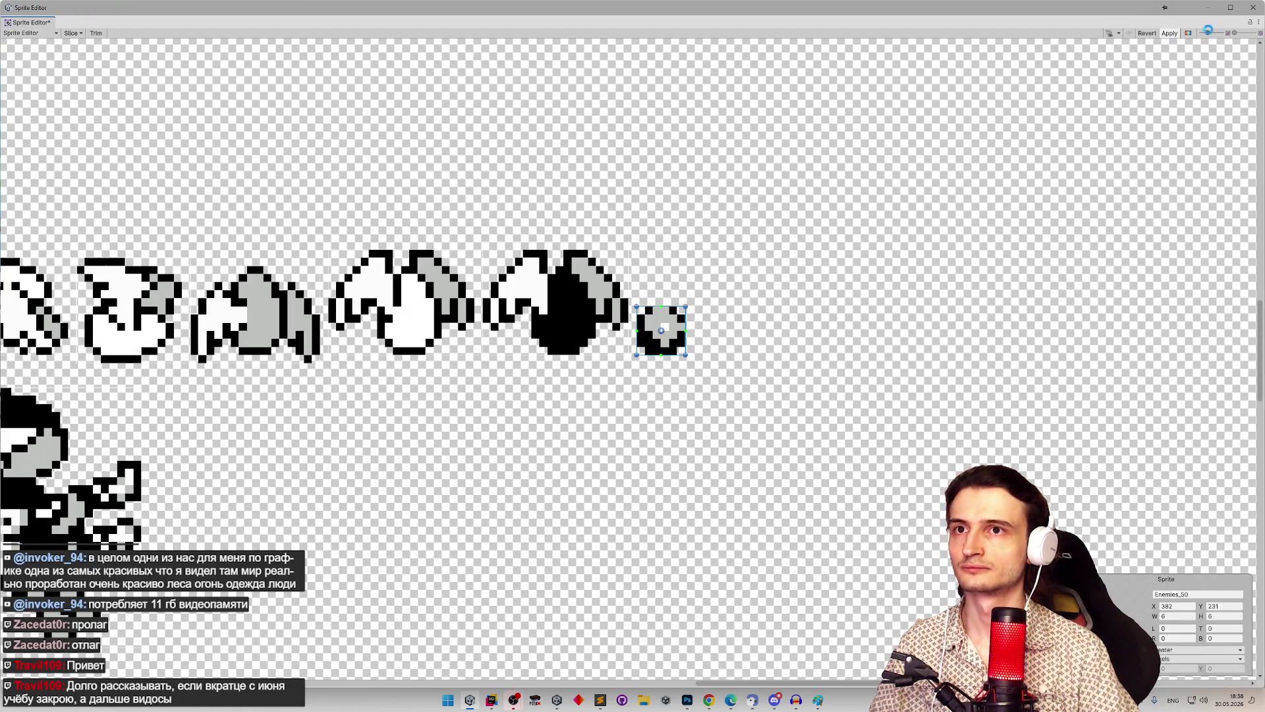
{"action": "left_click", "coordinate": [1250, 12]}
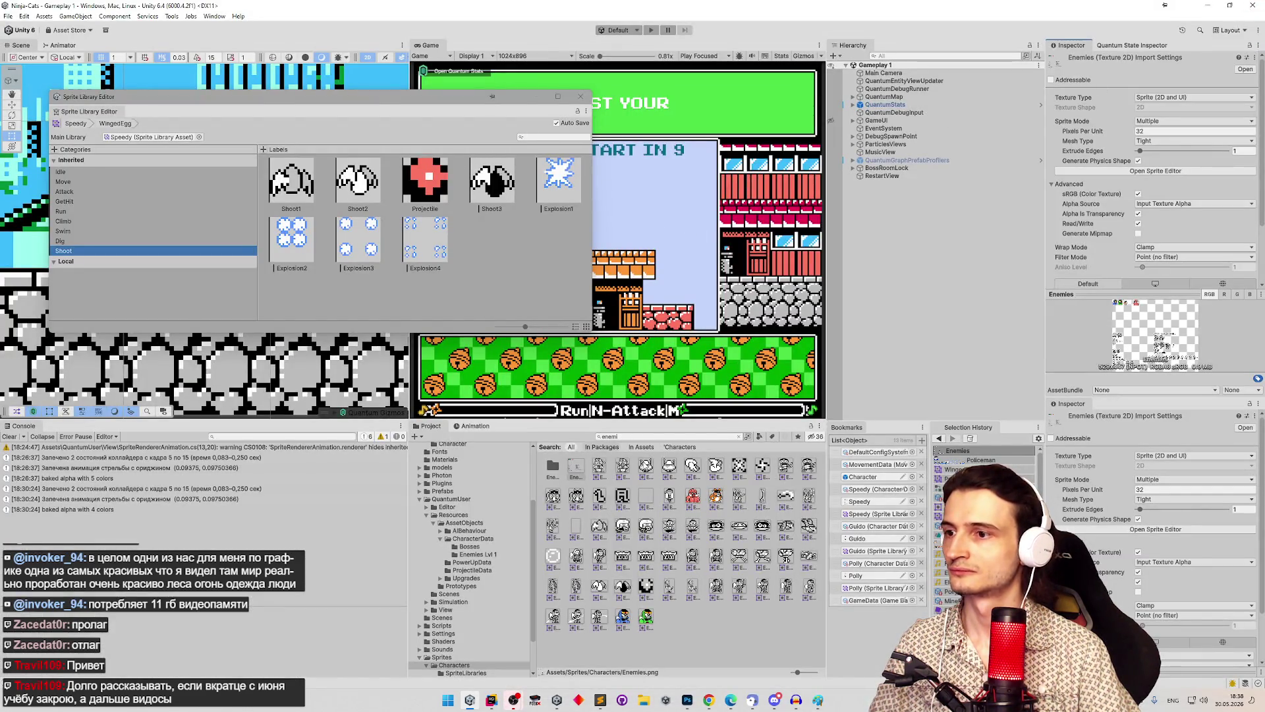
Step: Assign the grey egg sprite to the Projectile label in the Sprite Library Editor
{"action": "left_click", "coordinate": [689, 437]}
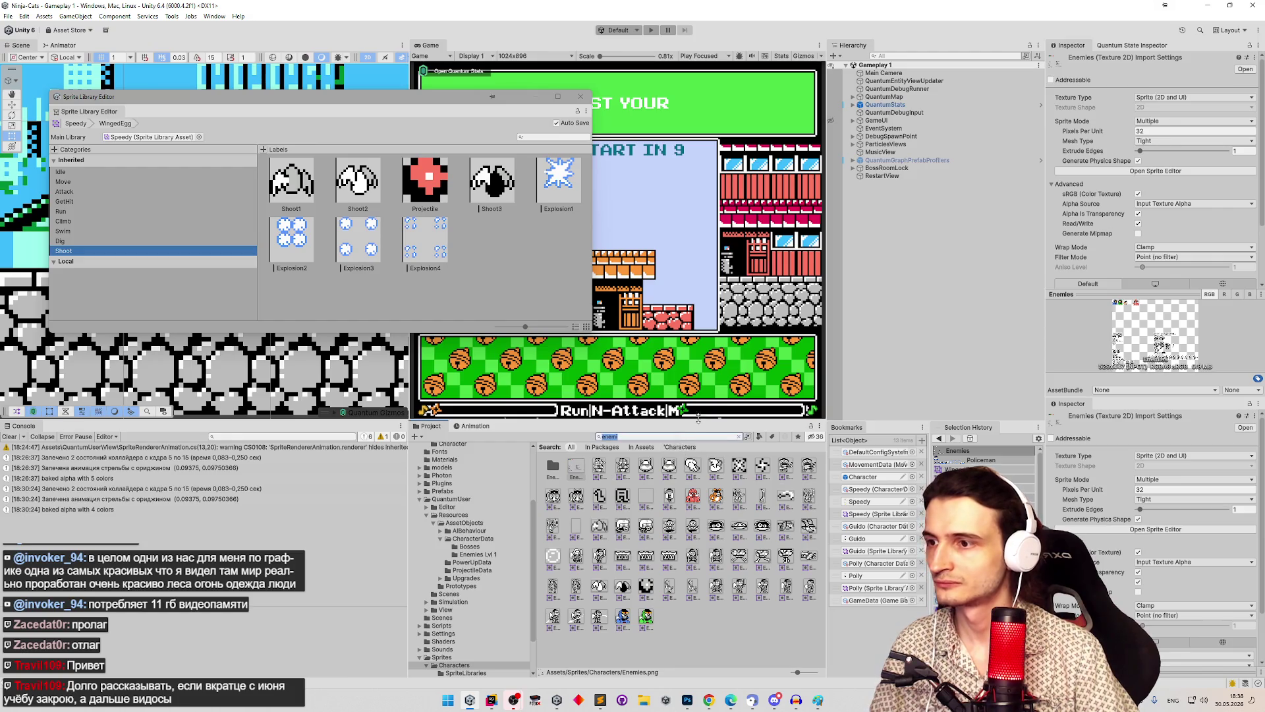
{"action": "type", "text": "e"}
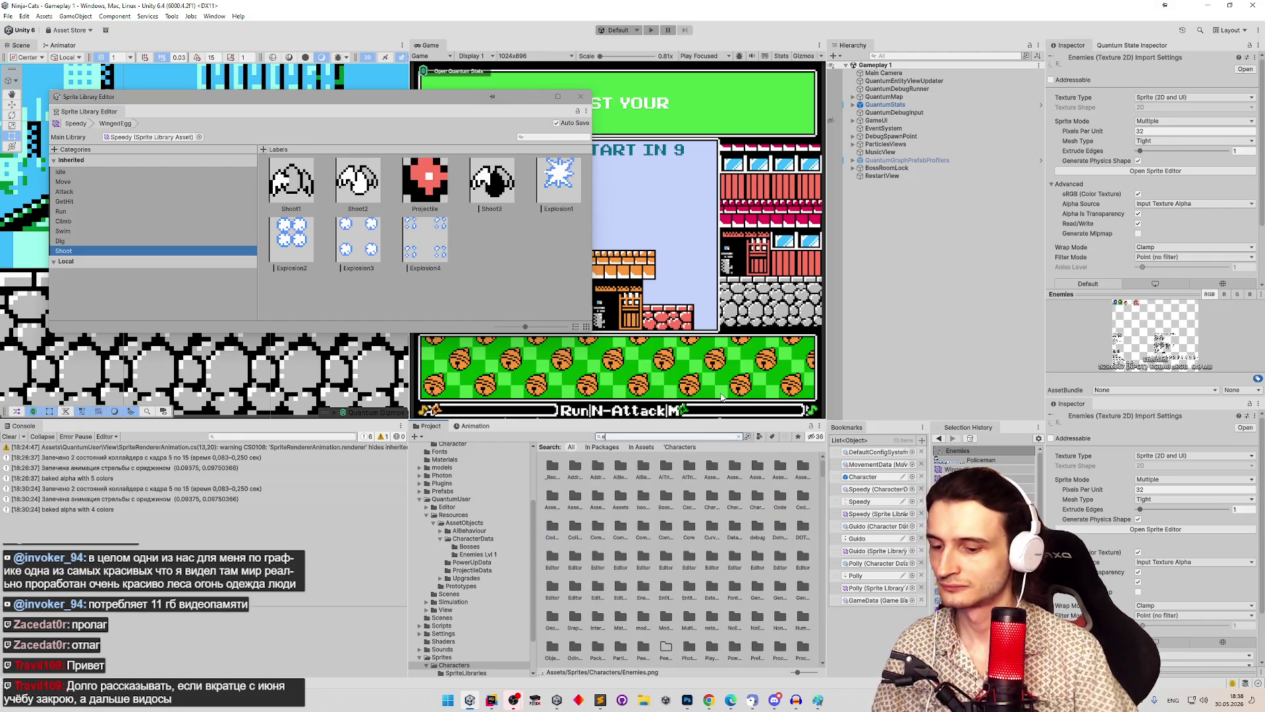
{"action": "type", "text": "nemi"}
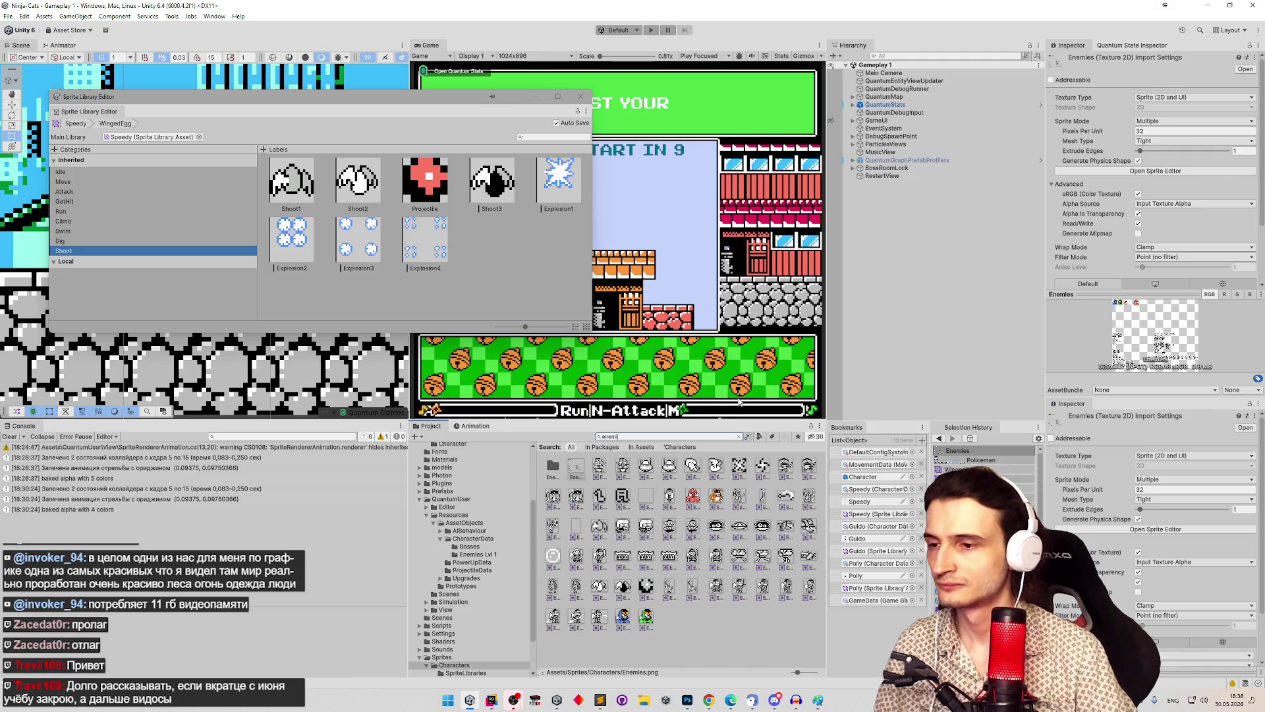
{"action": "mouse_move", "coordinate": [646, 588]}
{"action": "left_mouse_down"}
{"action": "mouse_move", "coordinate": [453, 173]}
{"action": "mouse_move", "coordinate": [438, 178]}
{"action": "left_mouse_up"}
{"action": "left_click", "coordinate": [581, 96]}
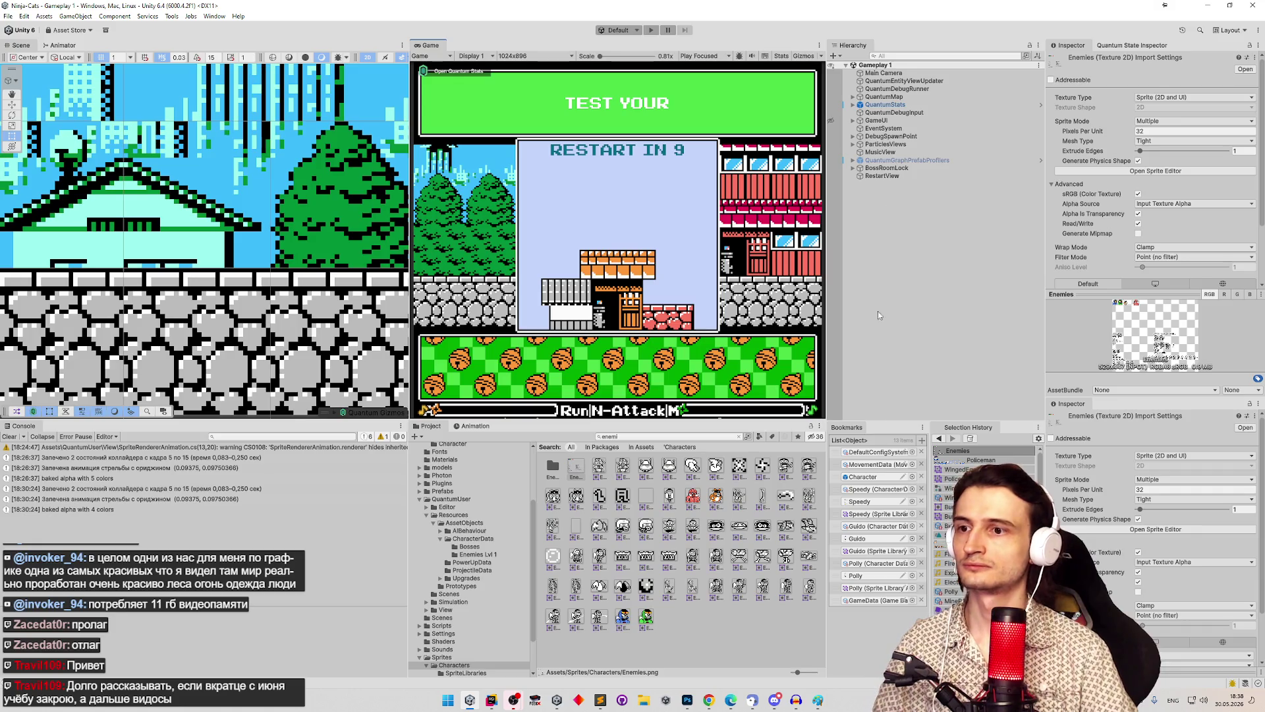
Step: Open the Winged Egg animation override settings and clear the console
{"action": "left_click", "coordinate": [739, 436]}
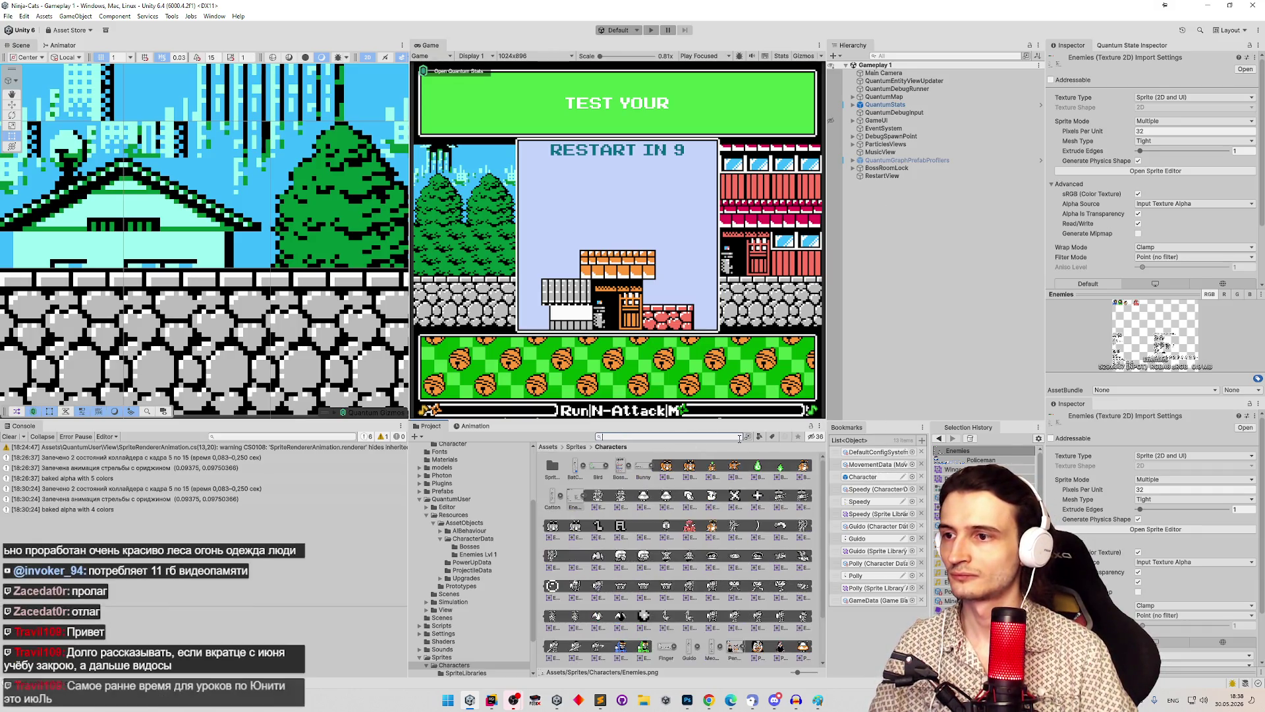
{"action": "type", "text": "winged"}
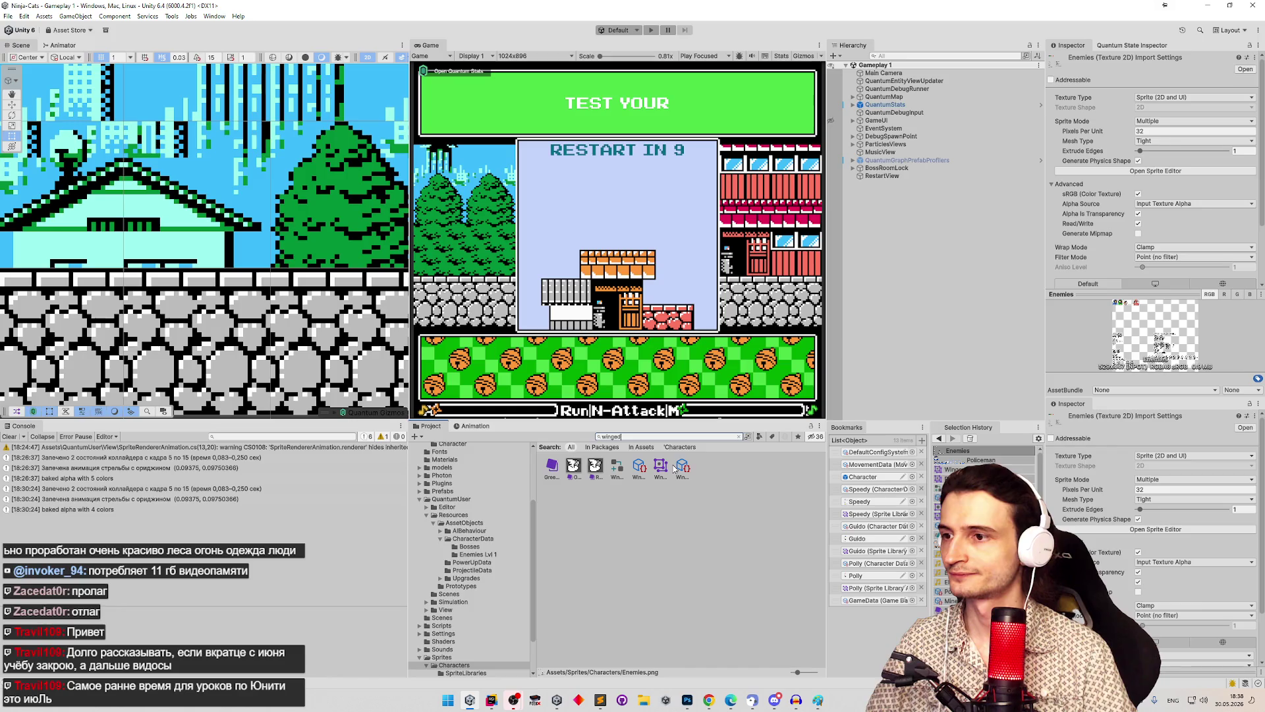
{"action": "left_click", "coordinate": [618, 466]}
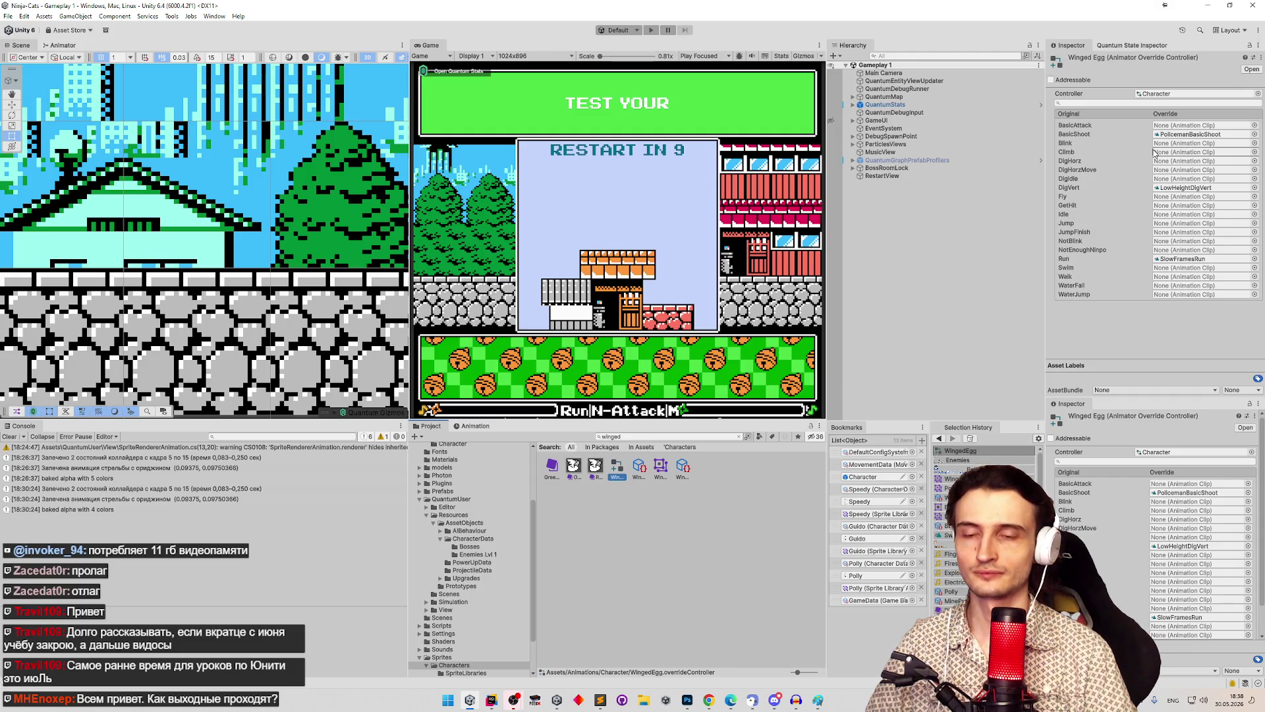
{"action": "left_click", "coordinate": [659, 311]}
{"action": "left_click", "coordinate": [9, 436]}
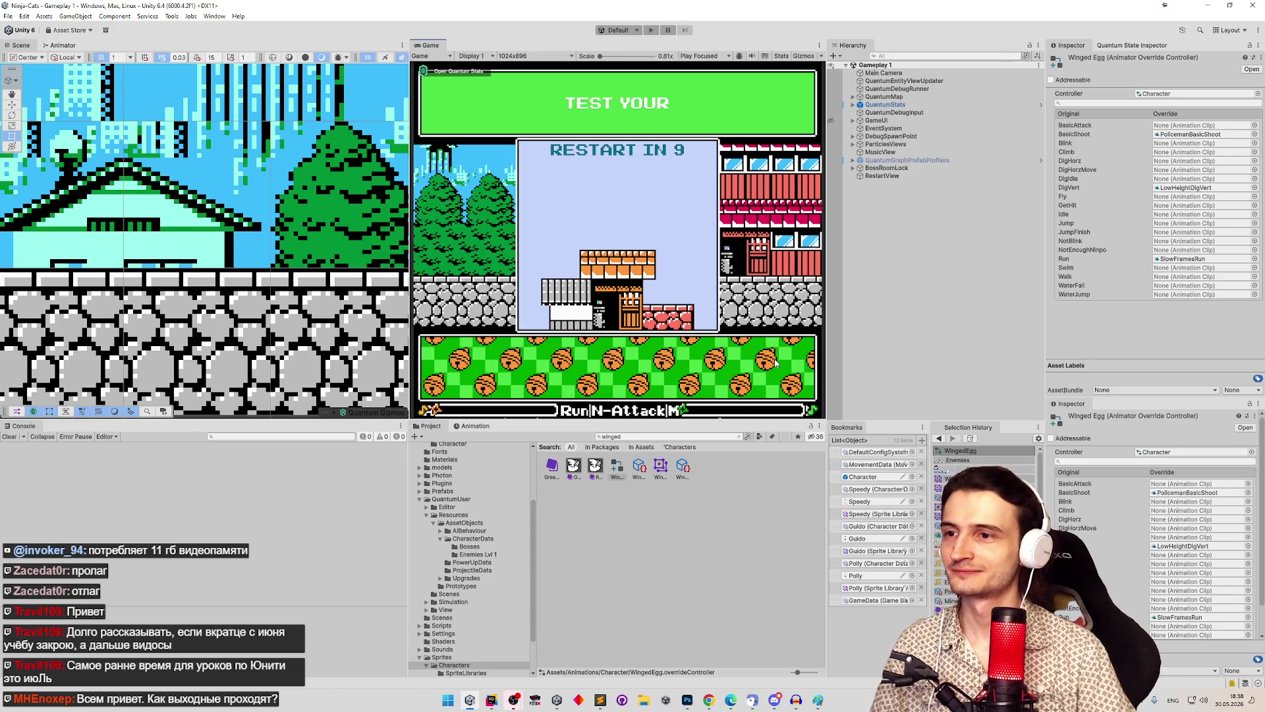
Step: Set GameData's Debug Character Data to WingedEgg and start the game
{"action": "left_click", "coordinate": [863, 600]}
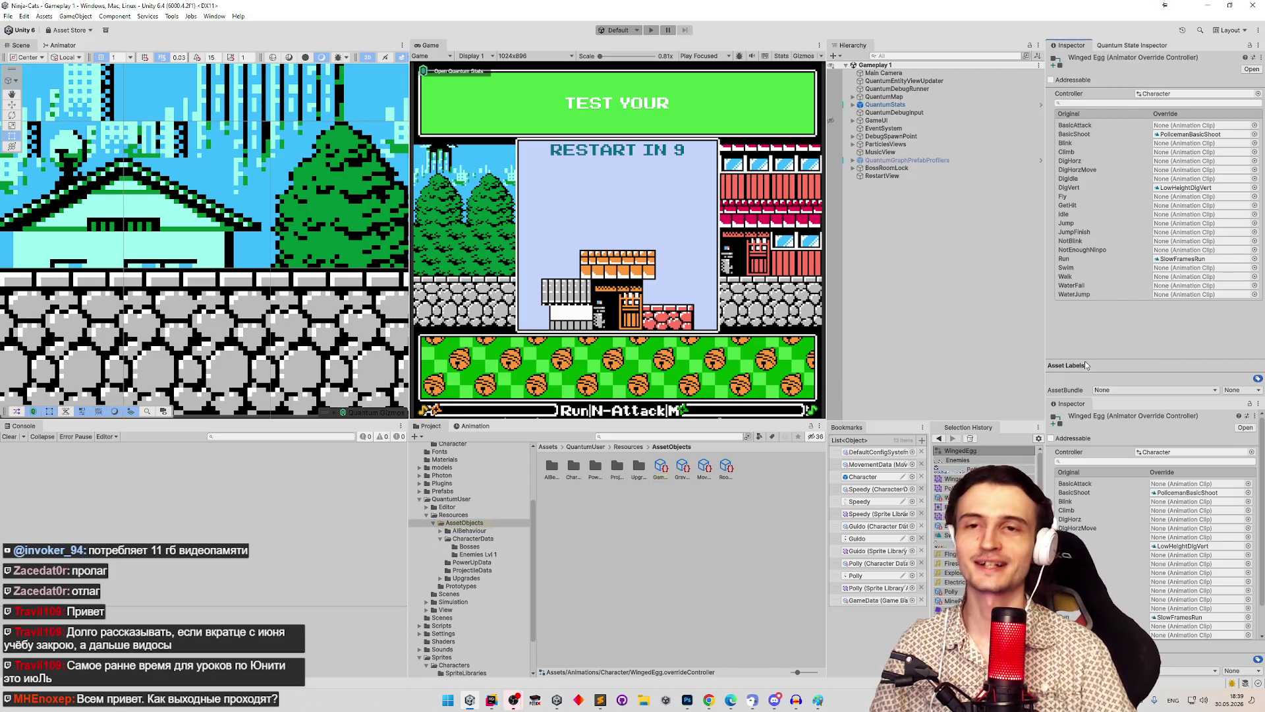
{"action": "left_click", "coordinate": [660, 467]}
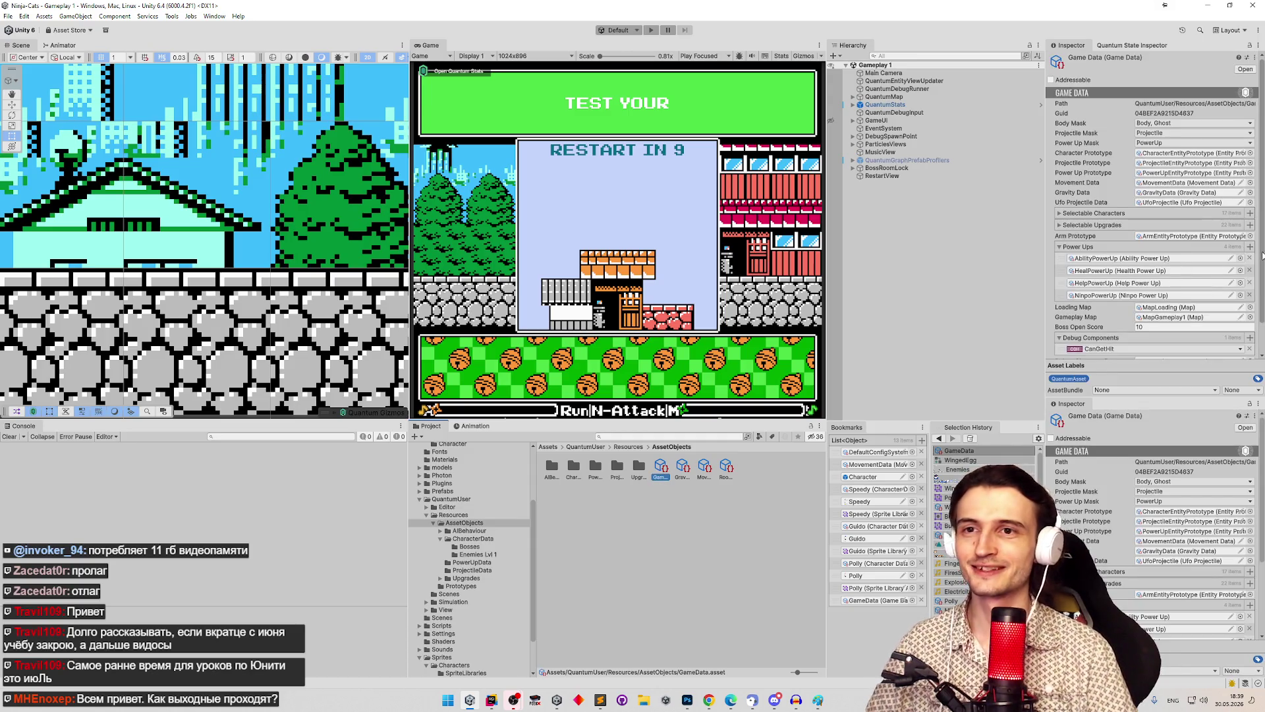
{"action": "scroll", "coordinate": [1236, 251], "scroll_direction": "down", "scroll_amount": 1}
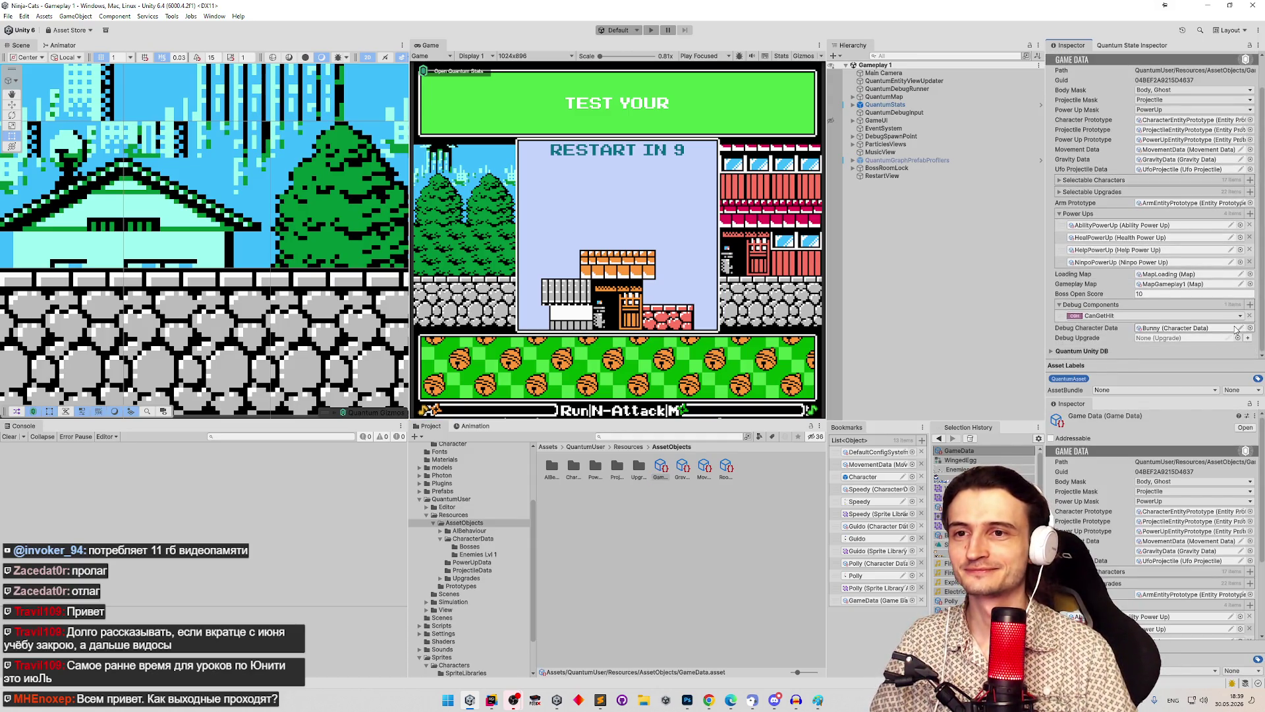
{"action": "left_click", "coordinate": [1248, 328]}
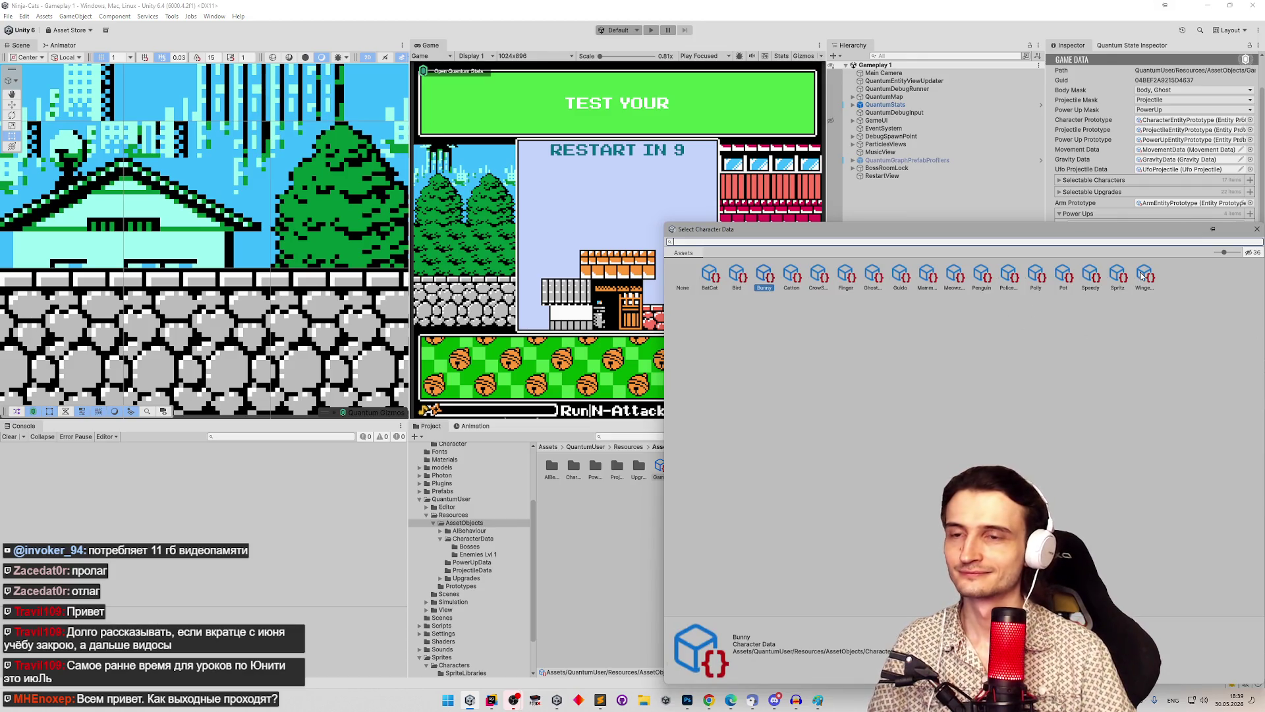
{"action": "double_click", "coordinate": [1143, 275]}
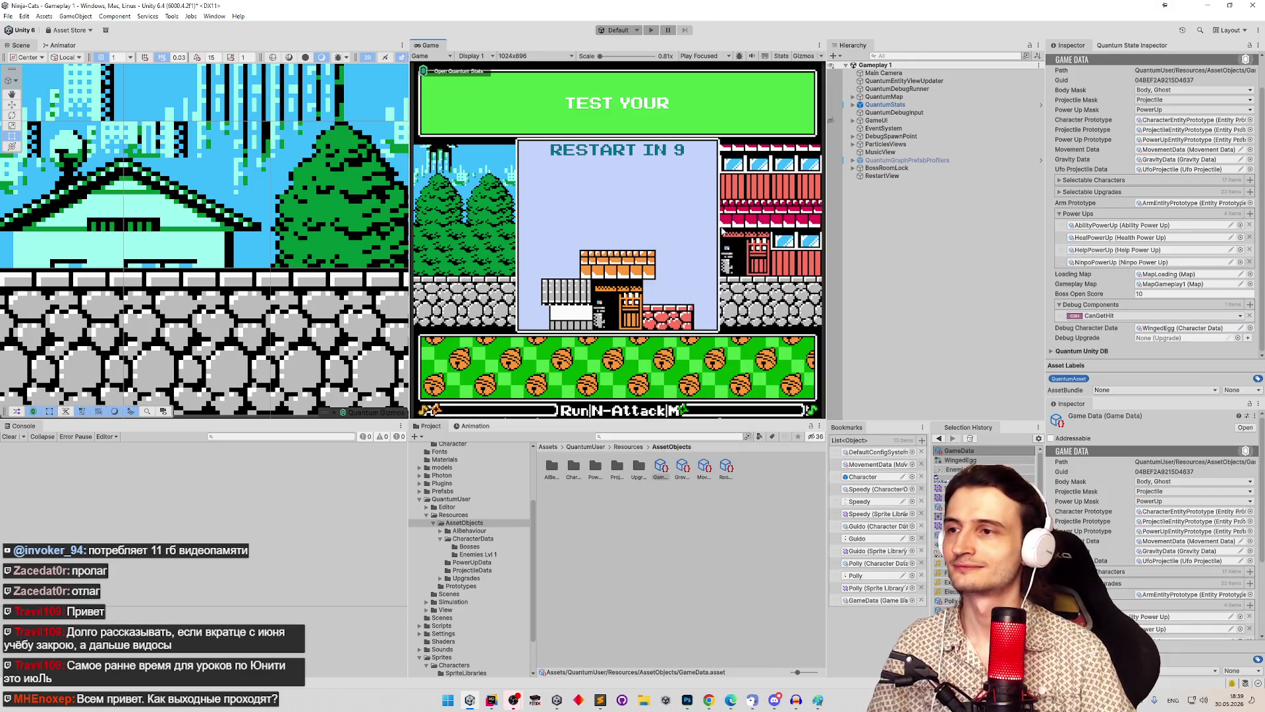
{"action": "key", "text": "ctrl+p"}
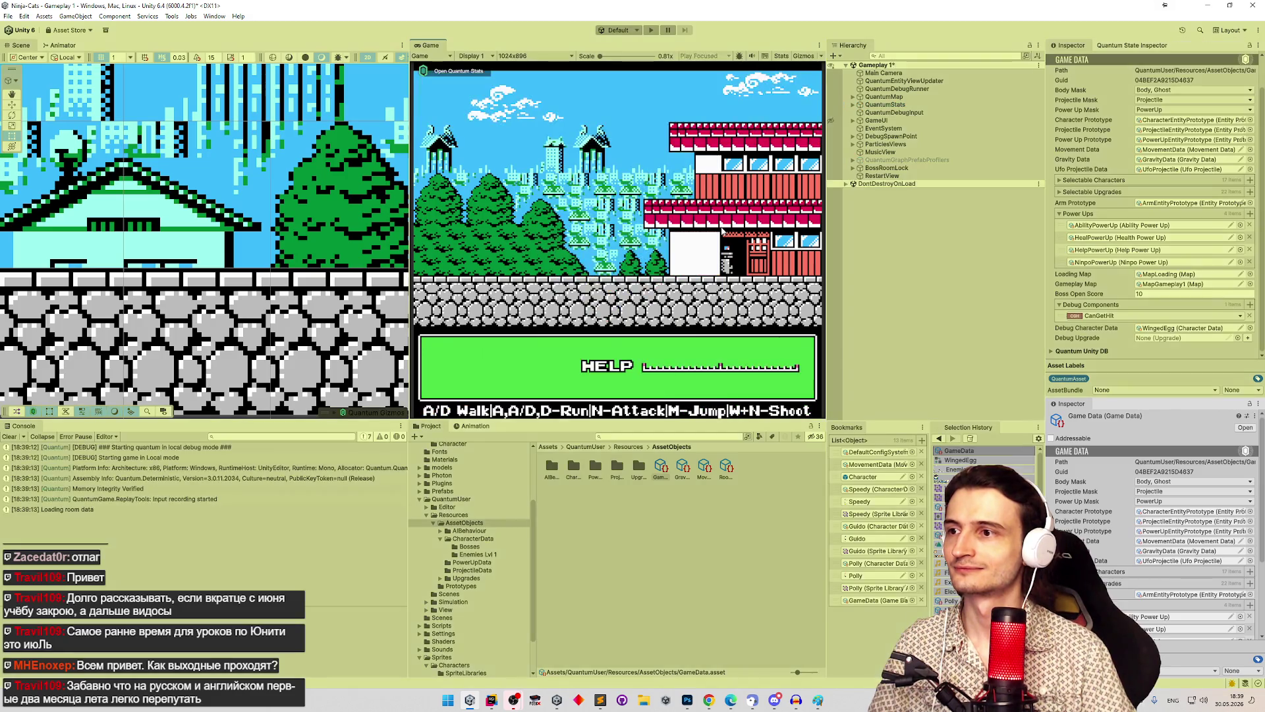
Step: Play-test briefly at full size, then rebake the WingedEgg character data
{"action": "key", "text": "shift+space"}
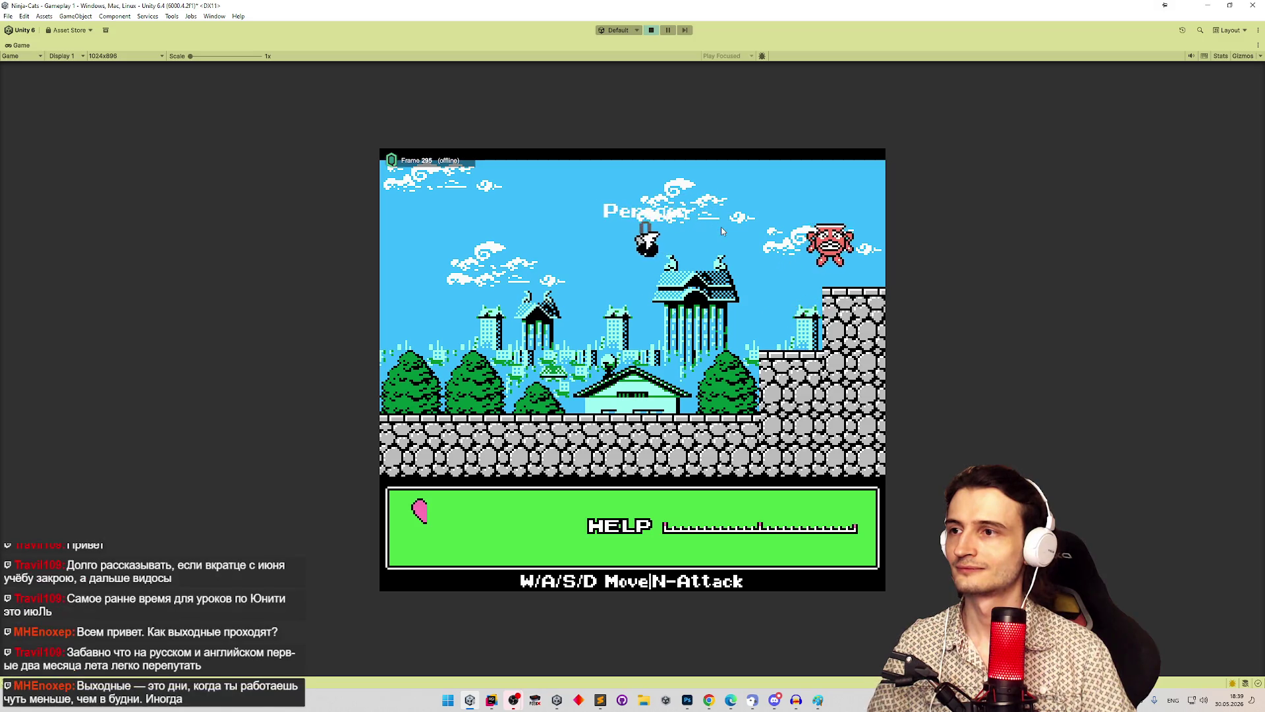
{"action": "key", "text": "ctrl+p"}
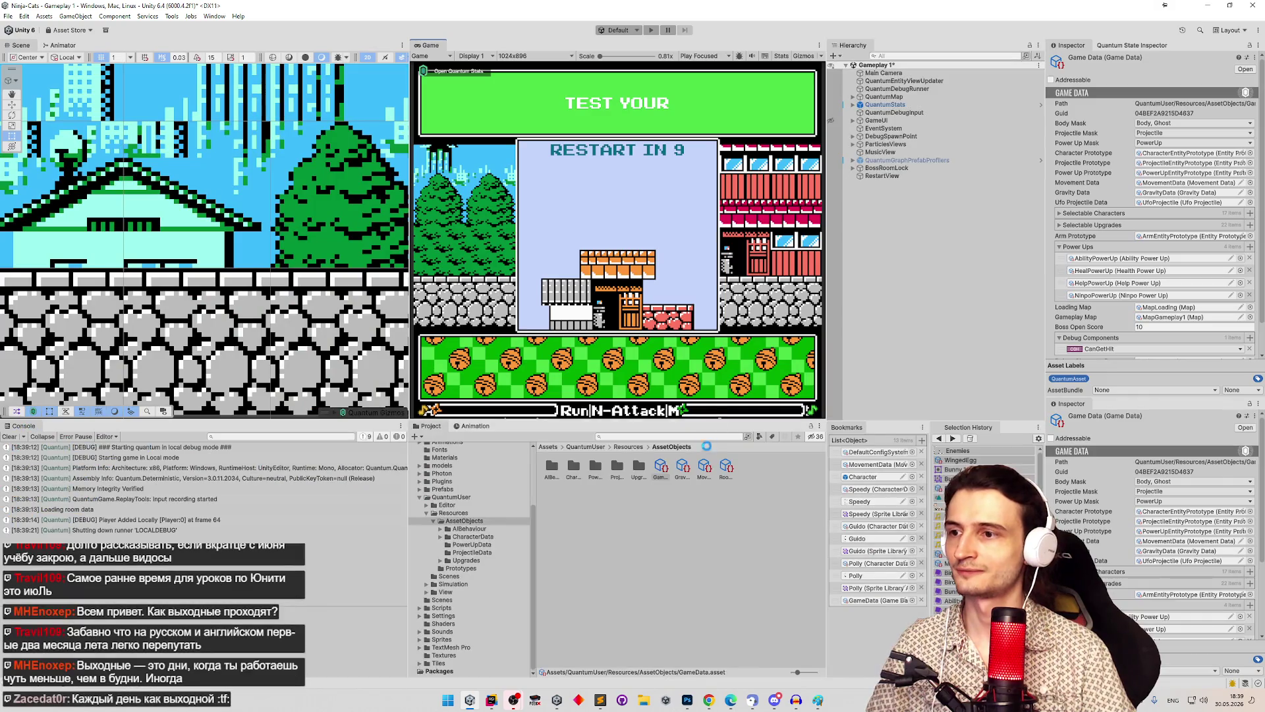
{"action": "left_click", "coordinate": [681, 435]}
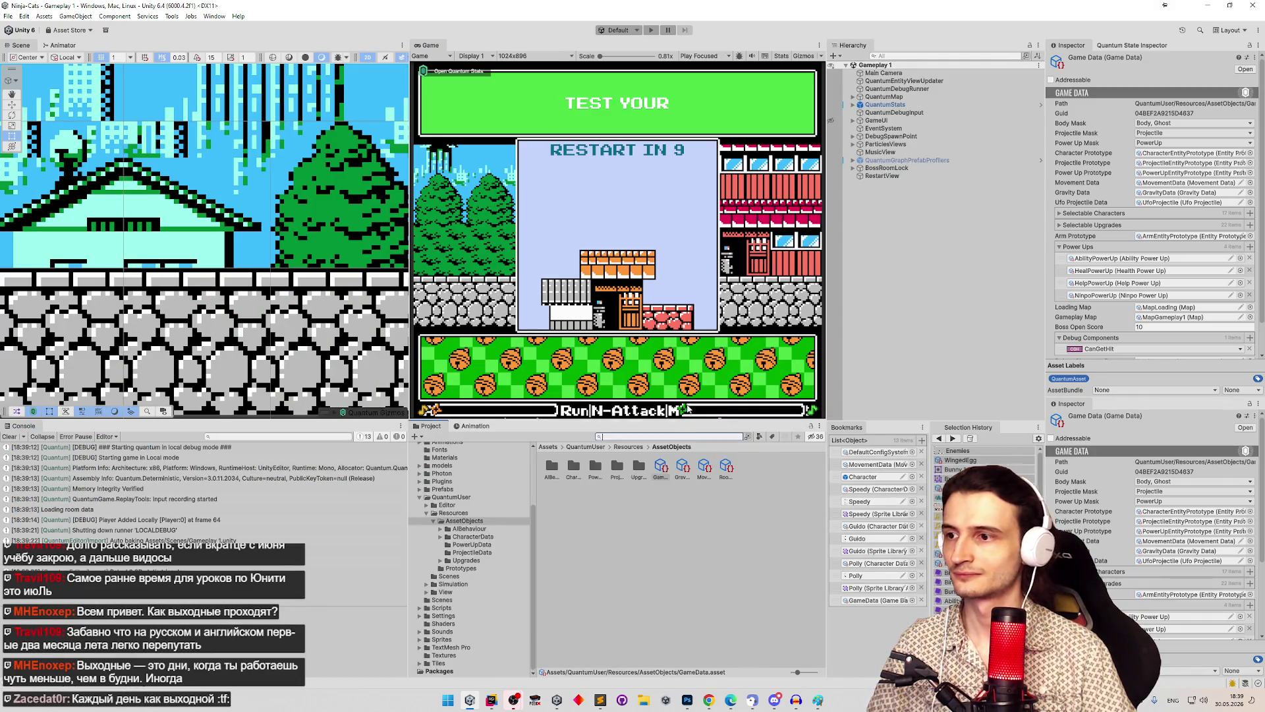
{"action": "type", "text": "winged"}
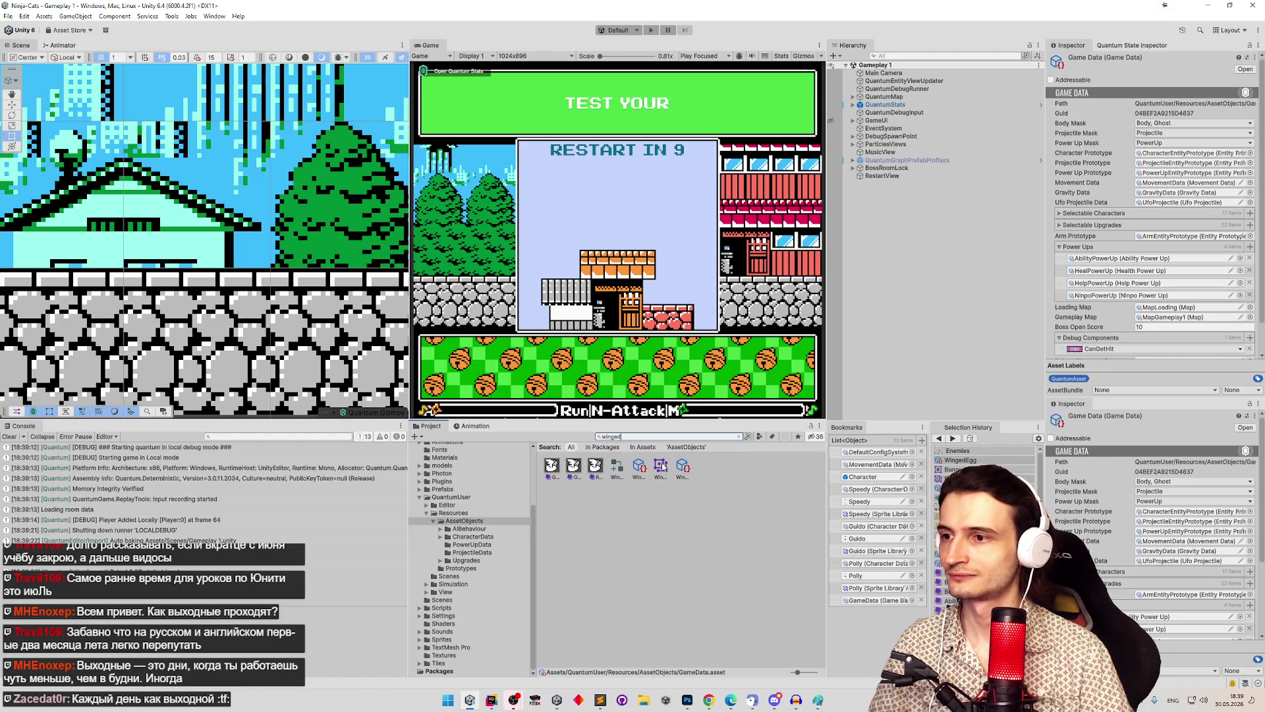
{"action": "left_click", "coordinate": [640, 466]}
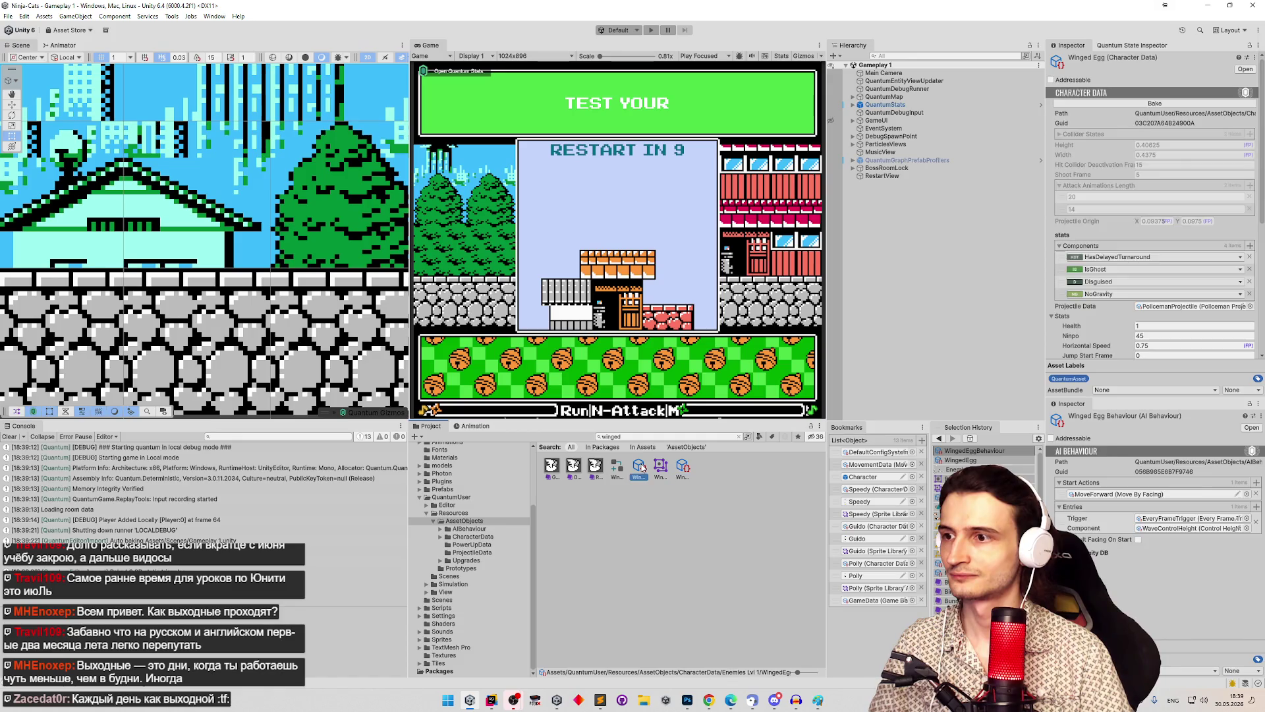
{"action": "left_click", "coordinate": [1198, 105]}
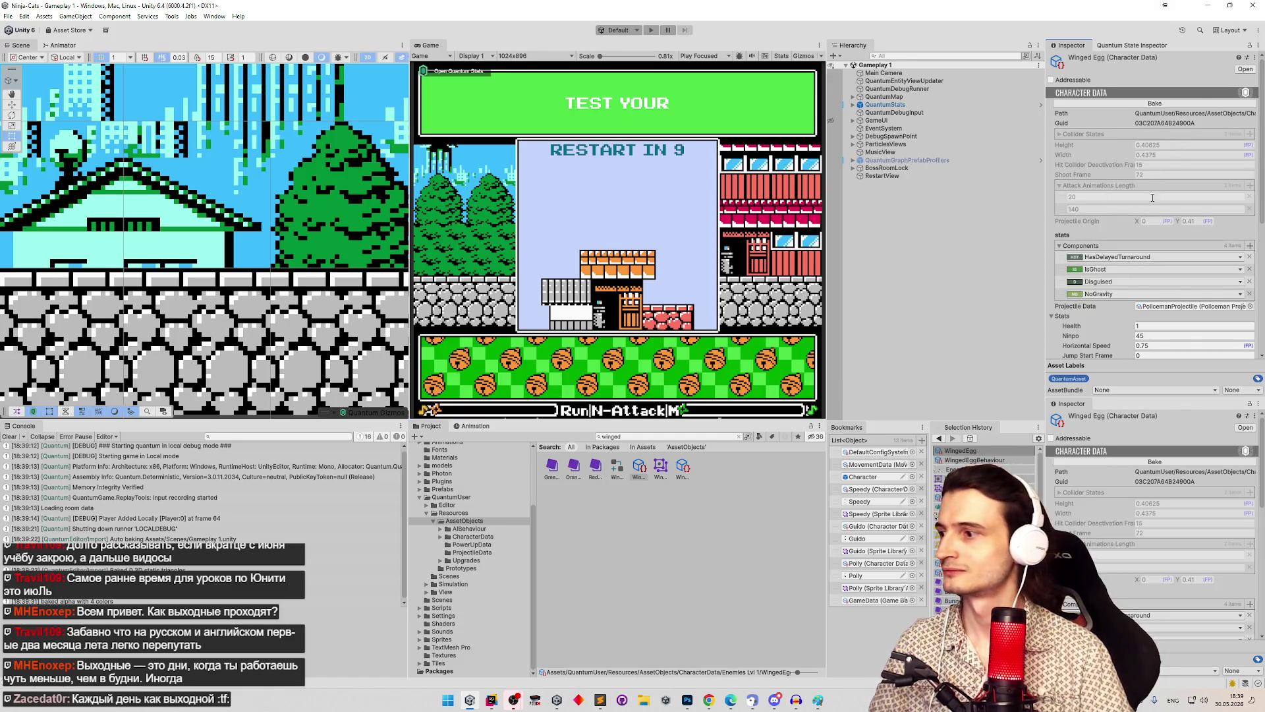
Step: Run the game again and move the player right and upward with the D and W keys
{"action": "left_click", "coordinate": [679, 255]}
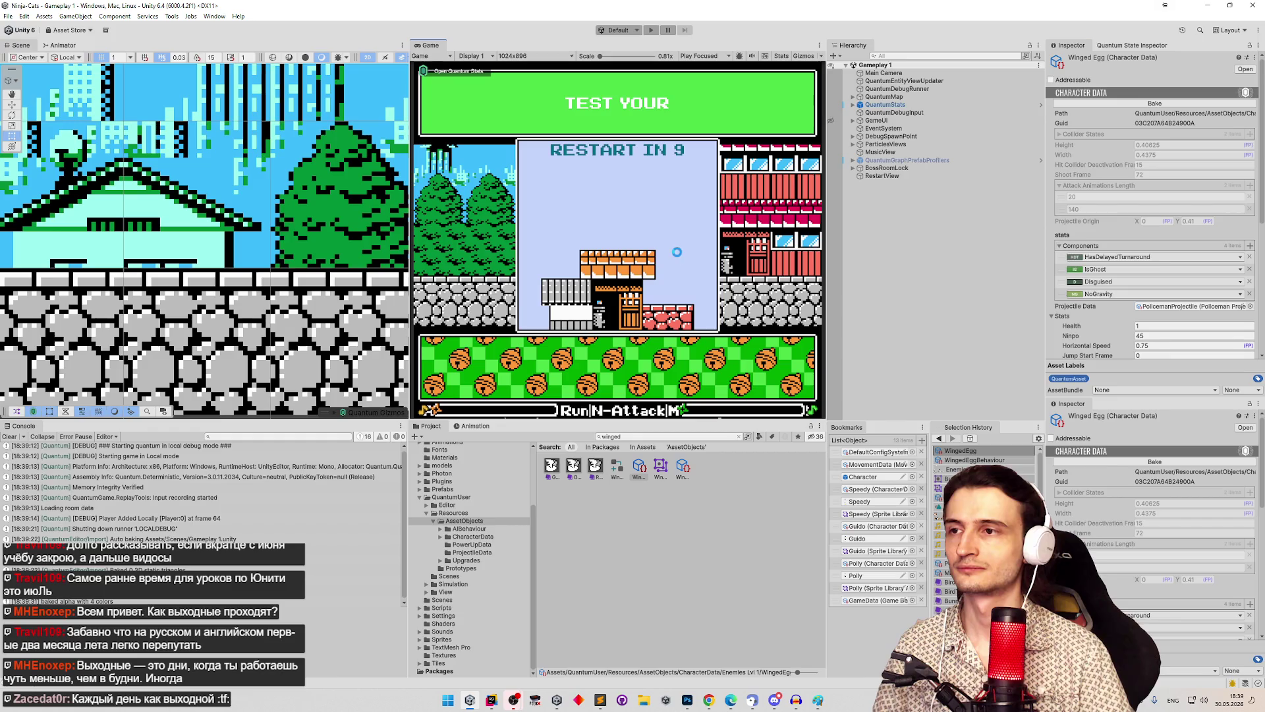
{"action": "key", "text": "ctrl+p"}
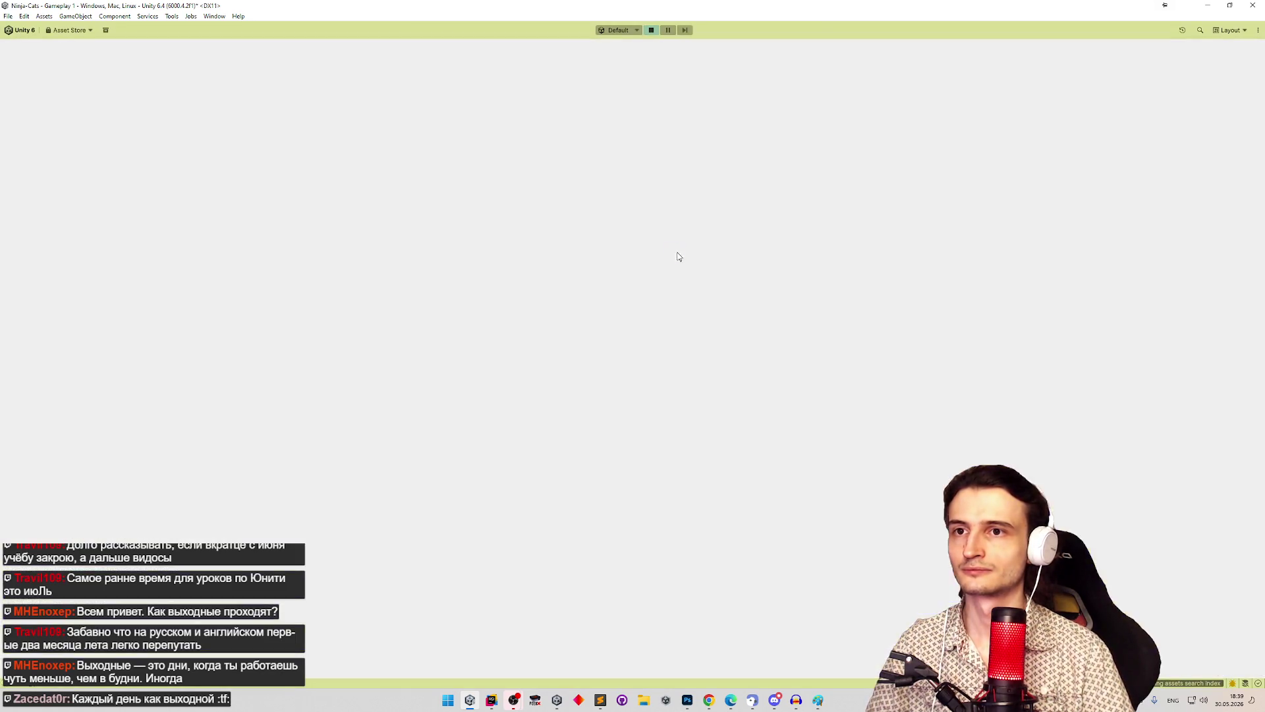
{"action": "key", "text": "d"}
{"action": "key", "text": "w"}
{"action": "key", "text": "d"}
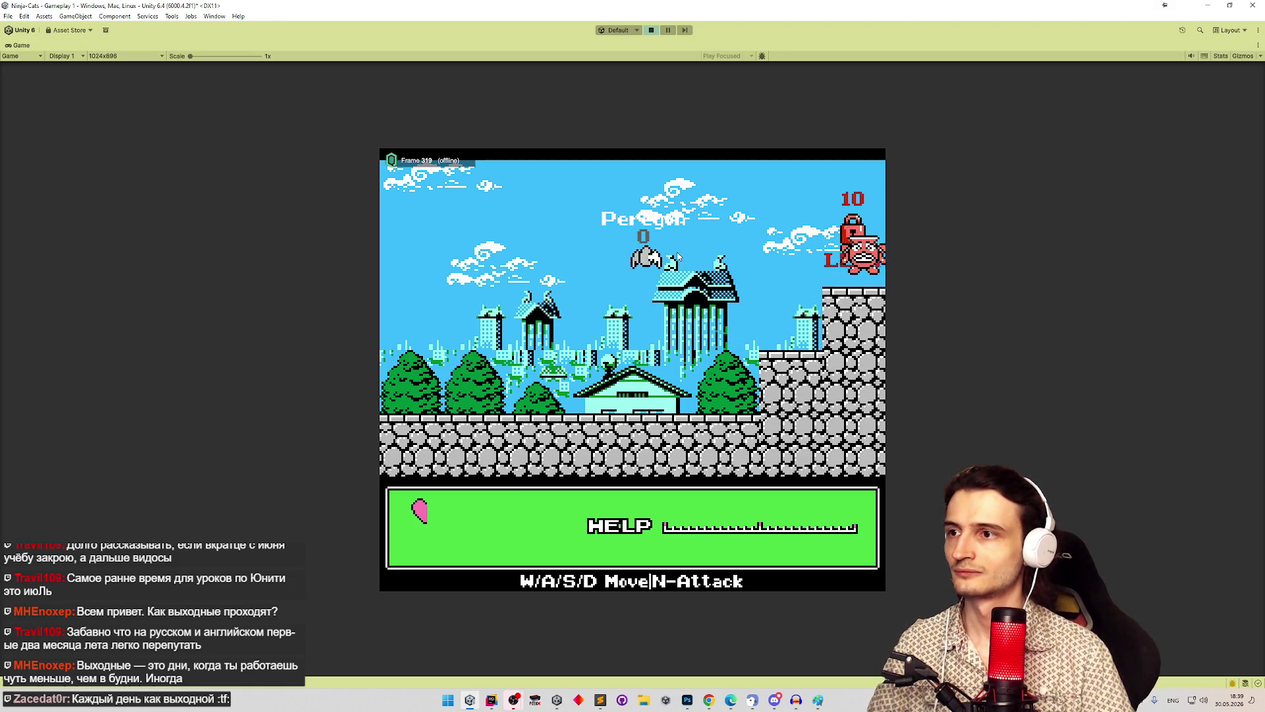